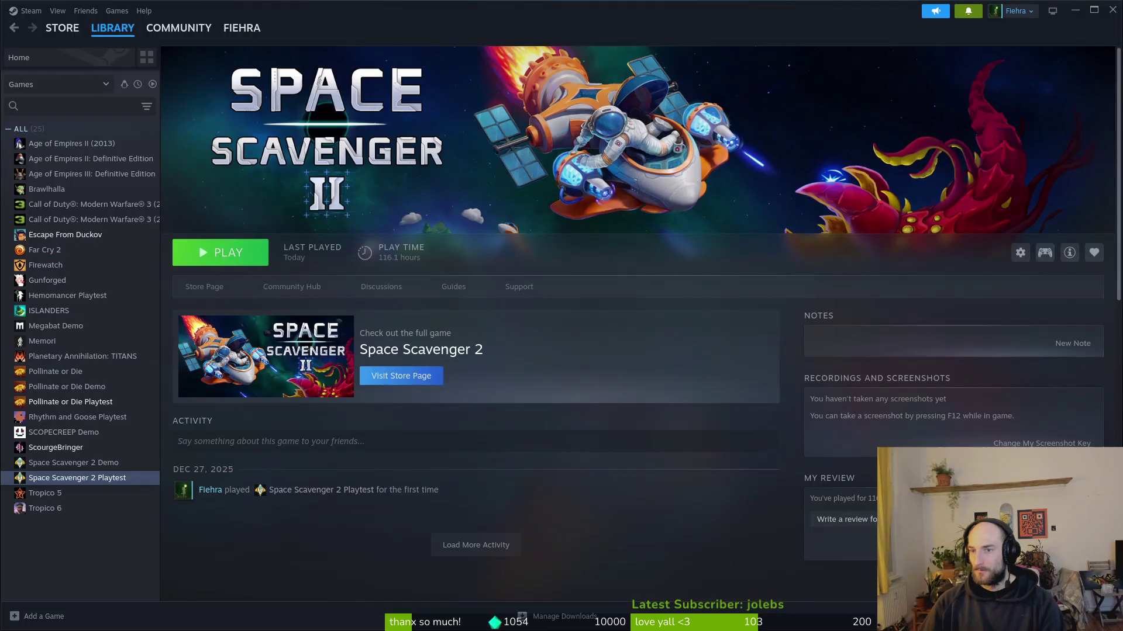
- Close the Steam library window so Aseprite's skilloverlay.ase is showing
click(1111, 16)
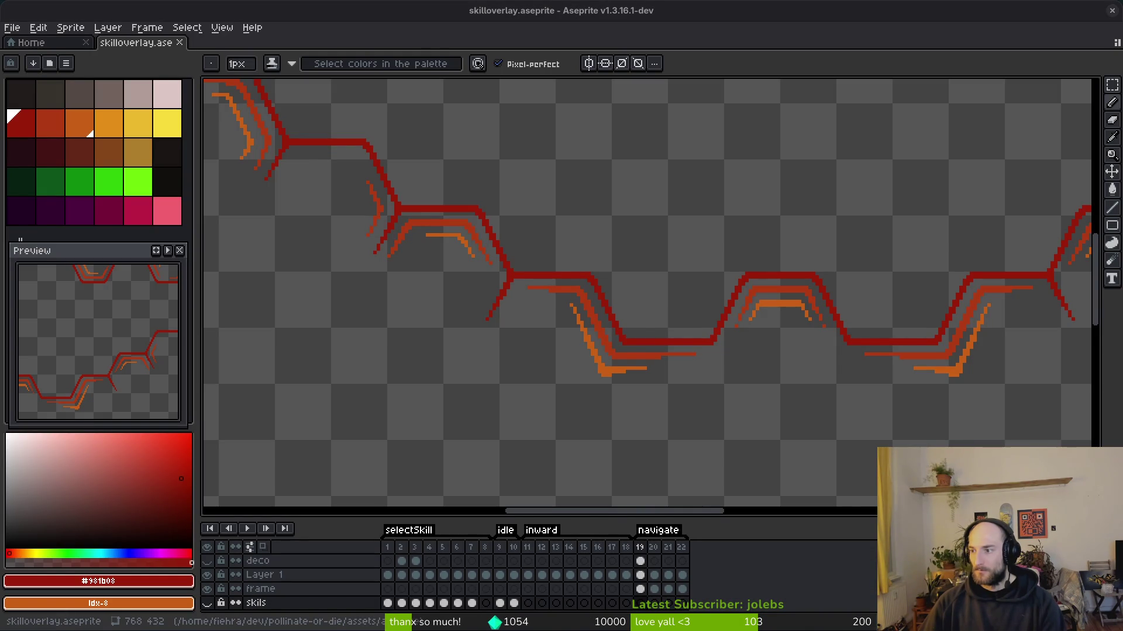
- Step through navigate frames 19–22 to compare their red and orange artwork
scroll(795, 351, right, 3)
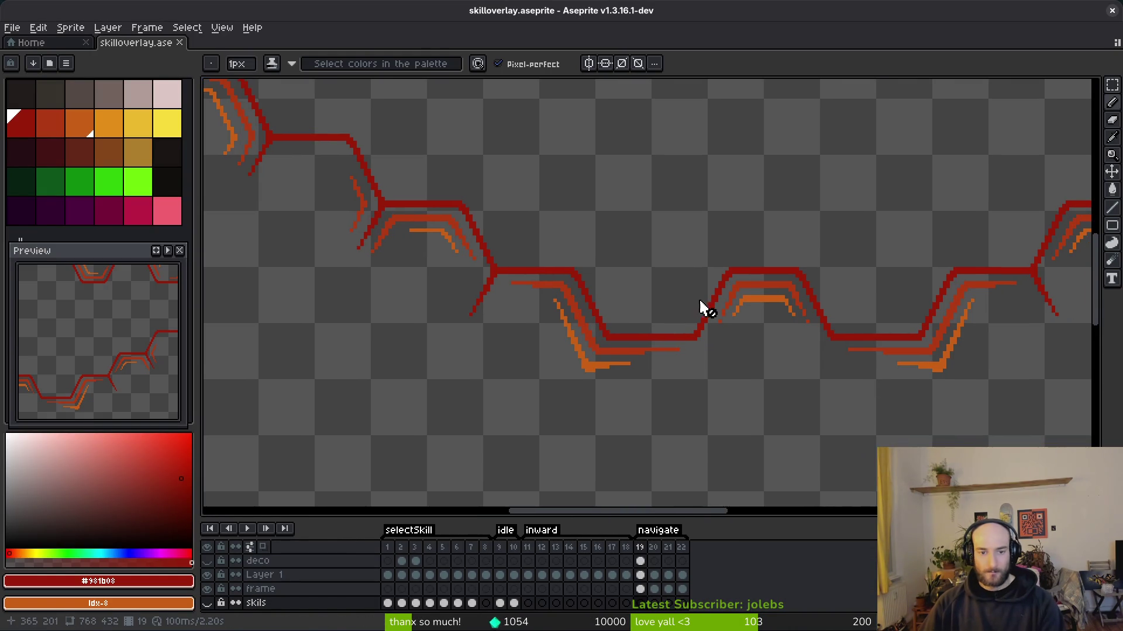
scroll(705, 321, down, 5)
scroll(712, 319, up, 5)
key(Right)
key(Right)
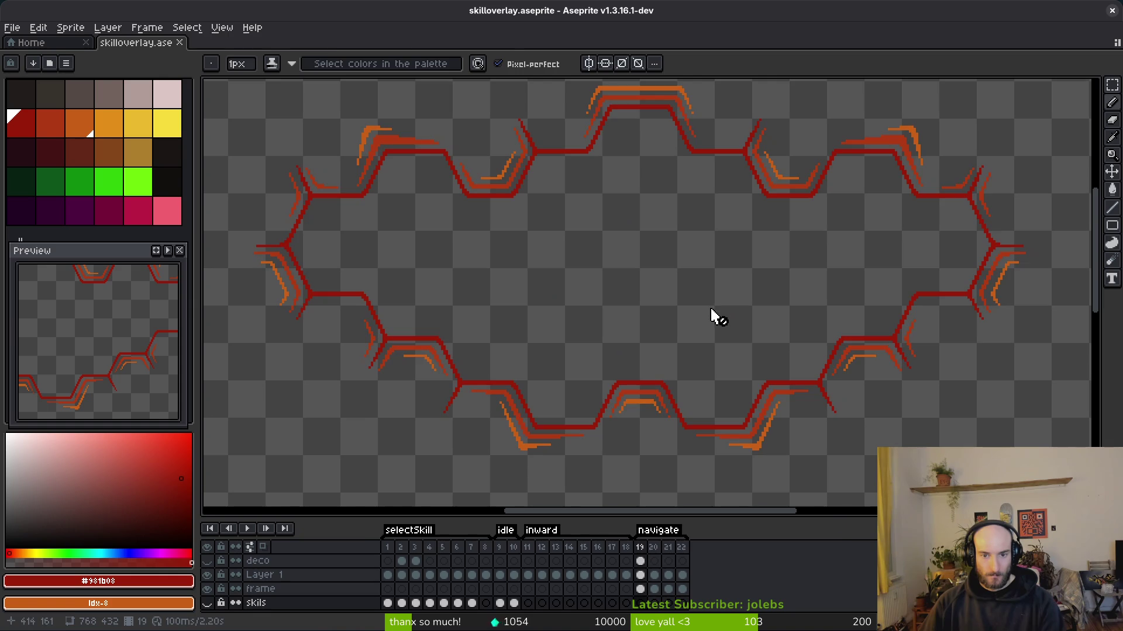
key(i)
key(Right)
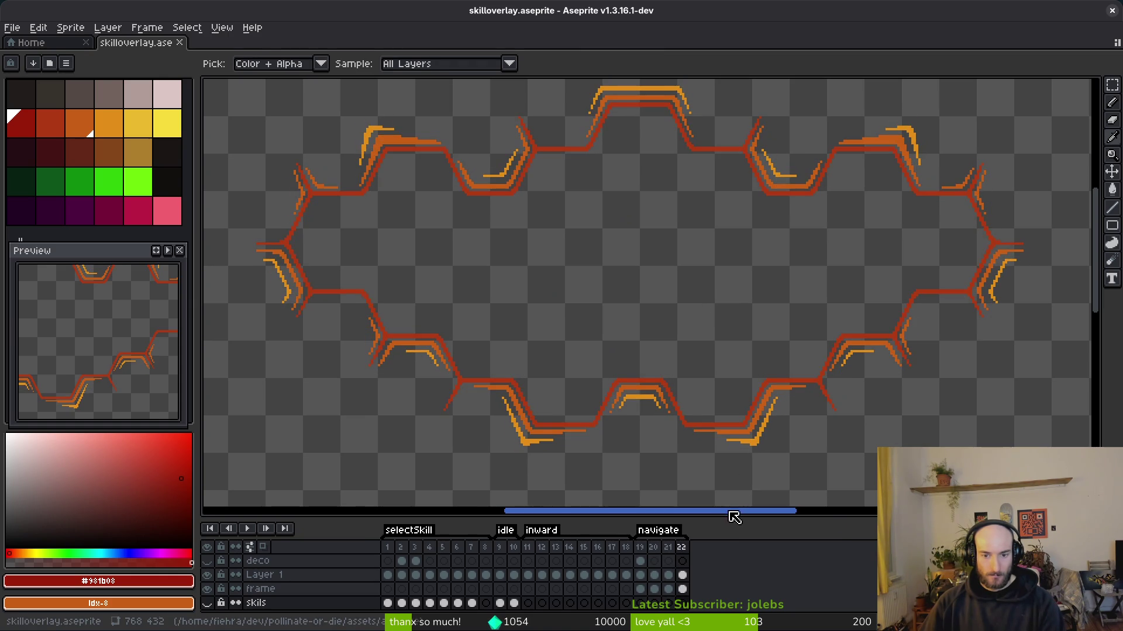
click(647, 556)
click(677, 556)
click(646, 557)
click(682, 559)
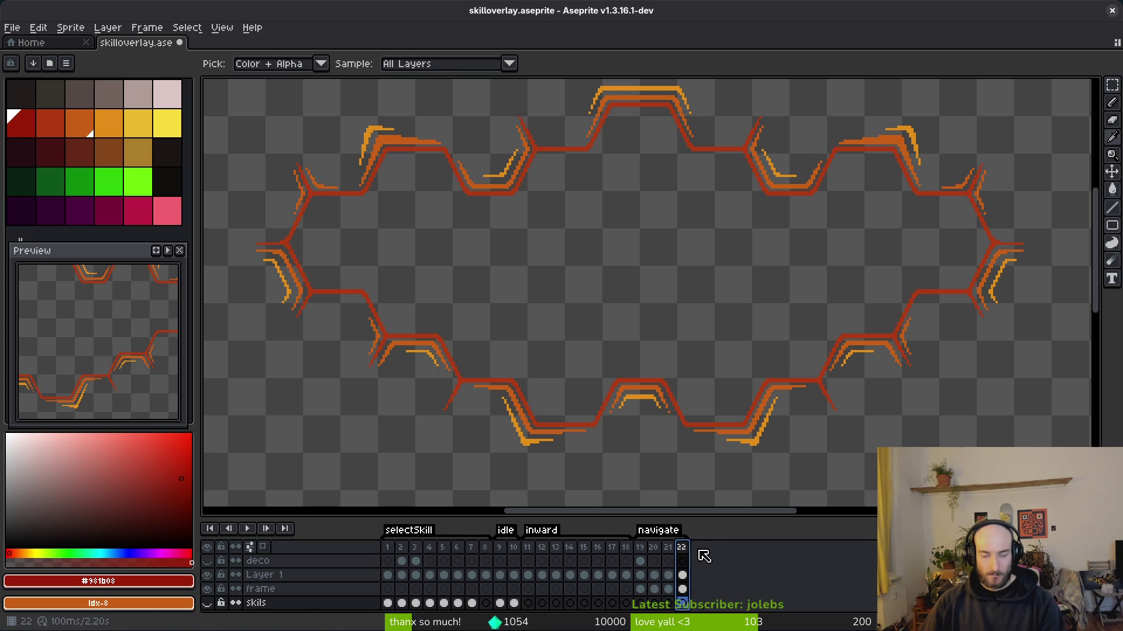
- Add a new empty frame 23 and select its Layer 1 cel
key(alt+b)
click(697, 589)
click(696, 575)
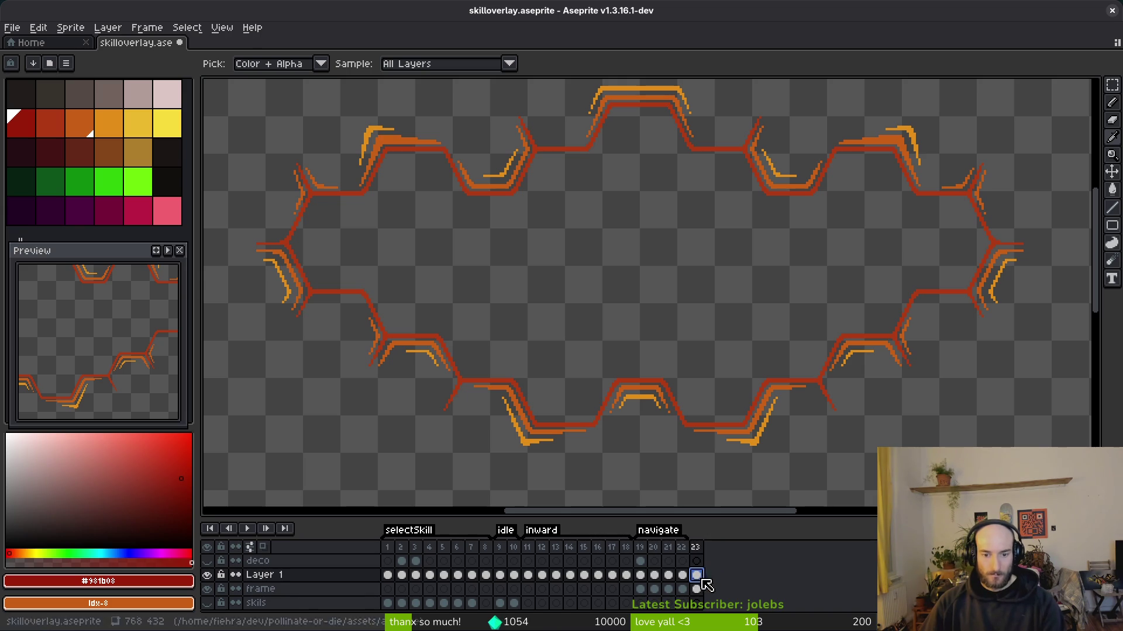
key(Left)
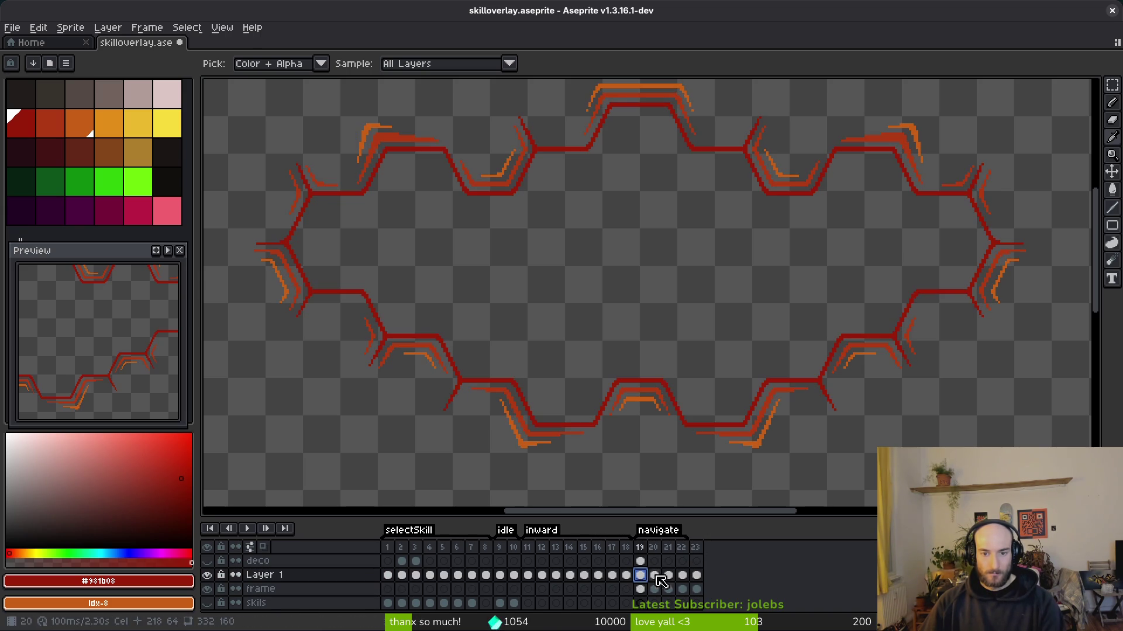
- Sample the red line colour and compare frame 23 with frames 22 and 19
click(695, 576)
key(b)
scroll(709, 415, up, 3)
scroll(709, 416, down, 3)
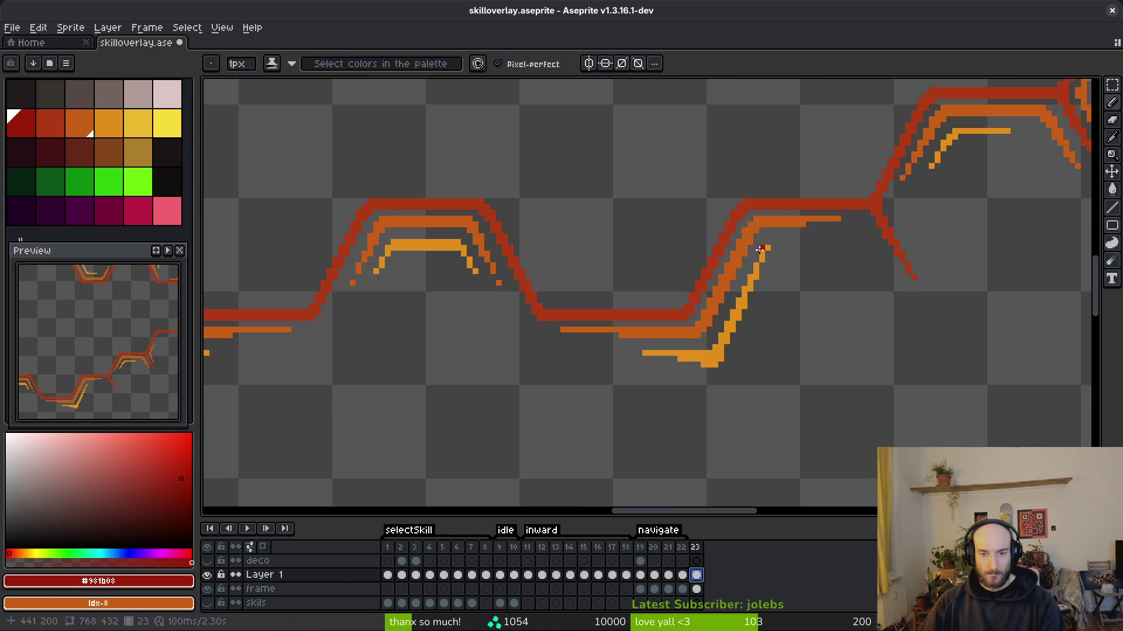
alt+click(752, 206)
click(688, 574)
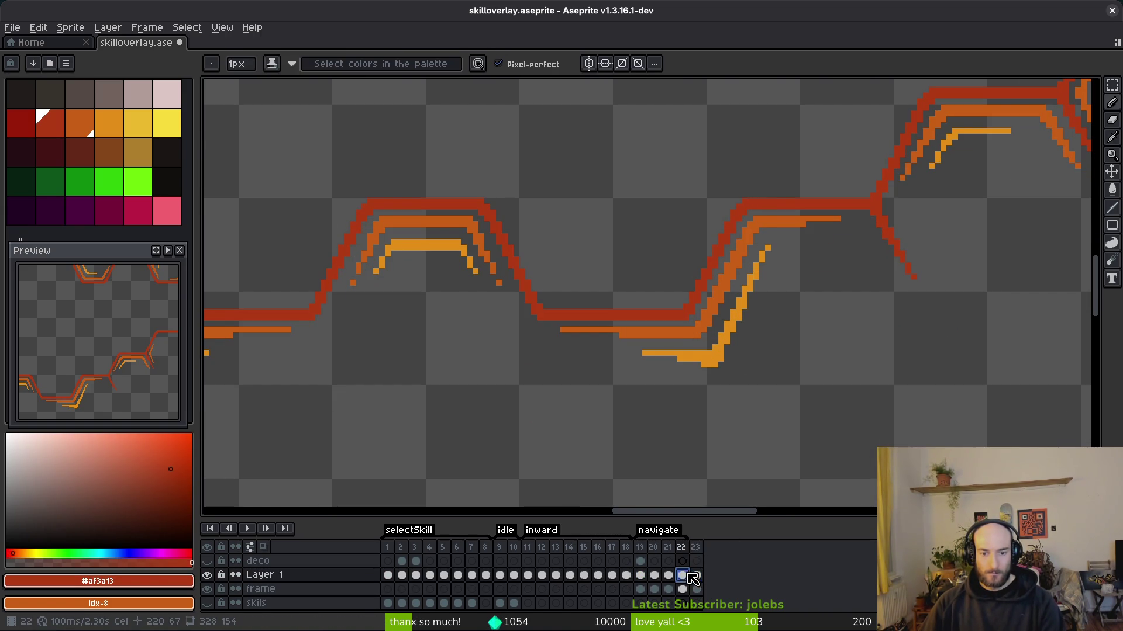
click(641, 576)
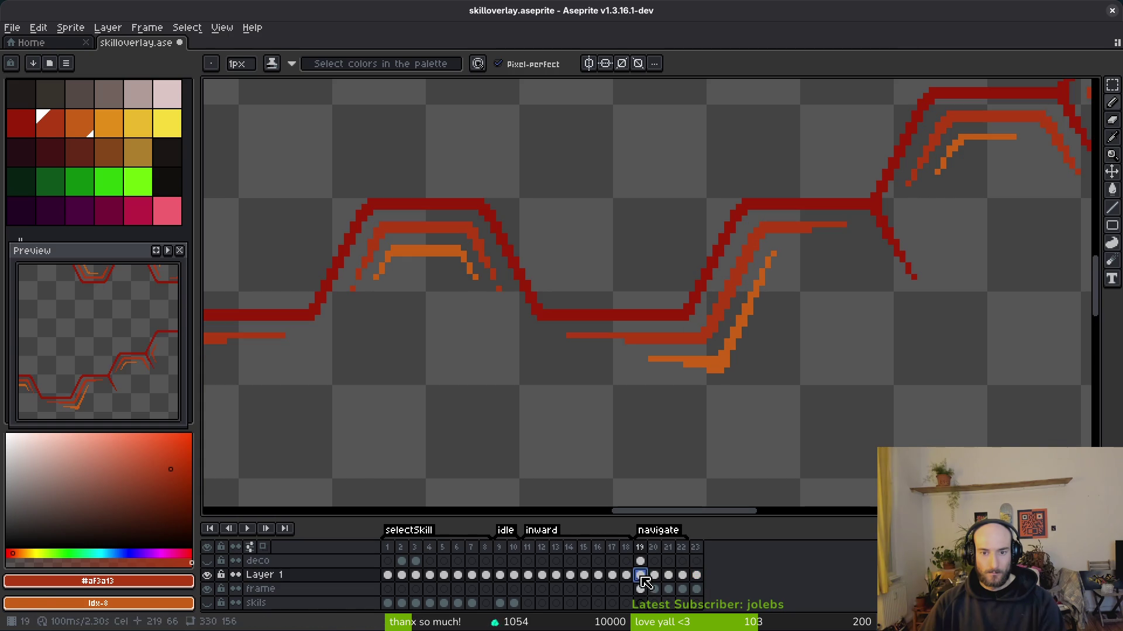
click(697, 575)
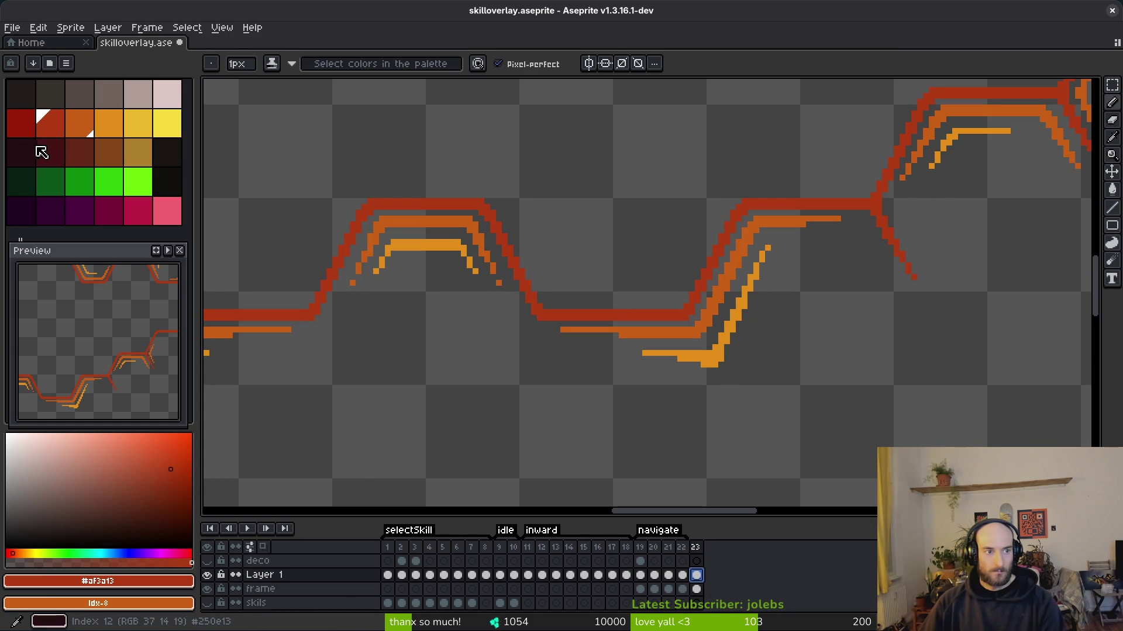
- Try flood-filling frame 23's line with dark red, undoing each accidental background fill
click(64, 159)
key(g)
scroll(701, 223, up, 2)
click(80, 153)
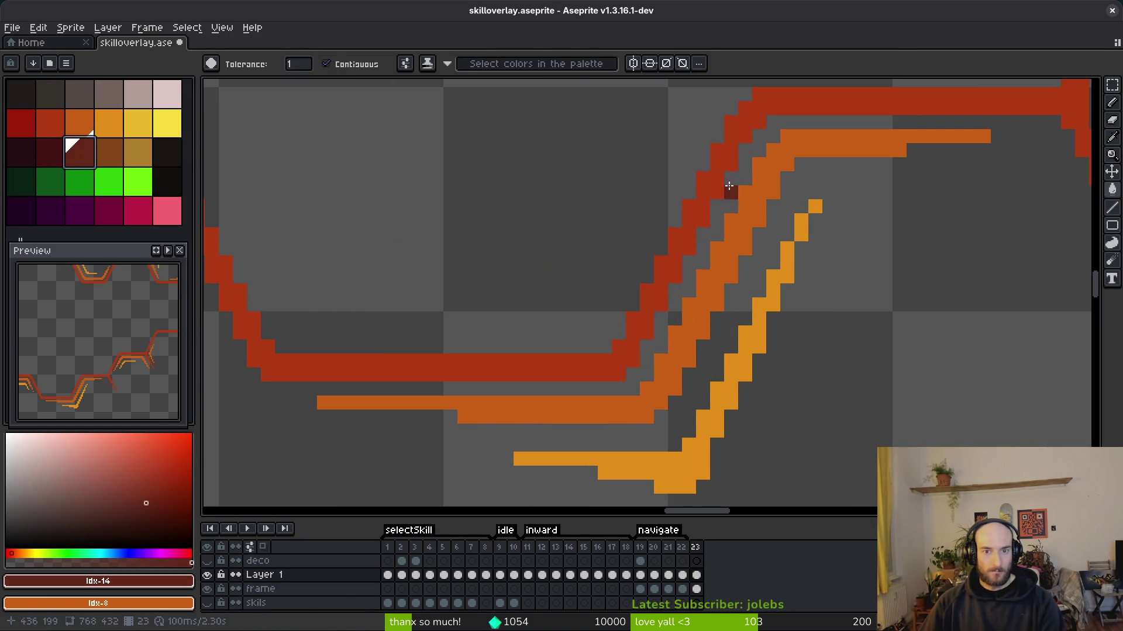
click(714, 175)
key(ctrl+z)
scroll(703, 420, down, 2)
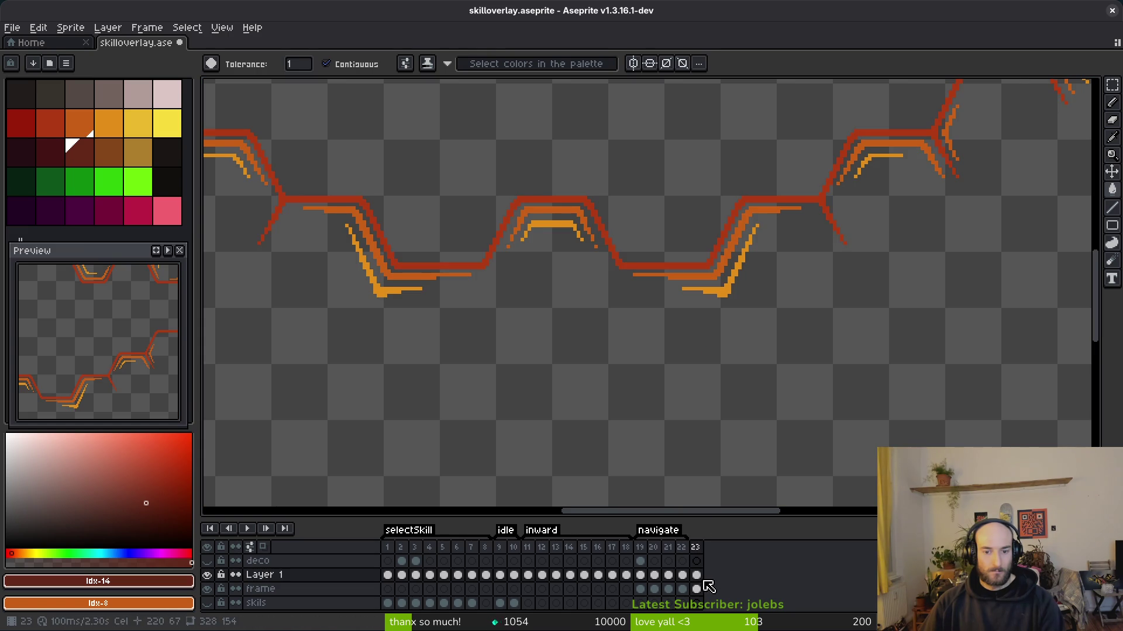
click(752, 196)
key(ctrl+z)
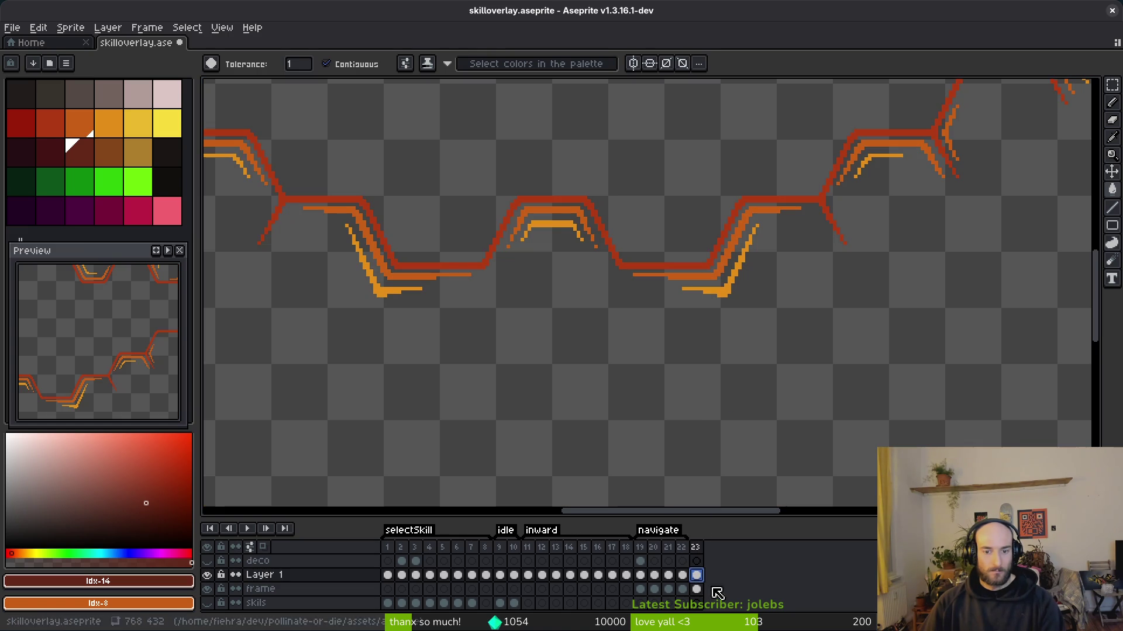
- Select the frame layer and save skilloverlay.aseprite
key(Down)
scroll(757, 171, up, 2)
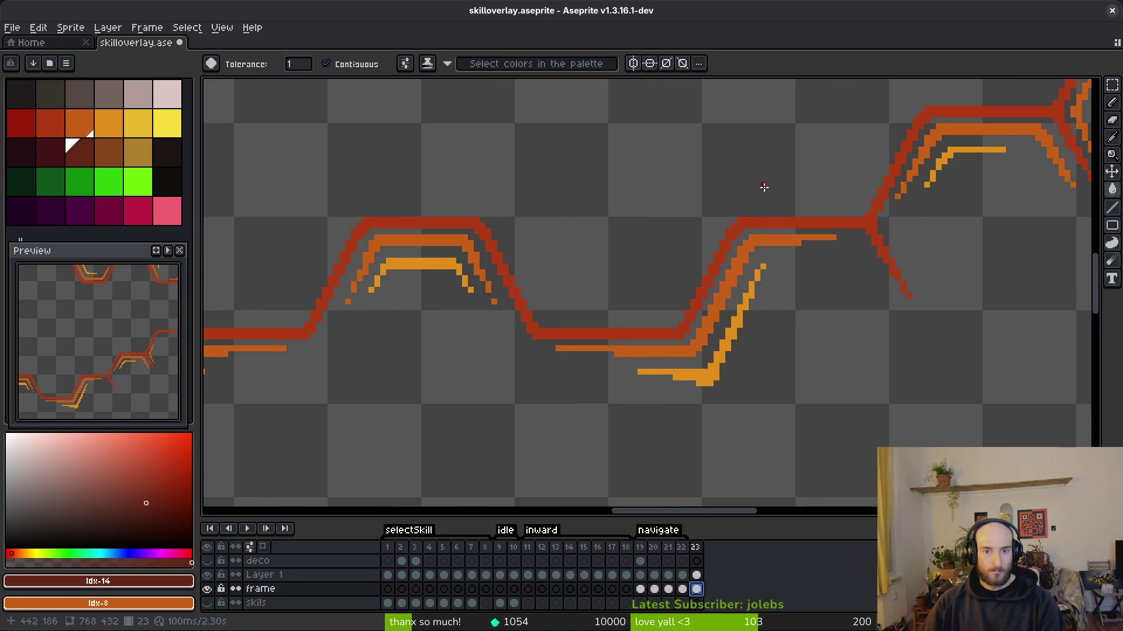
scroll(772, 252, down, 2)
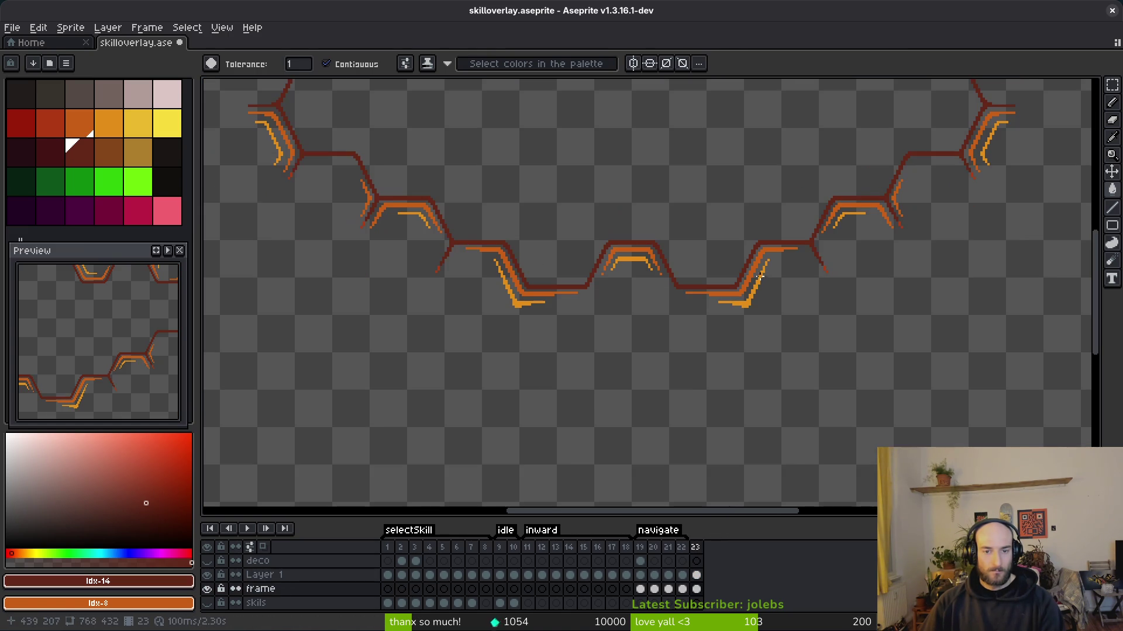
key(ctrl+s)
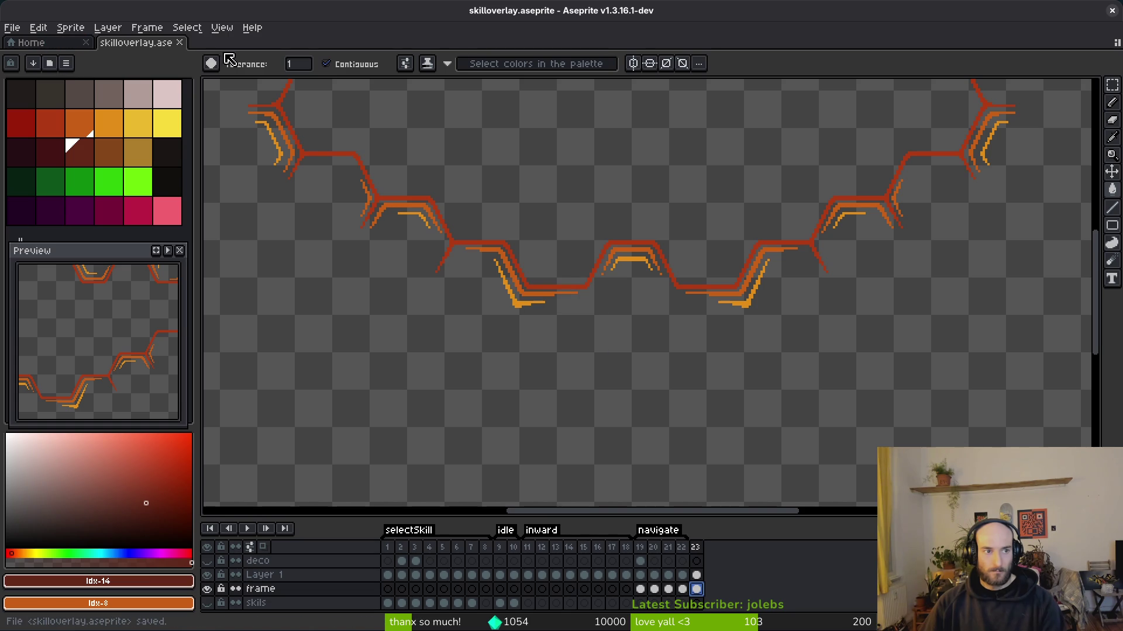
click(58, 43)
click(137, 43)
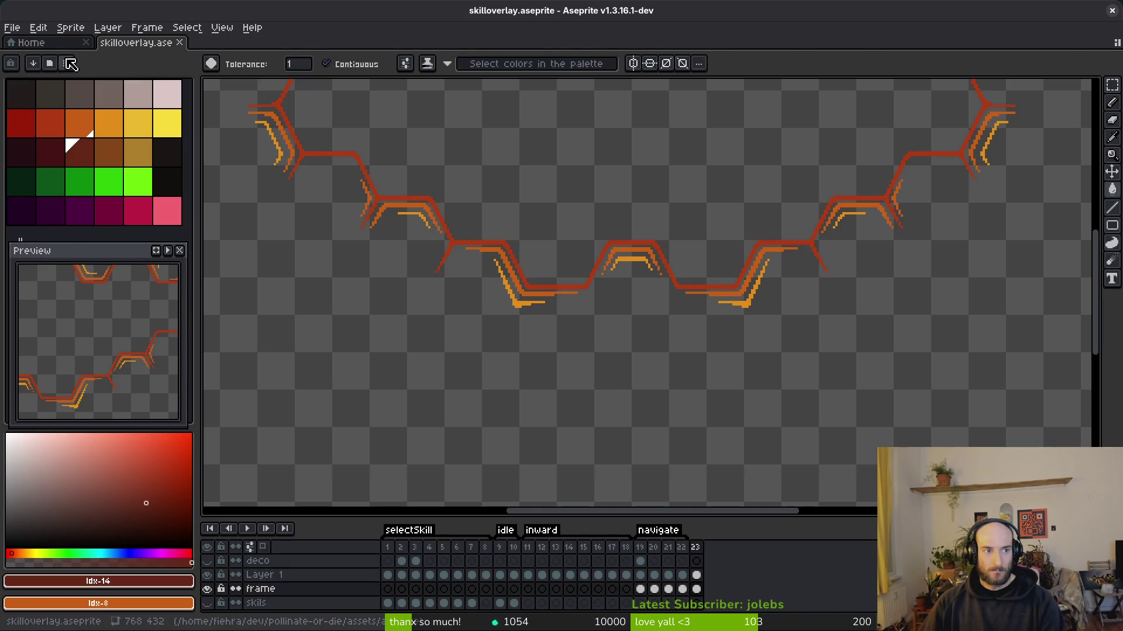
- Open bumblebeeUpdated.aseprite and specialSlot.aseprite from the start page's recent files
click(60, 44)
click(62, 217)
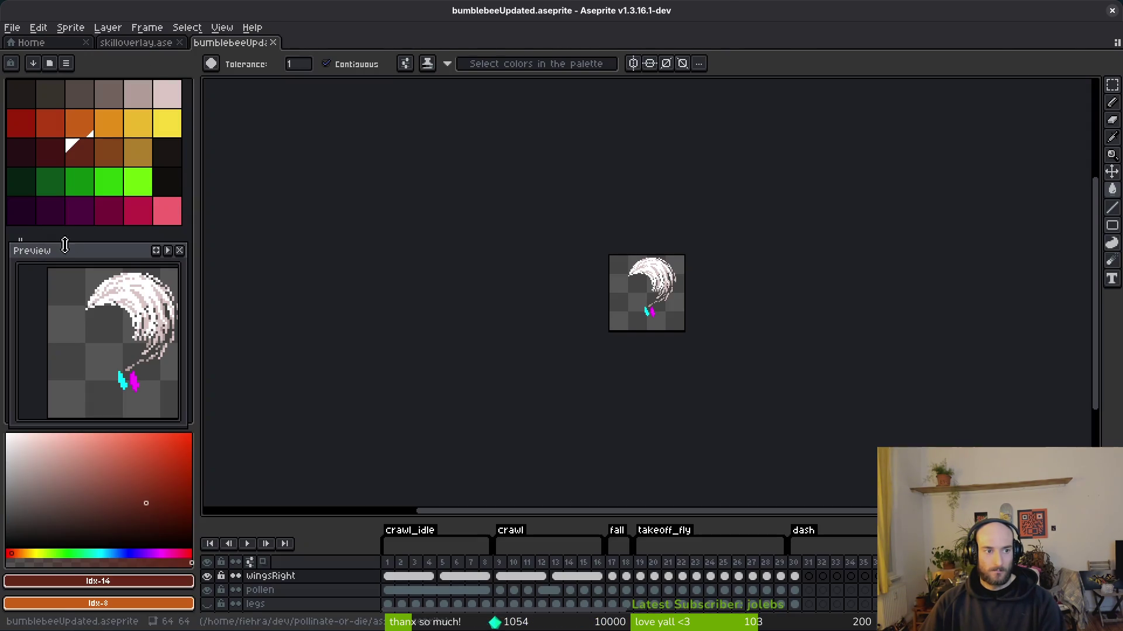
click(26, 43)
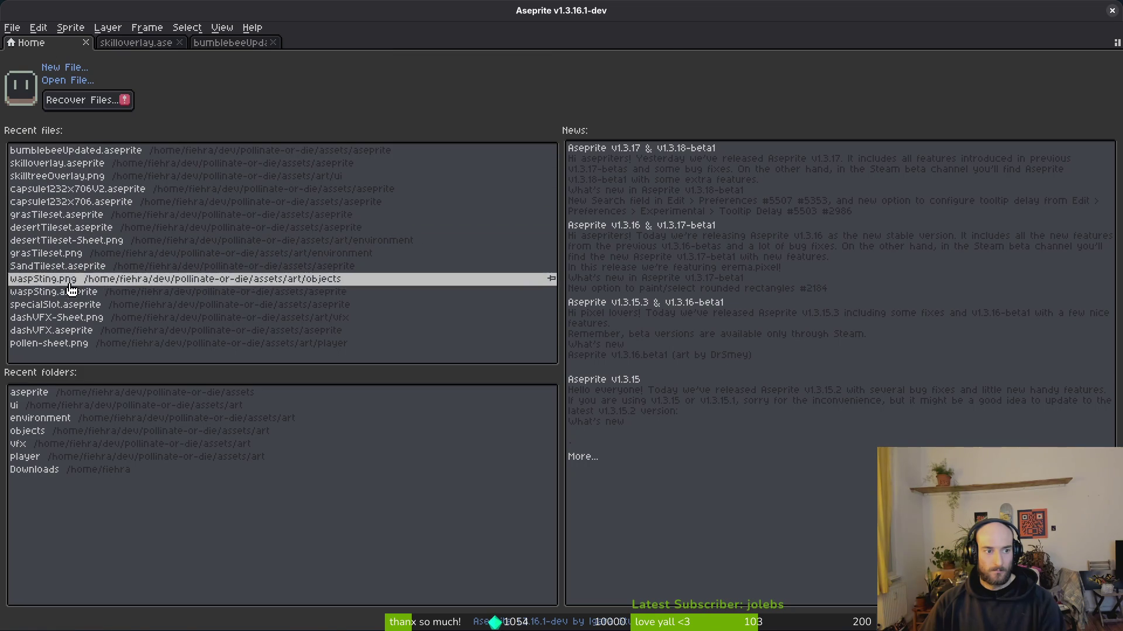
click(108, 306)
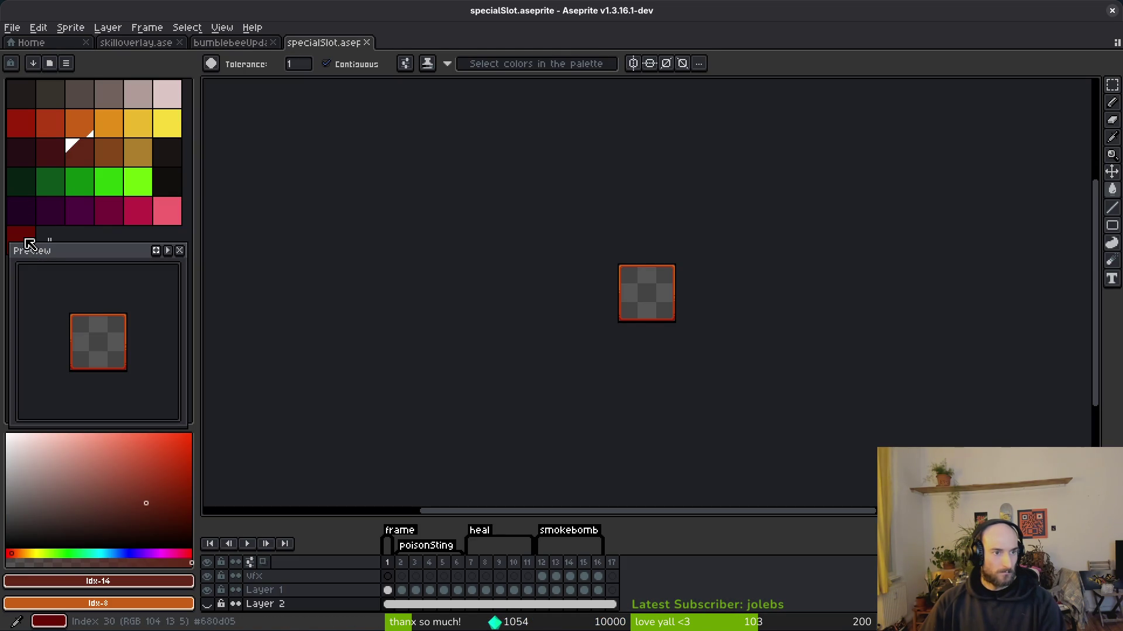
- Open and dismiss the palette options, then return to the skilloverlay tab
click(66, 63)
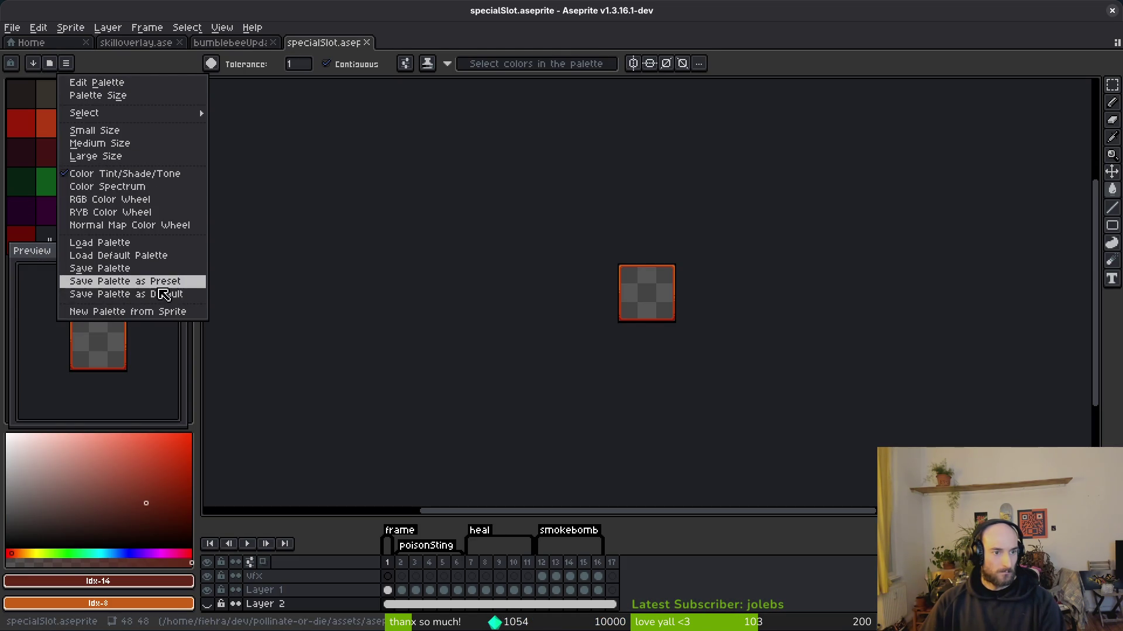
click(147, 298)
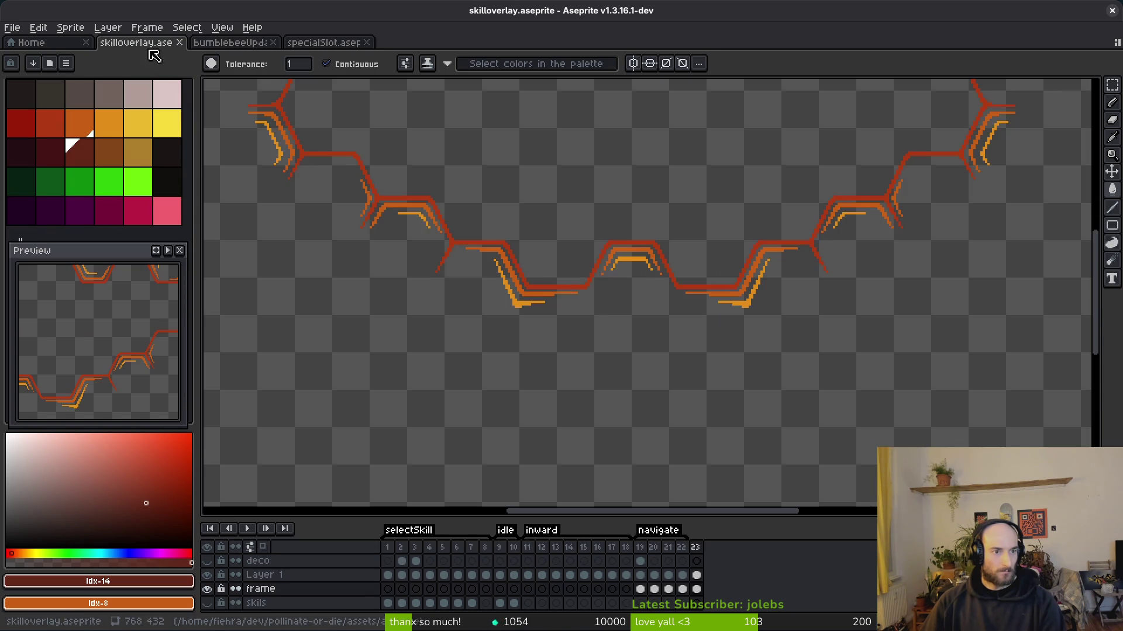
click(146, 44)
- Add the dark red swatch and replace the red line with dark red index 30
click(66, 63)
click(116, 257)
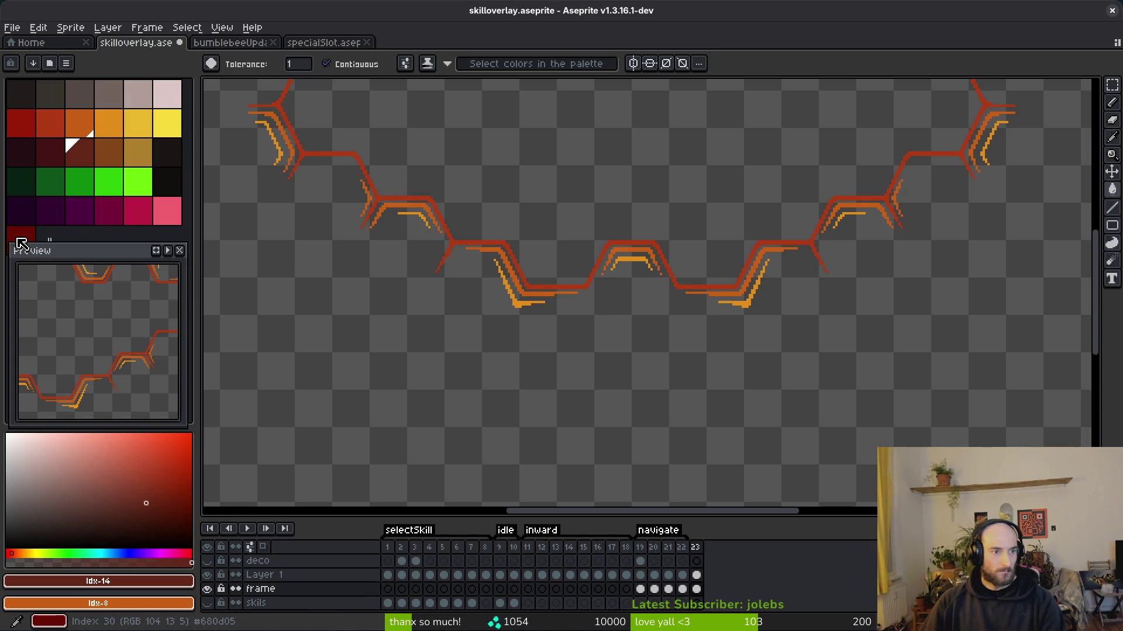
scroll(626, 292, up, 2)
alt+click(852, 306)
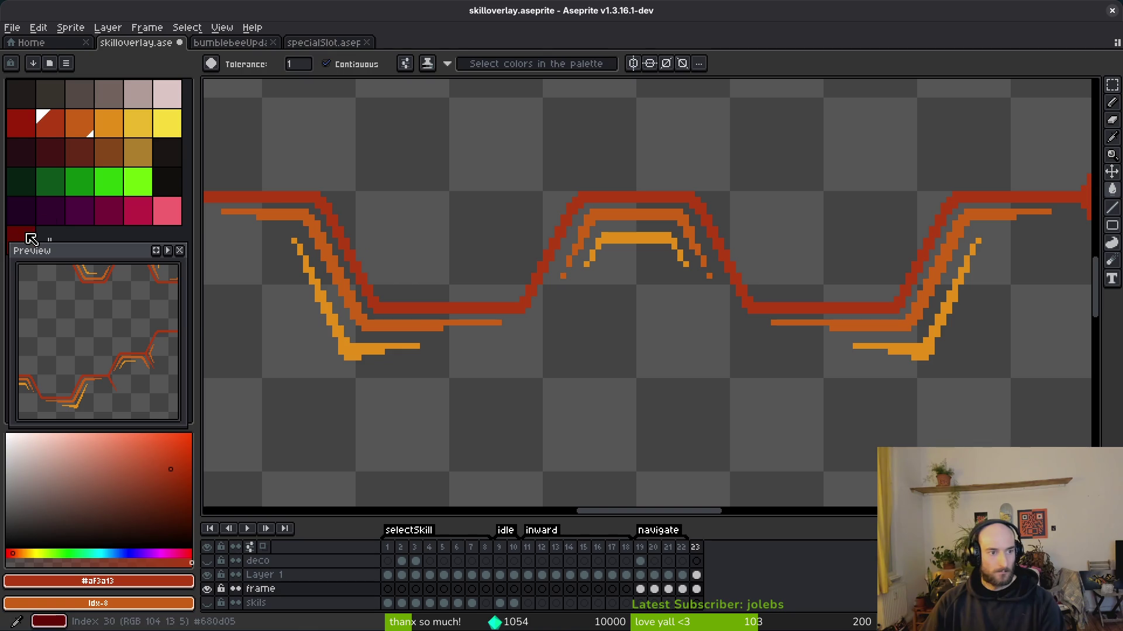
right_click(31, 236)
key(shift+r)
click(389, 105)
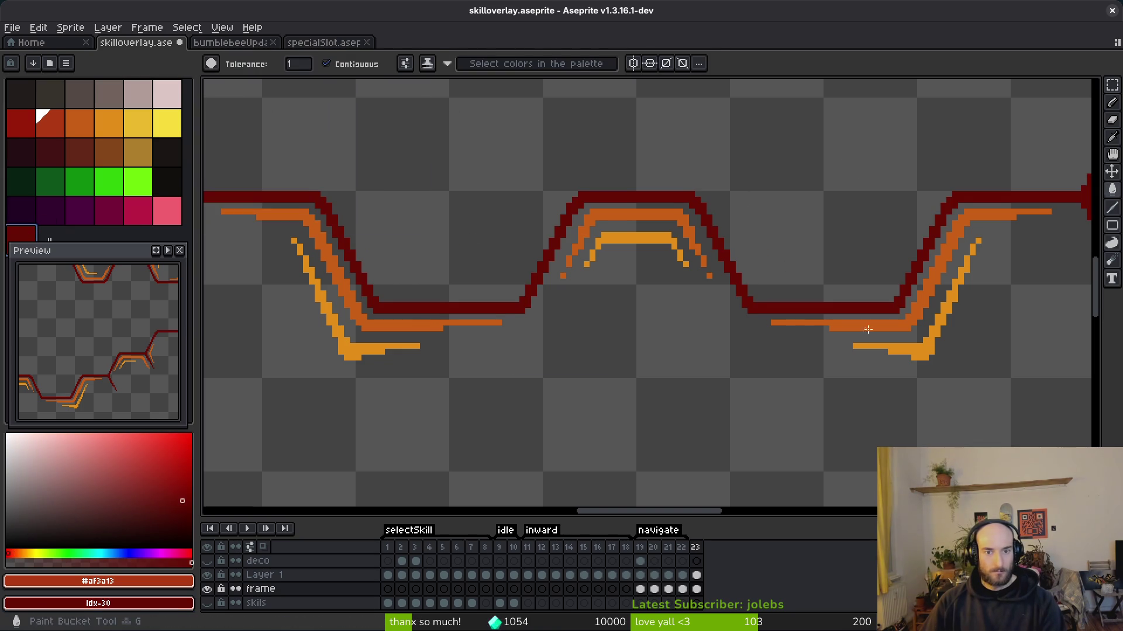
- On frame 23's Layer 1, replace the orange #c96016 accent with red index 6
scroll(862, 322, right, 3)
click(696, 576)
alt+click(846, 238)
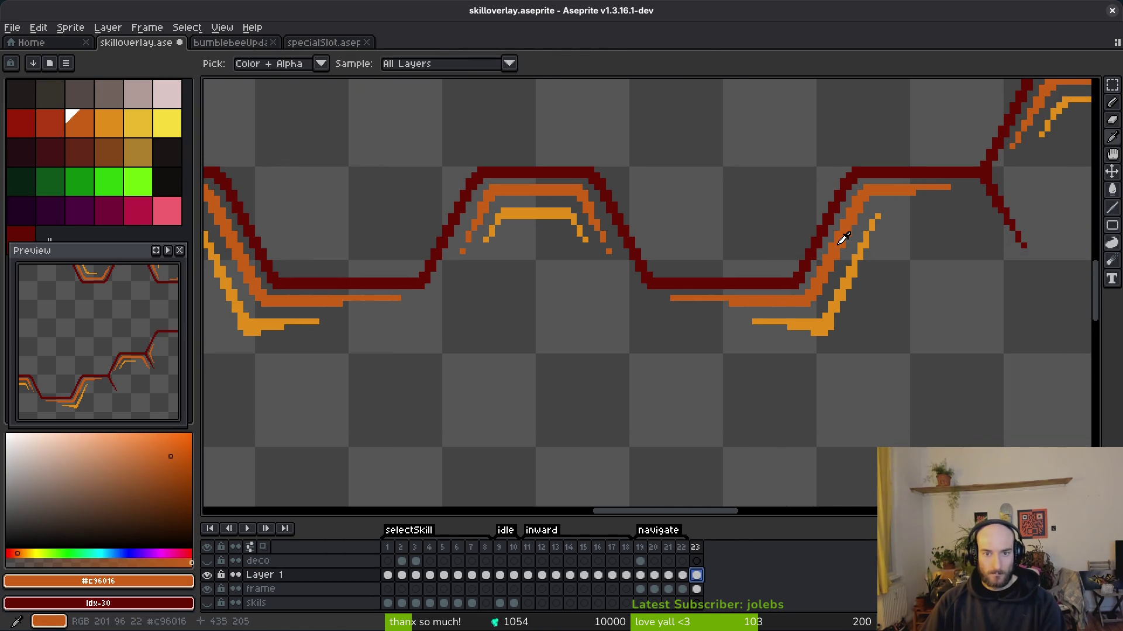
right_click(21, 123)
key(shift+r)
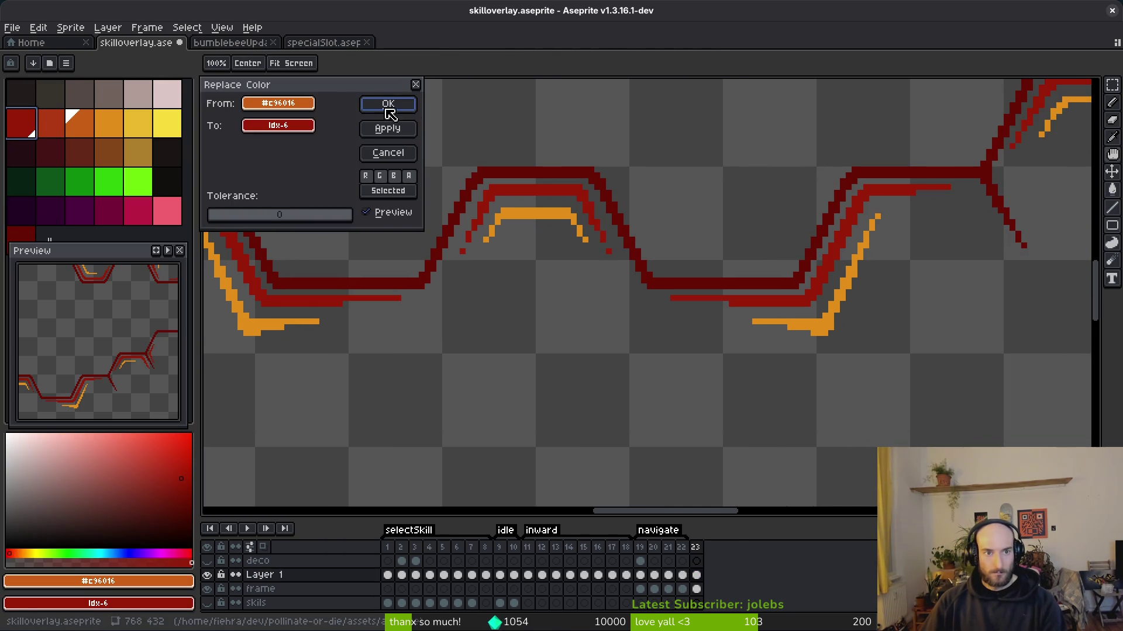
click(388, 106)
- Replace the yellow-orange #c28c18 with darker red index 7 and save
click(109, 123)
right_click(50, 123)
key(shift+r)
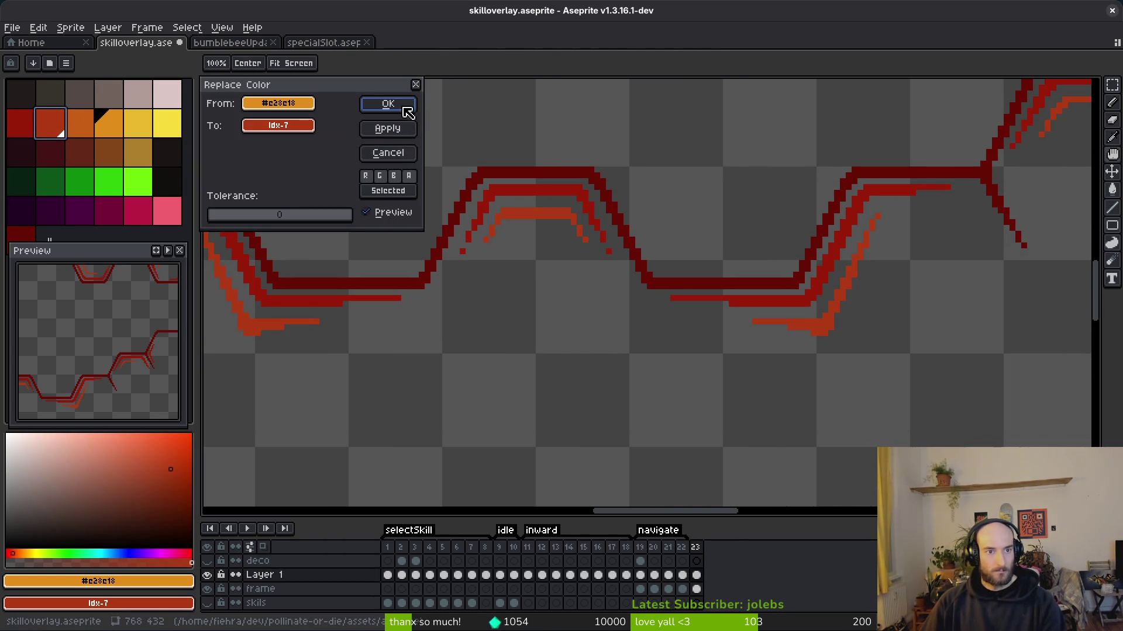
click(413, 108)
key(ctrl+s)
scroll(668, 258, down, 4)
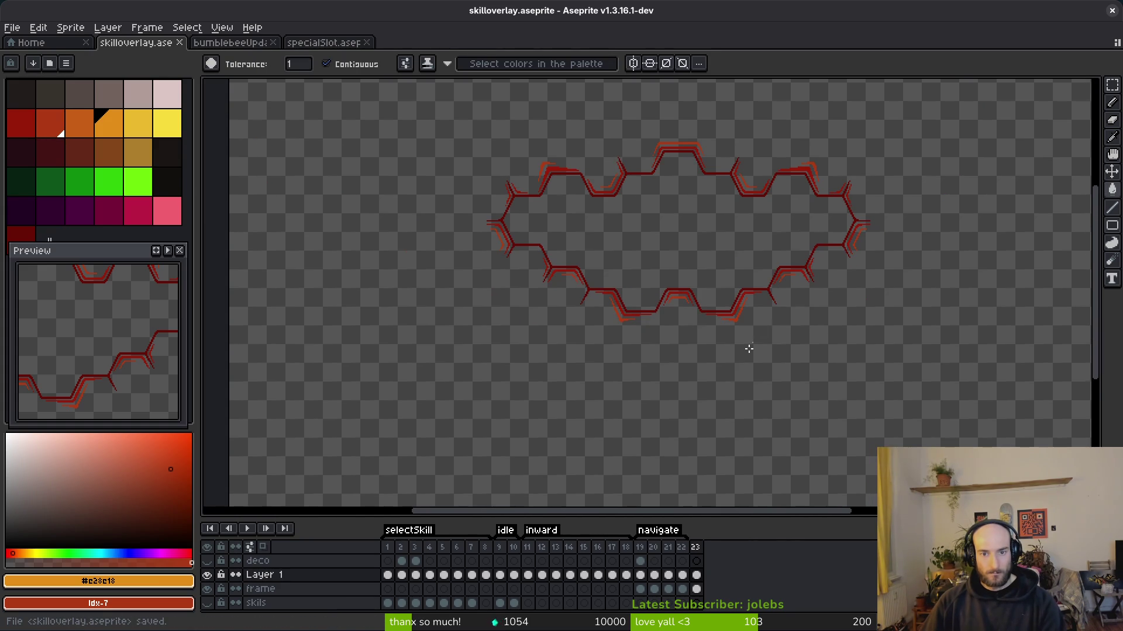
click(643, 547)
click(697, 549)
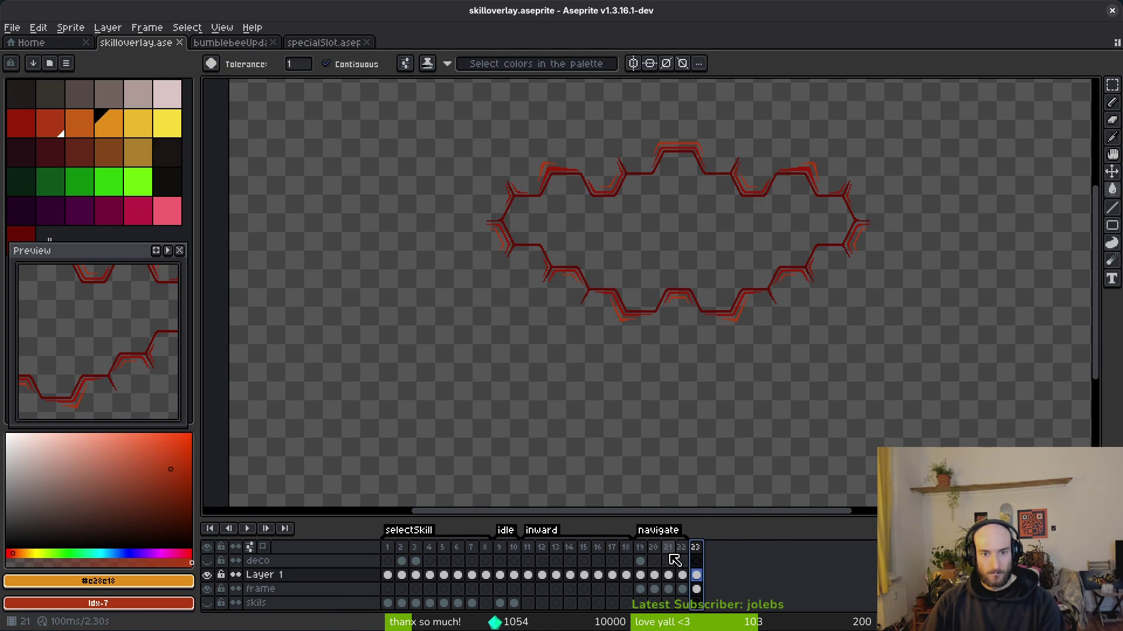
click(647, 552)
click(701, 553)
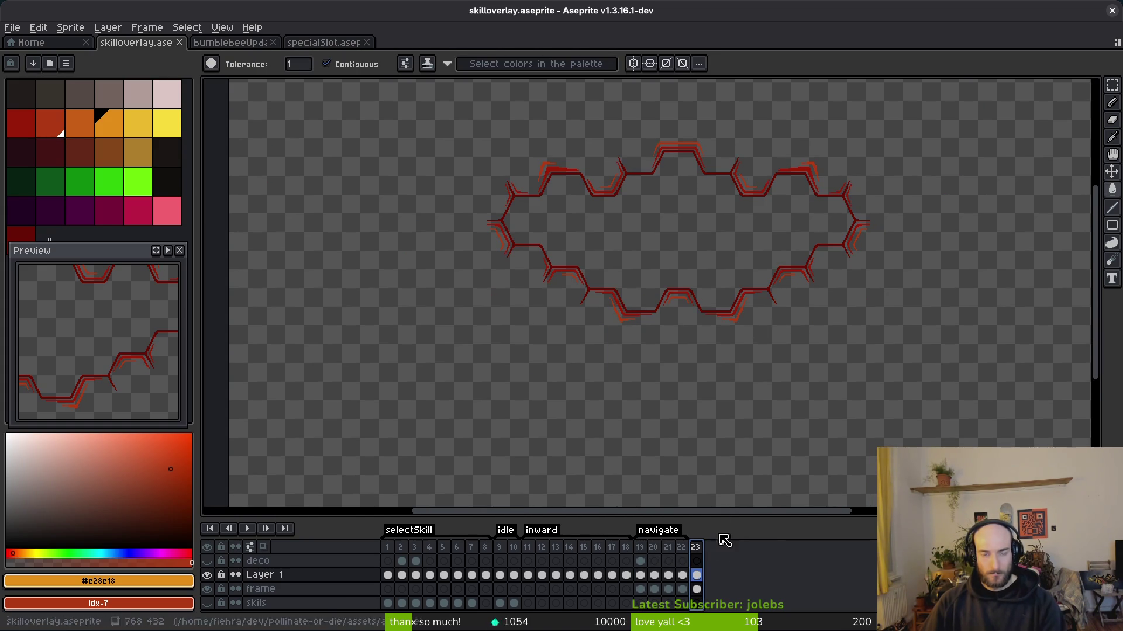
scroll(731, 297, up, 4)
scroll(698, 321, down, 1)
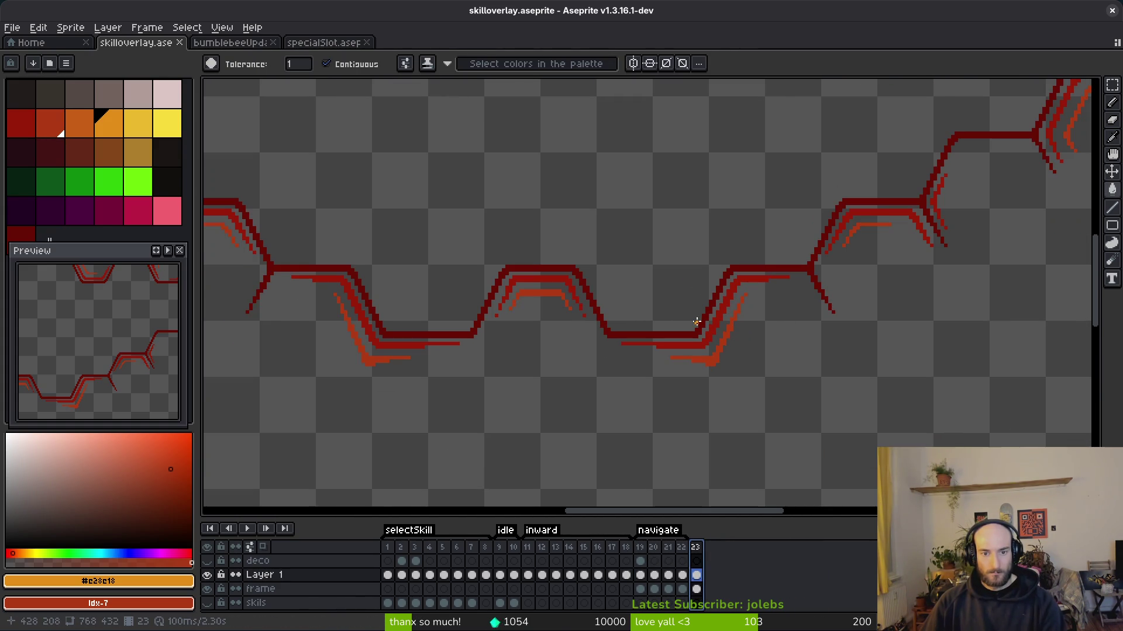
mouse_move(641, 561)
mouse_down()
mouse_move(702, 558)
mouse_move(410, 560)
mouse_up()
mouse_move(640, 560)
mouse_down()
mouse_move(709, 556)
mouse_move(696, 560)
mouse_up()
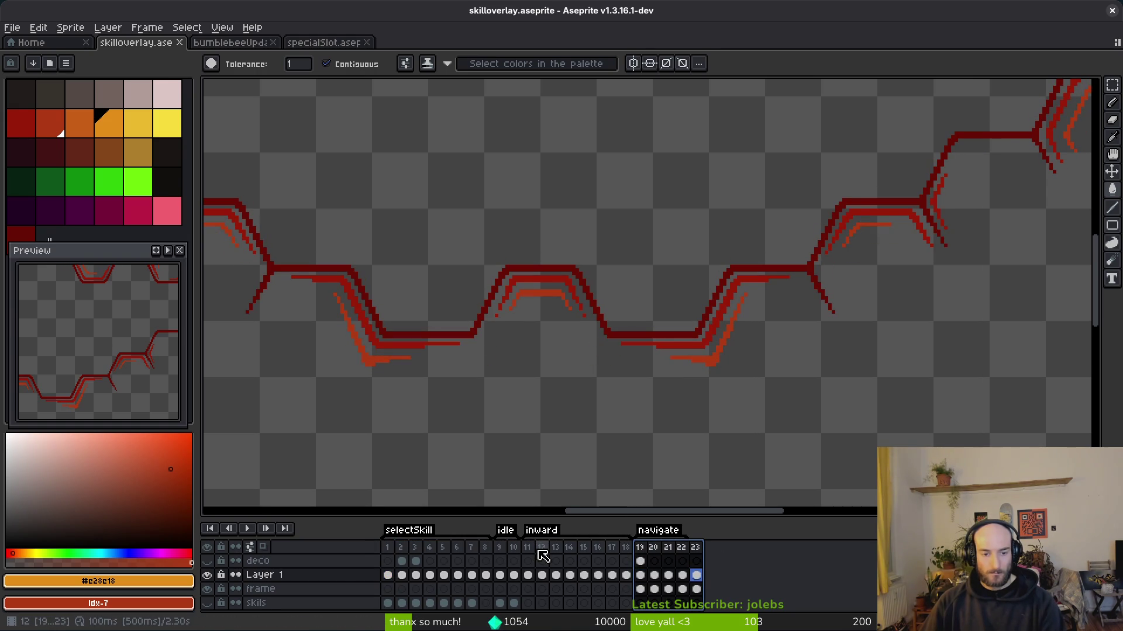
scroll(681, 306, down, 5)
scroll(681, 305, up, 2)
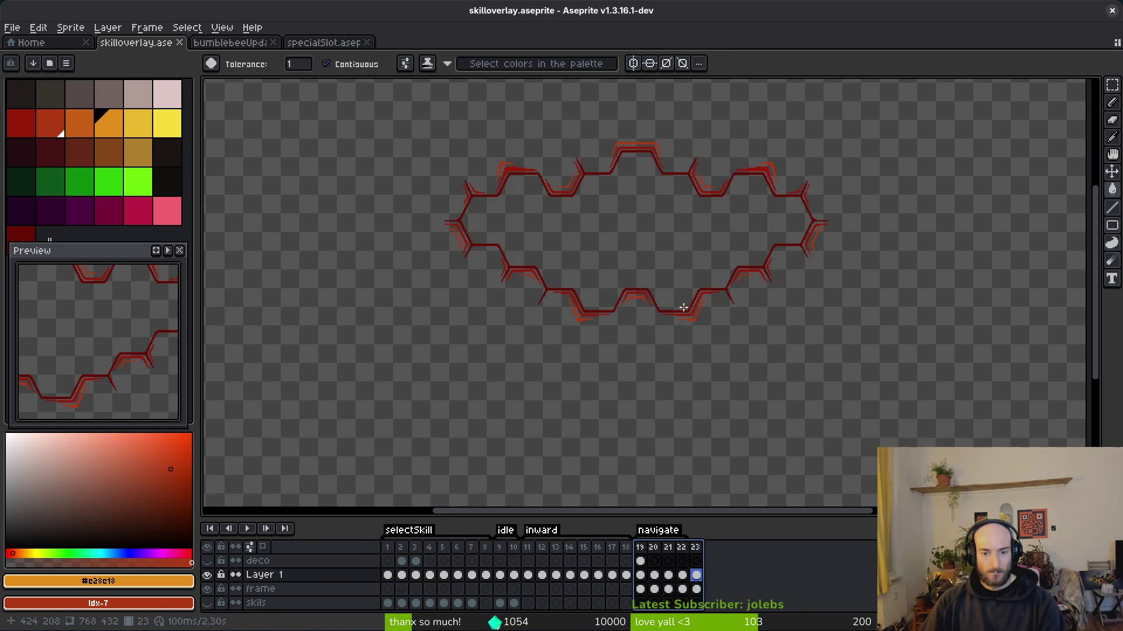
- Select navigate frames 19–22, then cancel the Export Sprite Sheet dialog
click(642, 552)
drag(645, 552, 681, 552)
key(ctrl+e)
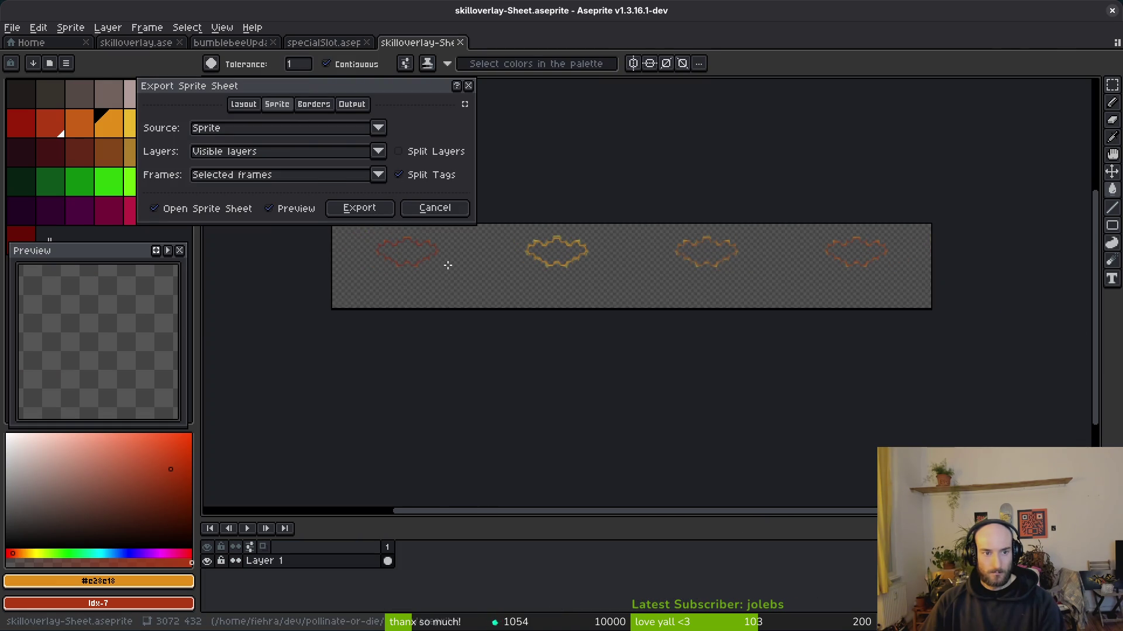
click(468, 86)
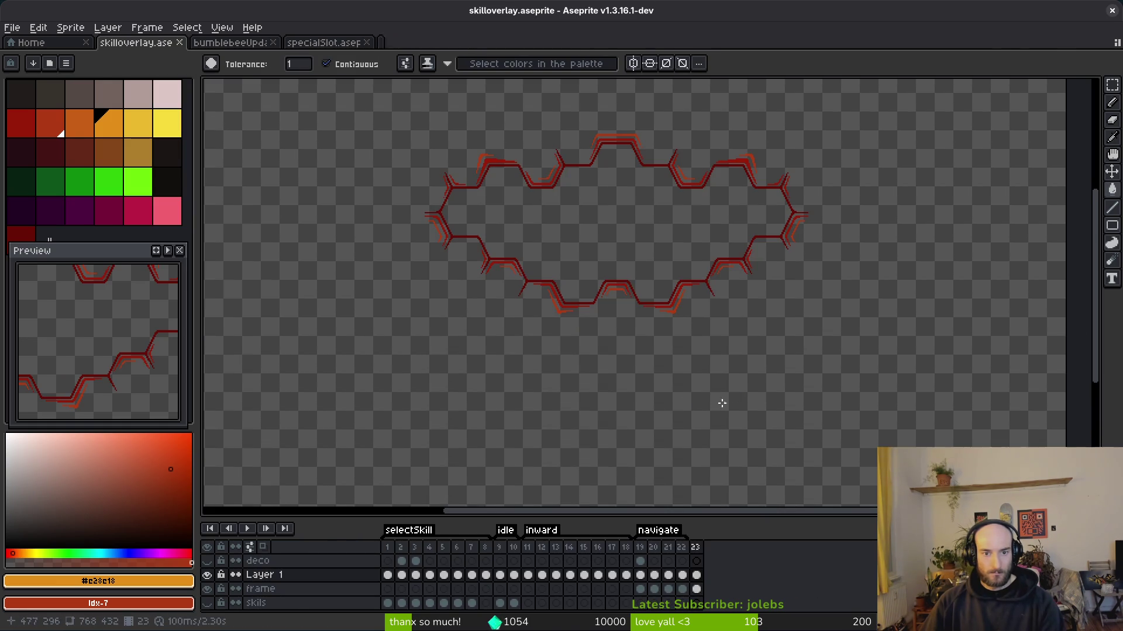
- Add empty frame 24 after frame 23 and tag frames 23–24 as 'failed'
click(696, 547)
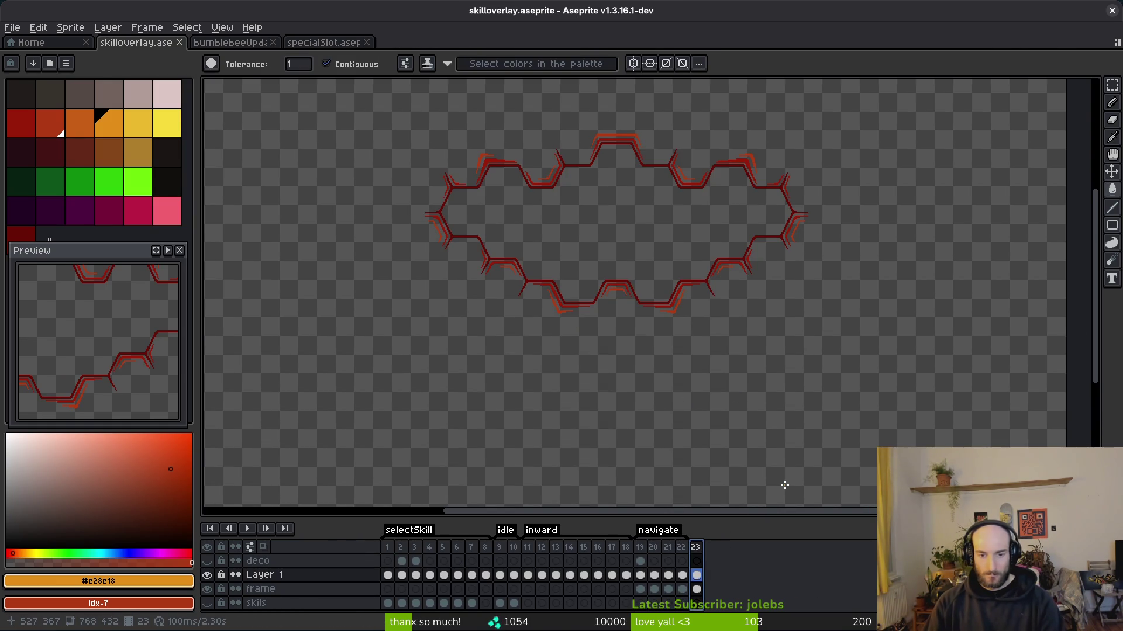
key(alt+b)
key(shift+p)
key(Escape)
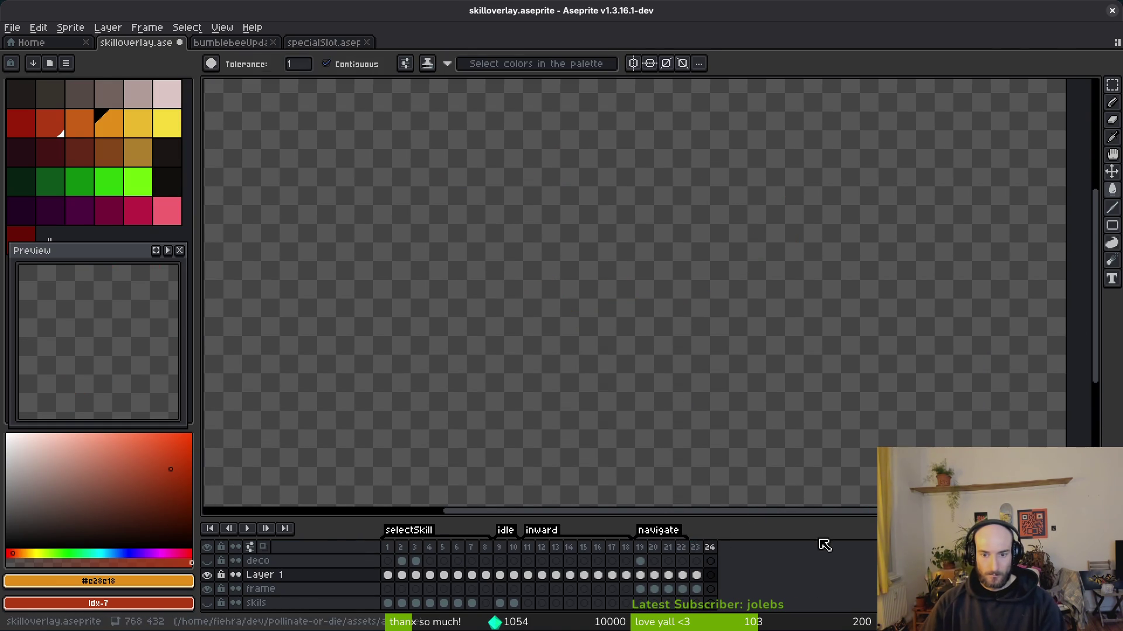
shift+click(707, 550)
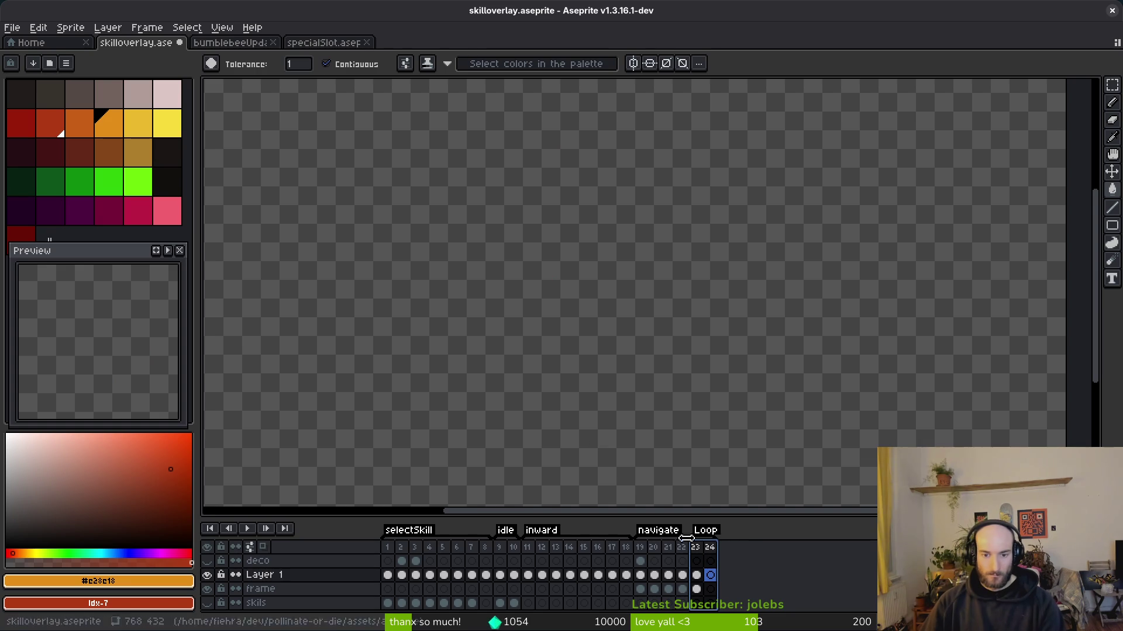
double_click(705, 531)
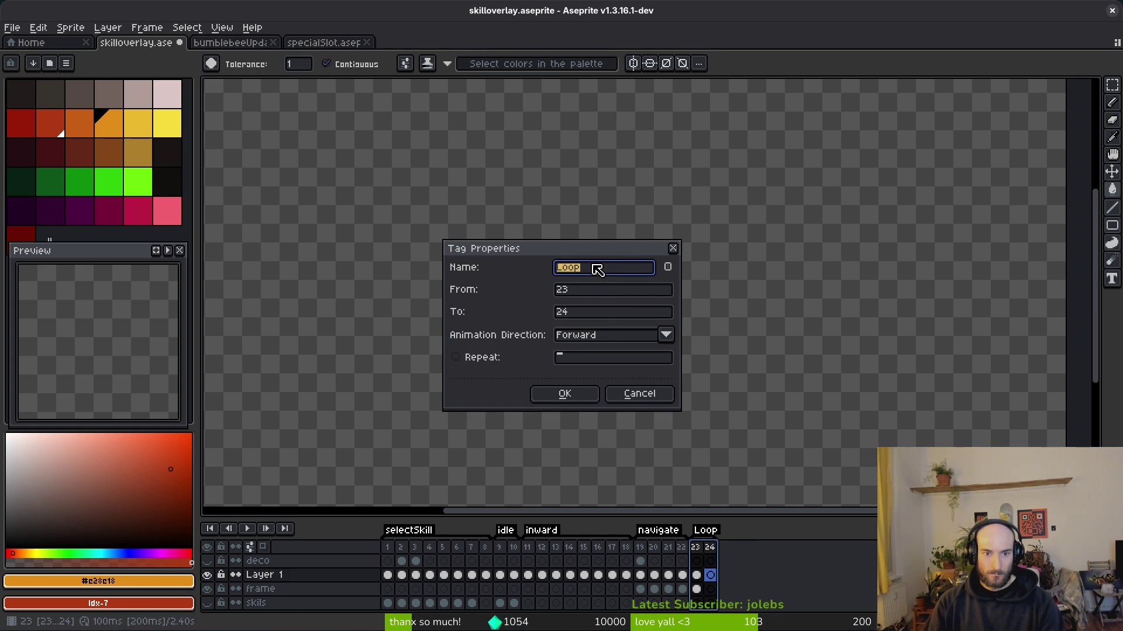
text(failed)
key(Return)
click(696, 575)
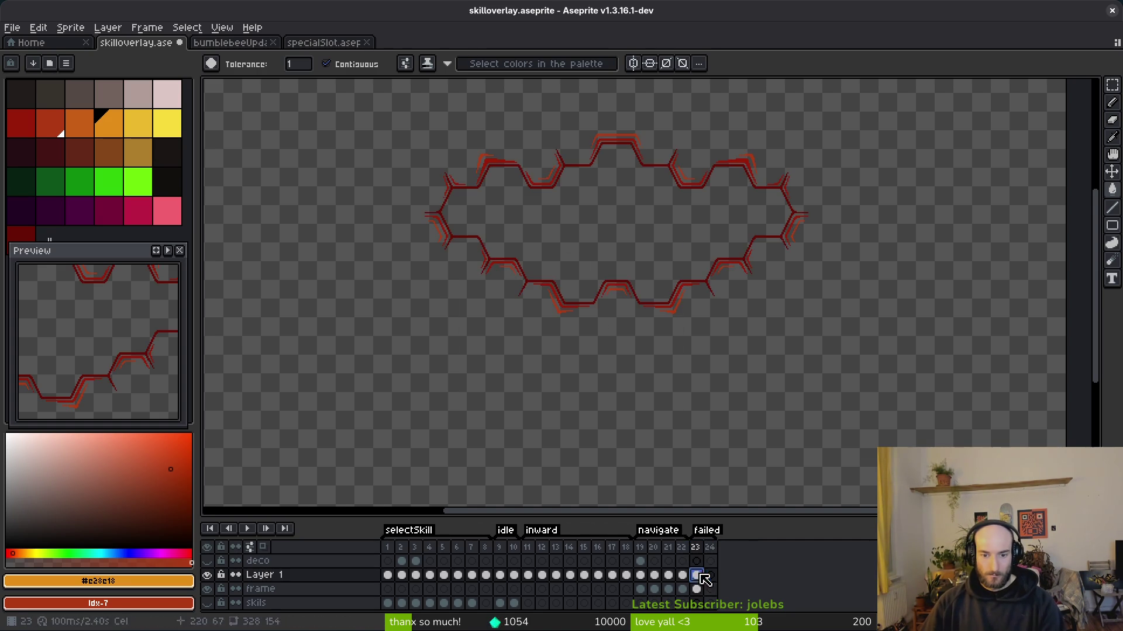
scroll(646, 286, up, 3)
scroll(676, 333, down, 1)
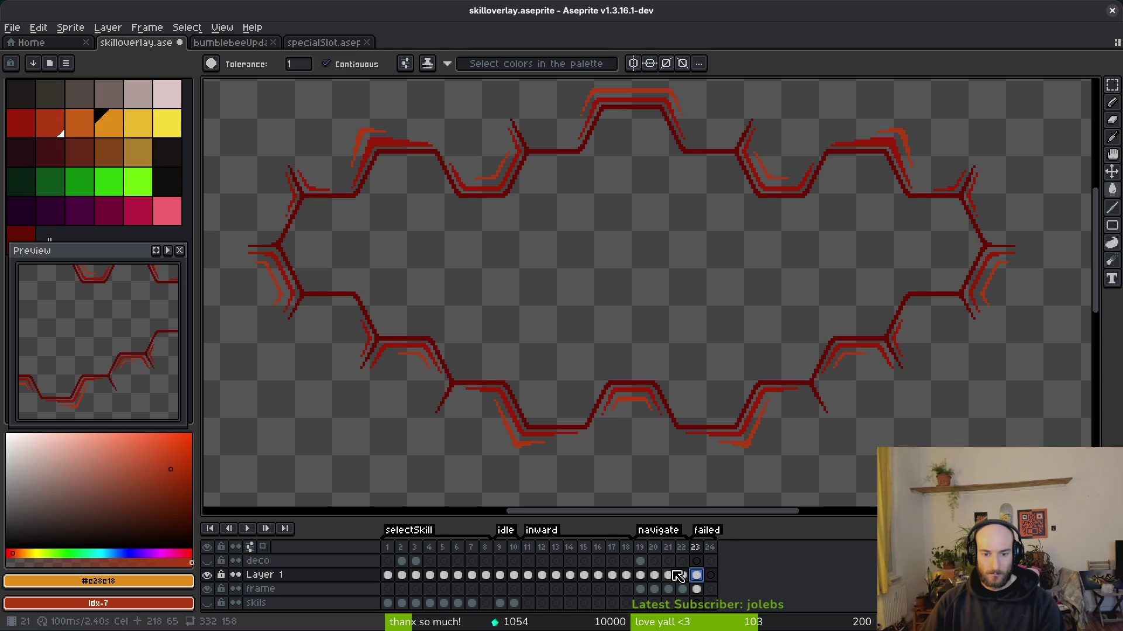
- Compare the Layer 1 and frame-layer outline cels across frames 19, 23 and 24
click(641, 575)
click(696, 577)
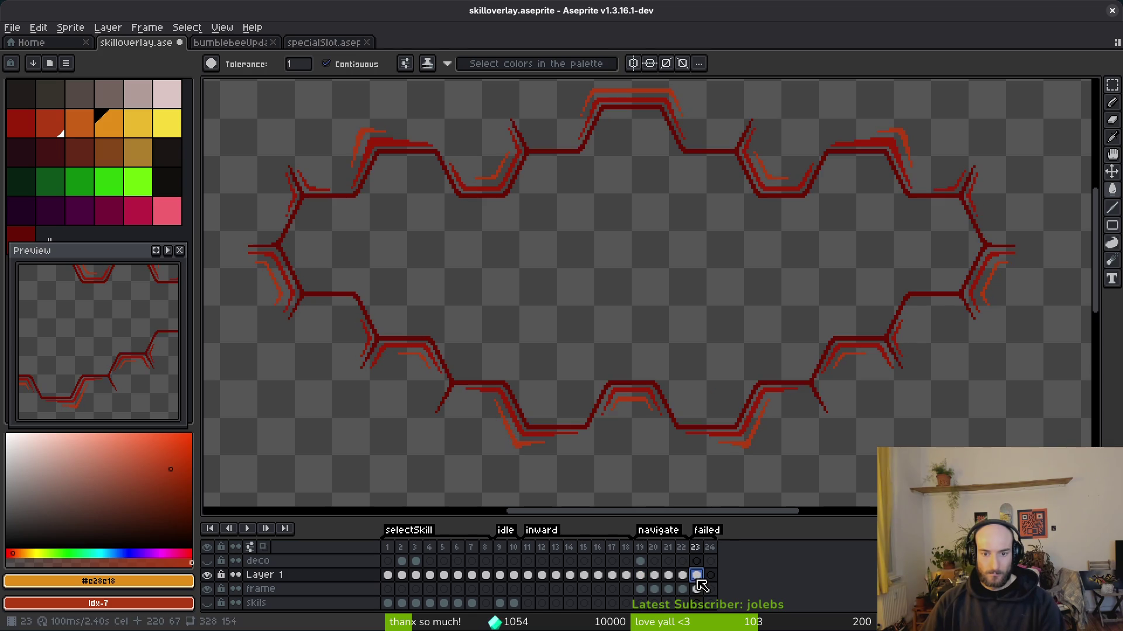
click(654, 589)
click(710, 575)
click(710, 590)
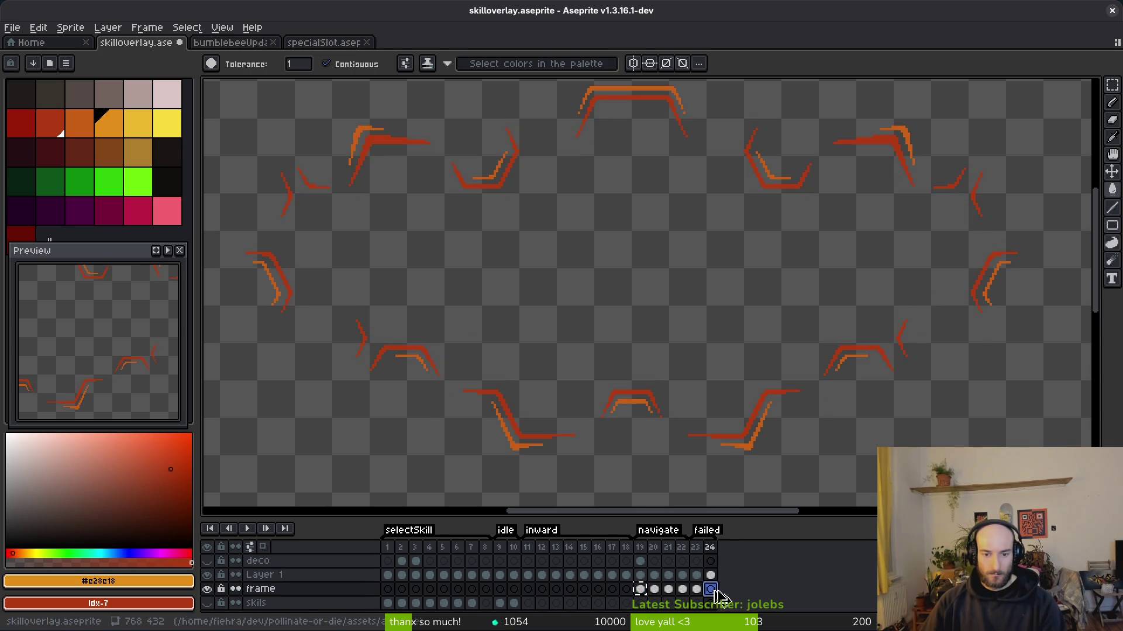
click(696, 575)
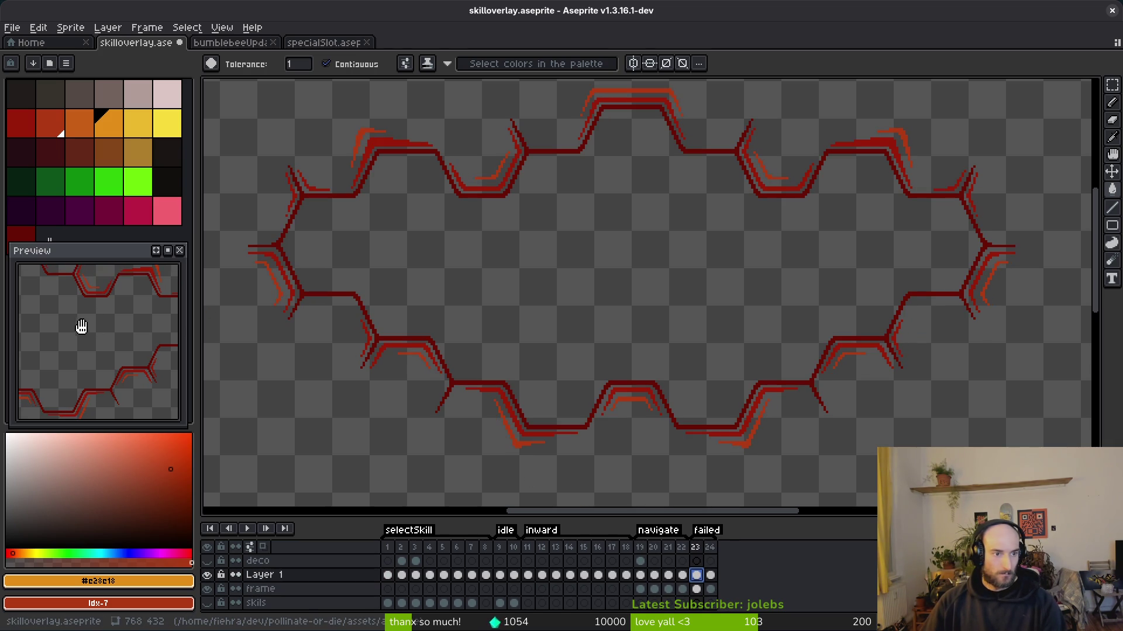
scroll(91, 322, down, 4)
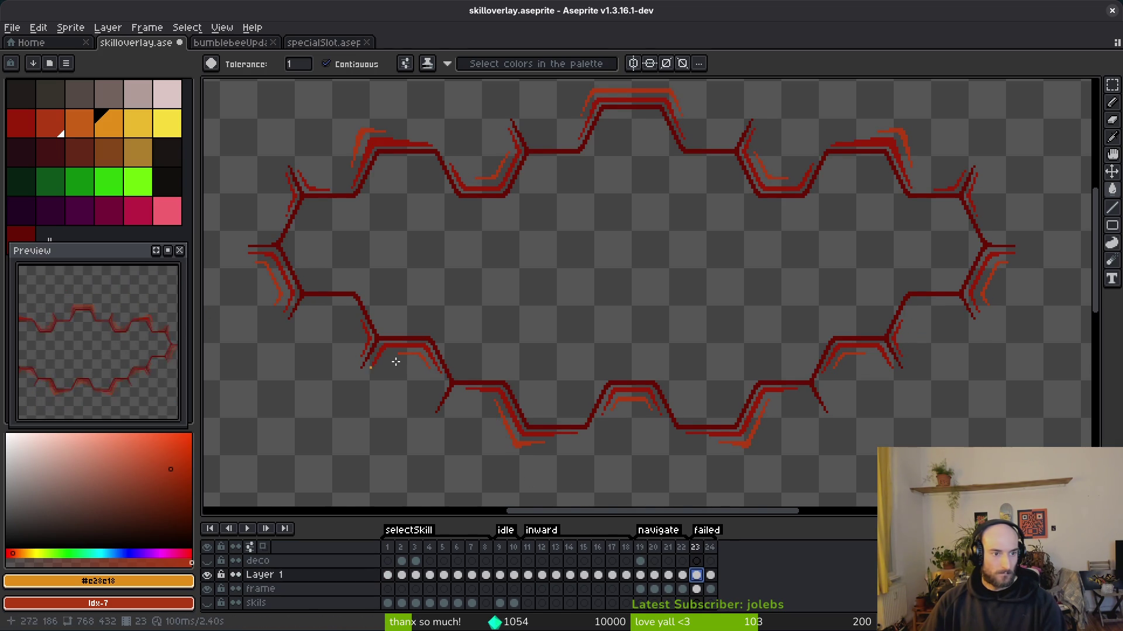
click(696, 590)
key(i)
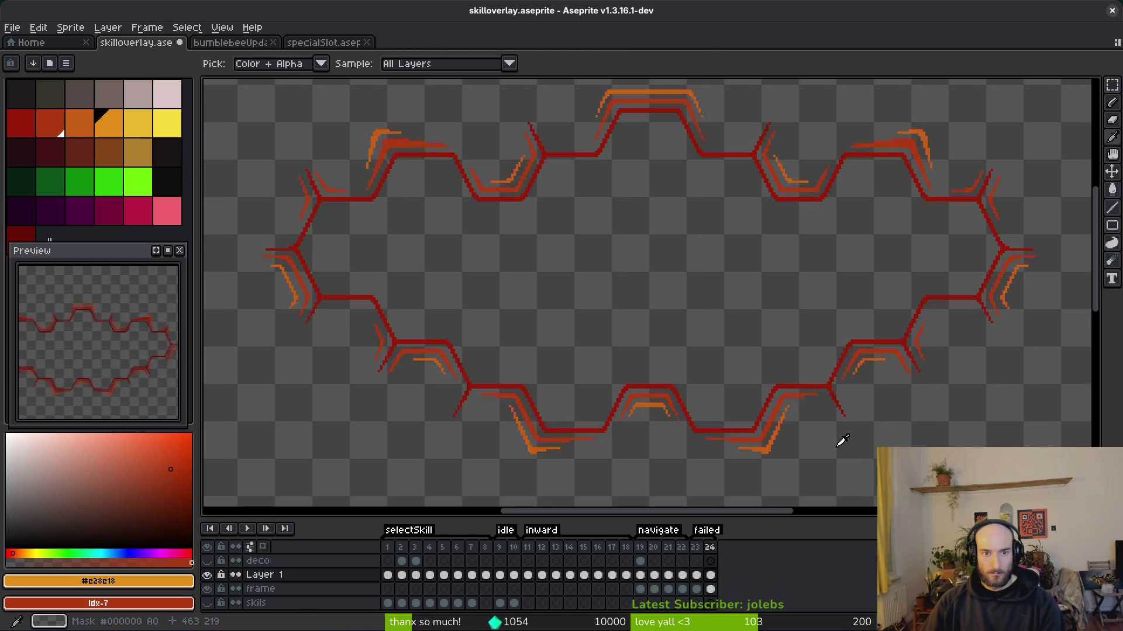
- Move frame 24 in front of frame 23 and save the file
click(710, 575)
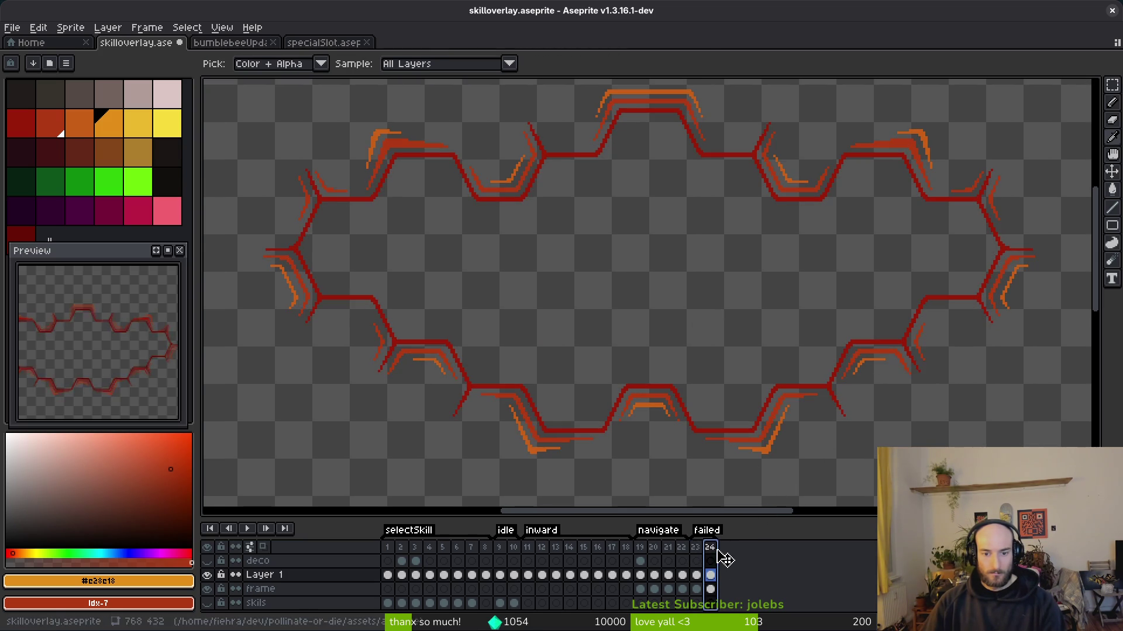
mouse_move(703, 561)
mouse_down()
mouse_move(707, 576)
mouse_move(696, 575)
mouse_up()
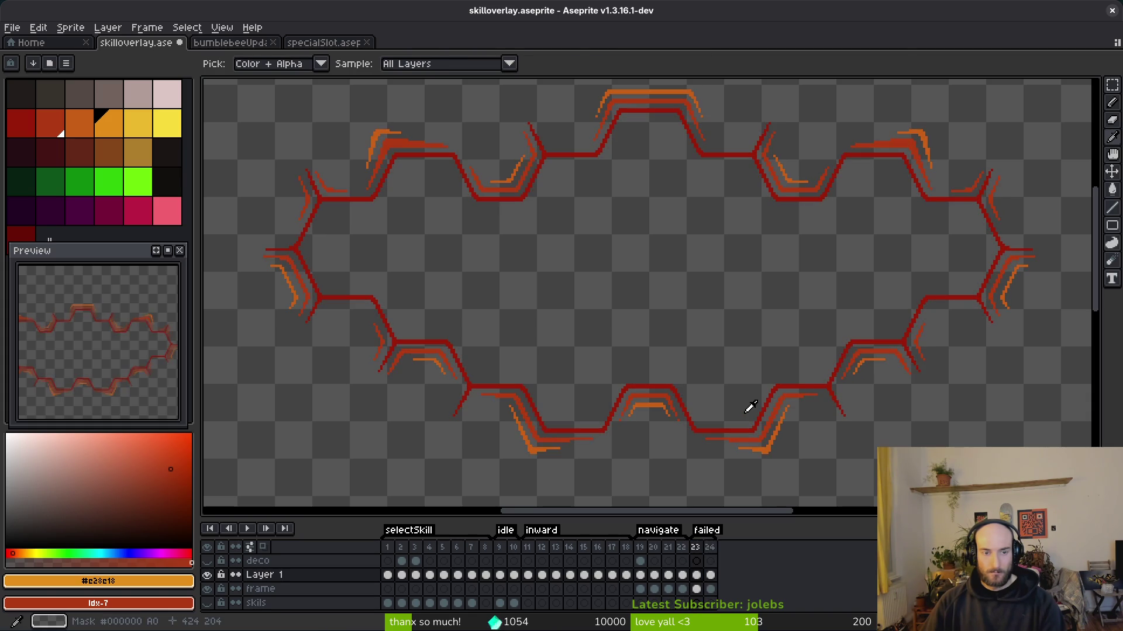
key(w)
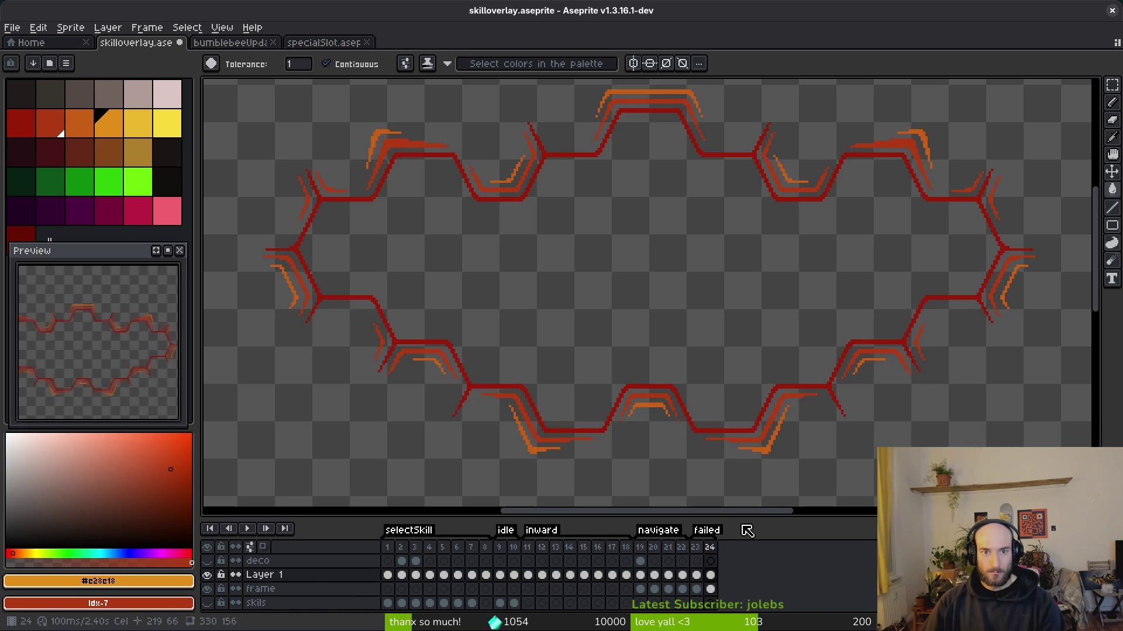
key(ctrl+s)
click(655, 529)
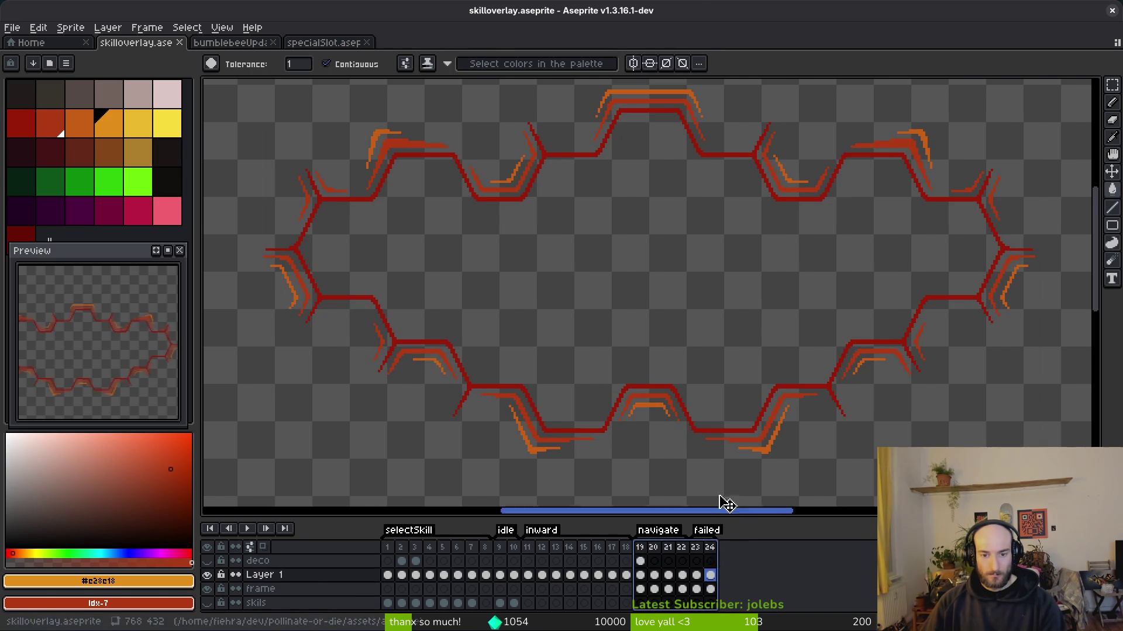
- Start the sprite sheet export and browse to the art/ui folder
key(ctrl+e)
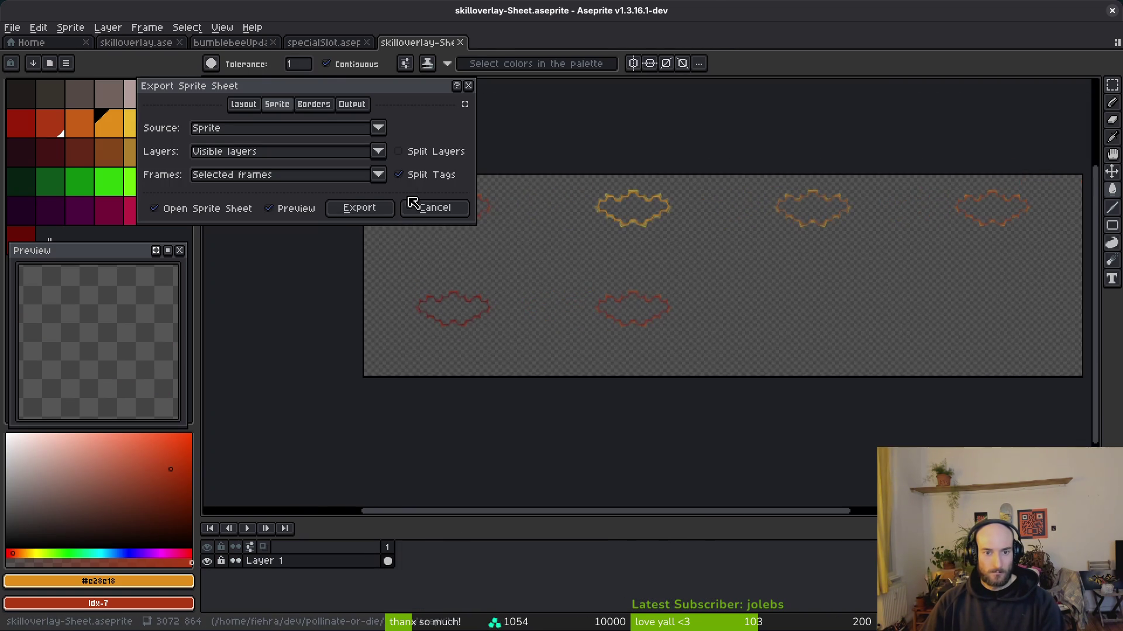
click(360, 208)
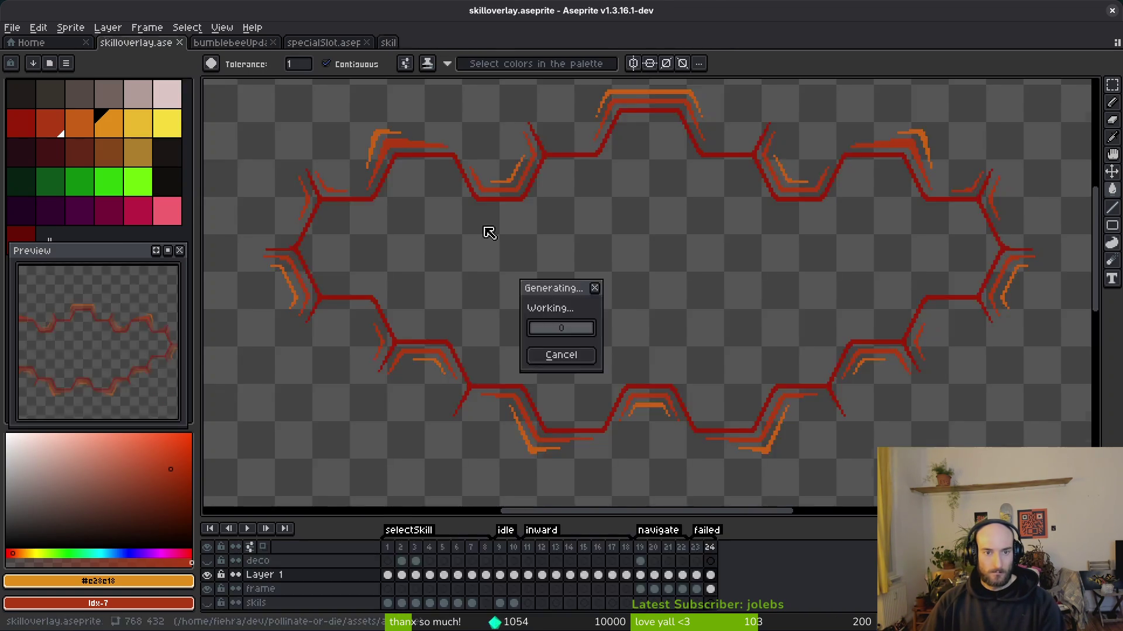
key(ctrl+shift+e)
click(275, 56)
click(288, 69)
click(56, 52)
double_click(82, 117)
double_click(184, 199)
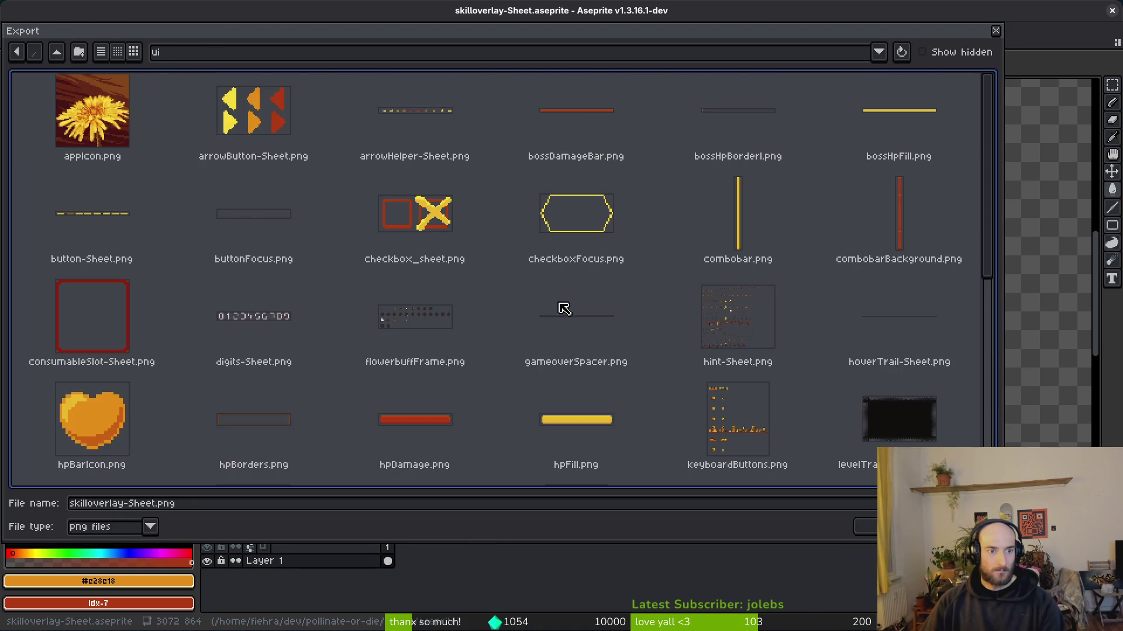
scroll(569, 313, down, 5)
scroll(568, 313, down, 3)
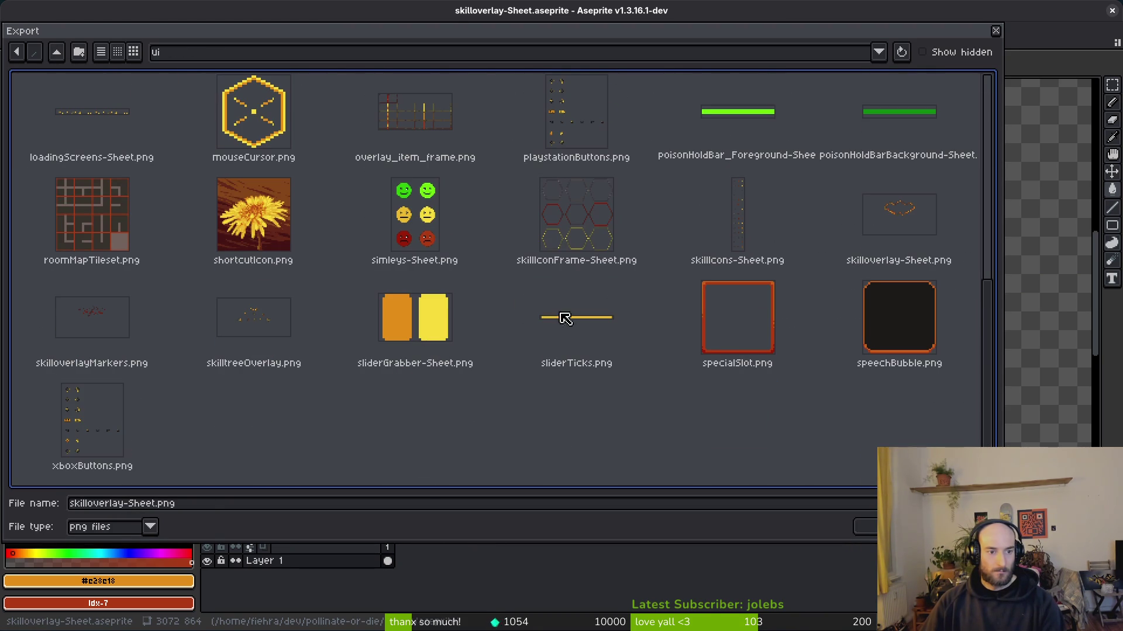
- Export to skilltreeOverlay.png, confirming the overwrite of the existing file
click(242, 334)
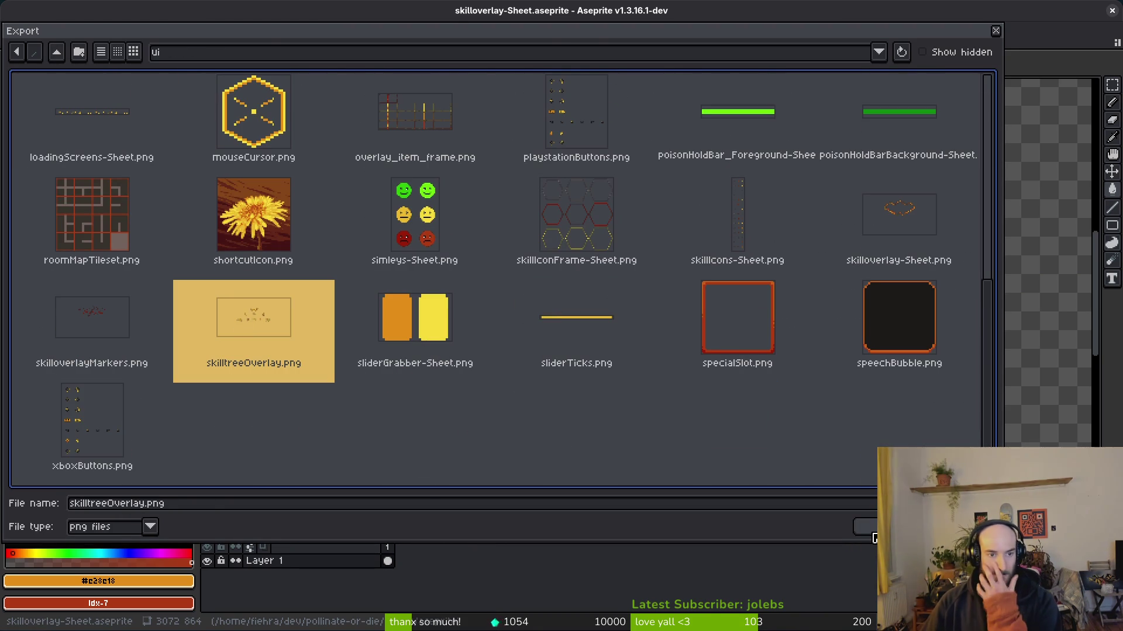
click(873, 533)
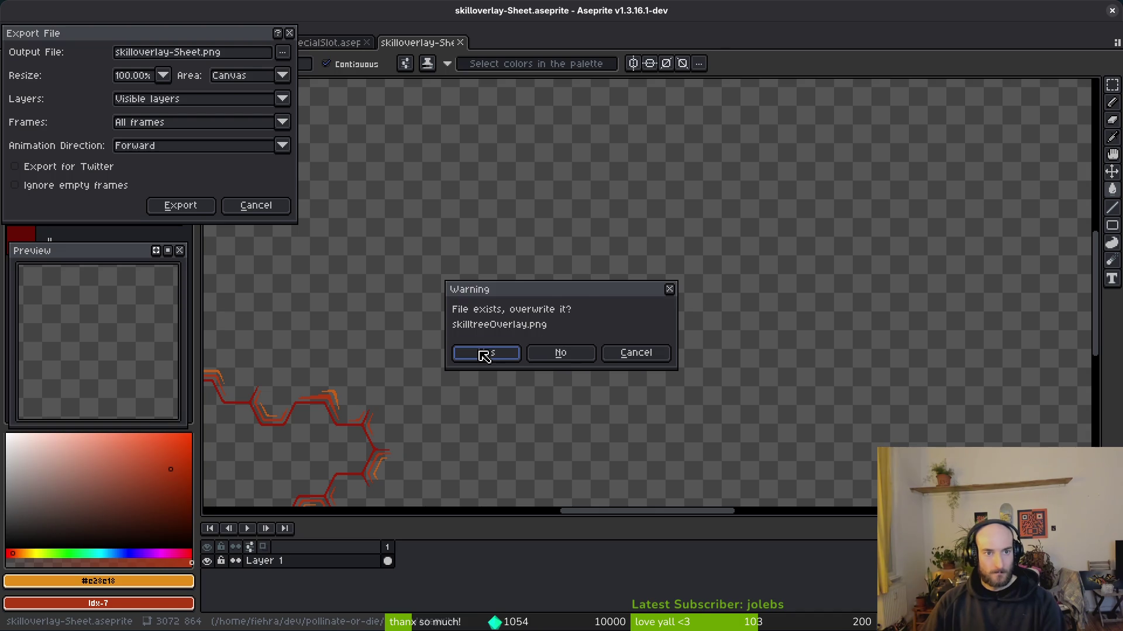
click(485, 354)
key(Return)
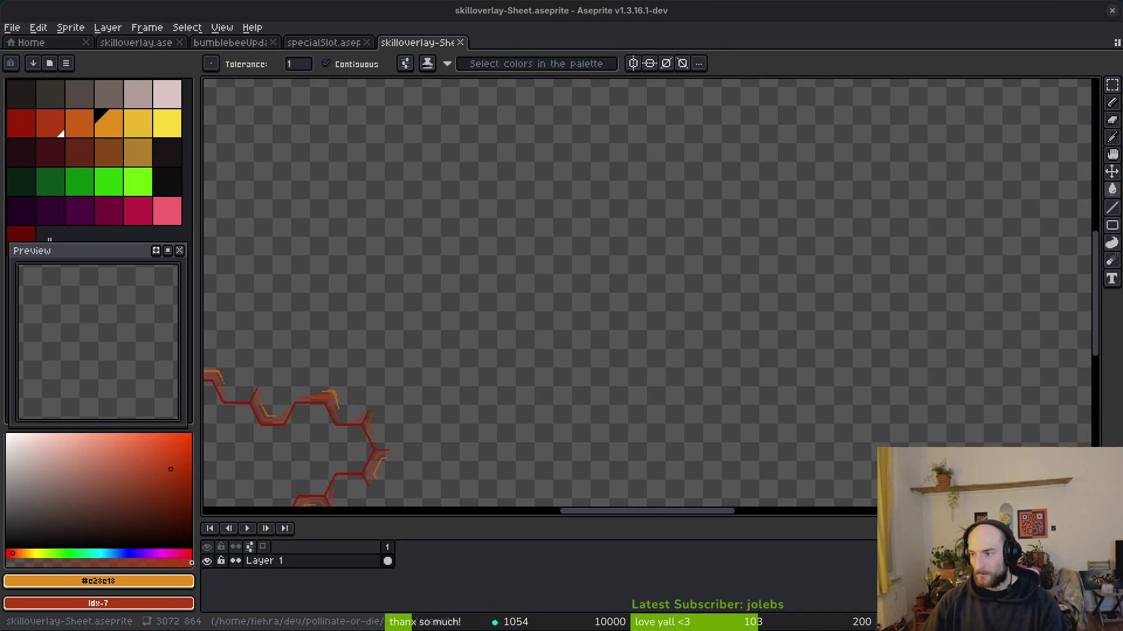
key(alt+Tab)
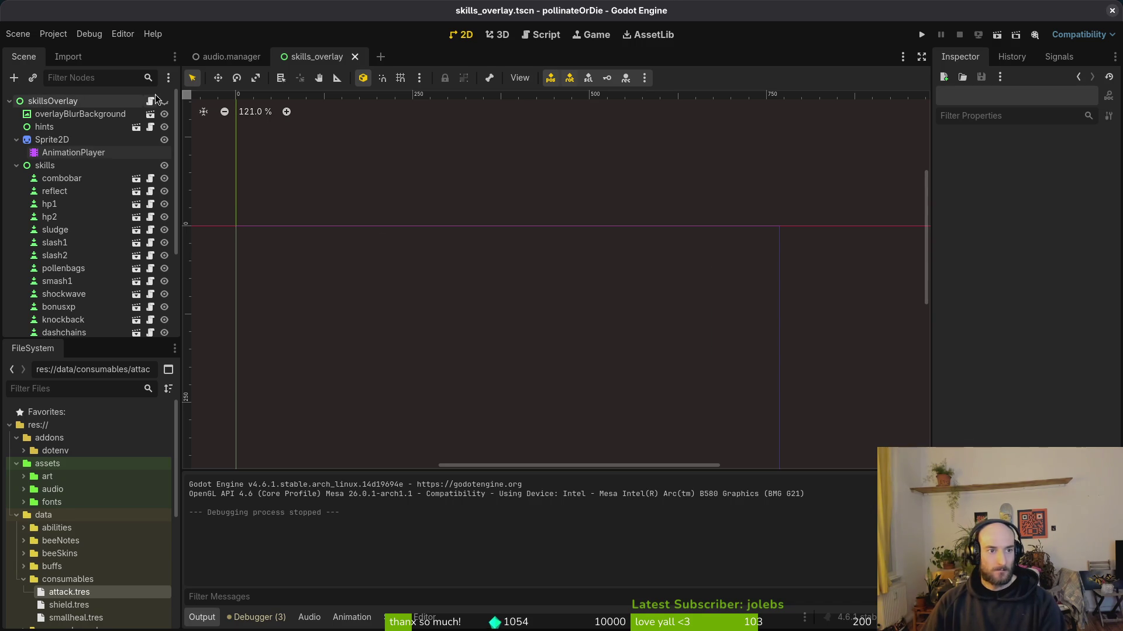
- Set the Sprite2D node's Vframes to 2
scroll(526, 350, down, 4)
scroll(519, 187, down, 3)
scroll(520, 188, up, 3)
click(76, 144)
drag(1059, 340, 1070, 339)
- Create a new AnimationPlayer animation named 'failed' and save the scene
click(62, 153)
click(363, 429)
click(406, 444)
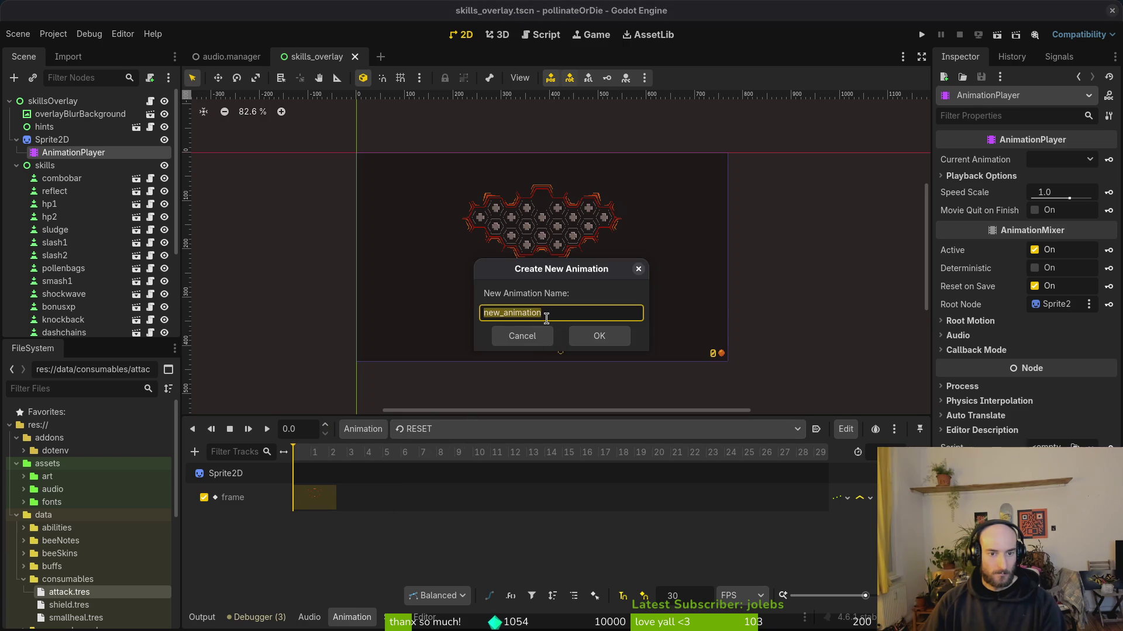
text(ed)
key(Return)
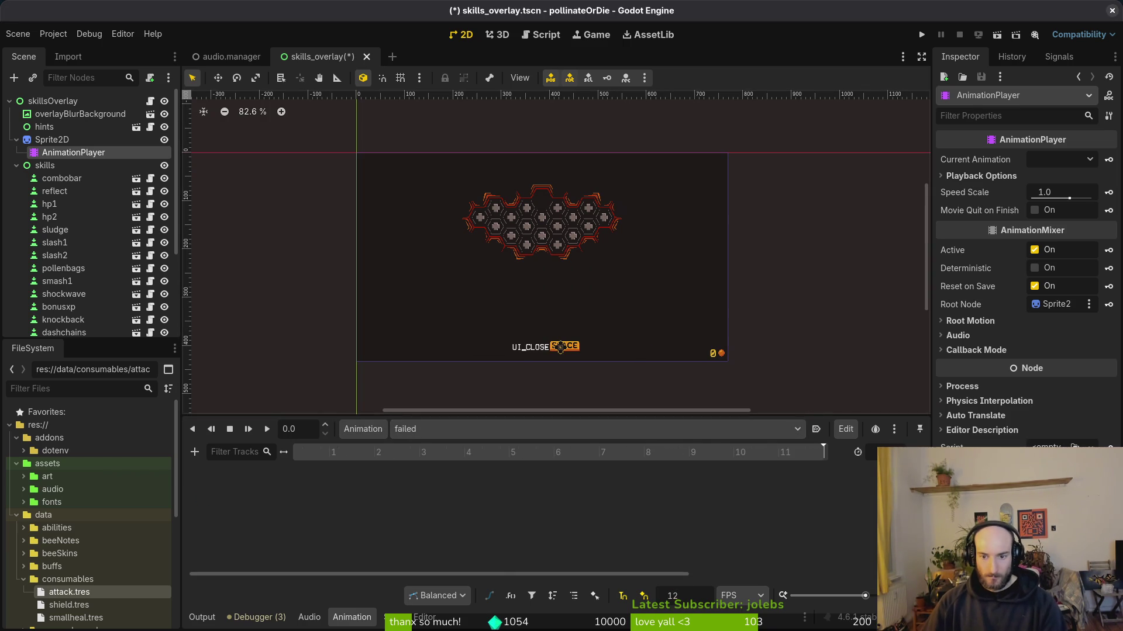
key(ctrl+s)
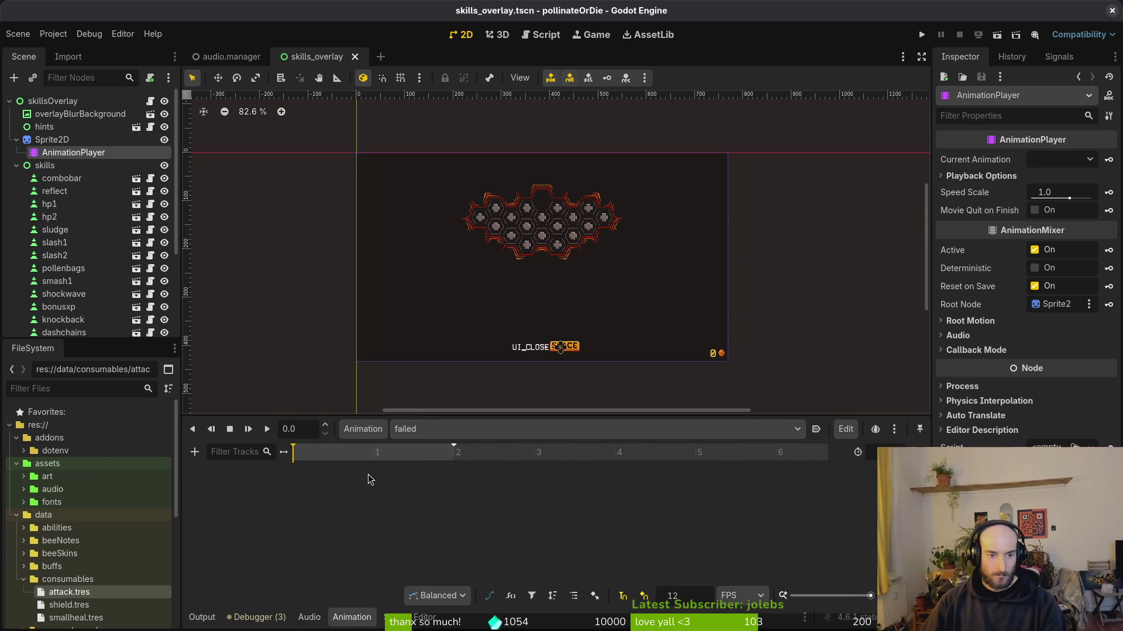
- Key the sprite's Frame property at 4 and 5, save, and rewind playback
click(51, 139)
scroll(580, 217, up, 4)
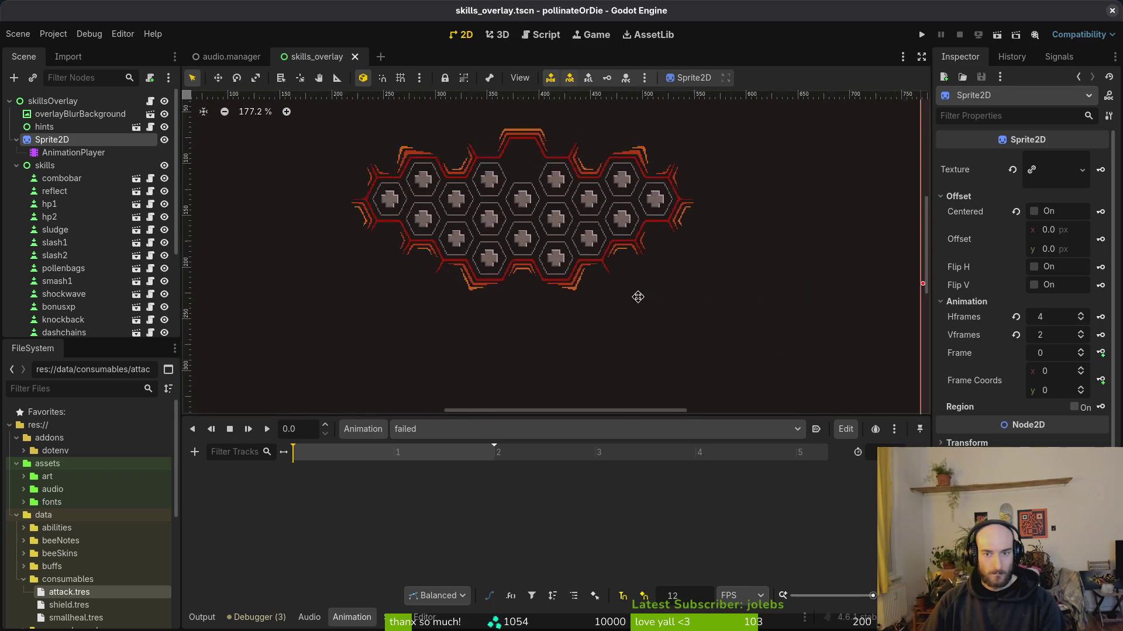
click(1081, 368)
click(1082, 388)
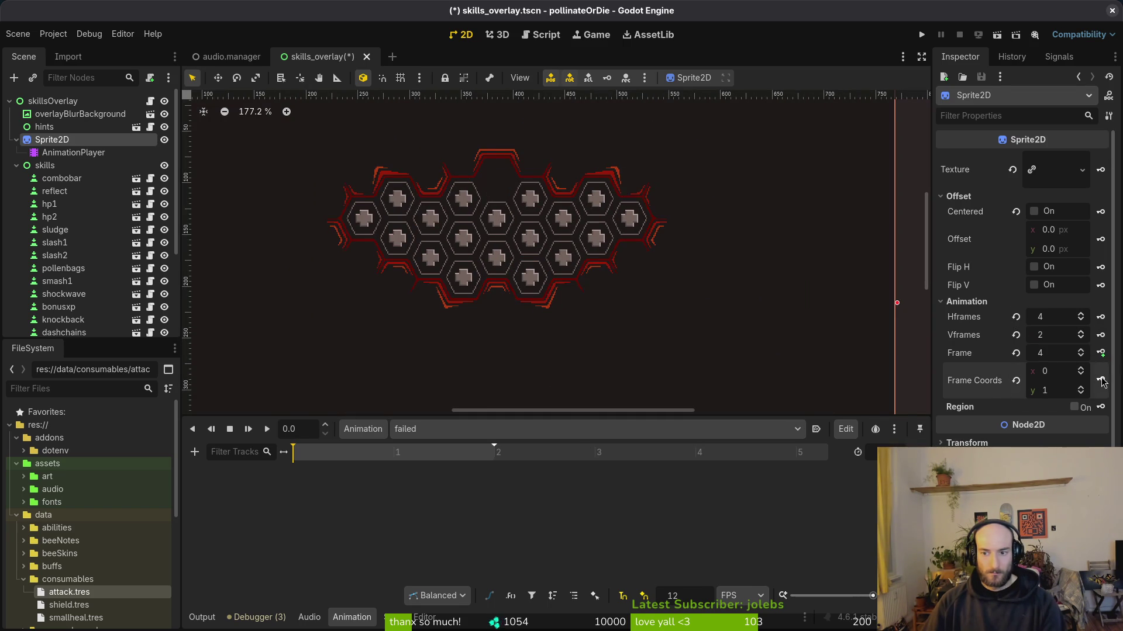
click(1101, 354)
click(591, 353)
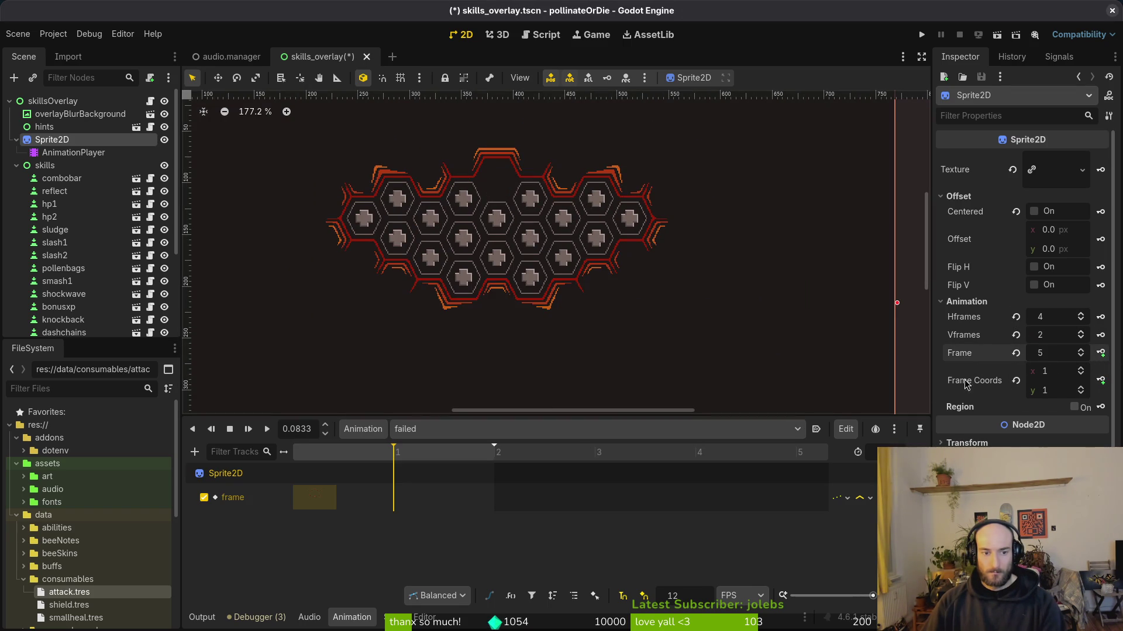
click(1101, 354)
key(ctrl+s)
drag(416, 465, 274, 464)
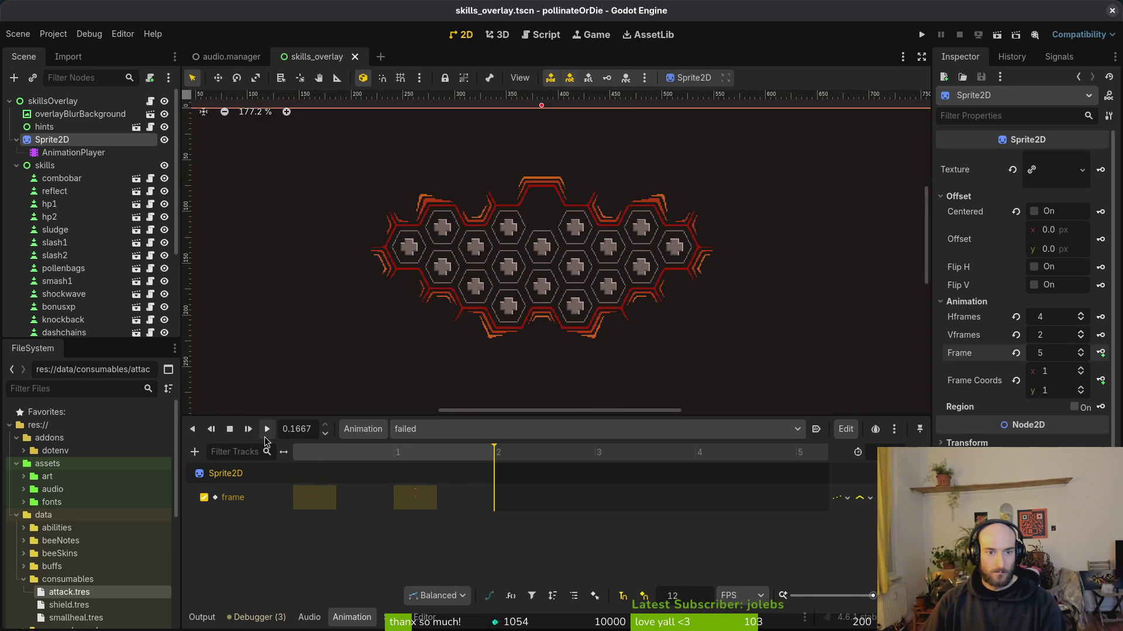
click(237, 436)
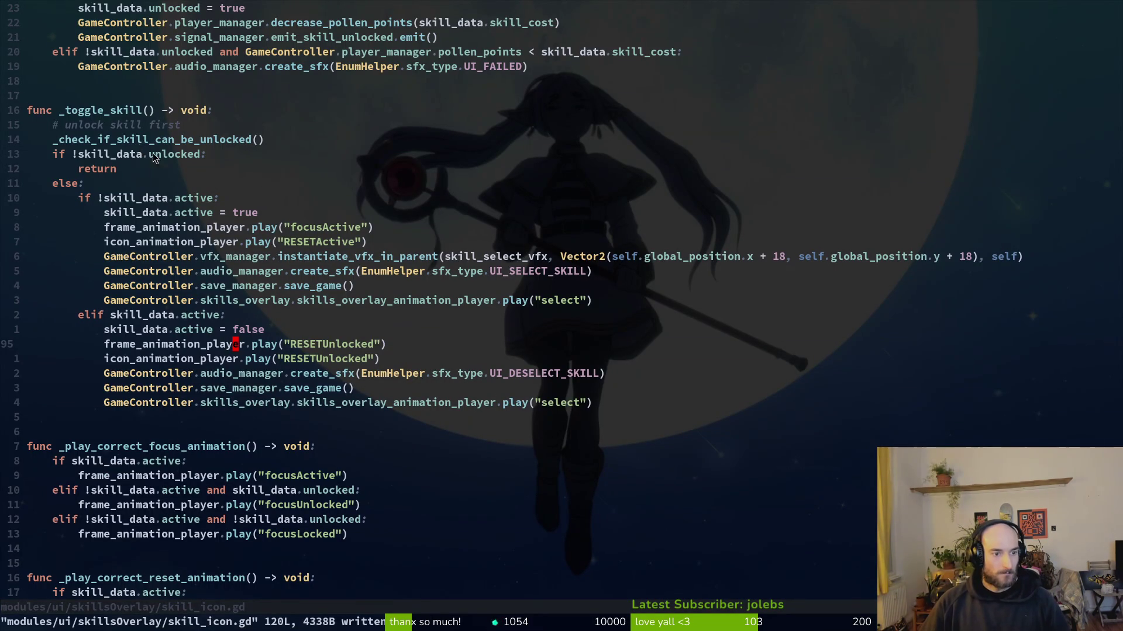
- Copy the skills_overlay play("select") line below the UI_FAILED sound call with matching indentation
scroll(142, 148, up, 3)
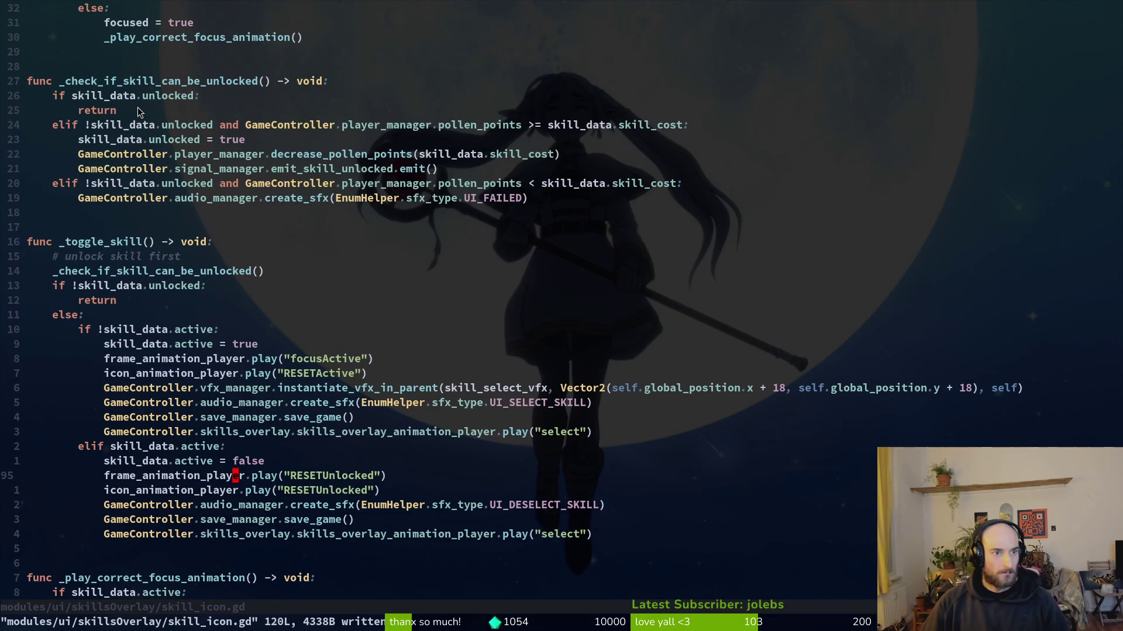
click(466, 202)
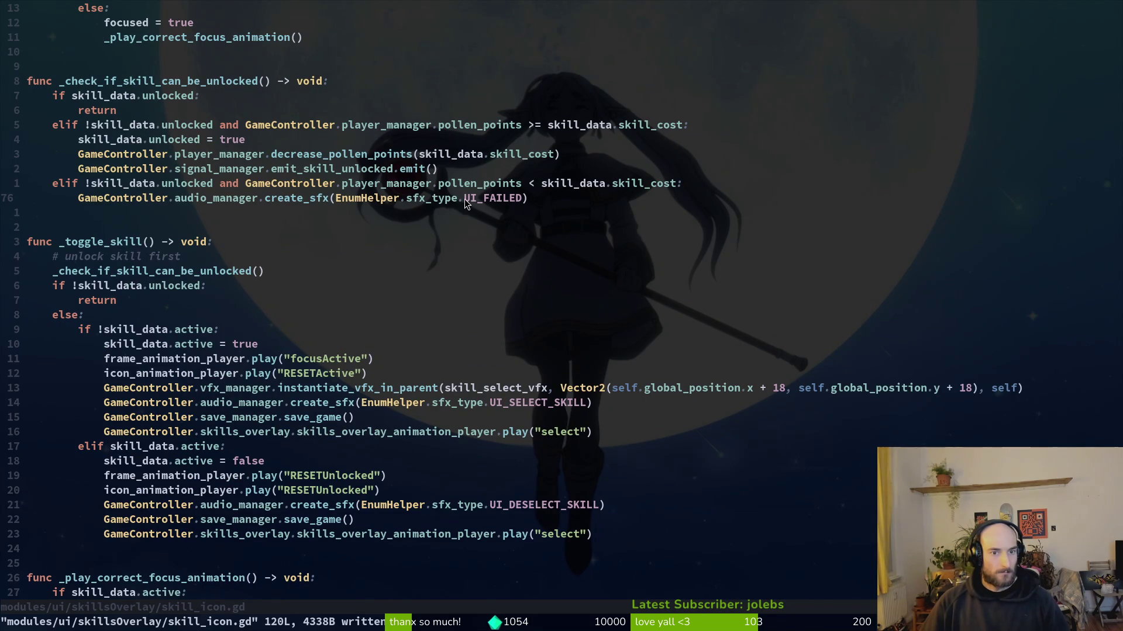
click(463, 433)
key(V)
key(y)
key(9)
key(k)
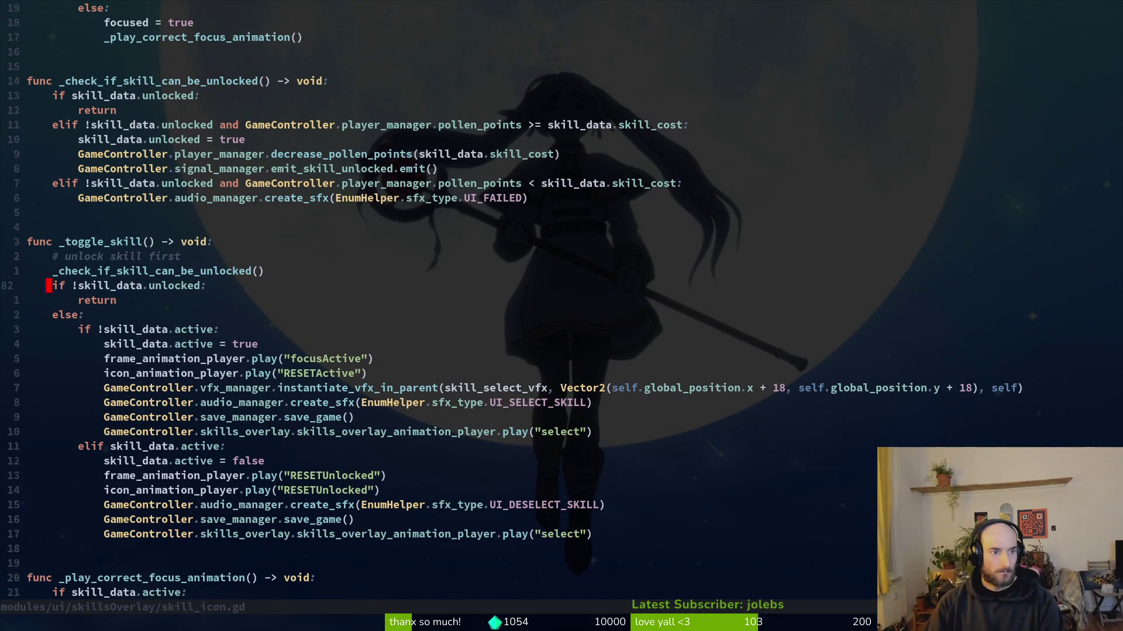
key(j)
key(p)
key(less)
key(less)
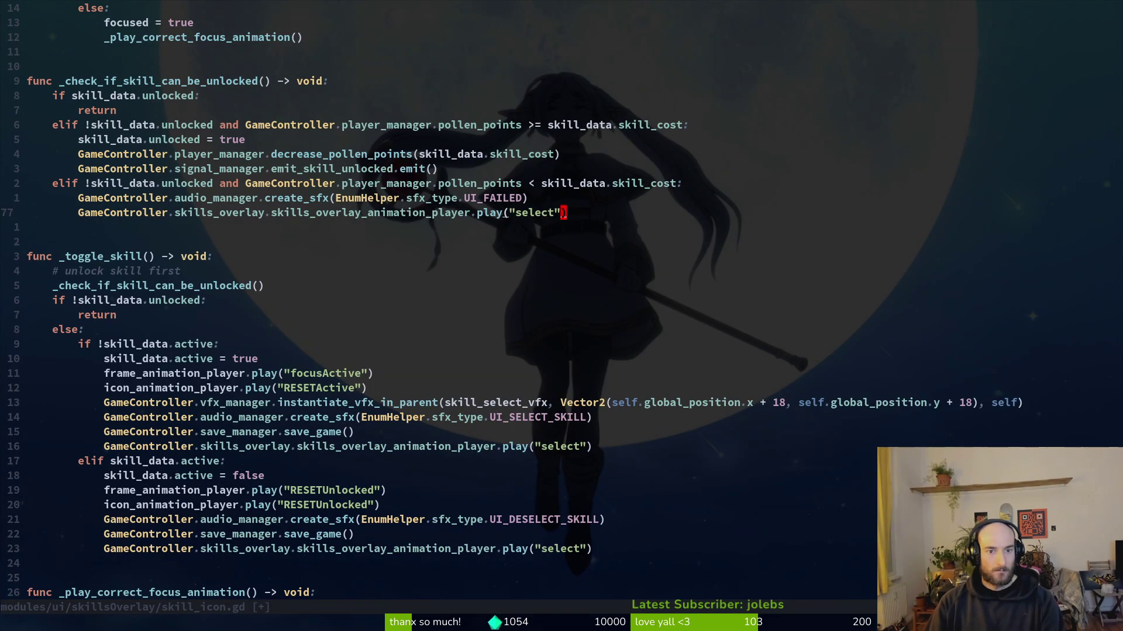
- Change the pasted animation name to "failed" and save skill_icon.gd with :w
text(ciwfail)
text(d)
key(Escape)
text(:w)
key(Return)
key(alt+Tab)
key(alt+Tab)
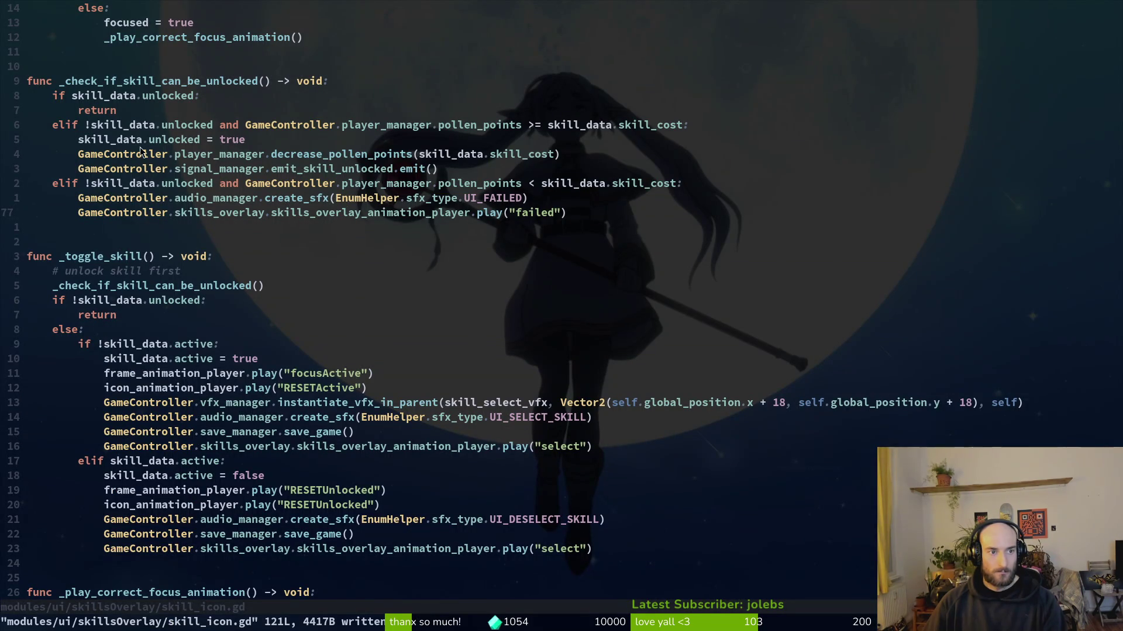
key(alt+Tab)
- Launch the game and browse the skills overlay across shockwave, vigor, immunity, UV vision and stunlocked
click(927, 36)
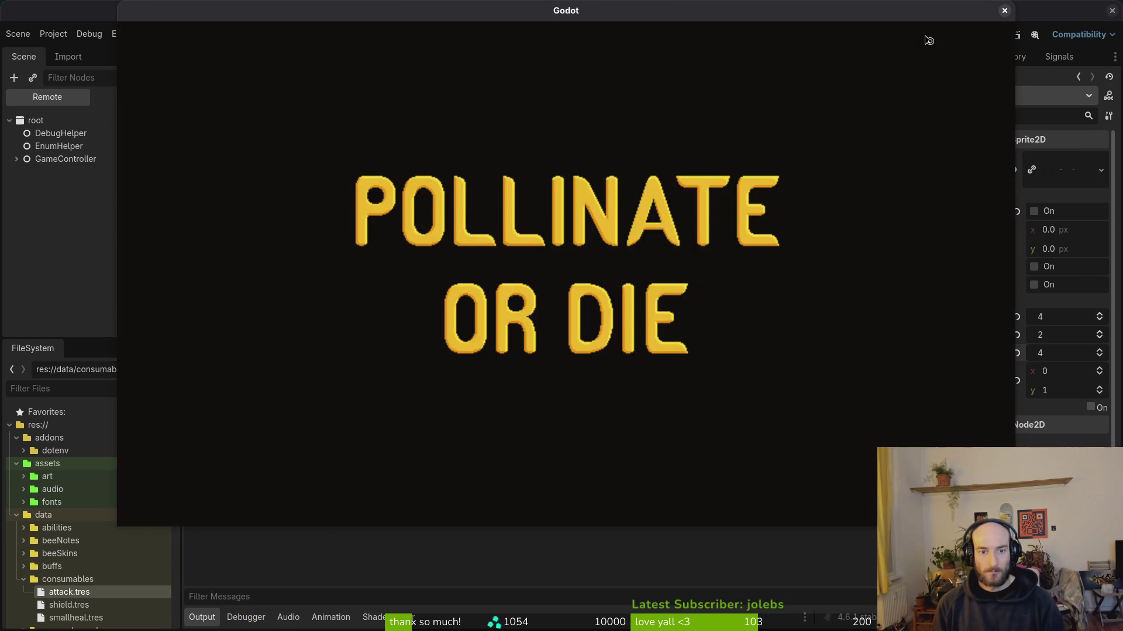
key(F8)
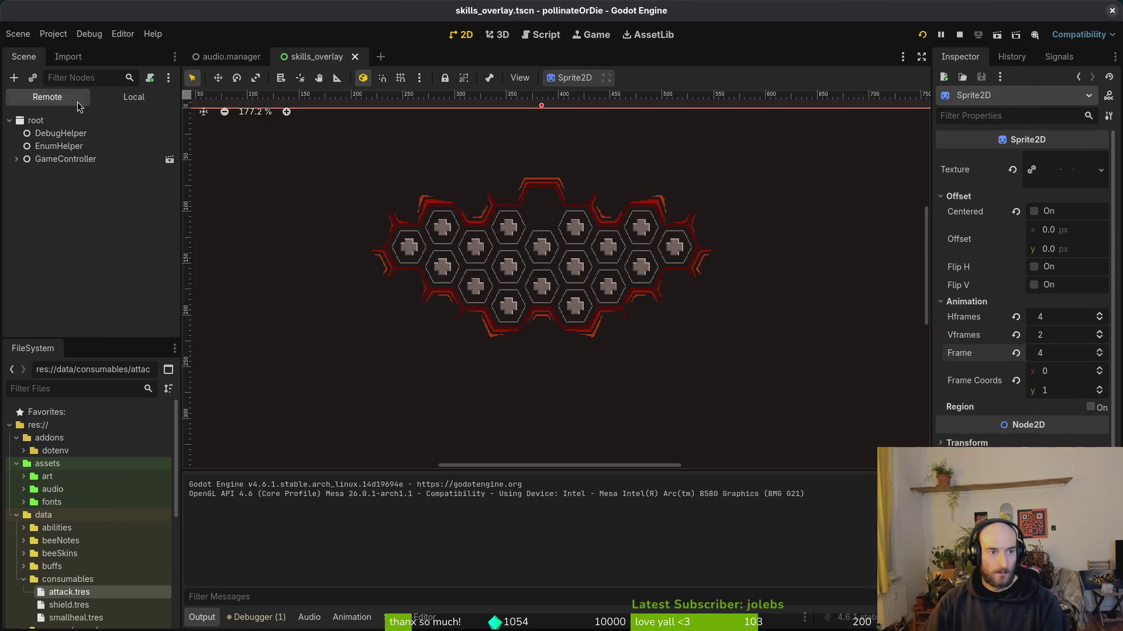
key(F5)
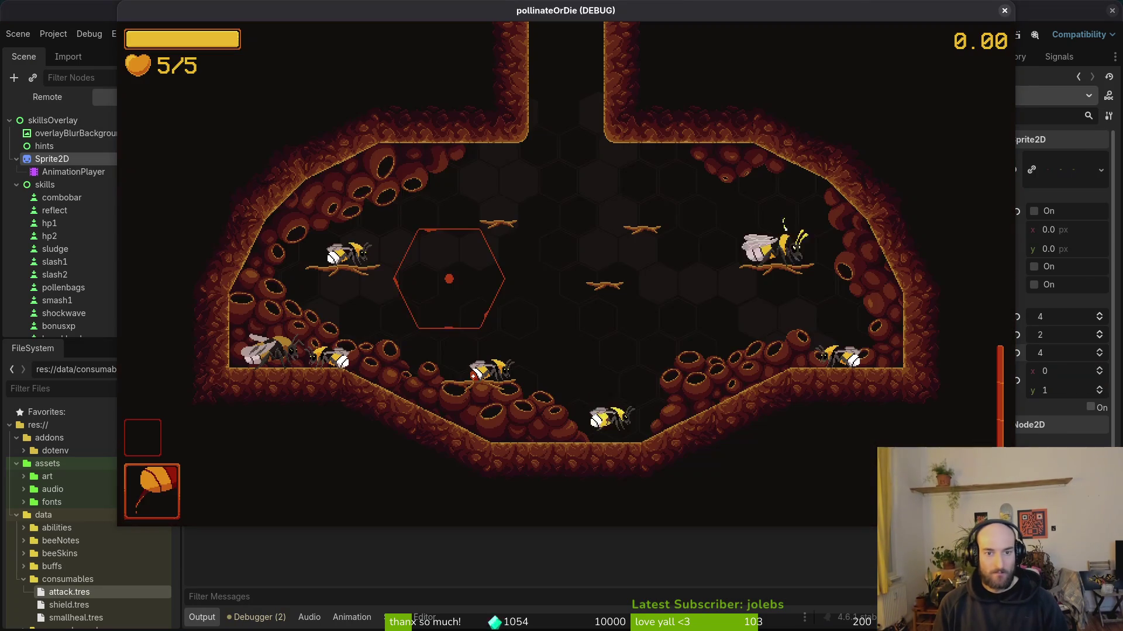
key(Right)
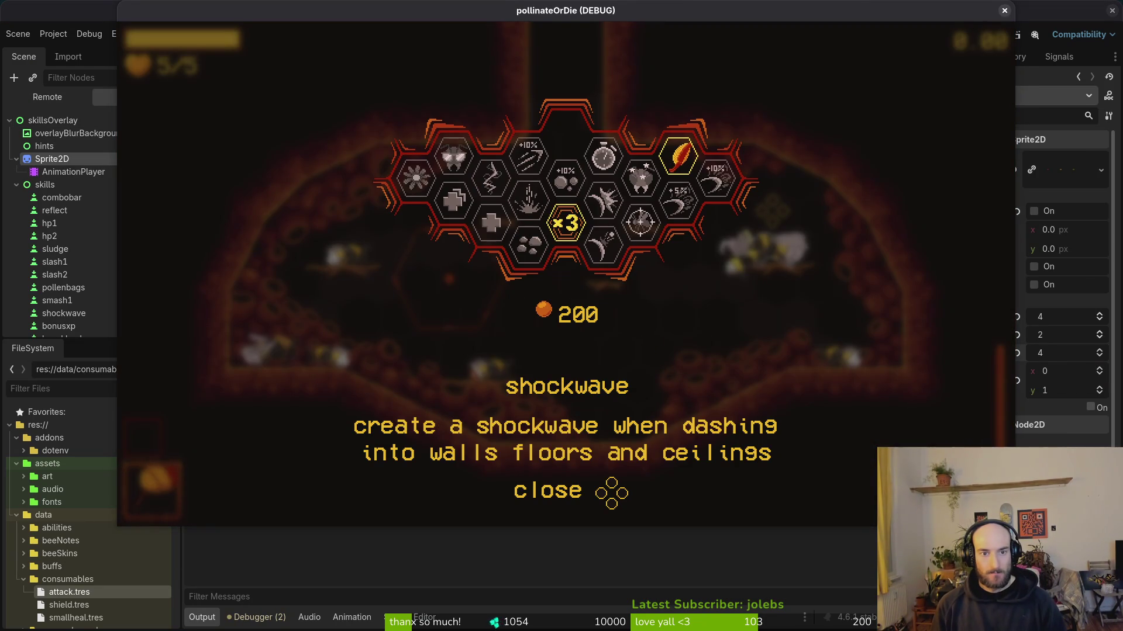
key(Up)
key(Down)
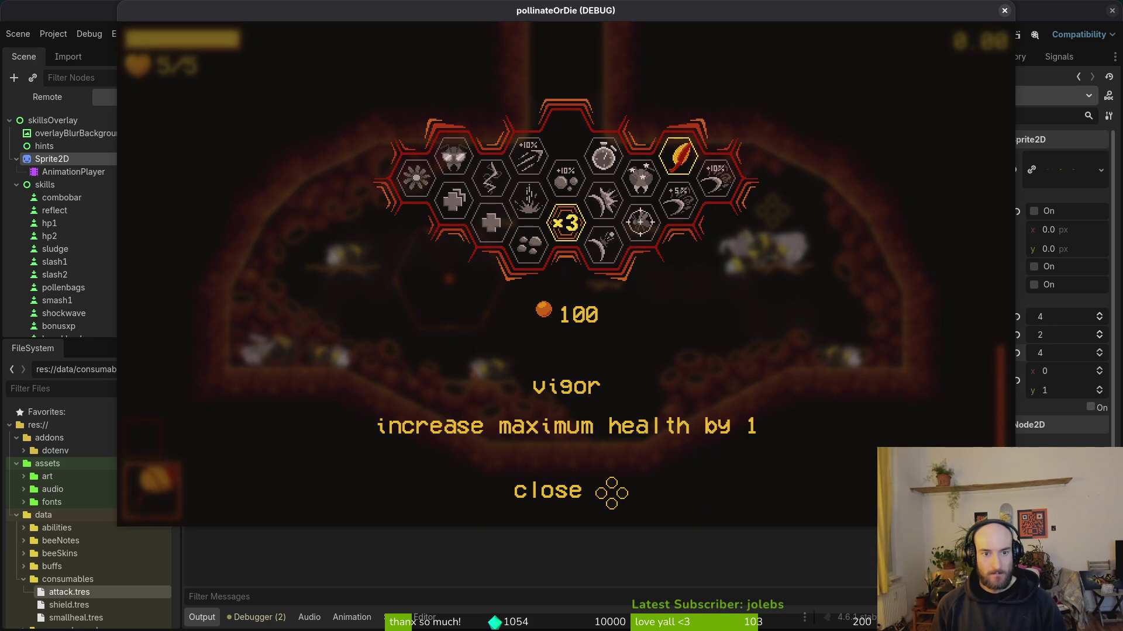
key(Left)
key(Right)
key(Up)
key(Up)
key(Down)
key(Down)
key(Right)
key(Right)
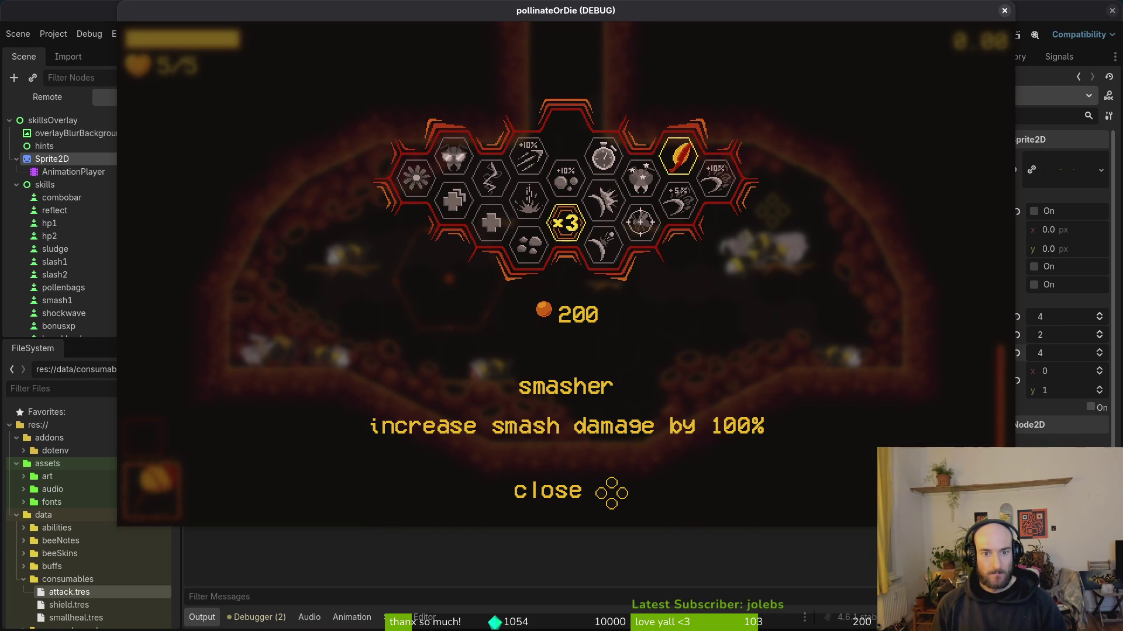
- Use the pause menu's debugging menu to GIVE HONEY for buying skills
key(Escape)
key(Down)
key(Return)
key(Up)
key(Up)
key(Down)
key(Escape)
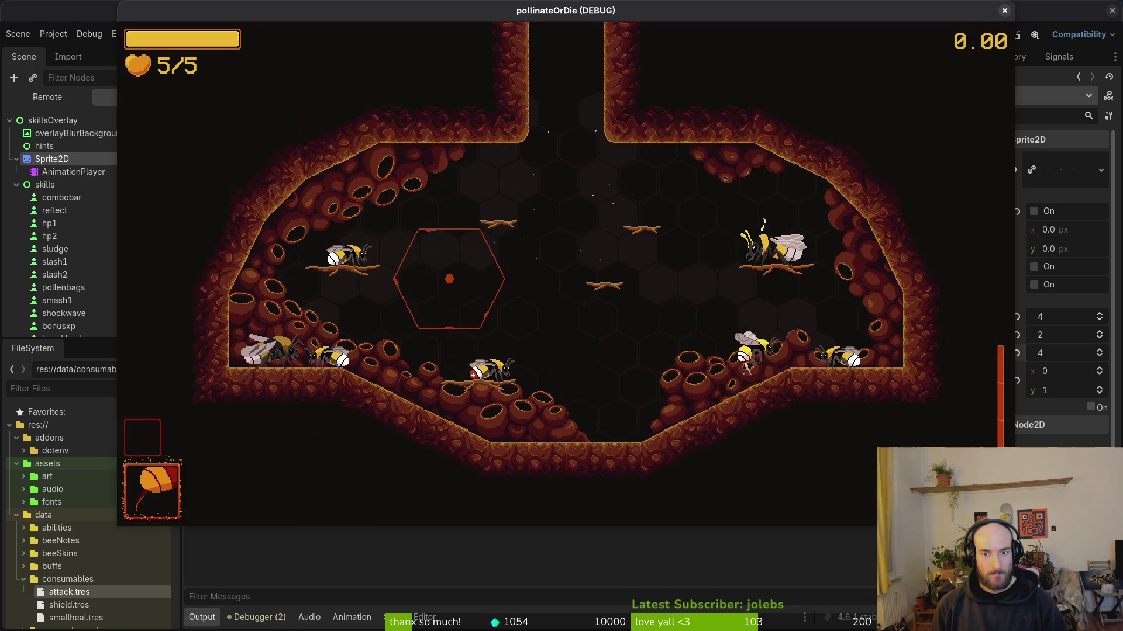
- Buy vigor, vitality, shockwave, lucky charm, stunlocked, smasher and deep wound in the skills overlay
key(Tab)
key(Return)
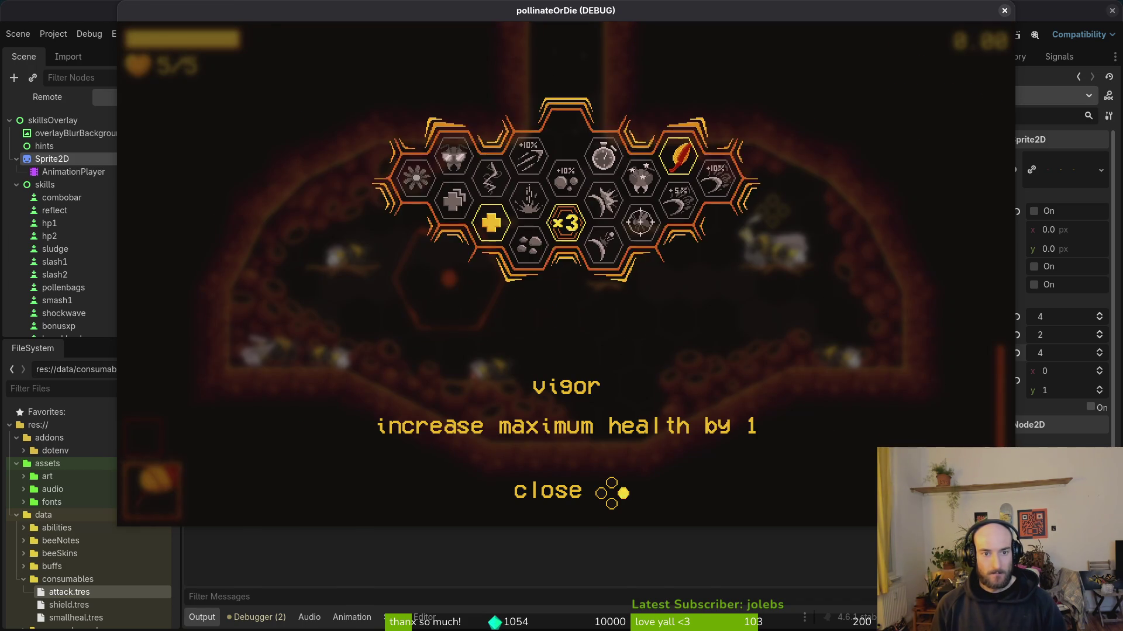
key(Left)
key(Return)
key(Right)
key(Return)
key(Right)
key(Return)
key(Right)
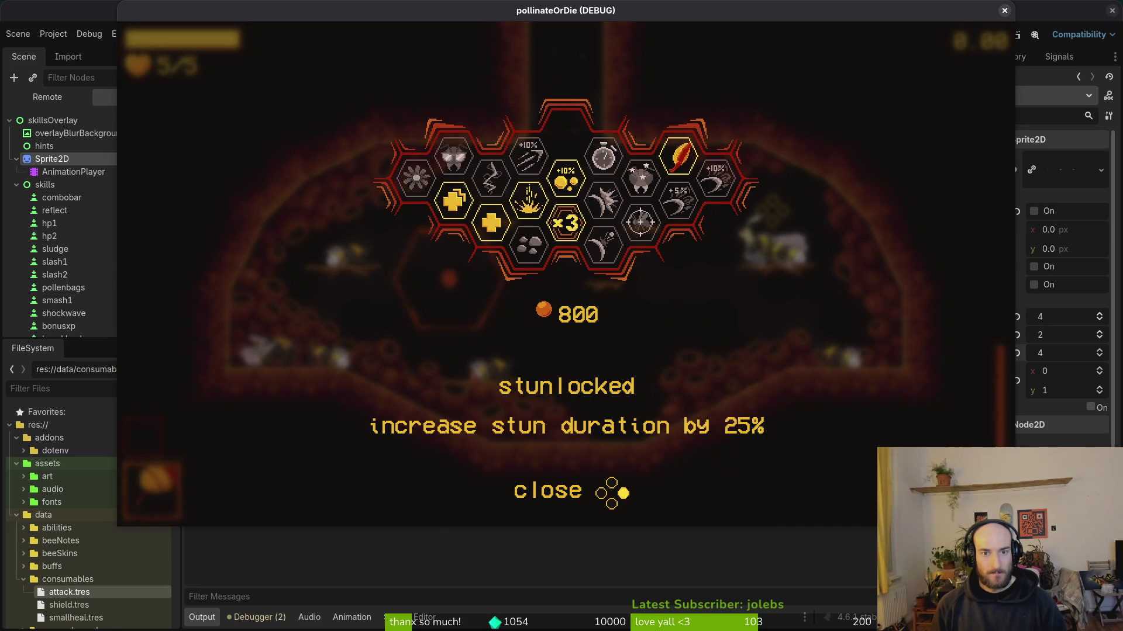
key(Return)
key(Down)
key(Return)
key(Down)
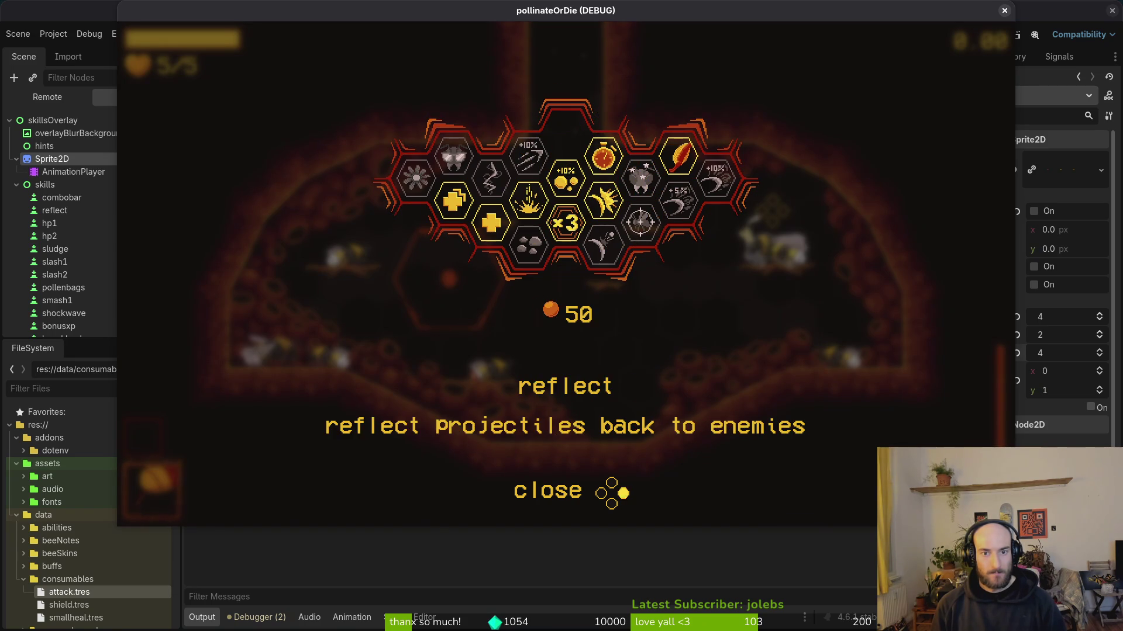
key(Right)
key(Return)
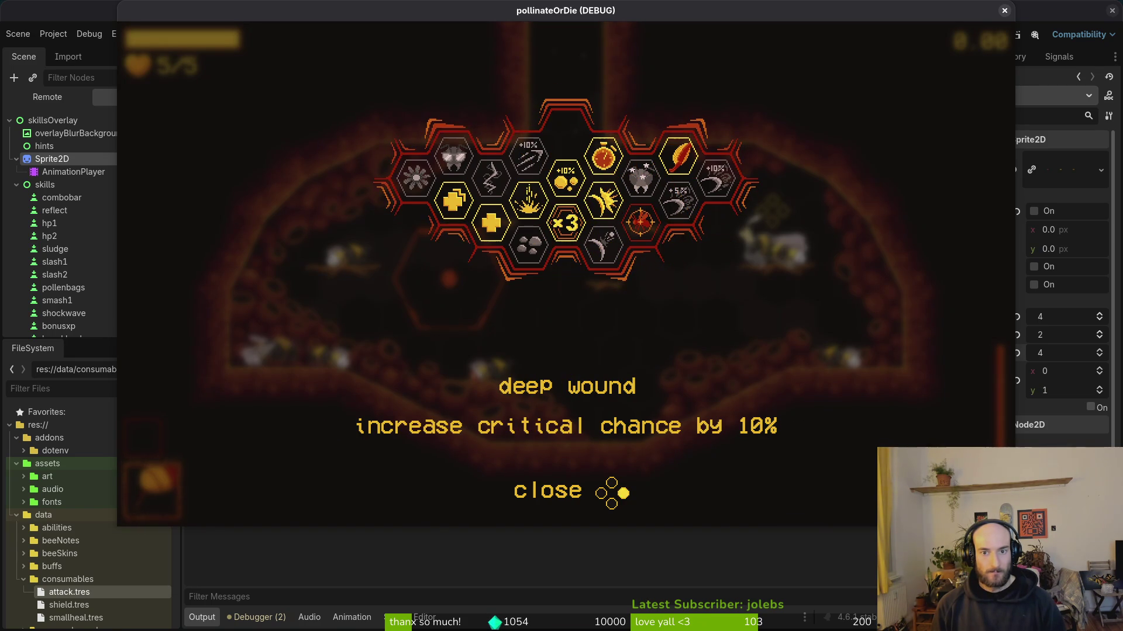
- Attempt another purchase to trigger the failed animation, then browse smasher, reflect, slasher and dasher
key(Return)
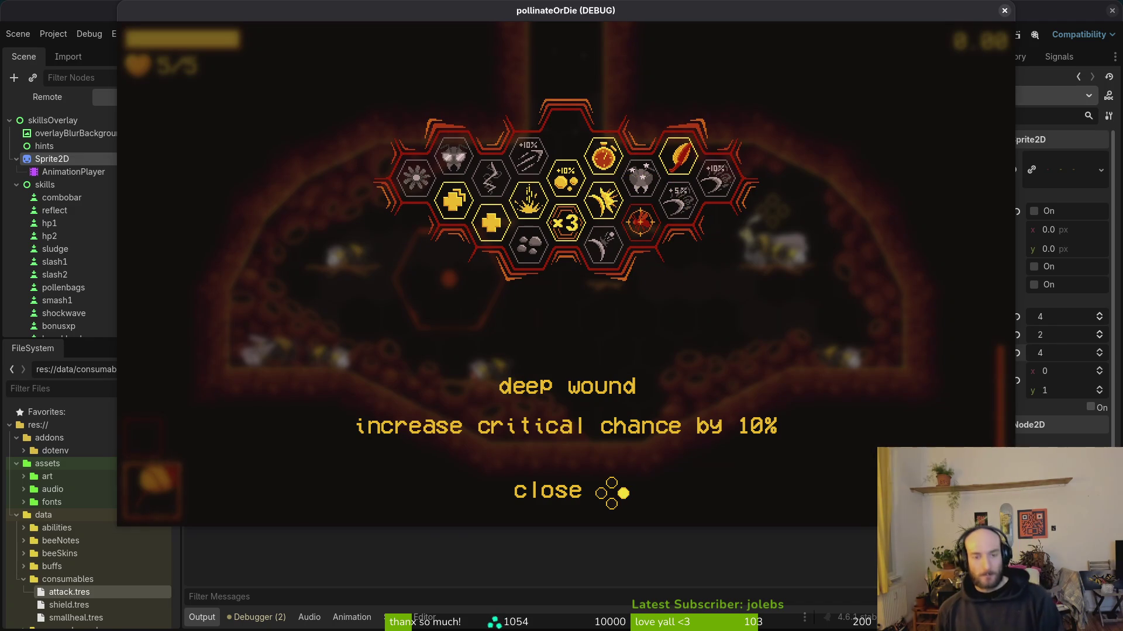
key(Left)
key(Down)
key(Up)
key(Down)
key(Right)
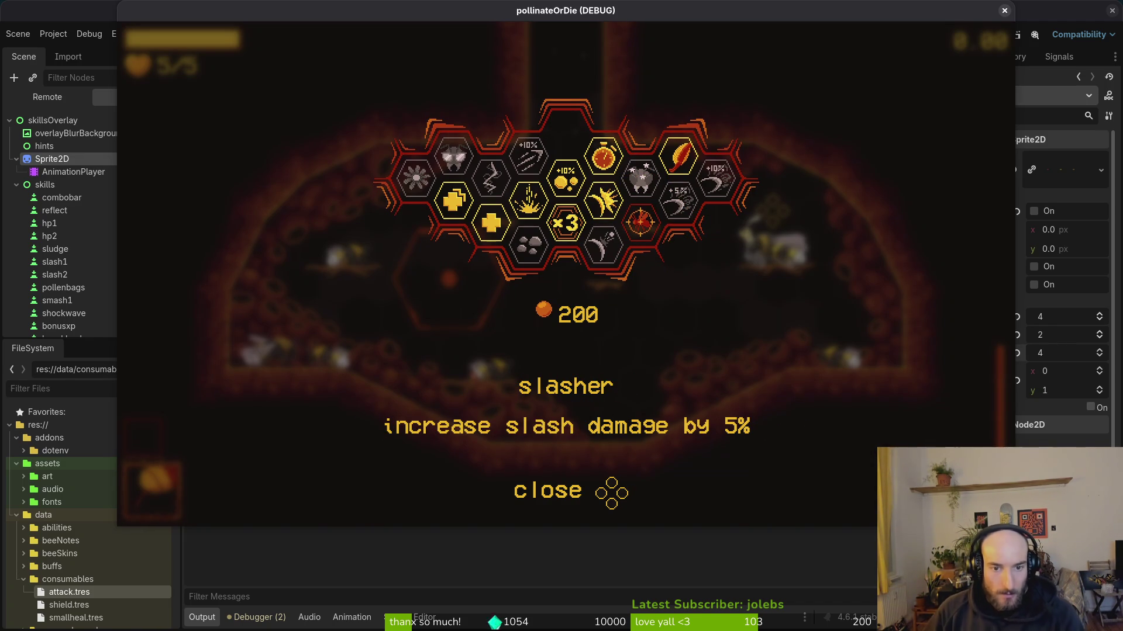
key(Left)
key(Right)
key(Right)
key(alt+Tab)
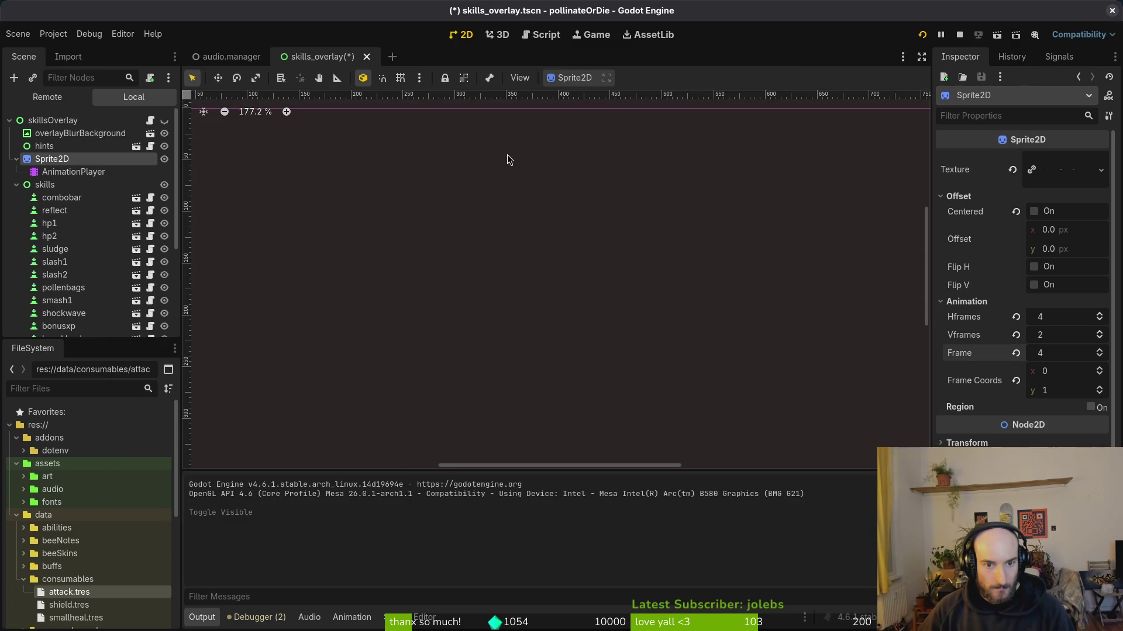
- Make the skillsOverlay and cost nodes visible in the editor and inspect cost's coin icon
click(17, 184)
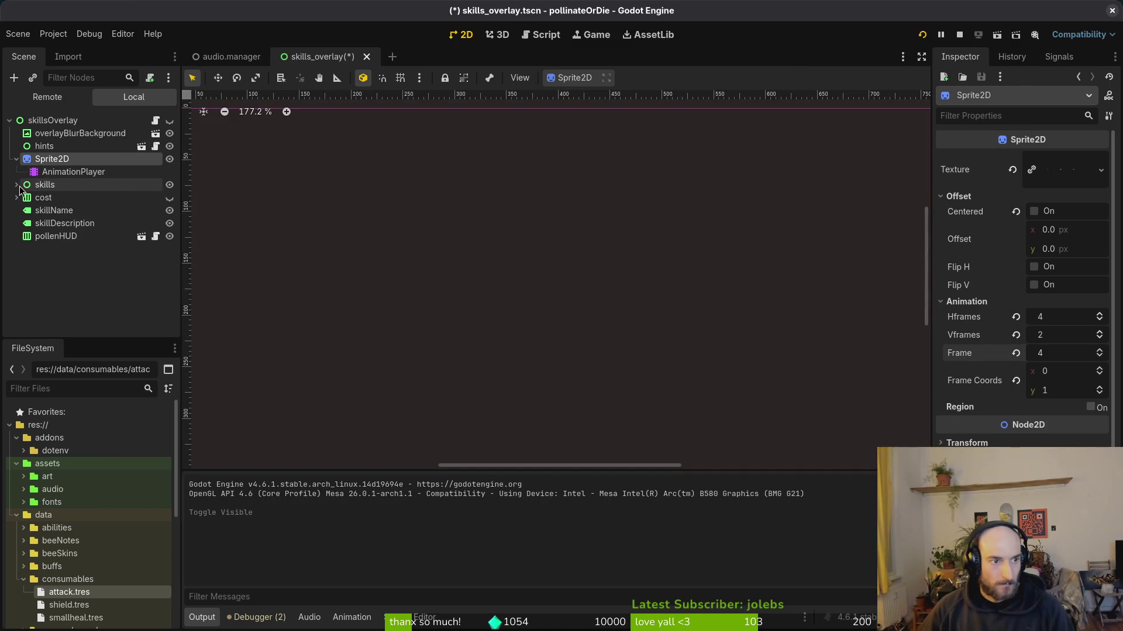
click(169, 121)
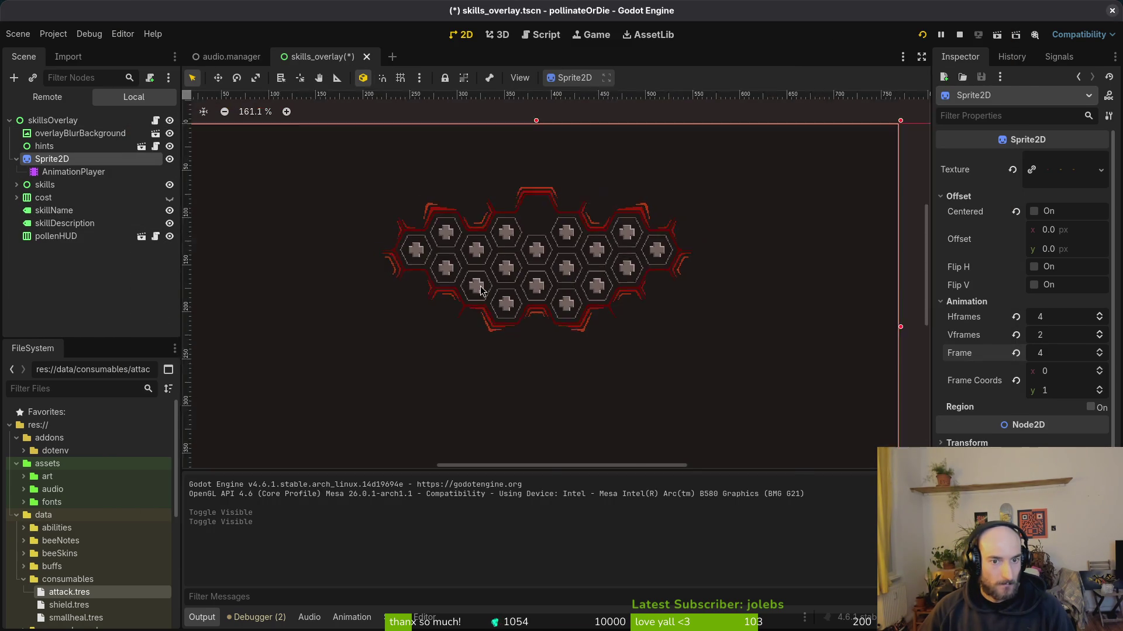
scroll(277, 251, down, 4)
click(80, 211)
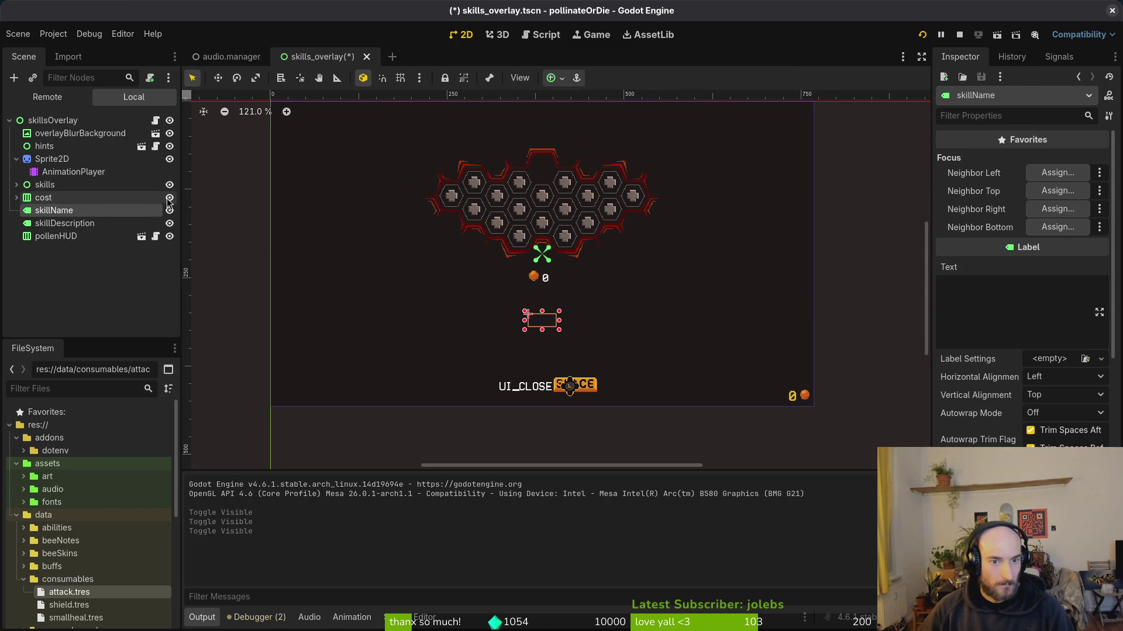
click(169, 197)
scroll(562, 275, up, 5)
click(46, 197)
click(17, 198)
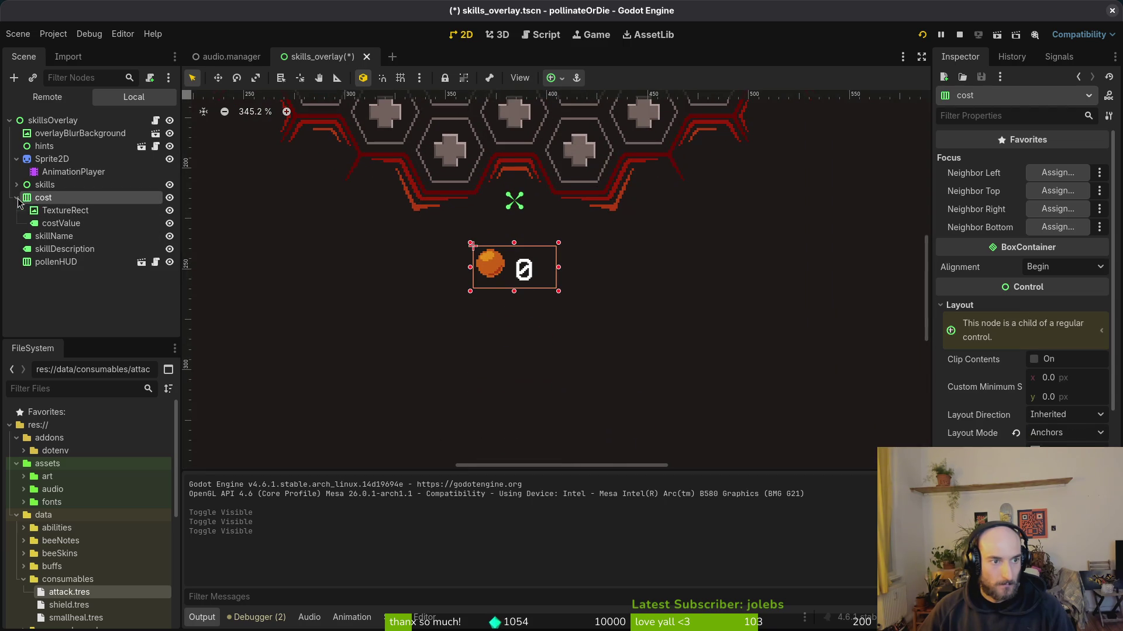
click(63, 211)
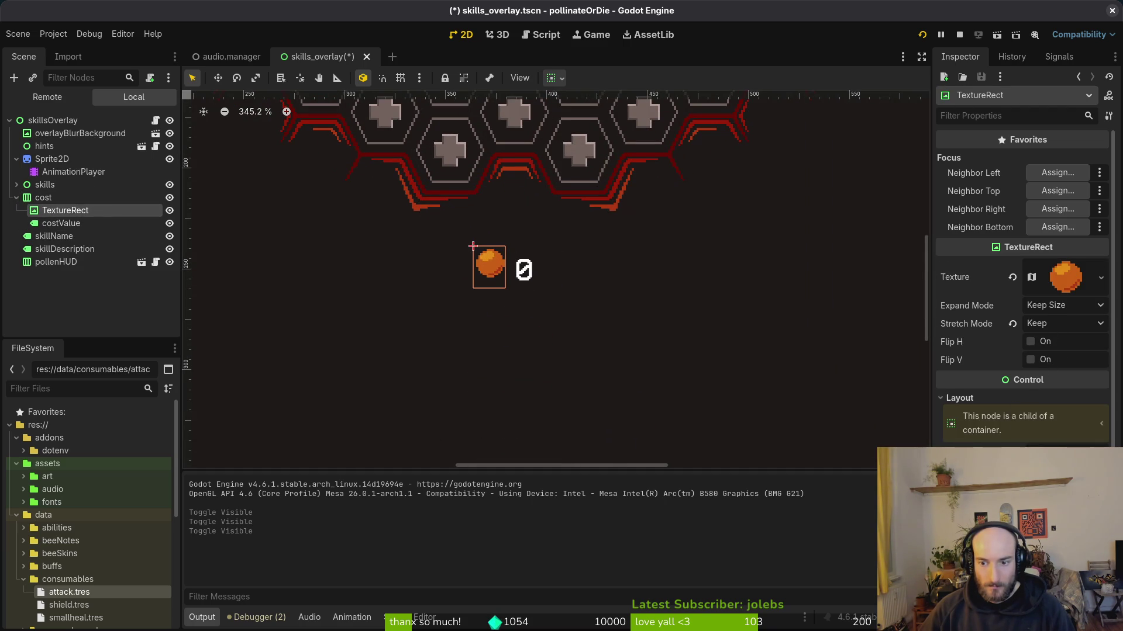
- Select the cost container and nudge it down 8 px
scroll(1022, 263, down, 3)
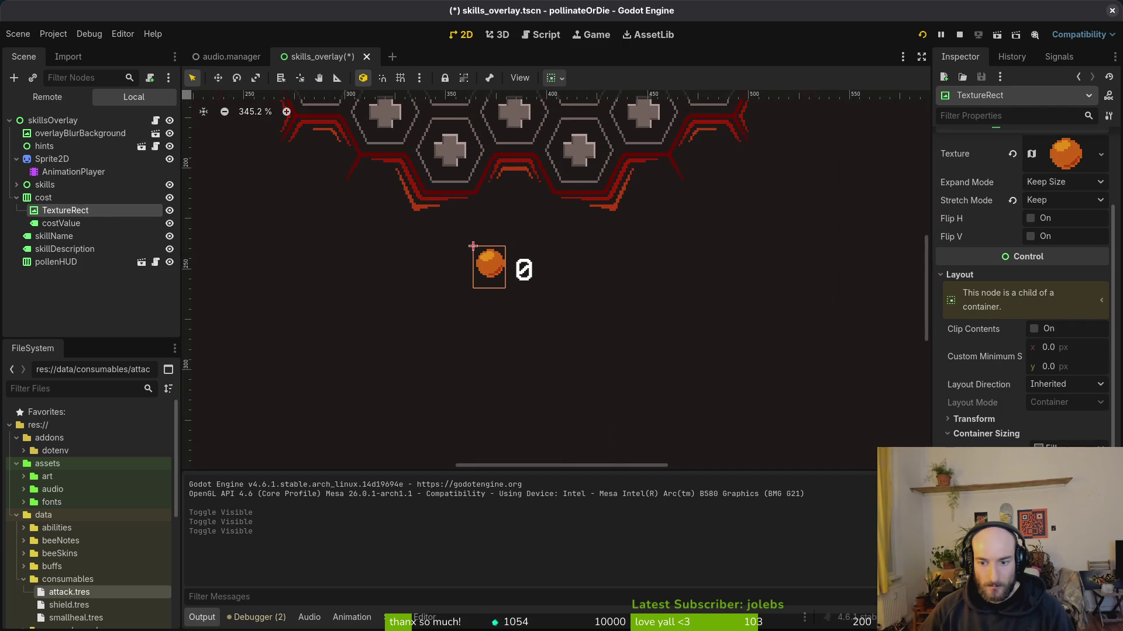
scroll(1002, 273, up, 3)
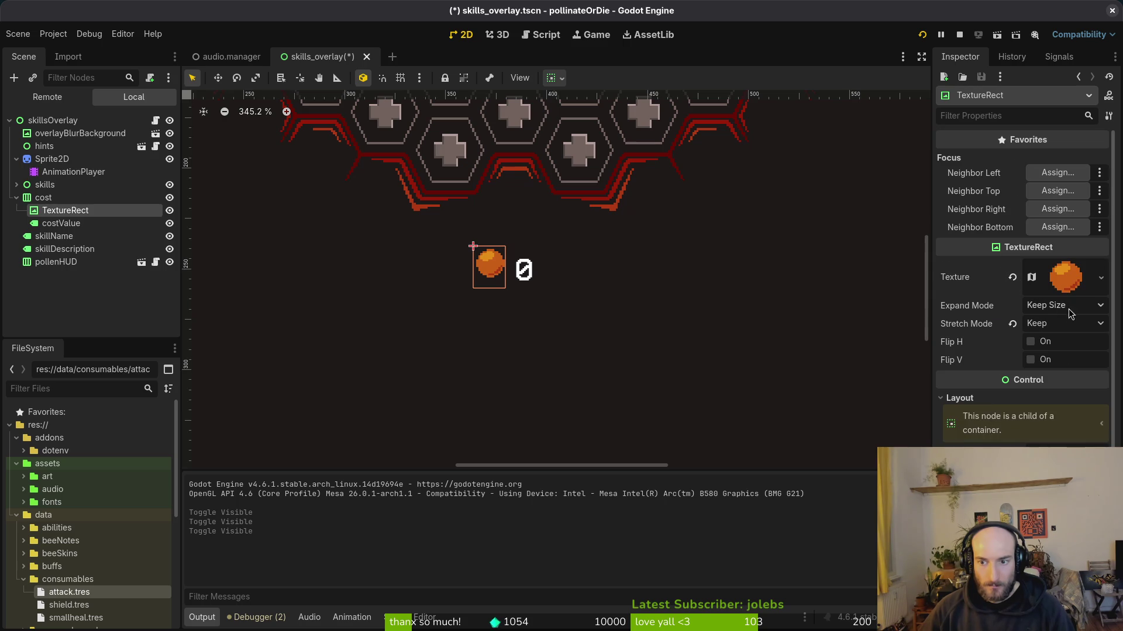
click(61, 223)
click(43, 197)
scroll(529, 271, down, 6)
key(Down)
key(Down)
key(Down)
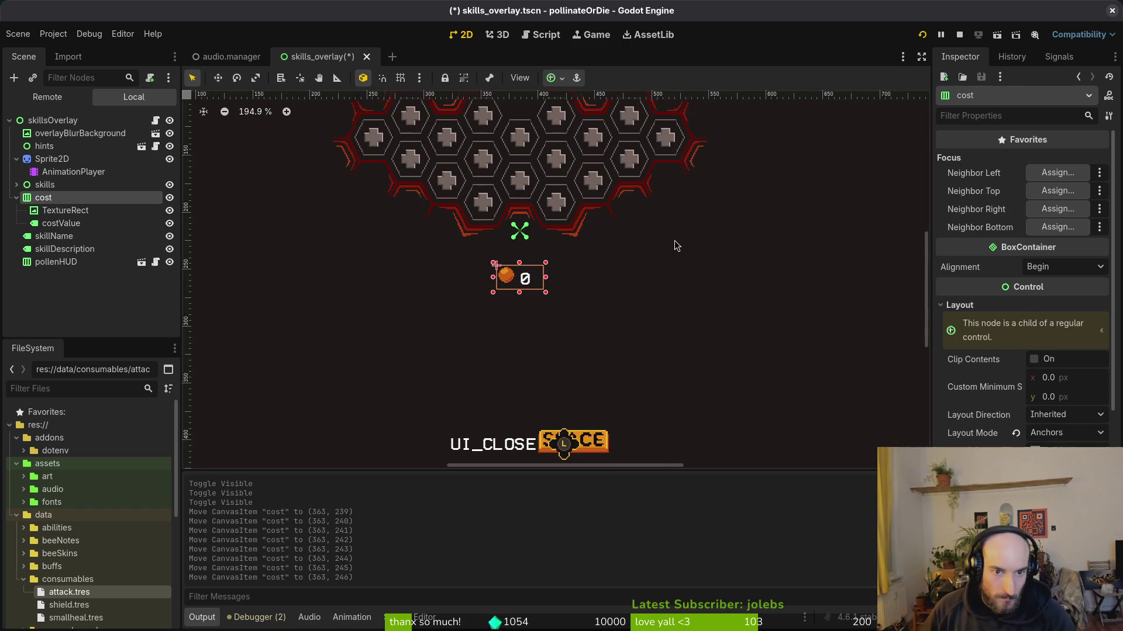
- Nudge the skillName label upward about 6 px toward the cost display
scroll(625, 381, down, 3)
click(77, 252)
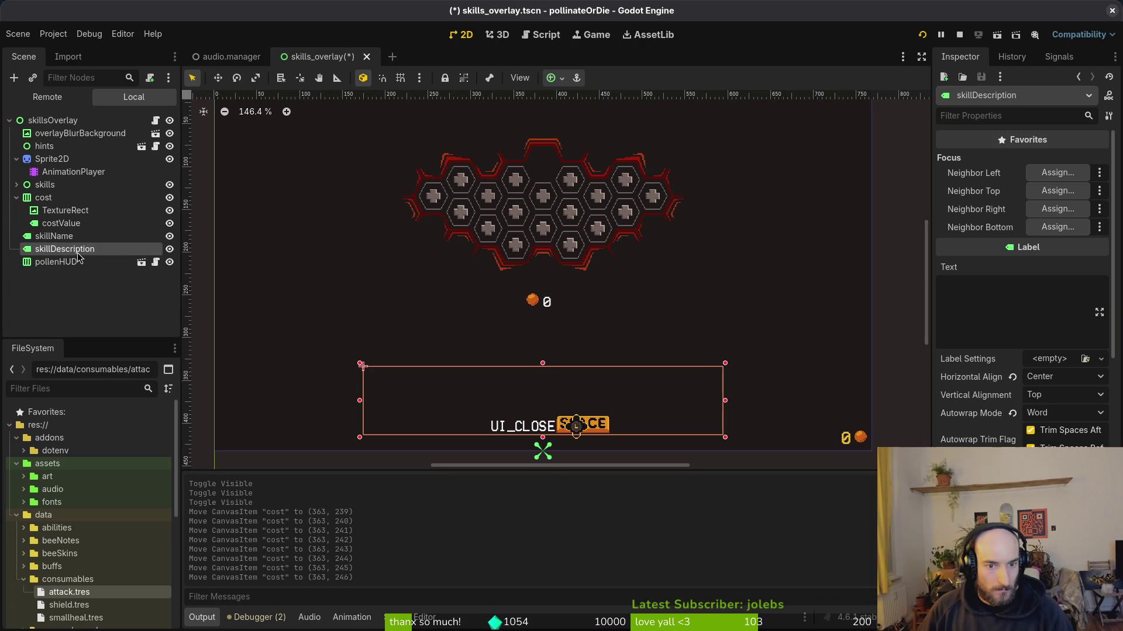
key(Up)
key(Down)
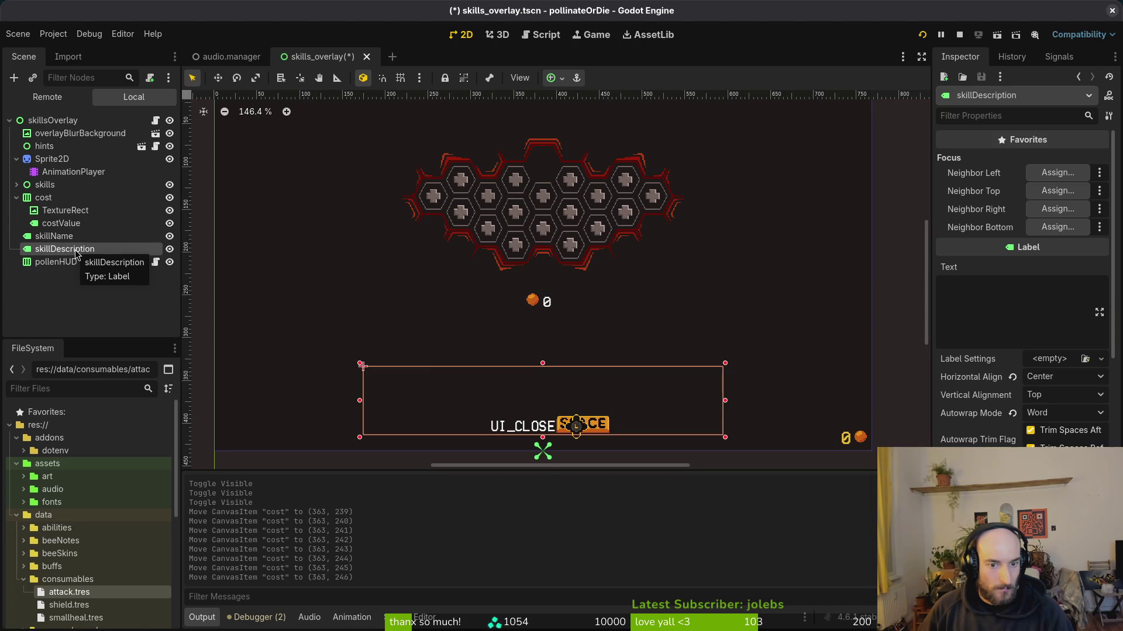
scroll(577, 358, down, 1)
scroll(577, 359, left, 3)
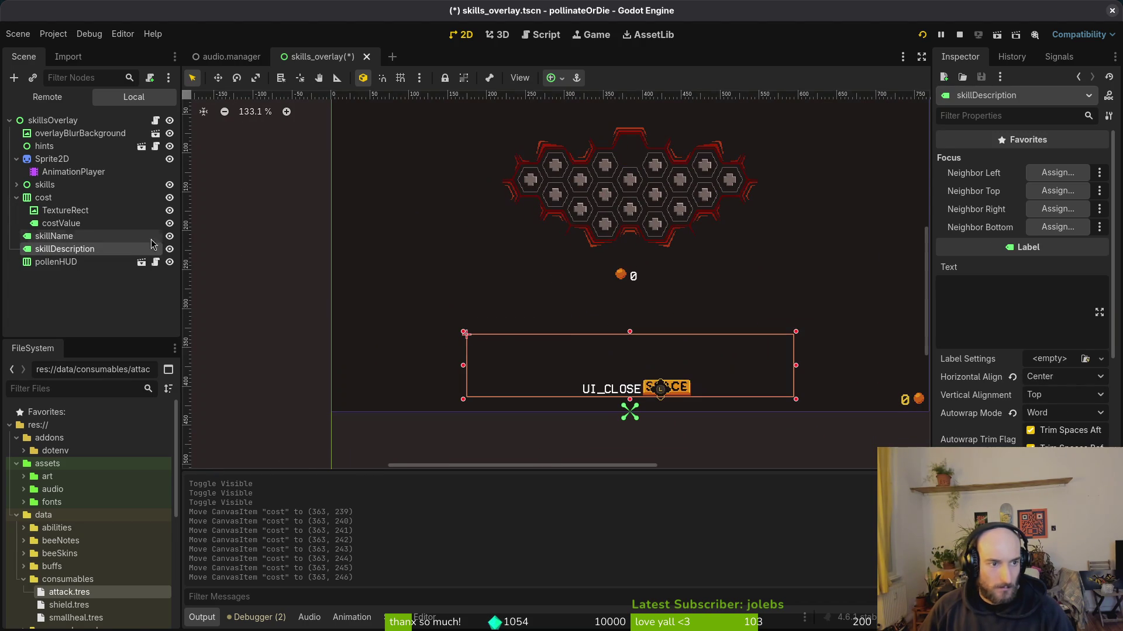
click(61, 198)
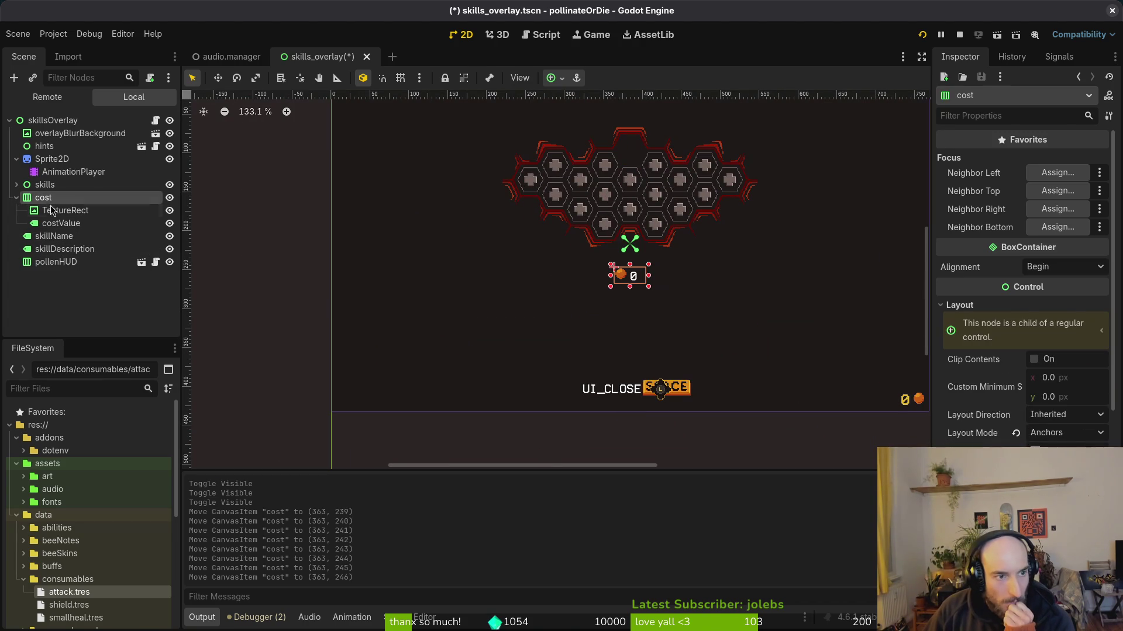
click(54, 235)
scroll(549, 321, right, 2)
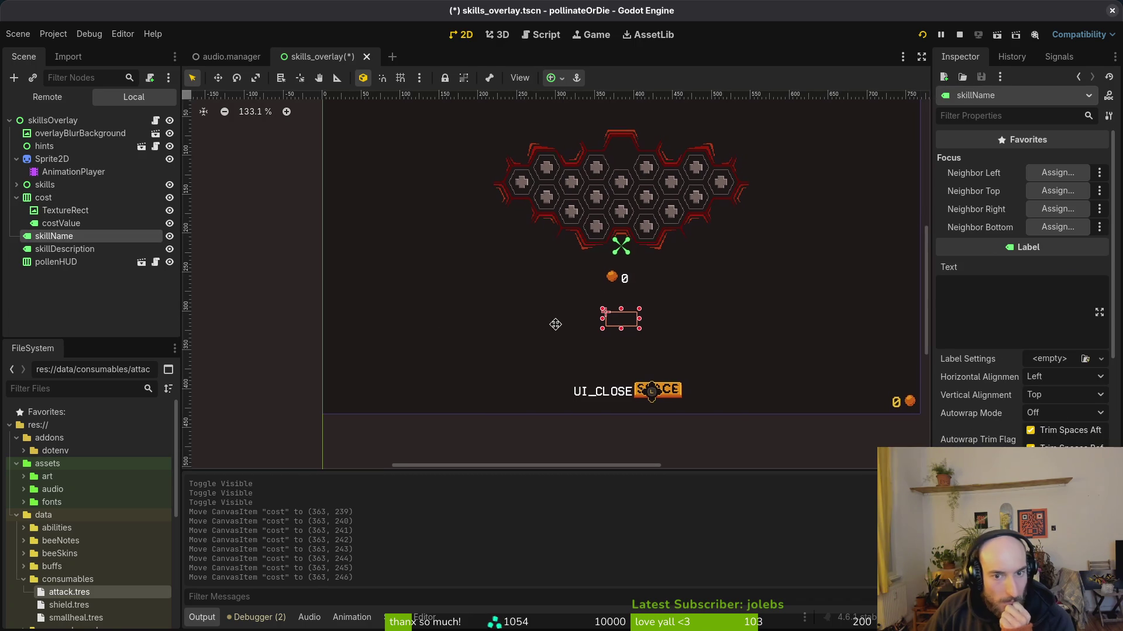
key(Up)
key(Up)
key(Up)
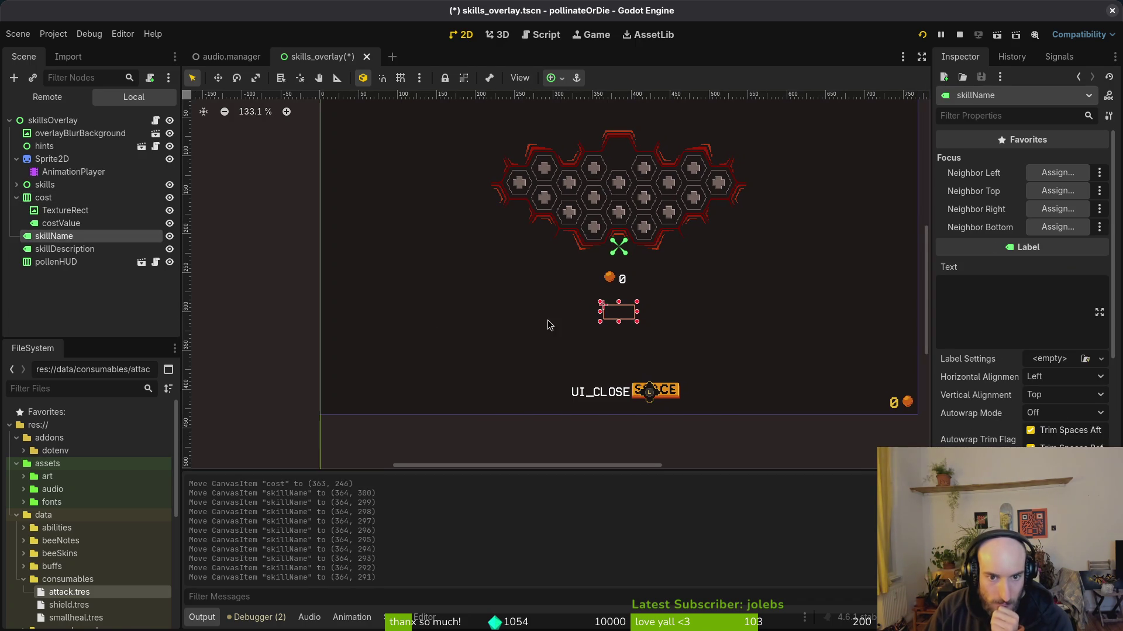
key(Up)
key(Up)
key(Up)
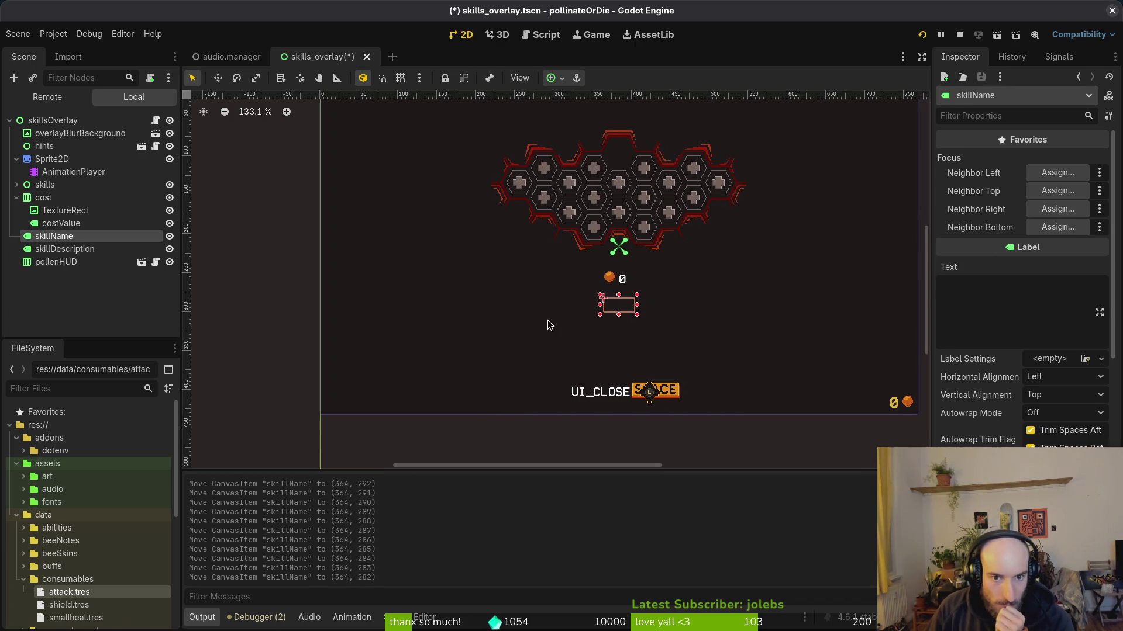
- Move cost and both labels up together, then raise skillDescription about 23 px
click(44, 197)
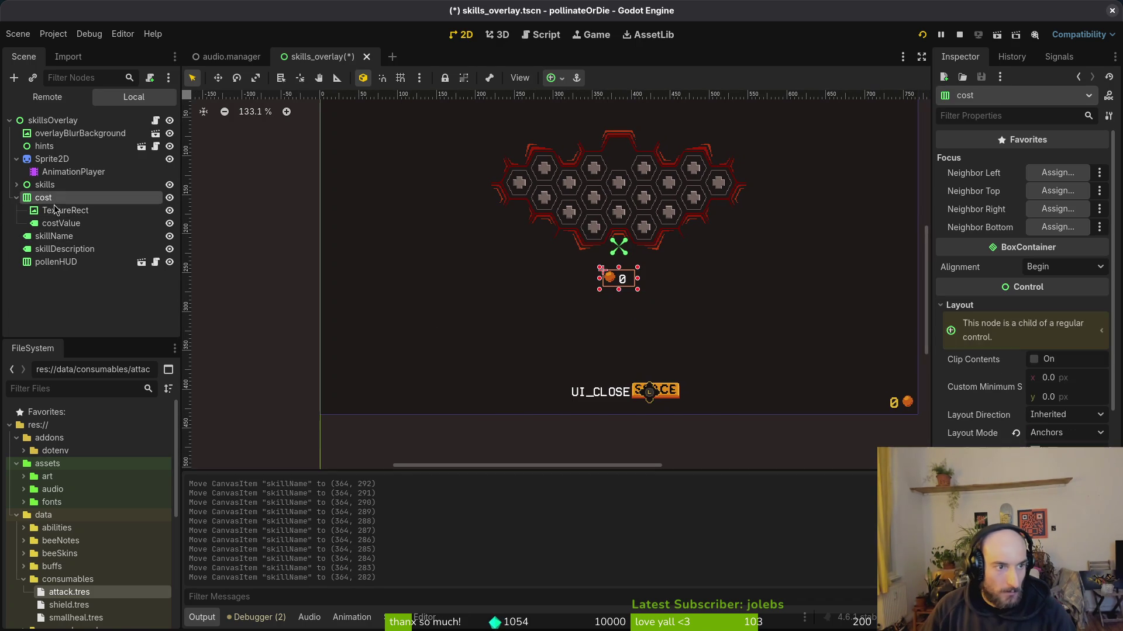
shift+click(55, 237)
shift+click(64, 248)
scroll(623, 278, right, 1)
key(Up)
key(Up)
key(Up)
key(Up)
key(Up)
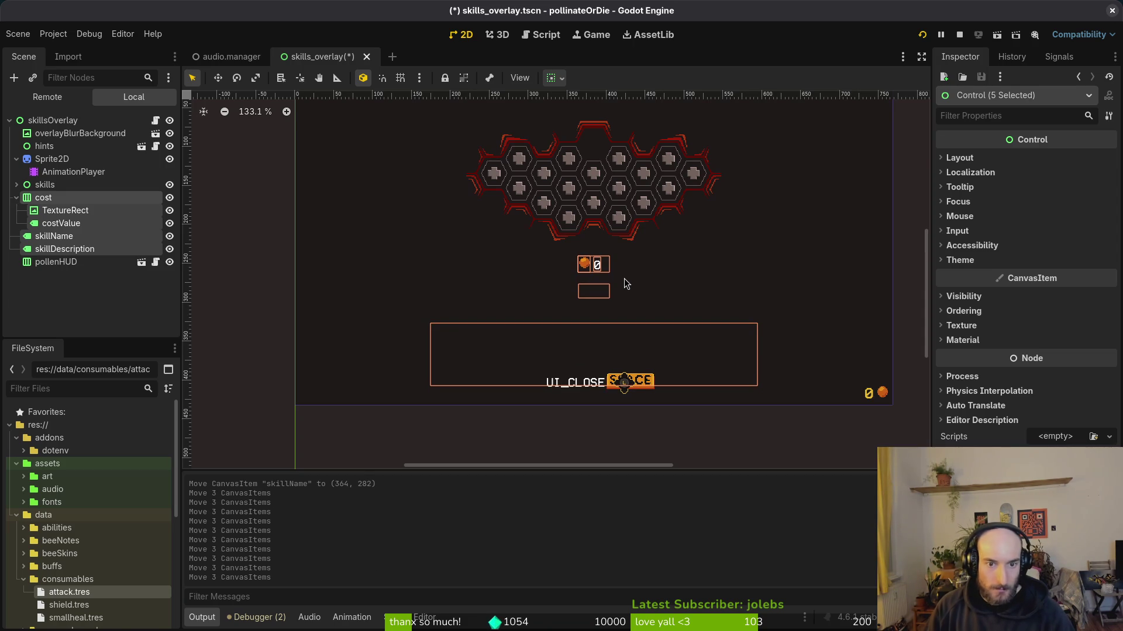
click(40, 247)
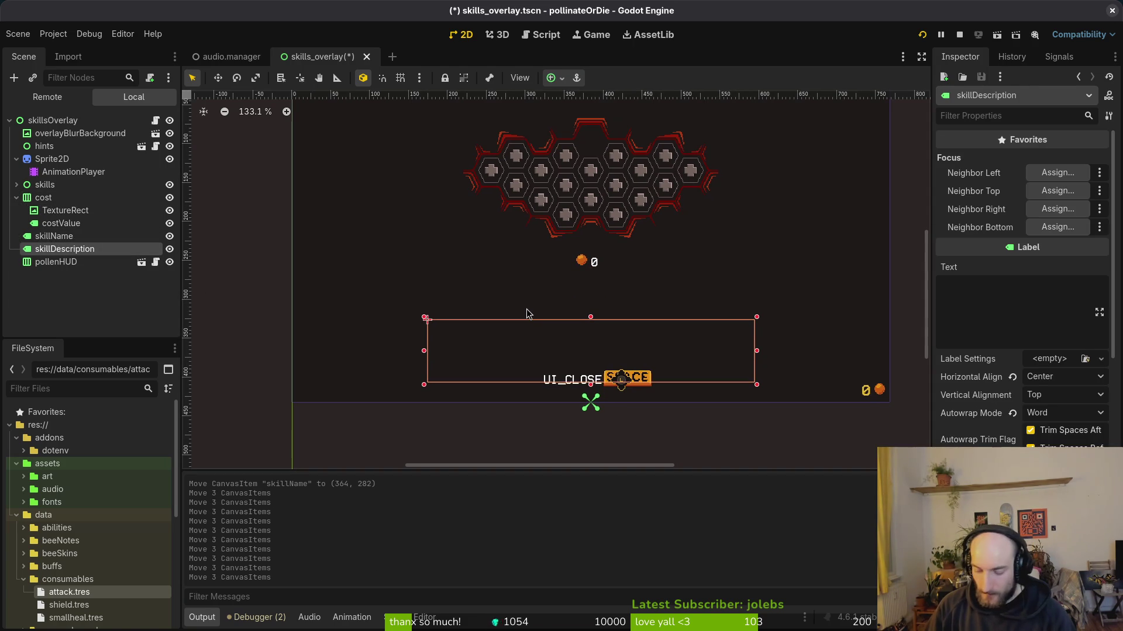
key(Up)
key(Up)
key(Up)
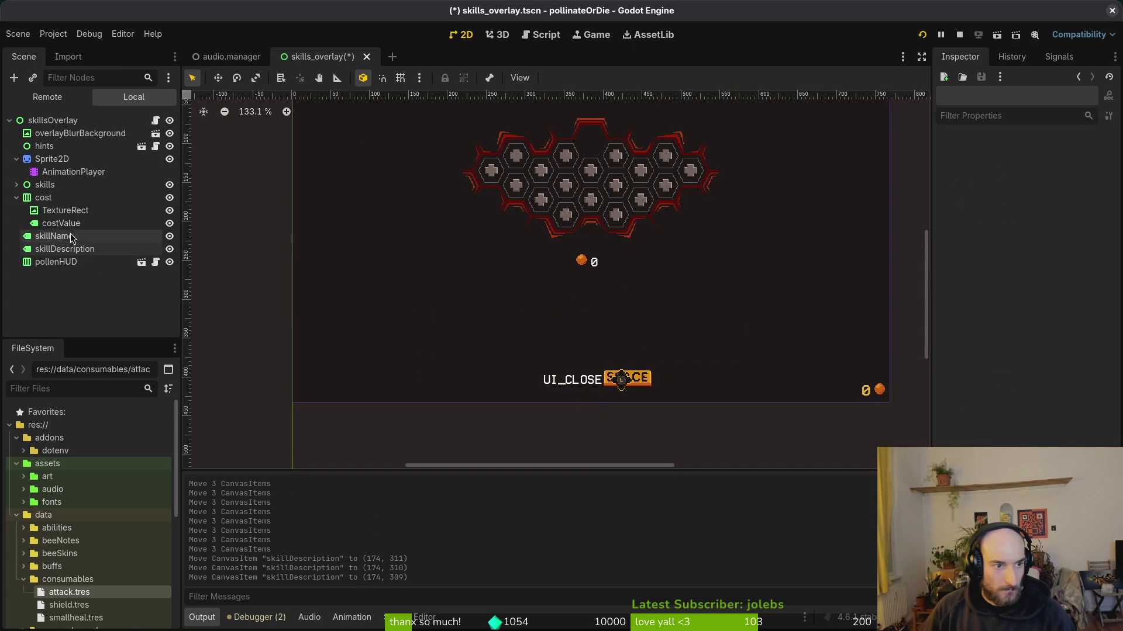
- Nudge cost, skillName and skillDescription up slightly as a group and save skills_overlay.tscn
click(53, 236)
click(53, 197)
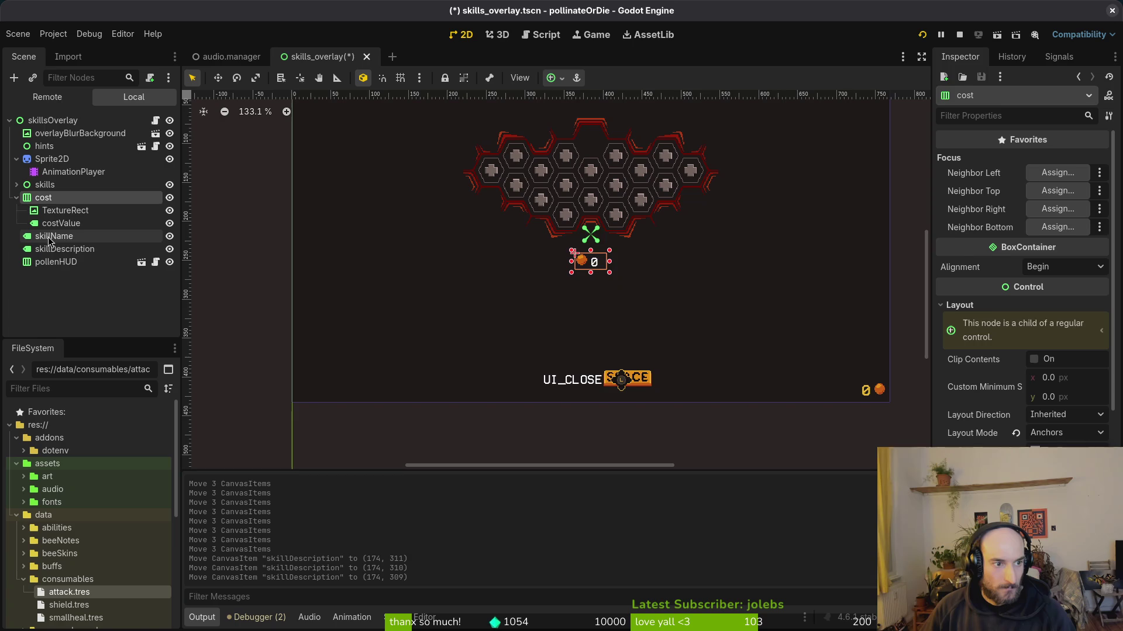
shift+click(53, 249)
click(608, 305)
key(ctrl+s)
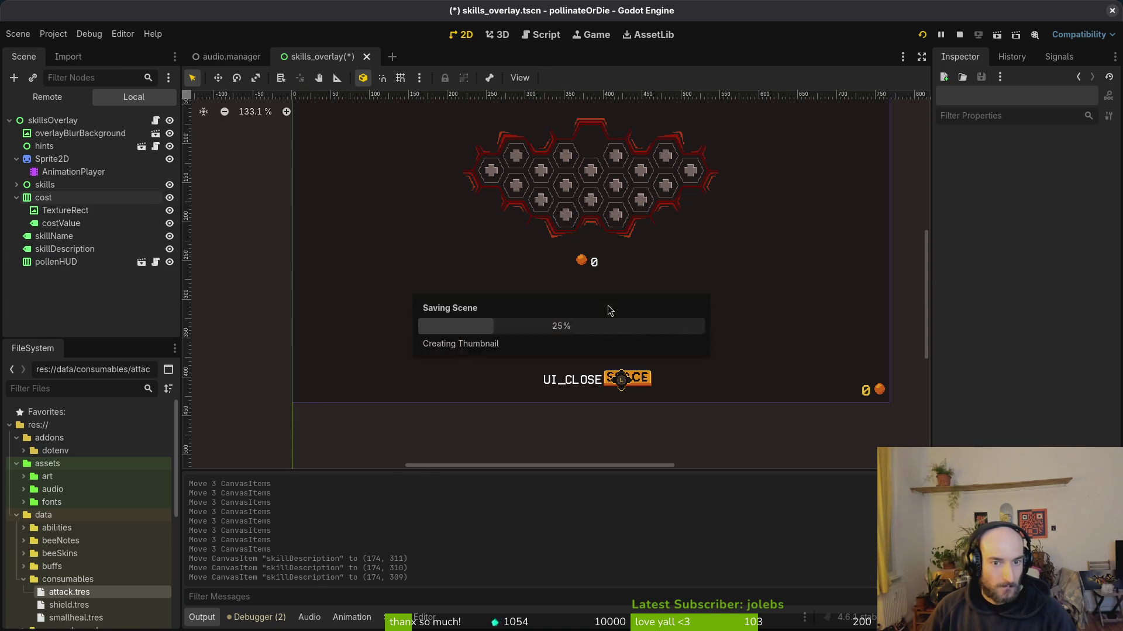
scroll(621, 299, down, 3)
click(43, 197)
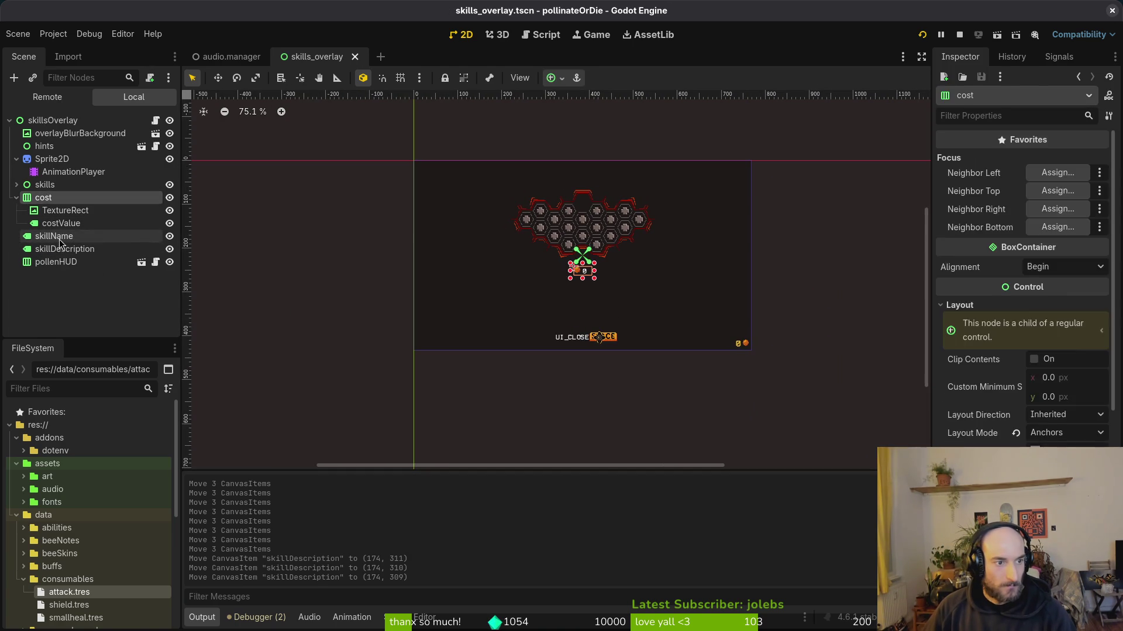
shift+click(65, 249)
key(Up)
key(Up)
click(753, 343)
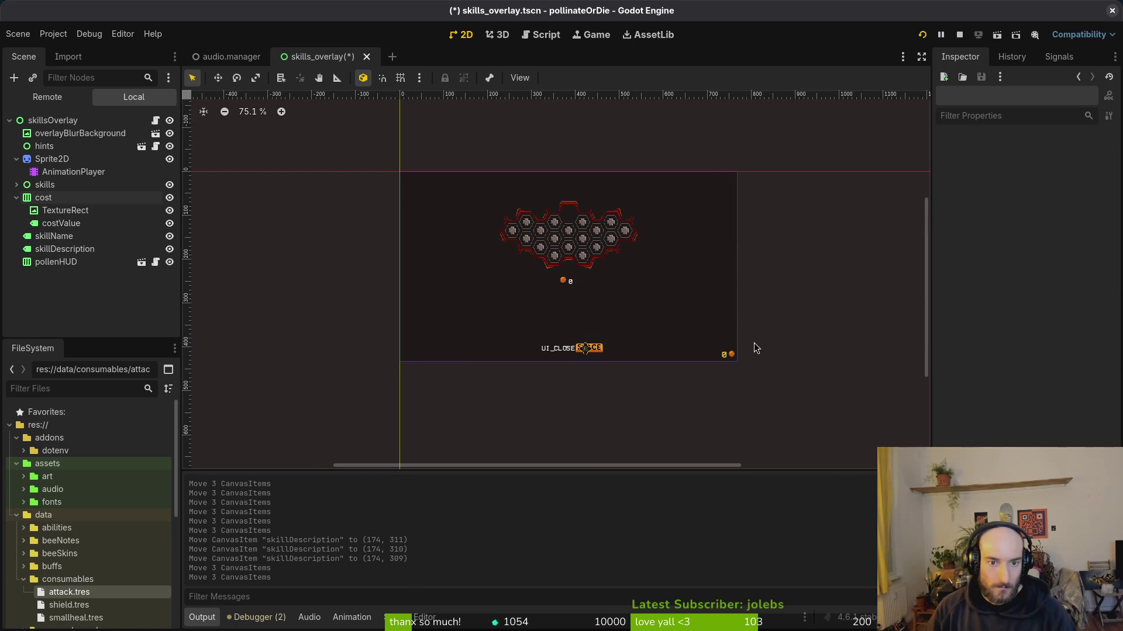
key(ctrl+s)
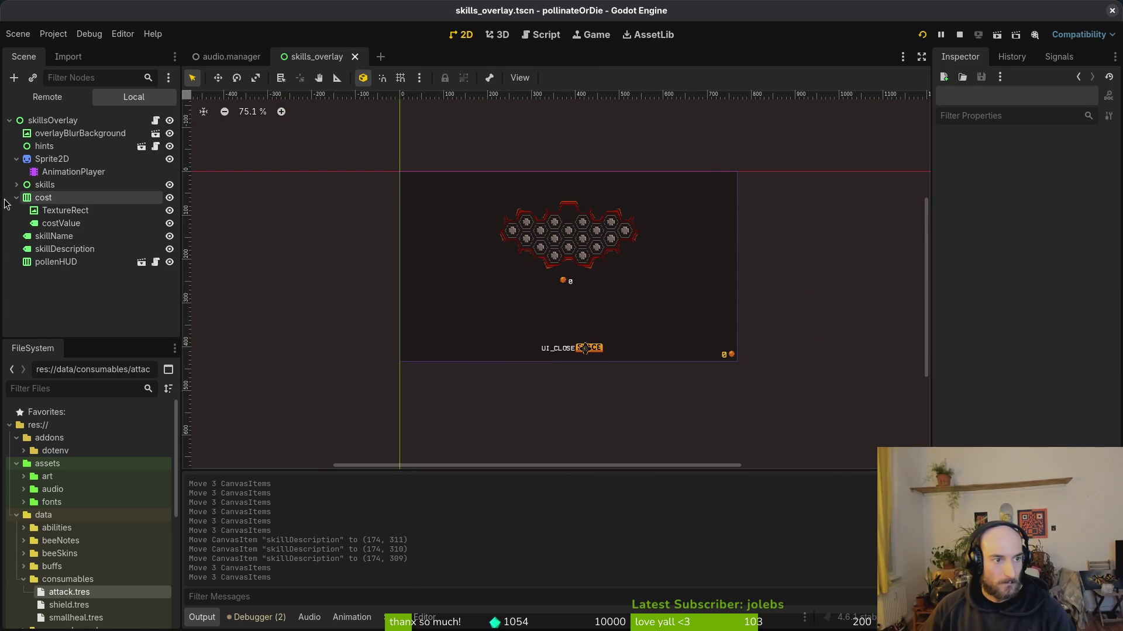
- Collapse the cost node, look at the pollenHUD node, and clear the selection
click(17, 197)
scroll(576, 238, up, 9)
click(45, 236)
scroll(806, 419, down, 12)
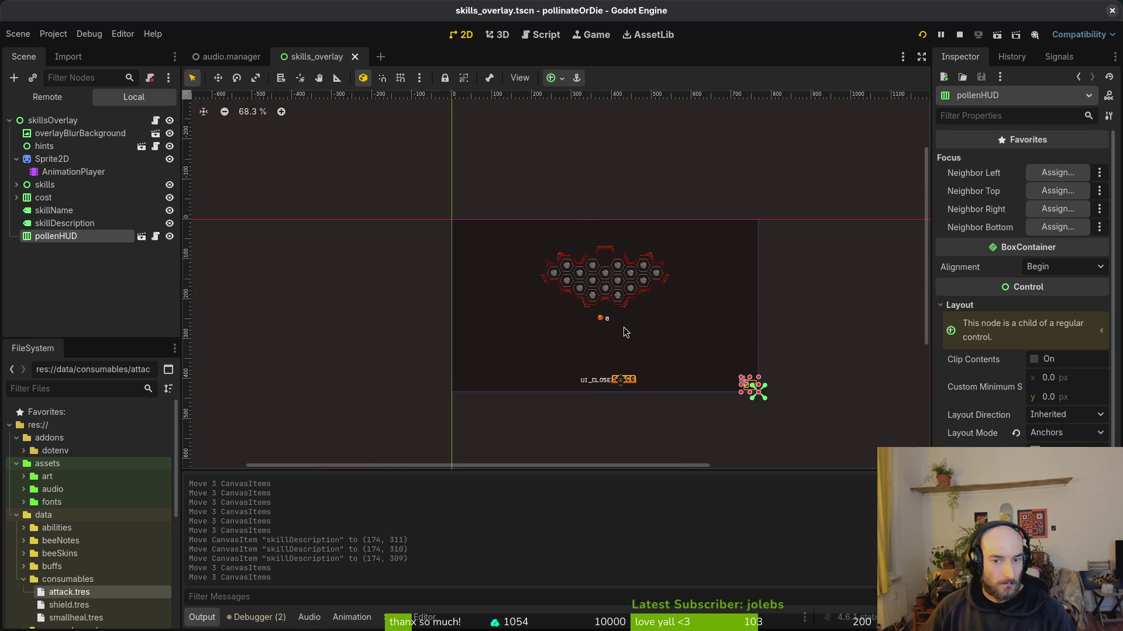
scroll(747, 381, up, 6)
click(877, 263)
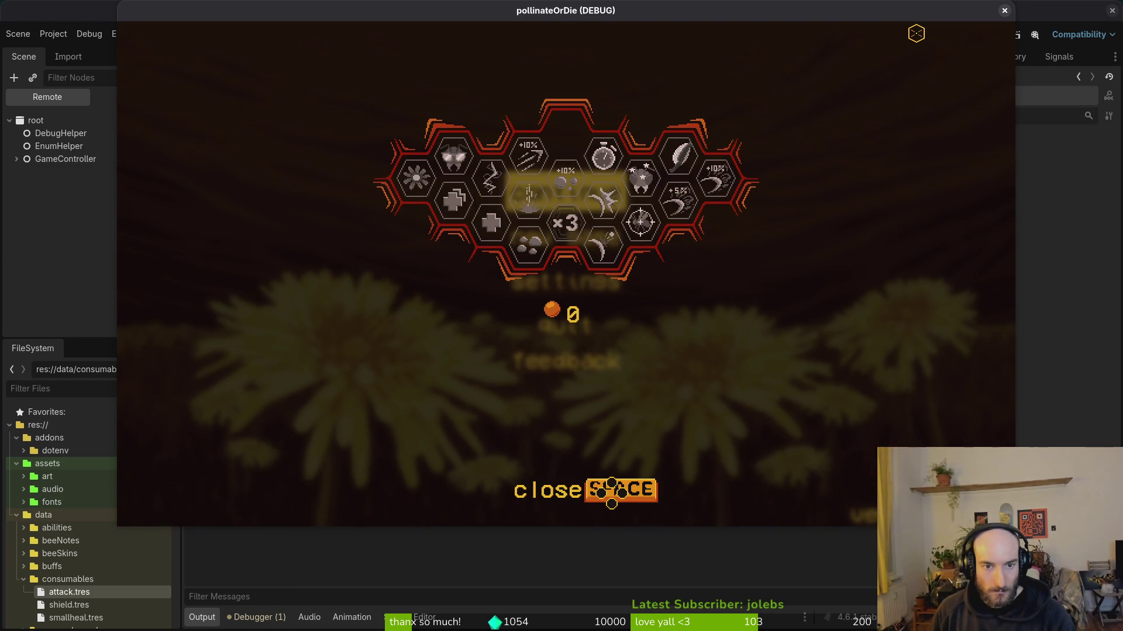
- Run the game, browse skills from shockwave through pollen baskets, slasher and recoil, then close it
key(F5)
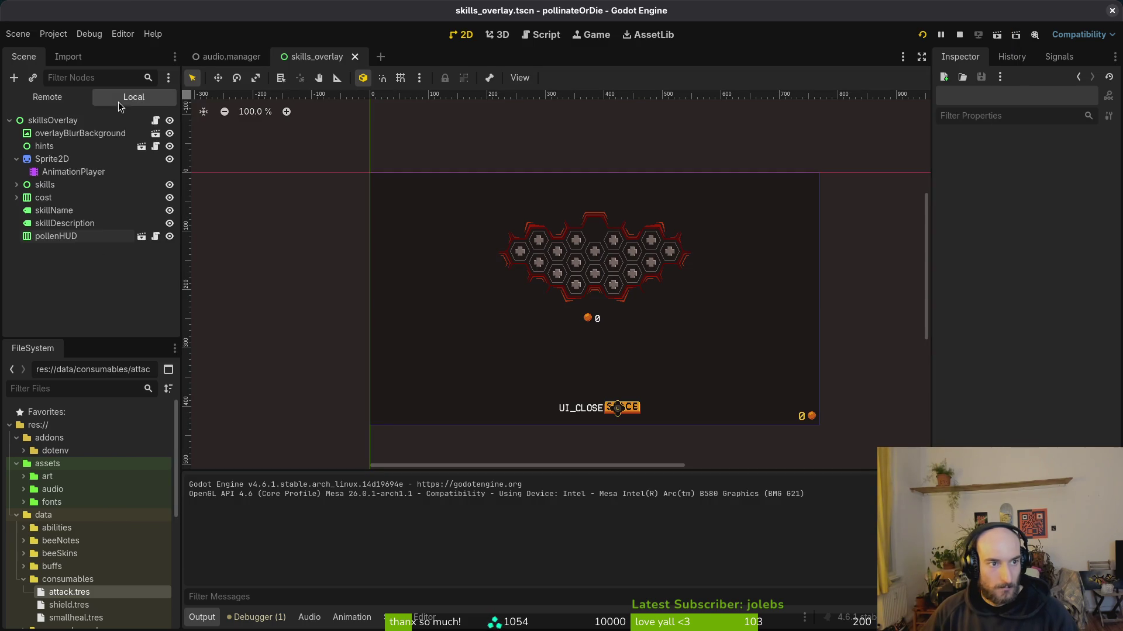
key(Up)
key(Return)
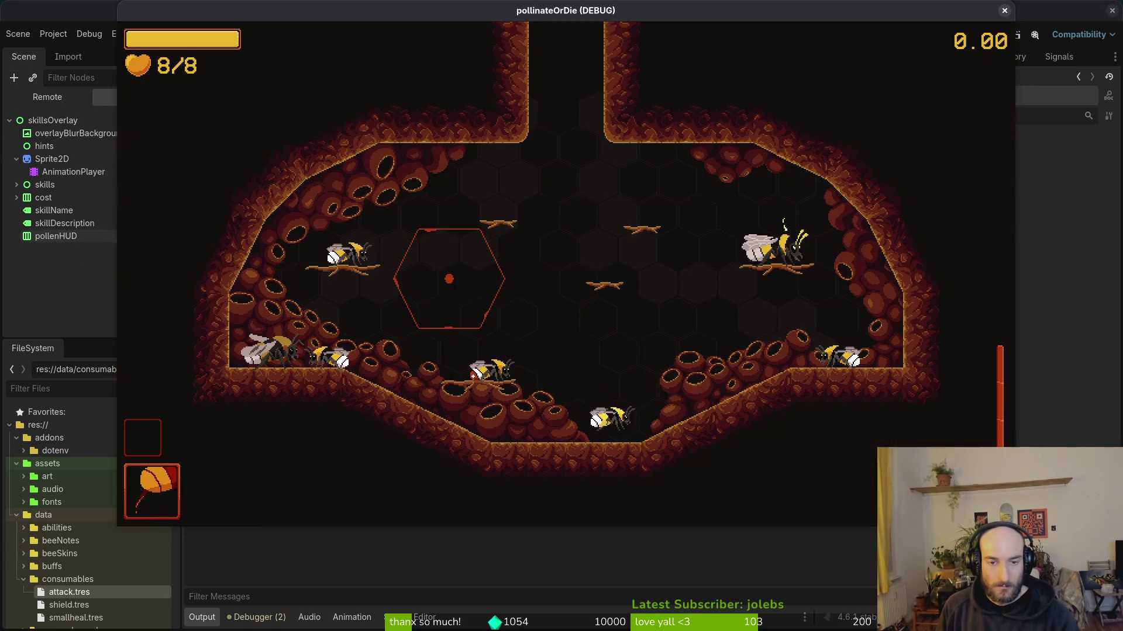
key(Right)
key(Down)
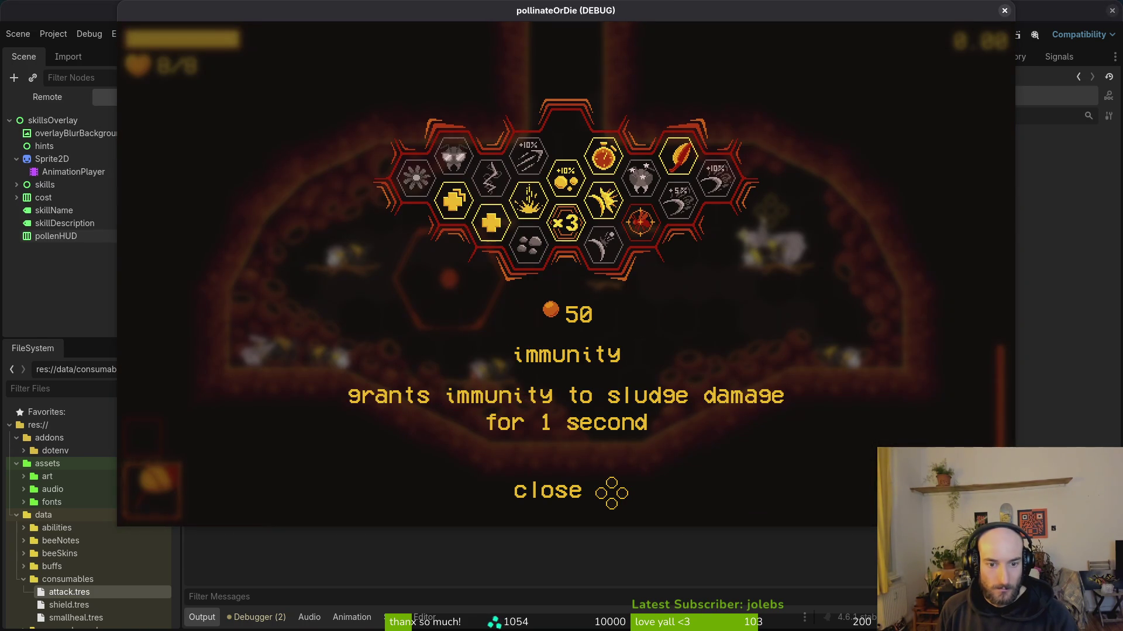
key(Right)
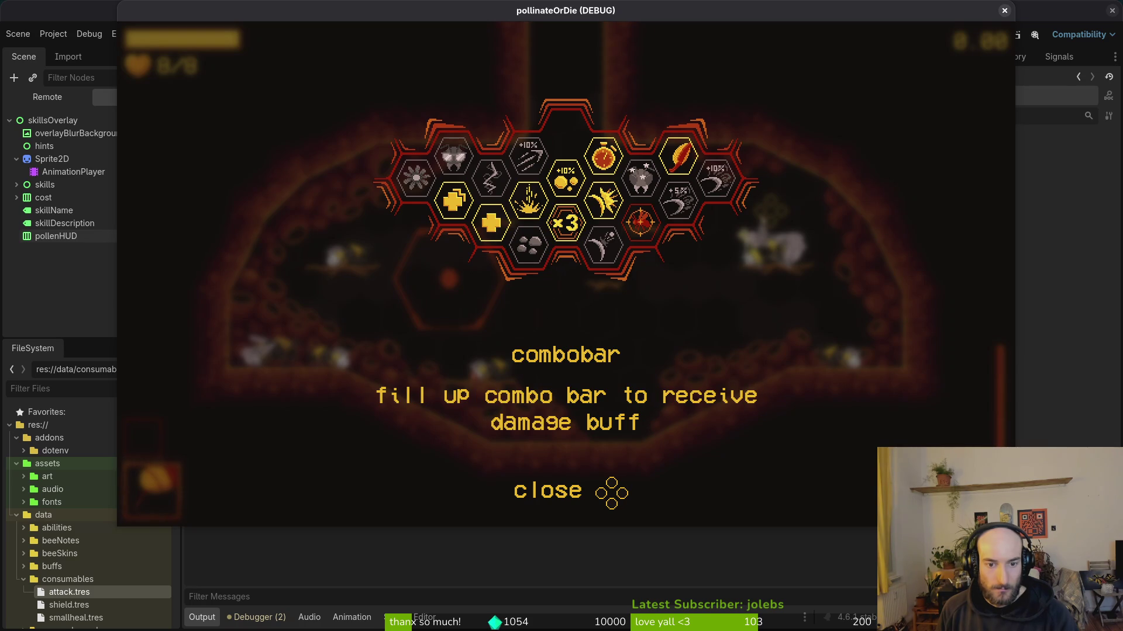
key(Right)
key(Right)
key(Right)
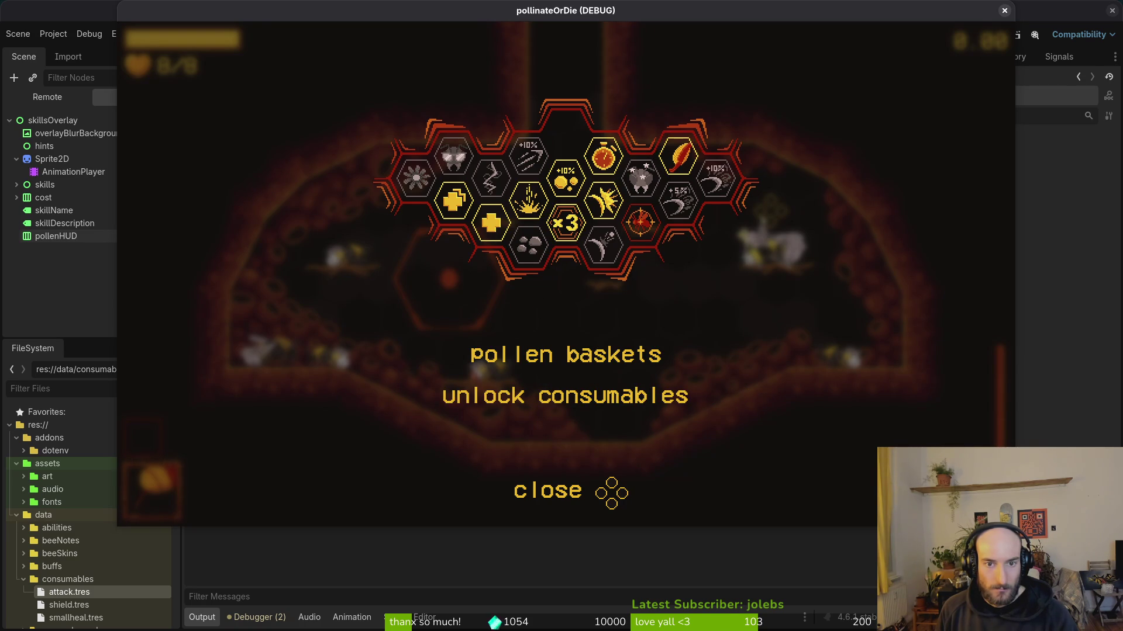
key(Right)
key(Right)
key(Left)
key(Right)
key(Left)
key(Left)
key(Left)
key(Left)
key(Left)
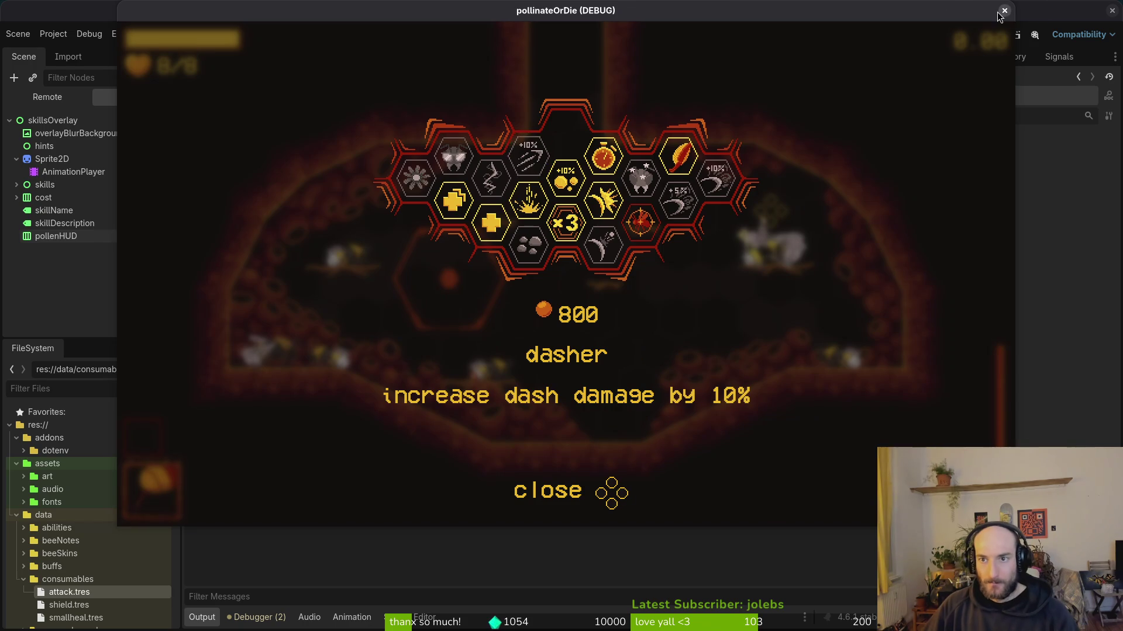
click(1004, 10)
click(17, 178)
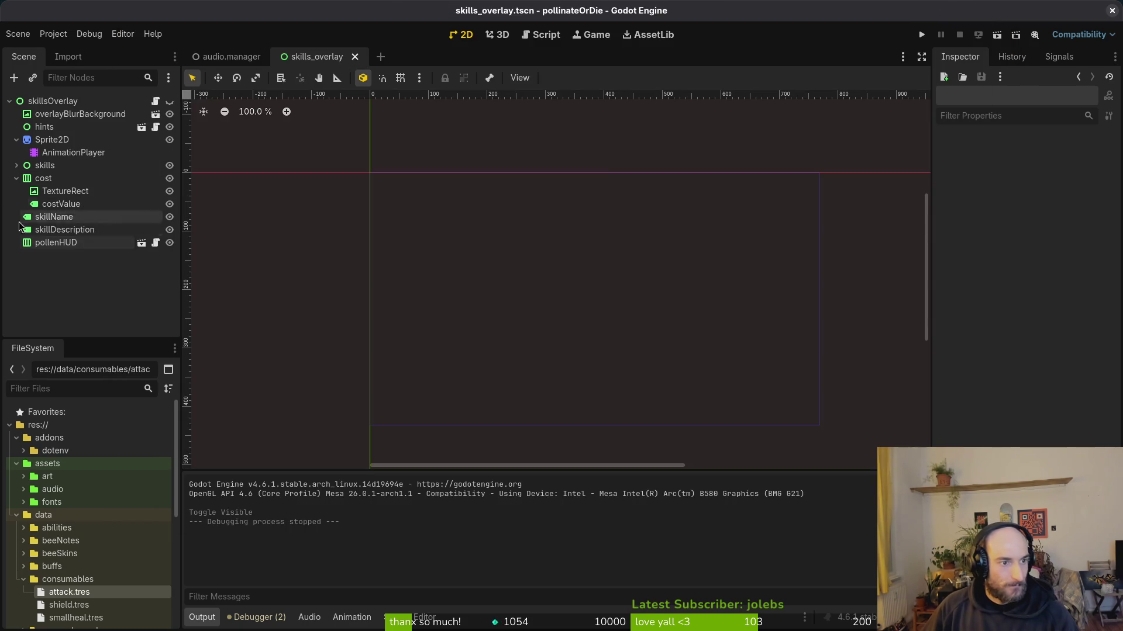
- Show the skills overlay and move skillName into the cost container as its first child
click(170, 101)
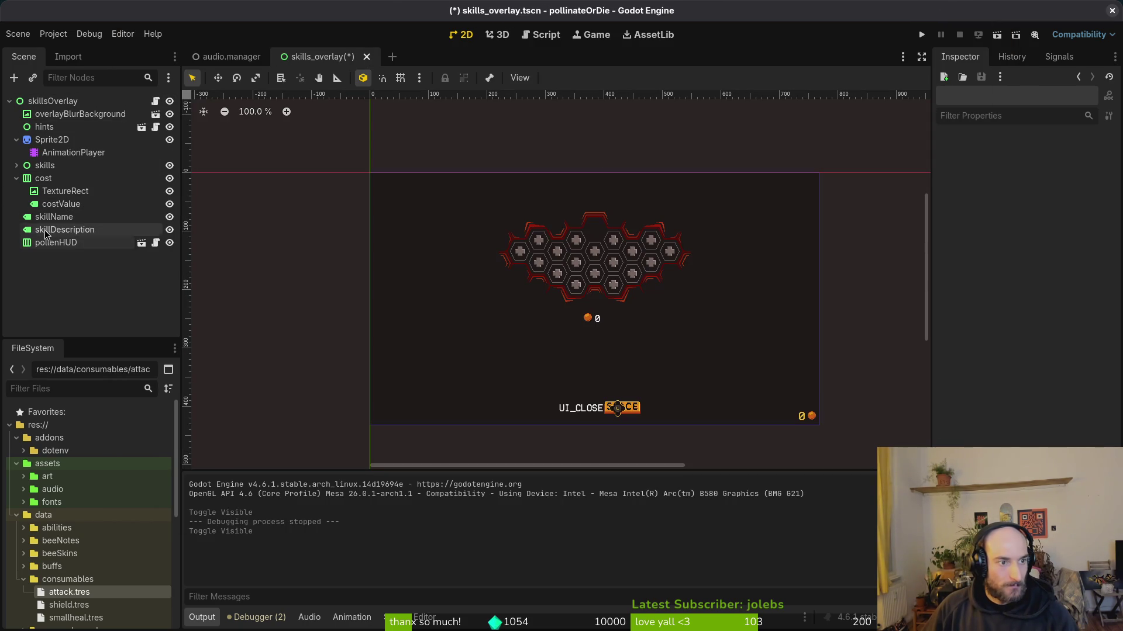
click(17, 178)
click(17, 179)
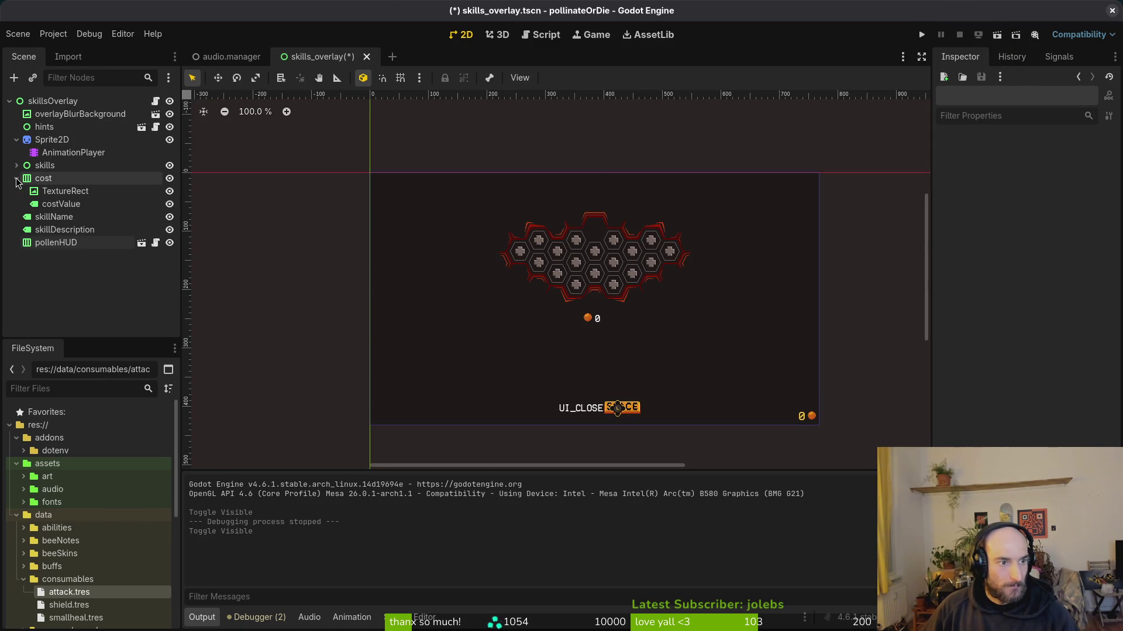
click(47, 178)
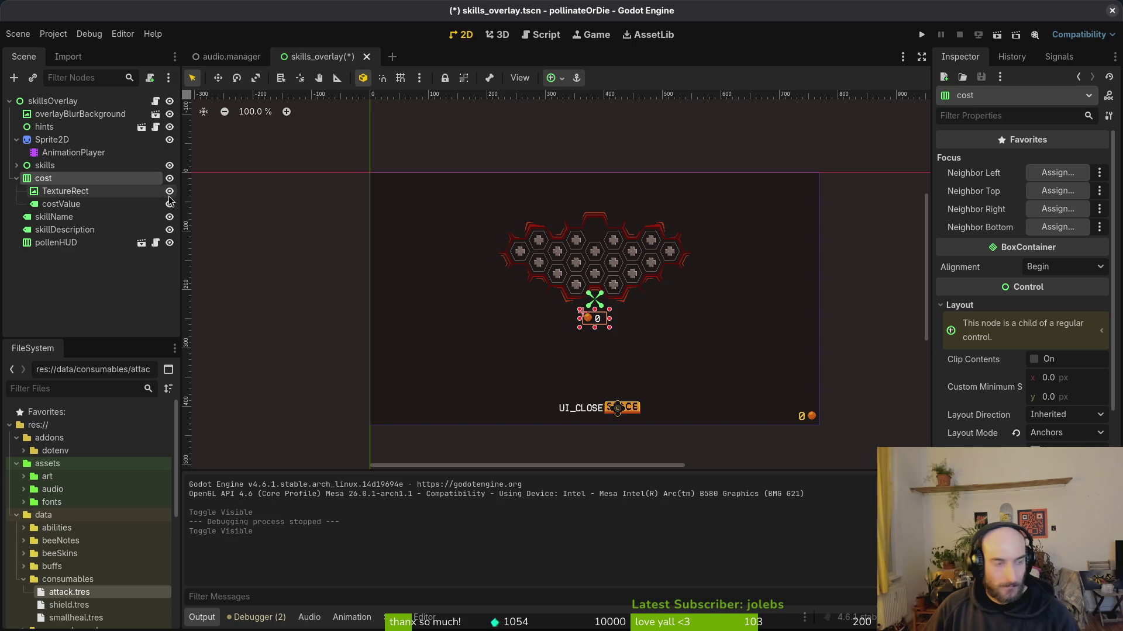
click(52, 218)
drag(55, 220, 66, 195)
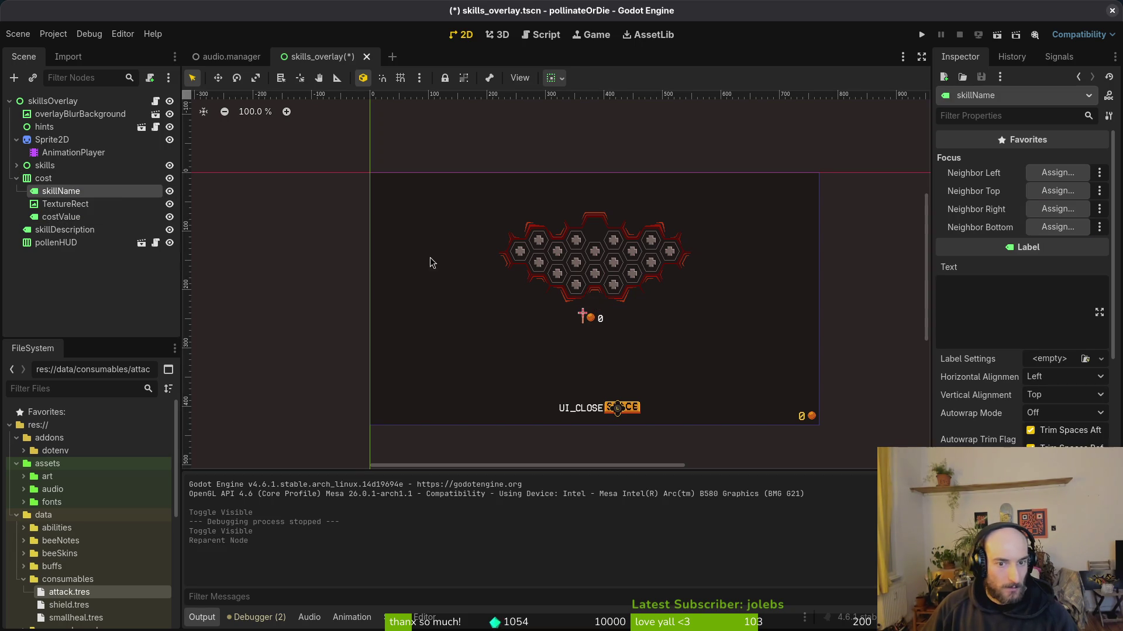
- Duplicate the skillName label and place the copy right after it inside cost
click(65, 204)
click(73, 195)
key(ctrl+c)
key(ctrl+v)
drag(64, 229, 89, 211)
double_click(157, 205)
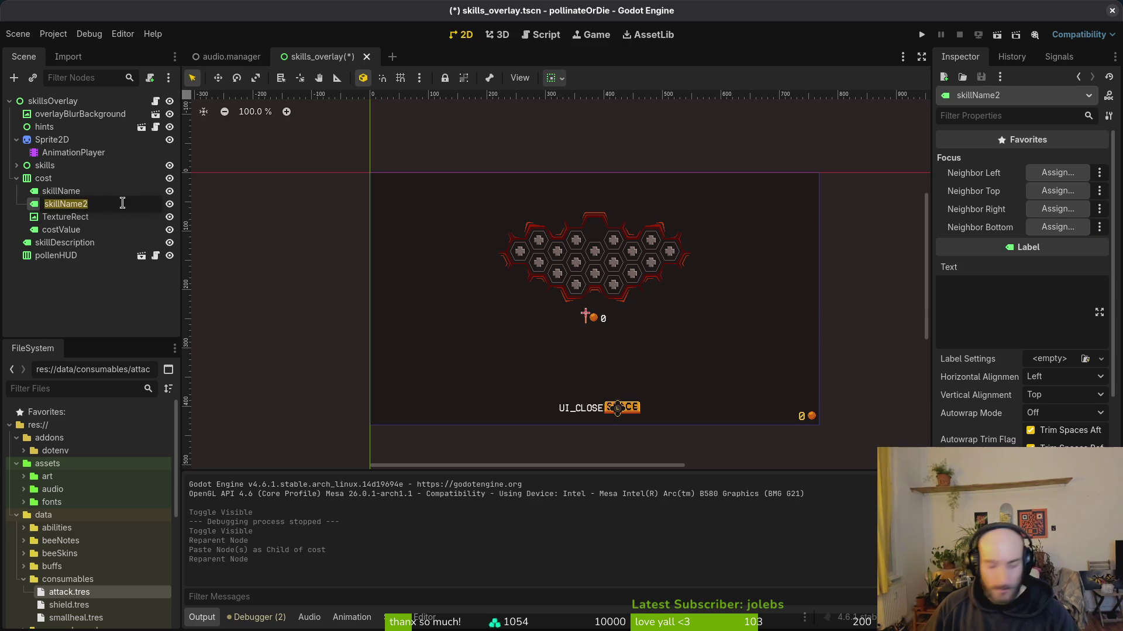
text(sp)
key(Return)
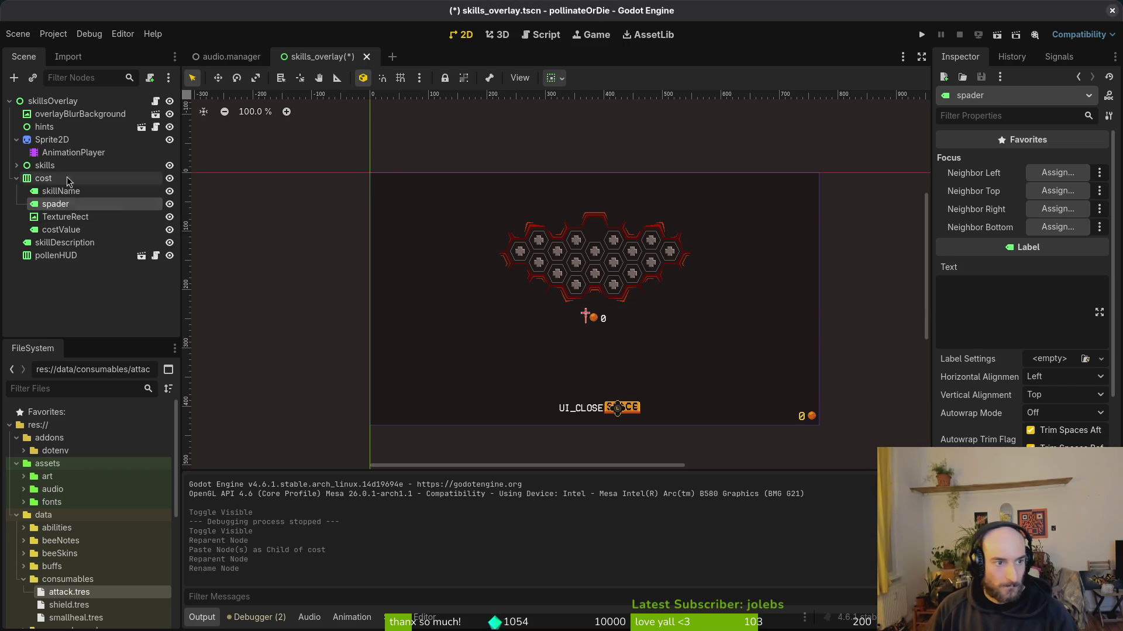
- Undo the accidental skills move, rename the copy to 'spacer', and save skills_overlay
drag(47, 166, 59, 186)
key(ctrl+z)
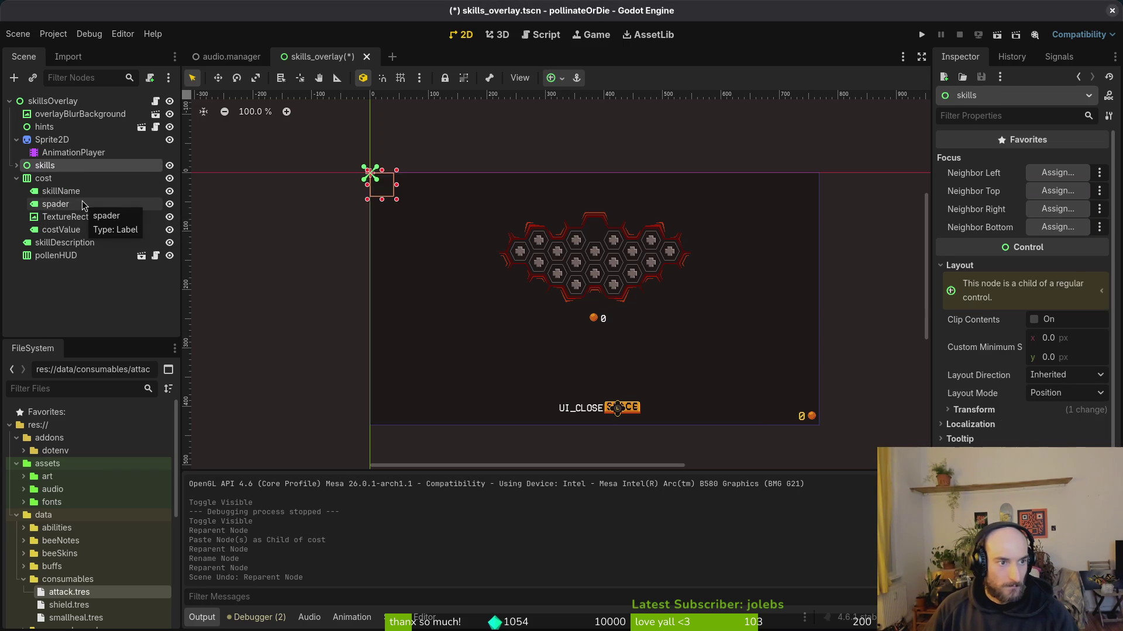
click(121, 204)
double_click(121, 203)
text(sp)
key(Return)
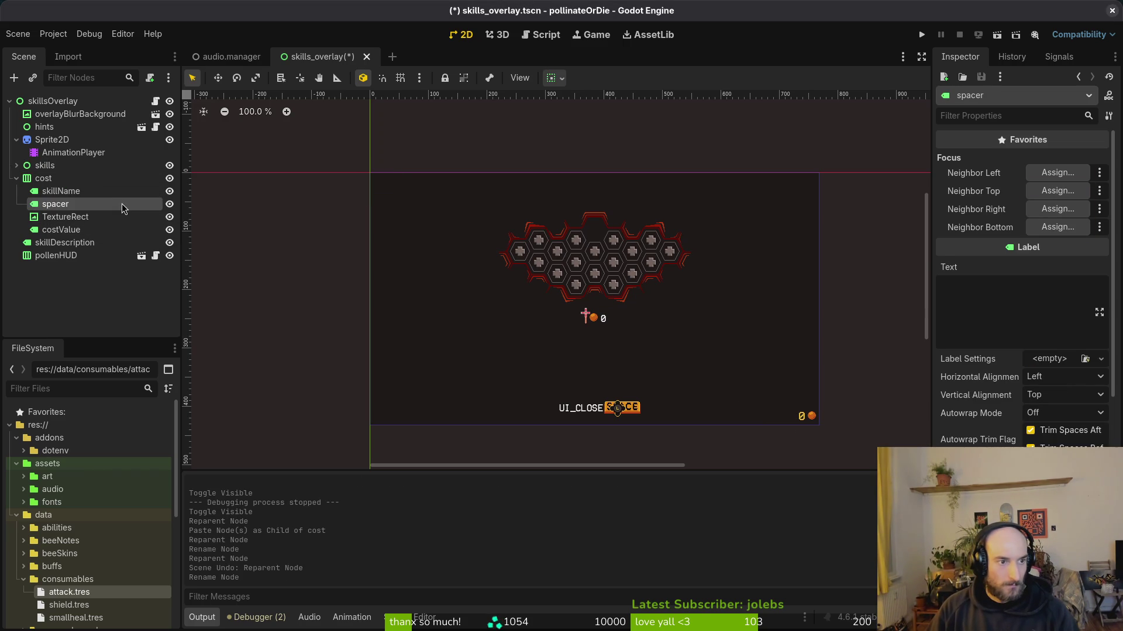
click(78, 193)
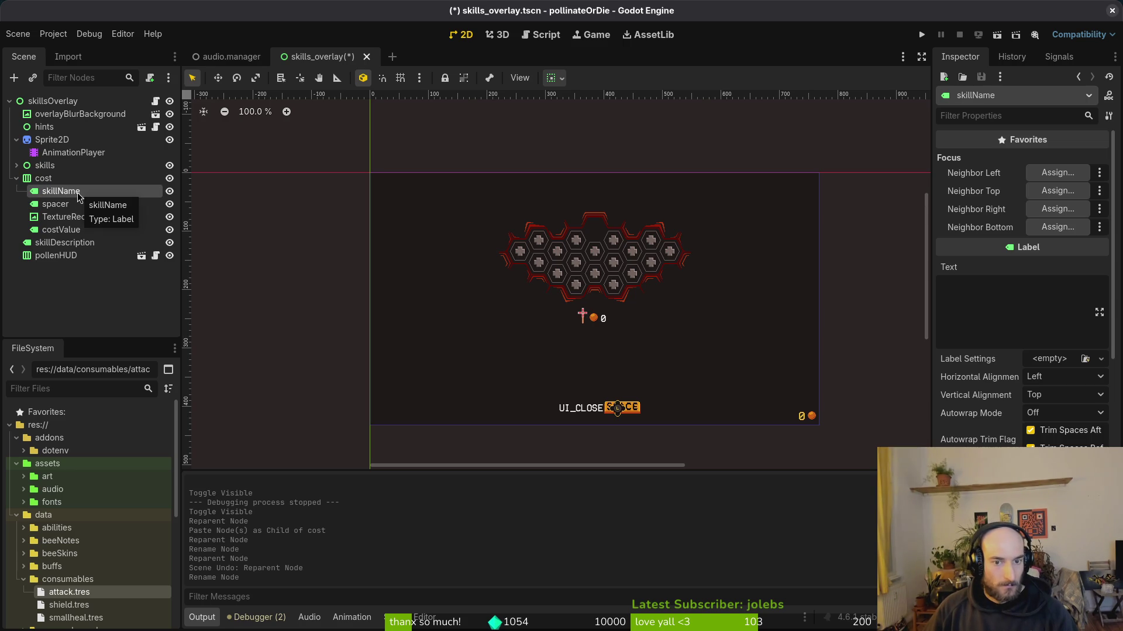
click(71, 204)
key(ctrl+s)
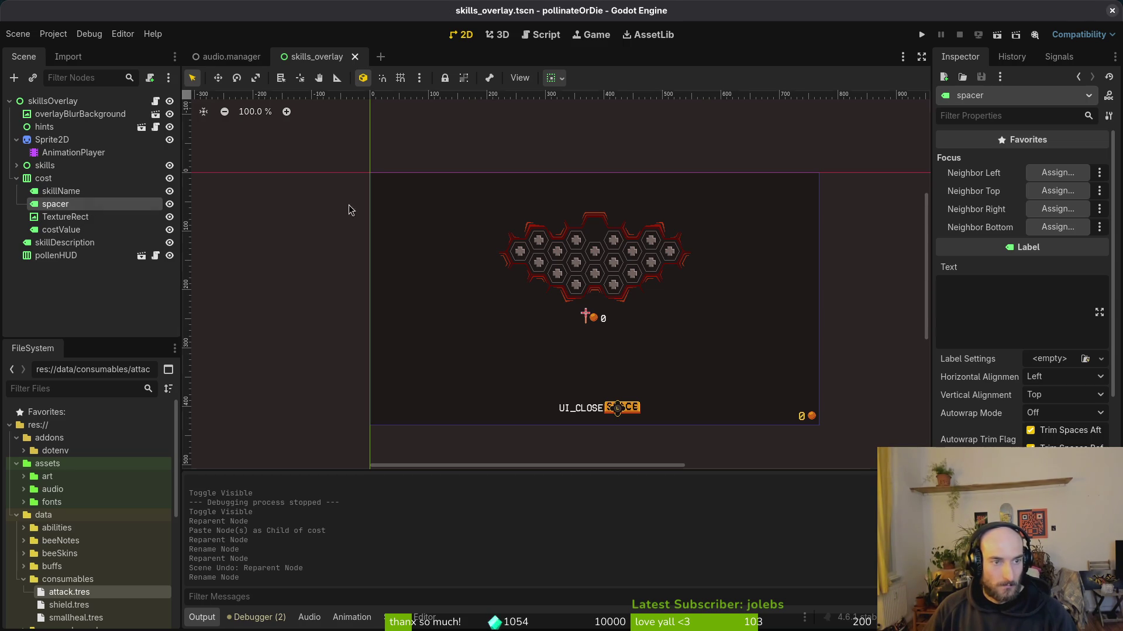
- Give the spacer a custom minimum width of 10 px and run the game
scroll(1008, 432, down, 5)
click(959, 298)
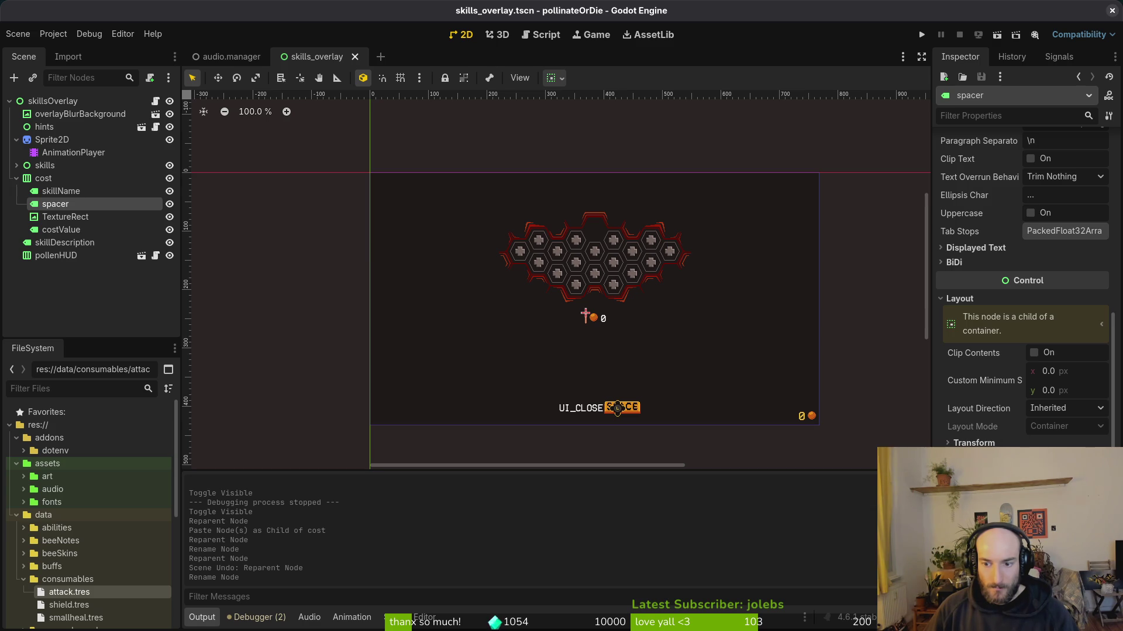
click(1069, 375)
text(10)
key(Return)
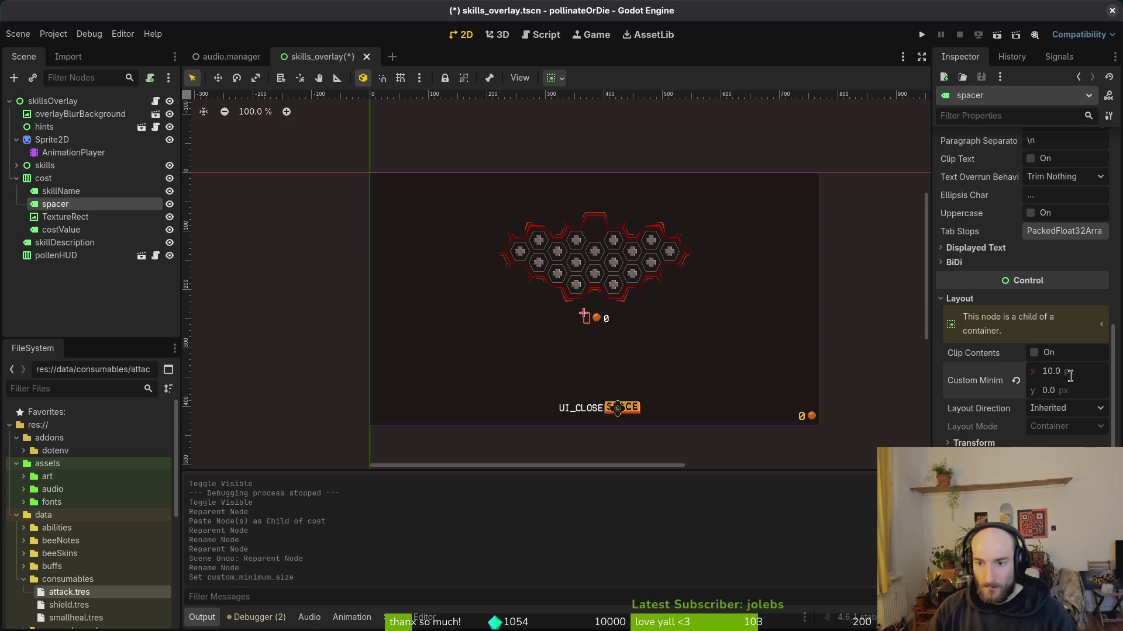
click(922, 36)
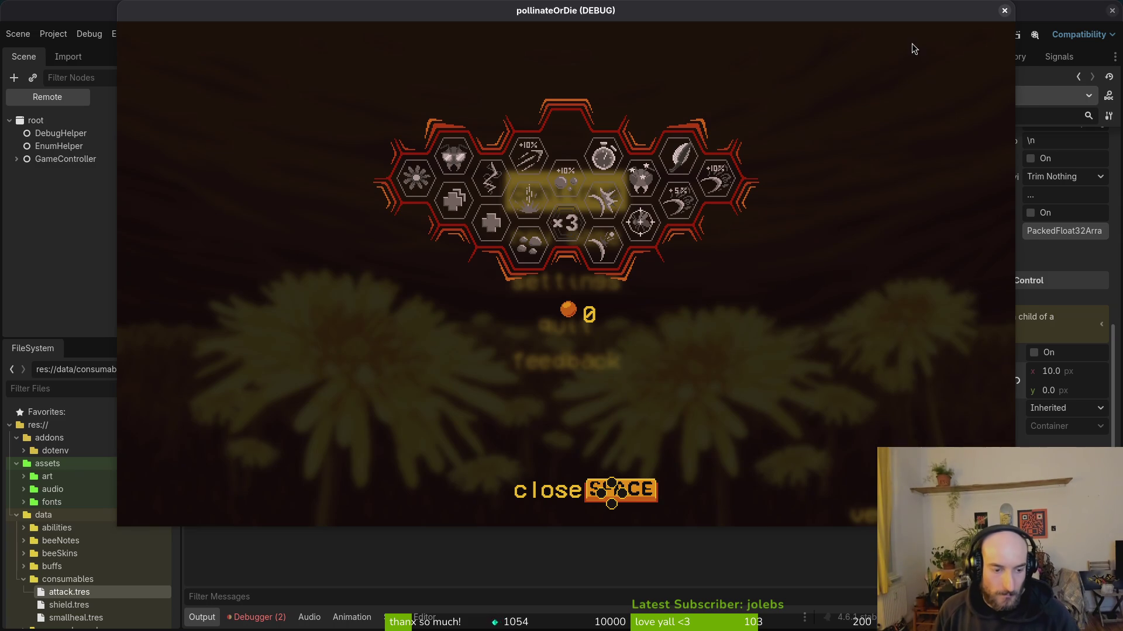
- Stop the test run, hide skillsOverlay, relaunch the game, then switch to skill_icon.gd in Vim
key(F8)
click(169, 120)
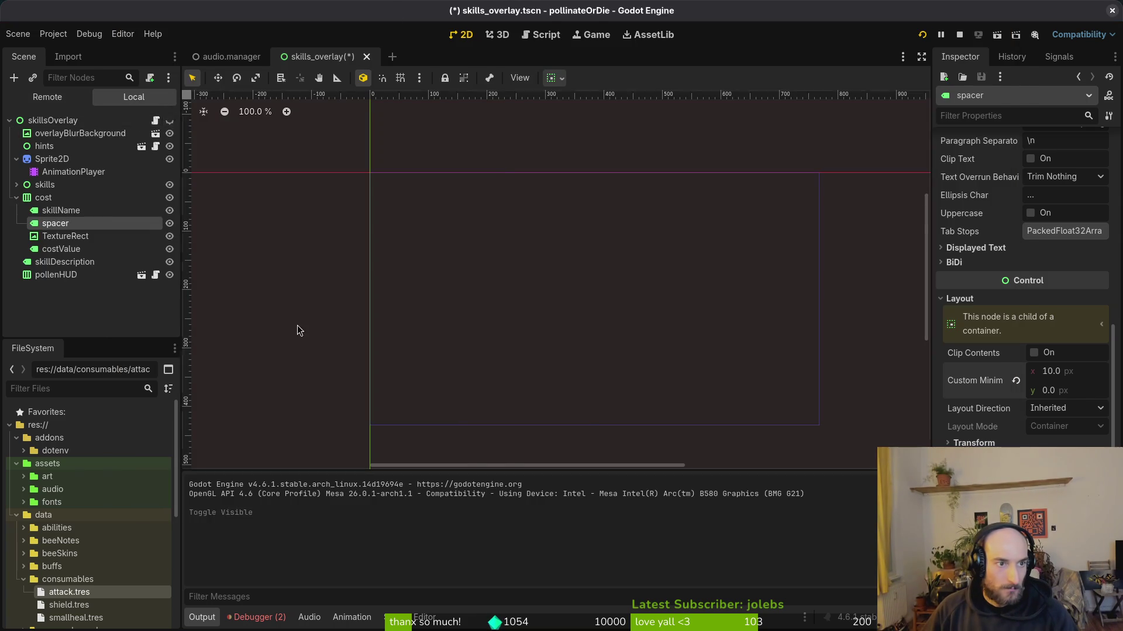
key(F5)
key(F8)
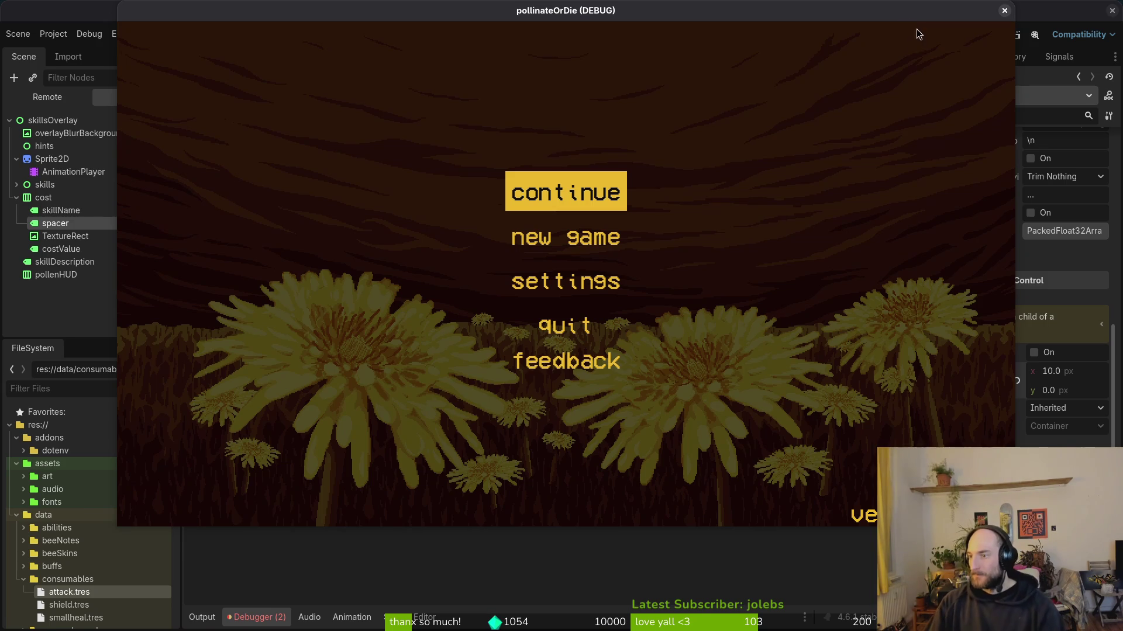
key(alt+Tab)
scroll(378, 290, up, 15)
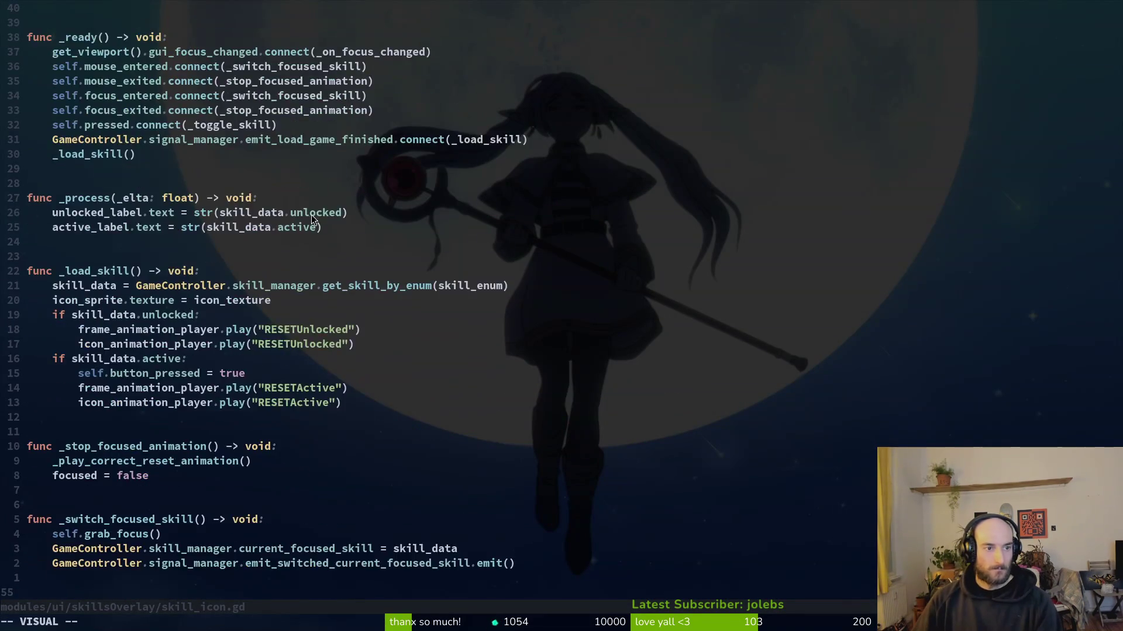
- Undo the stray edit in skill_icon.gd and save it
text(Ak)
key(Escape)
key(u)
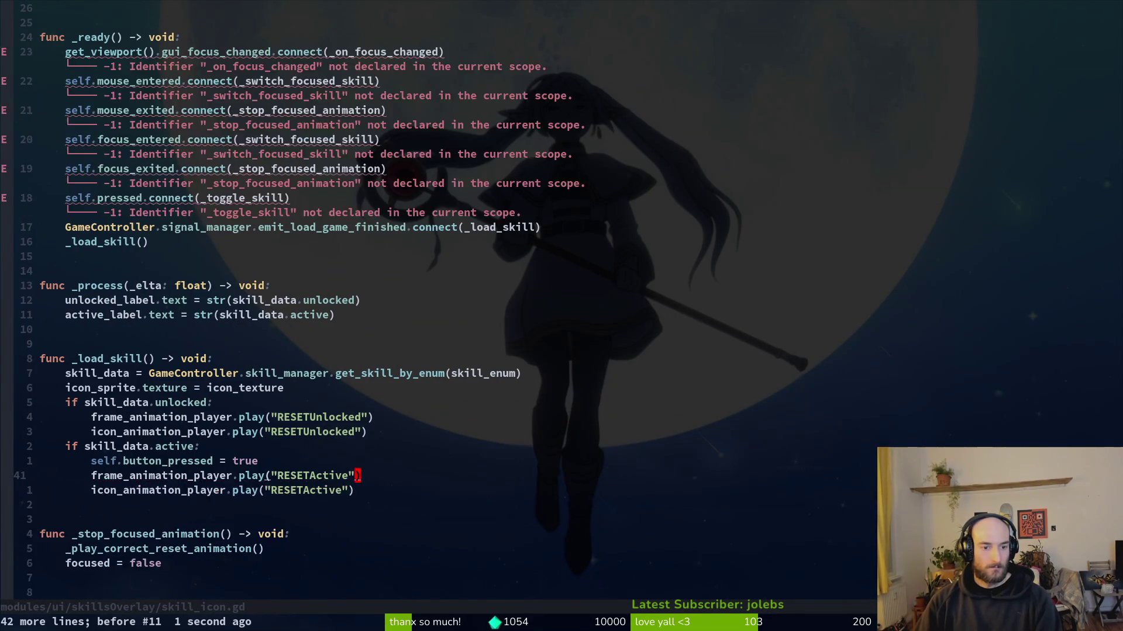
key(ctrl+s)
- Find and open skills_overlay.gd with the 'overlay' file search, checking Godot's error
key(space)
key(f)
key(f)
key(Escape)
key(g)
key(g)
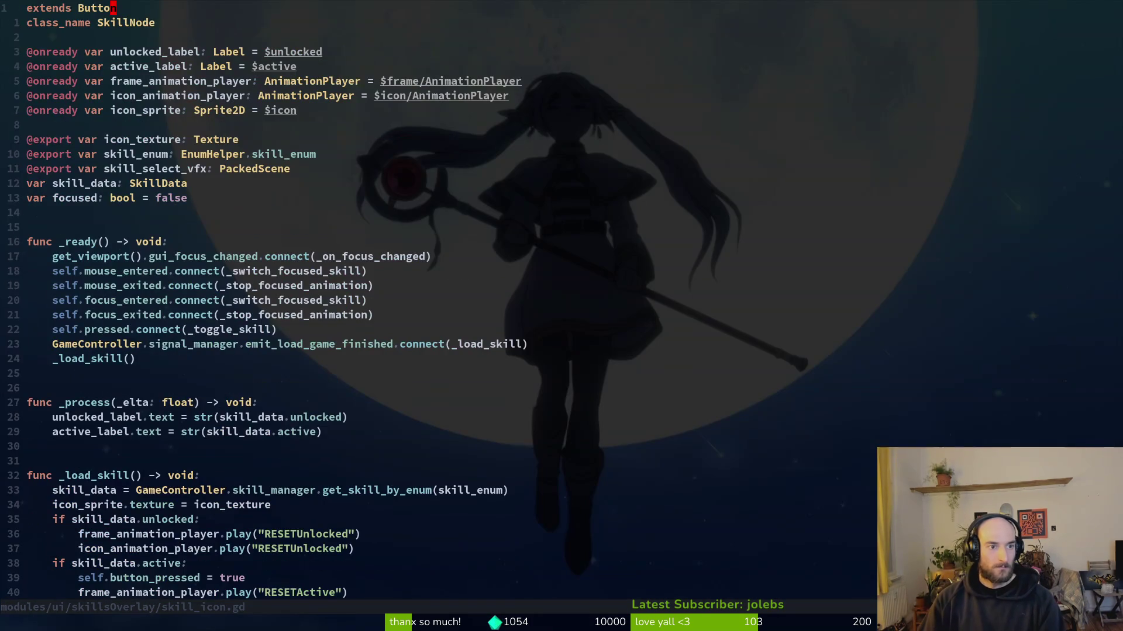
key(space)
key(f)
key(f)
text(overlay)
key(Return)
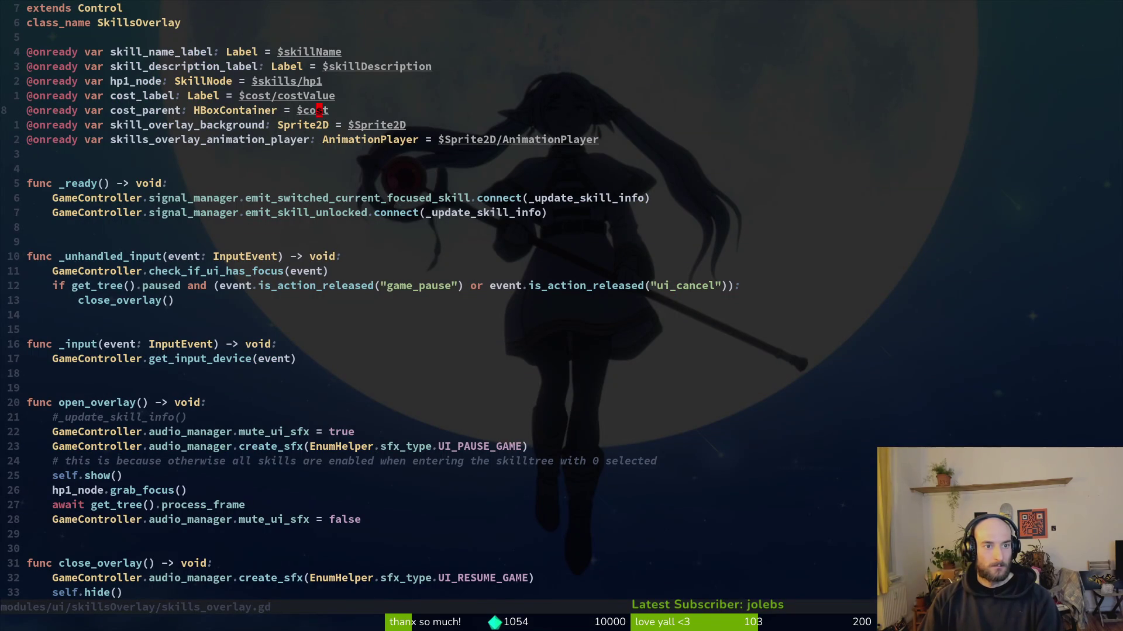
key(alt+Tab)
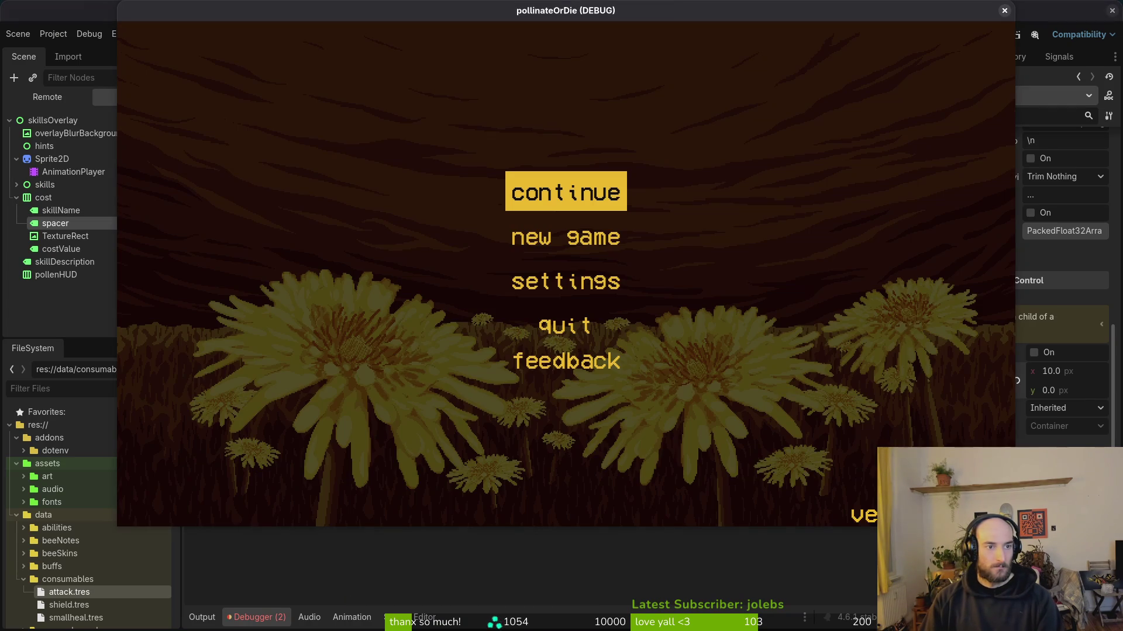
key(alt+Tab)
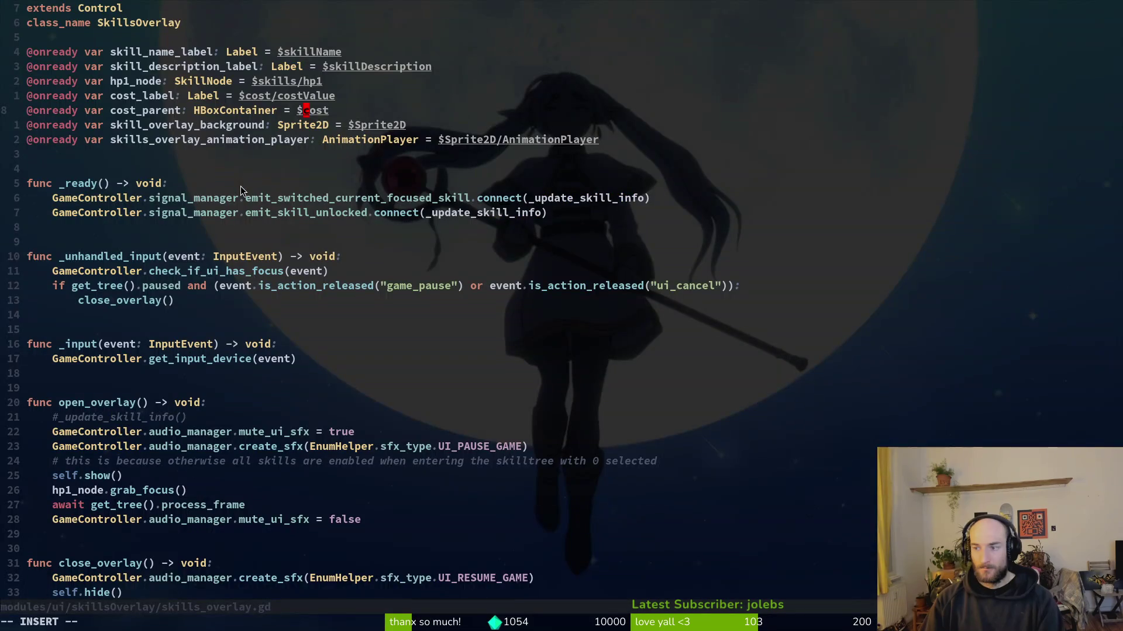
- Change the $skillName path to $cost/skillName, save with :w, and relaunch the game
text(kk)
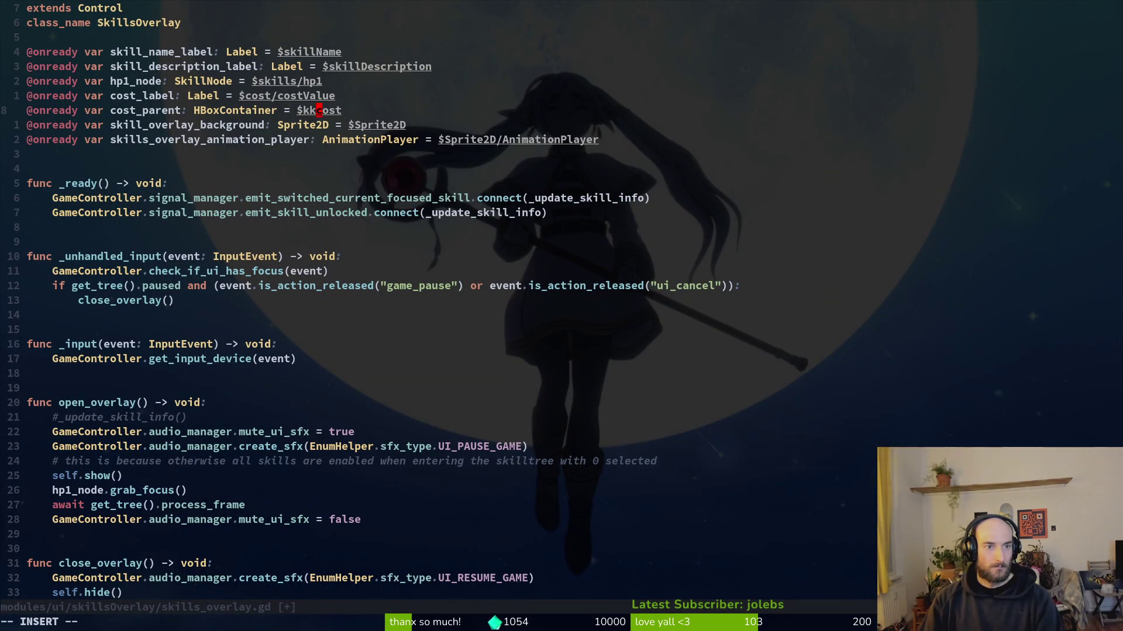
key(BackSpace)
key(Escape)
key(k)
key(k)
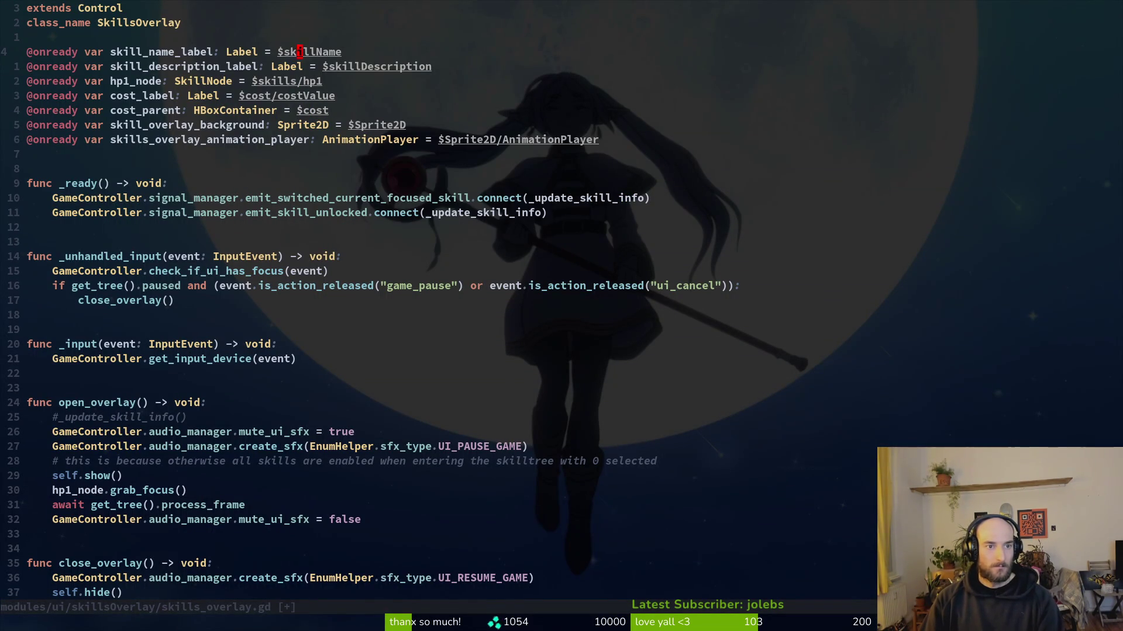
text(cost/)
key(Escape)
text(:w)
key(Return)
key(F5)
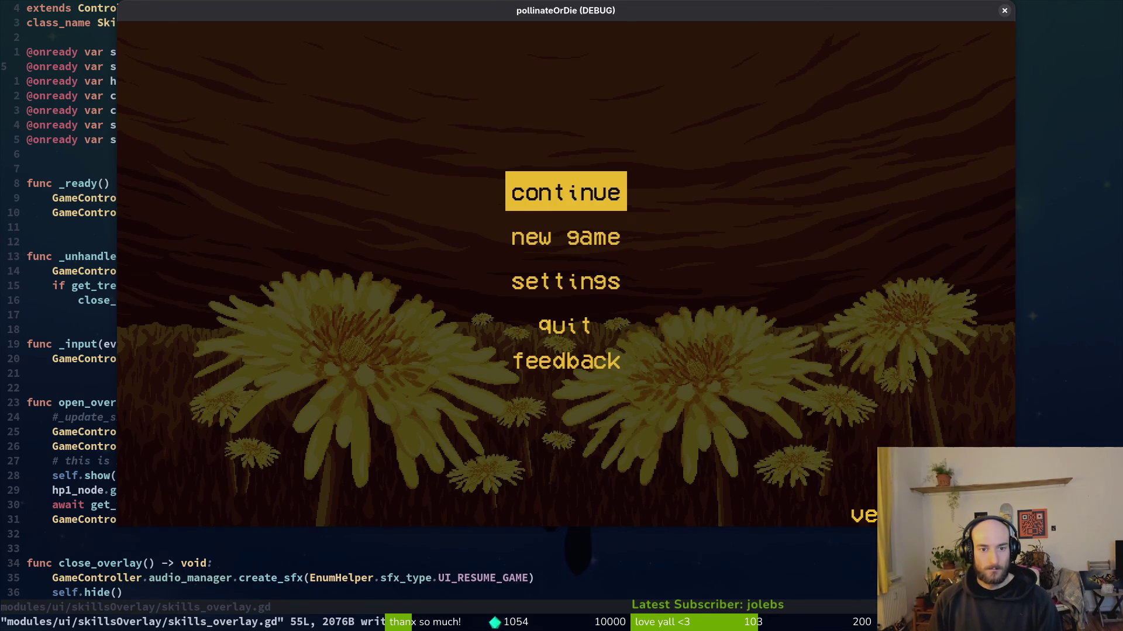
- Relaunch the game, continue into gameplay, and open the in-game skill overlay
key(Return)
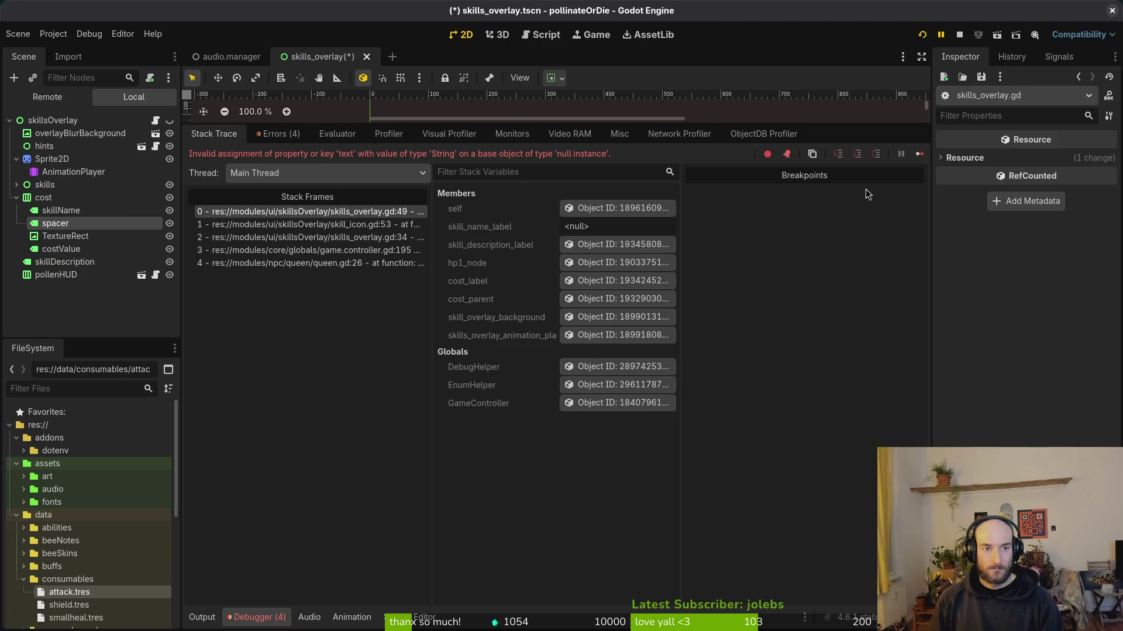
click(922, 35)
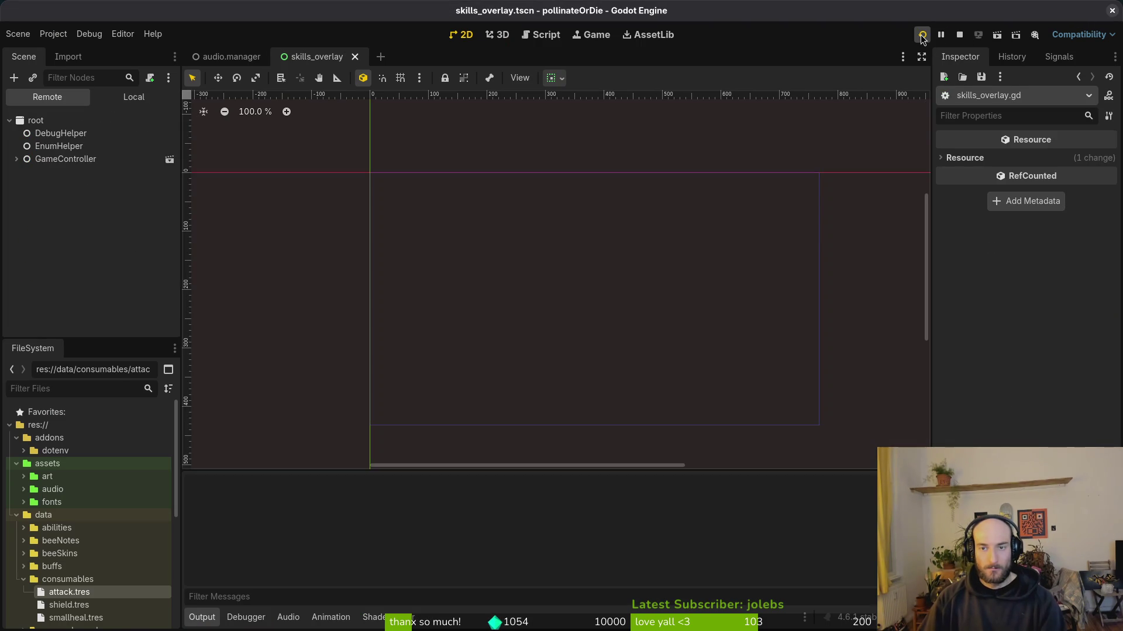
key(Return)
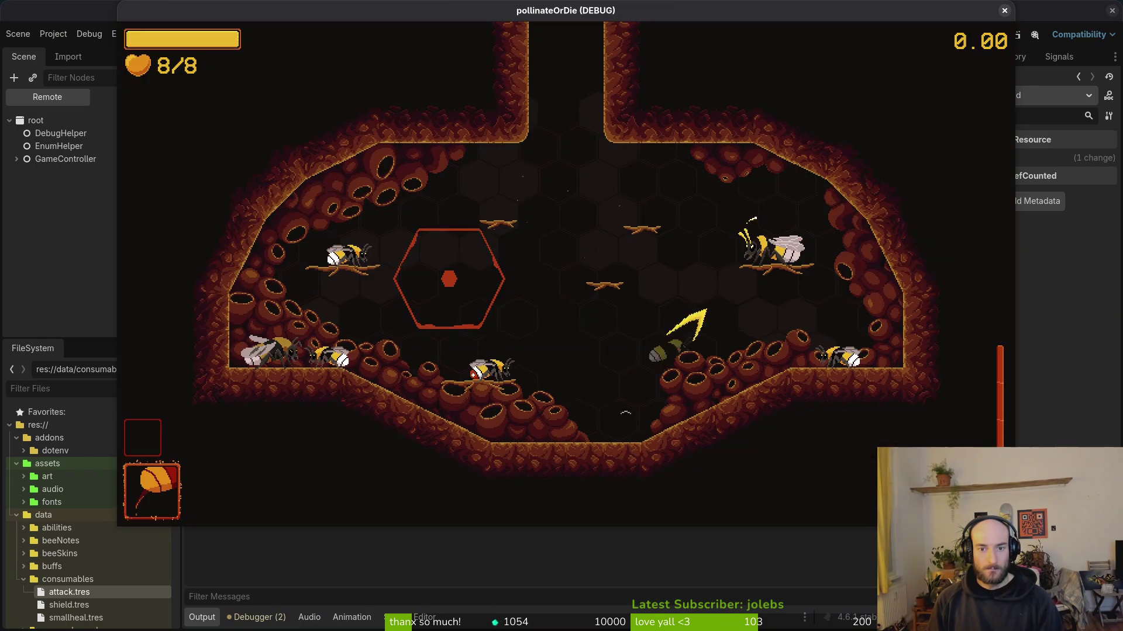
key(Tab)
- Browse abilities like shockwave and immunity, close the game, and undo the reparenting edits
key(Right)
key(Down)
key(Up)
key(Down)
key(Right)
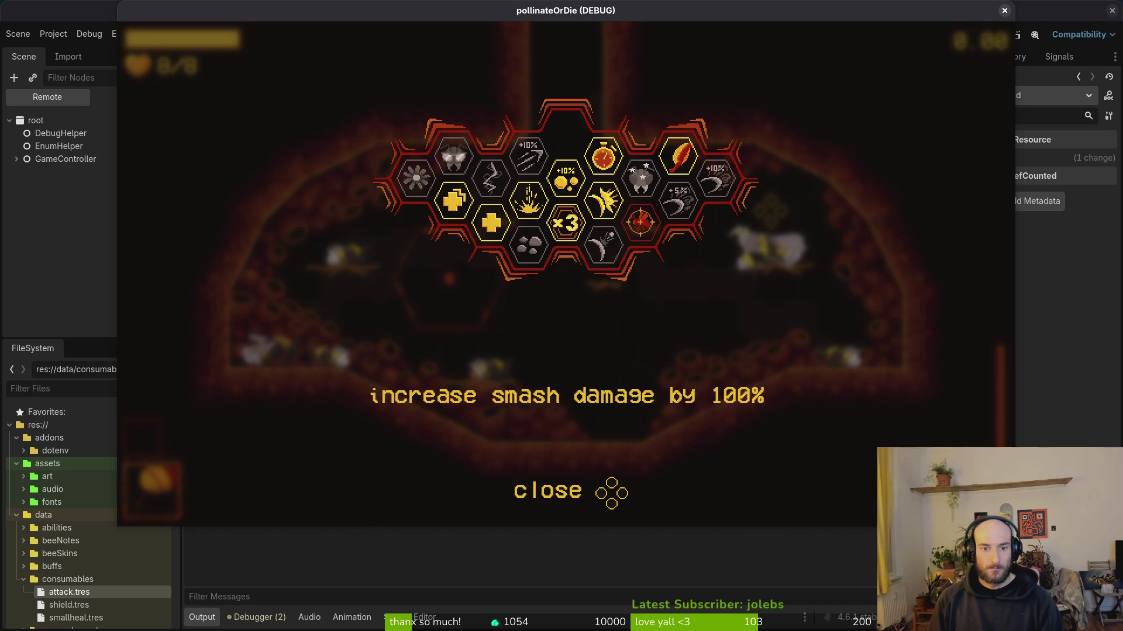
key(Right)
key(Right)
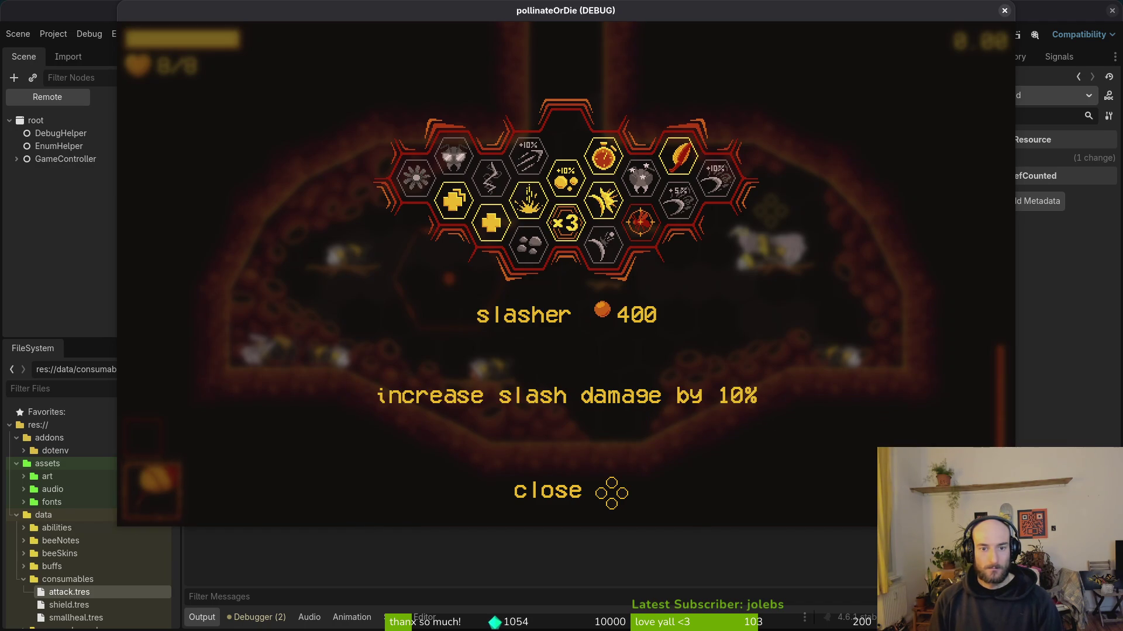
click(1005, 10)
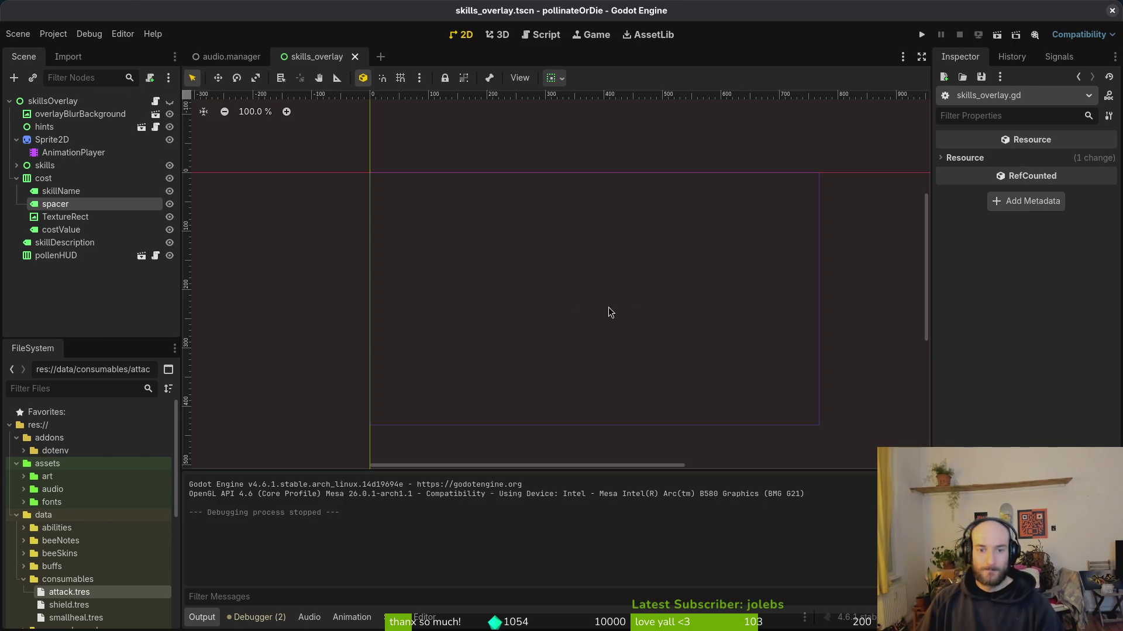
key(ctrl+z)
key(ctrl+z)
key(ctrl+z)
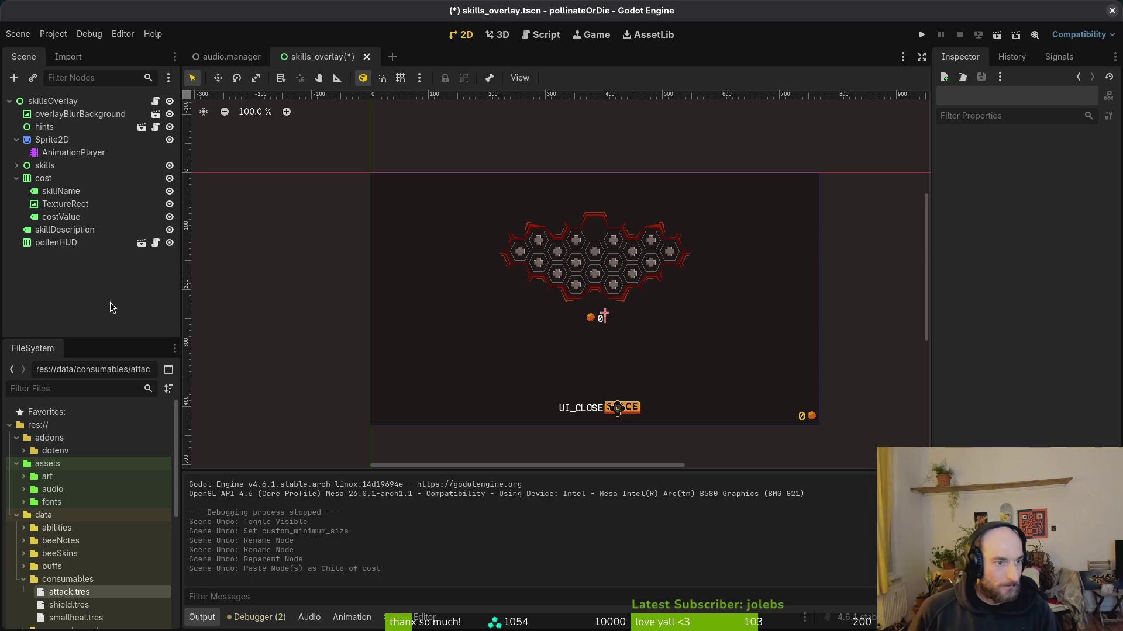
- Toggle skillsOverlay visibility, then save the overlay script in Vim and quit Vim
click(169, 102)
click(170, 102)
key(alt+Tab)
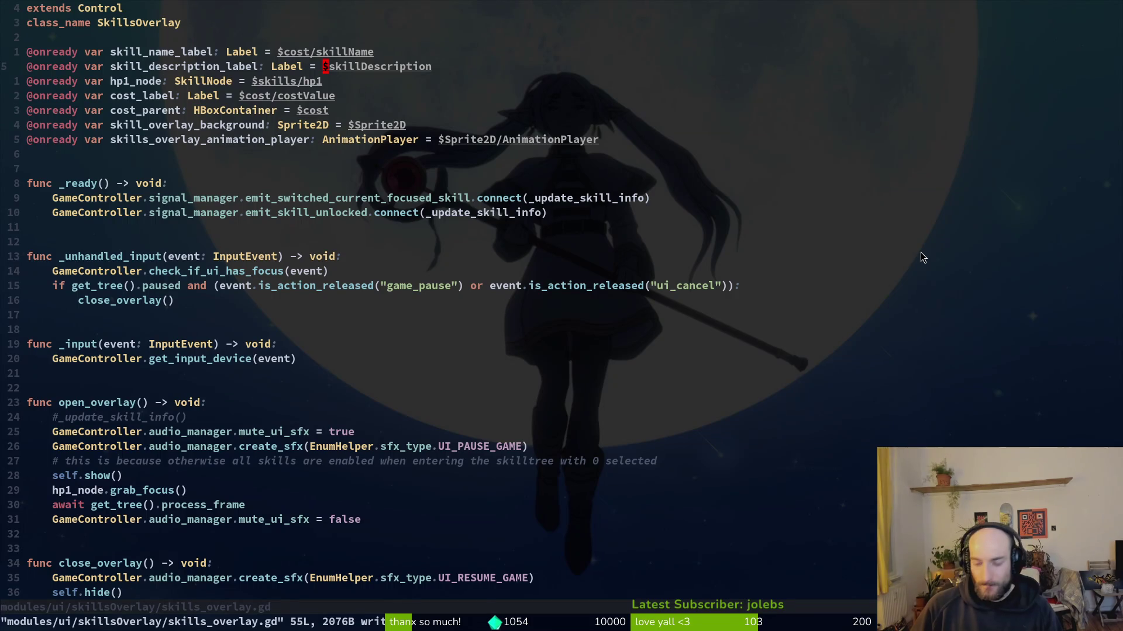
text(:w)
key(Return)
text(:q)
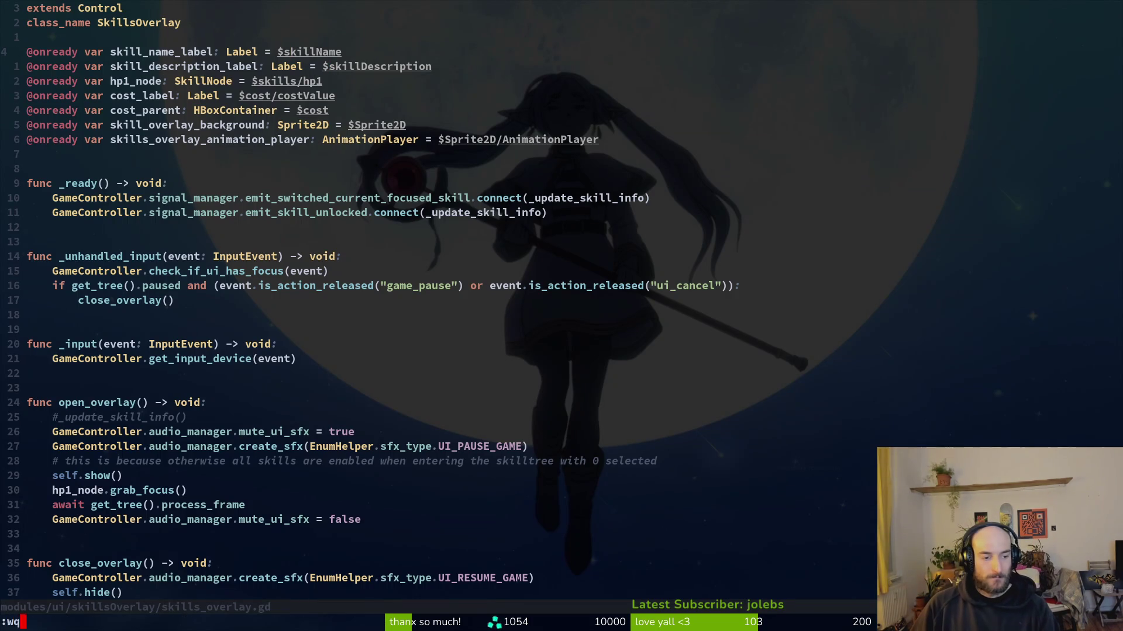
key(Return)
- Launch tig from the shell to view repository status, then run the game in Godot
text(ig)
key(Return)
text(sjigs)
key(Return)
text(j)
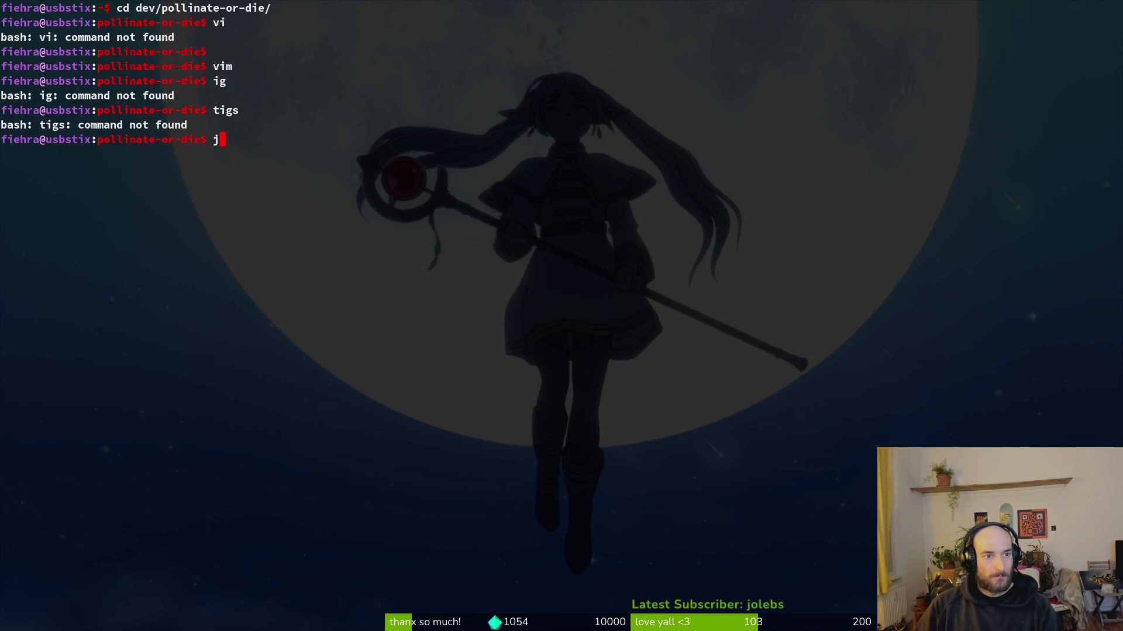
text(tig)
key(Return)
key(s)
key(alt+Tab)
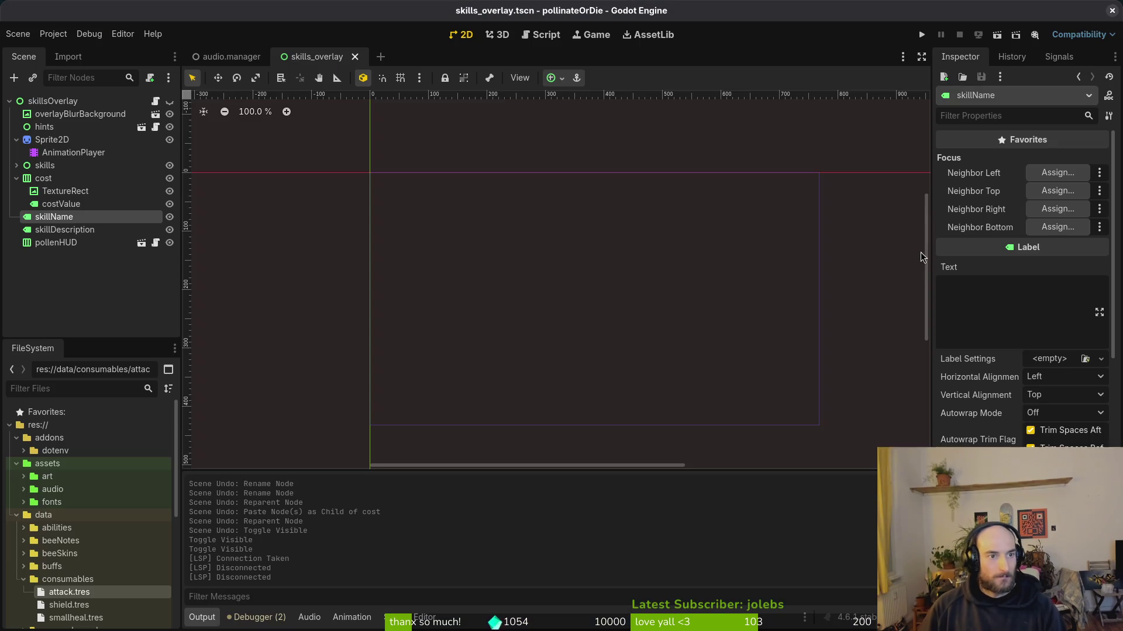
click(922, 35)
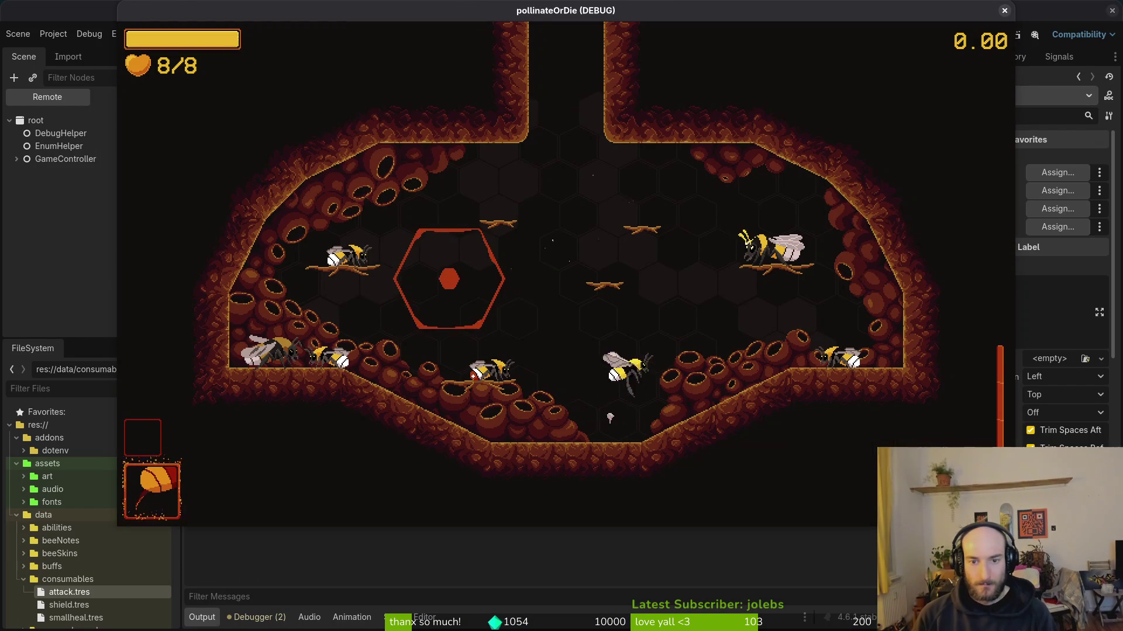
- Open the skill overlay in-game and browse the immunity, smasher and reflect abilities
key(Tab)
key(Right)
key(Down)
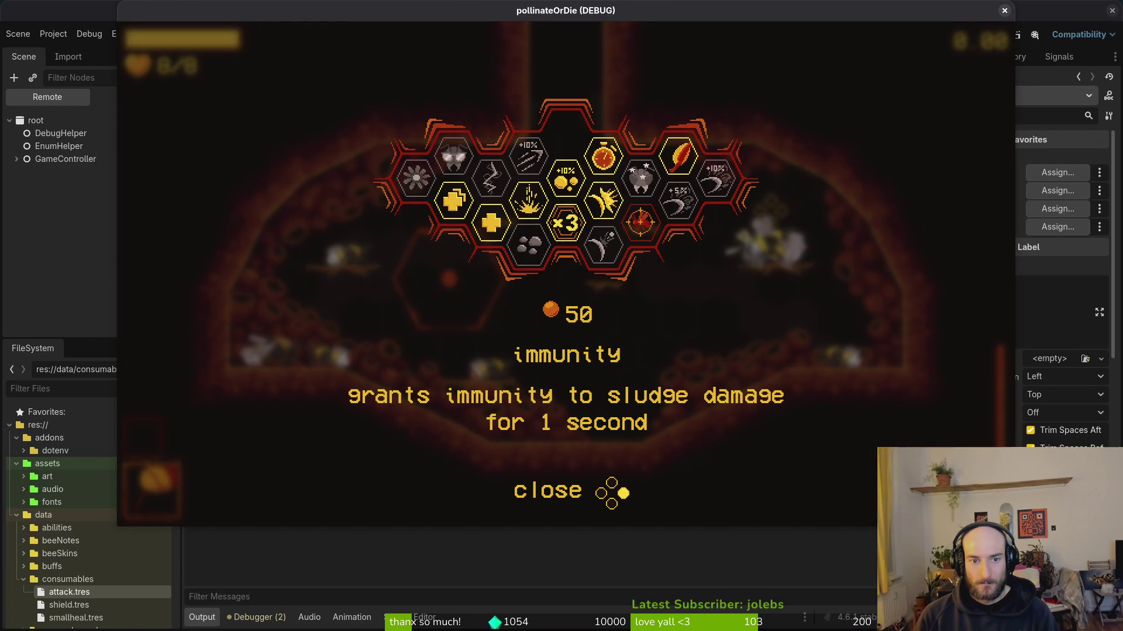
key(Right)
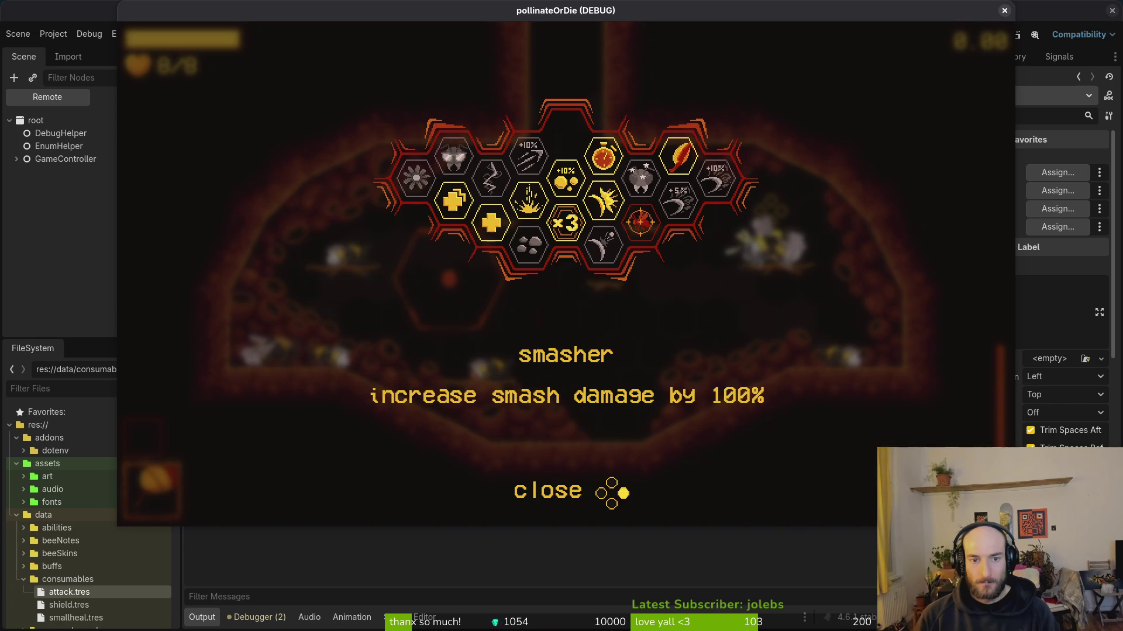
key(Down)
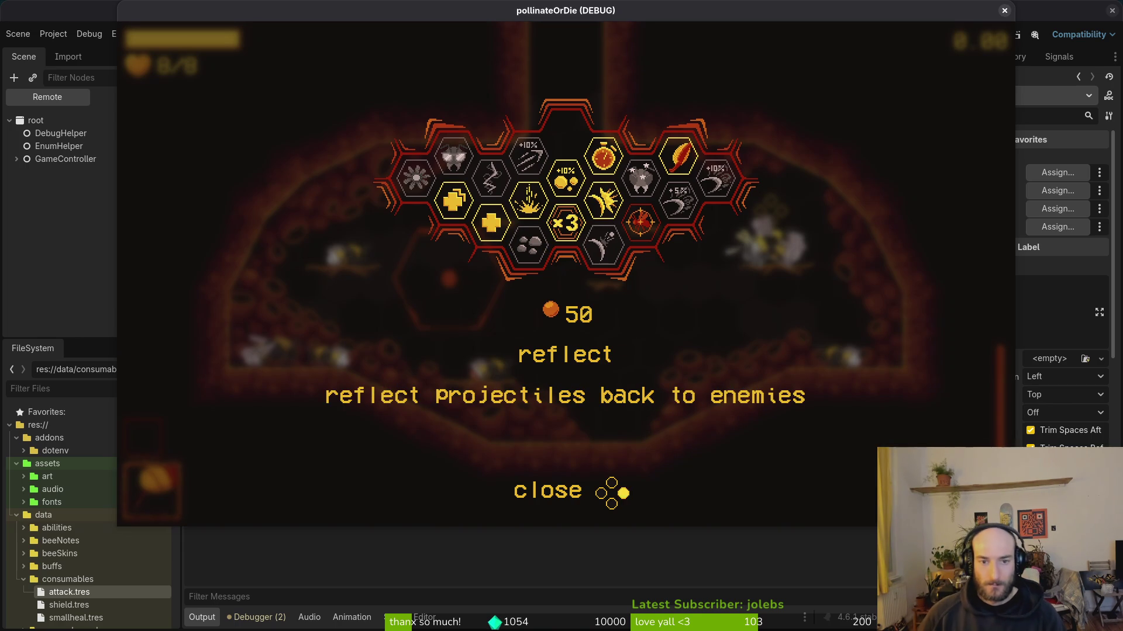
- Close the game, make skillsOverlay visible again, and select the costValue label
click(1004, 9)
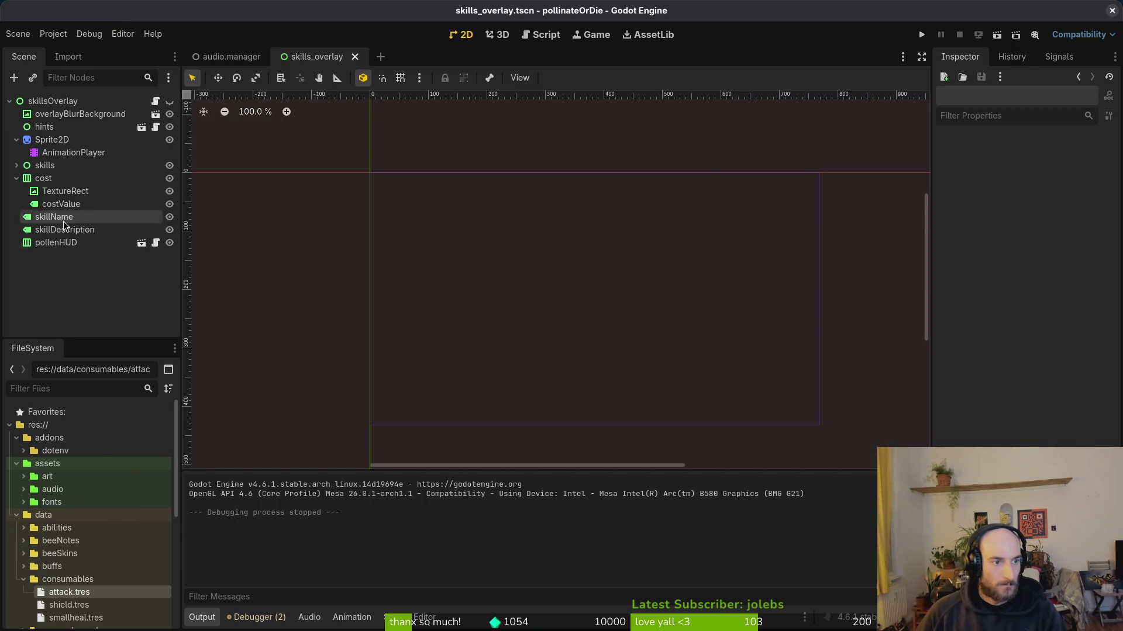
click(170, 102)
click(61, 204)
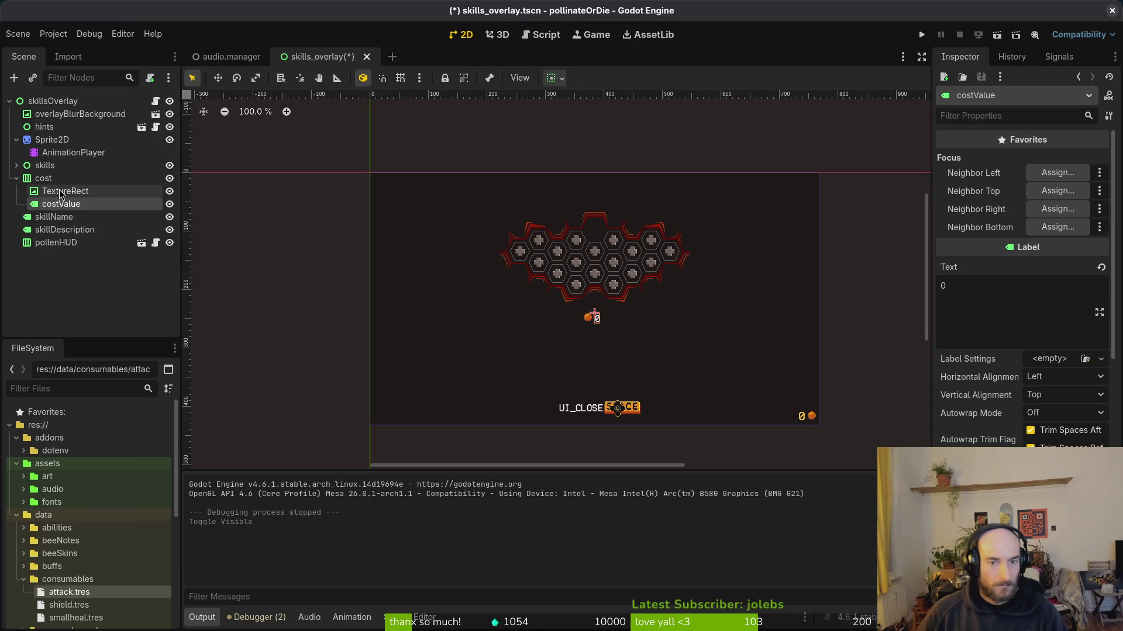
- Set the coin TextureRect's vertical container sizing to Shrink Center and save the scene
click(65, 191)
scroll(604, 315, up, 8)
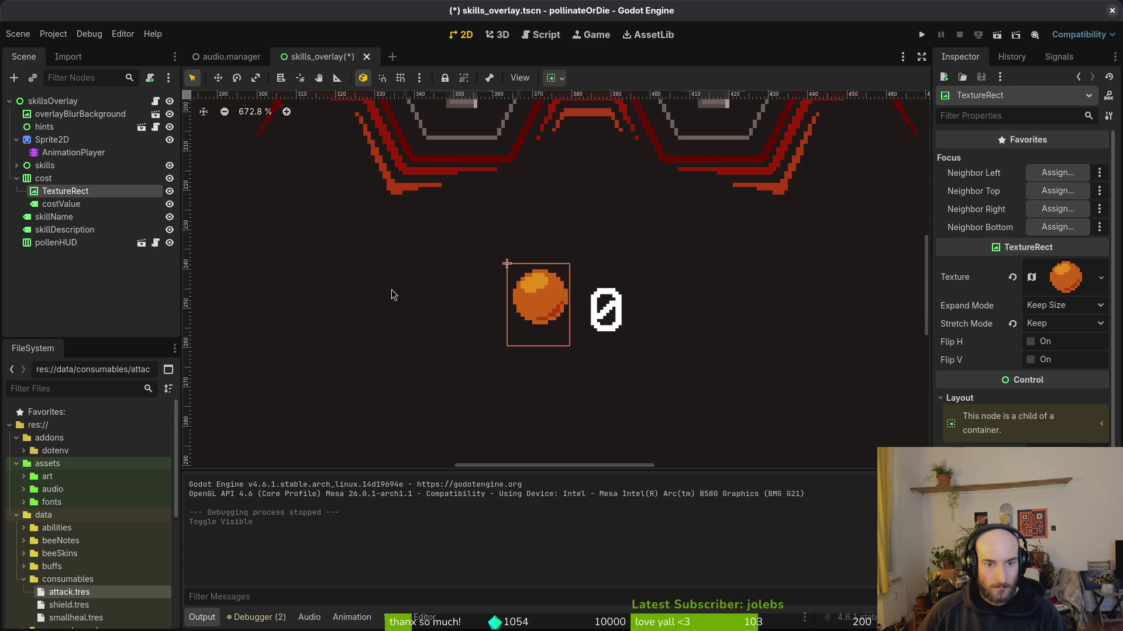
click(58, 202)
click(70, 192)
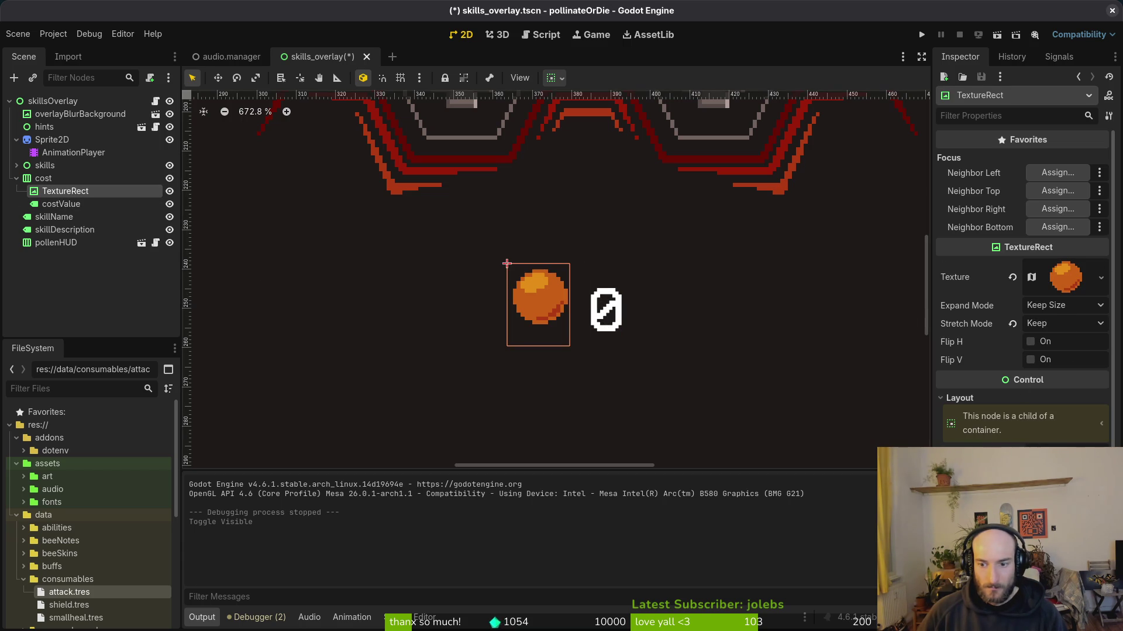
scroll(1023, 292, down, 5)
click(1055, 426)
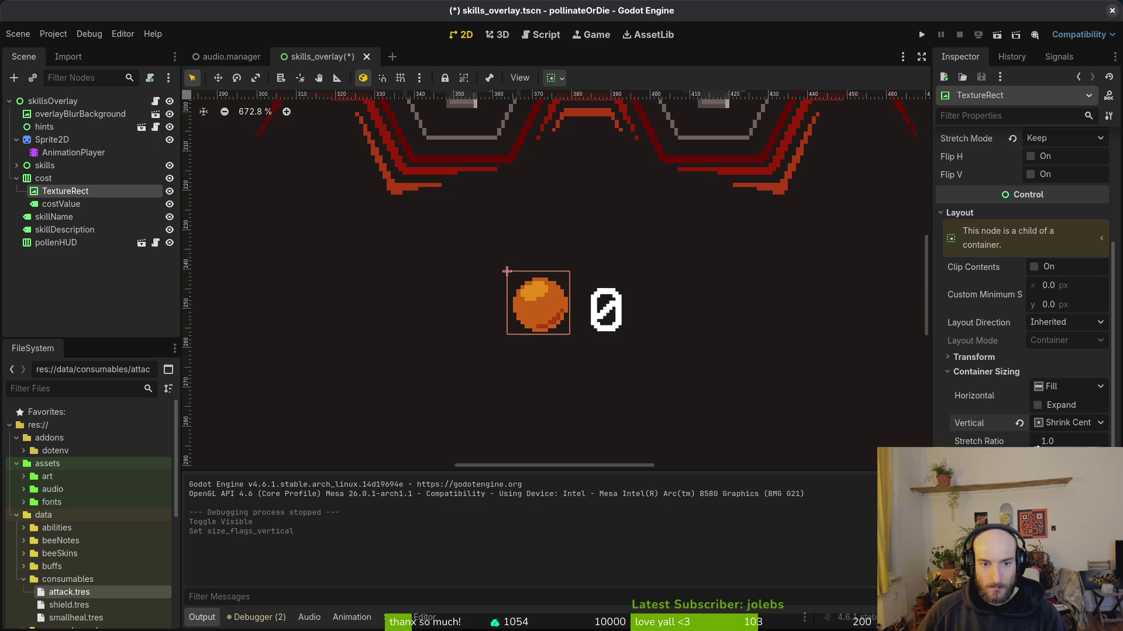
click(762, 376)
key(ctrl+s)
- Check the cost row in a game run, then launch tig in the terminal
click(923, 37)
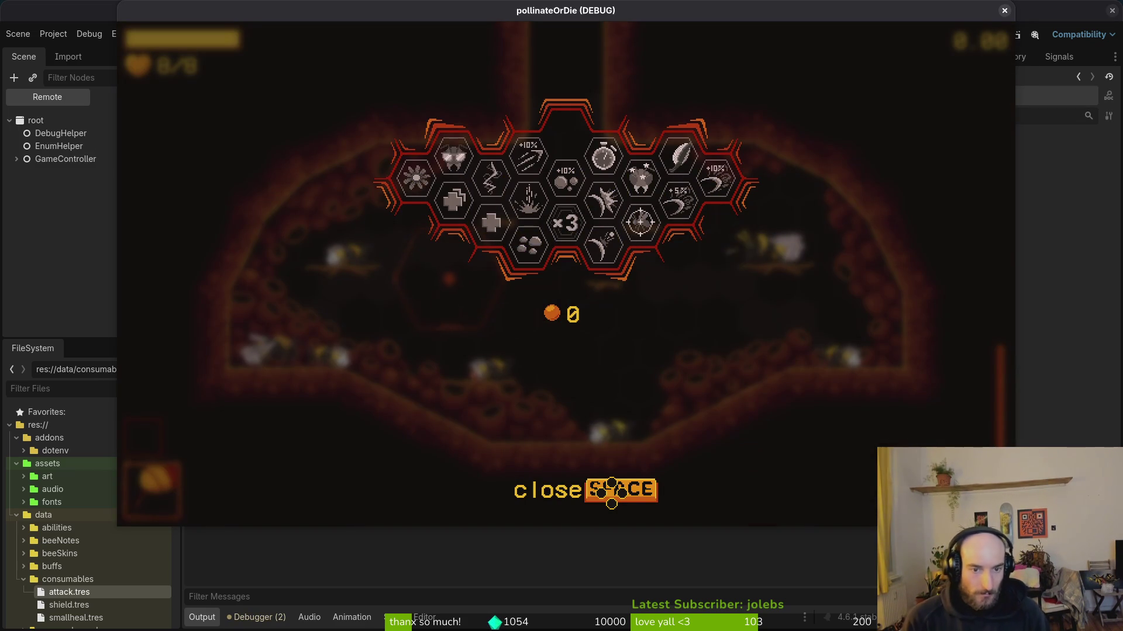
click(1002, 12)
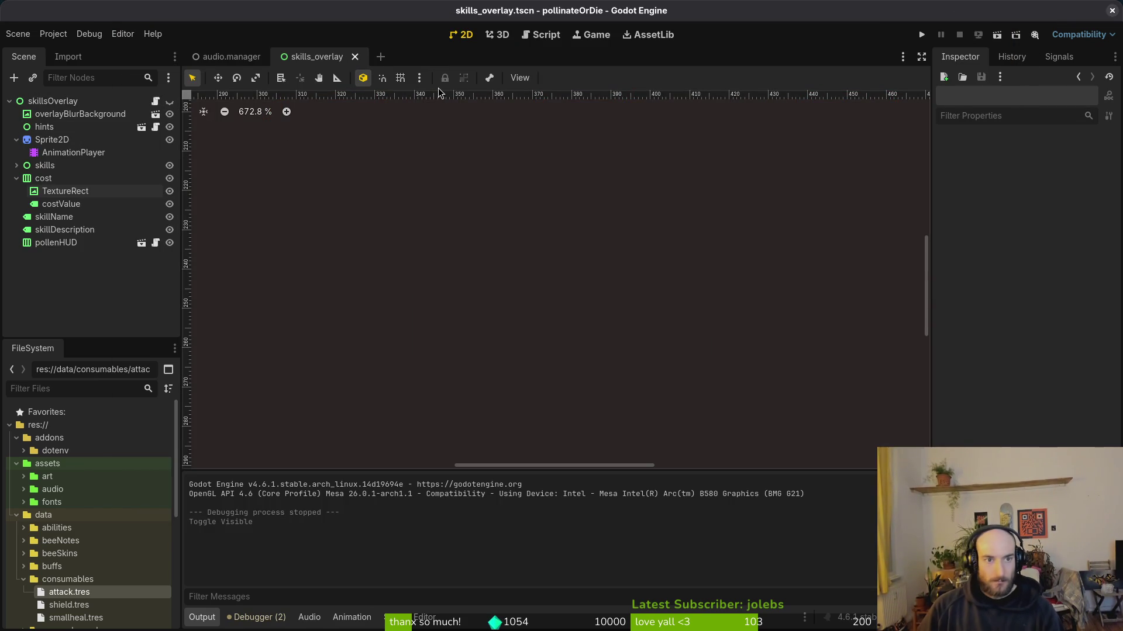
key(alt+Tab)
text(tig)
key(Return)
- Stage the skill overlay files, leave devlevel.tscn unstaged, and quit tig
key(Down)
key(Down)
key(Down)
key(u)
key(u)
key(u)
key(u)
key(Up)
key(Up)
key(exclam)
key(u)
key(Down)
key(Down)
key(Down)
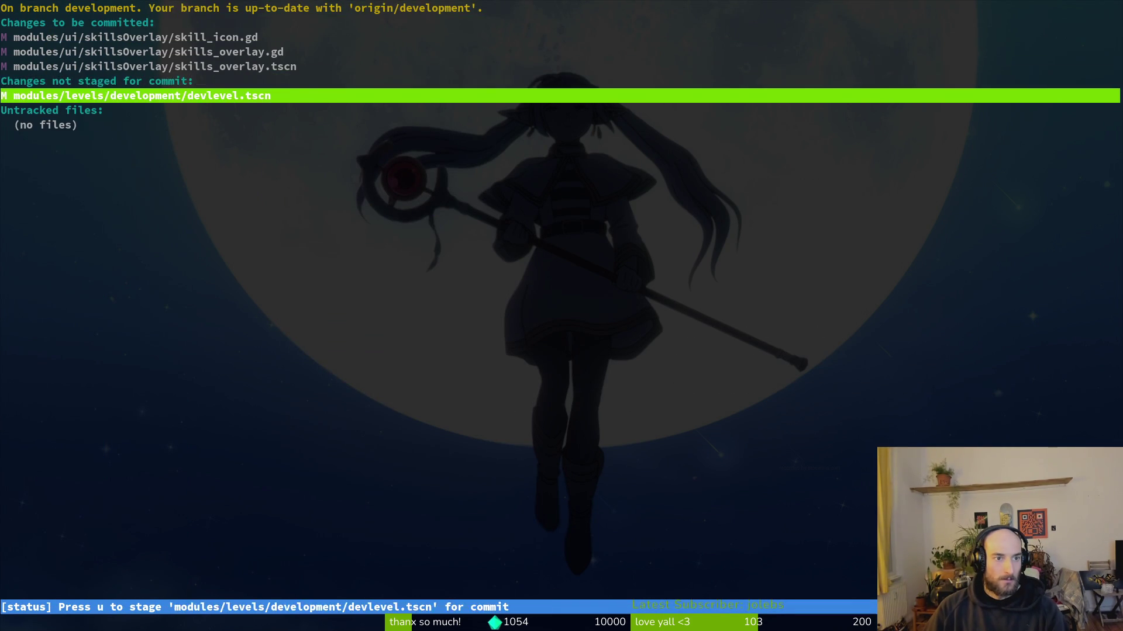
key(q)
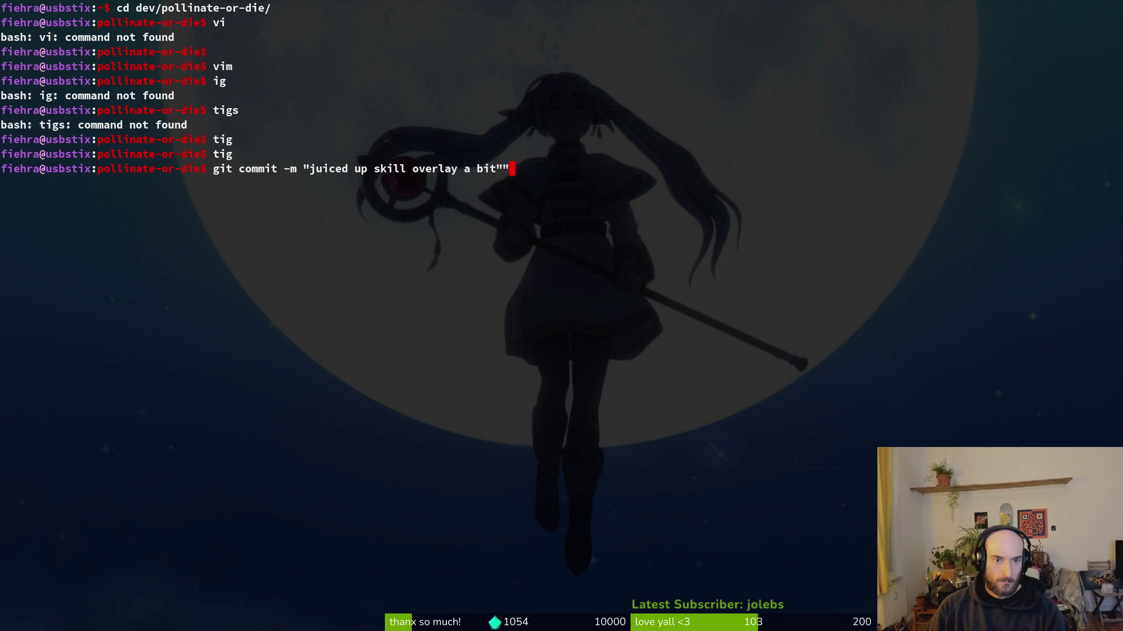
- Commit as 'juiced up skill overlay a bit', push to development, and clear the terminal
key(BackSpace)
key(Return)
text(sy)
text(git push)
key(Return)
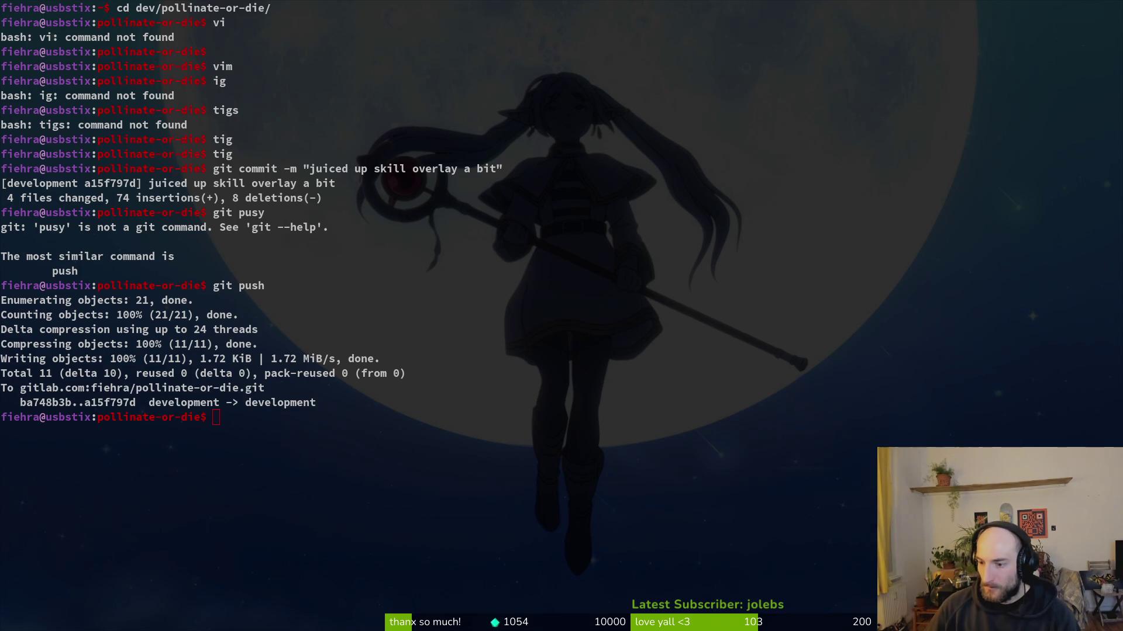
click(671, 350)
key(ctrl+l)
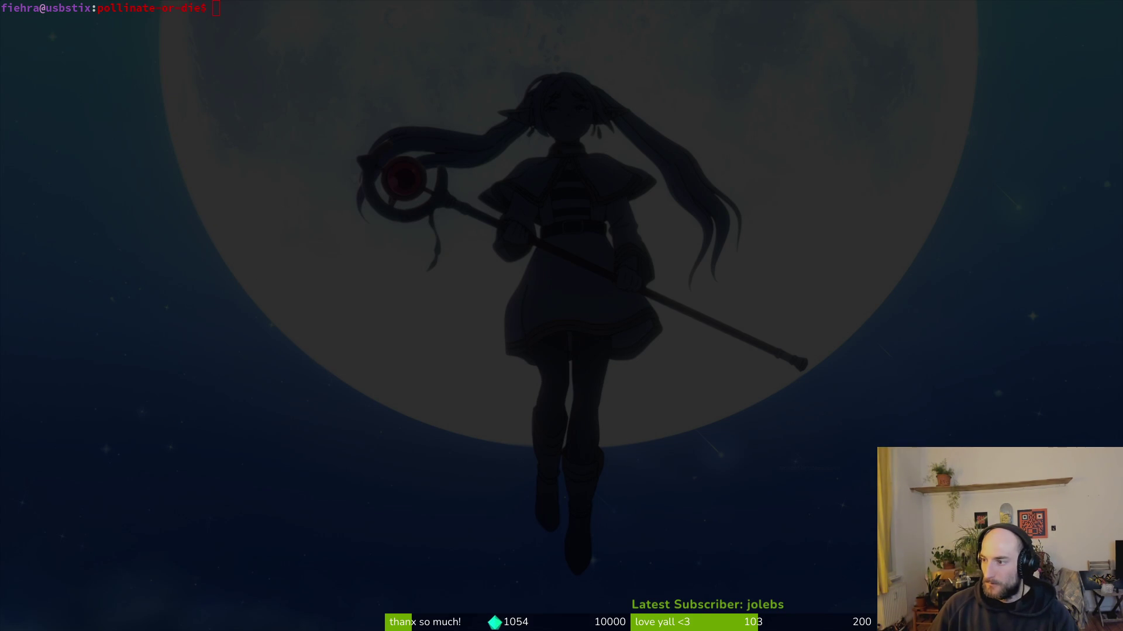
key(alt+Tab)
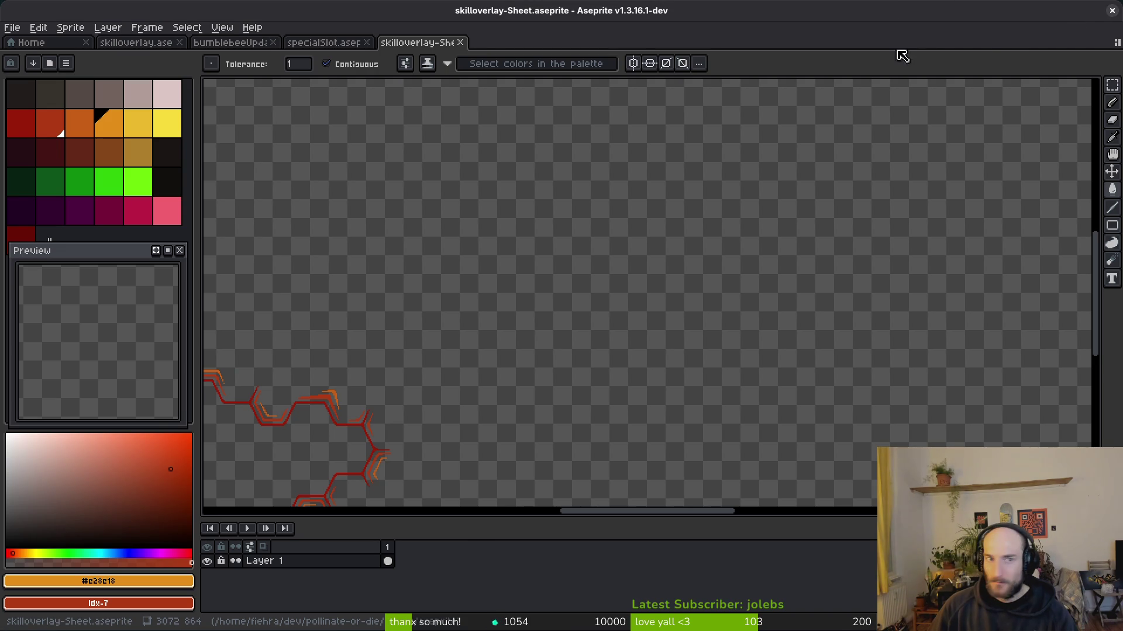
- Close all open sprites and open bumblebeeUpdated.aseprite from the recent files
middle_click(421, 45)
middle_click(280, 42)
middle_click(207, 45)
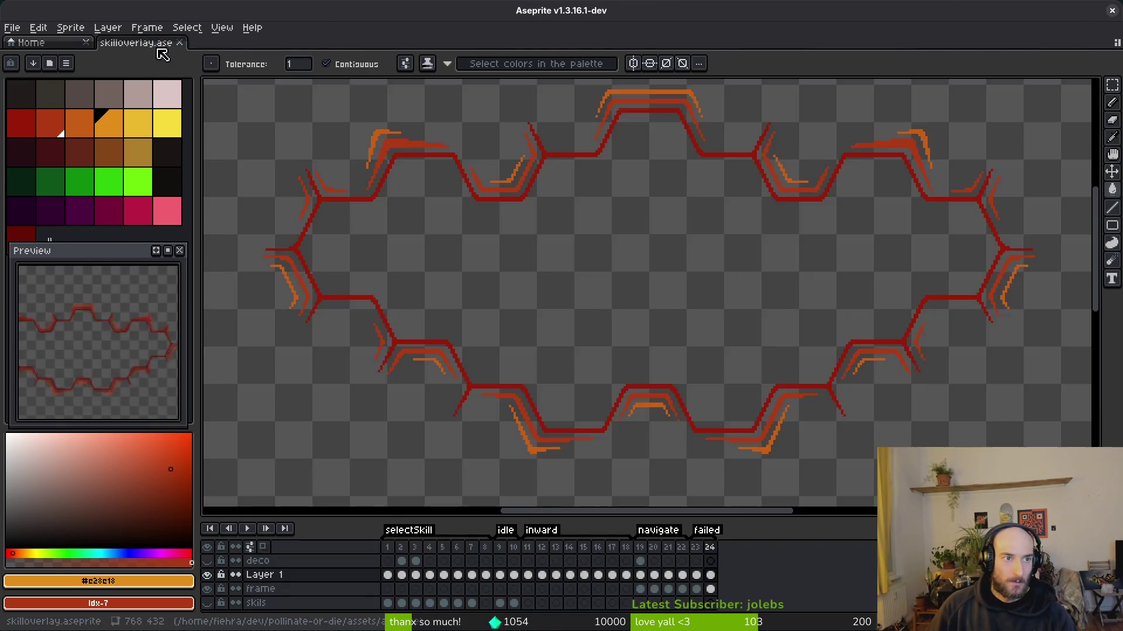
middle_click(164, 46)
click(66, 80)
scroll(661, 283, down, 5)
scroll(440, 150, up, 5)
key(Escape)
click(87, 193)
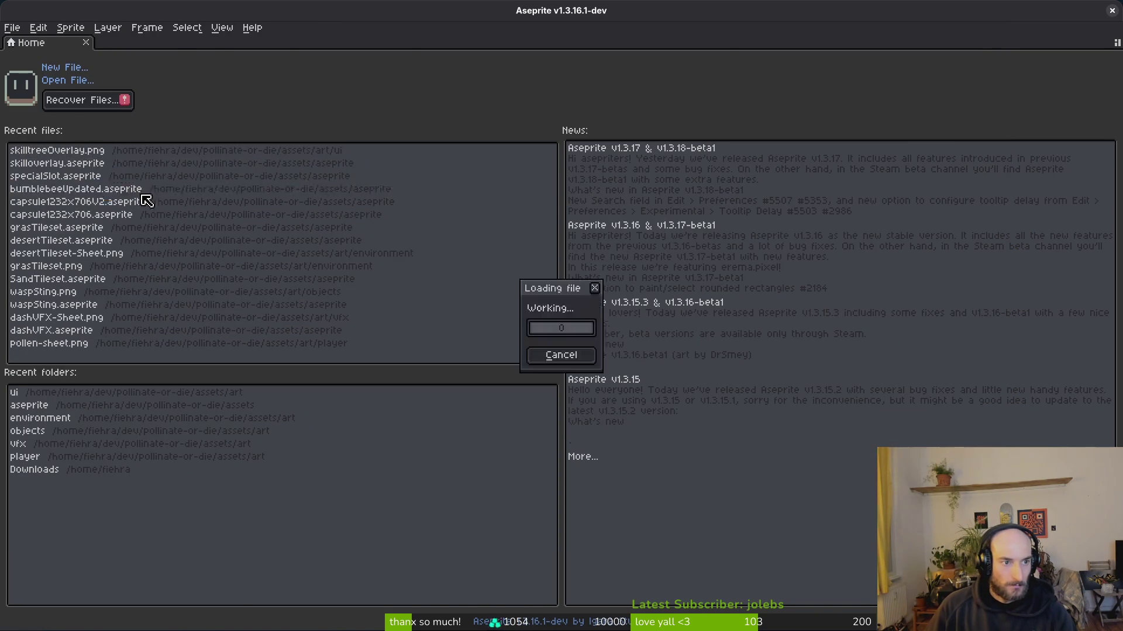
- Enlarge the timeline to list every layer and select the slash animation's frame 45 cels
scroll(692, 286, down, 5)
scroll(708, 521, down, 3)
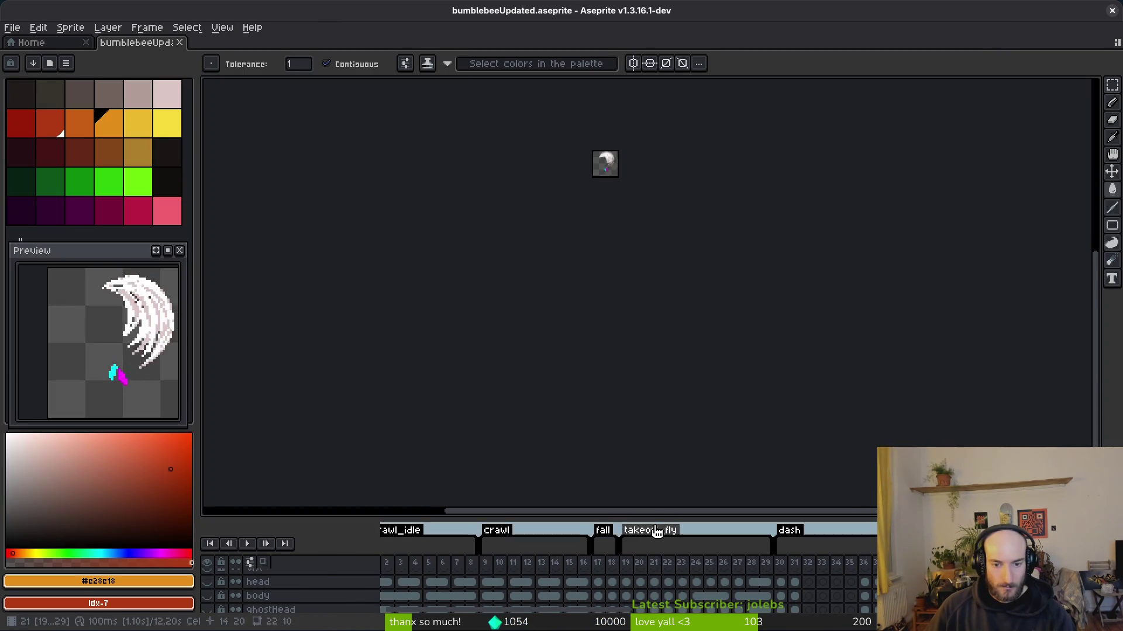
mouse_move(651, 519)
mouse_down()
mouse_move(676, 243)
mouse_move(678, 284)
mouse_up()
scroll(591, 451, right, 10)
click(608, 395)
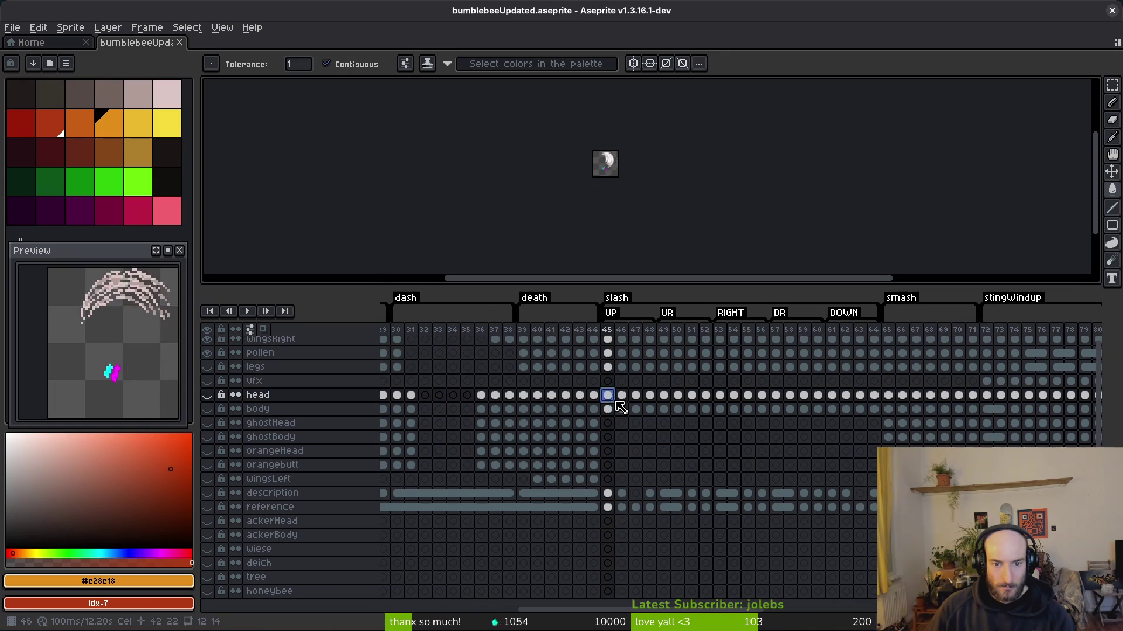
click(608, 367)
scroll(659, 375, up, 1)
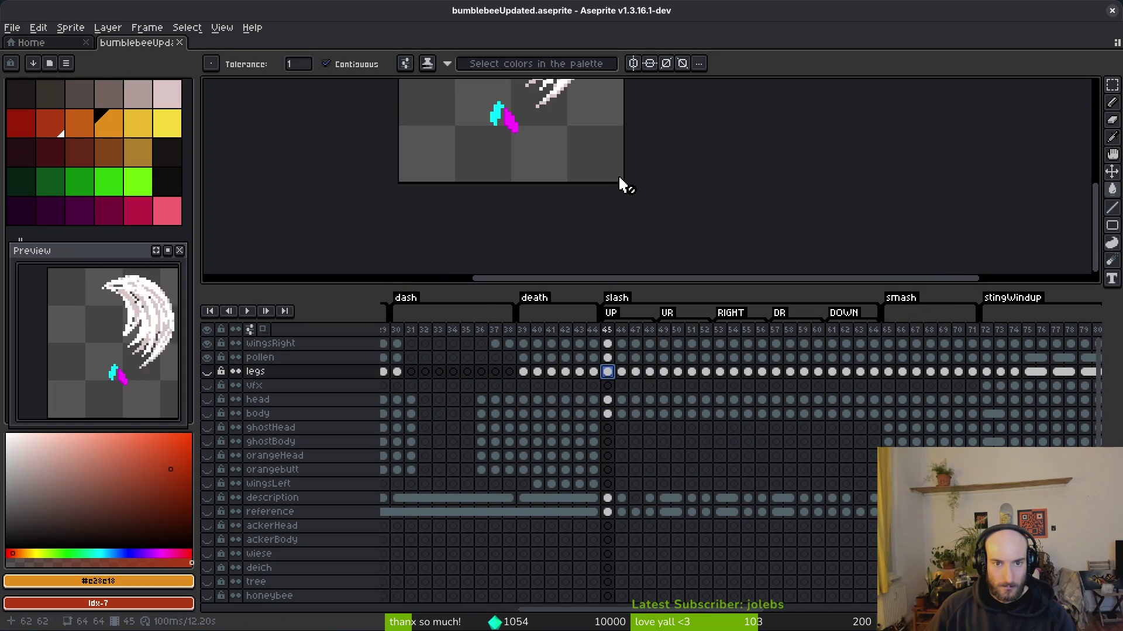
scroll(622, 183, up, 5)
- Enlarge the canvas area, show the legs and bee body layers, and hide the pollen layer
drag(647, 286, 619, 330)
click(613, 388)
click(207, 417)
click(209, 459)
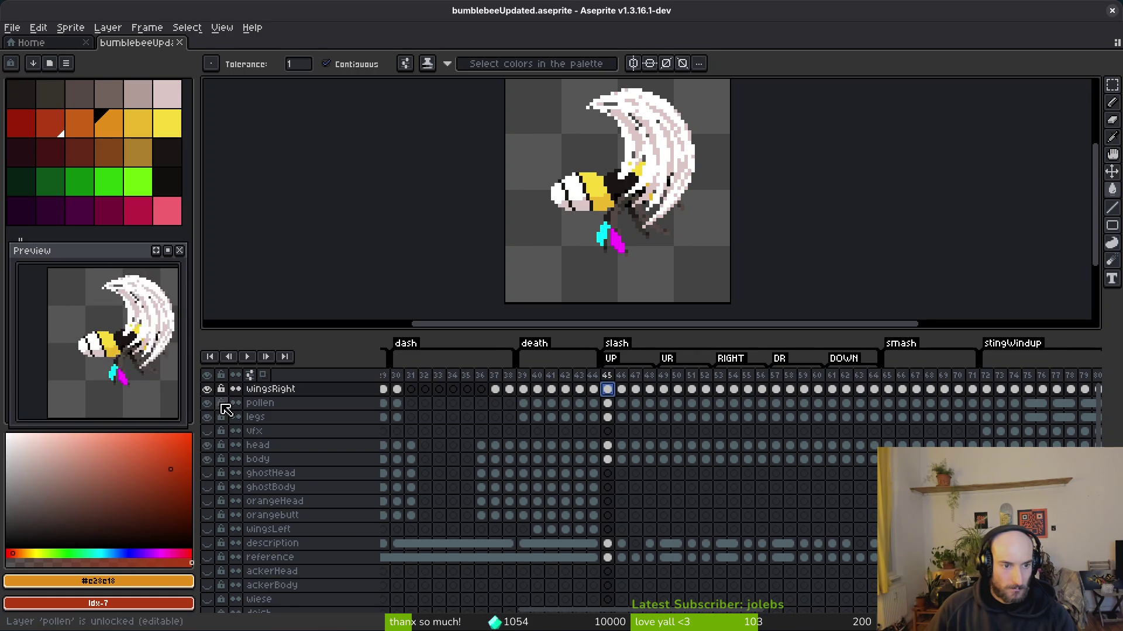
scroll(220, 463, down, 3)
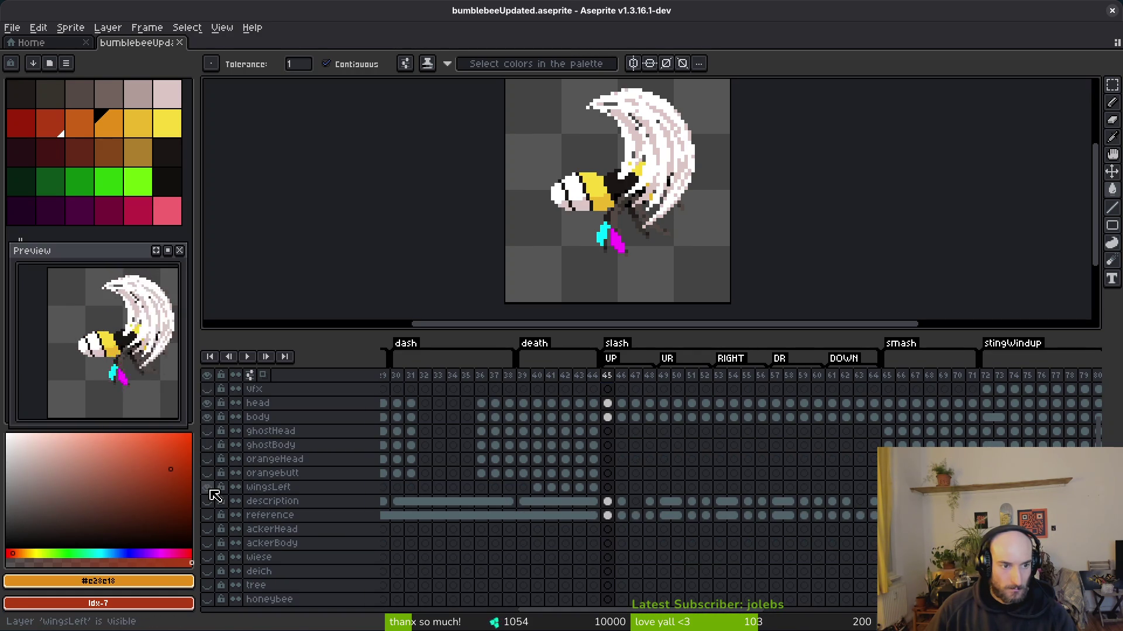
scroll(221, 409, up, 3)
click(207, 402)
- Step back and forth through the slash frames from UP to DOWN, checking the swoosh arc
scroll(639, 213, up, 1)
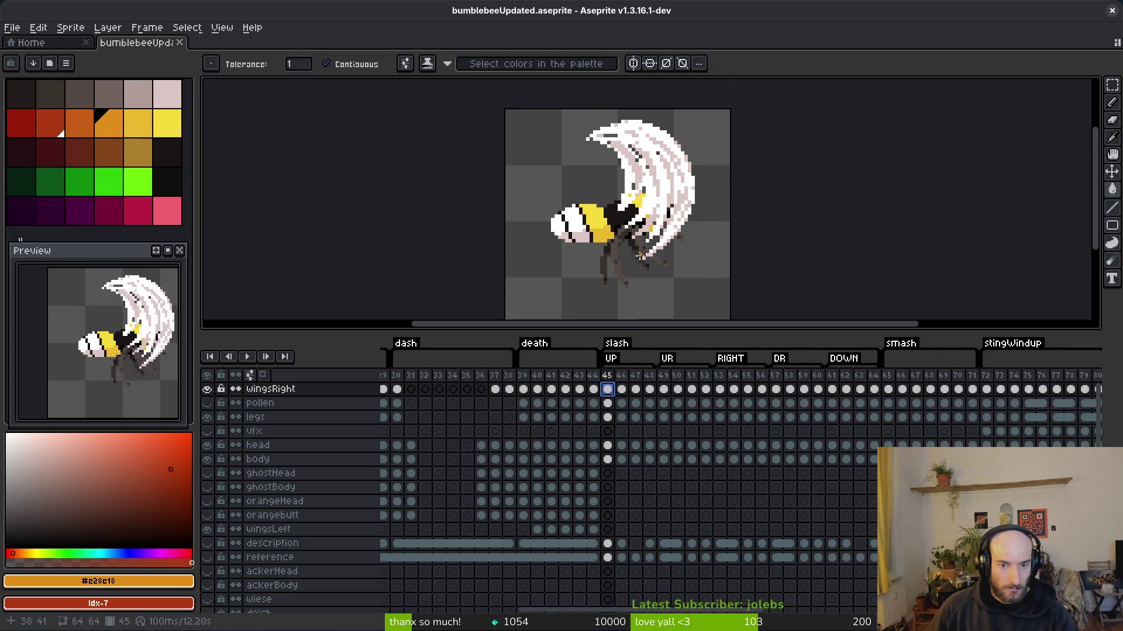
scroll(640, 234, down, 3)
scroll(645, 250, down, 4)
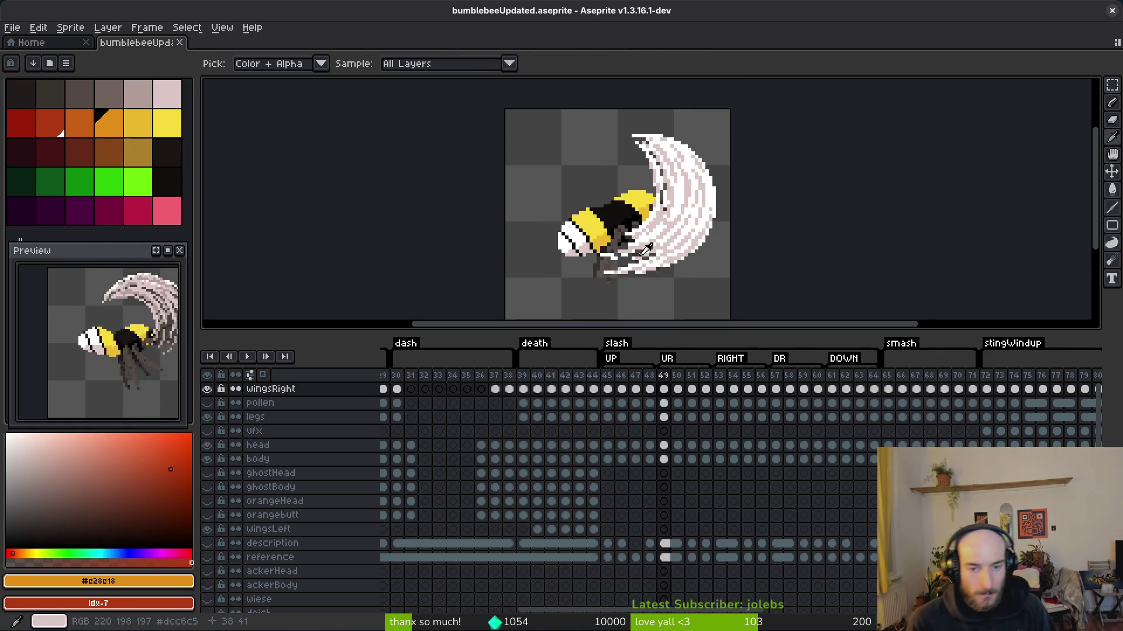
scroll(644, 250, up, 2)
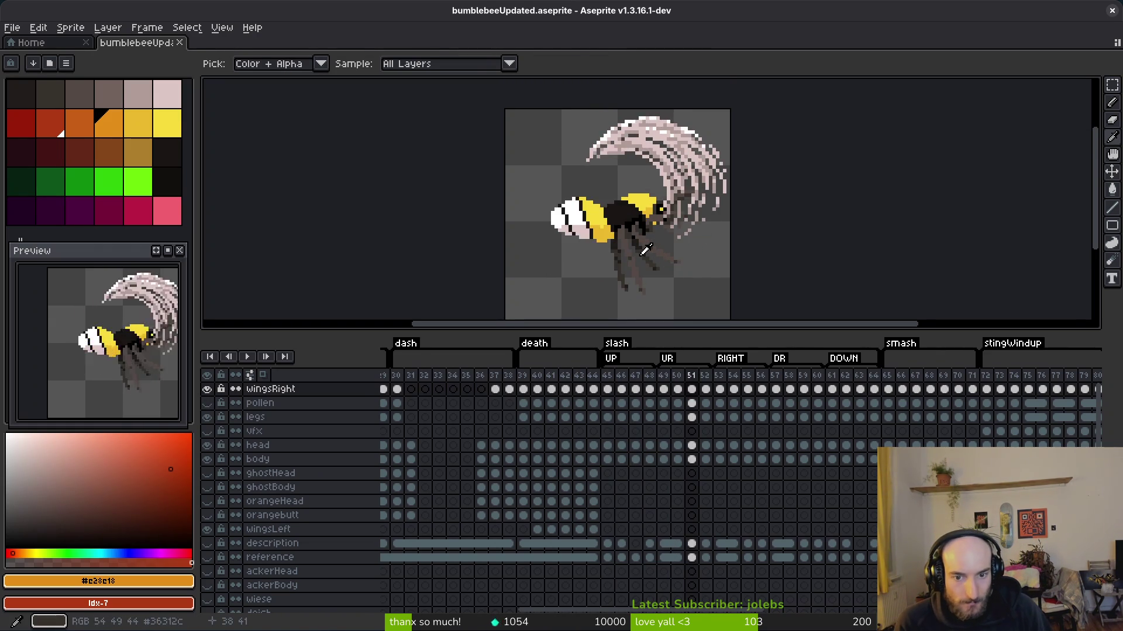
scroll(645, 250, down, 2)
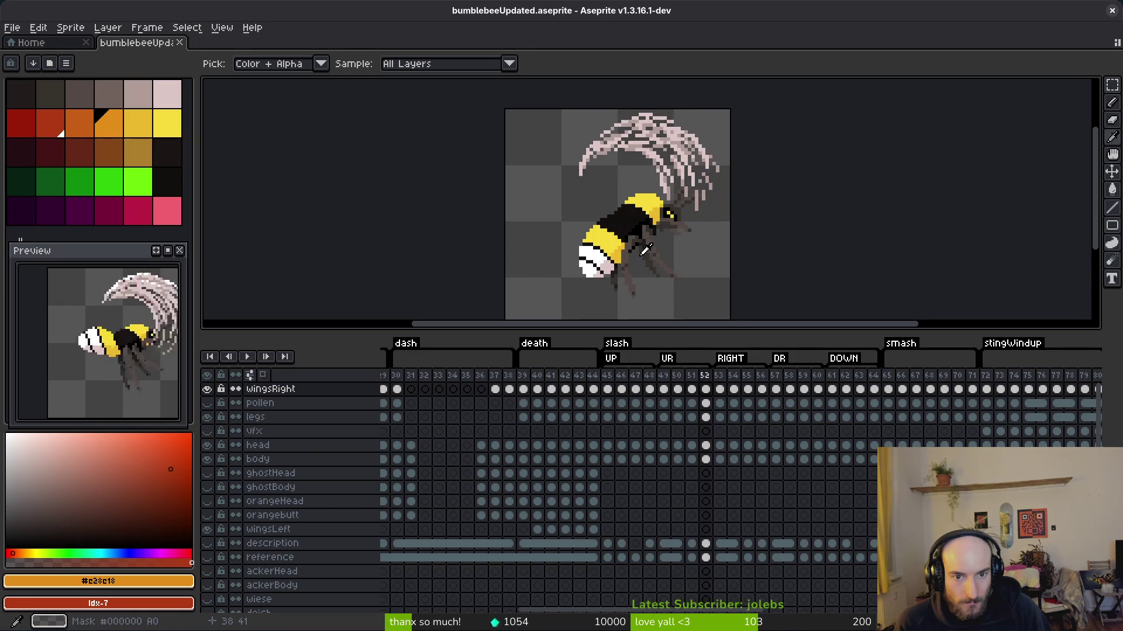
scroll(645, 251, up, 2)
scroll(645, 250, down, 1)
scroll(645, 251, down, 1)
scroll(645, 251, up, 1)
scroll(644, 250, down, 1)
scroll(644, 251, up, 1)
scroll(645, 250, up, 2)
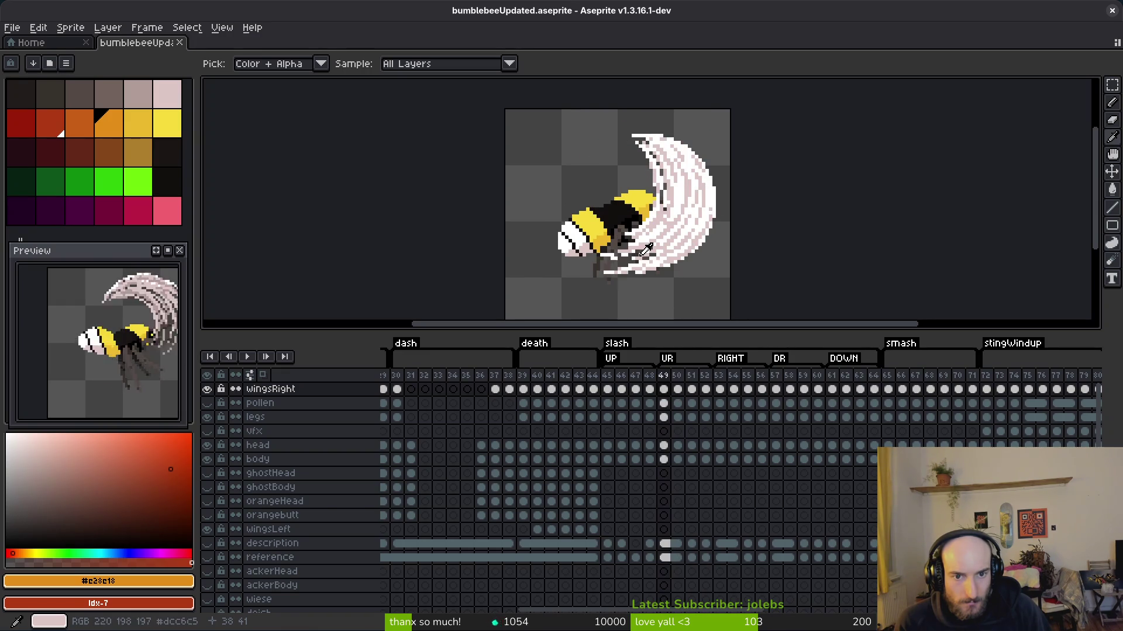
scroll(645, 251, down, 4)
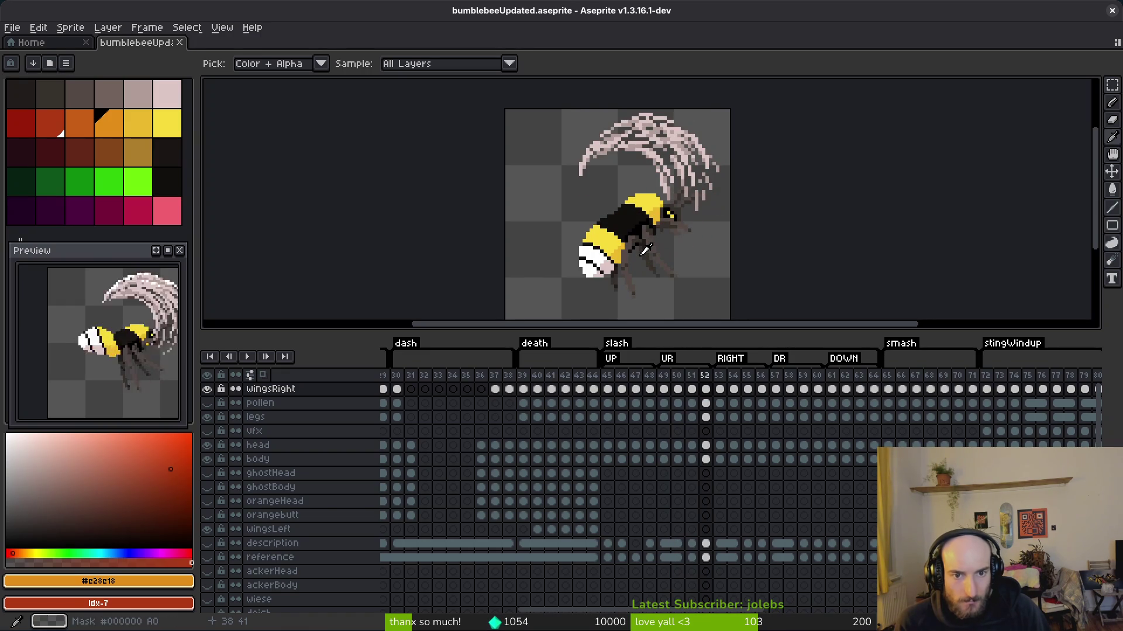
scroll(645, 251, down, 2)
scroll(645, 250, down, 1)
scroll(645, 250, up, 2)
scroll(645, 250, down, 1)
scroll(645, 250, up, 1)
scroll(645, 250, down, 2)
scroll(645, 250, up, 4)
scroll(645, 251, down, 7)
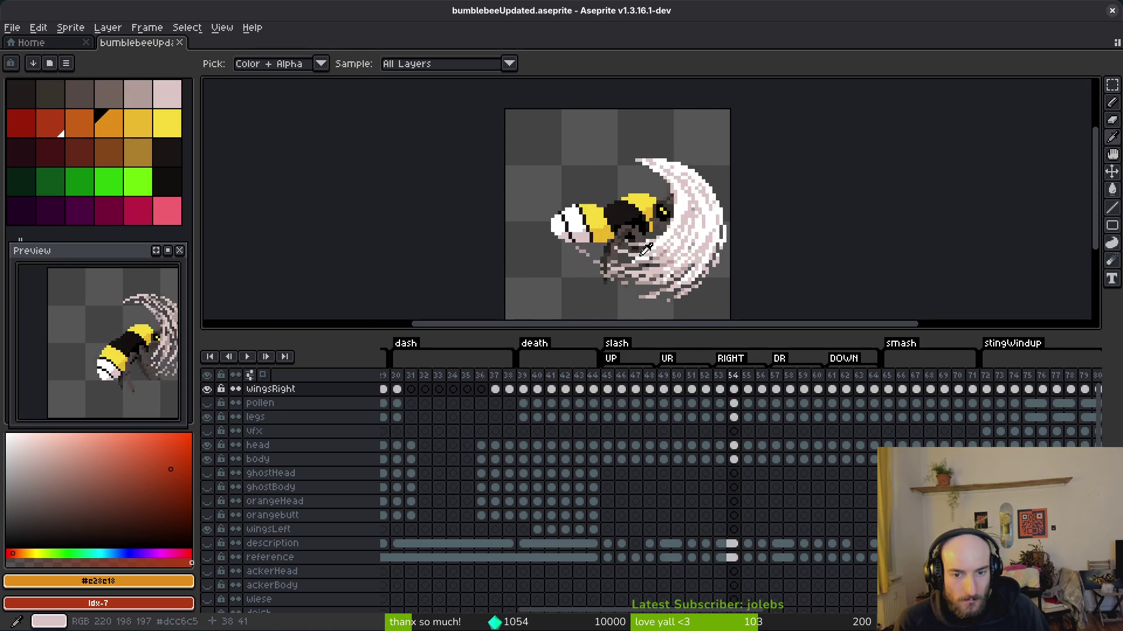
scroll(645, 250, down, 1)
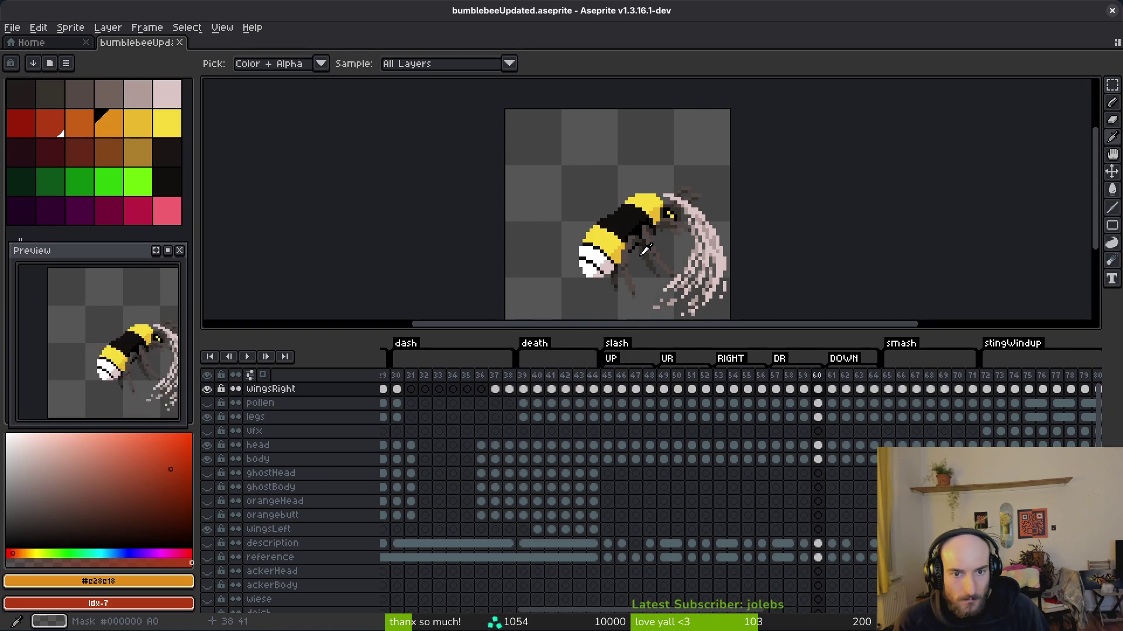
scroll(645, 250, down, 2)
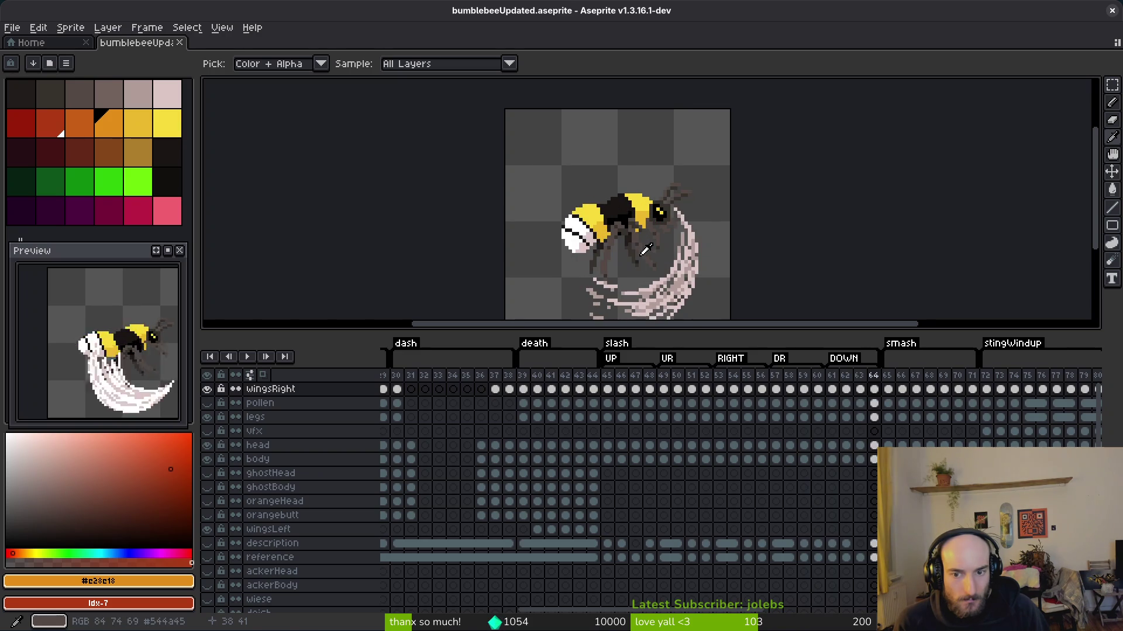
scroll(645, 250, down, 2)
scroll(645, 250, up, 2)
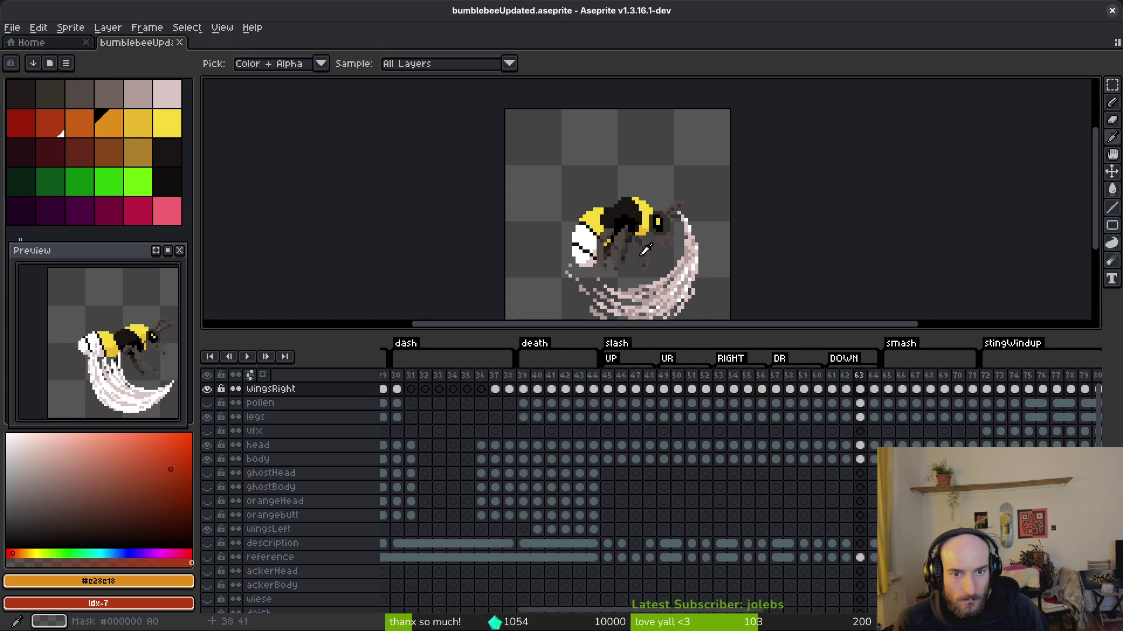
scroll(645, 250, up, 1)
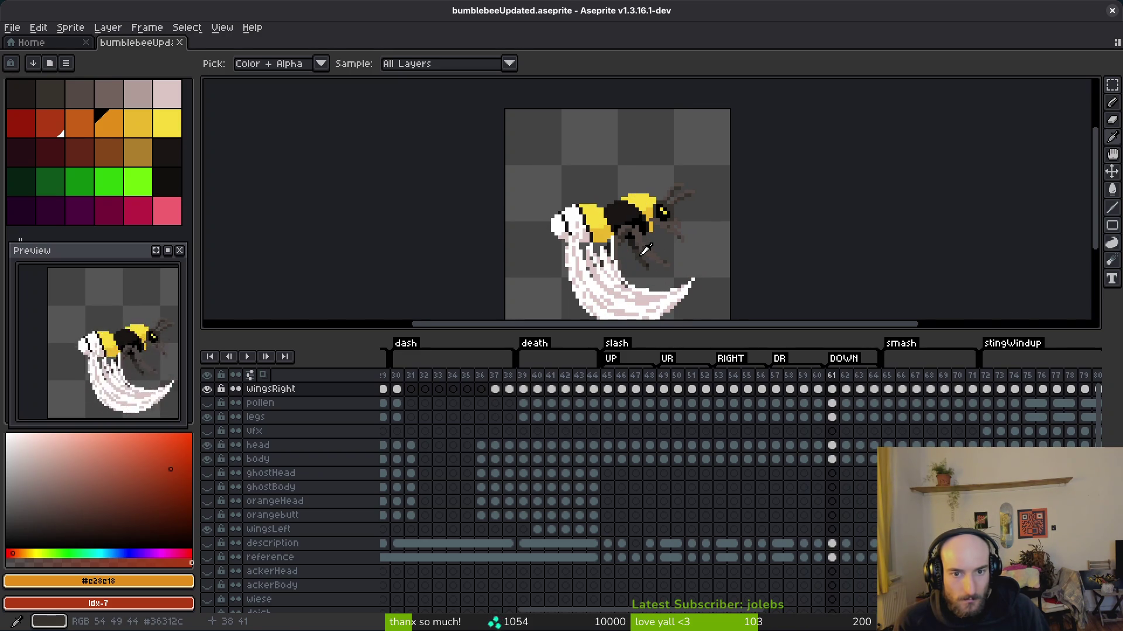
scroll(645, 250, down, 3)
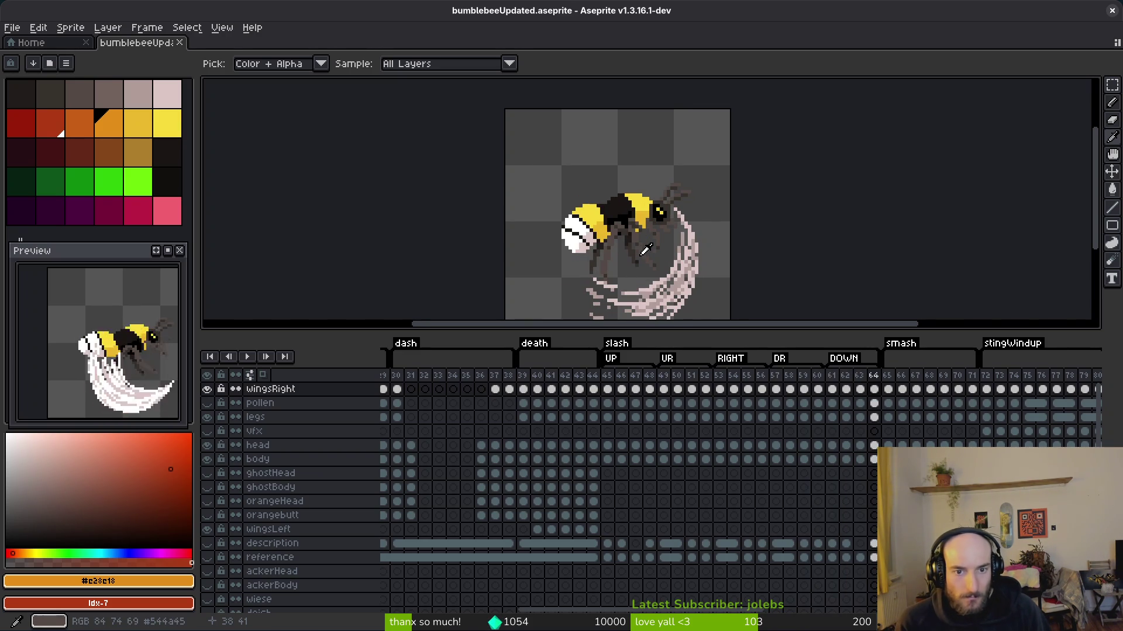
scroll(645, 250, up, 2)
scroll(645, 250, down, 2)
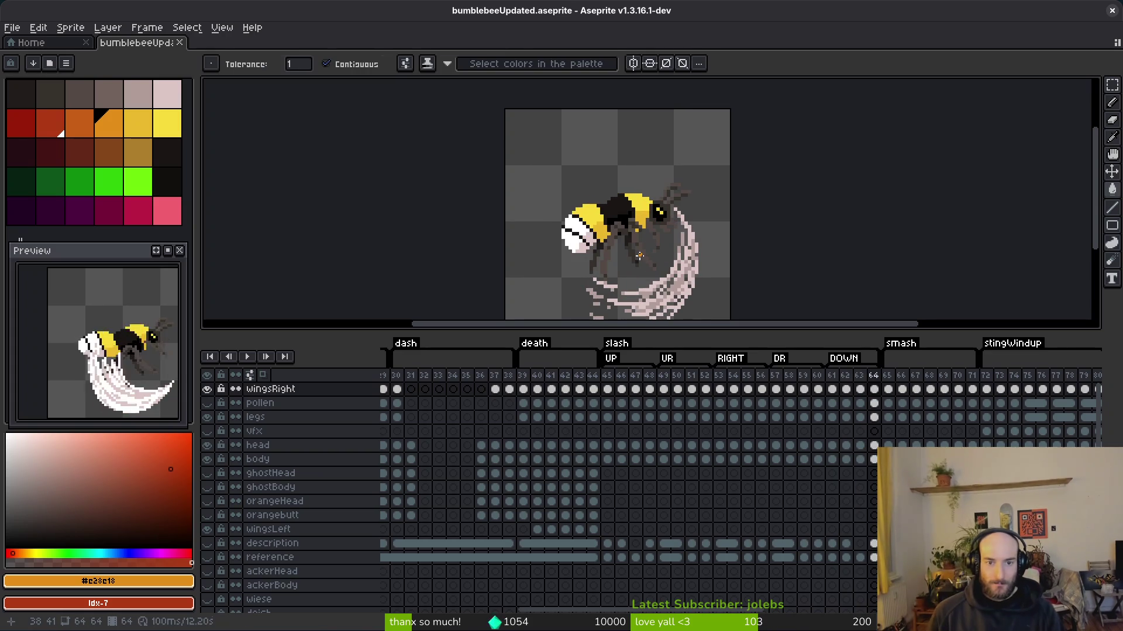
- Return to slash frame 46 and step forward to frames 47 and 48
key(Left)
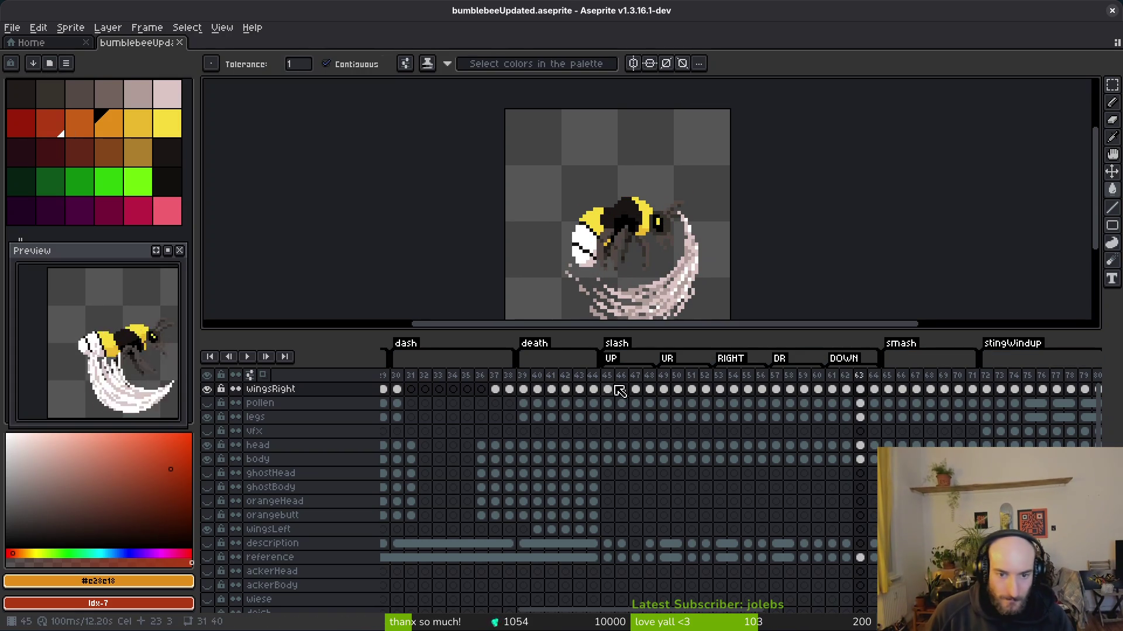
click(620, 391)
key(i)
key(Right)
key(Left)
key(Right)
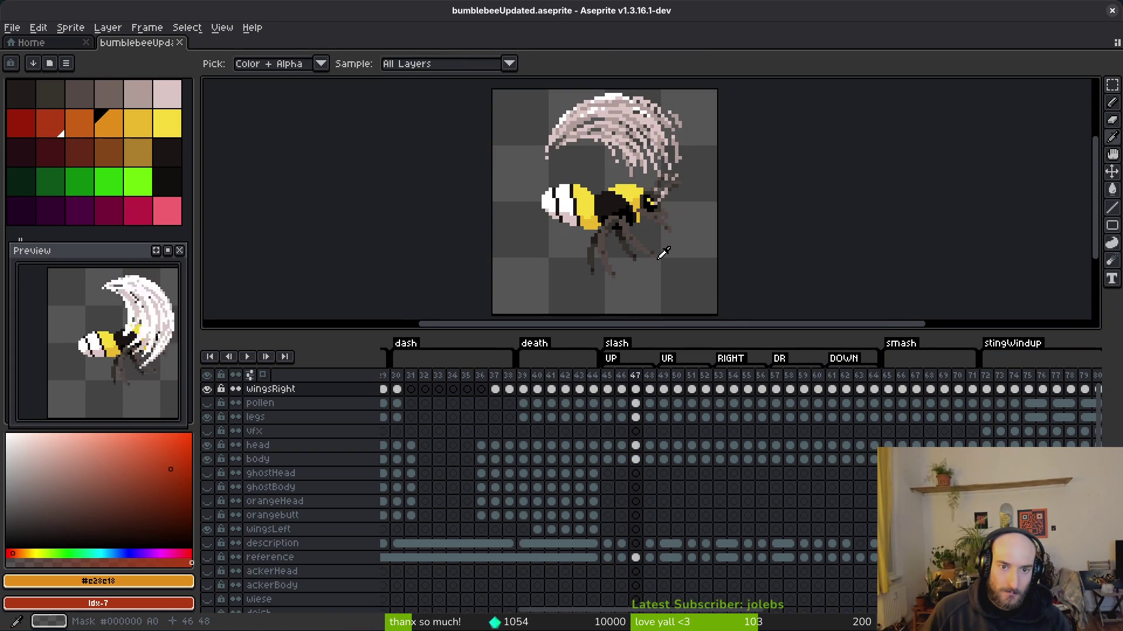
key(Right)
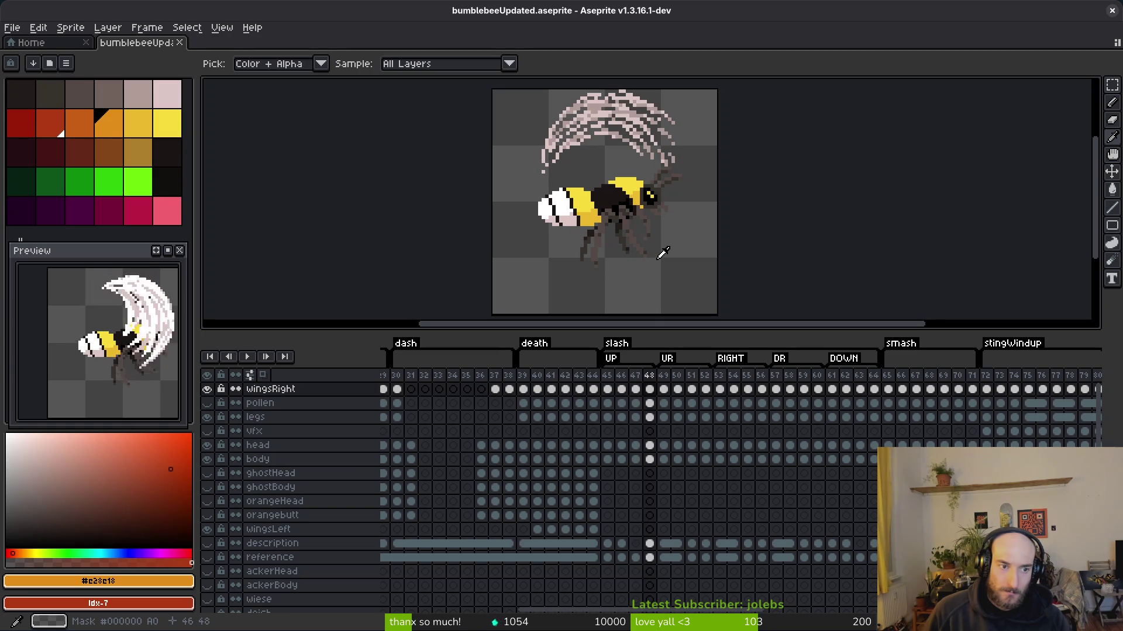
key(Left)
key(w)
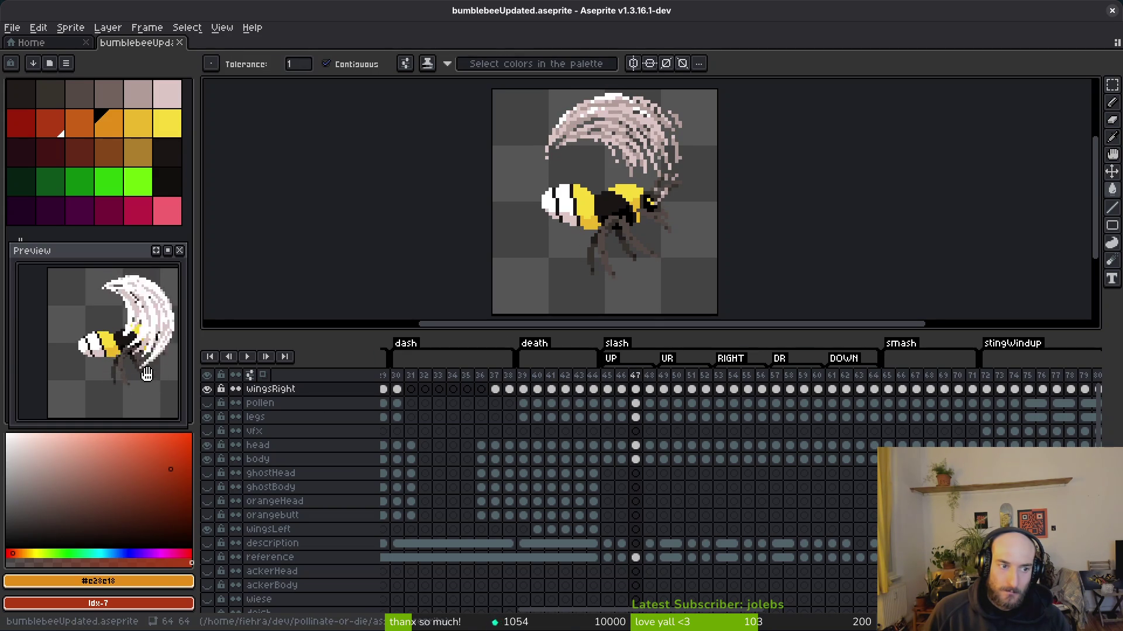
- Flip between frames 47 and 48 to compare poses, then advance to frame 52 and back
key(i)
key(Left)
key(Right)
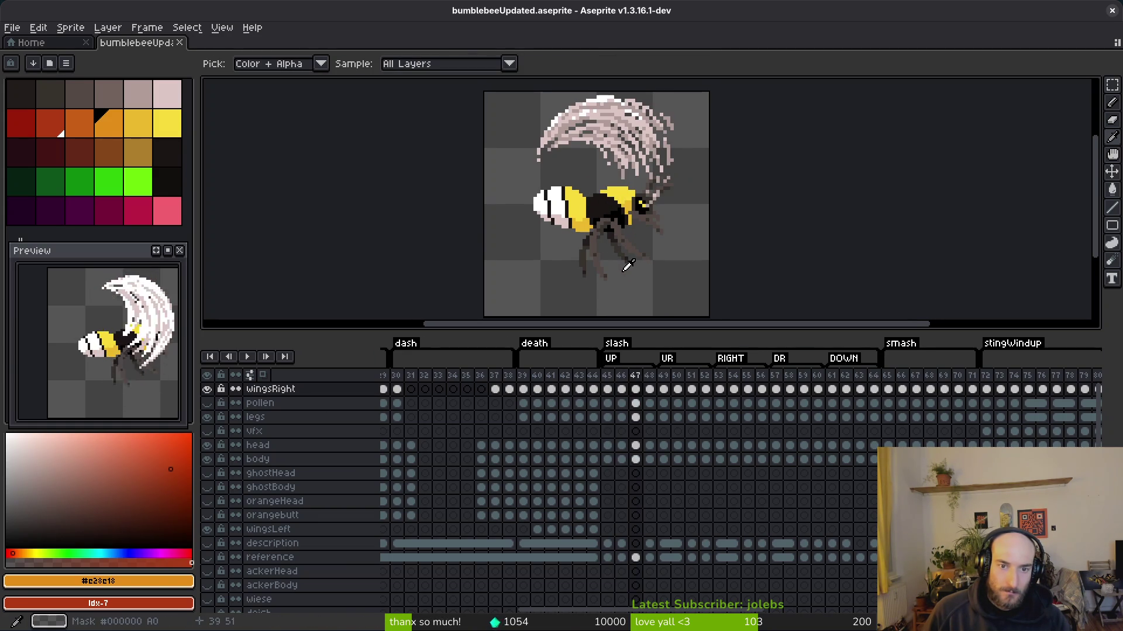
key(Right)
key(Left)
key(Left)
key(Right)
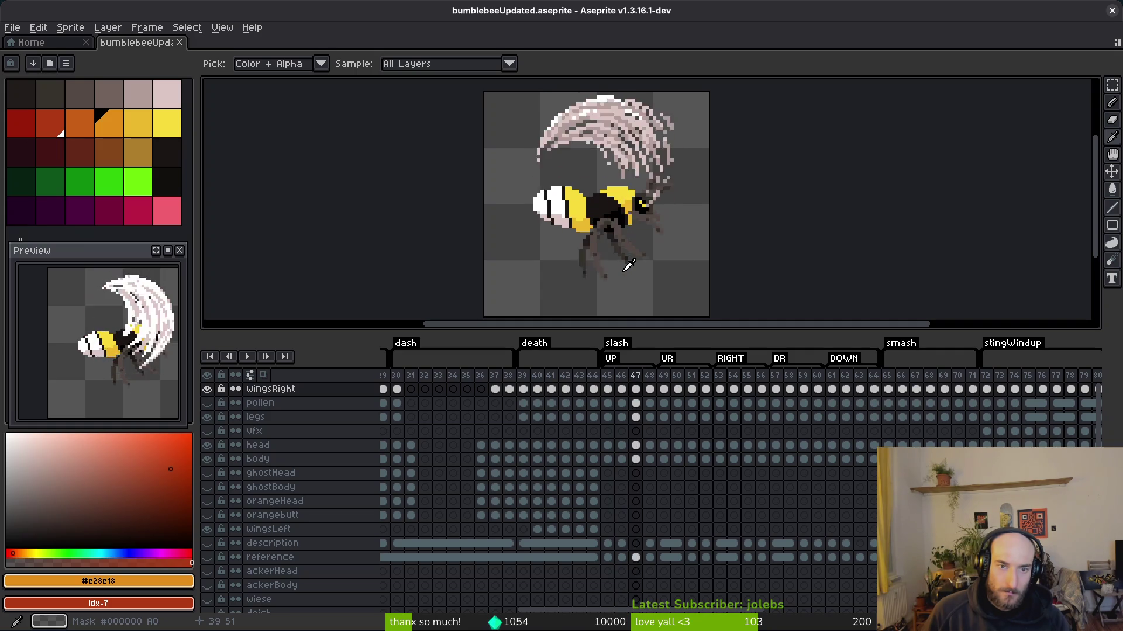
key(Right)
key(Left)
key(Right)
key(w)
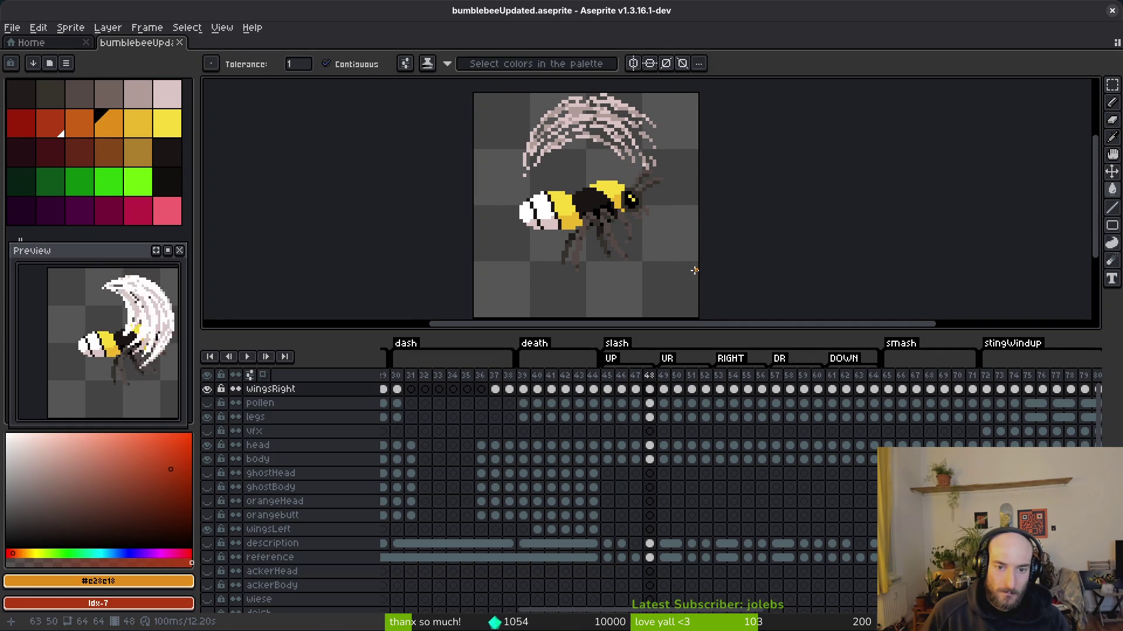
key(i)
key(Right)
key(Right)
key(Right)
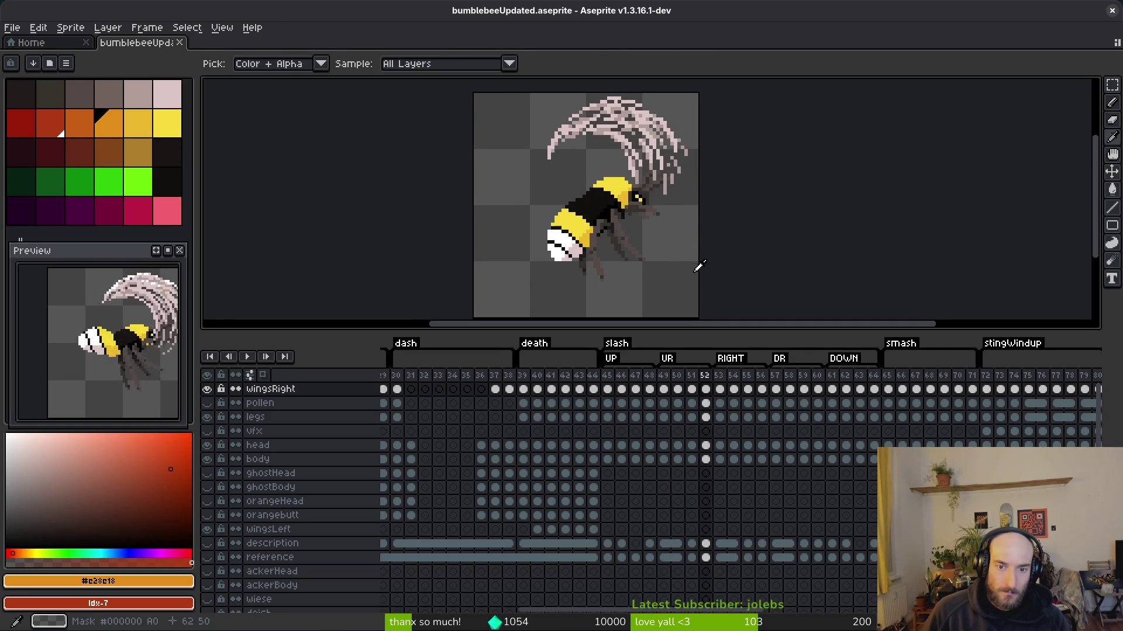
key(Left)
key(Left)
key(Left)
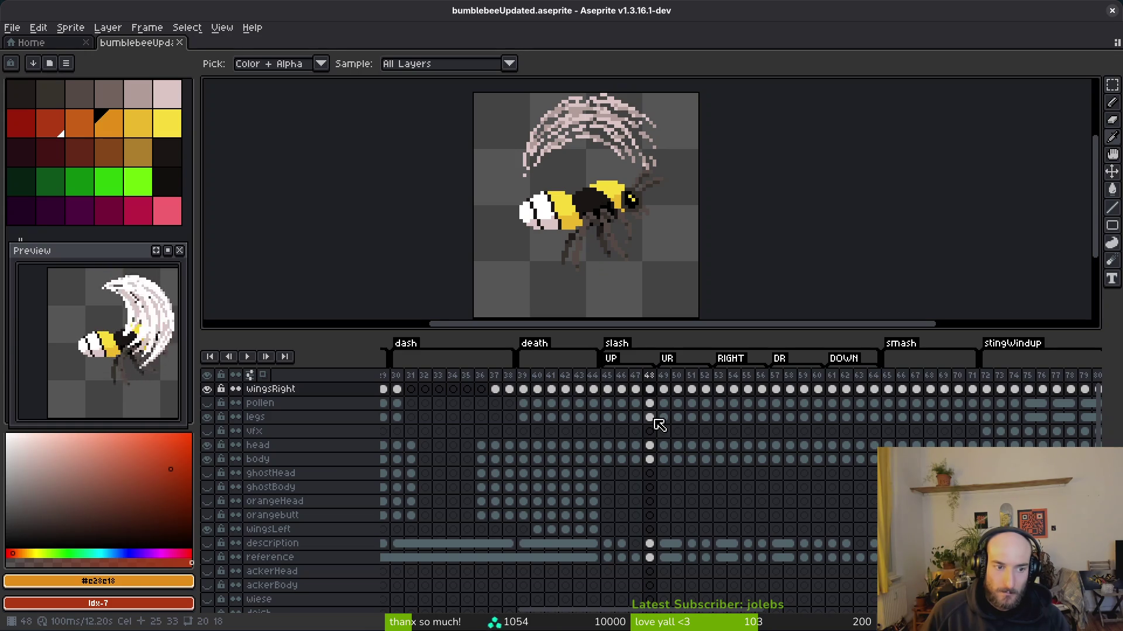
- Inspect the body, legs and head cels at frames 48 and 52, saving bumblebeeUpdated.aseprite
click(651, 460)
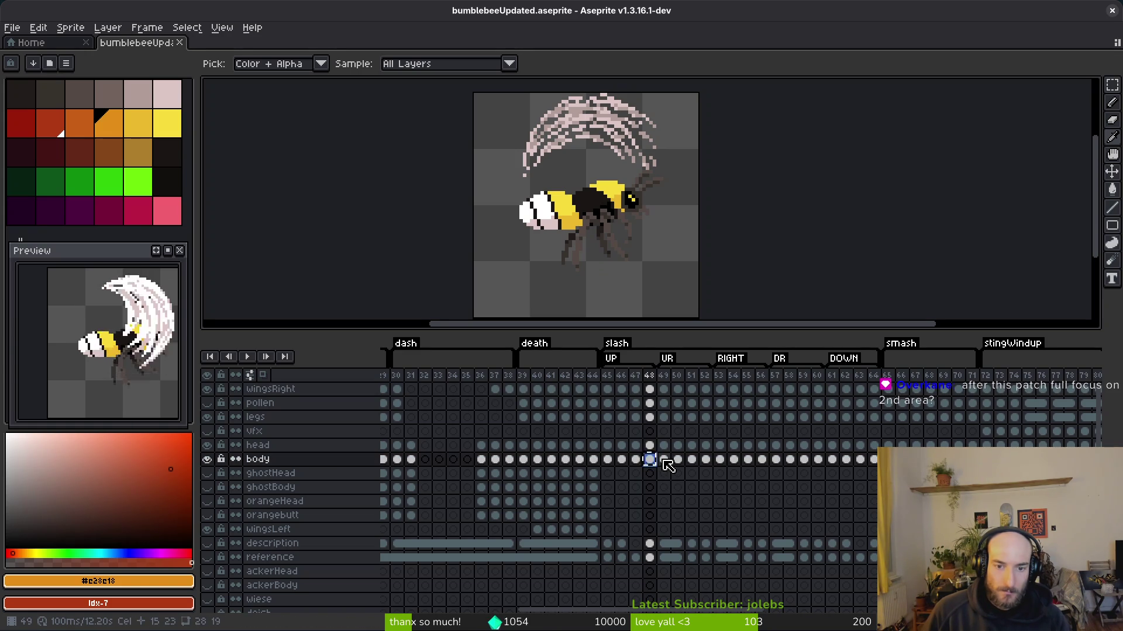
click(706, 460)
key(ctrl+s)
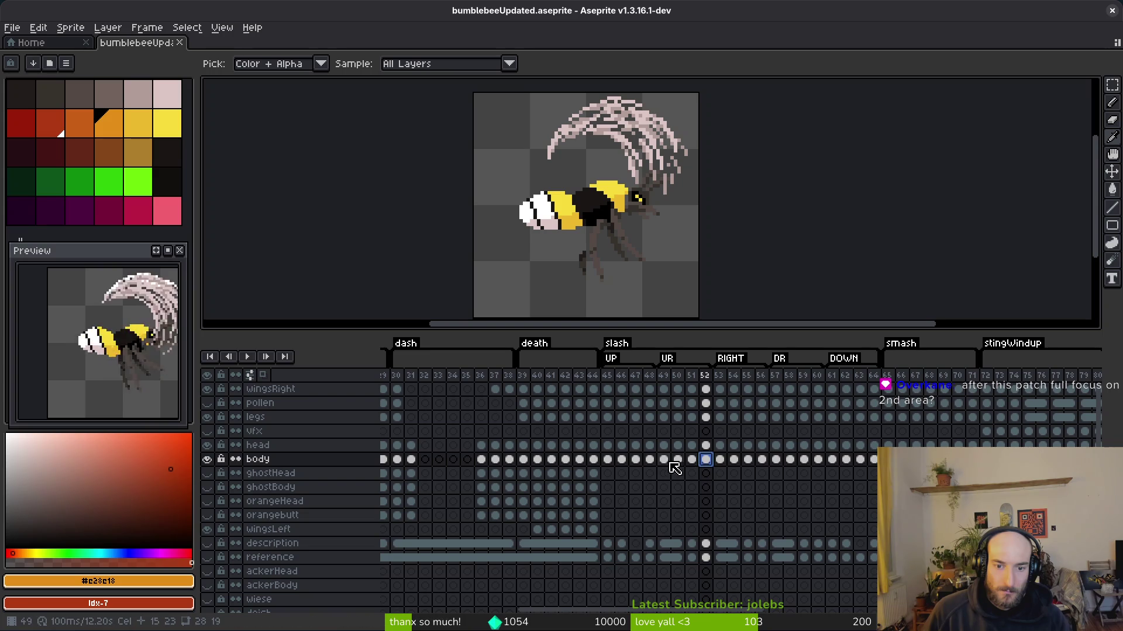
click(649, 418)
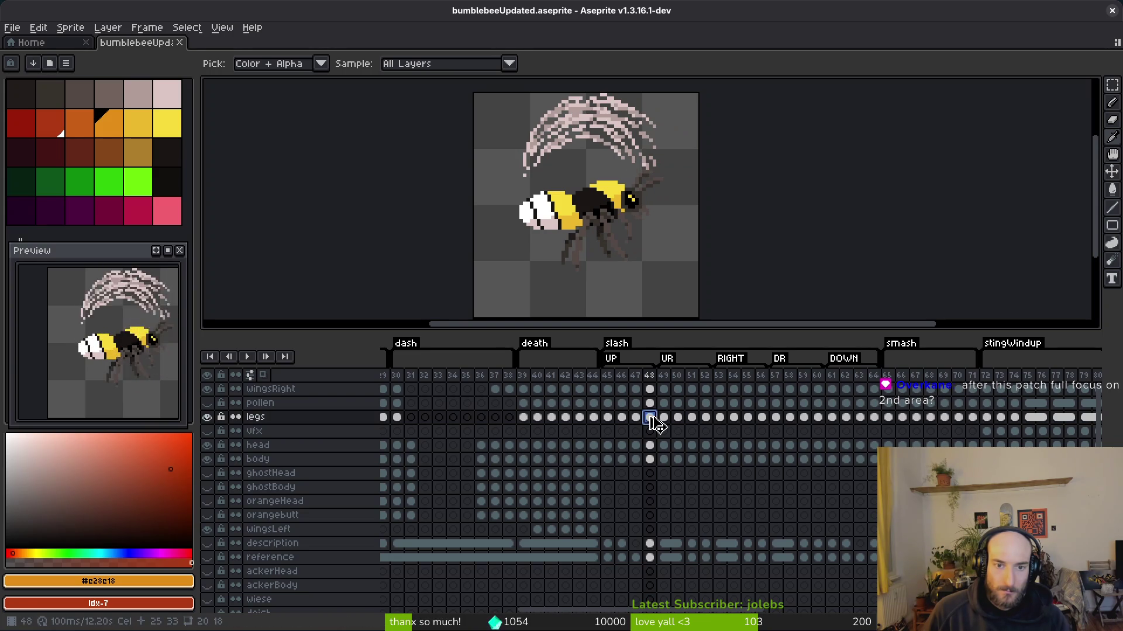
click(701, 419)
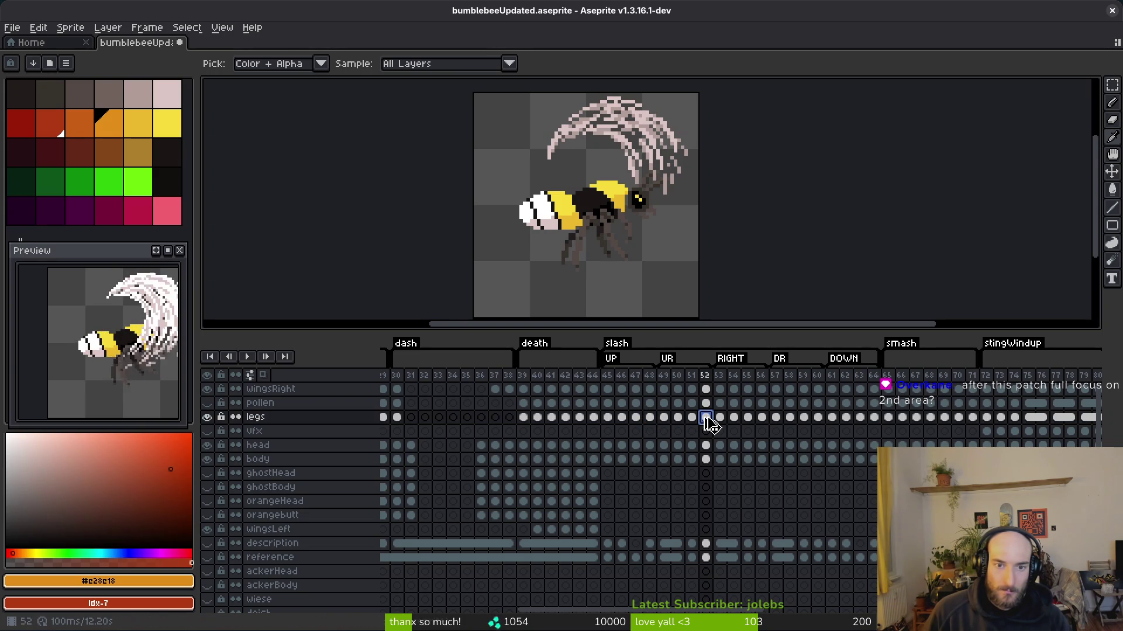
key(w)
scroll(632, 216, up, 4)
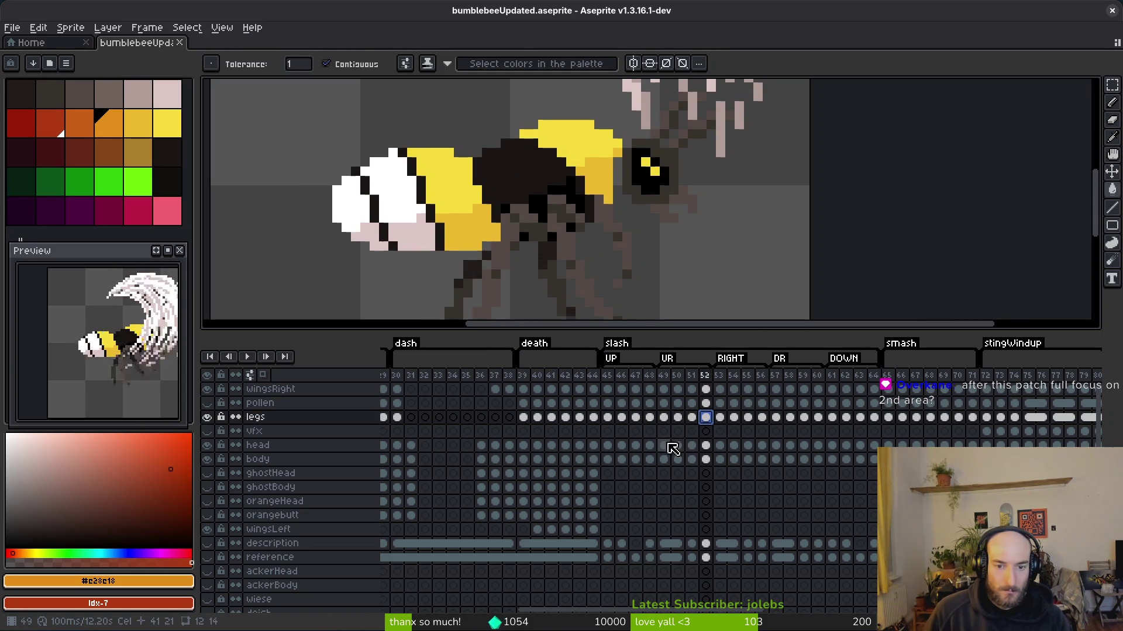
click(649, 446)
click(706, 446)
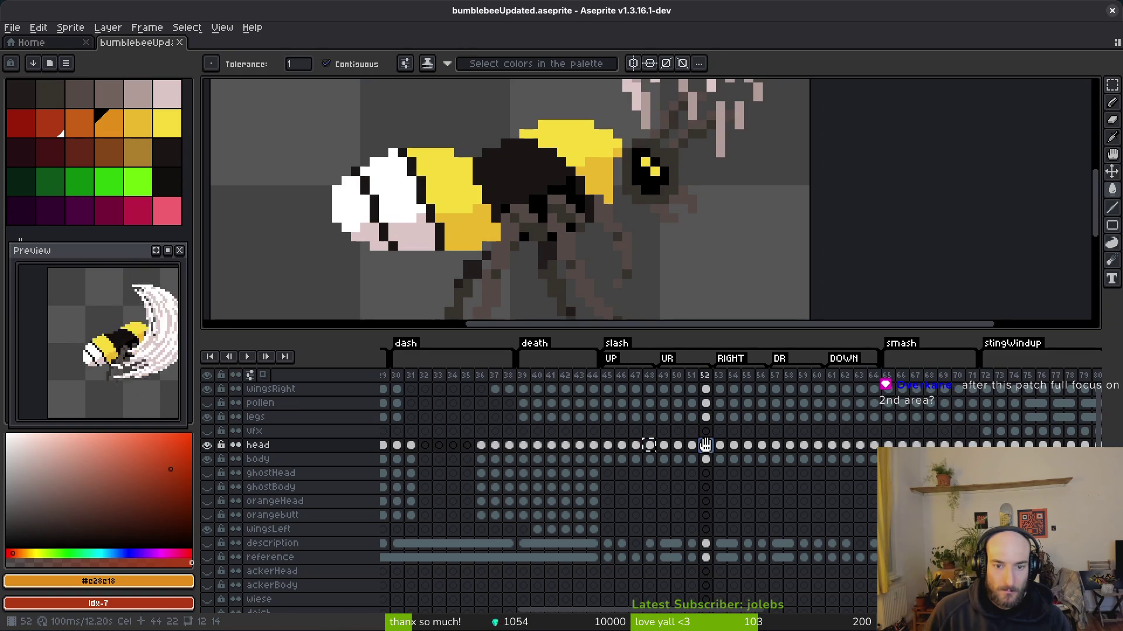
key(ctrl+s)
- Shift the canvas view up and left and step through the slash animation to frame 52
scroll(642, 245, down, 4)
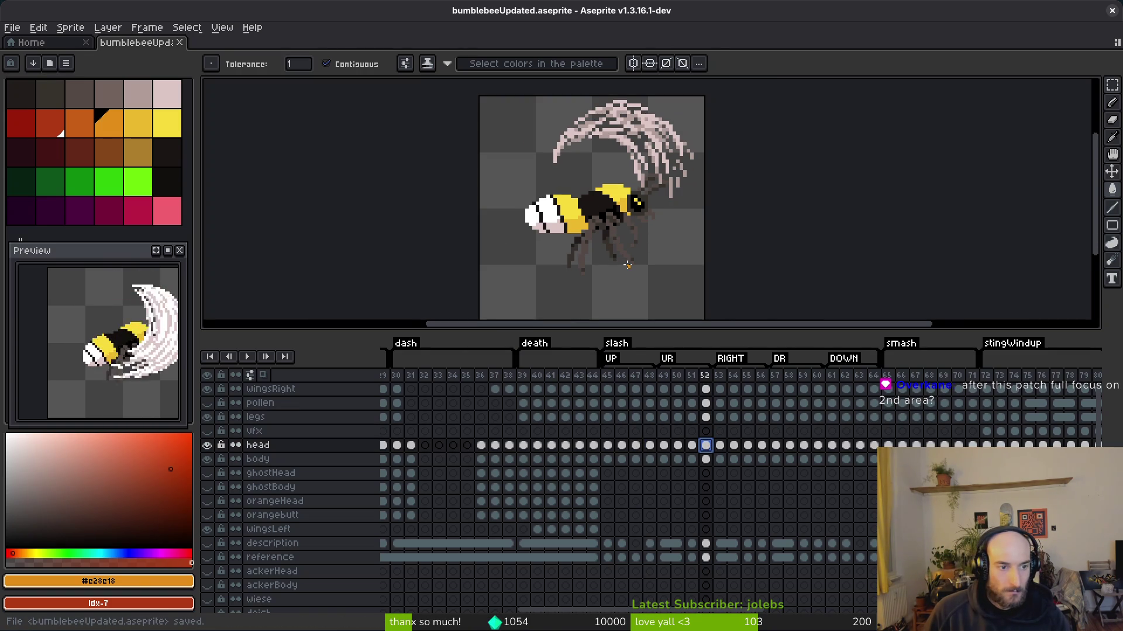
drag(647, 230, 602, 218)
key(i)
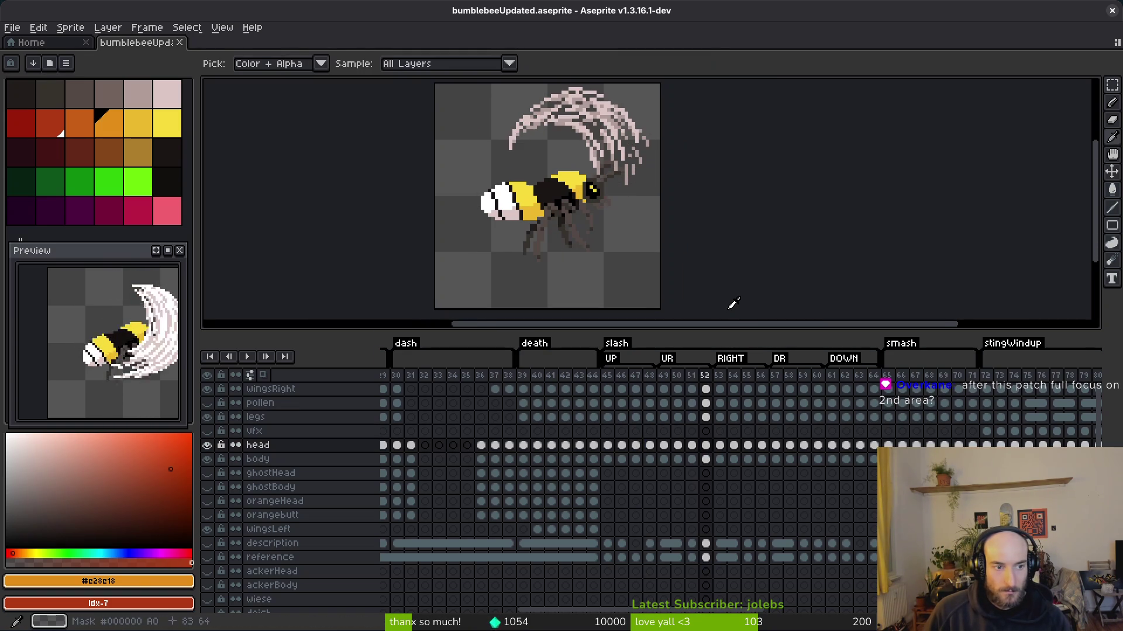
key(Left)
key(Left)
key(Left)
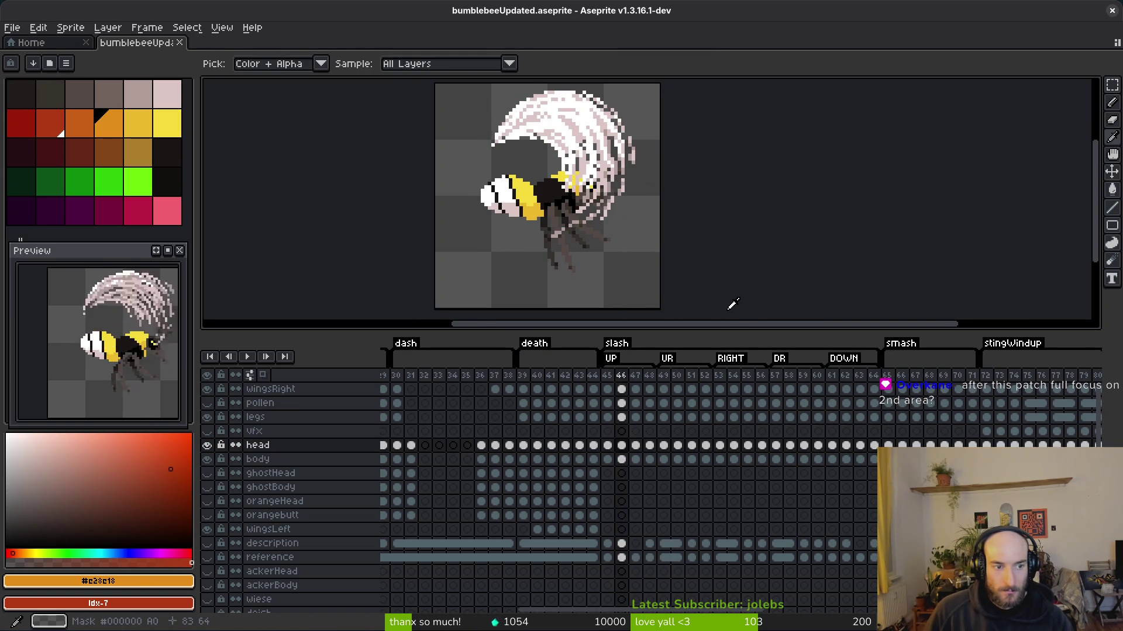
key(Right)
key(Right)
key(Right)
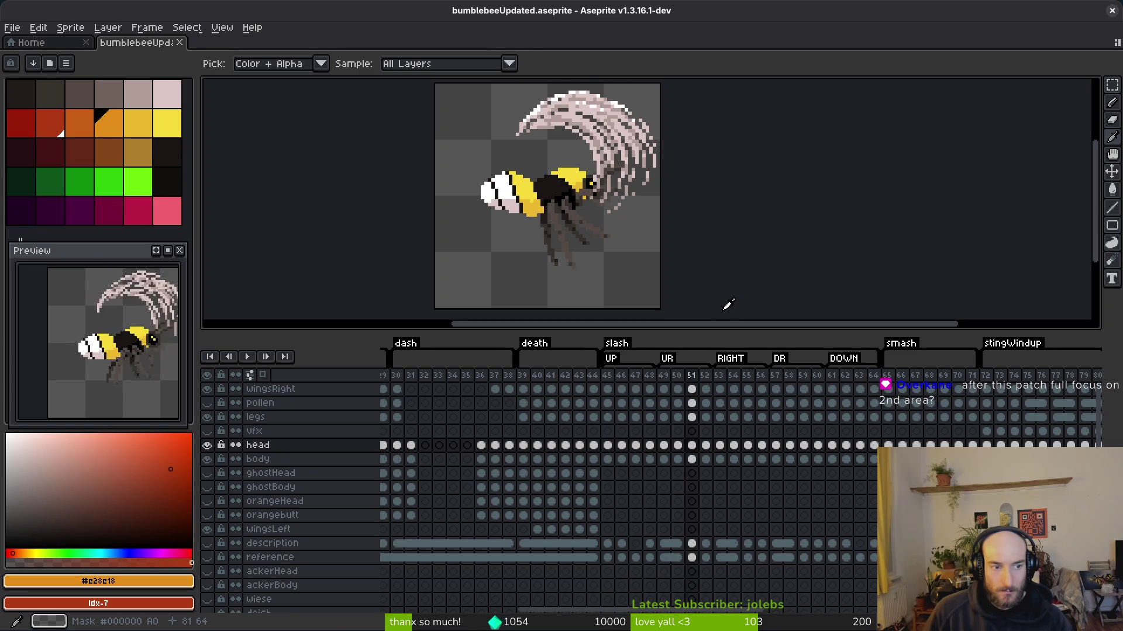
- Recentre the preview on the bee and step through slash frames 53 to 57
key(Right)
key(w)
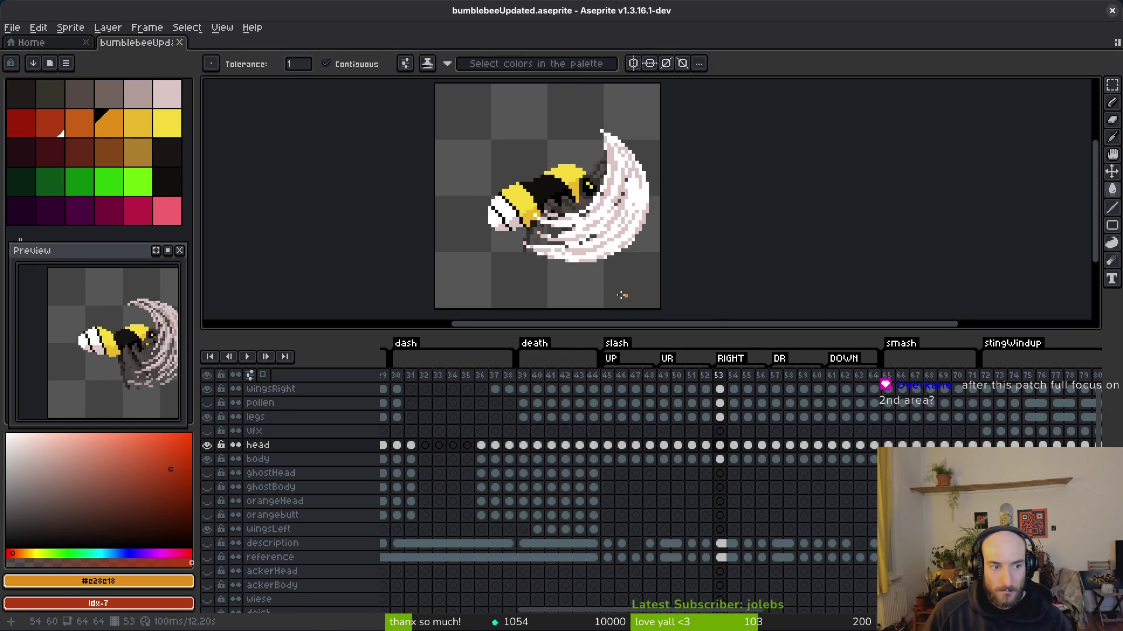
drag(143, 367, 113, 363)
key(Right)
key(i)
key(Right)
key(Right)
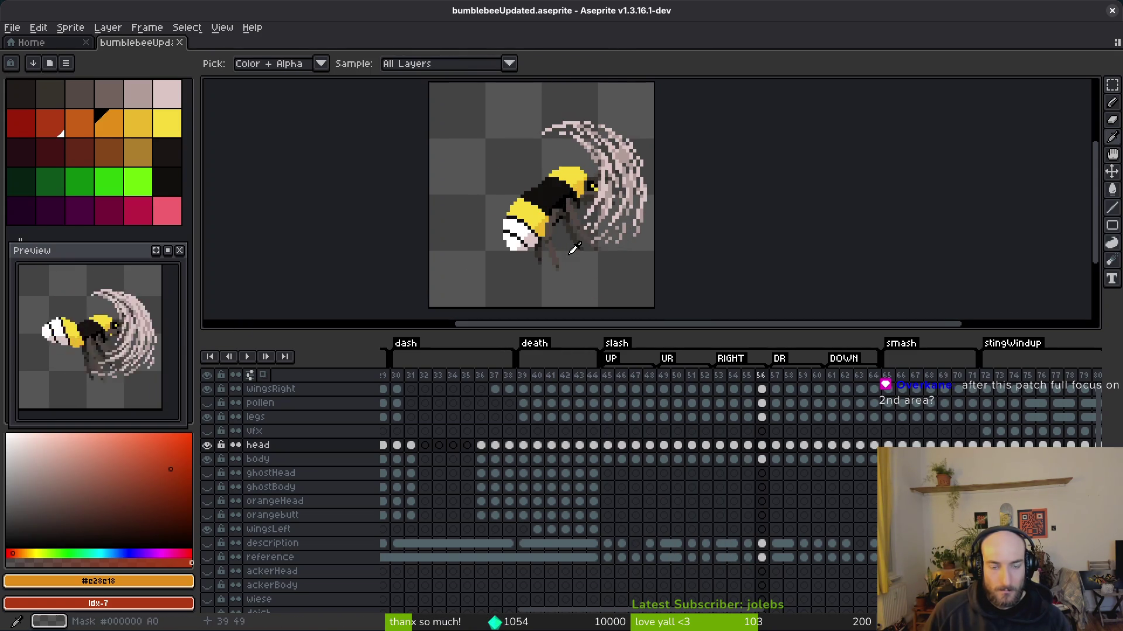
key(Left)
key(Right)
key(Left)
key(Right)
key(Left)
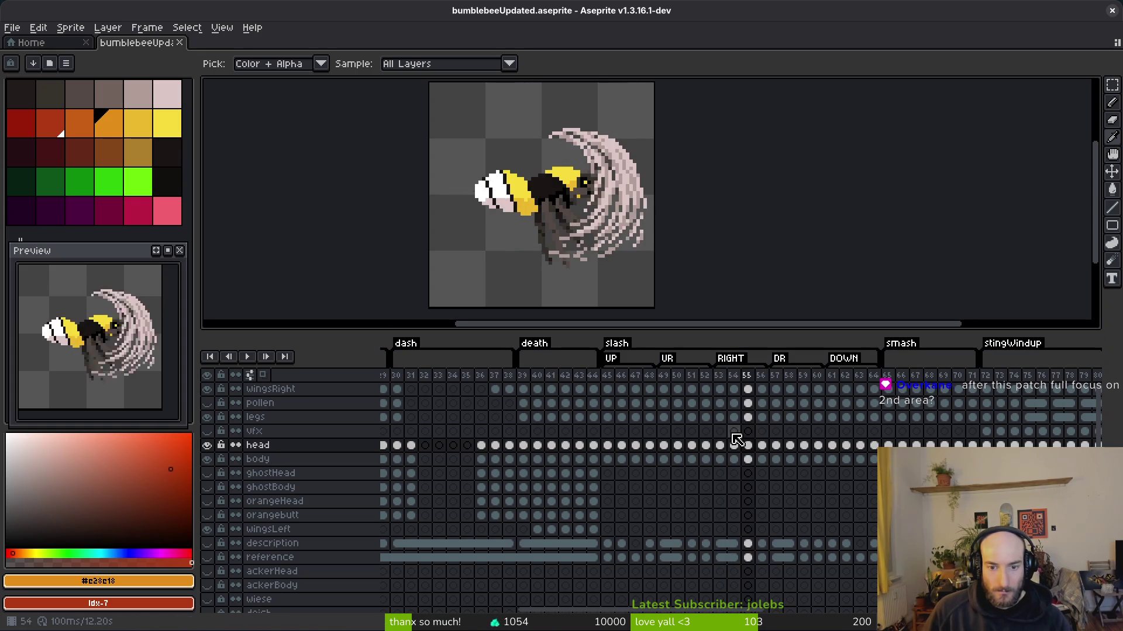
key(Left)
key(Left)
key(Left)
key(Right)
- Go back to frame 52, flip between frames 53–55, and select the body cel at frame 54
key(Left)
key(Right)
key(Right)
key(Right)
key(Left)
key(Left)
key(Left)
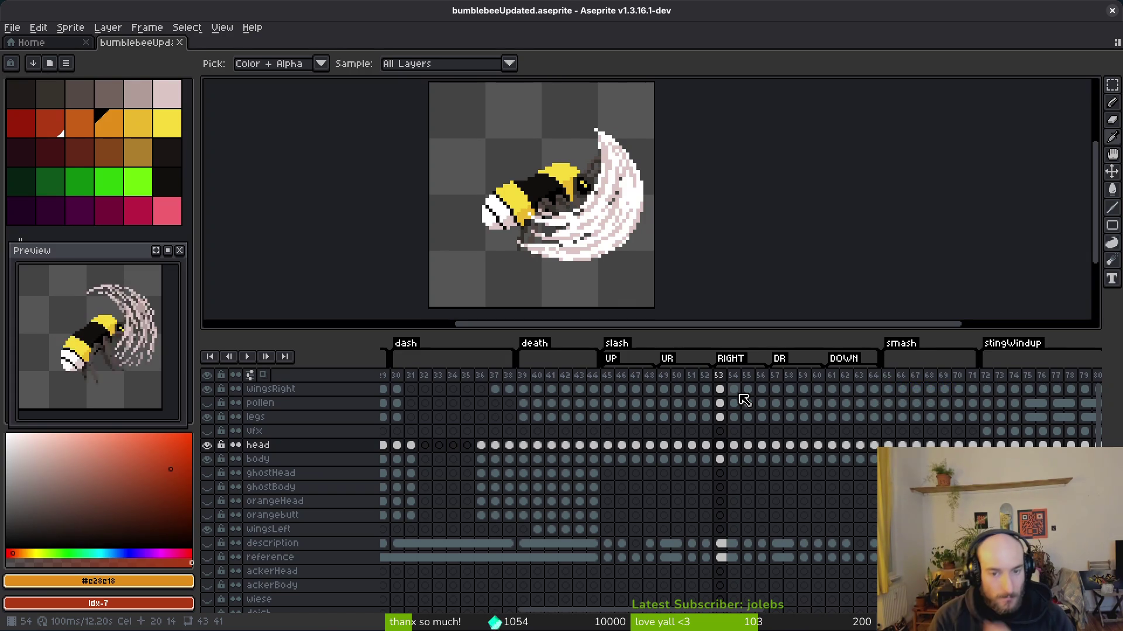
key(Left)
key(Left)
key(Right)
key(Right)
key(Right)
key(Right)
key(Right)
key(Left)
key(Left)
key(Right)
key(Left)
key(Right)
key(Left)
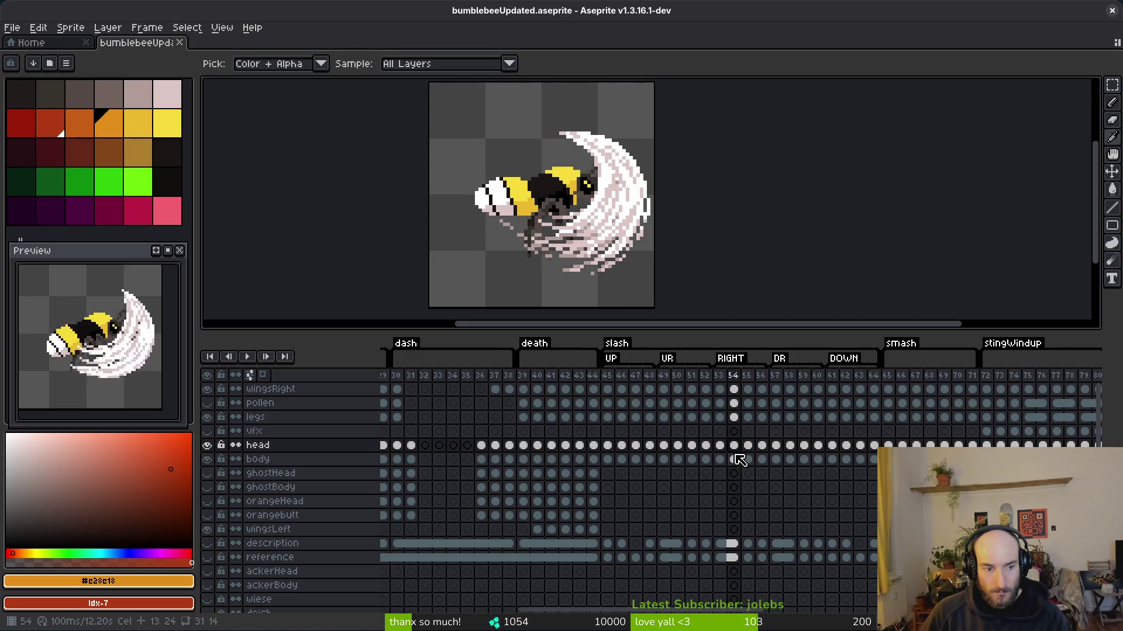
click(740, 463)
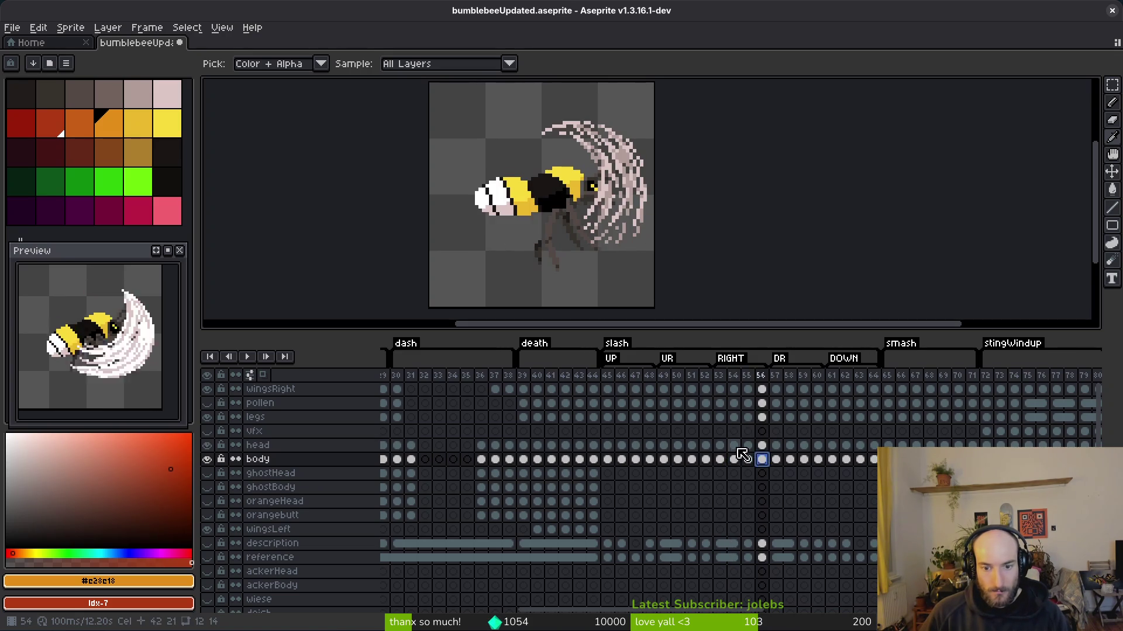
- Rework the head and legs cels at slash frame 56
drag(734, 459, 735, 445)
click(763, 446)
click(741, 418)
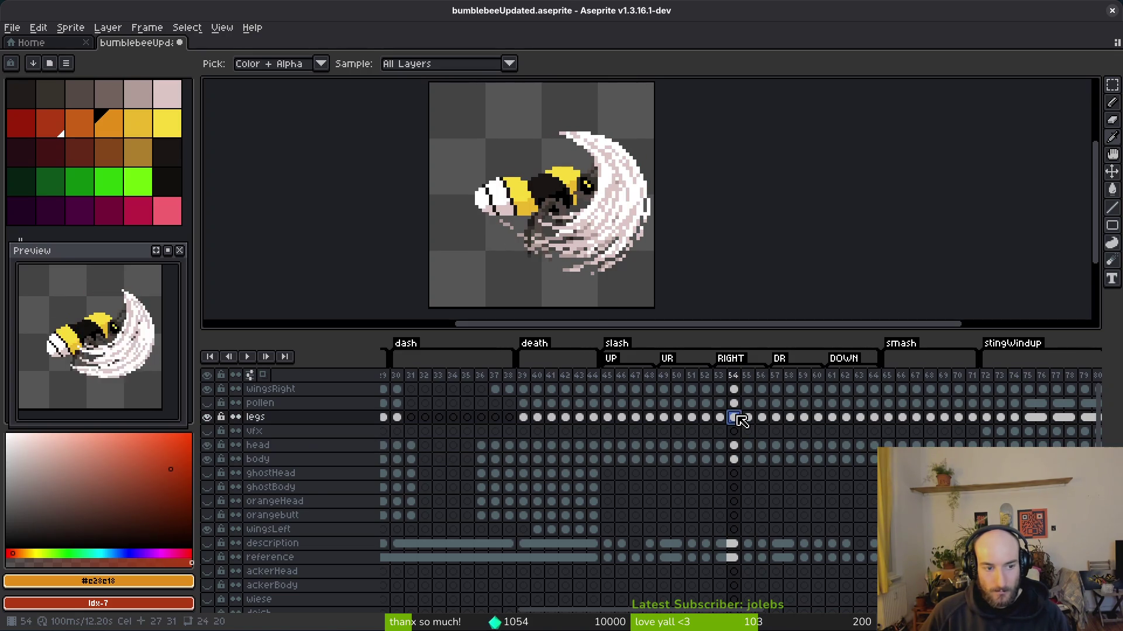
click(763, 418)
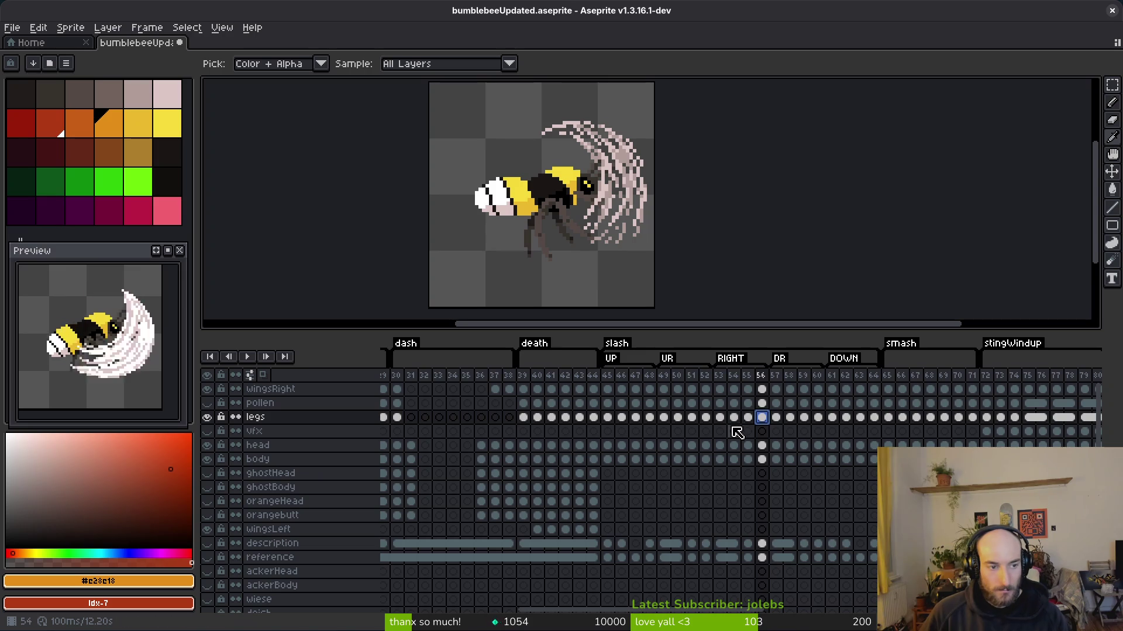
- Step through the DR frames and select the pollen-to-ghostBody cels at frame 55 and pollen at frame 60
key(Right)
key(Right)
key(Right)
key(Left)
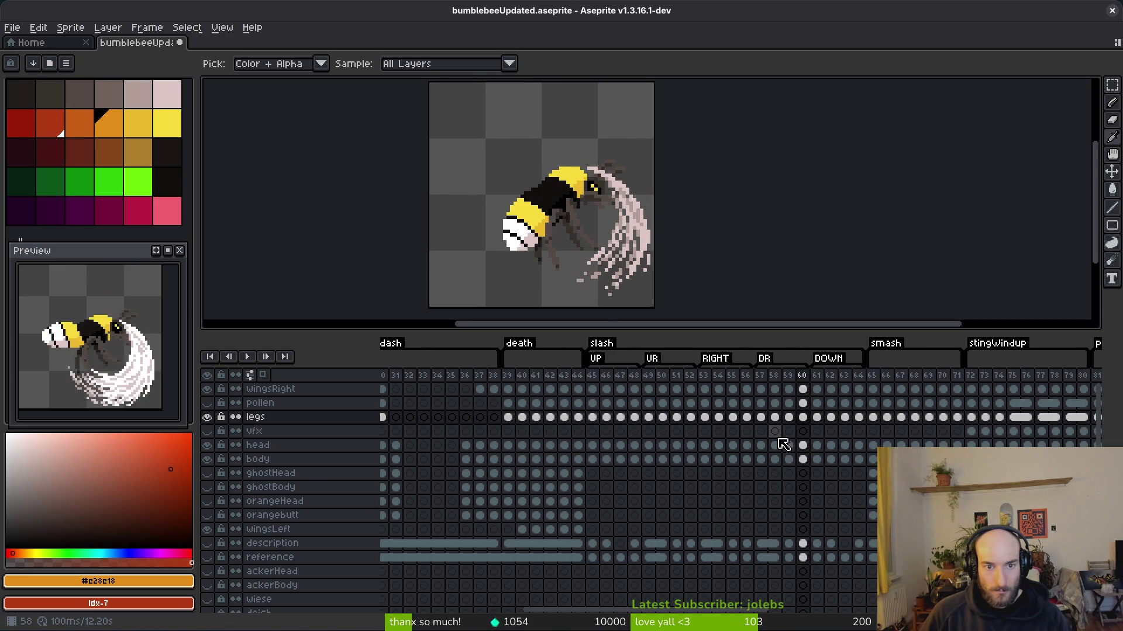
key(Right)
key(Right)
key(Left)
key(Right)
drag(732, 403, 733, 487)
click(804, 404)
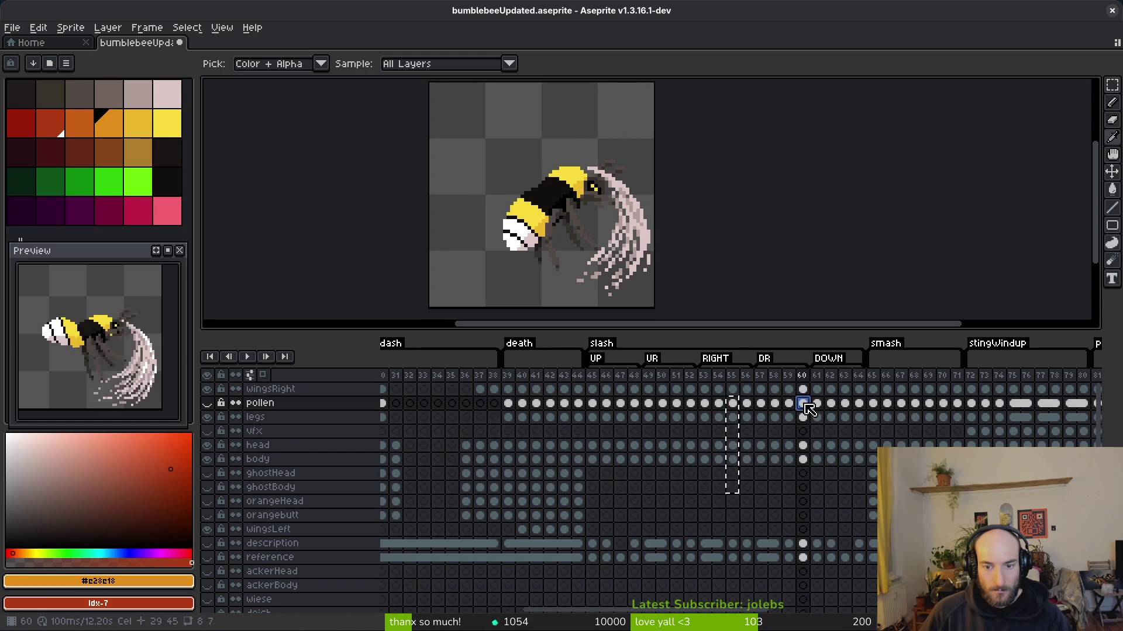
- Step back to frame 57, select its pollen-to-body cel range, then clear the selection
key(Left)
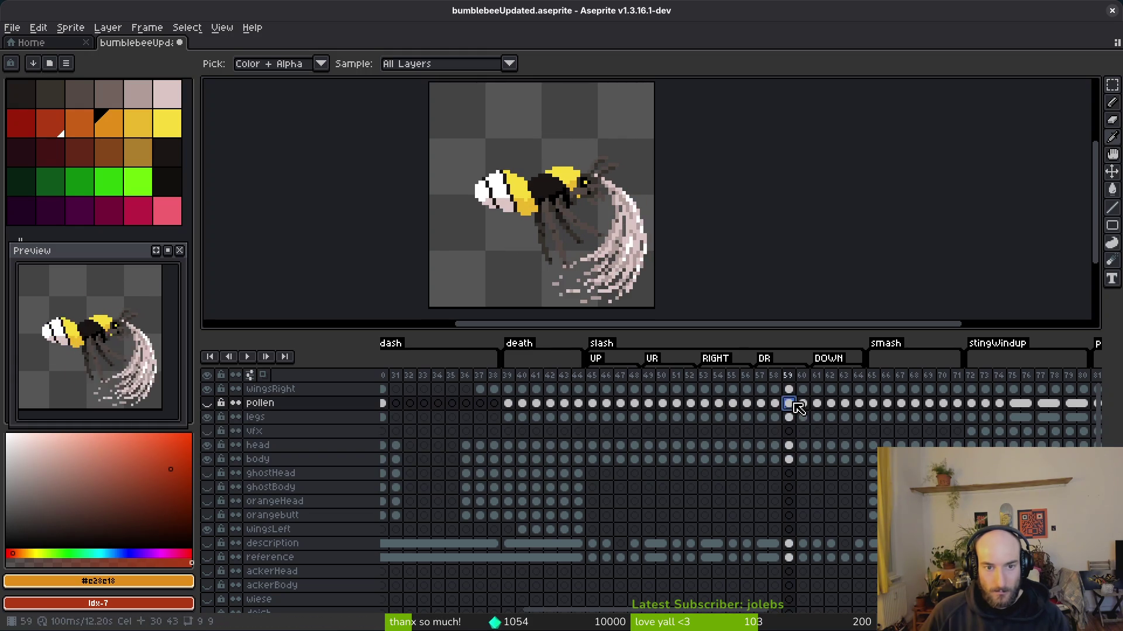
key(Left)
key(Left)
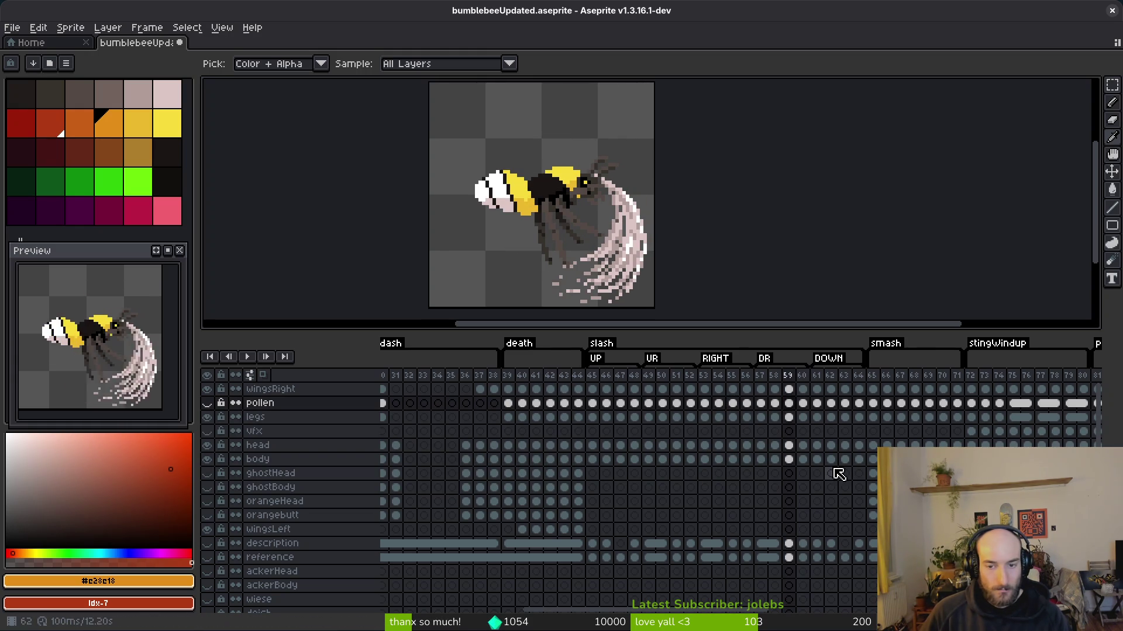
key(Left)
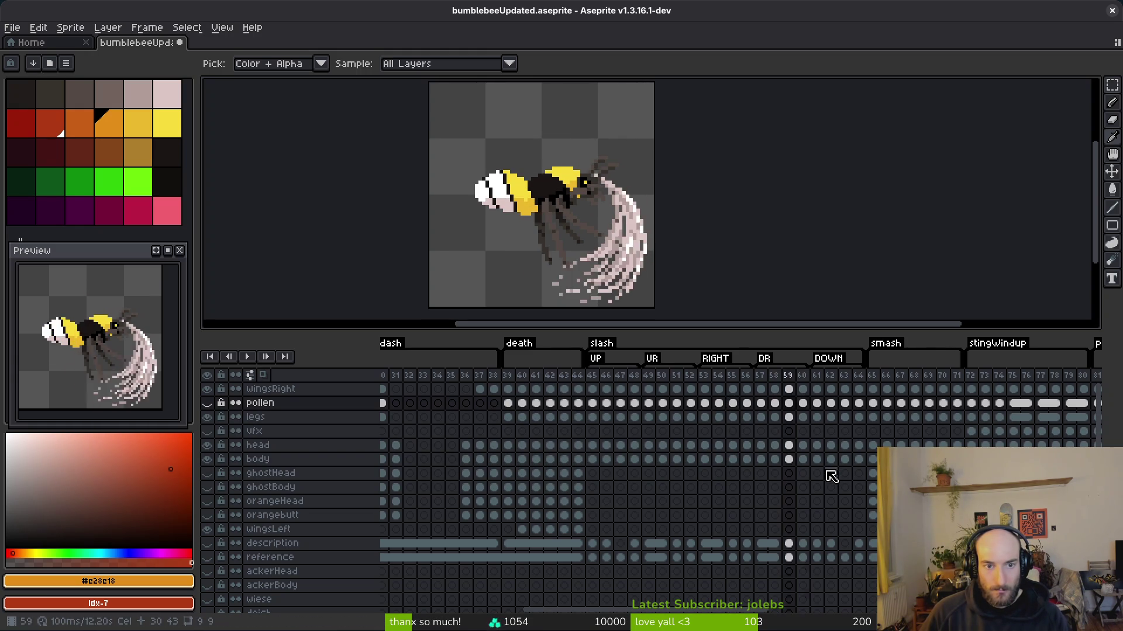
key(Right)
key(Right)
key(Right)
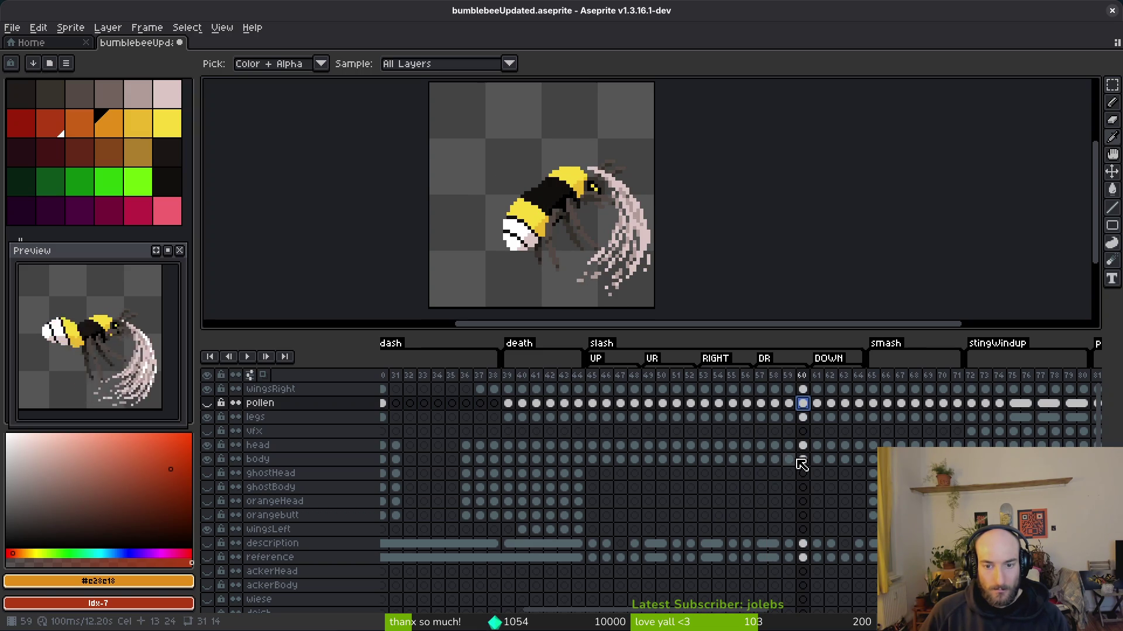
drag(756, 406, 766, 465)
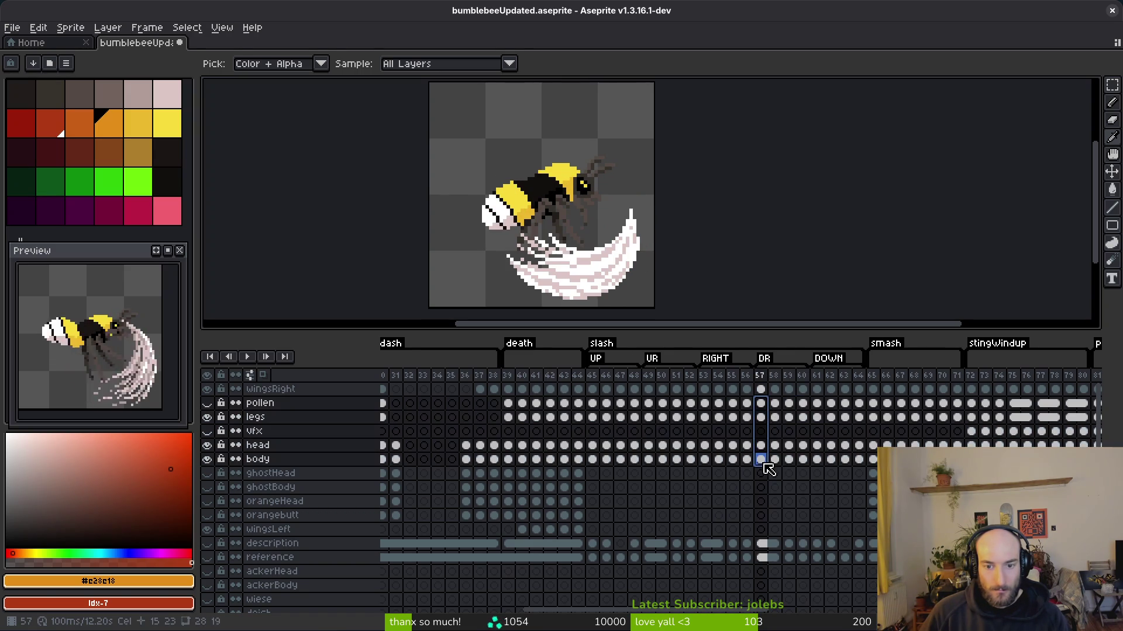
key(Escape)
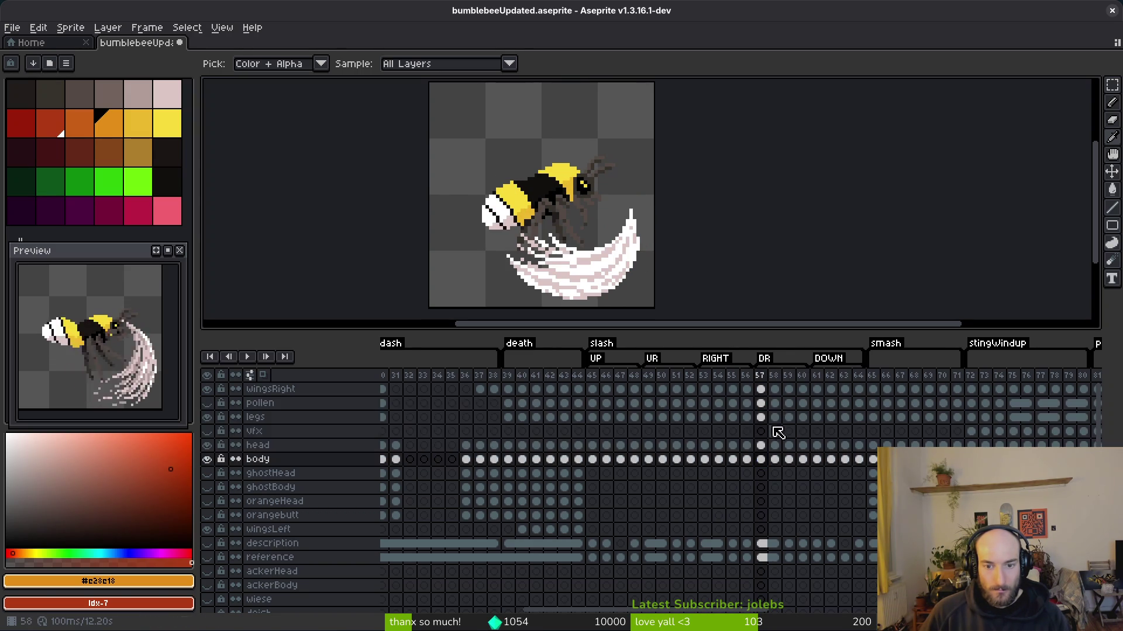
- Make the pollen layer visible again and move to frame 52
click(661, 403)
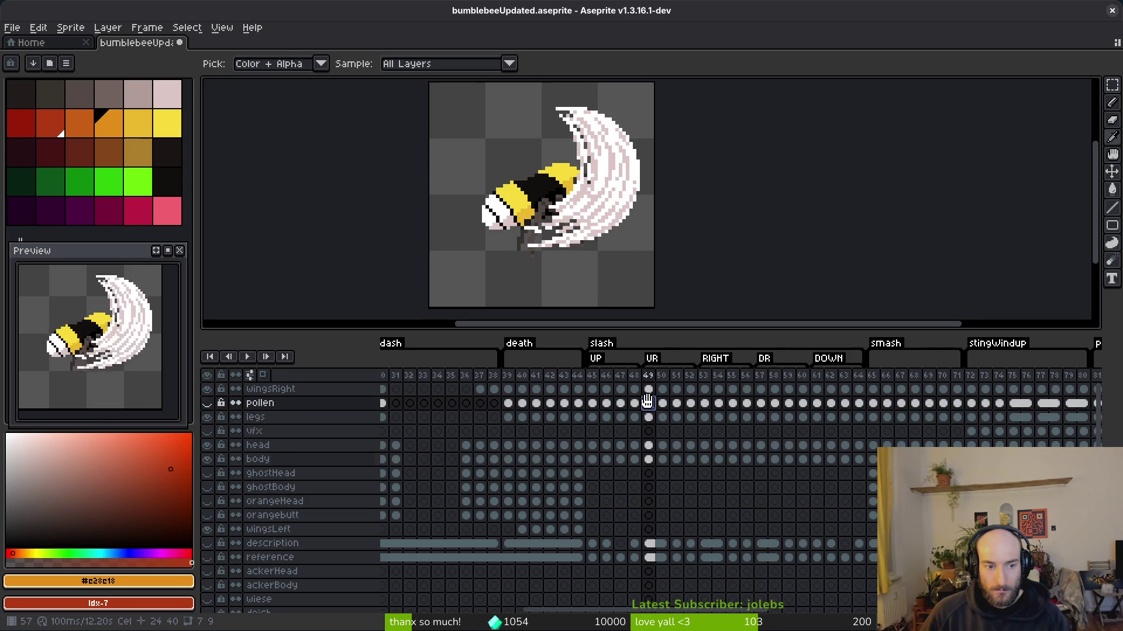
click(207, 403)
key(Right)
key(Right)
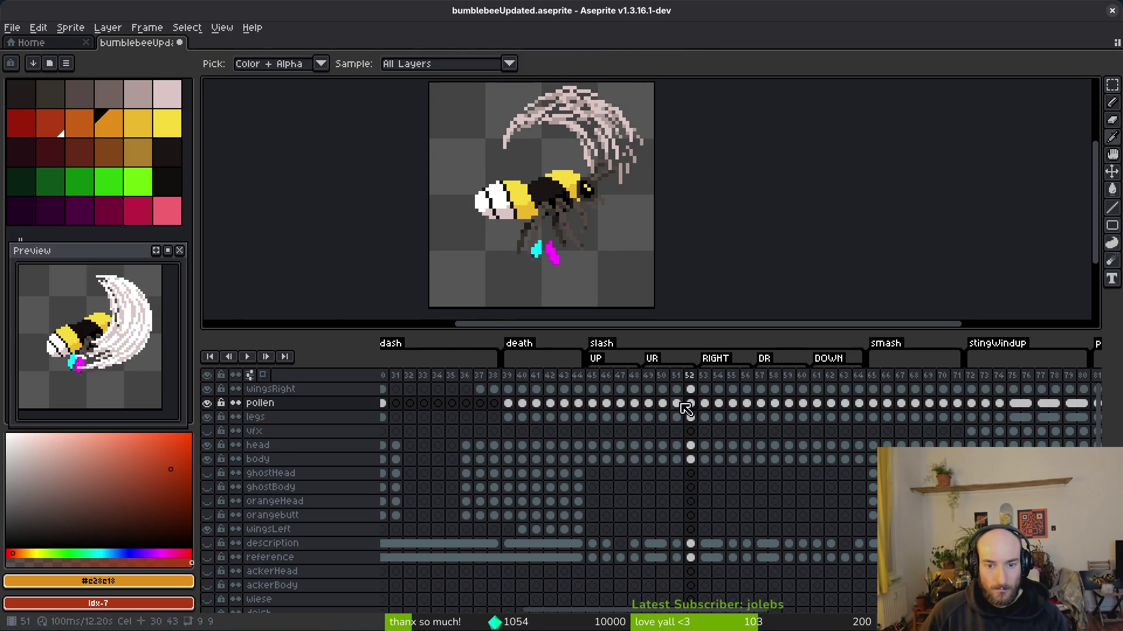
- Flip between body and pollen cels at frames 48, 52 and 56, ending on frame 56 with Magic Wand
click(696, 459)
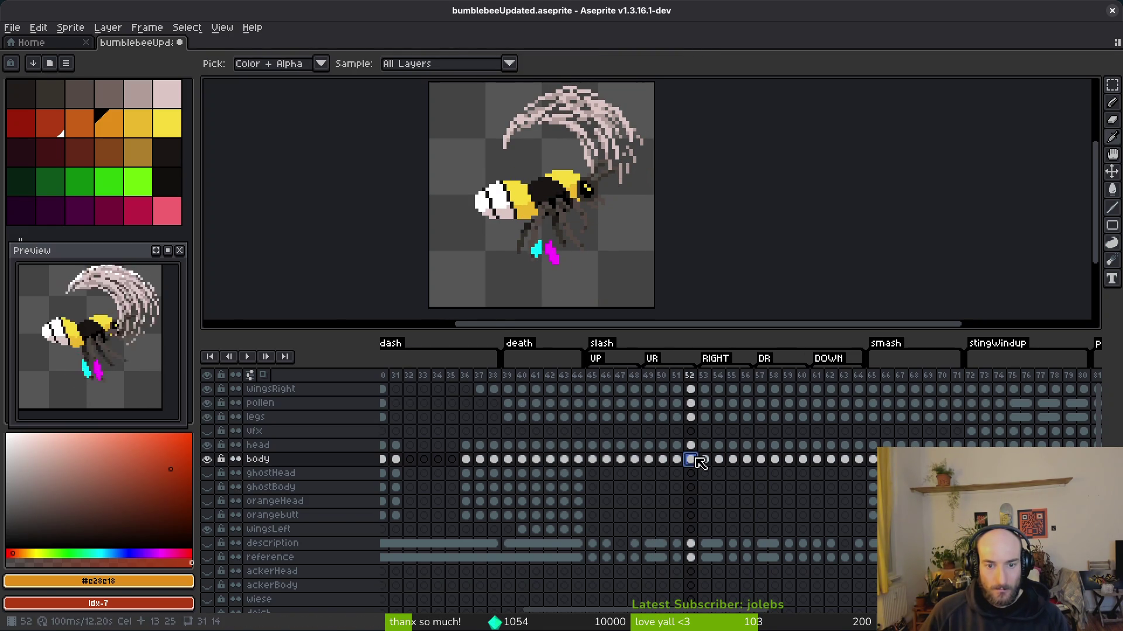
click(635, 461)
click(636, 405)
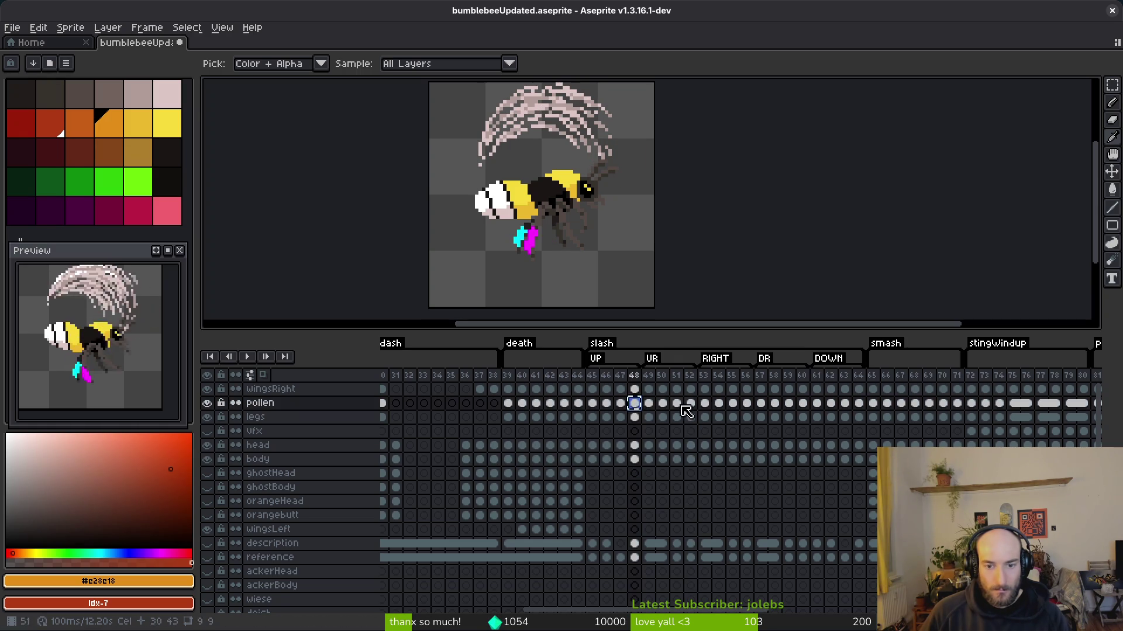
click(690, 403)
click(747, 405)
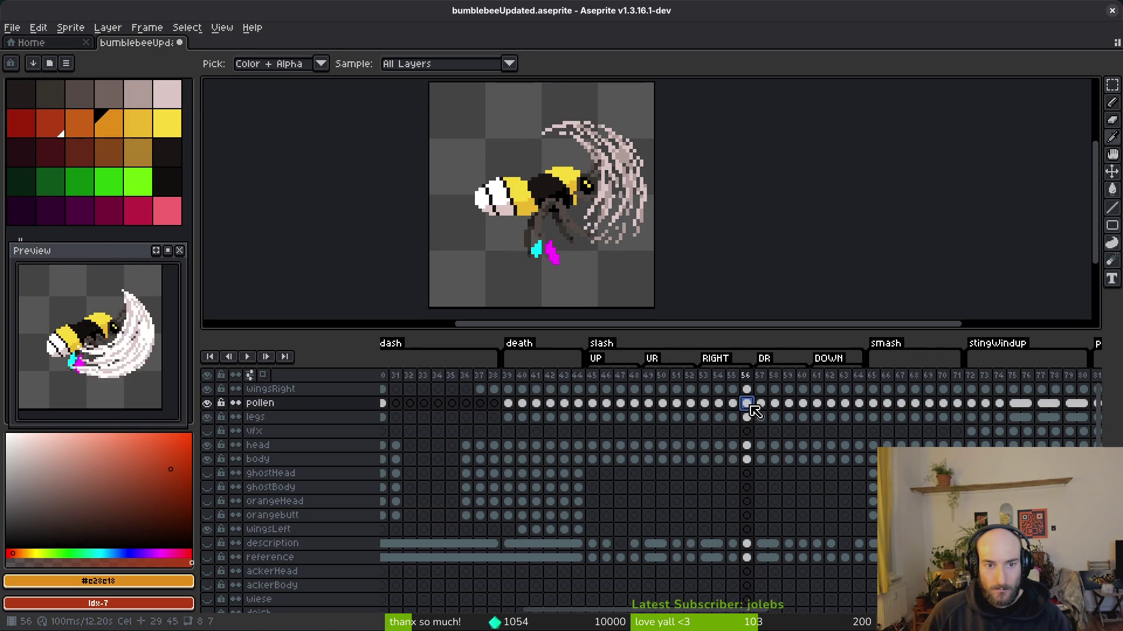
click(747, 461)
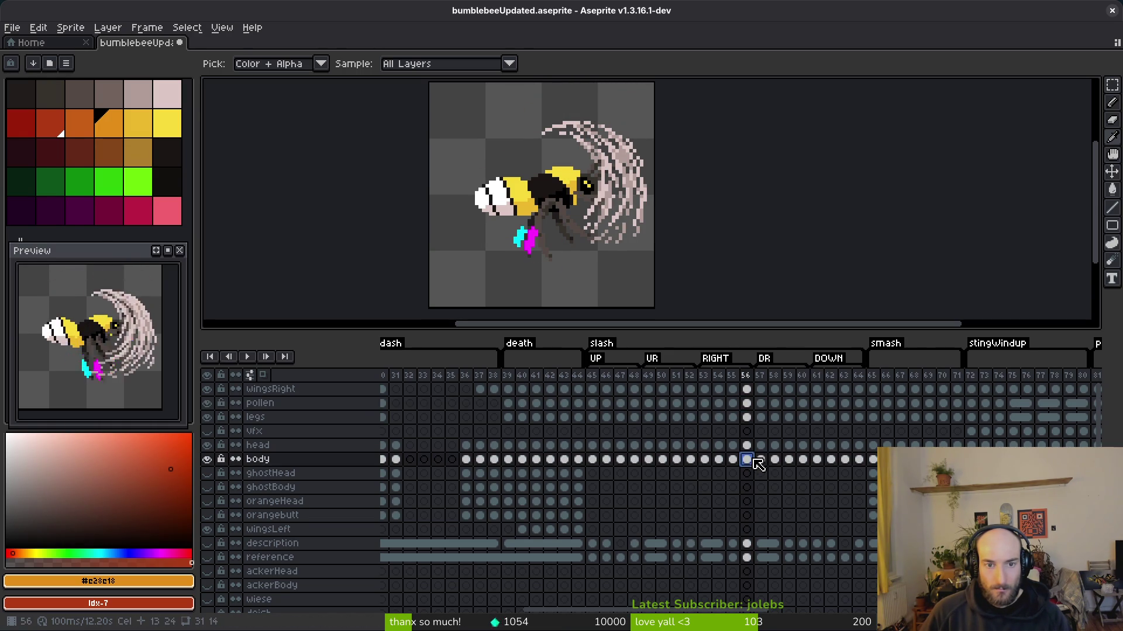
click(692, 460)
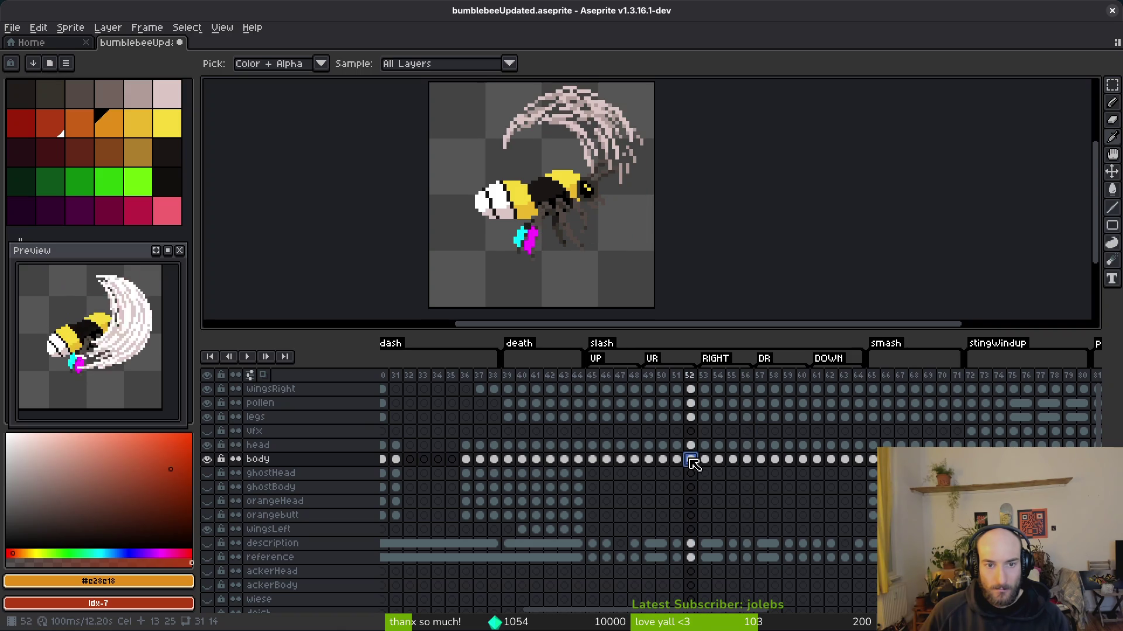
click(746, 462)
key(w)
key(Up)
key(Up)
key(Up)
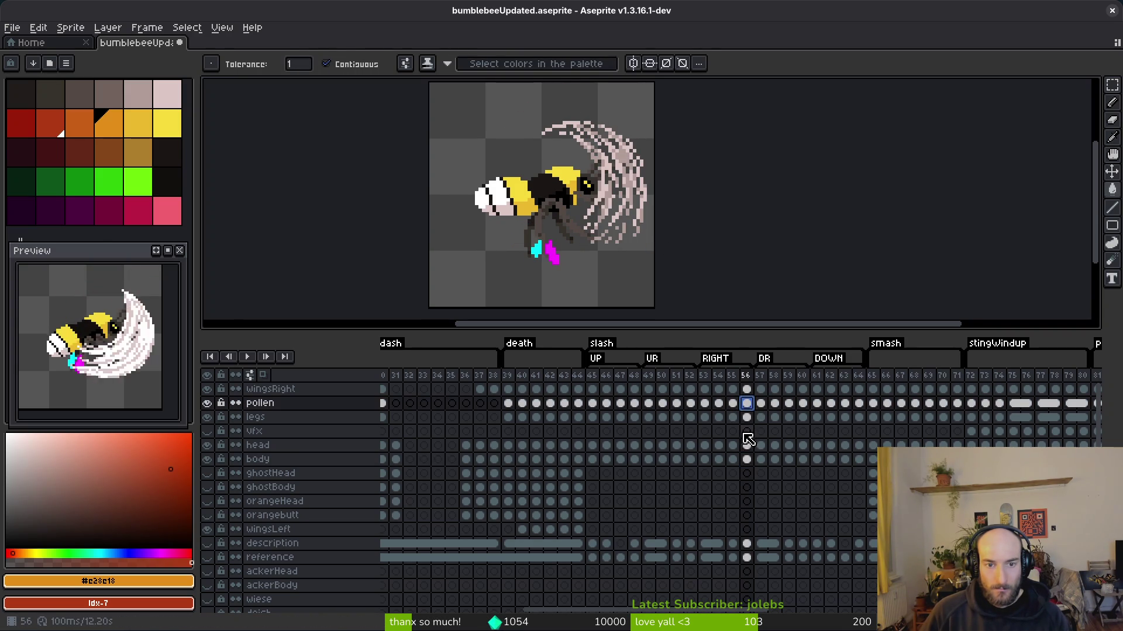
scroll(535, 250, up, 1)
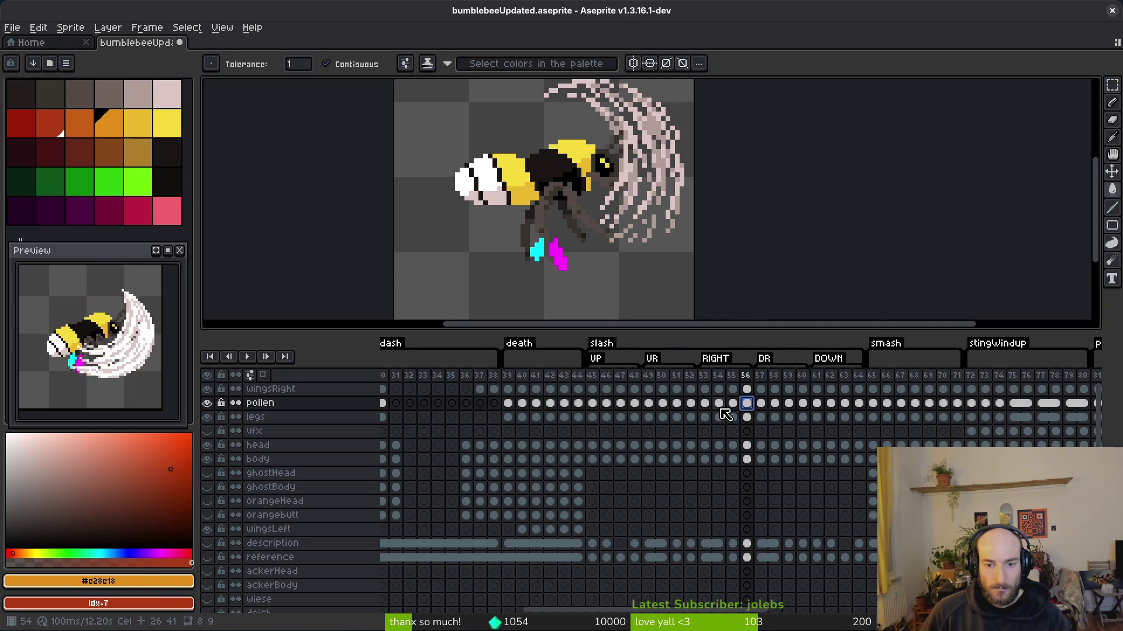
- On frame 52, undo the copied frame range, then redo it to keep the copied poses
key(Left)
key(Left)
key(Left)
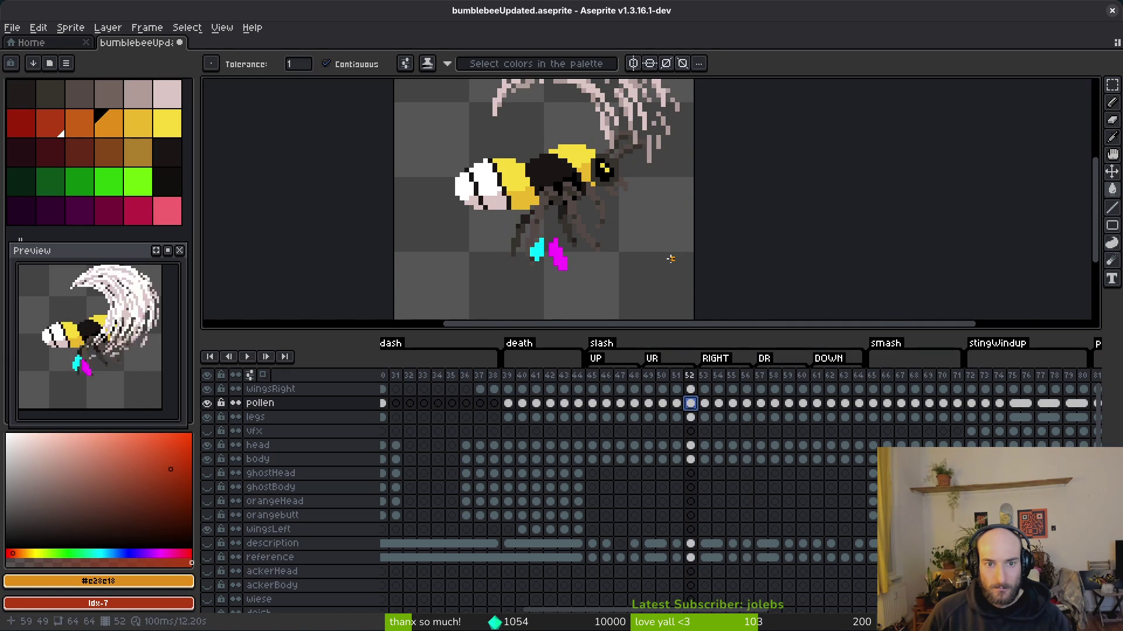
key(ctrl+z)
key(ctrl+z)
key(ctrl+z)
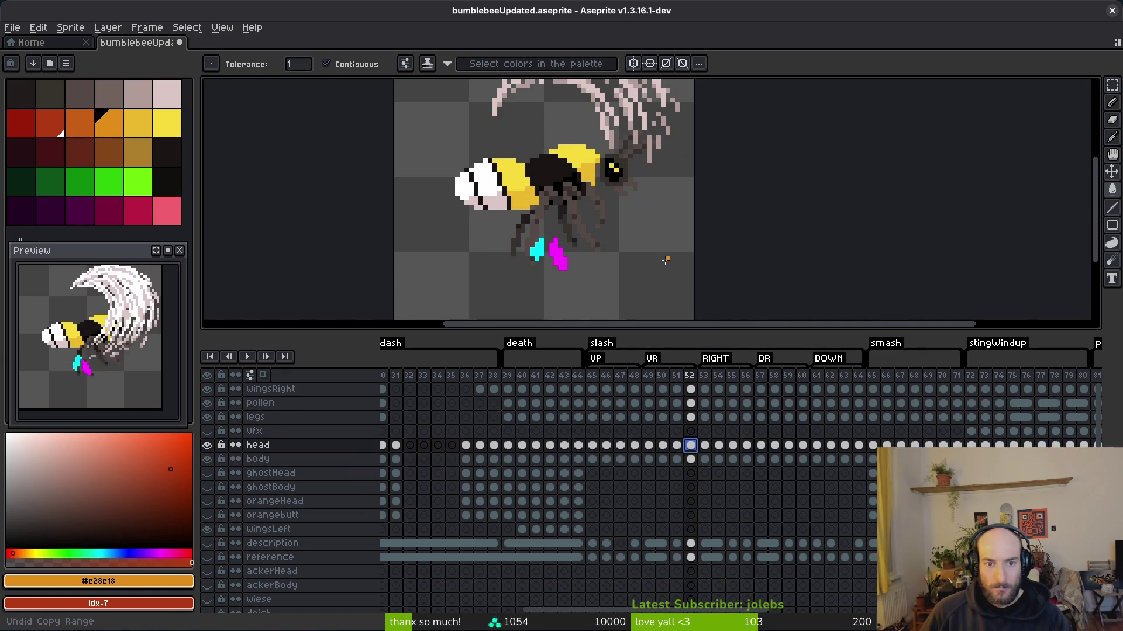
key(ctrl+z)
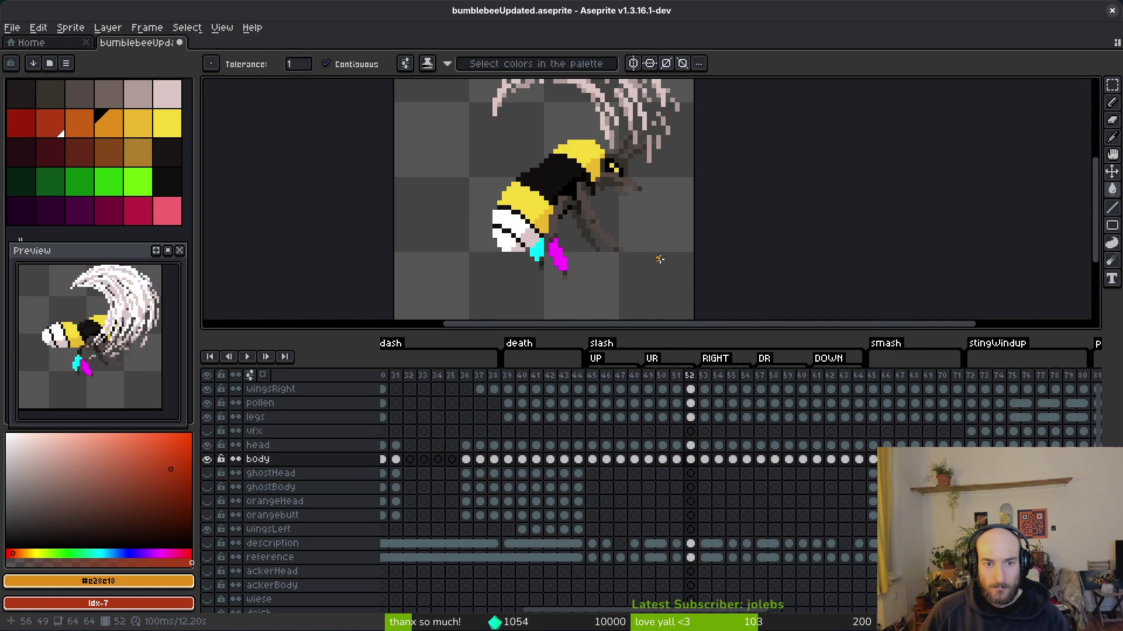
key(ctrl+y)
key(ctrl+y)
key(ctrl+y)
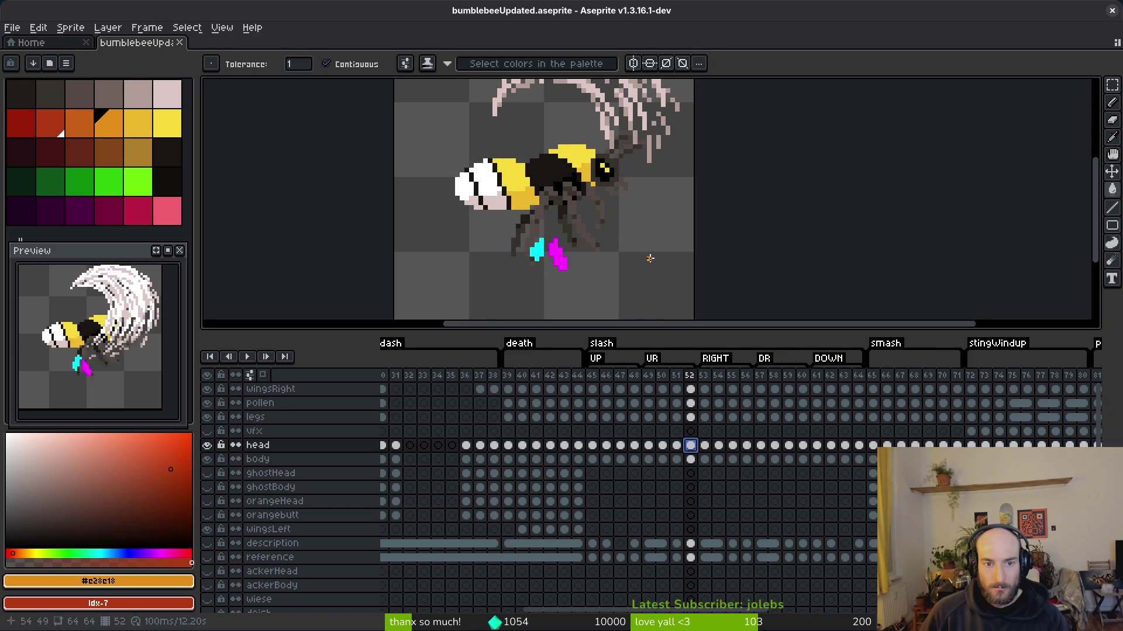
key(ctrl+y)
key(ctrl+y)
key(ctrl+y)
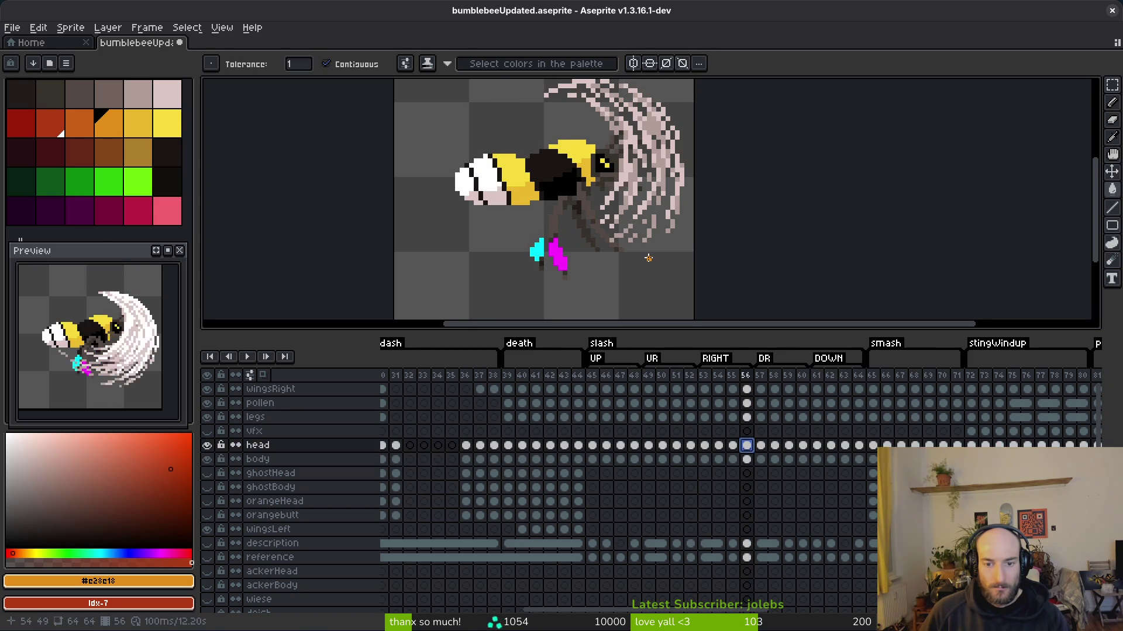
key(ctrl+y)
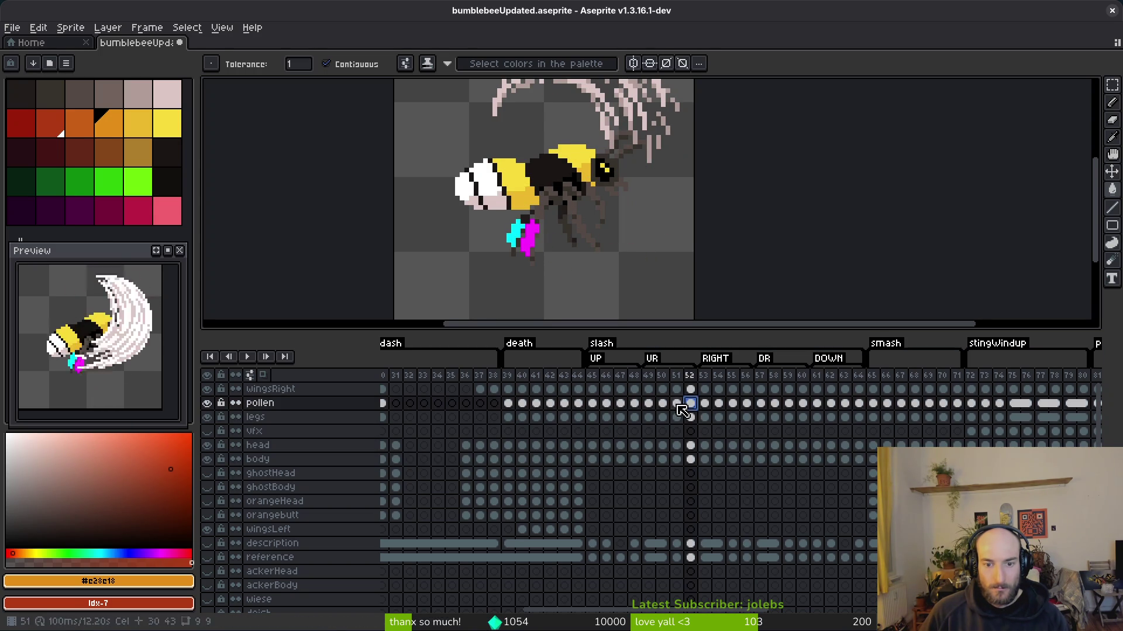
- Compare frame 52's pollen marks against frame 53's big wing arc, settling on frame 52
click(746, 403)
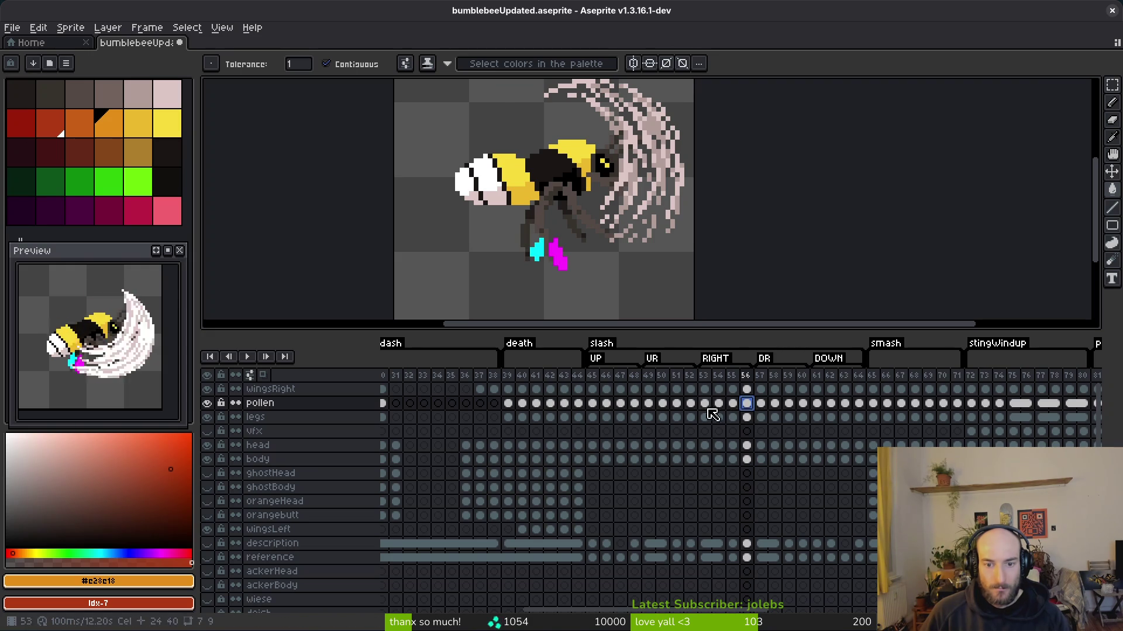
click(690, 403)
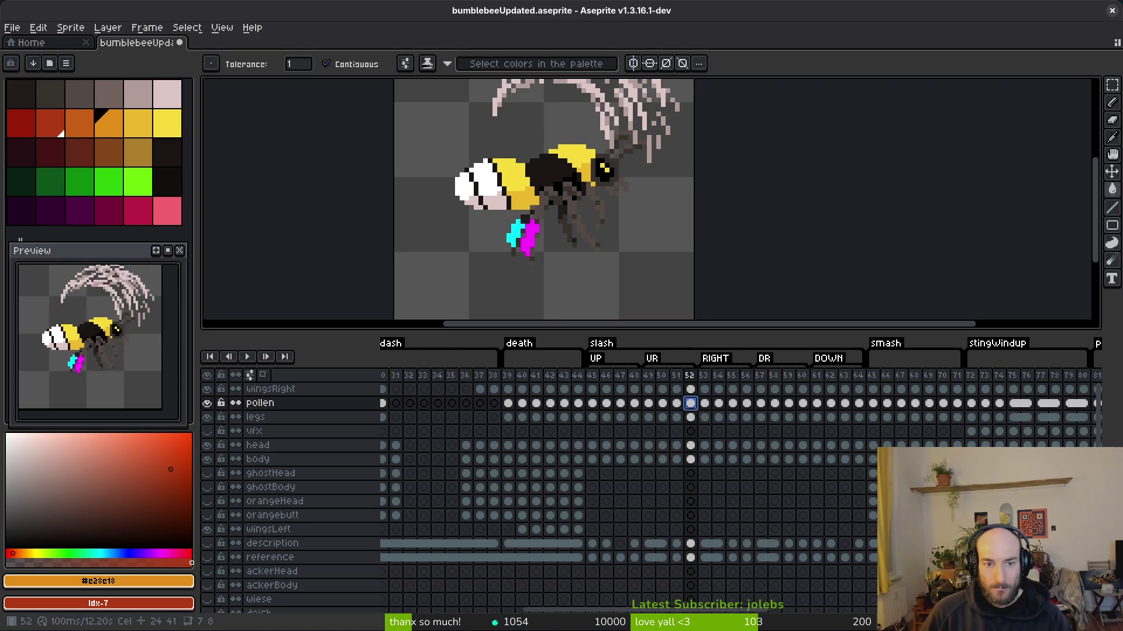
click(635, 403)
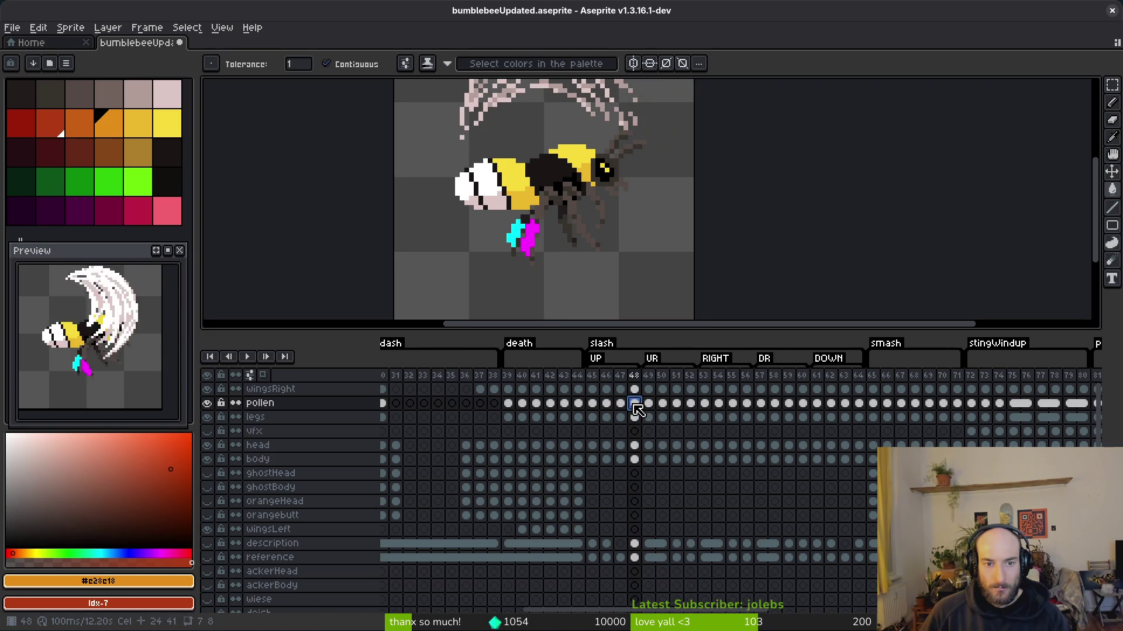
click(705, 403)
key(Left)
key(Right)
key(Left)
key(Right)
key(Left)
key(Right)
key(Left)
key(Right)
click(691, 402)
key(Right)
key(Left)
key(Right)
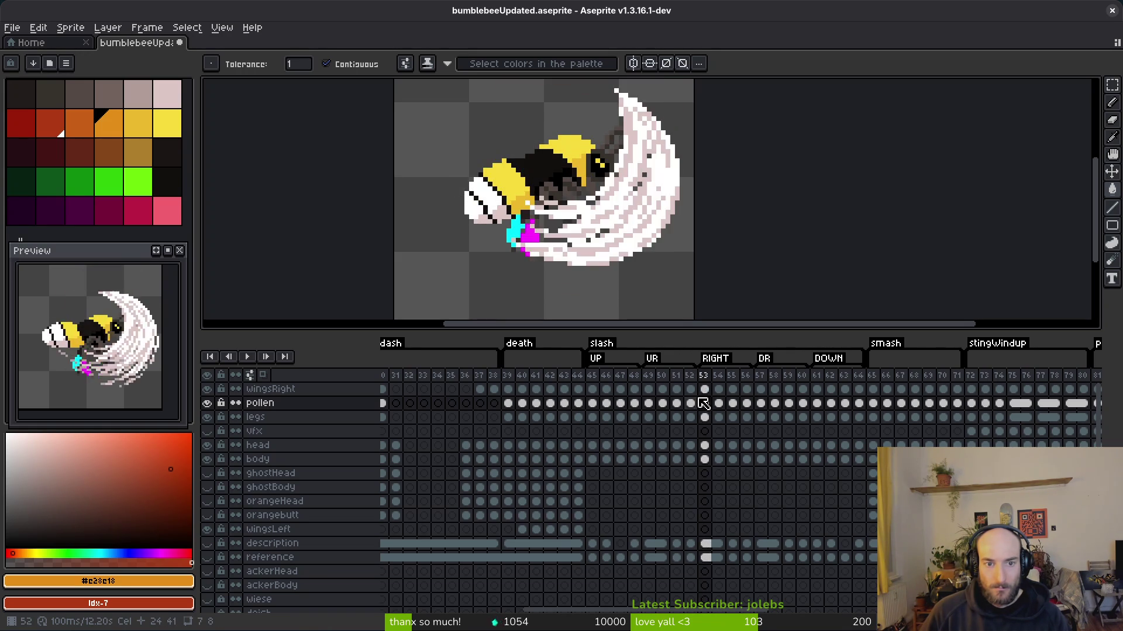
key(Left)
key(Right)
key(Left)
key(Right)
key(Left)
key(Right)
key(Left)
key(Right)
key(Left)
key(Right)
key(Left)
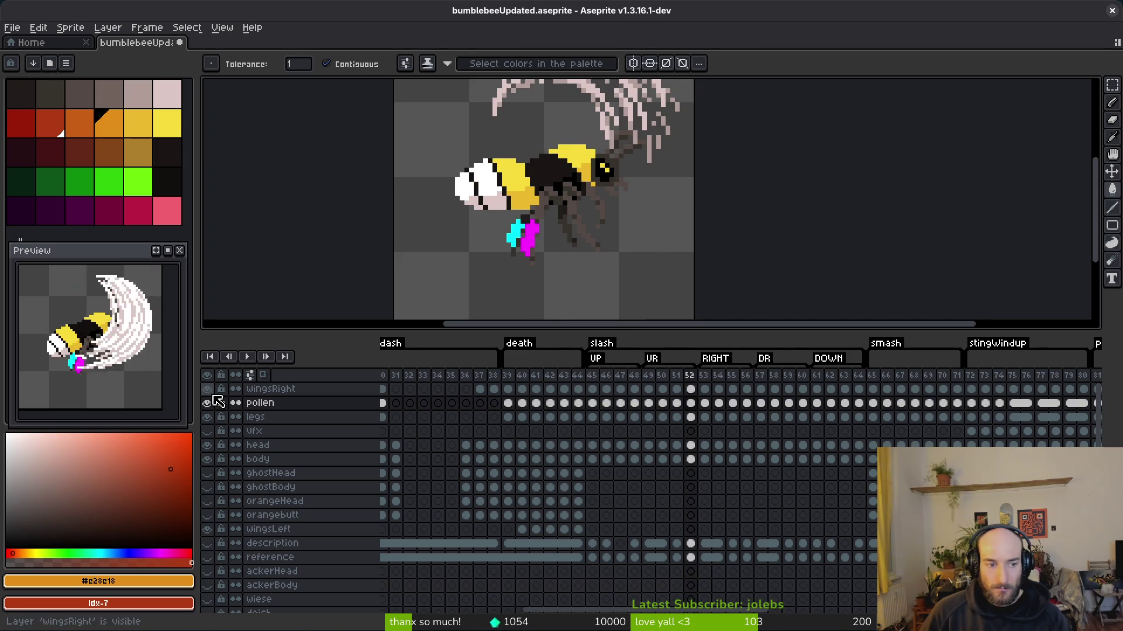
- Hide the wingsRight layer and step through frames 53 to 59 comparing leg poses
click(207, 389)
key(Left)
key(Right)
key(Right)
key(Left)
key(Right)
key(Left)
key(Right)
key(Right)
key(Right)
key(Right)
key(Left)
key(i)
key(Right)
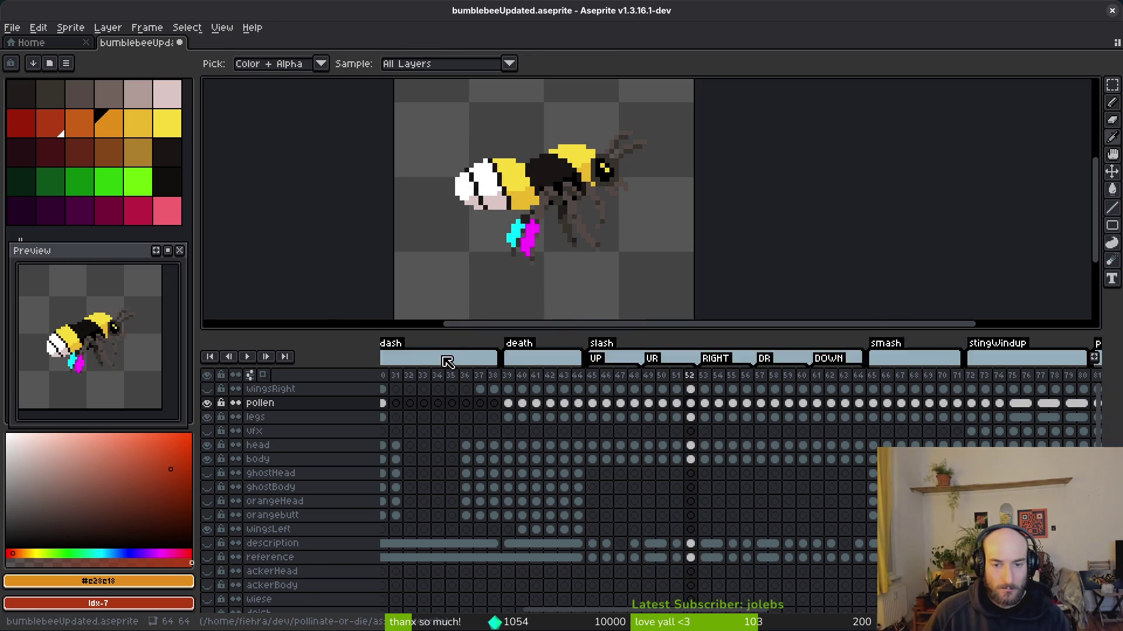
key(Left)
key(Right)
key(Left)
key(Right)
key(w)
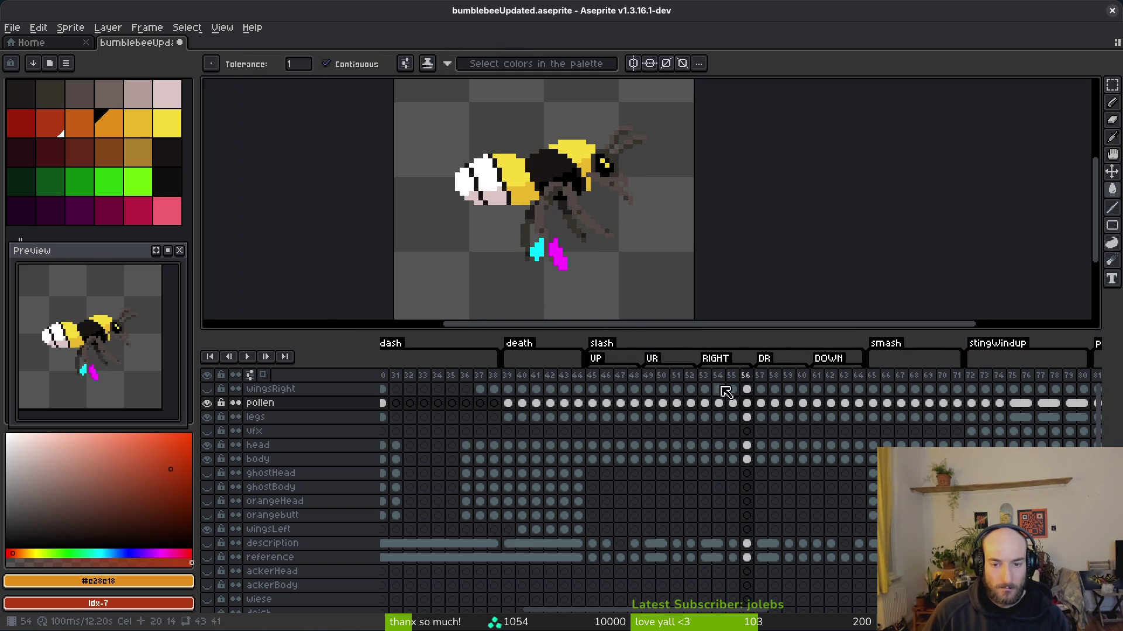
key(Right)
key(i)
key(Right)
key(Right)
key(Right)
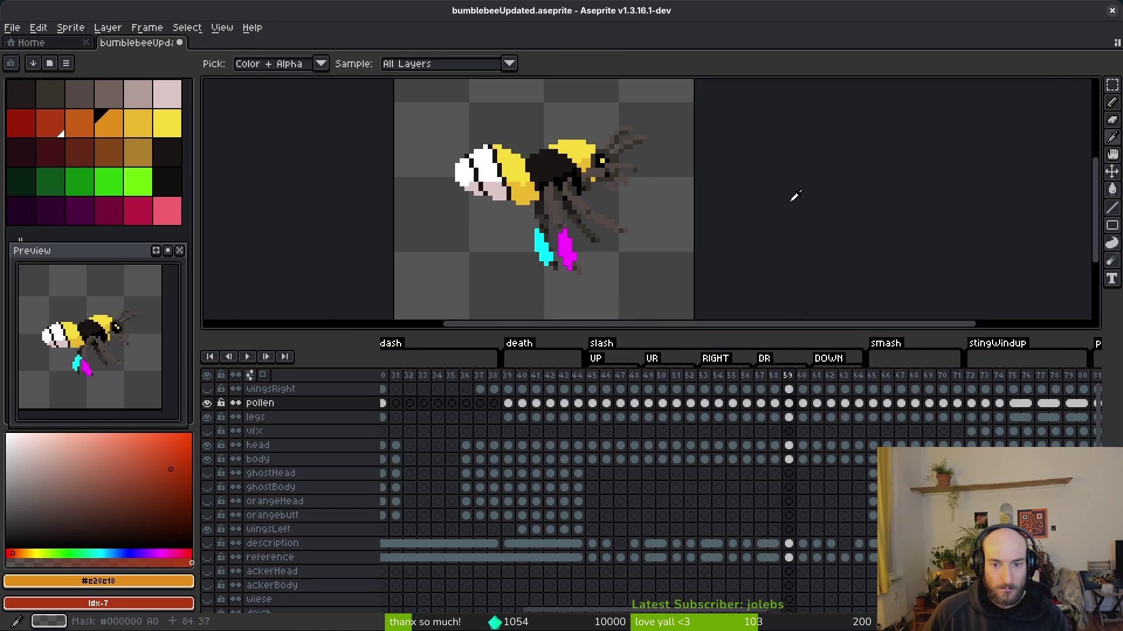
key(Left)
key(Left)
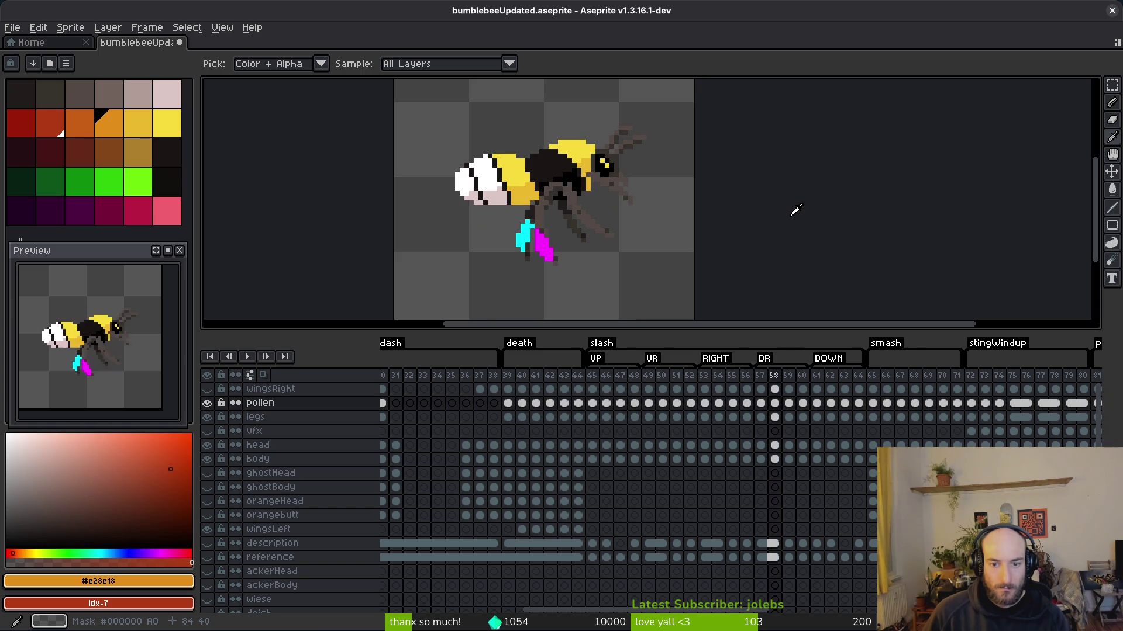
key(Right)
key(Right)
key(Left)
key(Left)
key(Right)
key(Left)
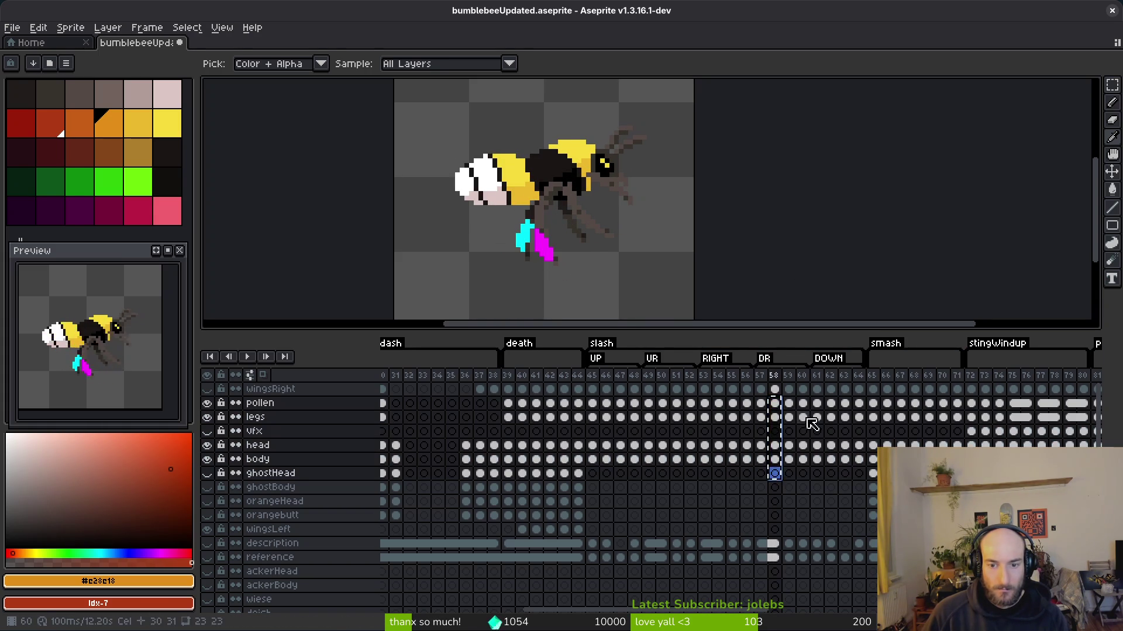
- Jump among frames 56 to 64, select frame 57's cels, and play the animation
click(802, 403)
click(760, 404)
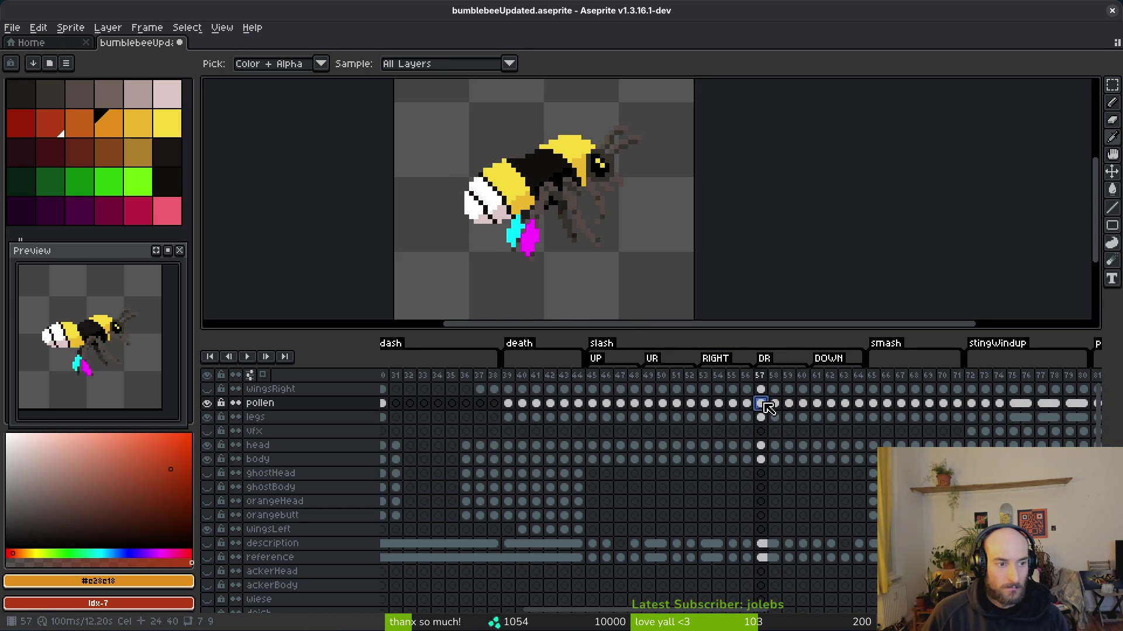
key(Right)
key(Right)
key(Right)
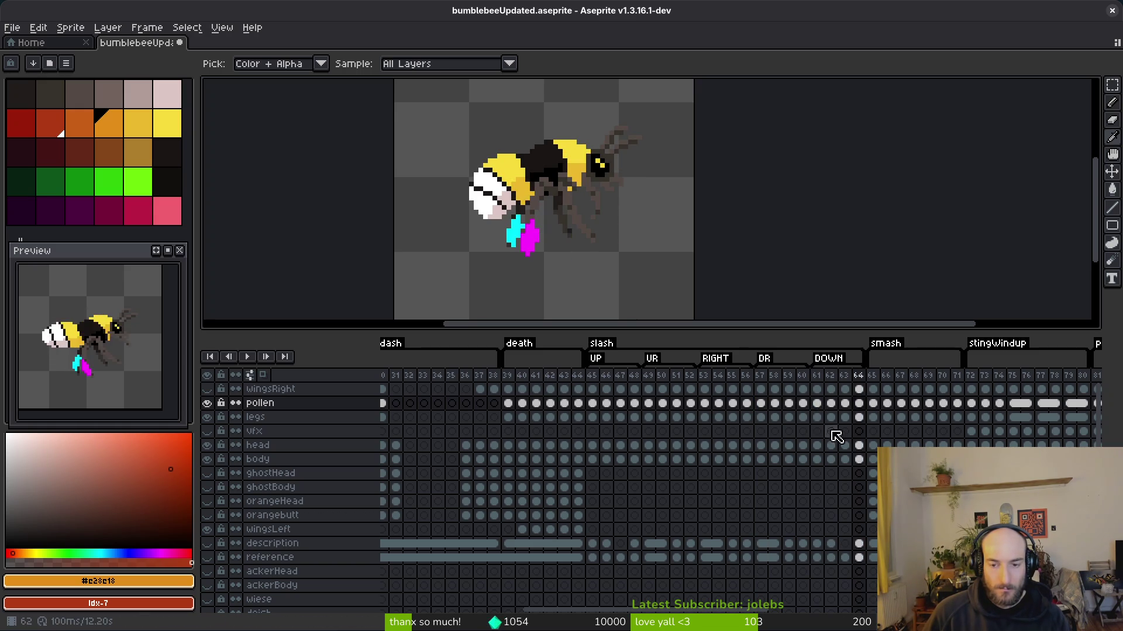
click(831, 417)
click(841, 418)
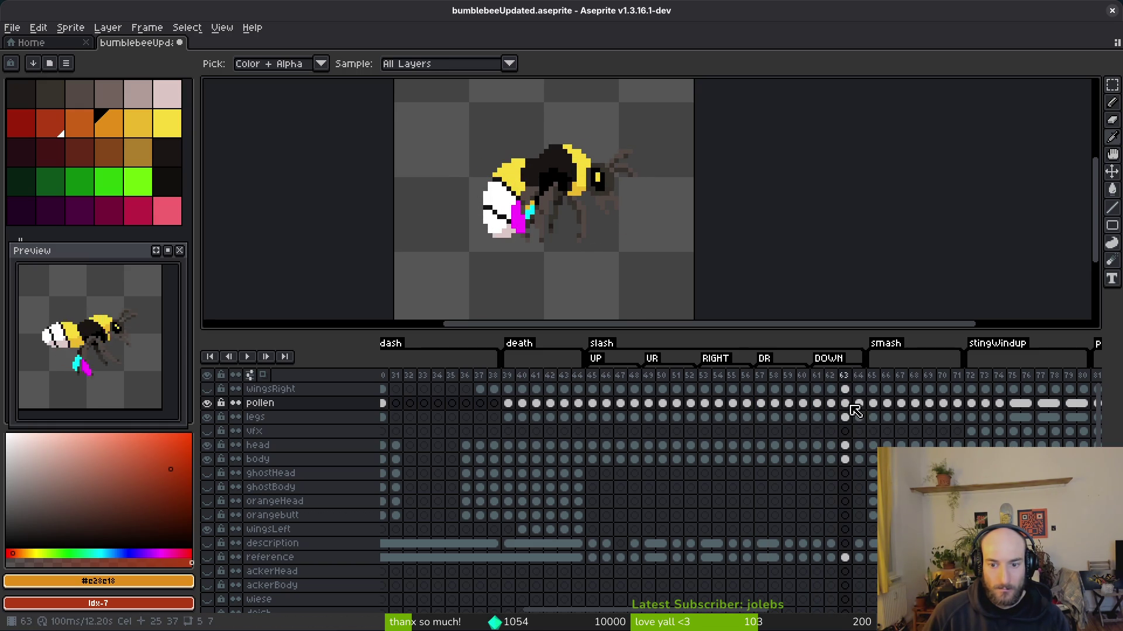
click(858, 403)
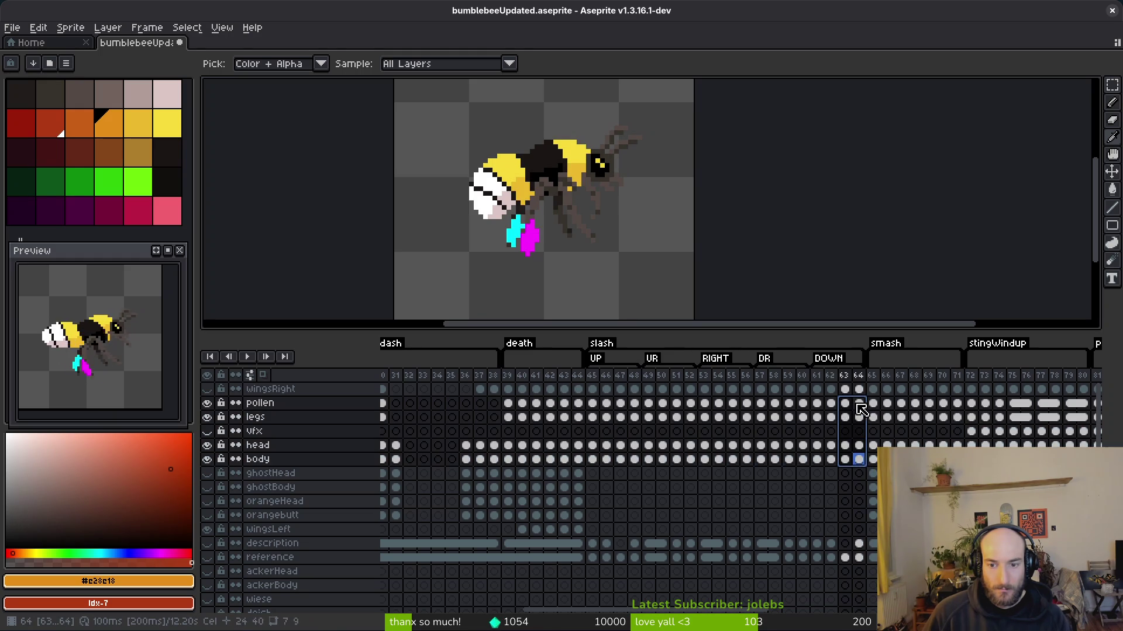
click(802, 403)
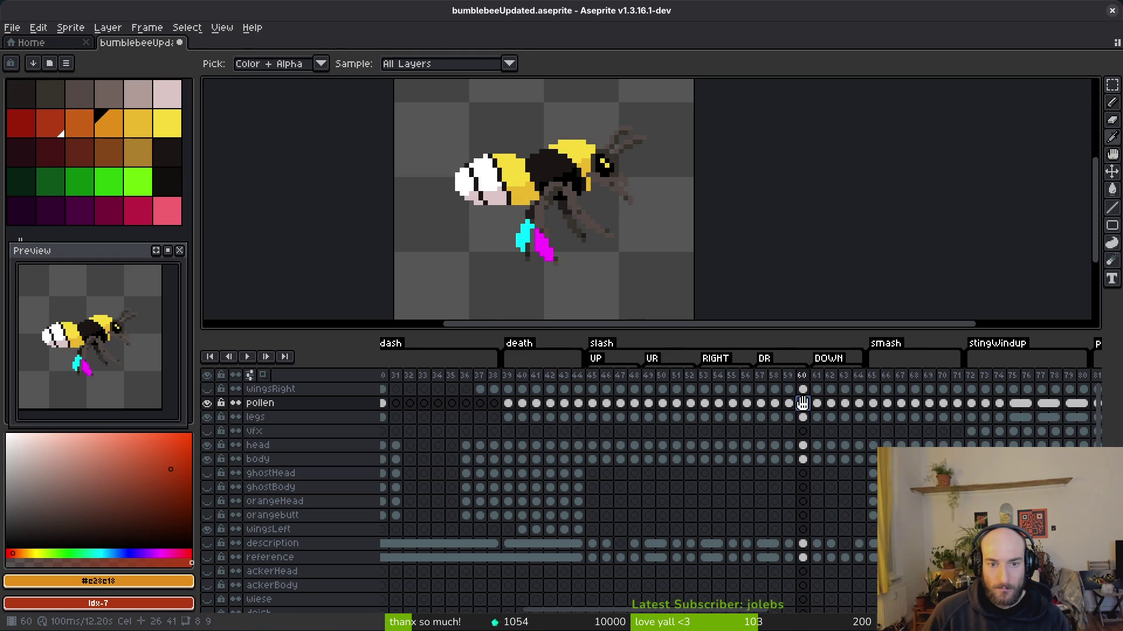
click(760, 404)
click(747, 403)
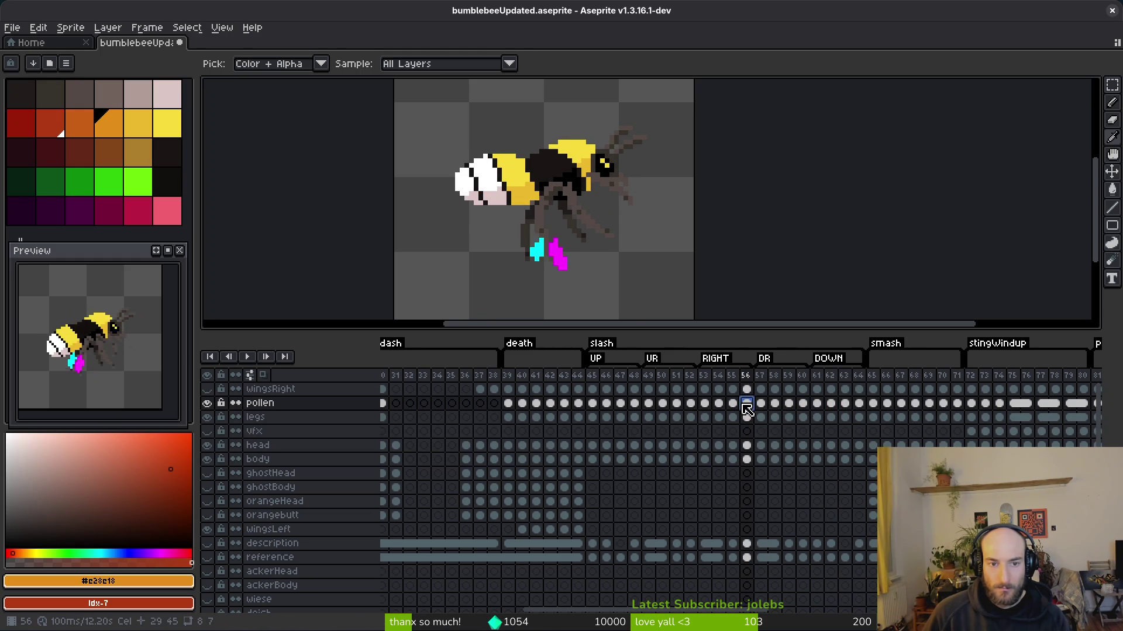
drag(761, 404, 761, 459)
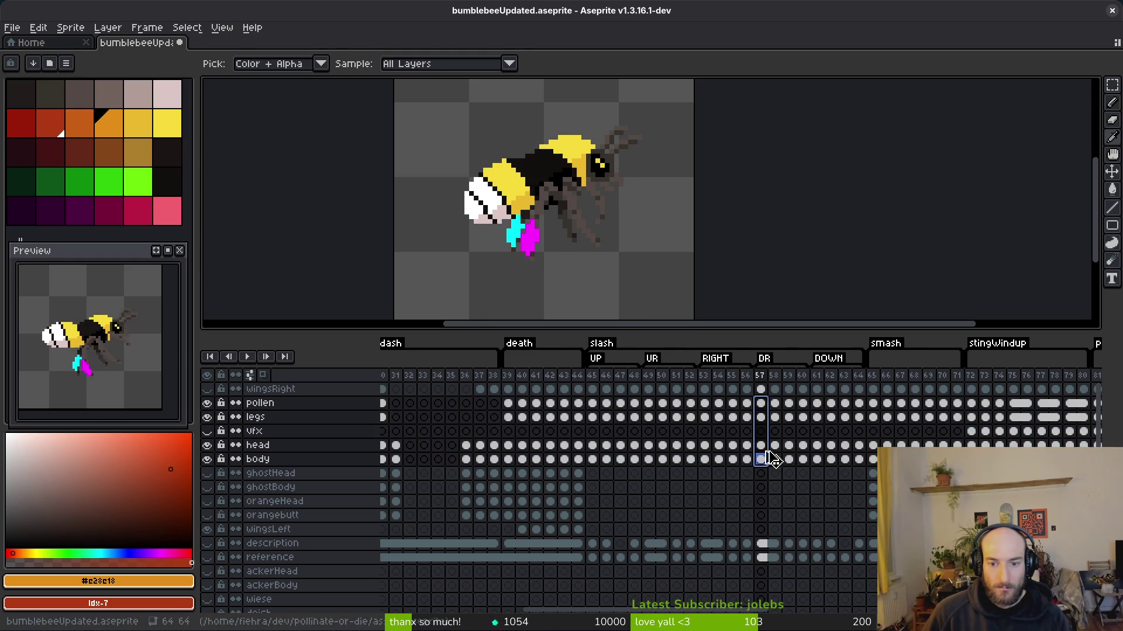
click(817, 404)
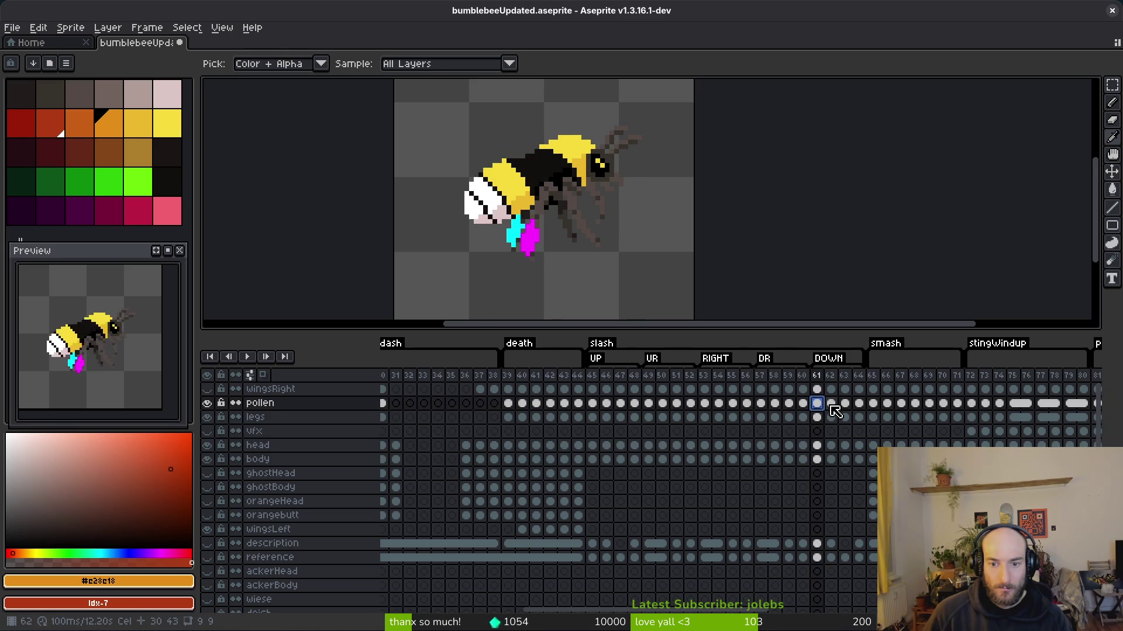
click(831, 404)
click(850, 404)
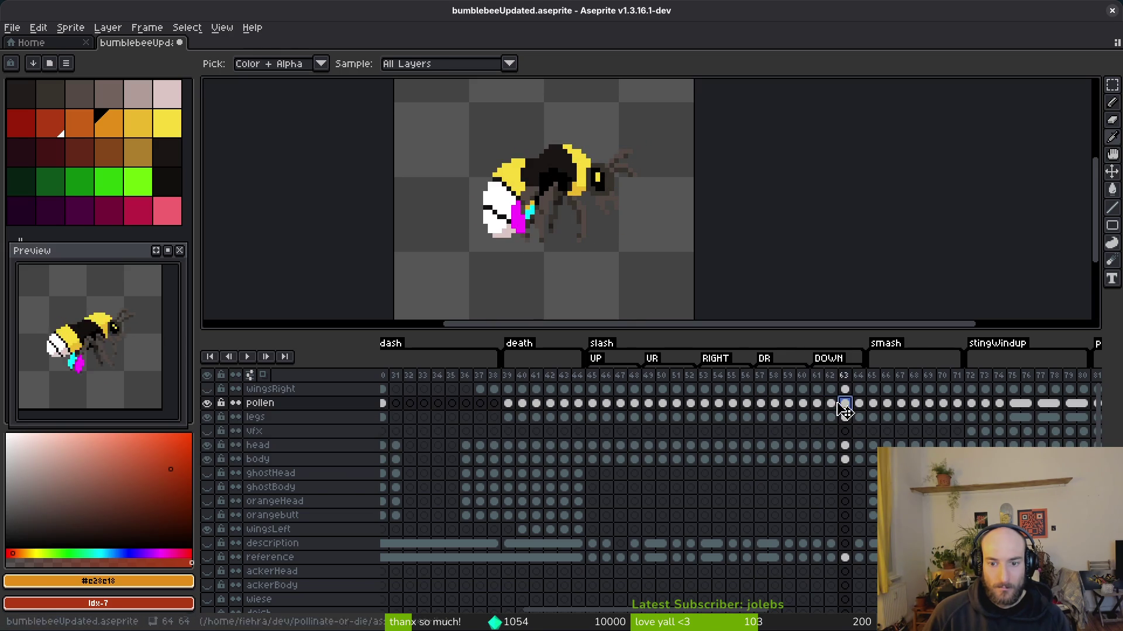
click(817, 404)
key(Return)
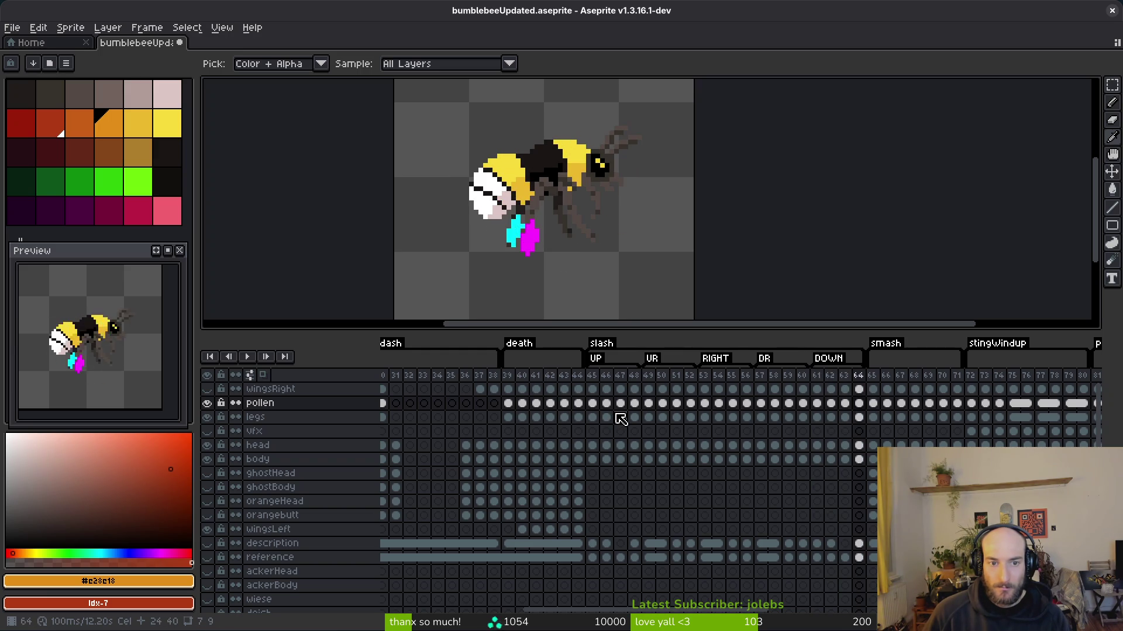
- Flip between frames 62 and 65 at the start of smash, toggling Magic Wand and Eyedropper
key(Right)
key(Left)
key(Right)
key(Left)
key(Right)
key(Left)
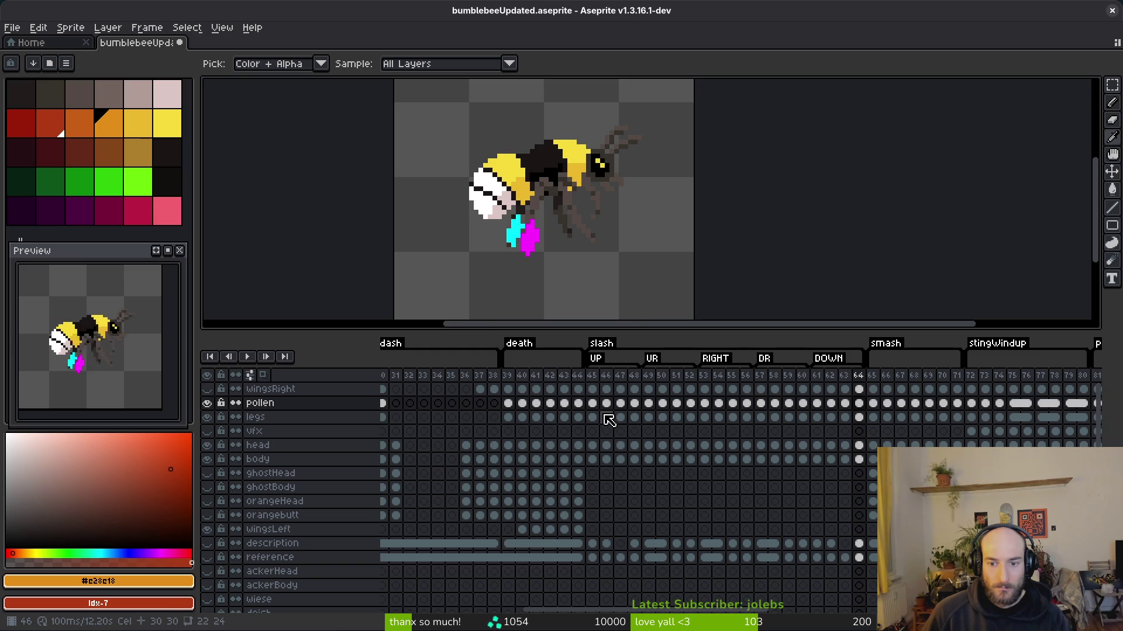
key(Left)
key(Right)
key(w)
key(Left)
key(Left)
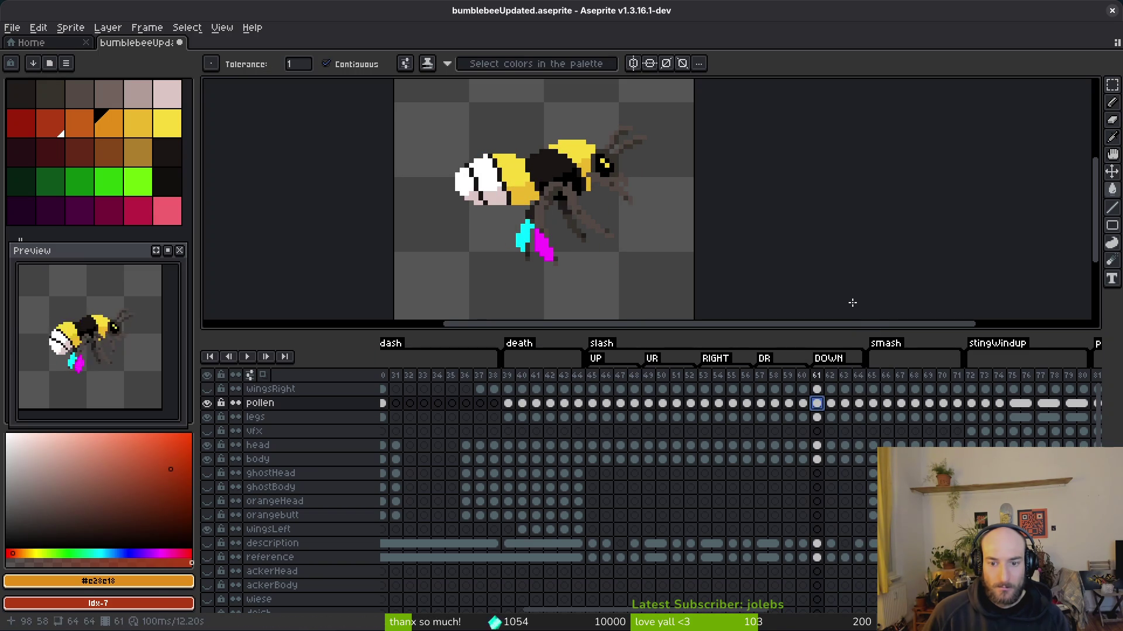
key(i)
key(Right)
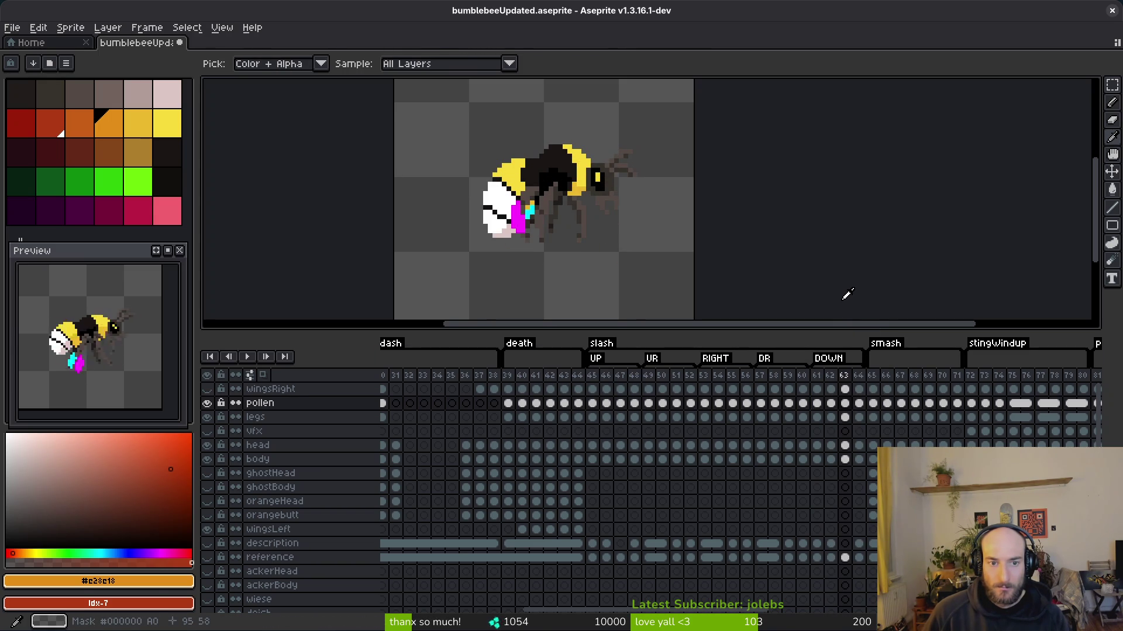
key(Right)
- Select frame 64's cels from pollen to body, go to frame 61, and show wingsRight's swoosh
key(w)
scroll(601, 268, up, 6)
scroll(602, 269, down, 8)
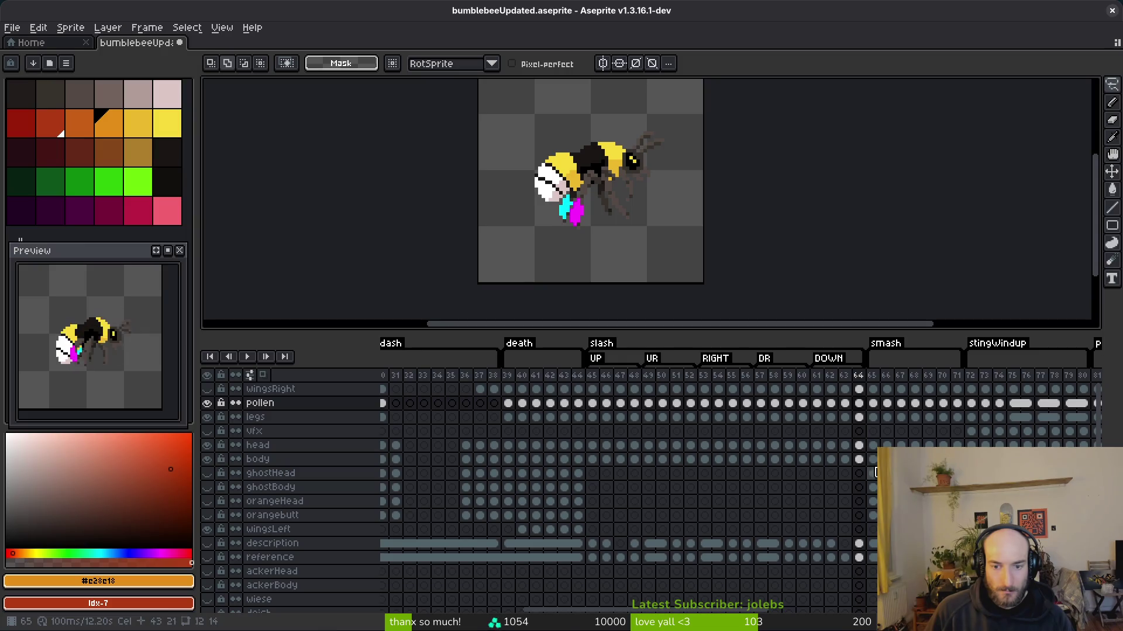
drag(859, 406, 863, 459)
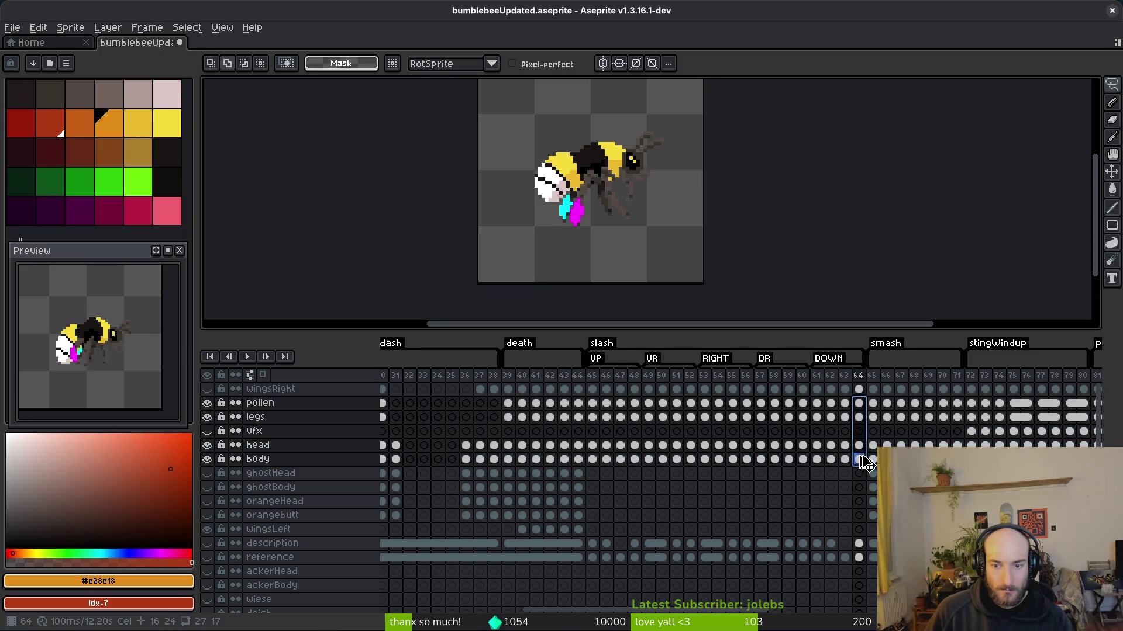
click(844, 404)
click(830, 403)
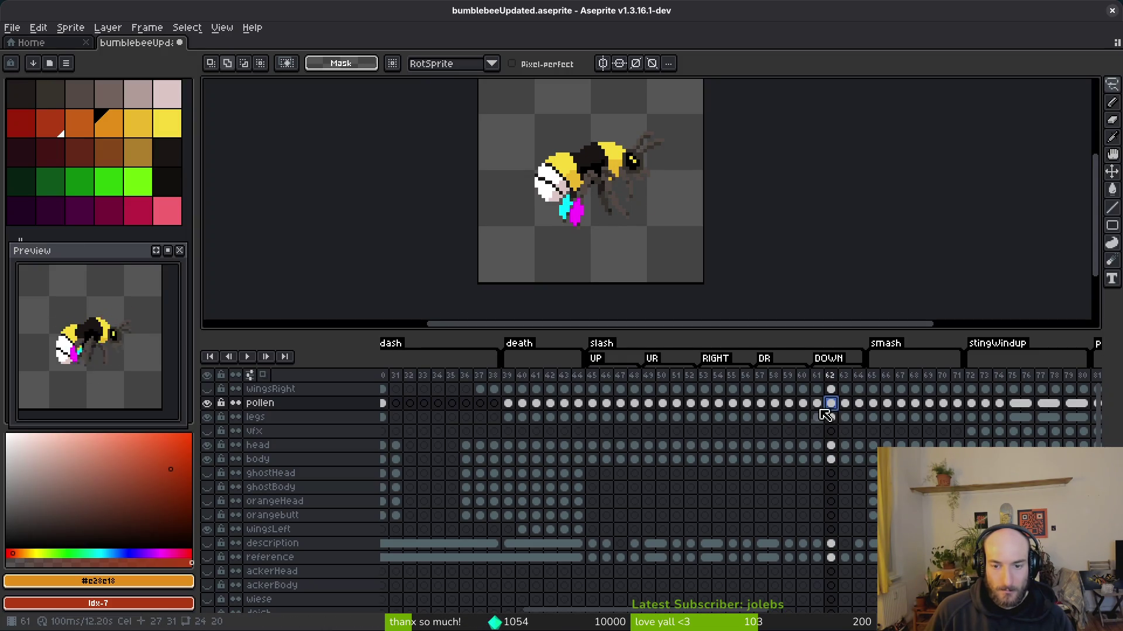
click(817, 404)
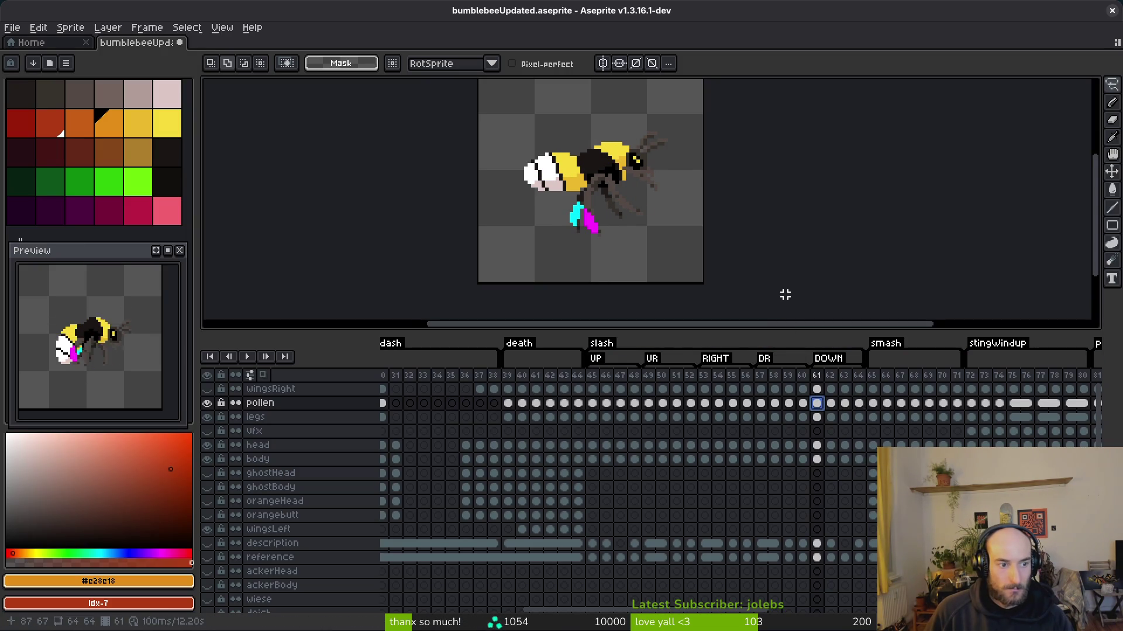
click(207, 390)
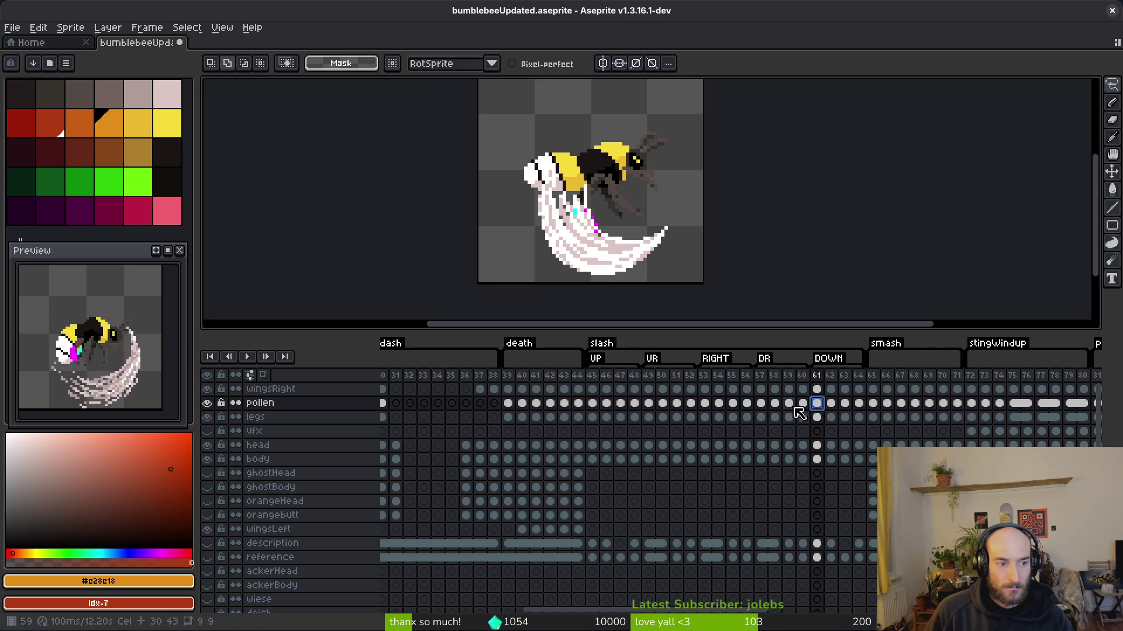
- Step through frames 60 to 64 to check the white wing swoosh
key(i)
key(Left)
key(Right)
key(Left)
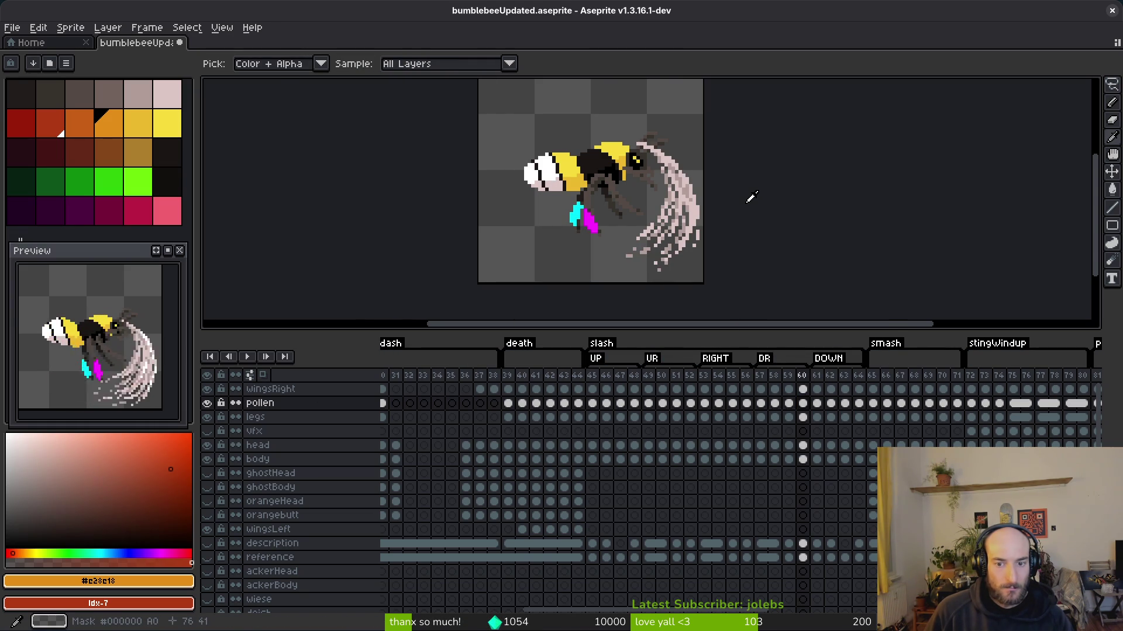
key(Right)
key(Left)
key(Right)
key(Left)
key(Left)
key(Right)
key(Right)
key(Left)
key(Left)
key(Left)
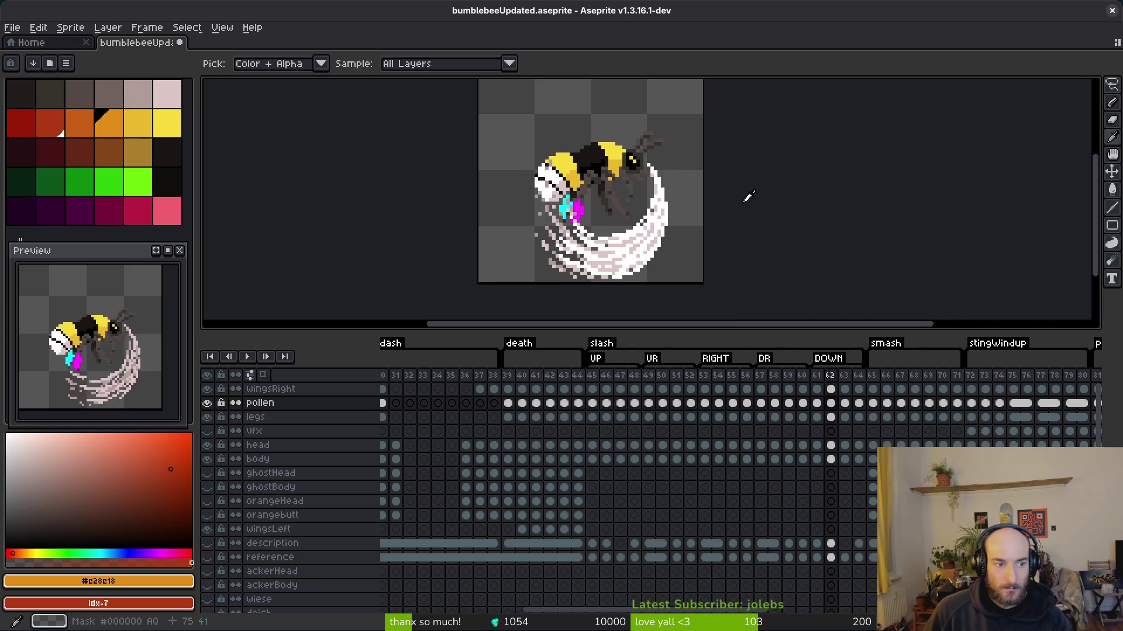
key(Right)
key(Right)
key(Right)
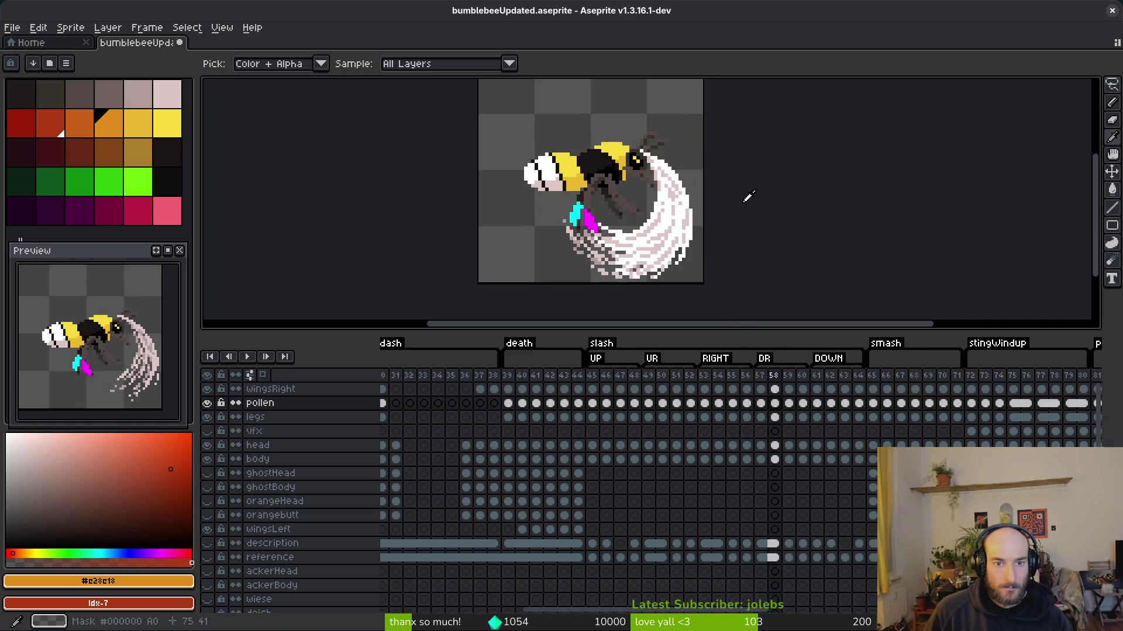
key(Right)
key(Right)
key(Right)
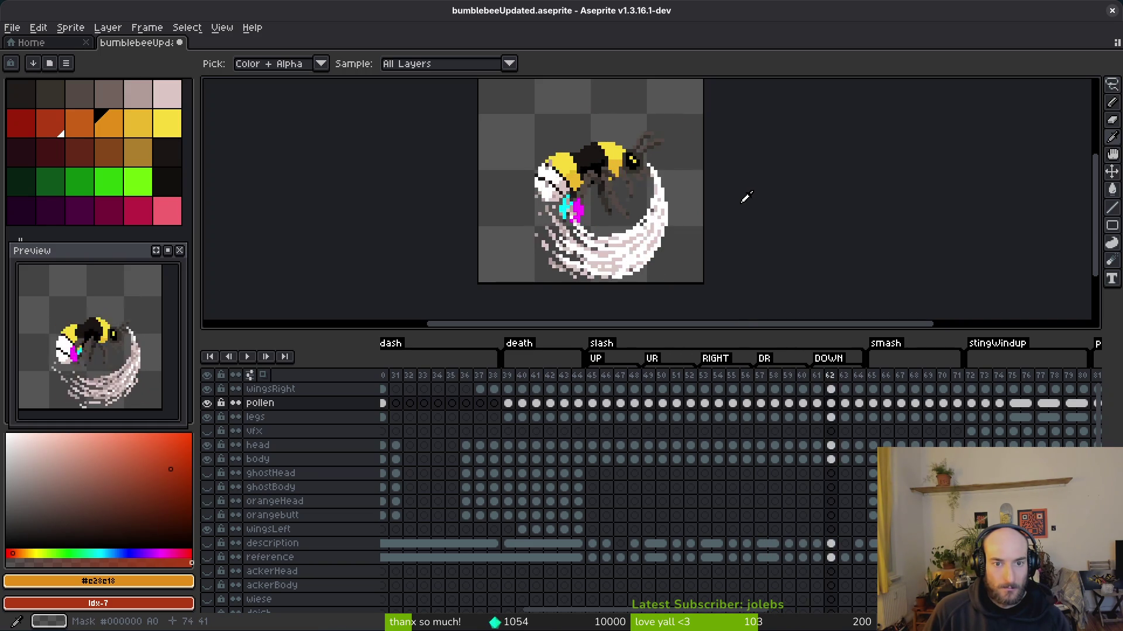
key(Left)
key(Left)
key(Left)
key(Right)
key(Right)
- Redo the copied cel range onto frame 62 and save bumblebeeUpdated.aseprite
key(ctrl+z)
key(ctrl+y)
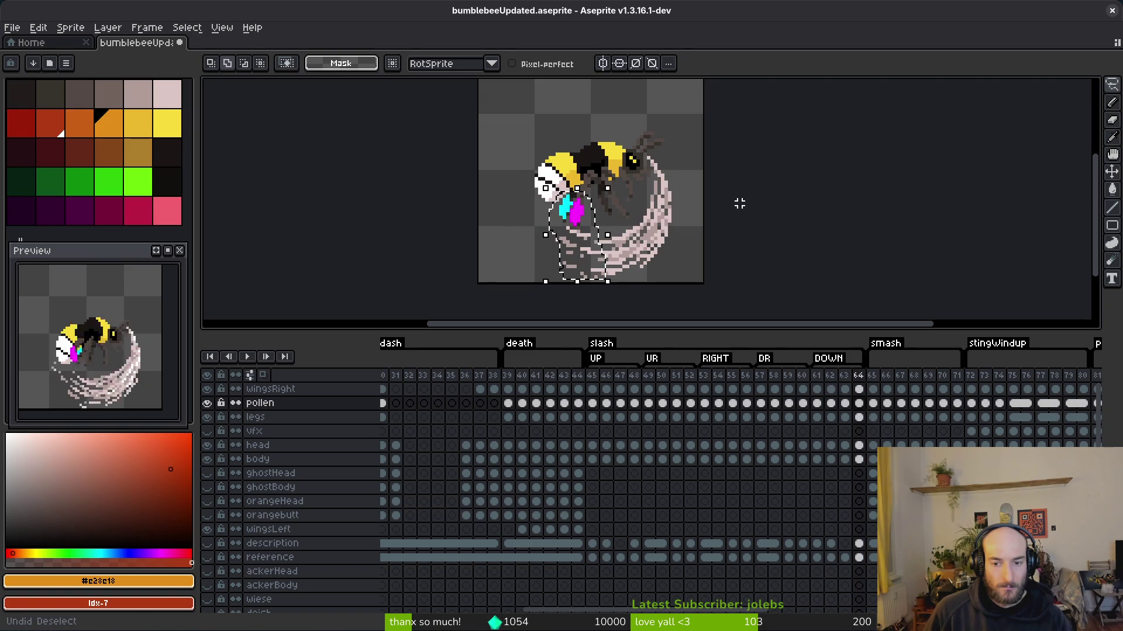
key(ctrl+s)
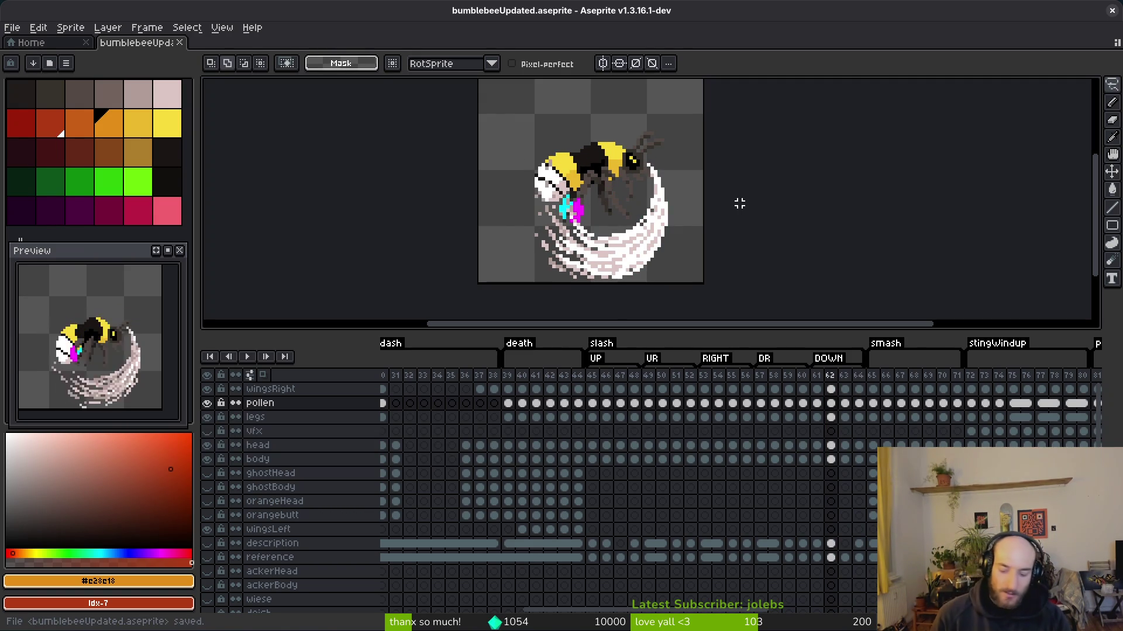
key(super+f)
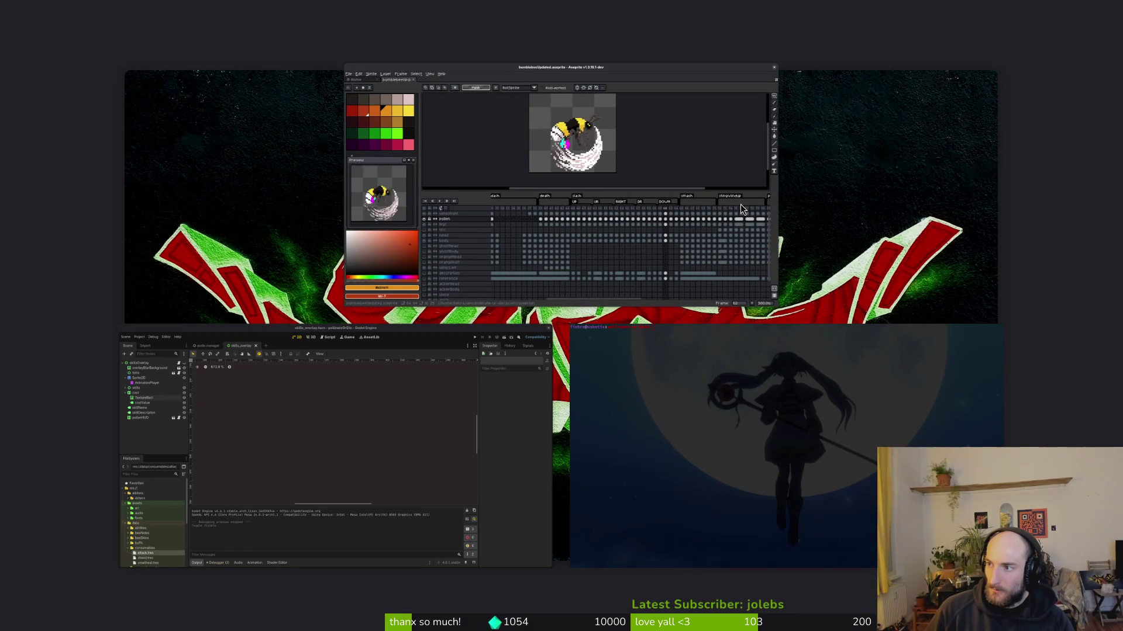
key(super+f)
key(ctrl+s)
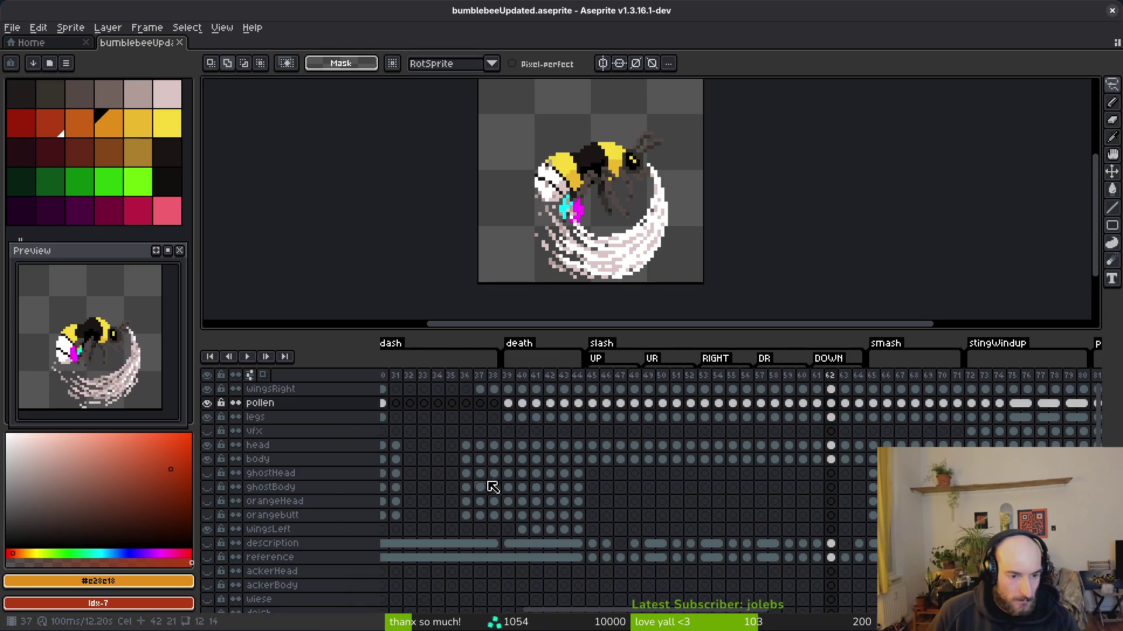
- Show the pollen layer and step ahead through frames 63 to 67
click(207, 402)
key(i)
key(Right)
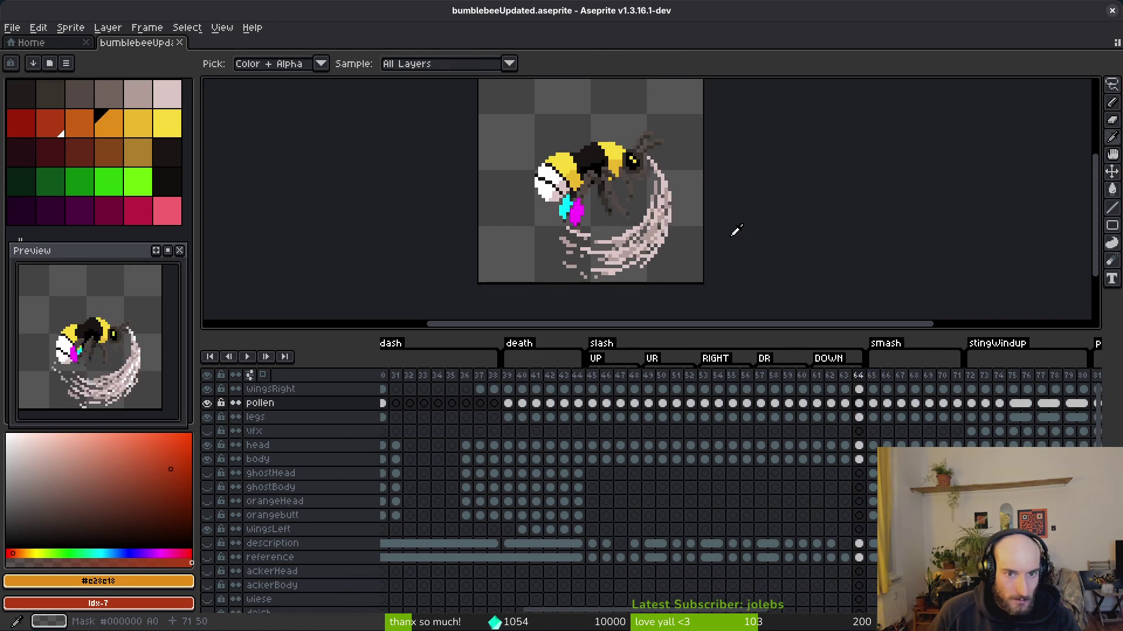
key(Right)
key(Right)
key(Right)
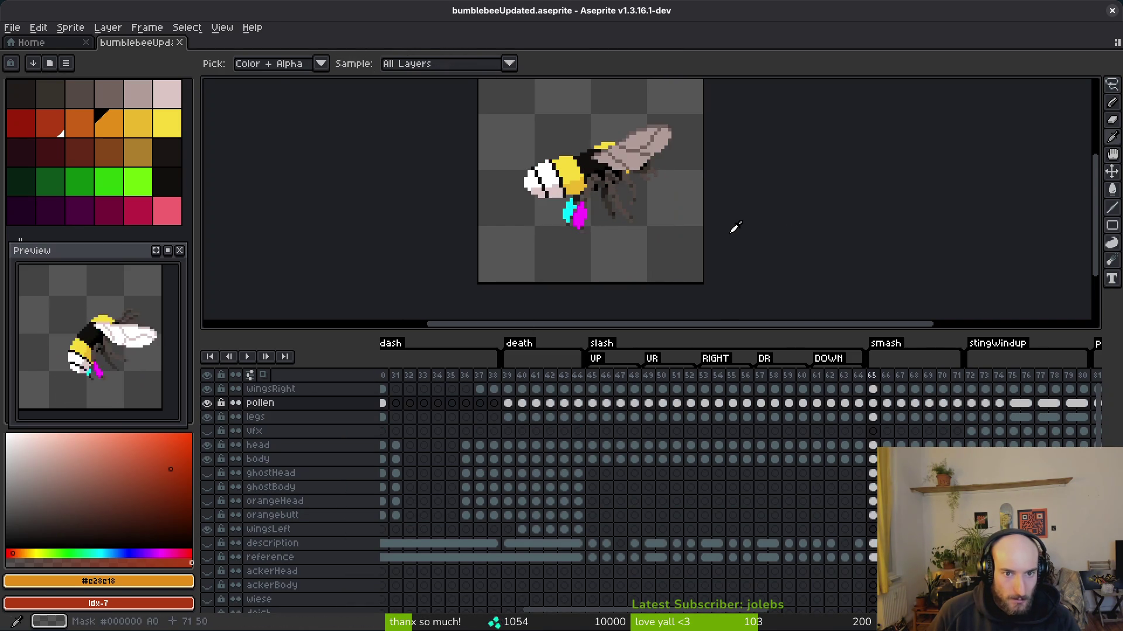
key(Right)
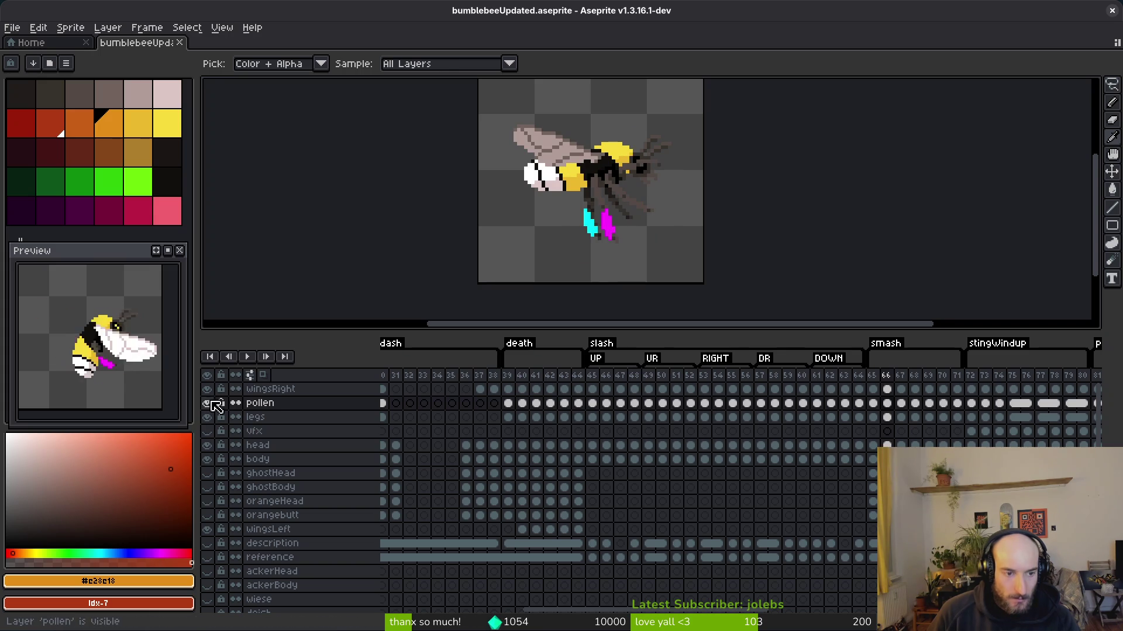
- Hide the pollen layer and open Export Sprite Sheet with visible layers, all frames, Split Tags
click(207, 403)
key(m)
key(ctrl+e)
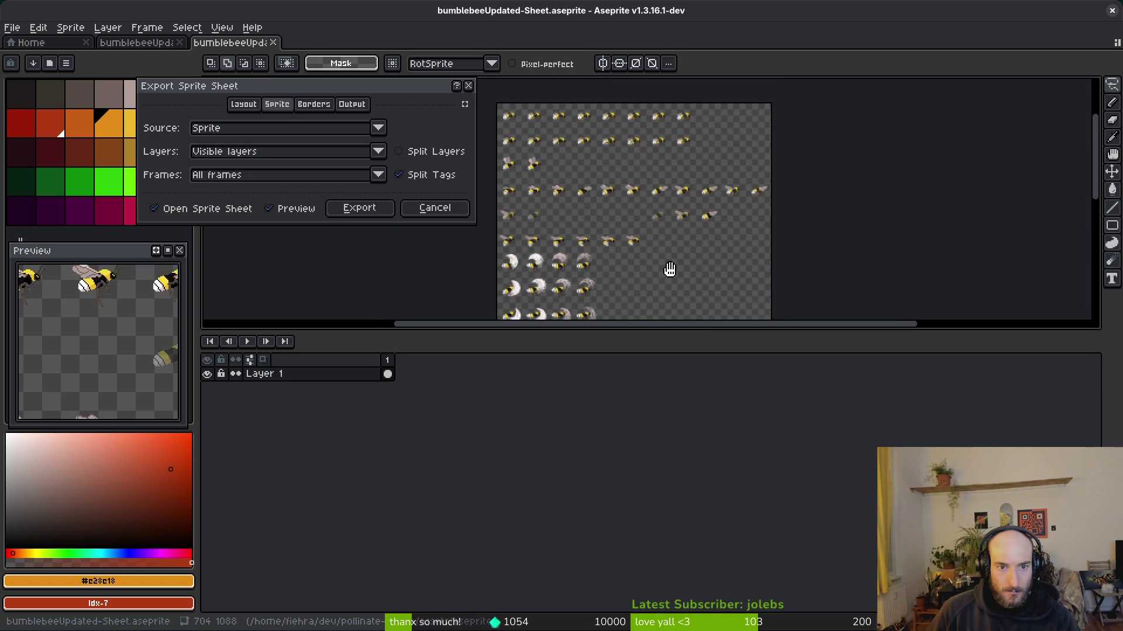
- Generate the sheet and export it as PNG over art/player/bumblebee-Sheet.png
click(371, 208)
key(ctrl+alt+shift+s)
click(278, 54)
click(310, 68)
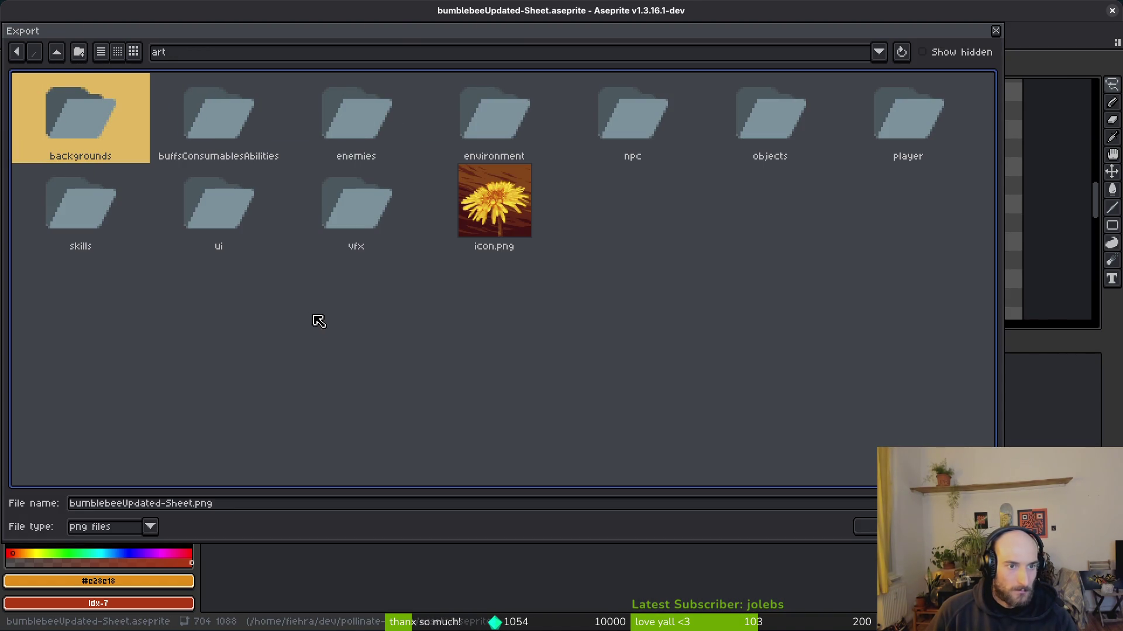
double_click(909, 151)
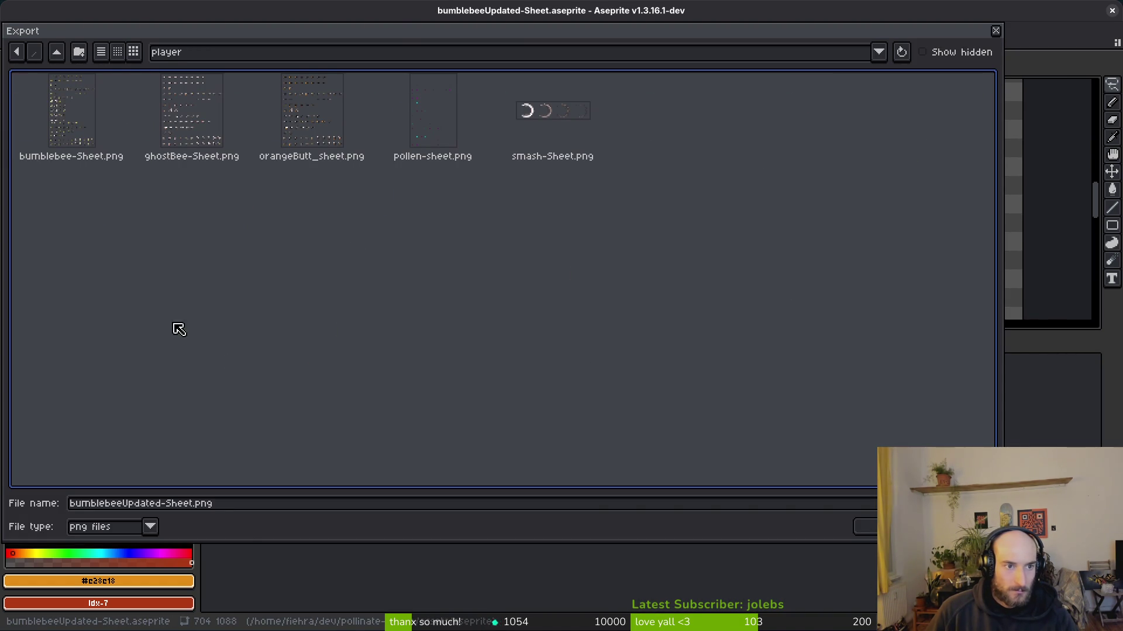
click(93, 125)
key(Return)
click(488, 355)
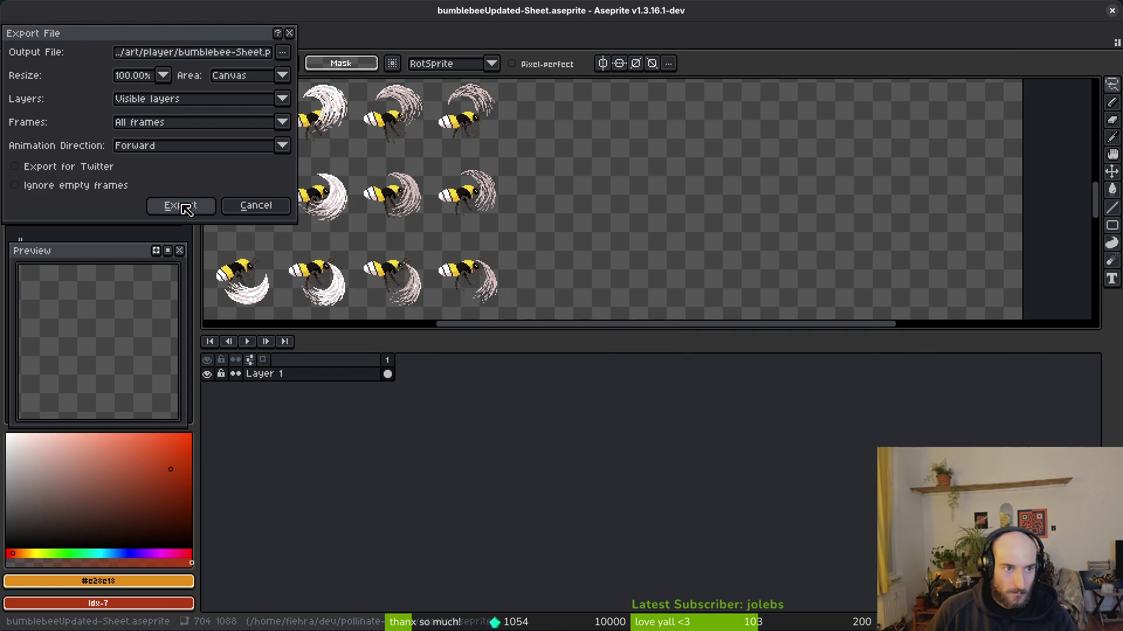
click(181, 204)
- Enlarge the canvas to inspect the generated sheet, then close the -Sheet document
drag(634, 339, 622, 518)
scroll(583, 347, down, 3)
key(ctrl+o)
click(610, 334)
key(Escape)
drag(618, 246, 610, 279)
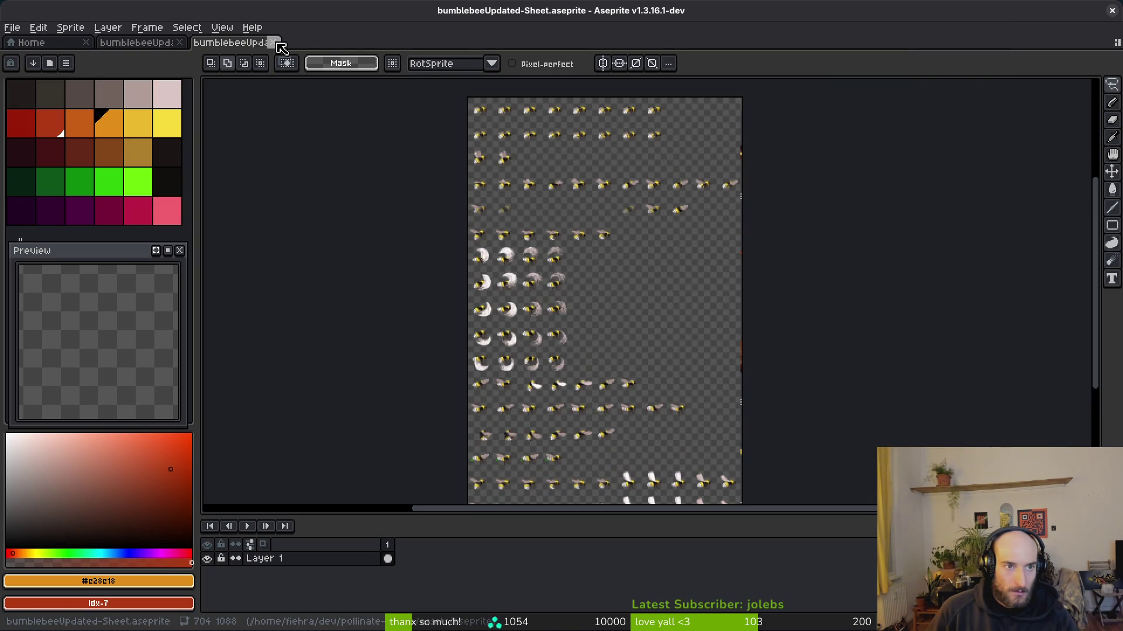
click(275, 44)
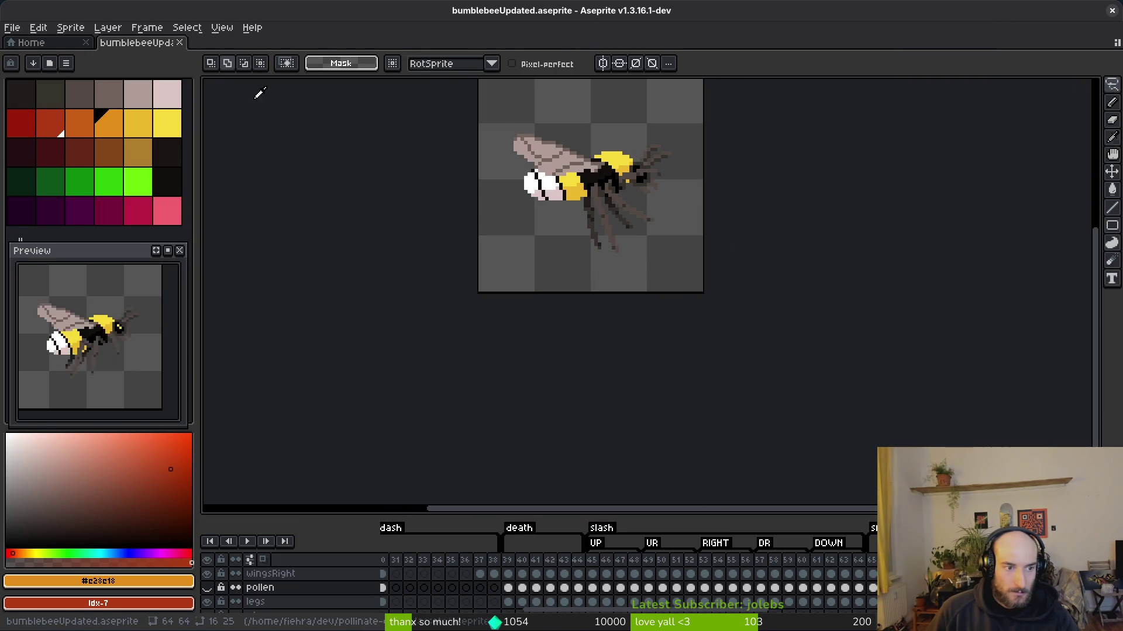
- Quit Aseprite, switch to Godot, and run the pollinateOrDie project
key(ctrl+q)
key(alt+Tab)
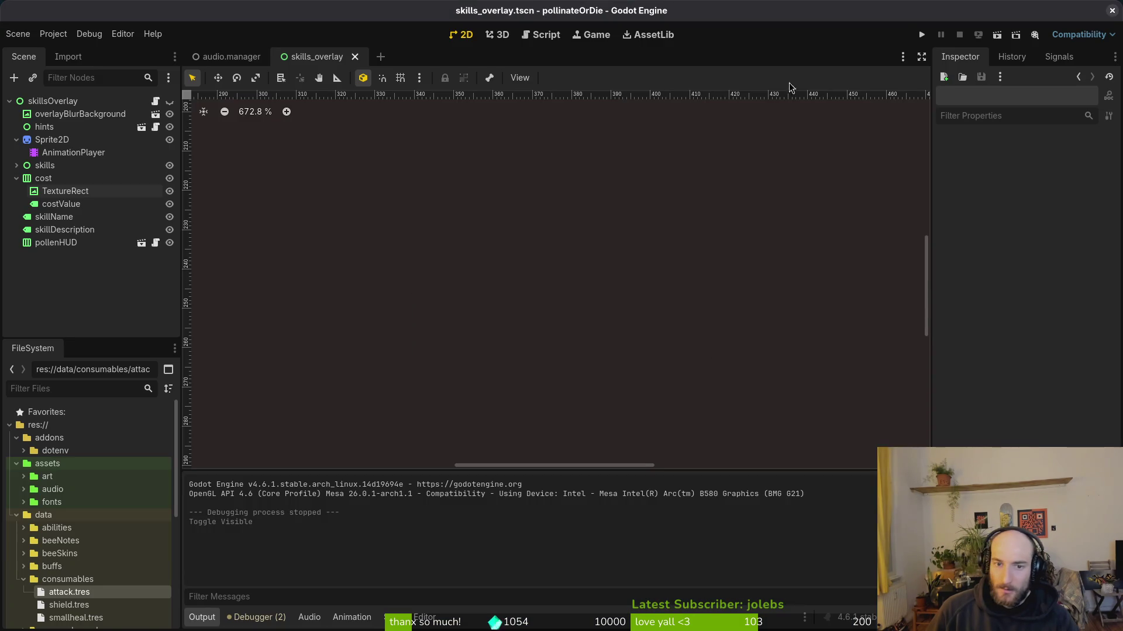
click(926, 34)
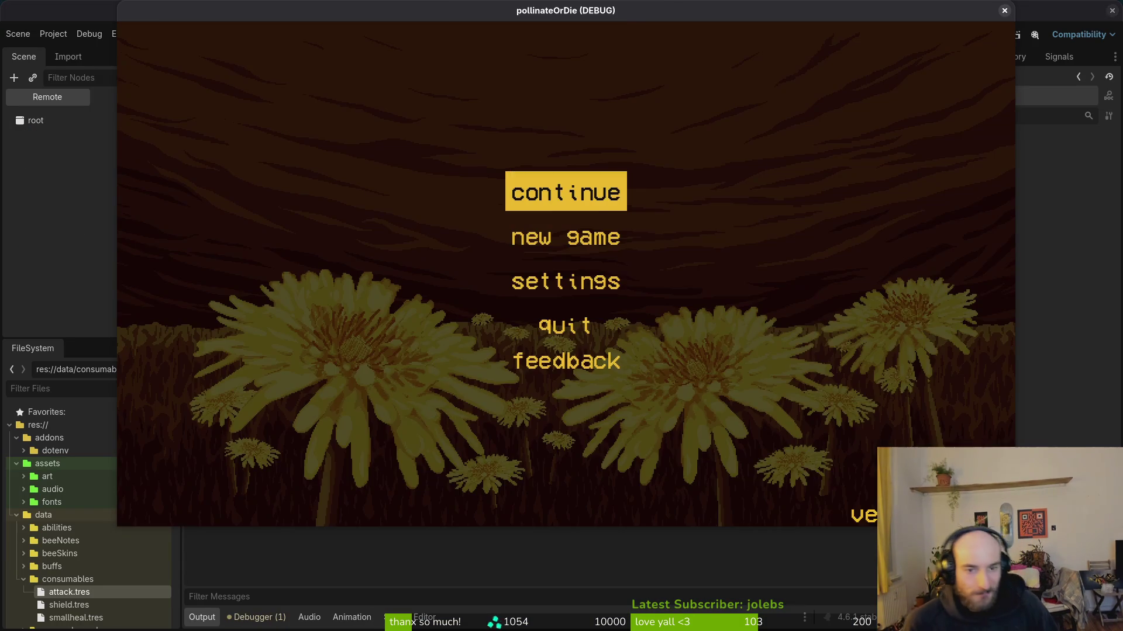
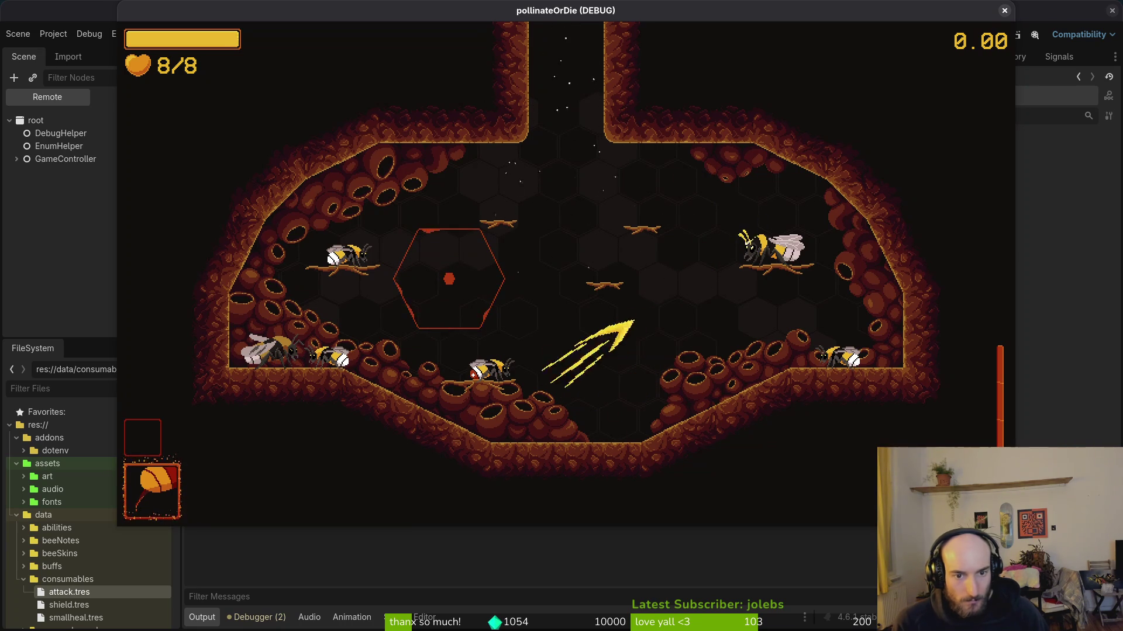
- Stop the running game in Godot, save the scene, and switch to the terminal
key(F8)
key(ctrl+s)
key(super+1)
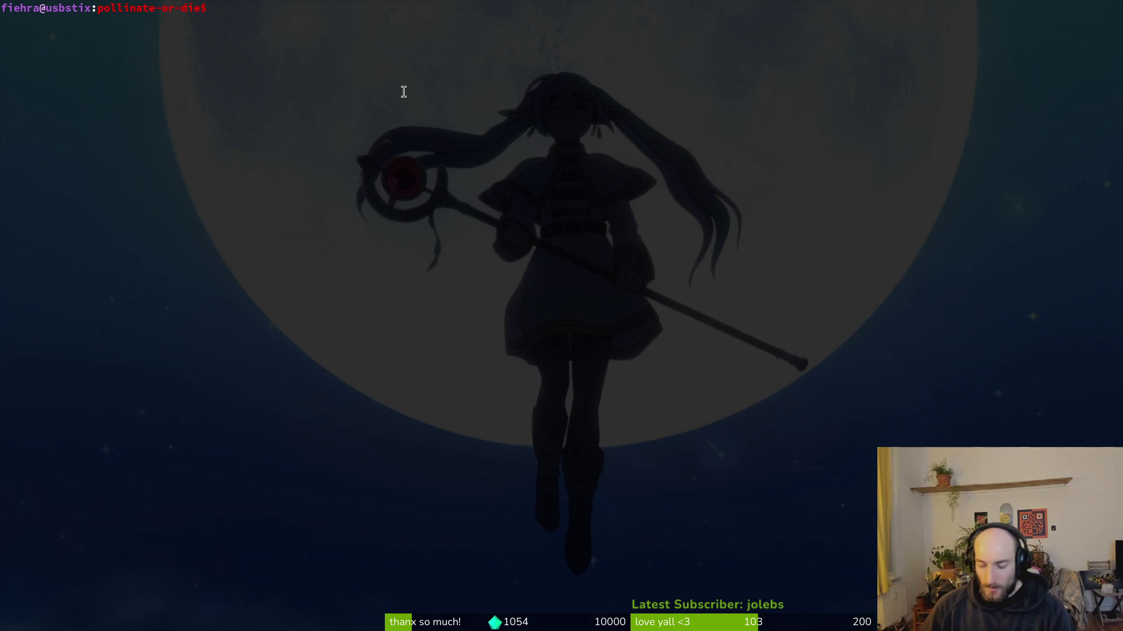
- Review the repository's changed files in tig, then bring up Aseprite's recent files
text(tig)
key(Return)
key(Down)
key(Down)
key(Down)
key(q)
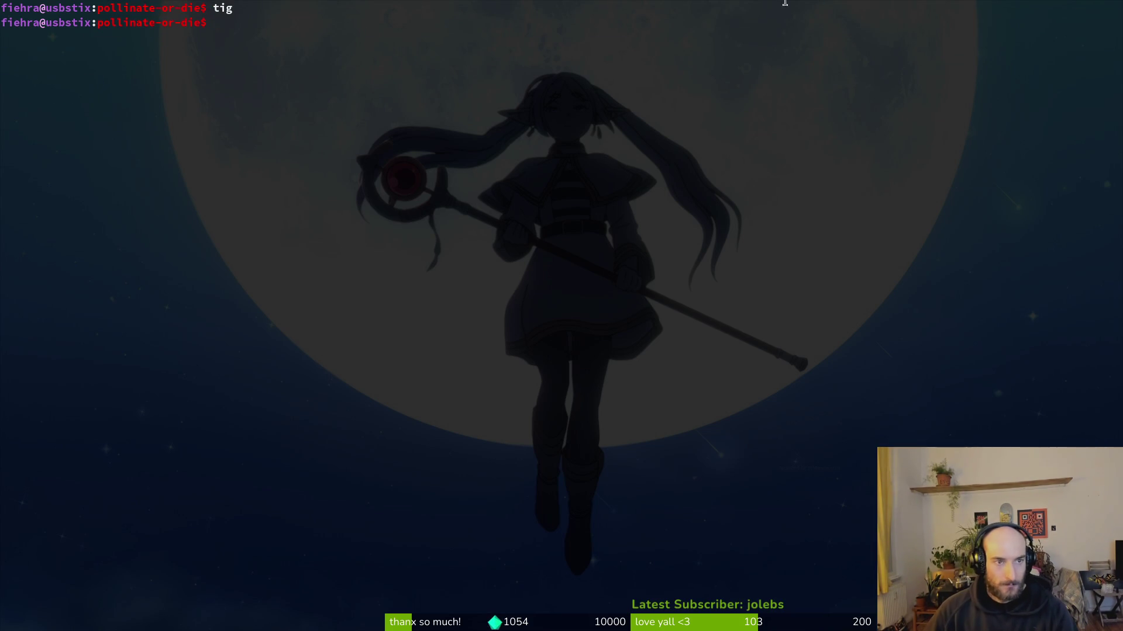
key(super+2)
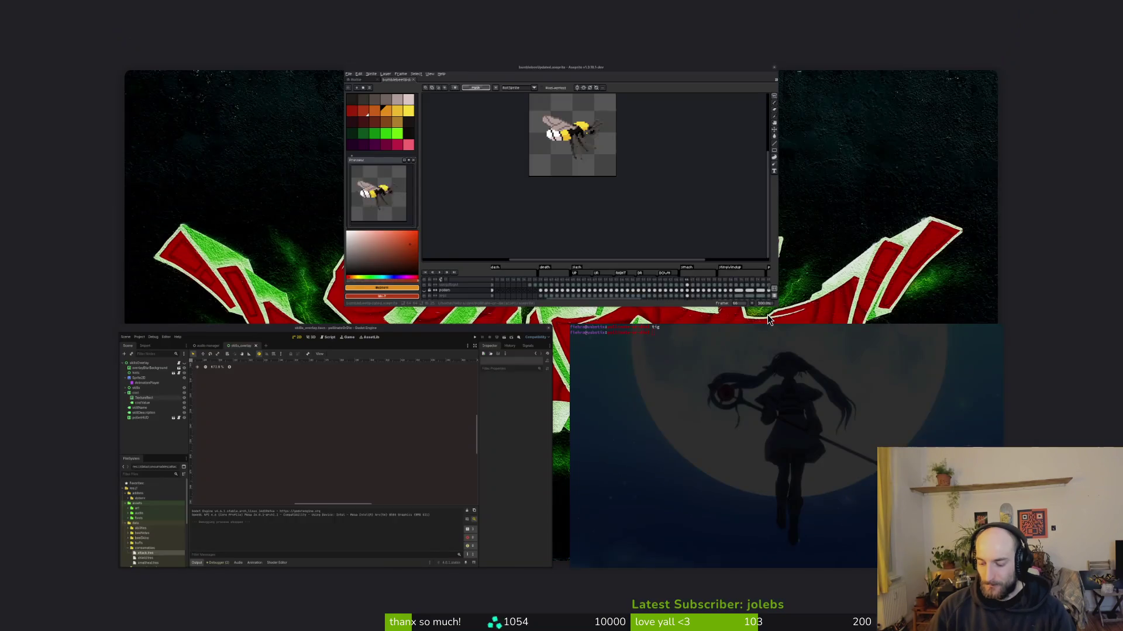
key(ctrl+Tab)
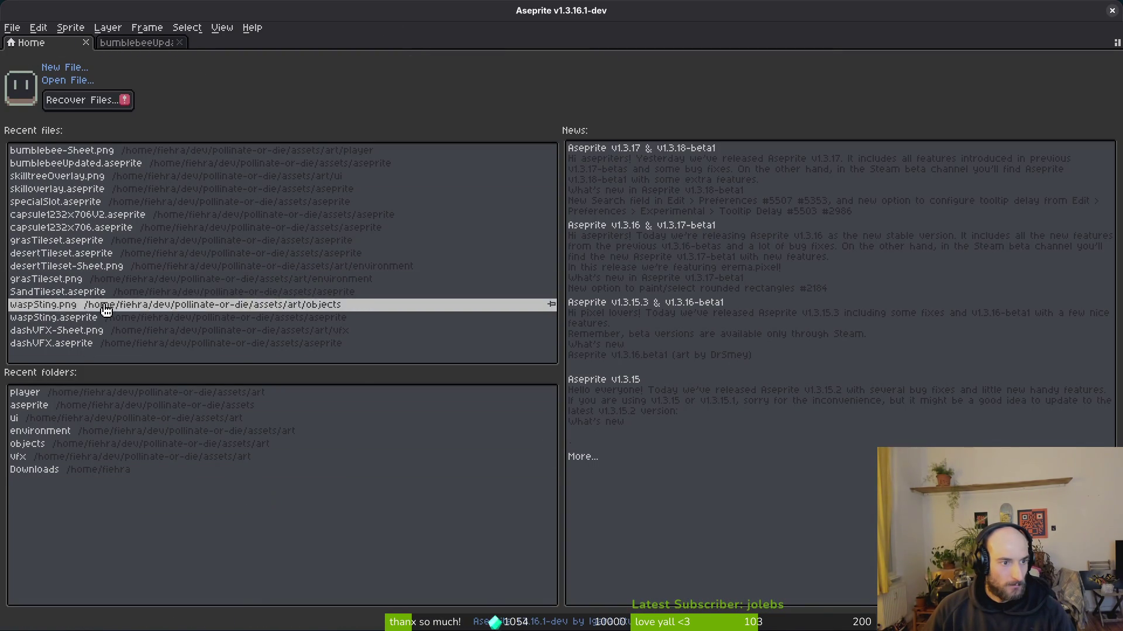
- Open grasTileset and desertTileset from the recent files, returning to the grass tileset
click(59, 240)
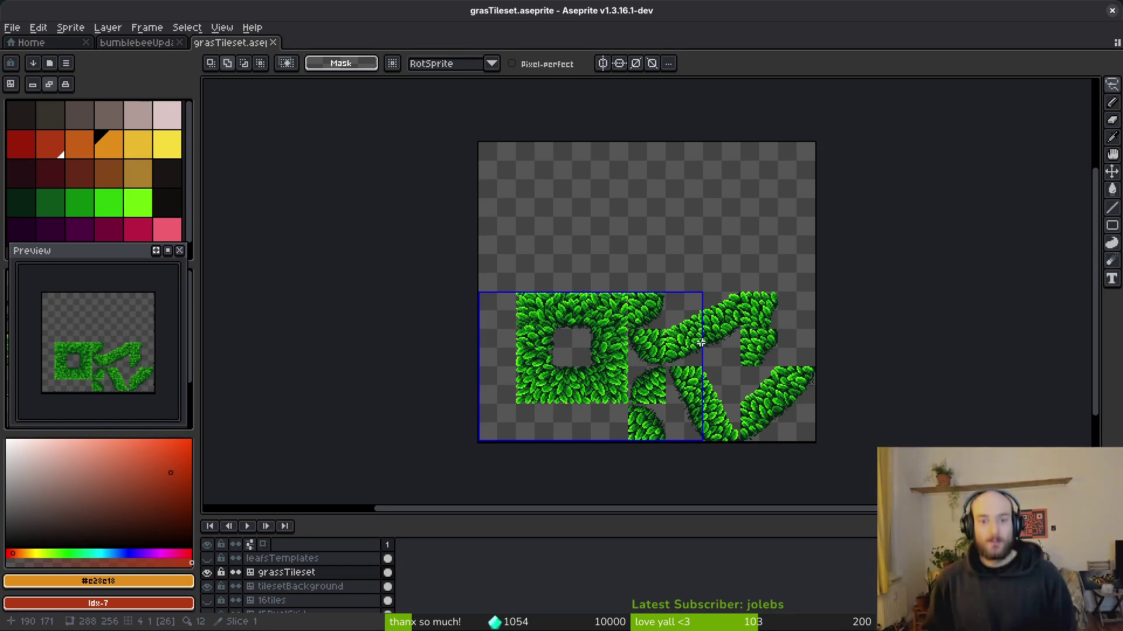
scroll(609, 359, up, 4)
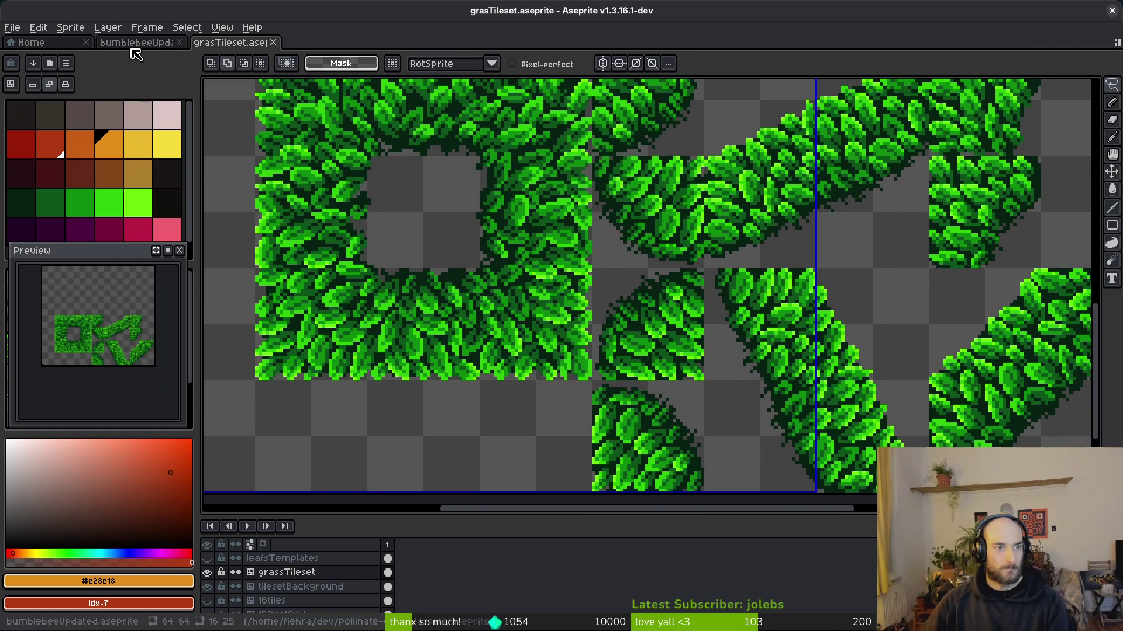
click(68, 43)
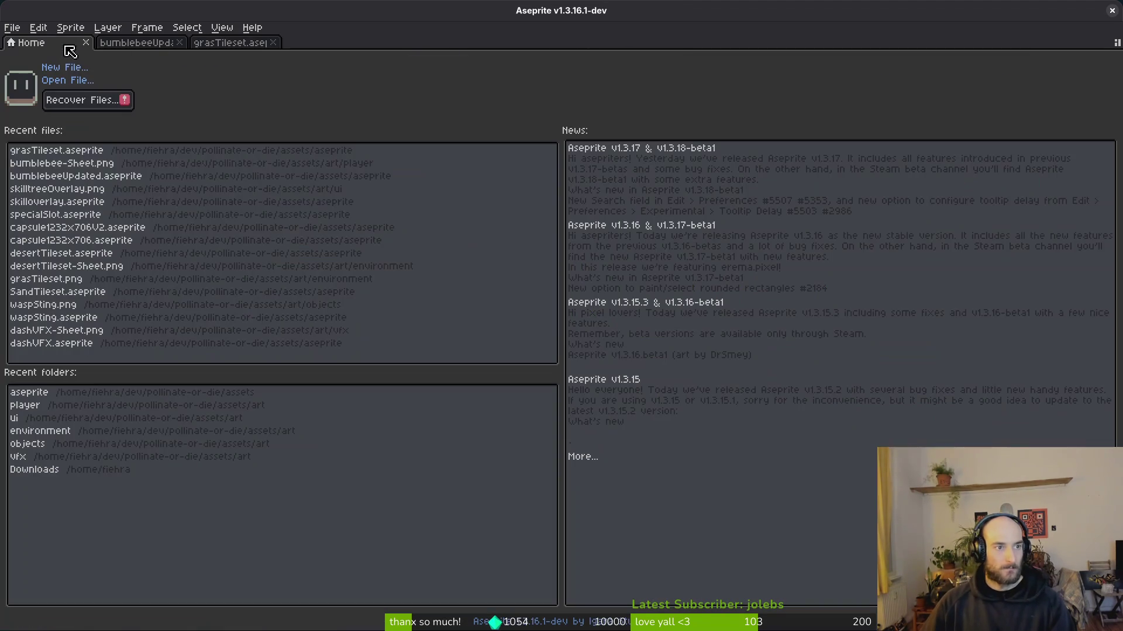
click(89, 258)
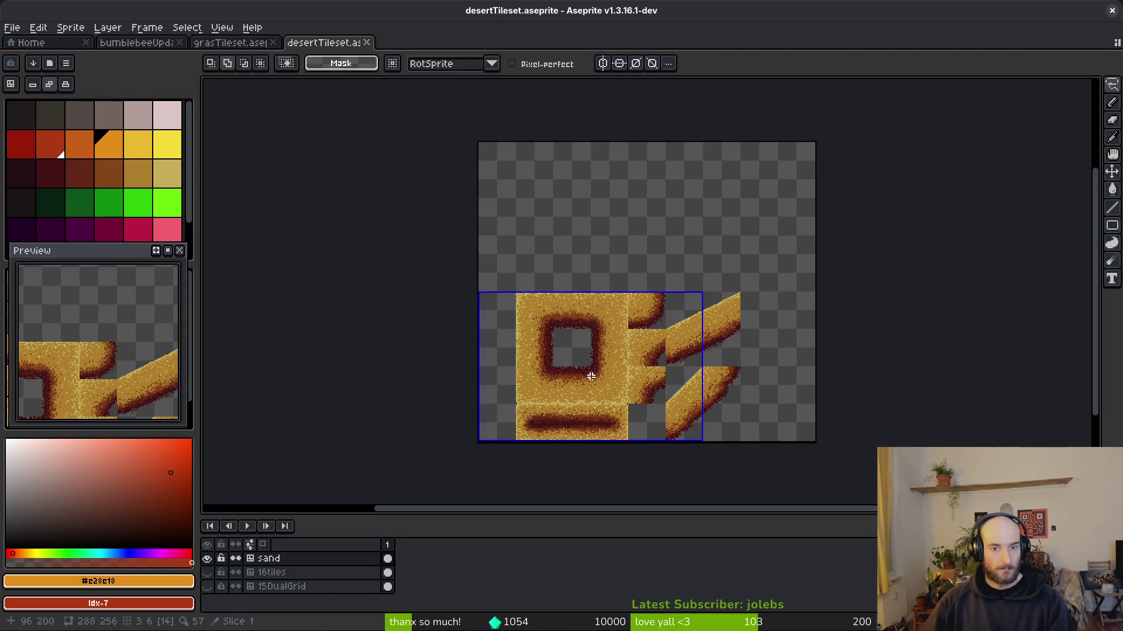
click(257, 43)
scroll(769, 246, down, 4)
scroll(760, 234, up, 3)
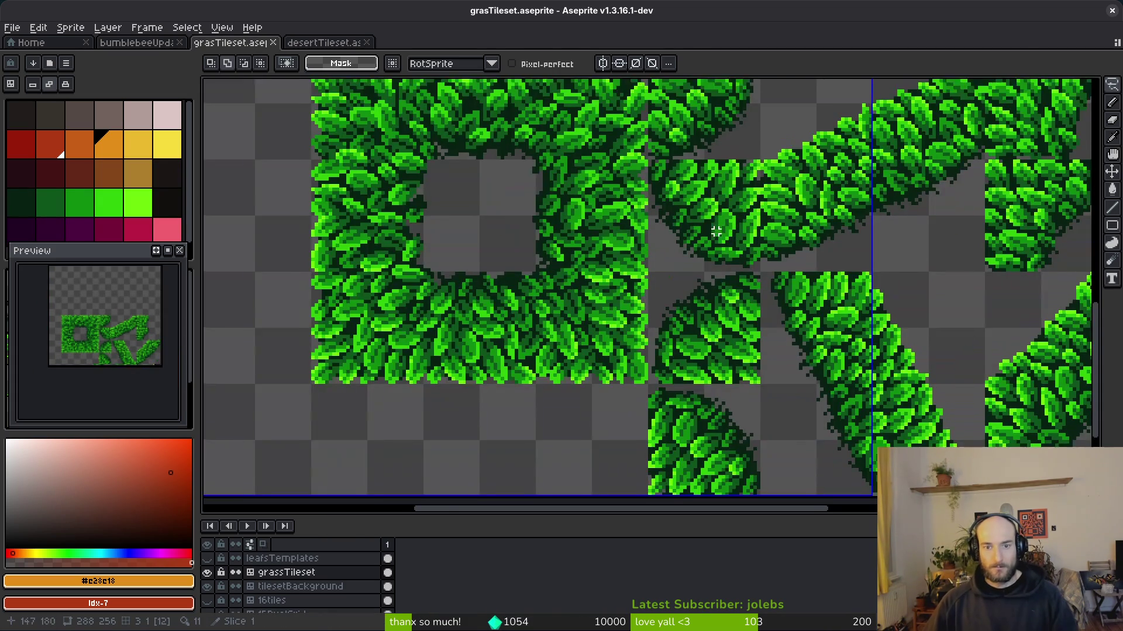
- Delete a 32x96 column of grass pixels using a rectangular selection
key(m)
drag(754, 149, 686, 286)
scroll(753, 148, up, 2)
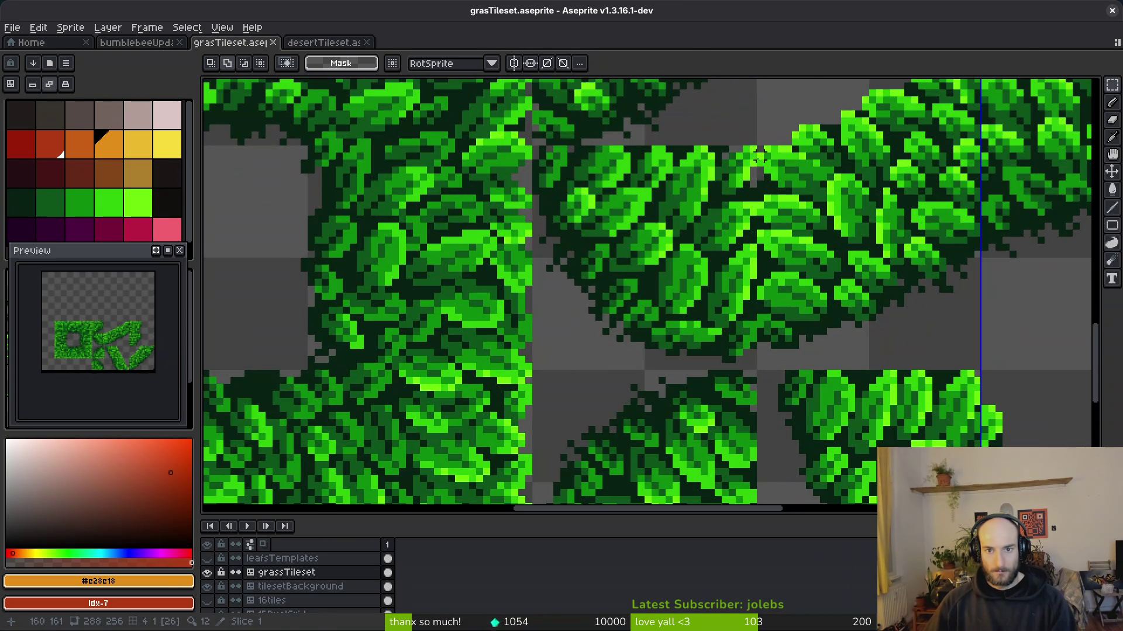
scroll(753, 148, down, 4)
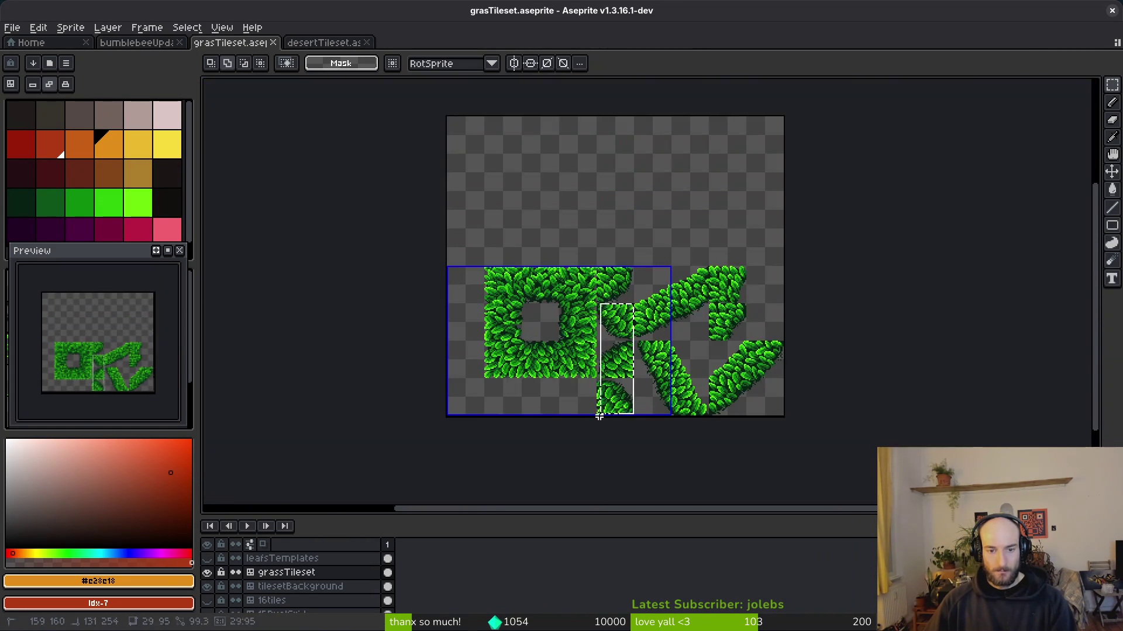
scroll(610, 431, up, 3)
drag(610, 431, 599, 420)
key(Delete)
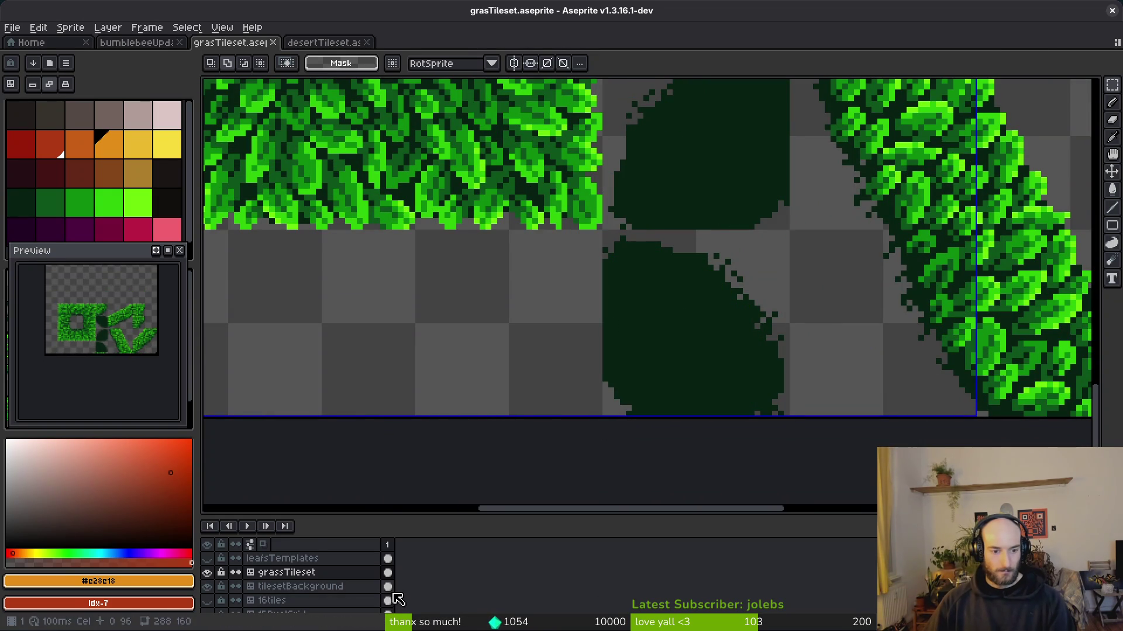
- Delete the two dark background shapes on the tilesetBackground layer
click(387, 587)
scroll(757, 355, up, 1)
mouse_move(792, 442)
mouse_down()
mouse_move(717, 85)
mouse_move(675, 137)
mouse_move(655, 113)
mouse_up()
scroll(729, 166, down, 3)
scroll(717, 86, up, 3)
key(Delete)
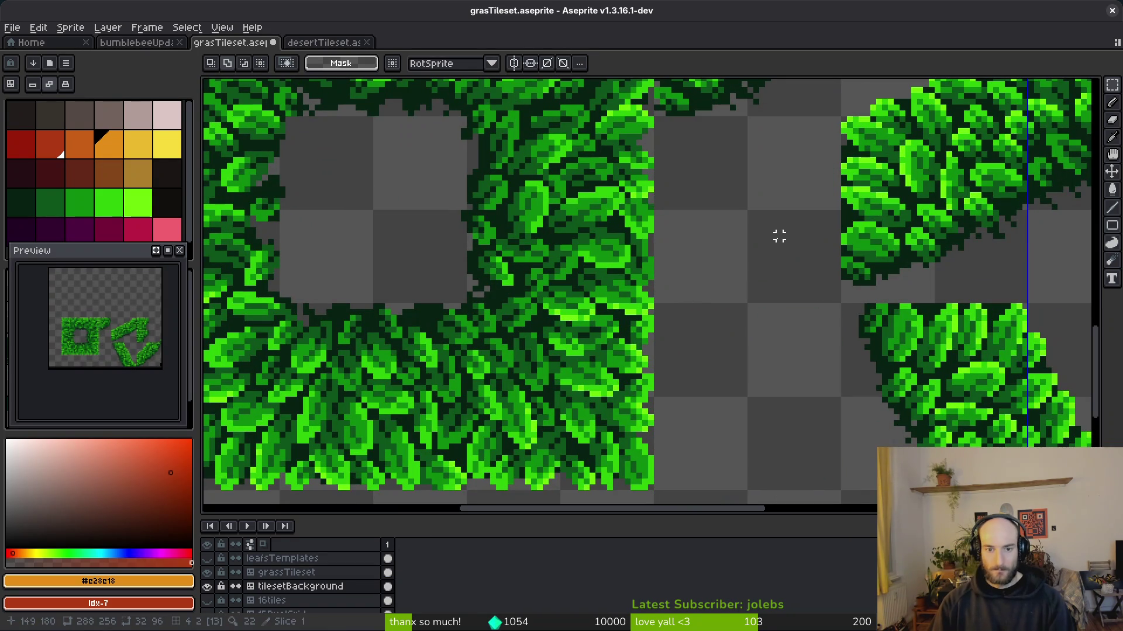
- Move the right-hand leaf tile block on both layers toward the centre-left and save
scroll(680, 231, down, 2)
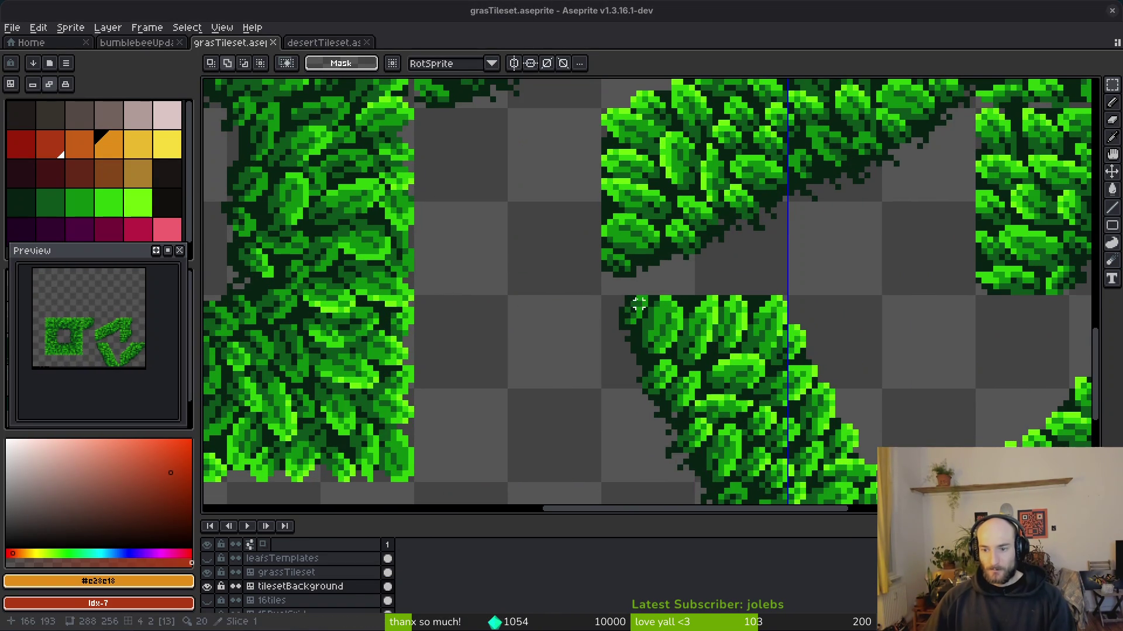
scroll(858, 239, down, 1)
scroll(858, 240, up, 2)
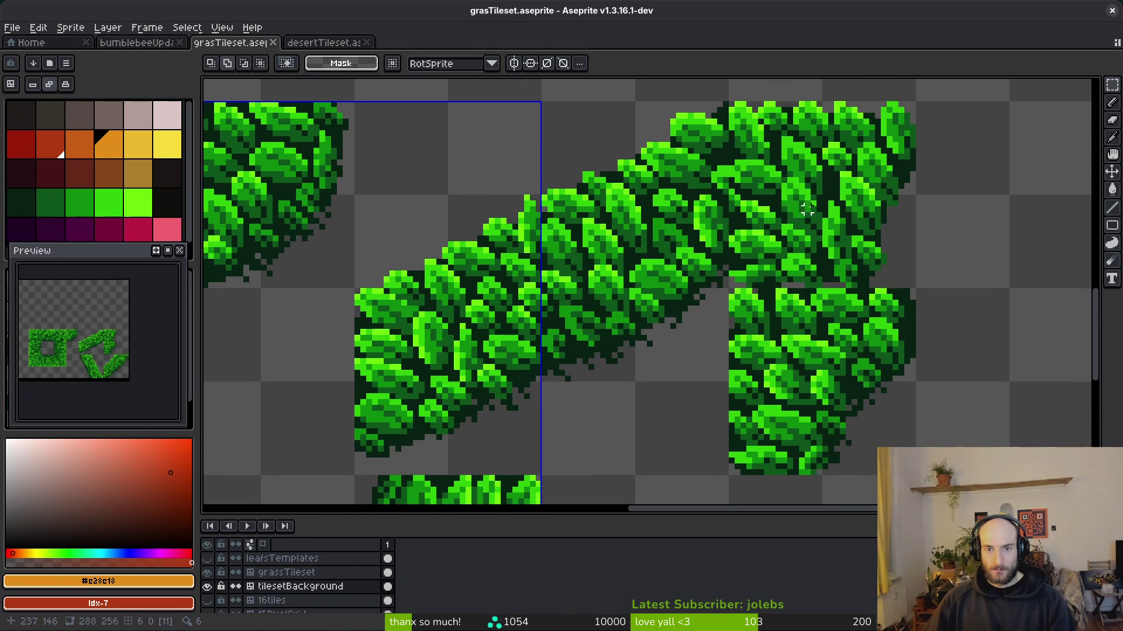
mouse_move(731, 104)
mouse_down()
mouse_move(834, 393)
mouse_move(917, 476)
mouse_up()
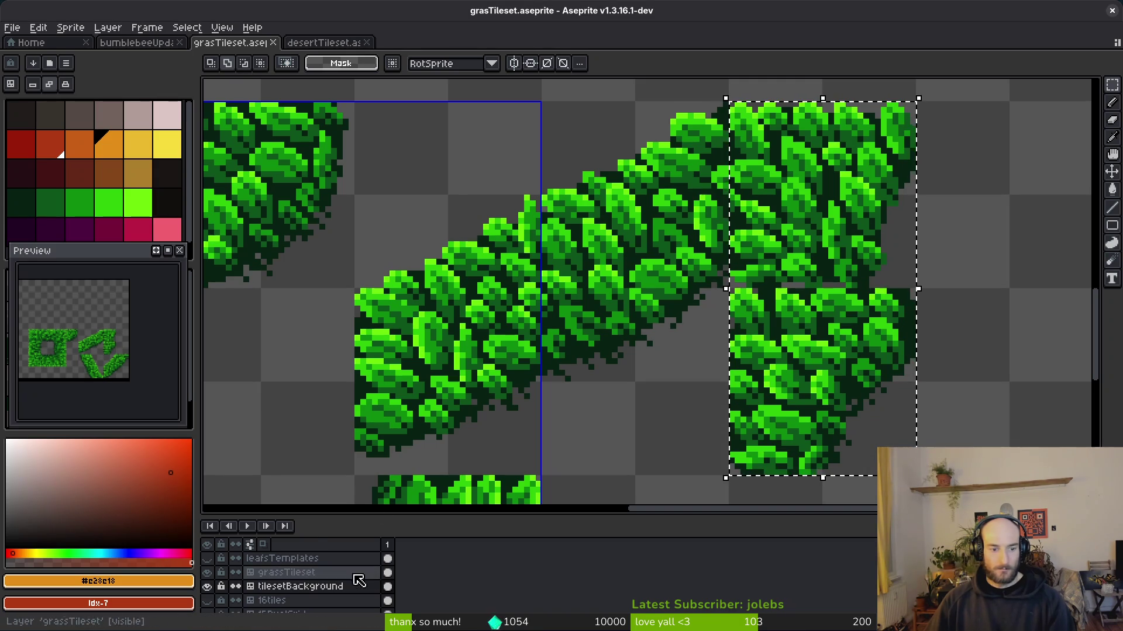
click(388, 572)
scroll(643, 292, right, 5)
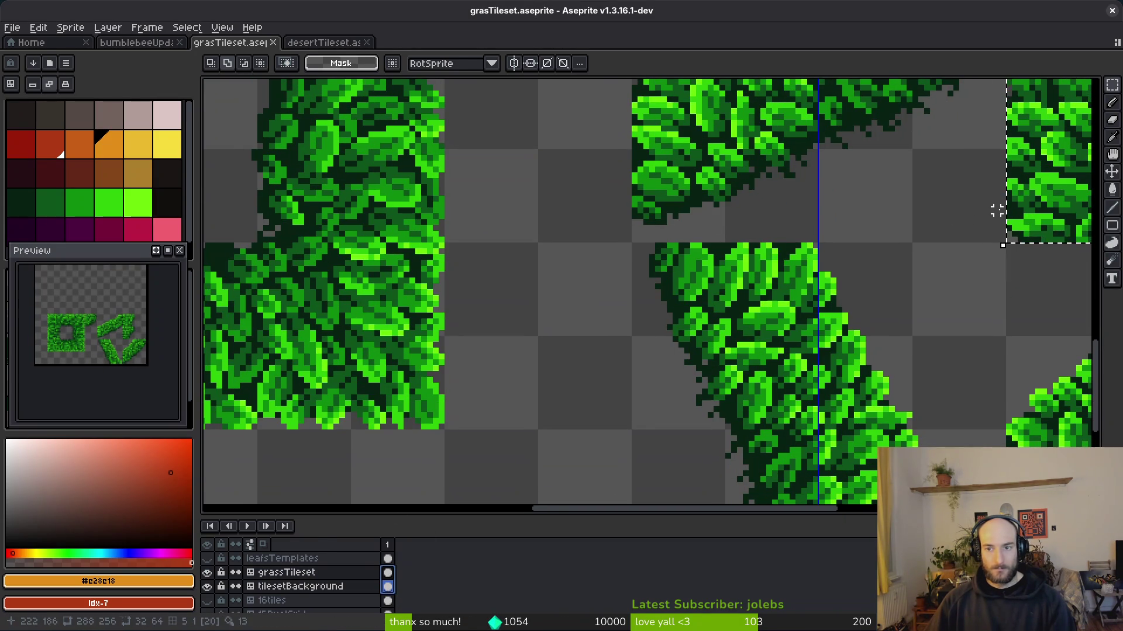
mouse_move(1013, 239)
mouse_down()
mouse_move(536, 469)
mouse_move(511, 484)
mouse_move(514, 504)
mouse_move(506, 410)
mouse_move(620, 458)
mouse_move(613, 338)
mouse_up()
key(Return)
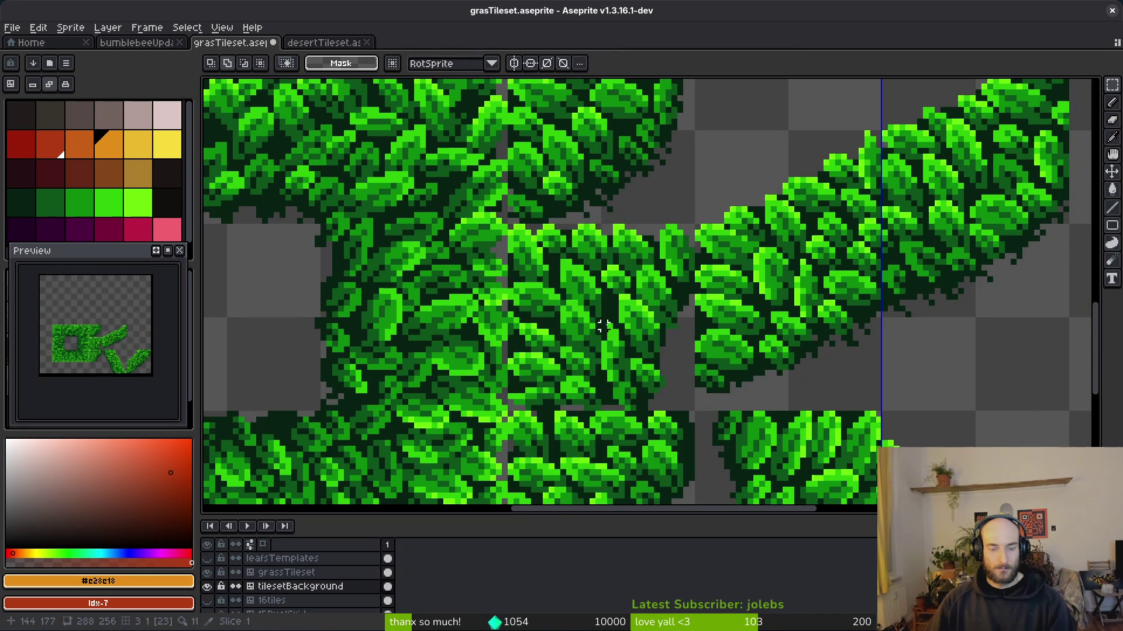
scroll(608, 327, down, 4)
key(ctrl+s)
- Pick dark green #072112 with the pencil on the tilesetBackground layer
scroll(606, 292, up, 3)
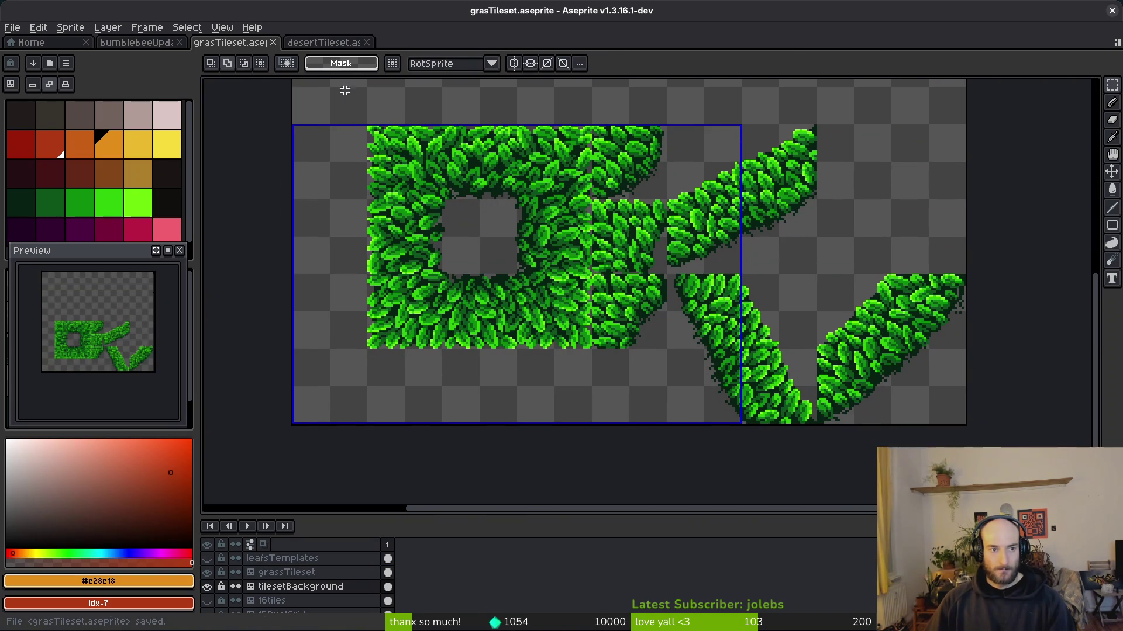
click(331, 42)
click(246, 42)
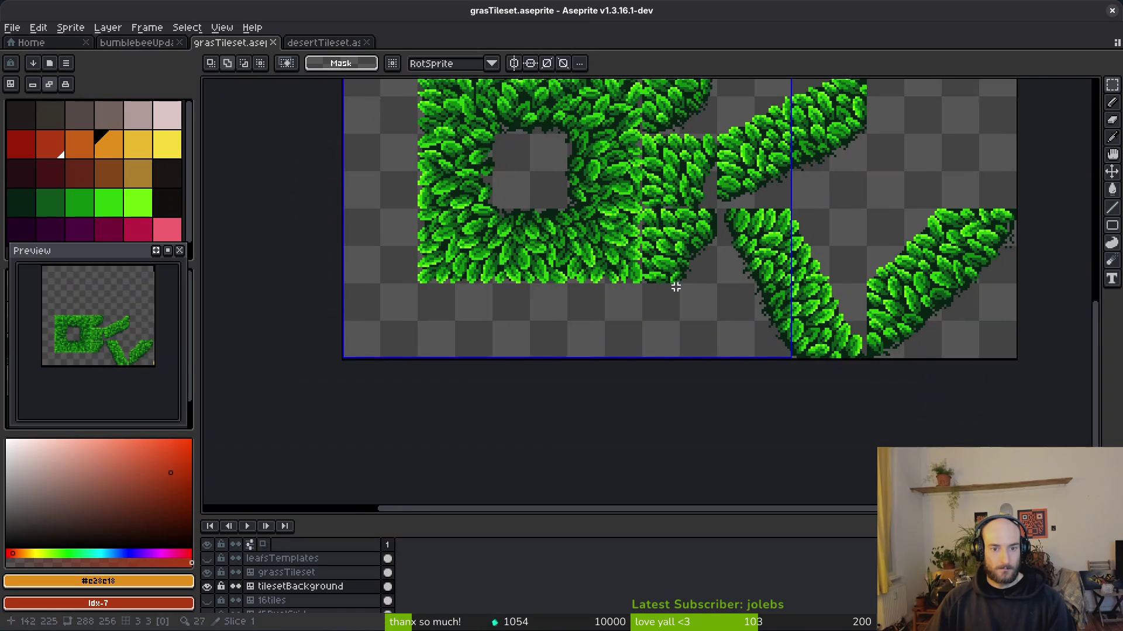
scroll(676, 271, left, 2)
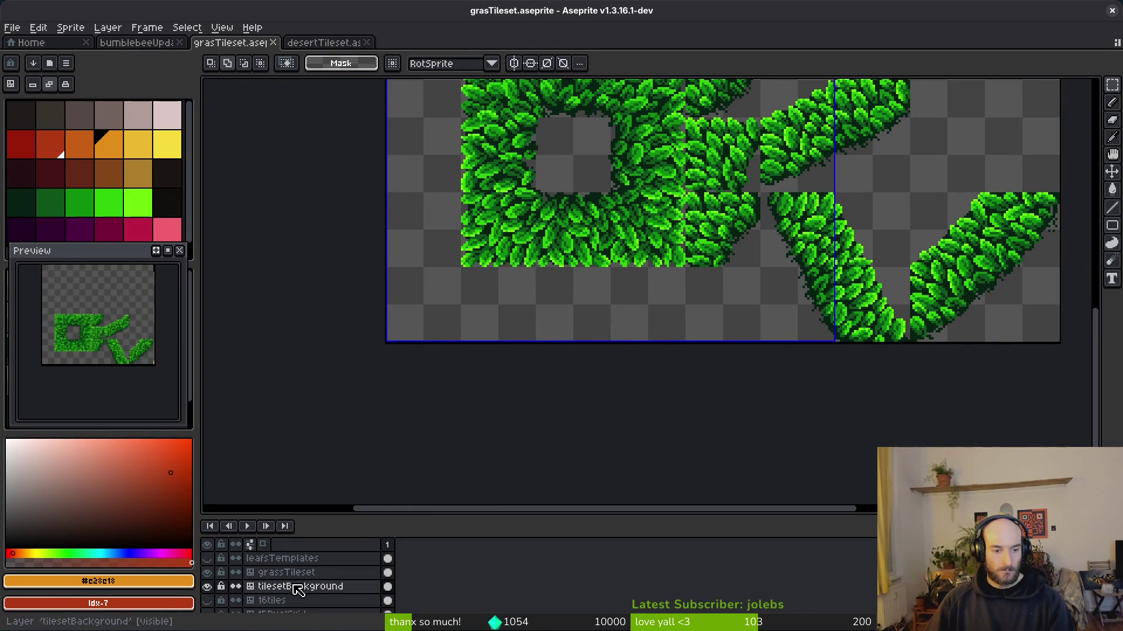
click(327, 587)
scroll(568, 261, up, 4)
key(f)
alt+click(617, 218)
scroll(617, 218, down, 2)
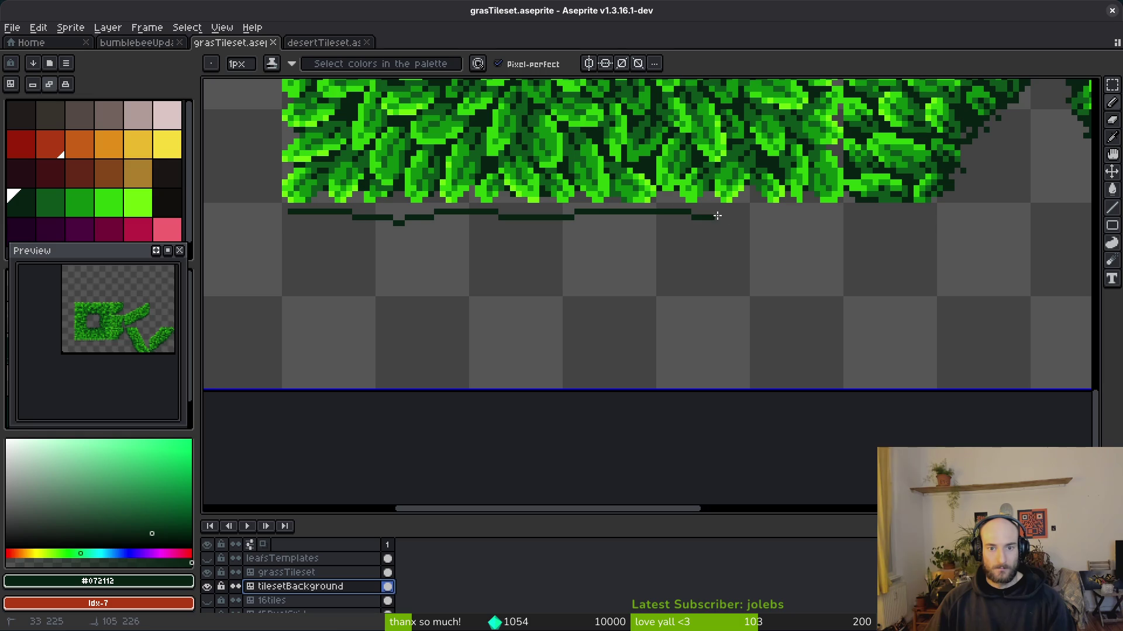
drag(823, 276, 817, 323)
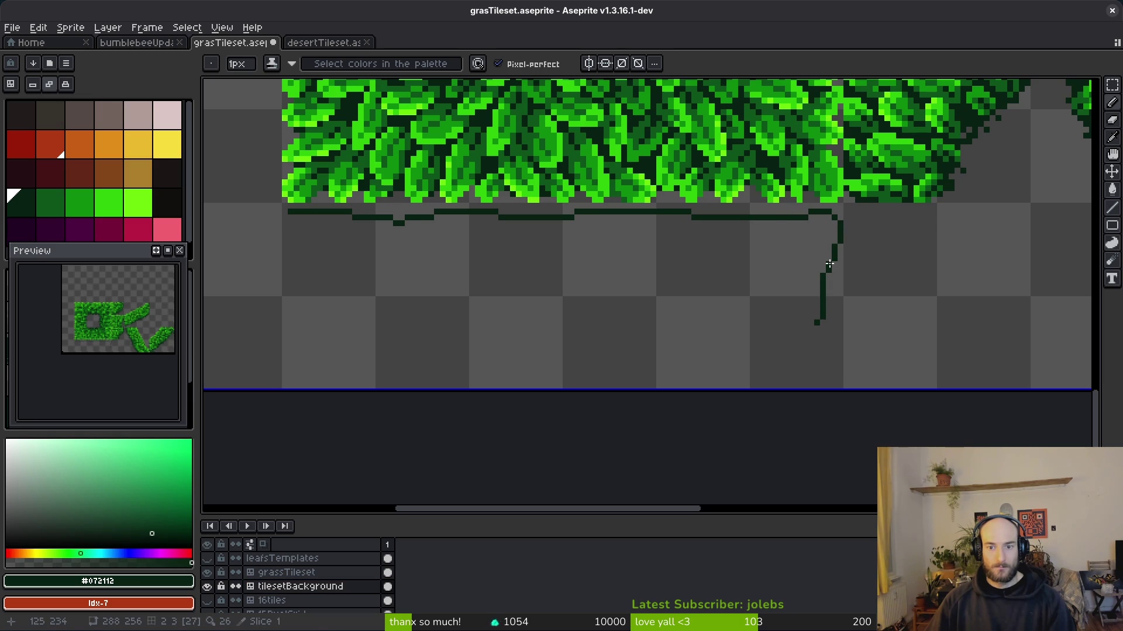
scroll(836, 227, up, 4)
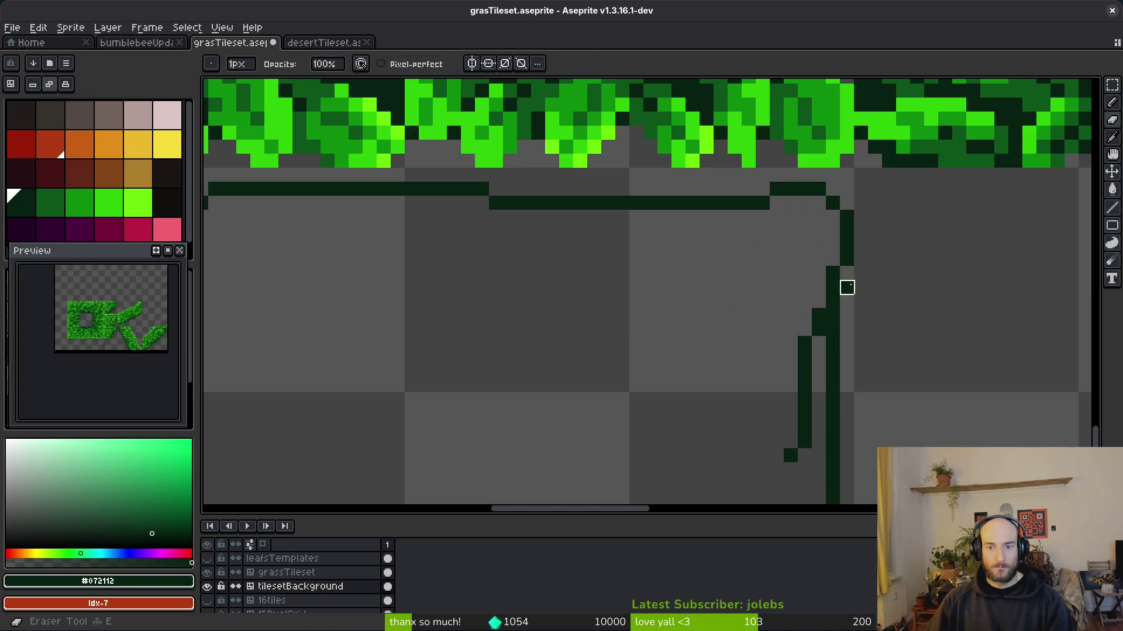
scroll(751, 284, down, 3)
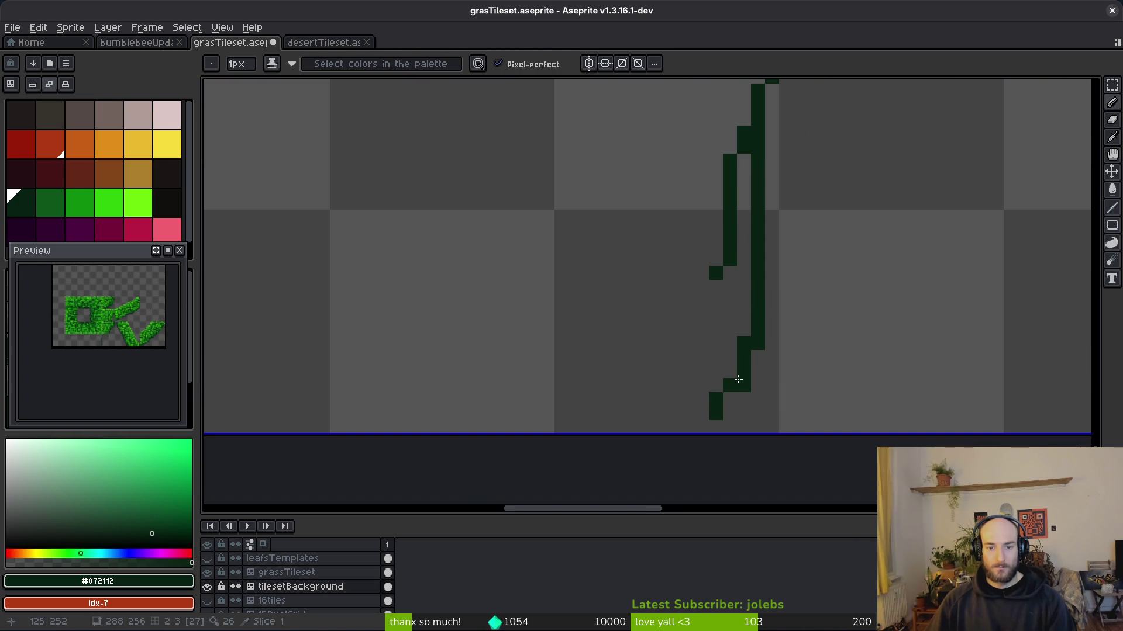
scroll(728, 391, down, 3)
scroll(854, 368, up, 1)
drag(857, 368, 647, 348)
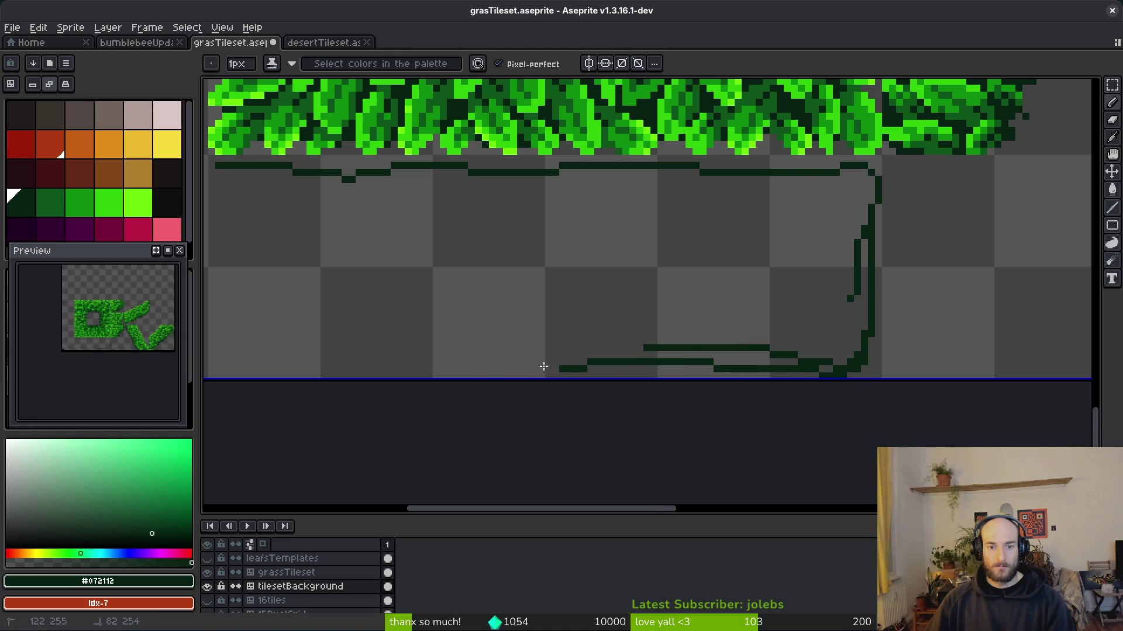
drag(573, 366, 359, 366)
scroll(609, 223, left, 5)
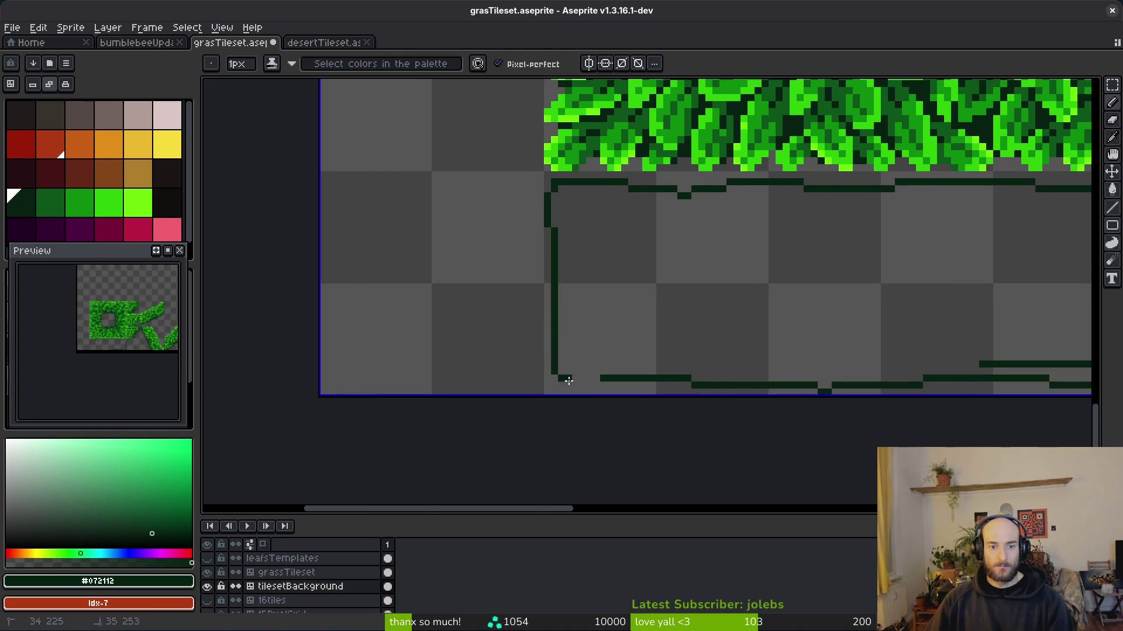
scroll(551, 261, right, 3)
scroll(490, 321, up, 3)
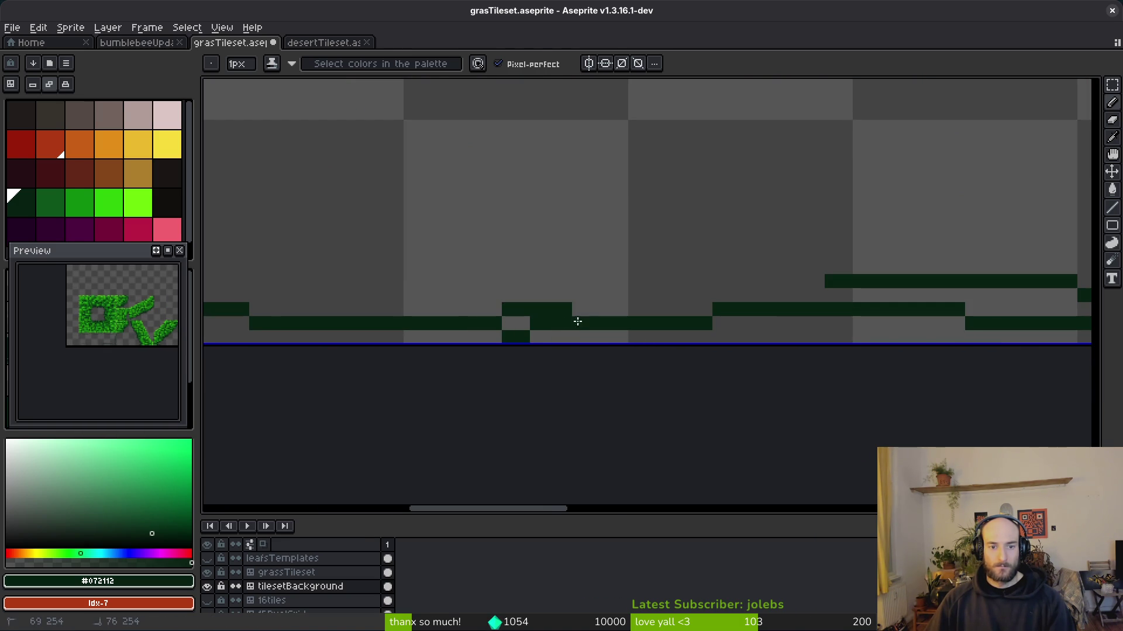
scroll(717, 205, down, 1)
key(g)
click(716, 205)
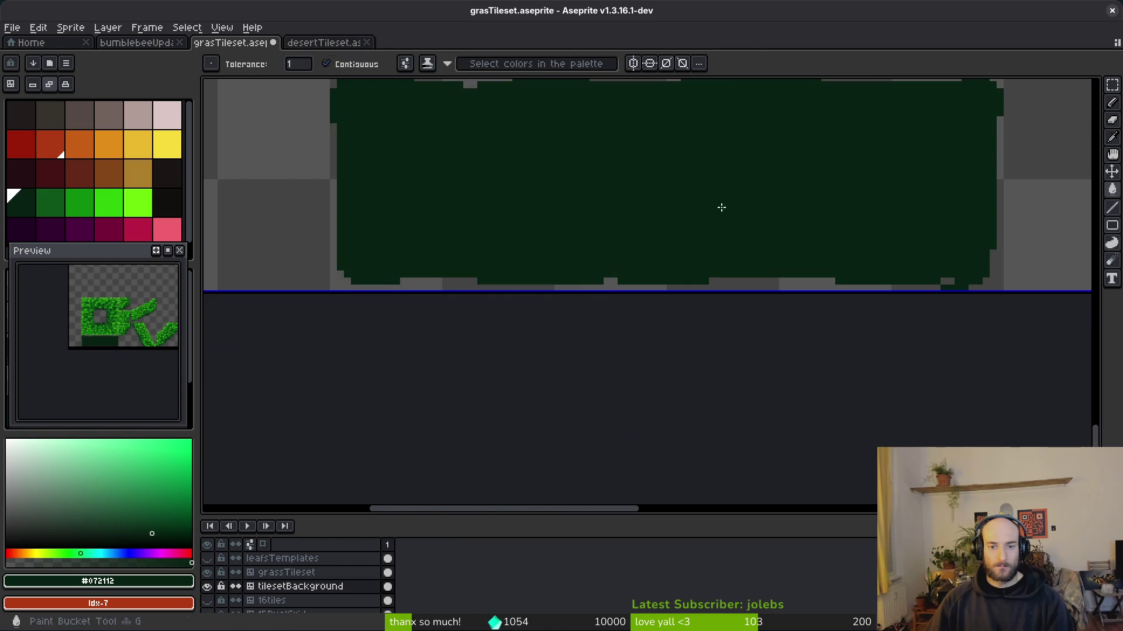
scroll(717, 205, down, 1)
scroll(825, 328, up, 1)
key(e)
scroll(789, 367, up, 2)
scroll(809, 329, down, 3)
scroll(865, 208, up, 2)
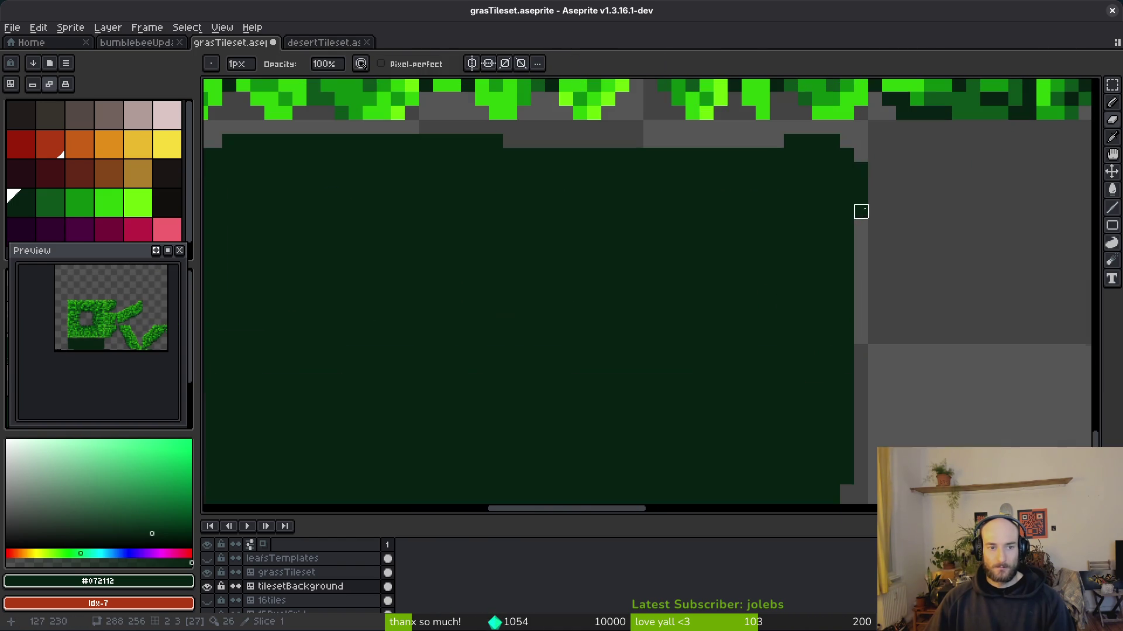
key(b)
key(e)
key(b)
scroll(808, 325, down, 2)
scroll(604, 266, up, 3)
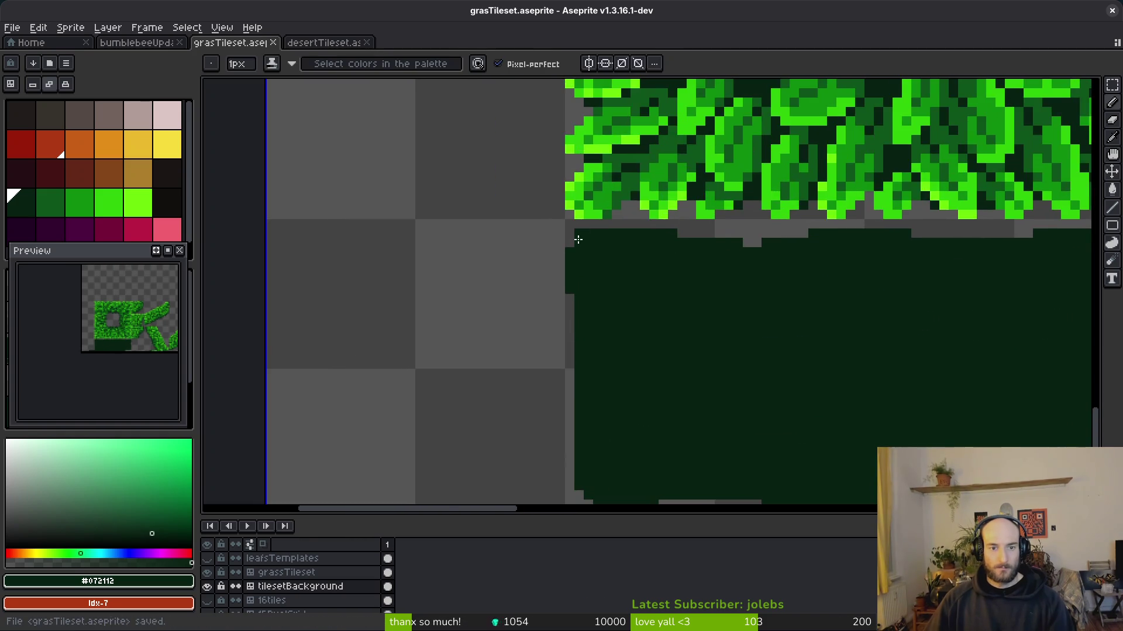
key(e)
mouse_move(561, 233)
mouse_down()
mouse_move(534, 288)
mouse_move(534, 318)
mouse_up()
scroll(757, 358, down, 3)
key(ctrl+s)
scroll(444, 271, up, 4)
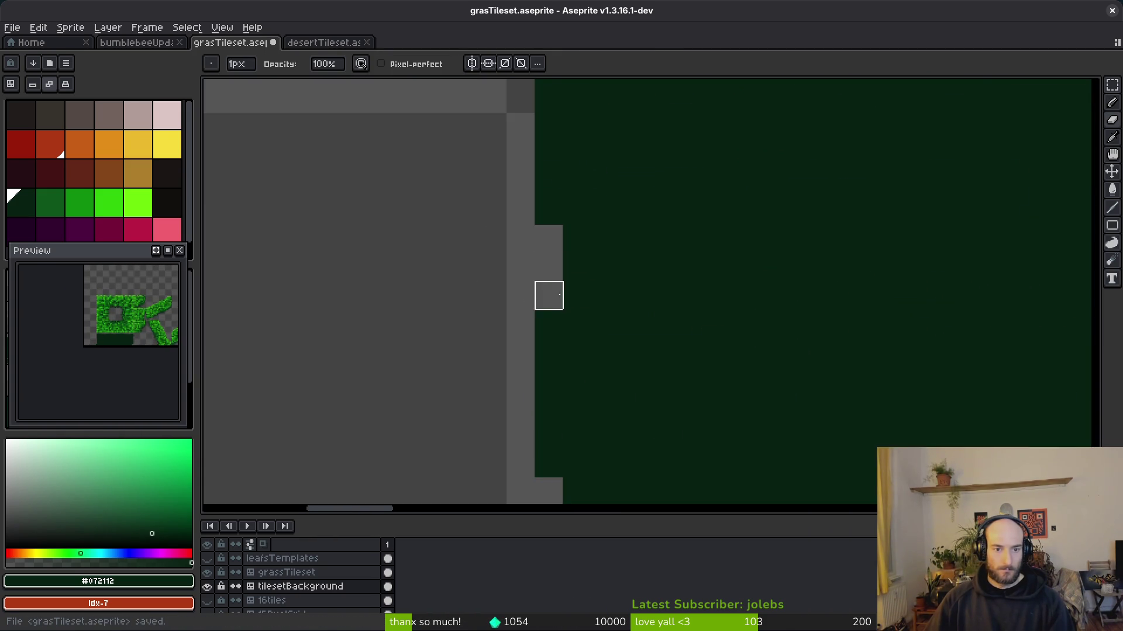
scroll(548, 296, down, 4)
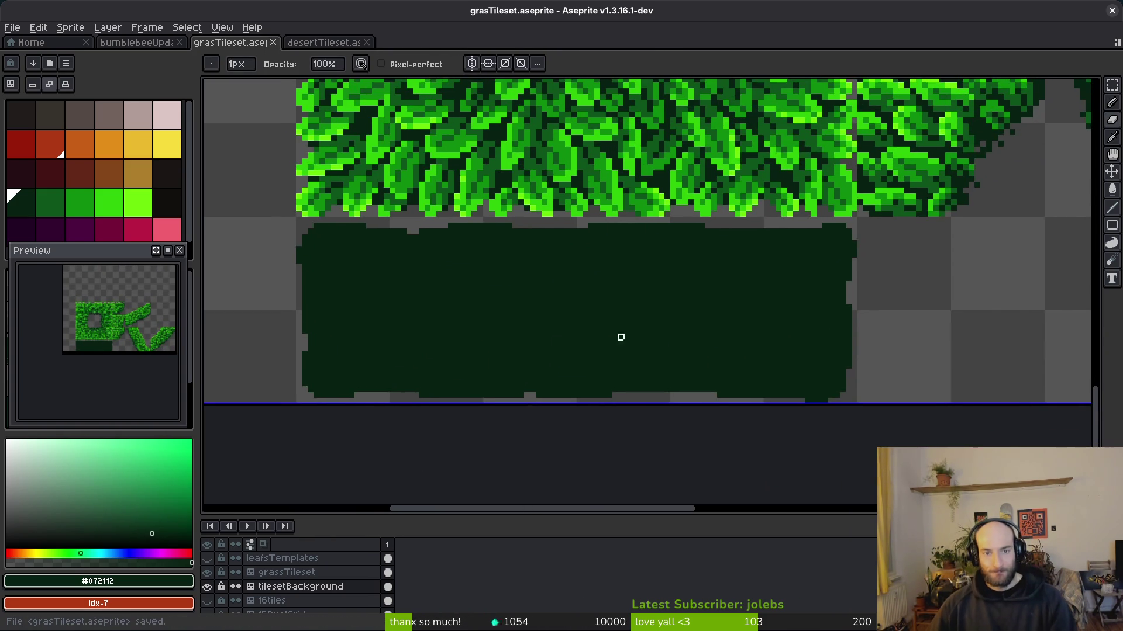
scroll(591, 338, down, 2)
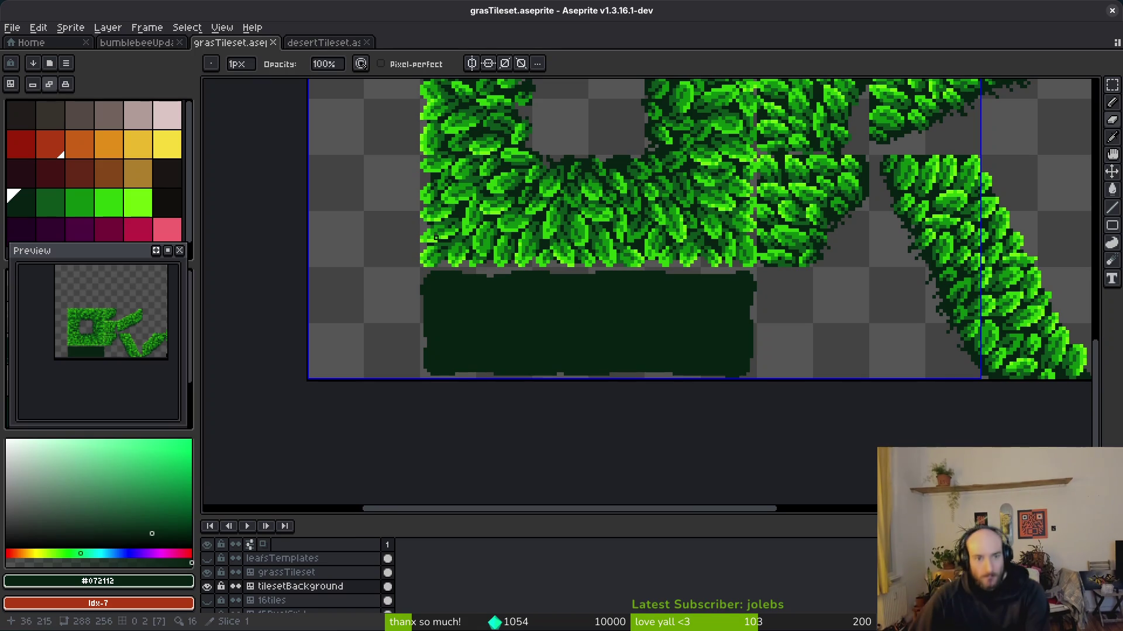
key(m)
scroll(413, 212, up, 2)
- Lasso-select the bottom row of leaves above the dark-green block
mouse_move(412, 211)
mouse_down()
mouse_move(754, 312)
mouse_move(973, 312)
mouse_up()
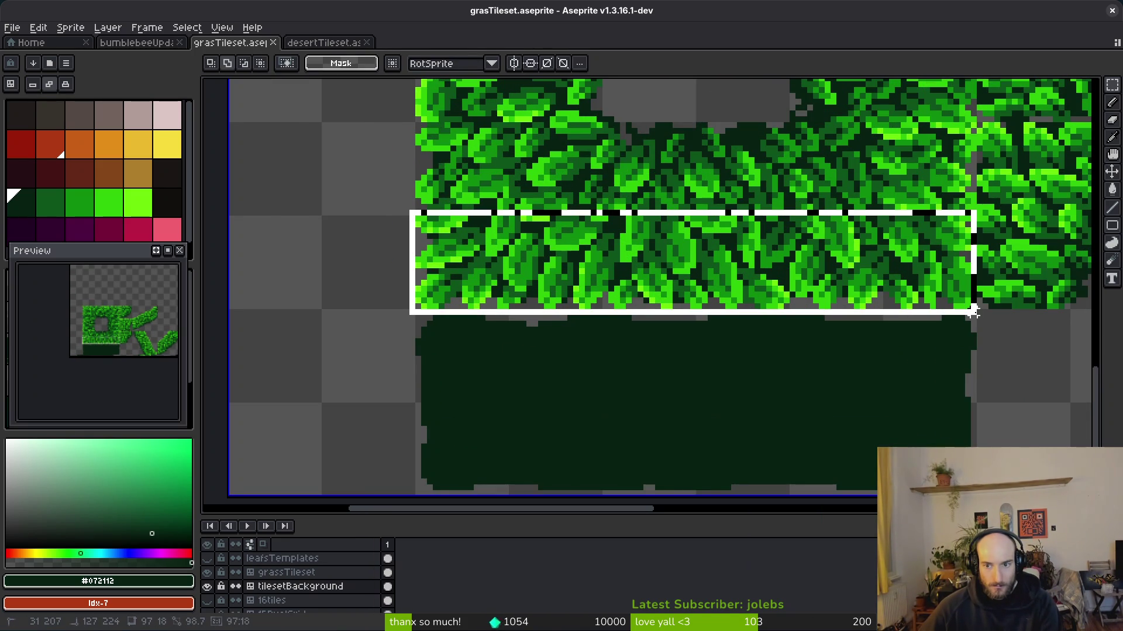
key(ctrl+d)
key(shift+q)
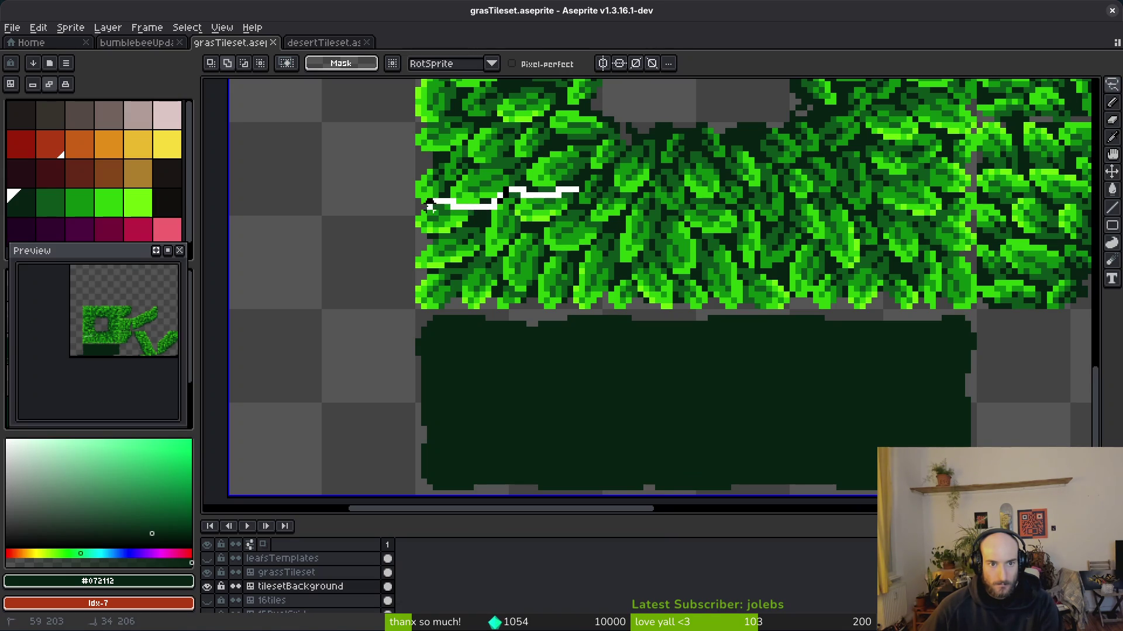
mouse_move(400, 301)
mouse_down()
mouse_move(684, 321)
mouse_move(1030, 306)
mouse_up()
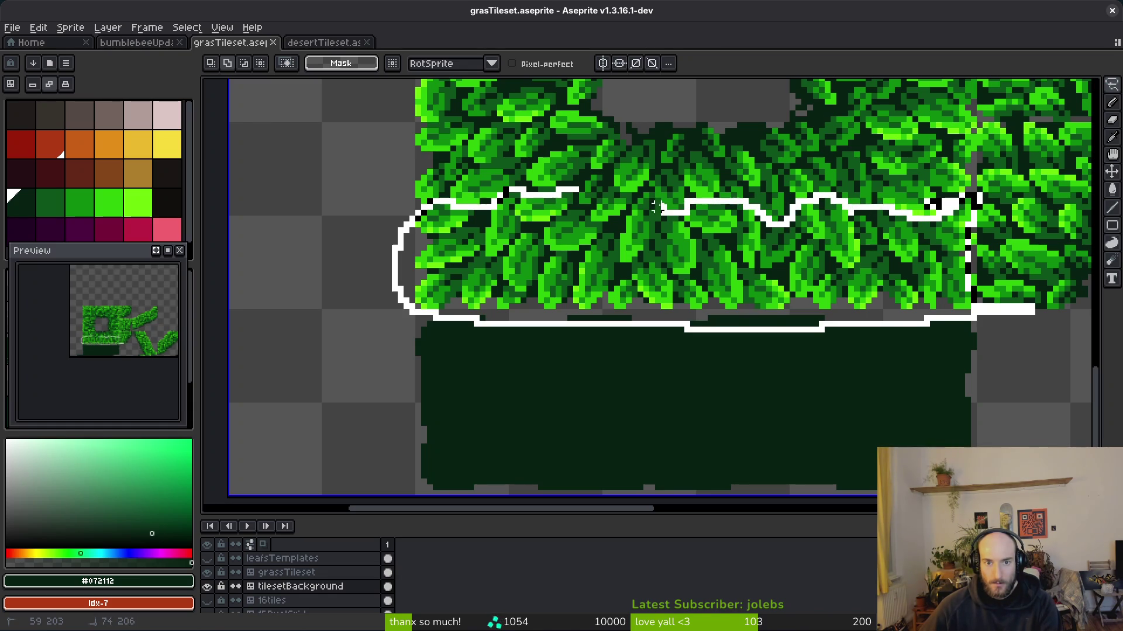
drag(576, 196, 967, 218)
- Refine the selection's right and lower edges along the leaves, then activate the grassTileset layer
scroll(877, 237, up, 3)
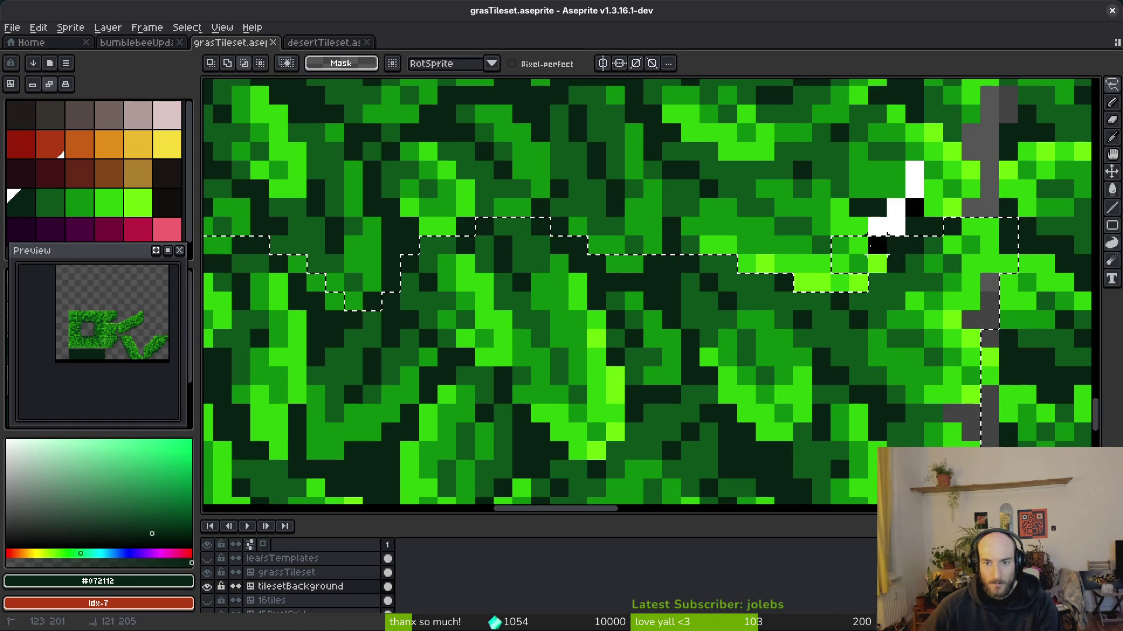
drag(877, 241, 897, 278)
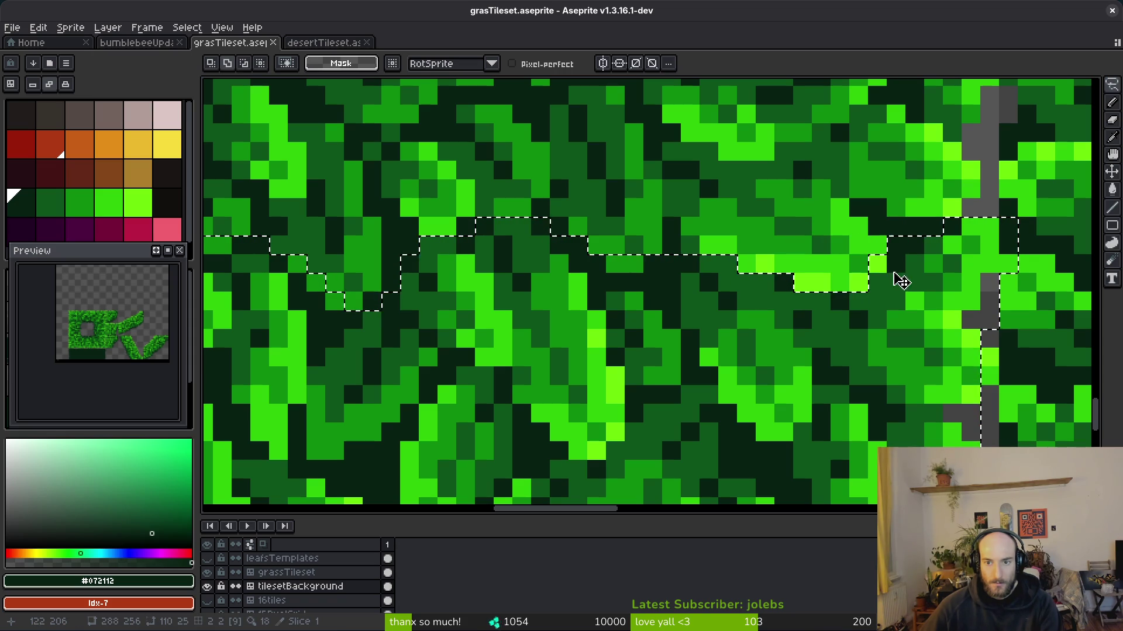
click(877, 263)
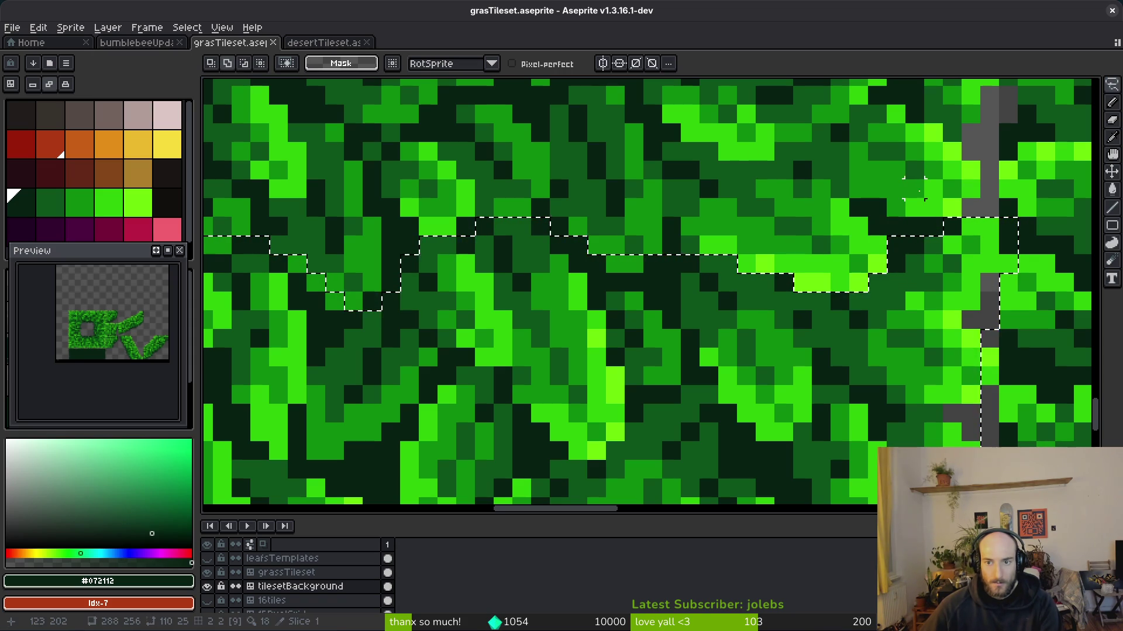
scroll(818, 240, down, 3)
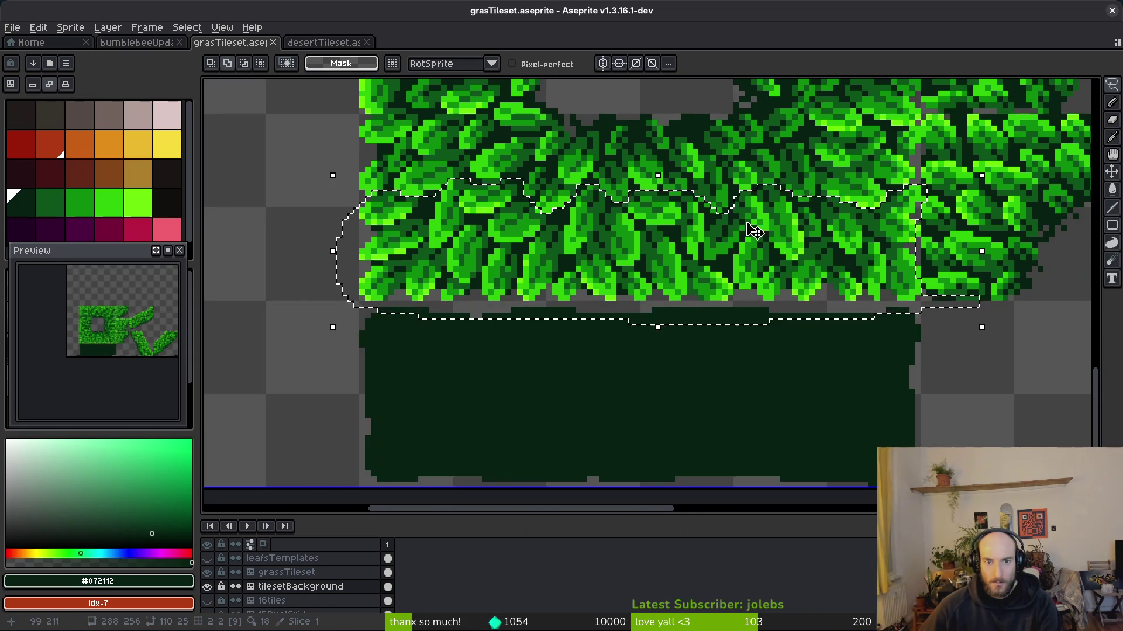
scroll(781, 243, up, 5)
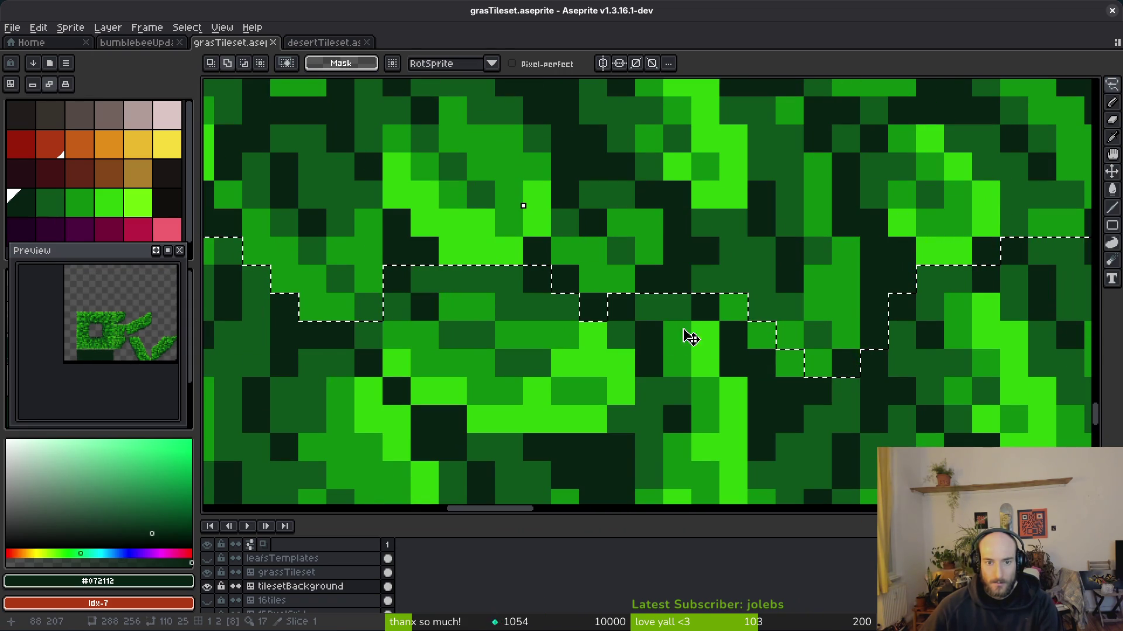
drag(742, 303, 797, 345)
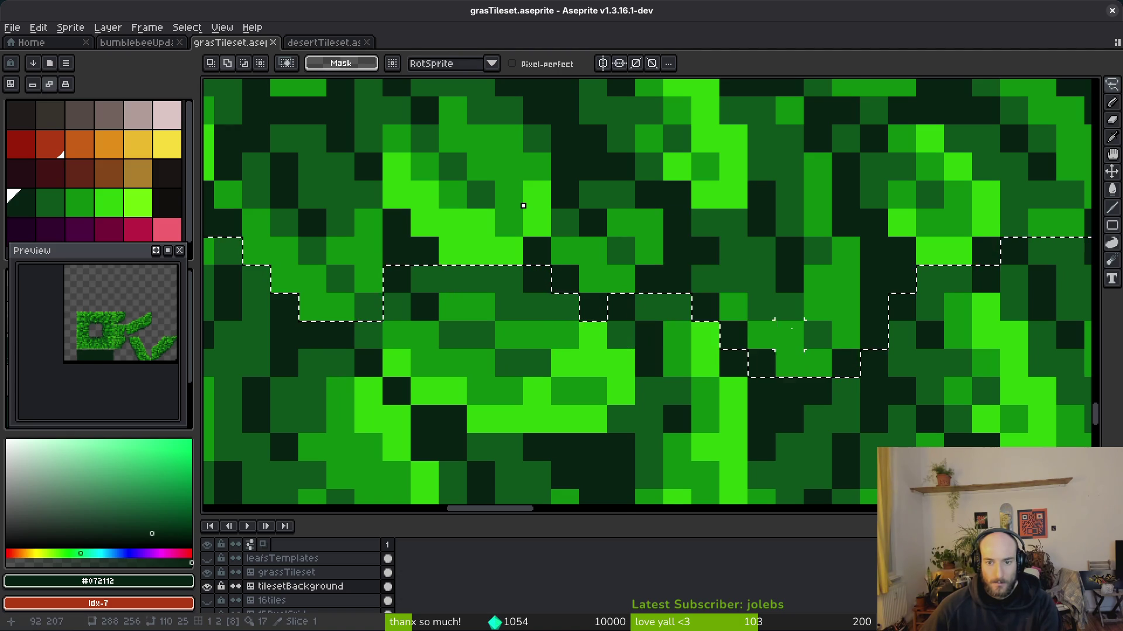
scroll(682, 351, down, 3)
scroll(609, 334, up, 4)
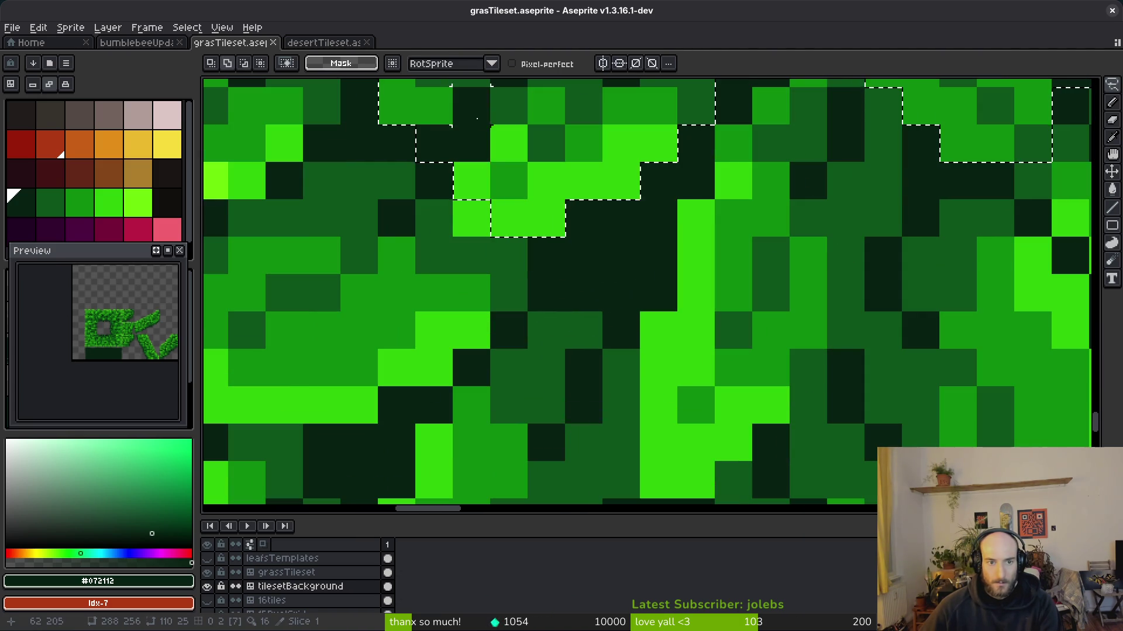
scroll(555, 251, down, 3)
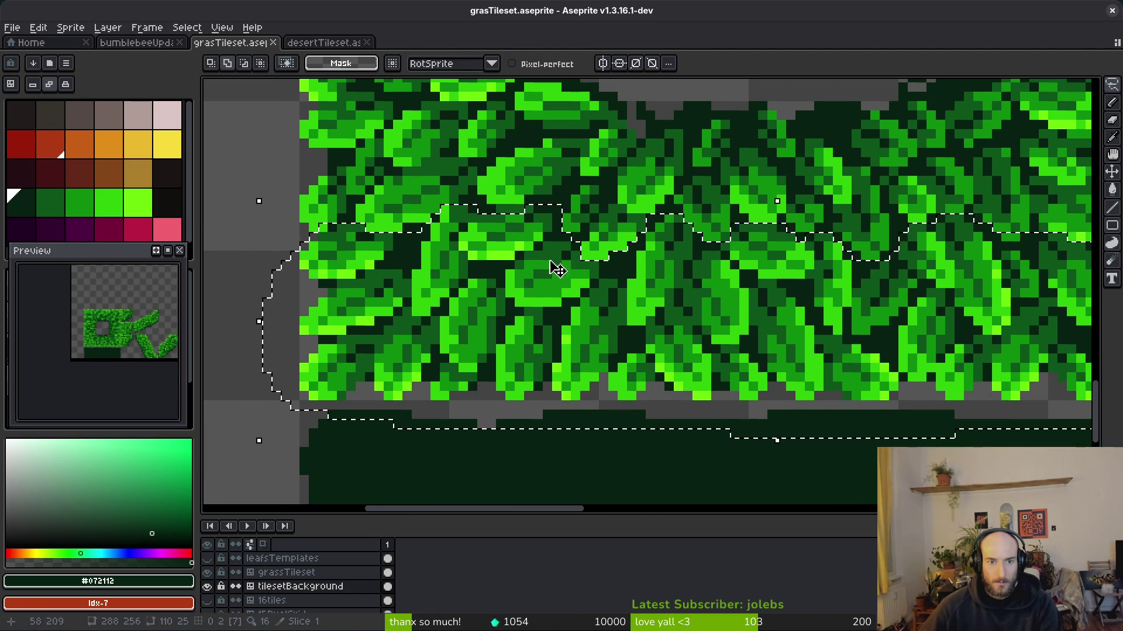
scroll(443, 118, up, 3)
scroll(629, 372, down, 3)
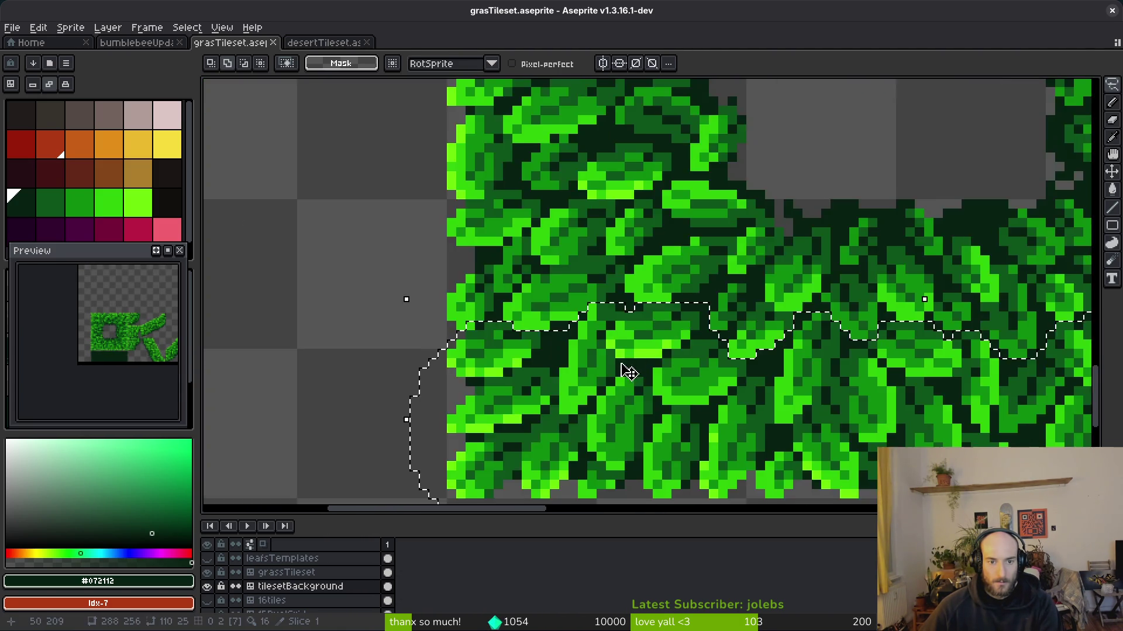
scroll(628, 373, up, 4)
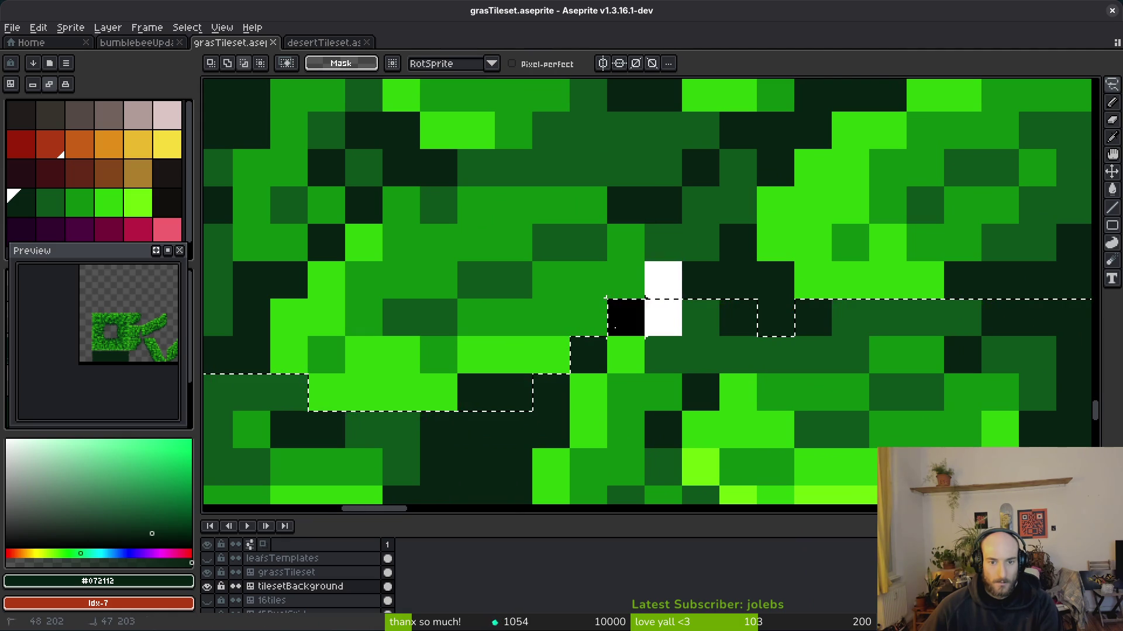
scroll(615, 328, down, 4)
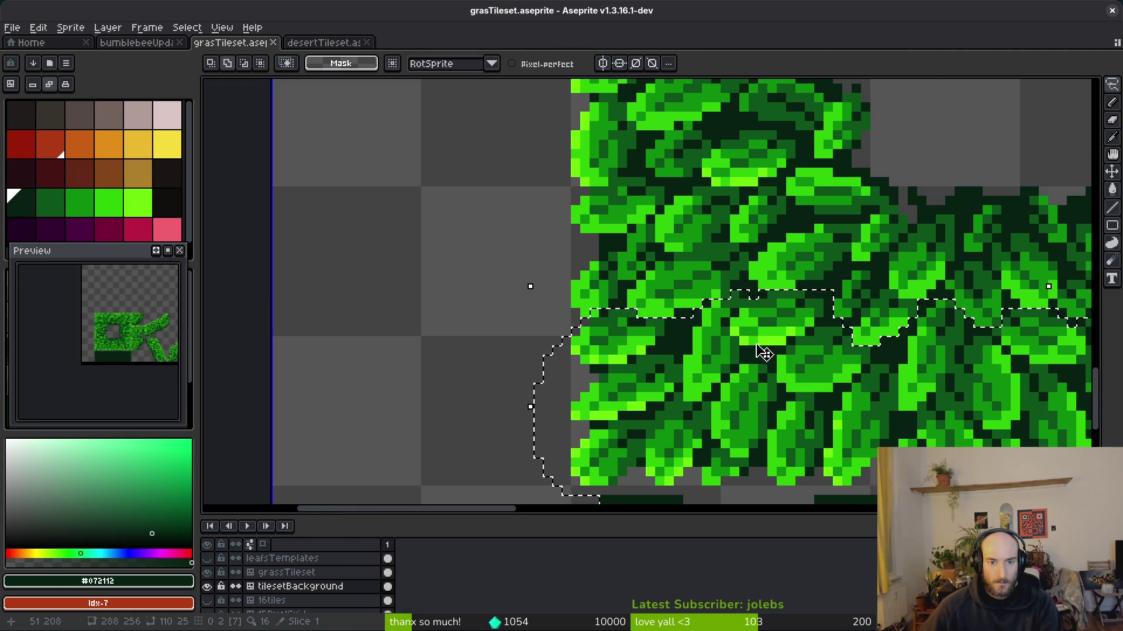
scroll(760, 353, up, 3)
scroll(328, 160, down, 4)
scroll(479, 351, up, 1)
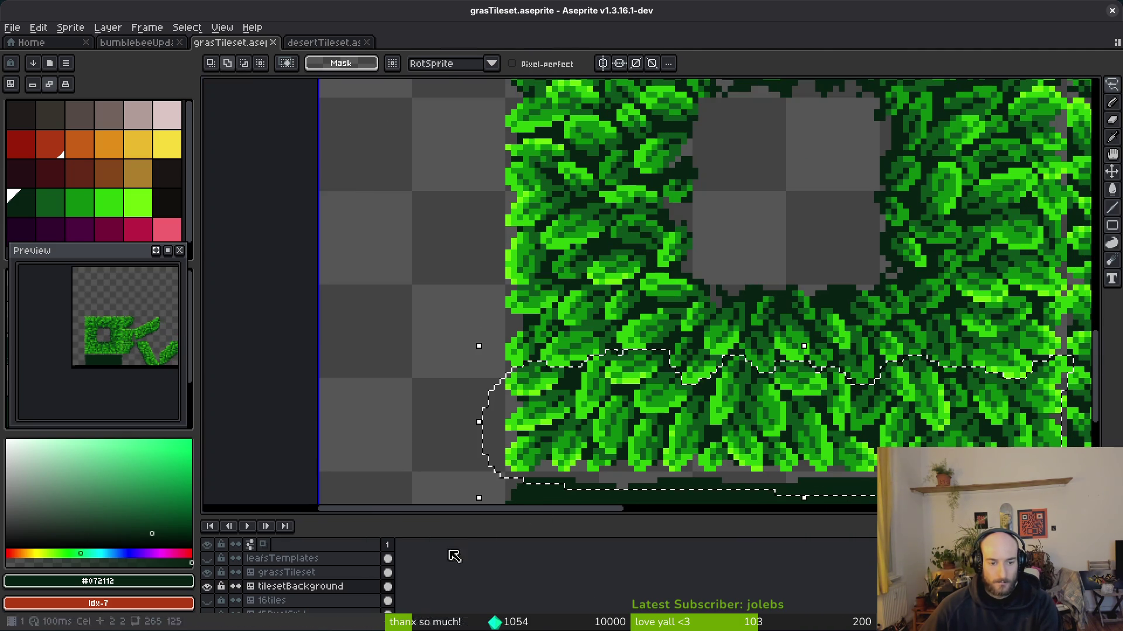
click(388, 572)
scroll(842, 246, down, 3)
scroll(842, 245, right, 3)
- Place a copy of the leaf strip 32 px lower along the dark-green block's bottom
key(Delete)
key(ctrl+z)
scroll(656, 321, down, 3)
key(ctrl+t)
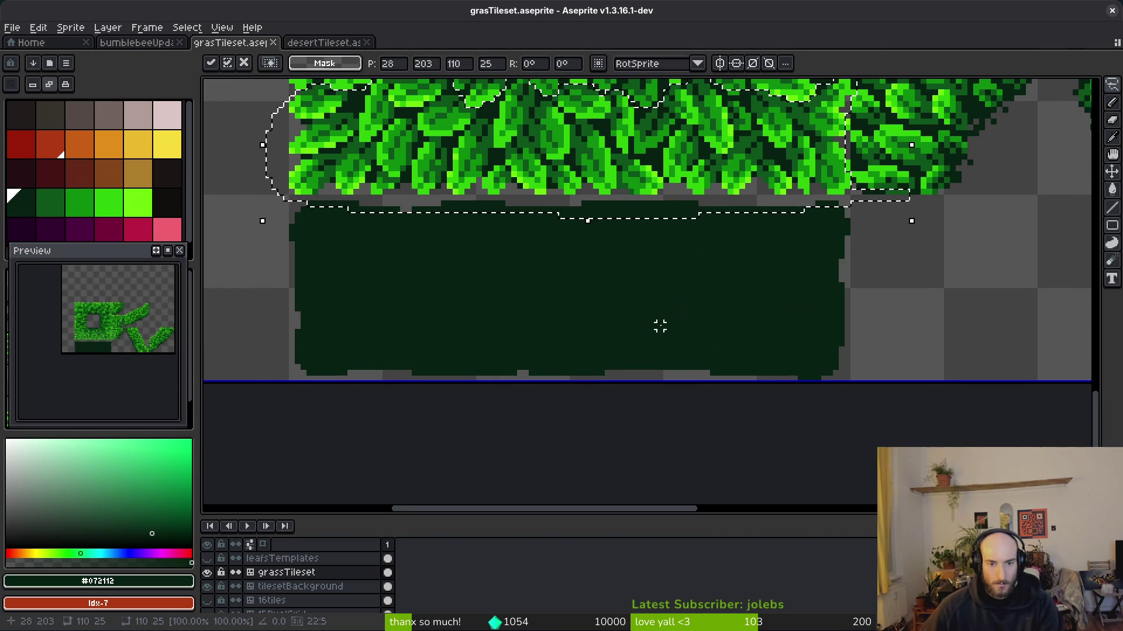
key(Down)
key(Down)
key(Down)
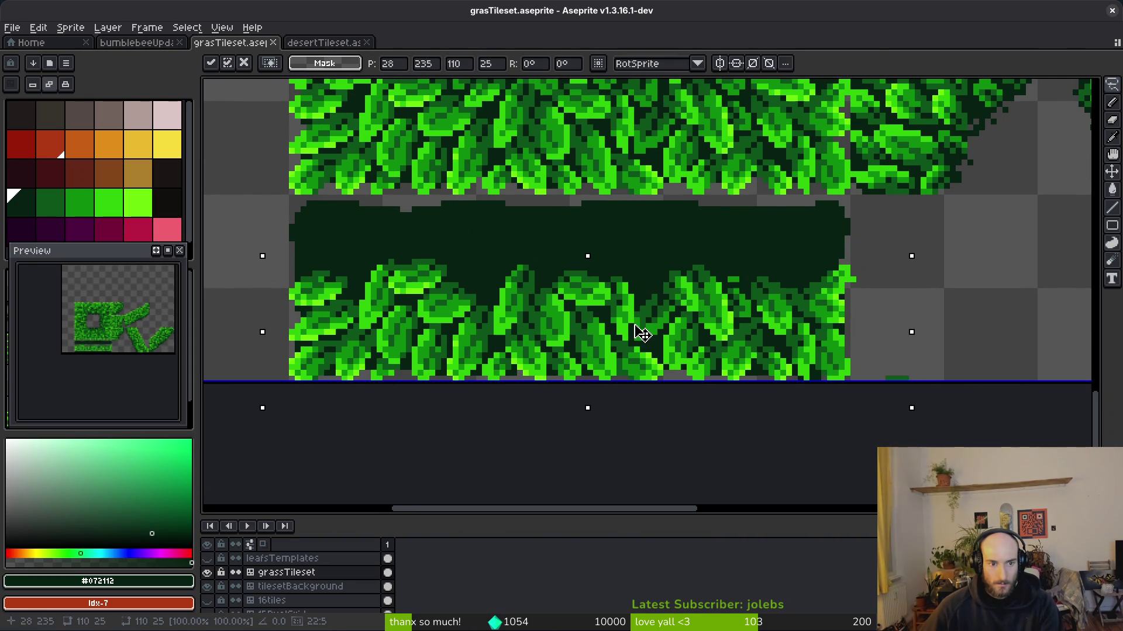
key(Return)
scroll(854, 388, right, 3)
drag(760, 345, 851, 413)
- Save the tileset file
key(ctrl+s)
scroll(802, 367, down, 2)
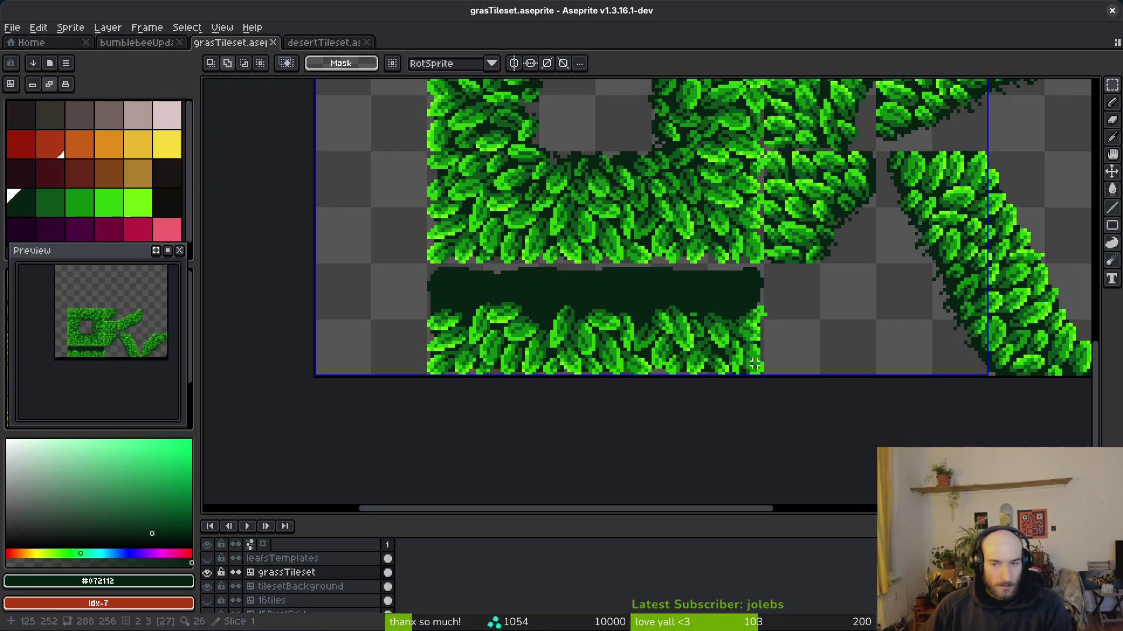
scroll(666, 335, up, 4)
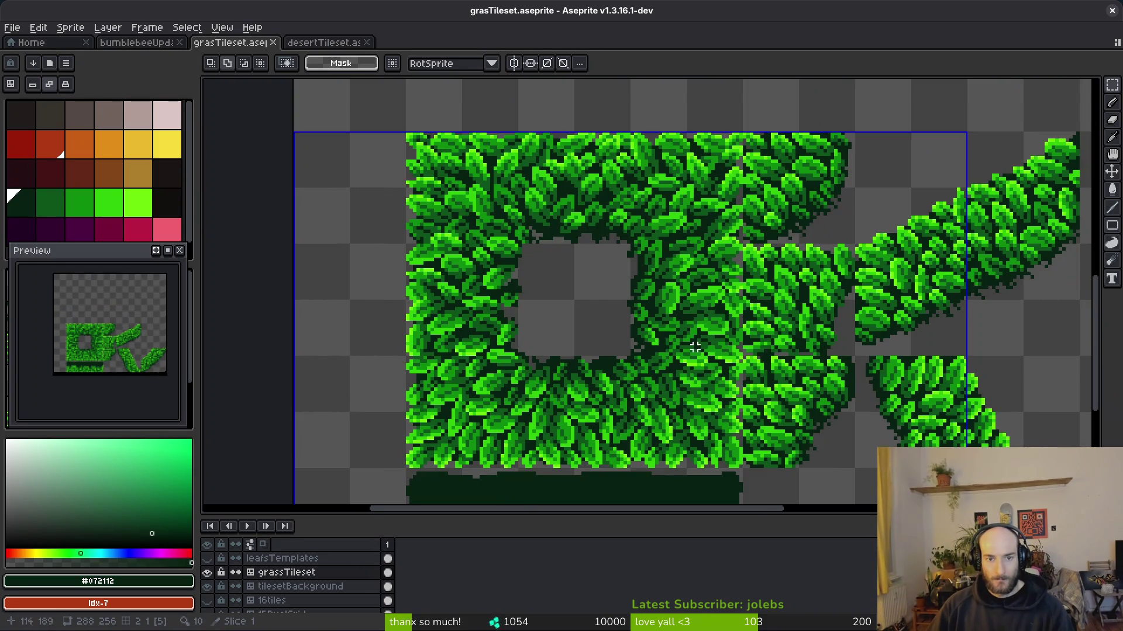
scroll(461, 150, up, 3)
- Lasso-select the tile's top row of leaves, refining the outline along the leaf edges
key(q)
mouse_move(675, 172)
mouse_down()
mouse_move(600, 166)
mouse_move(249, 228)
mouse_move(367, 298)
mouse_move(412, 284)
mouse_up()
mouse_move(422, 171)
mouse_down()
mouse_move(325, 163)
mouse_move(330, 291)
mouse_up()
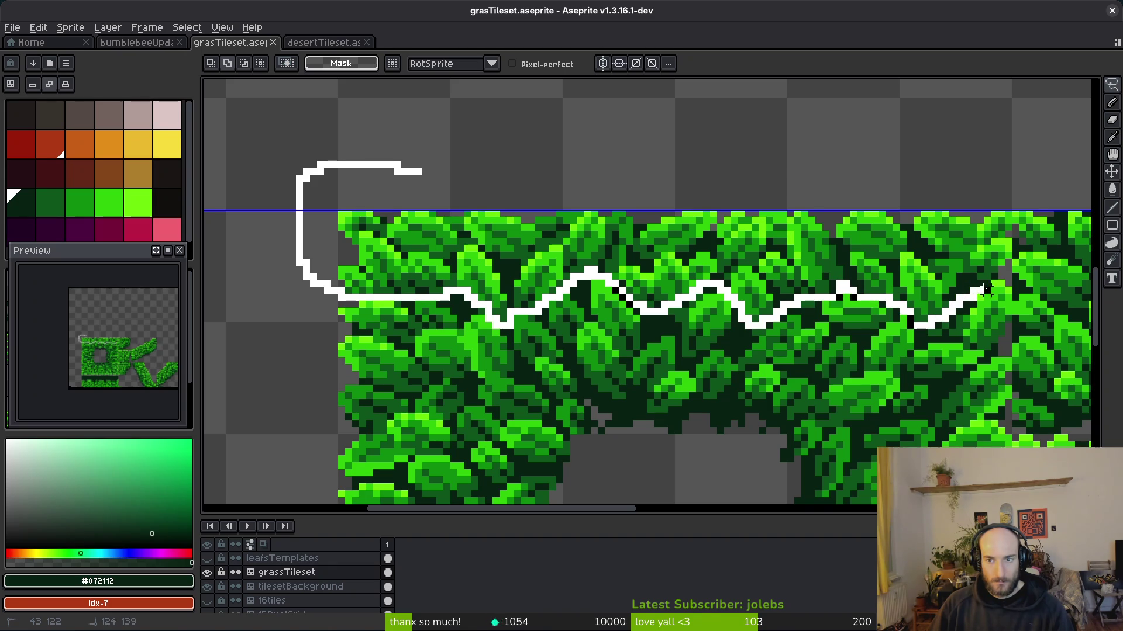
drag(1005, 211, 1007, 162)
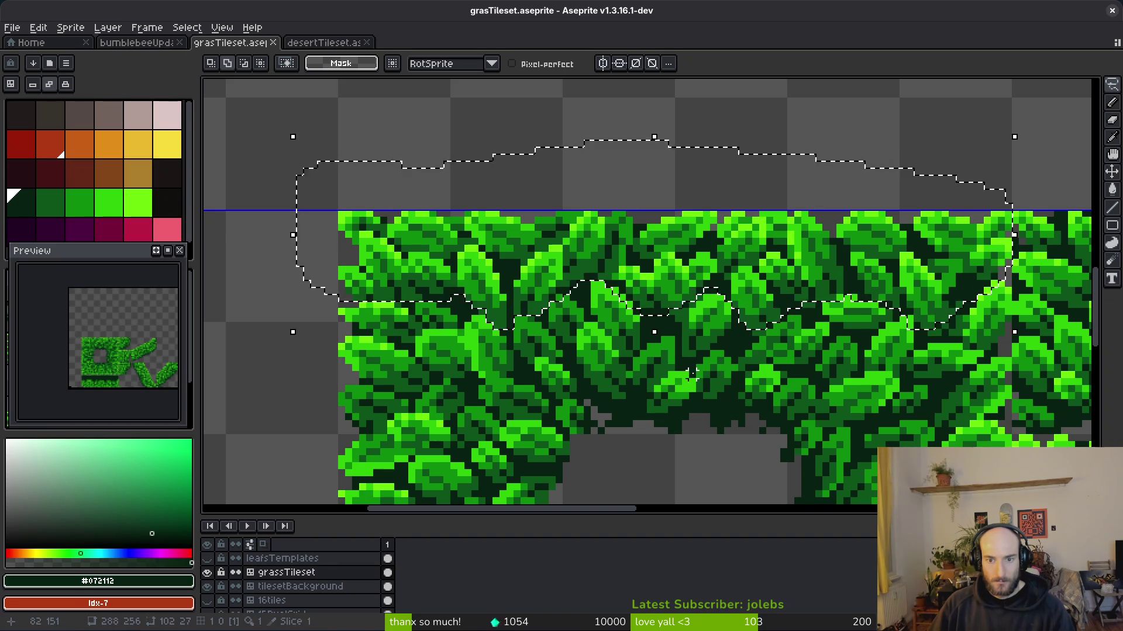
scroll(1037, 124, up, 2)
mouse_move(667, 275)
mouse_down()
mouse_move(672, 261)
mouse_move(742, 270)
mouse_move(862, 316)
mouse_move(906, 304)
mouse_move(994, 225)
mouse_up()
scroll(759, 369, down, 1)
scroll(759, 370, up, 3)
mouse_move(759, 369)
mouse_down()
mouse_move(894, 253)
mouse_move(972, 221)
mouse_up()
scroll(844, 286, down, 6)
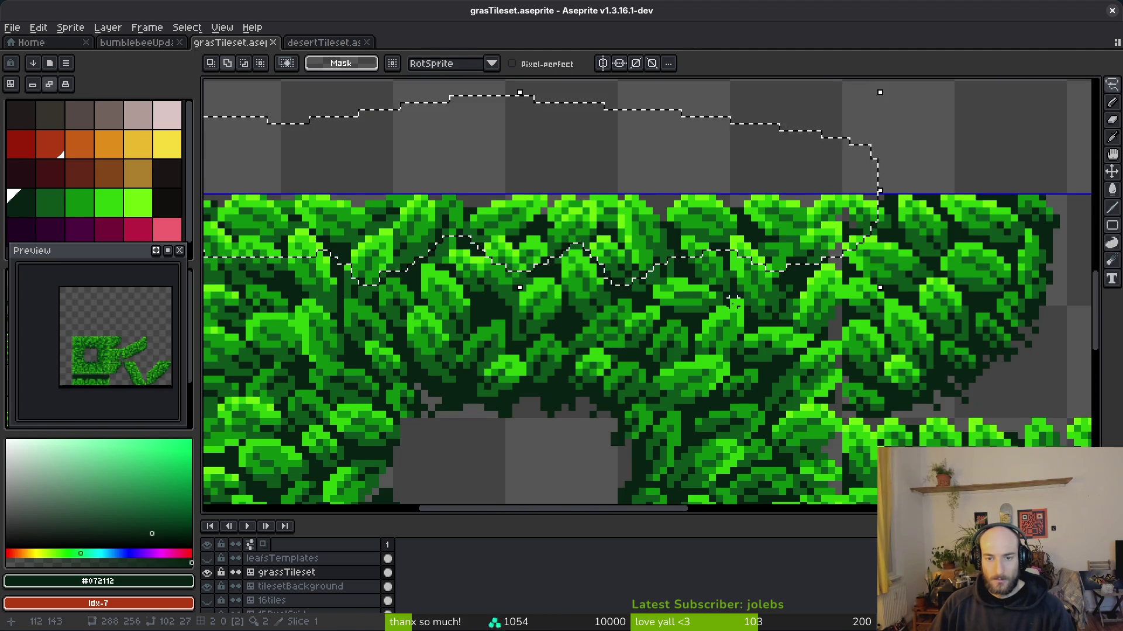
scroll(575, 246, up, 2)
- Shift the selected leaves down one pixel
drag(575, 221, 589, 245)
scroll(677, 325, right, 5)
scroll(677, 325, up, 4)
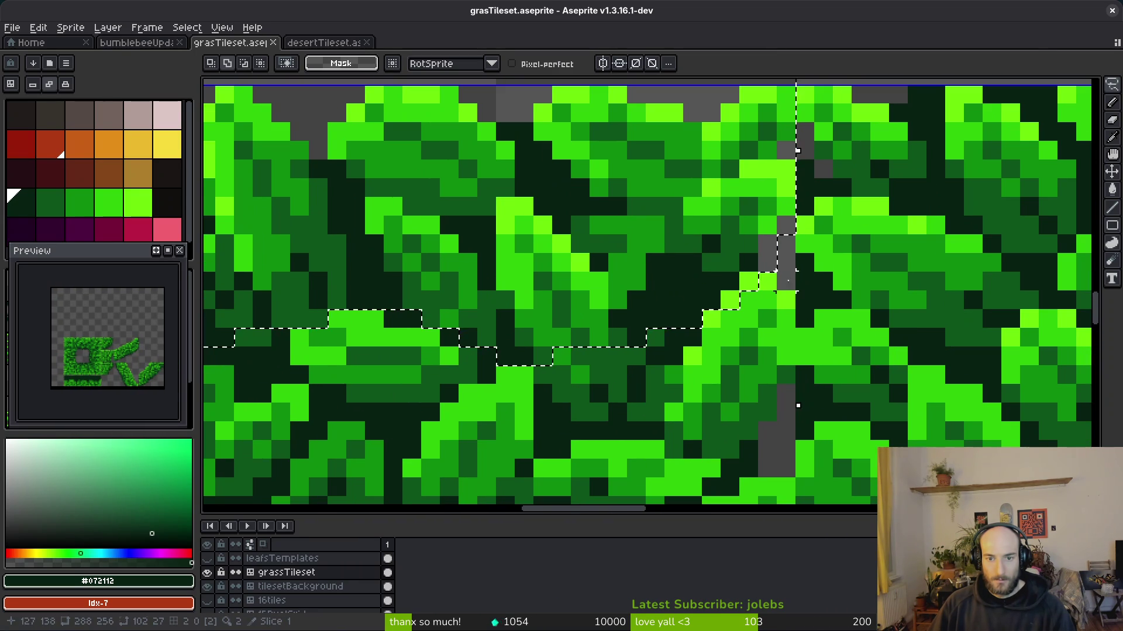
mouse_move(788, 280)
mouse_down()
mouse_move(754, 274)
mouse_move(671, 344)
mouse_up()
drag(787, 221, 760, 240)
key(Return)
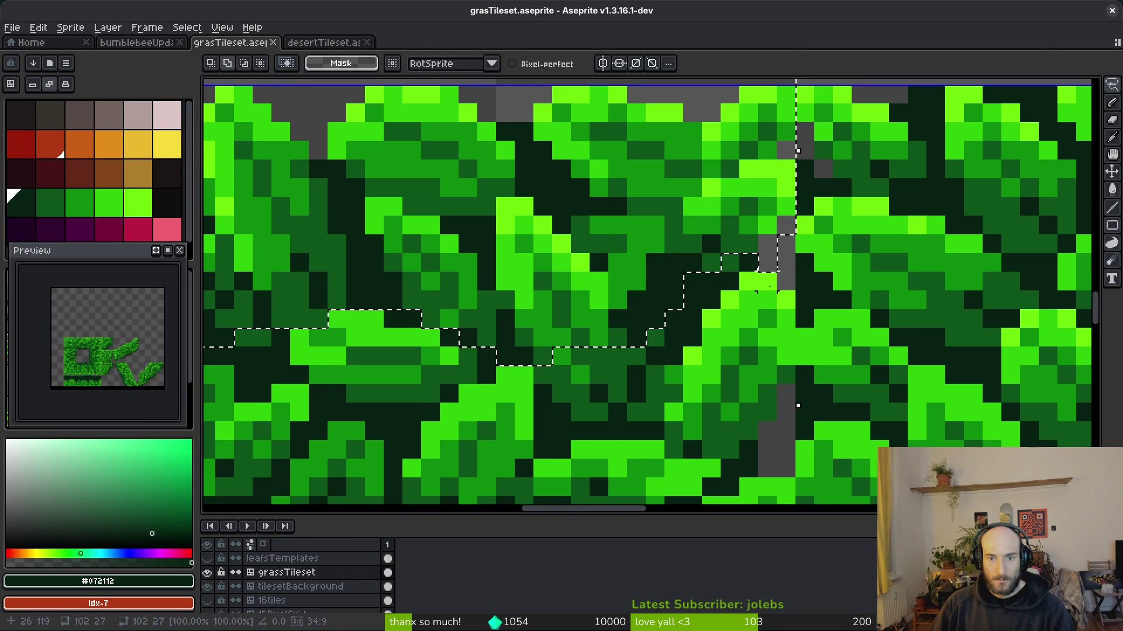
- Pull the lower leaf strip up over the dark-green band
scroll(597, 338, down, 4)
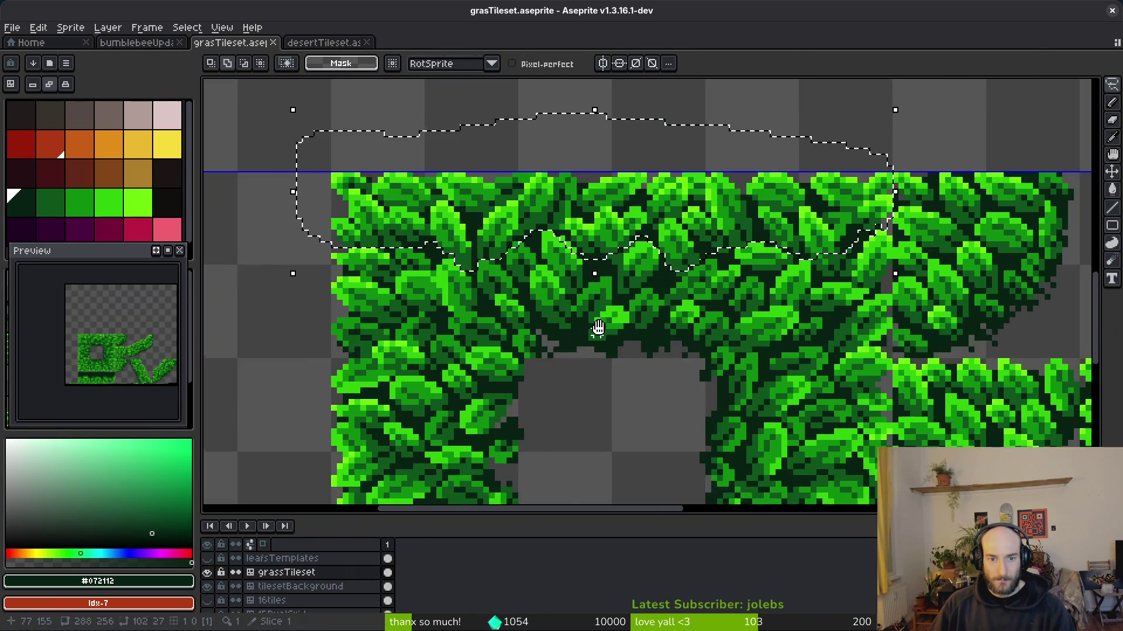
scroll(596, 338, down, 10)
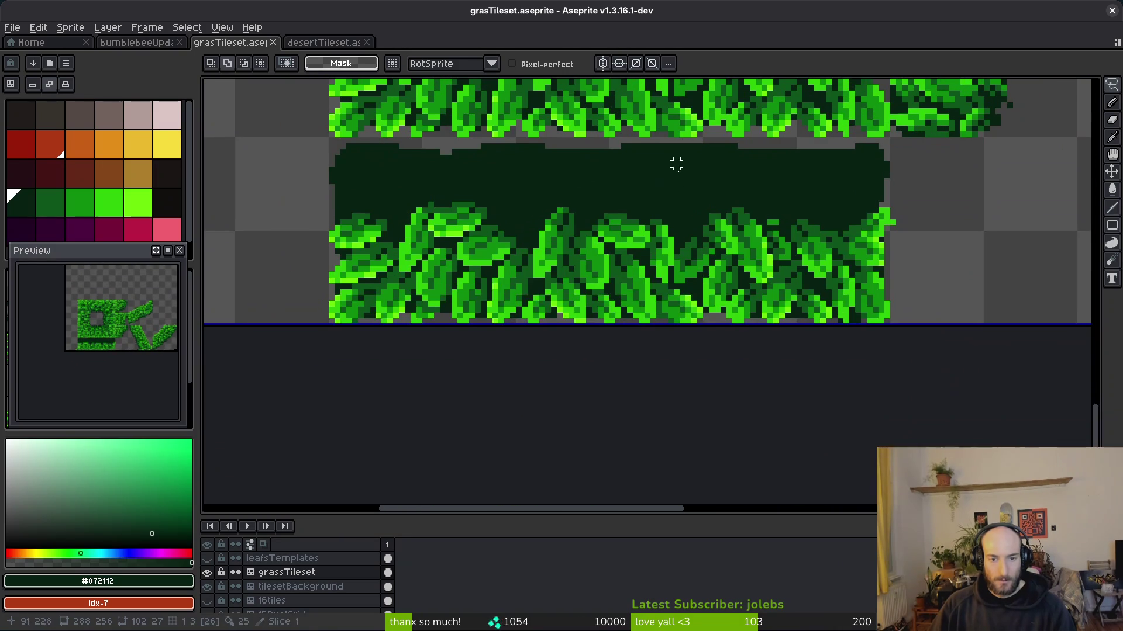
mouse_move(658, 233)
mouse_down()
mouse_move(656, 281)
mouse_move(651, 162)
mouse_up()
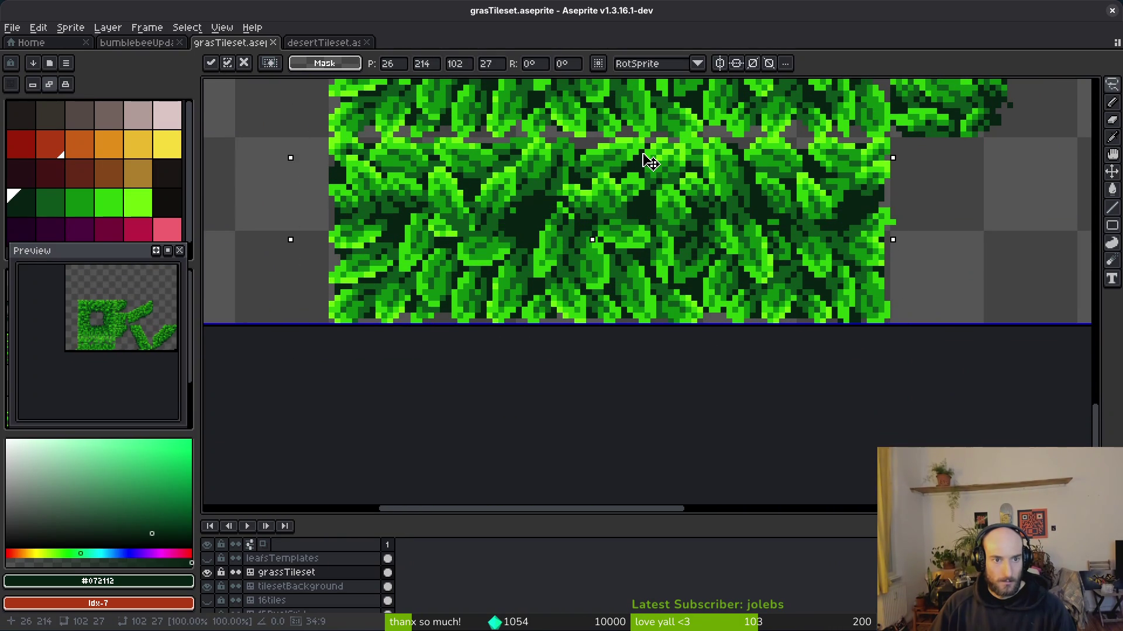
key(Return)
scroll(698, 232, down, 2)
- Paint two dark pixels medium green, then sample a mid green from the canvas
scroll(686, 259, up, 3)
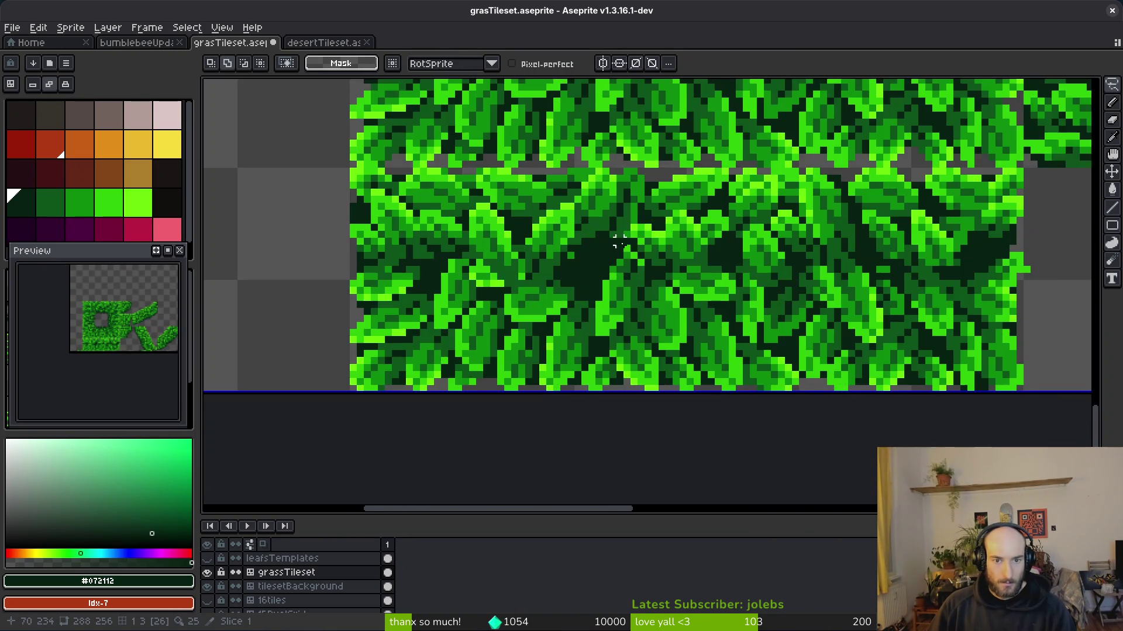
scroll(620, 261, down, 2)
scroll(761, 307, down, 1)
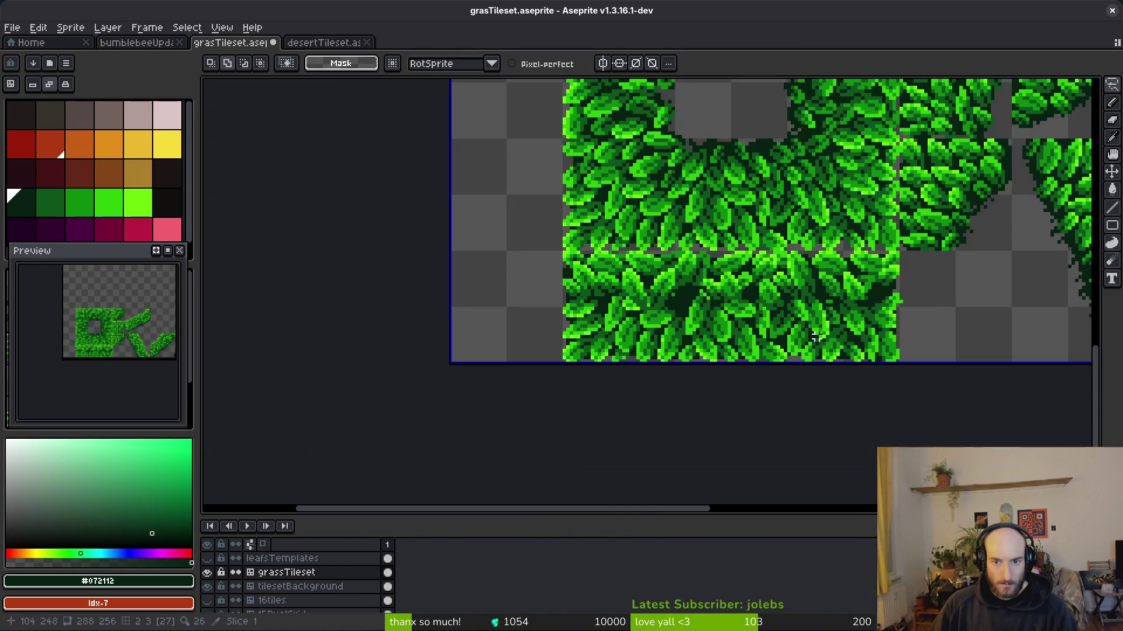
scroll(797, 299, up, 4)
alt+click(658, 236)
key(b)
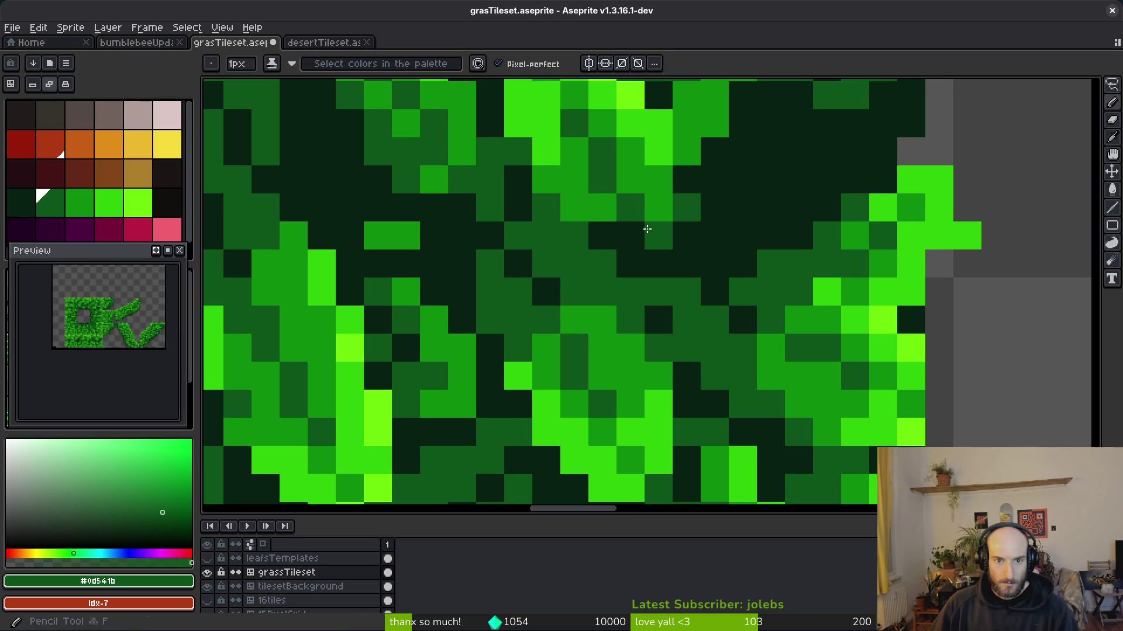
drag(646, 235, 630, 236)
drag(376, 196, 558, 310)
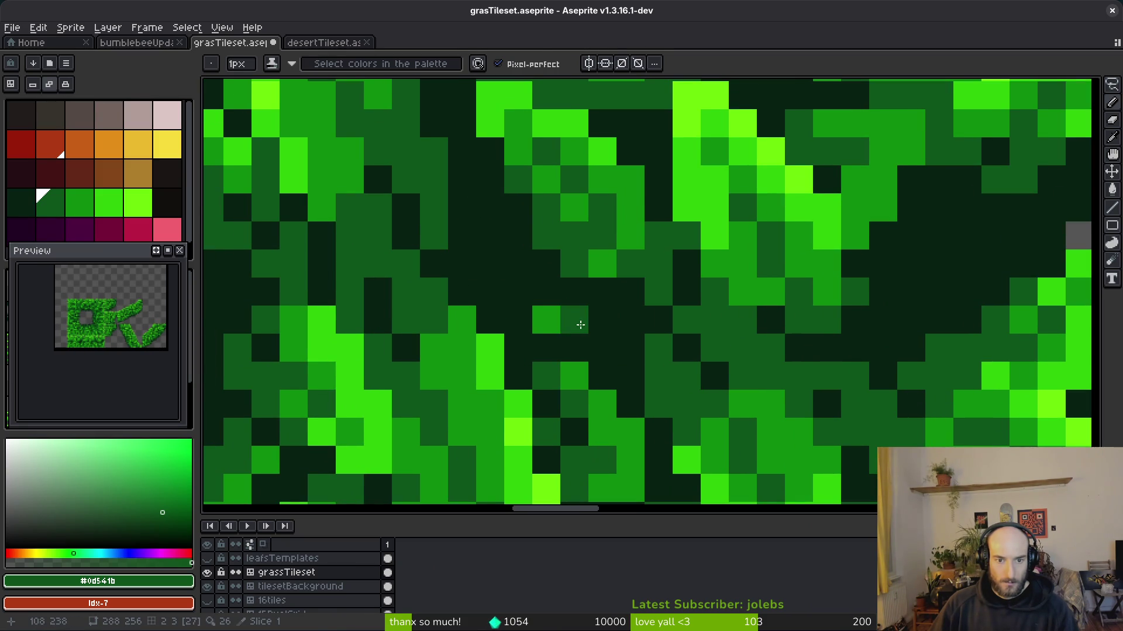
key(b)
scroll(653, 384, down, 4)
scroll(654, 383, up, 4)
alt+click(550, 312)
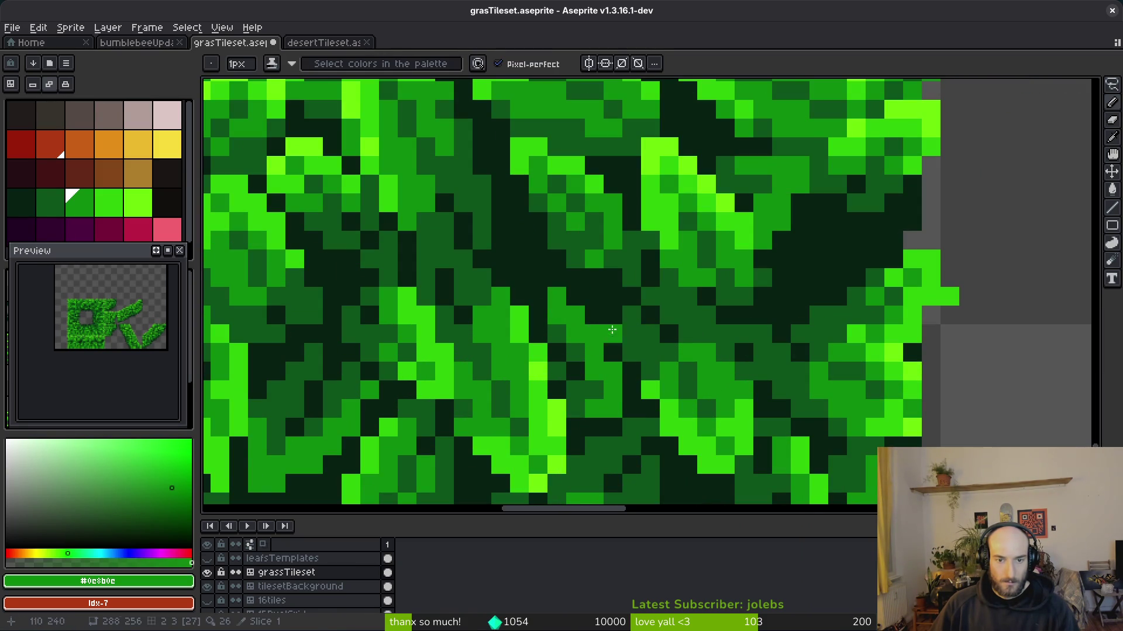
scroll(589, 160, up, 1)
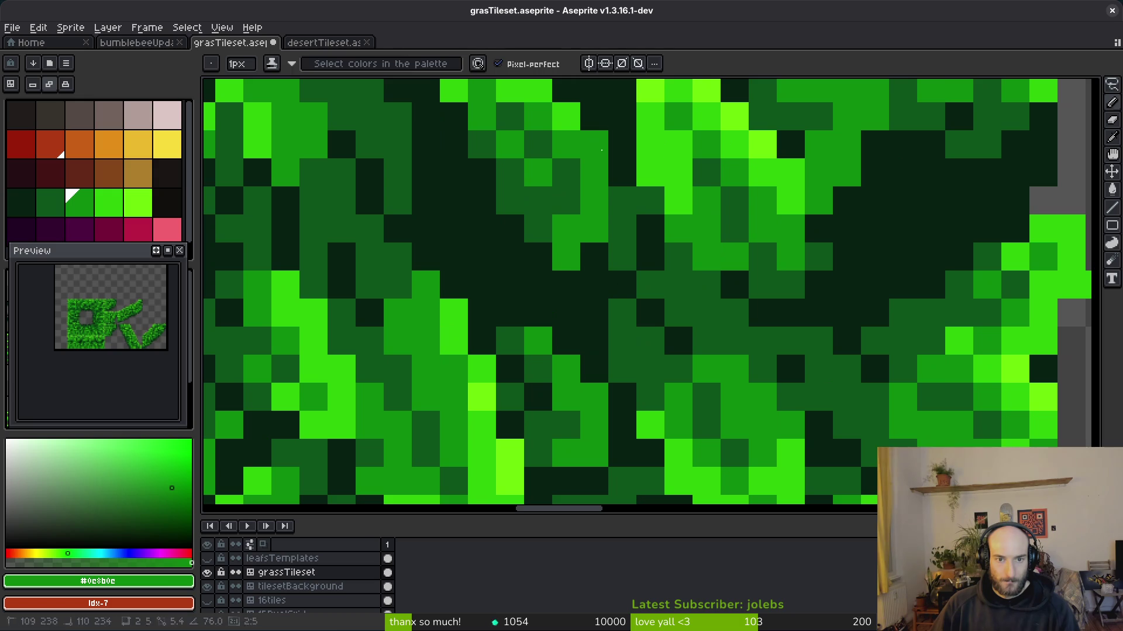
- Lasso the dark patch and nudge it one pixel left and down
key(q)
drag(589, 160, 603, 291)
mouse_move(608, 219)
mouse_down()
mouse_move(468, 222)
mouse_move(635, 415)
mouse_move(679, 421)
mouse_move(637, 263)
mouse_up()
drag(678, 309, 710, 338)
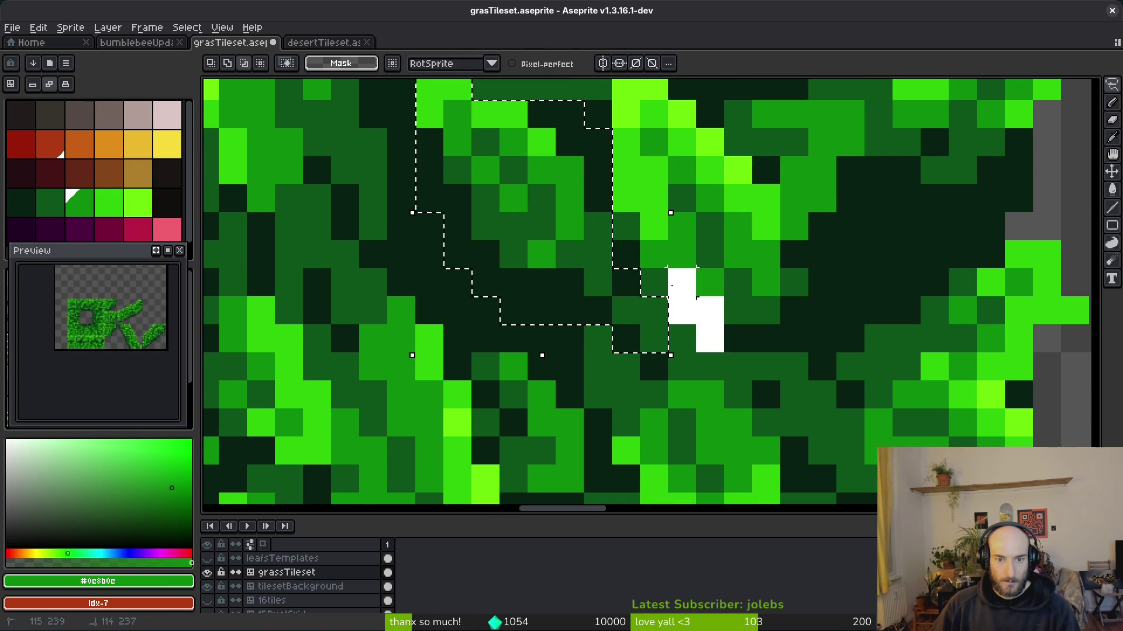
mouse_move(543, 217)
mouse_down()
mouse_move(532, 234)
mouse_move(541, 254)
mouse_up()
key(b)
- Fill the remaining gaps with two dark green pixels
alt+click(547, 281)
click(542, 310)
click(514, 310)
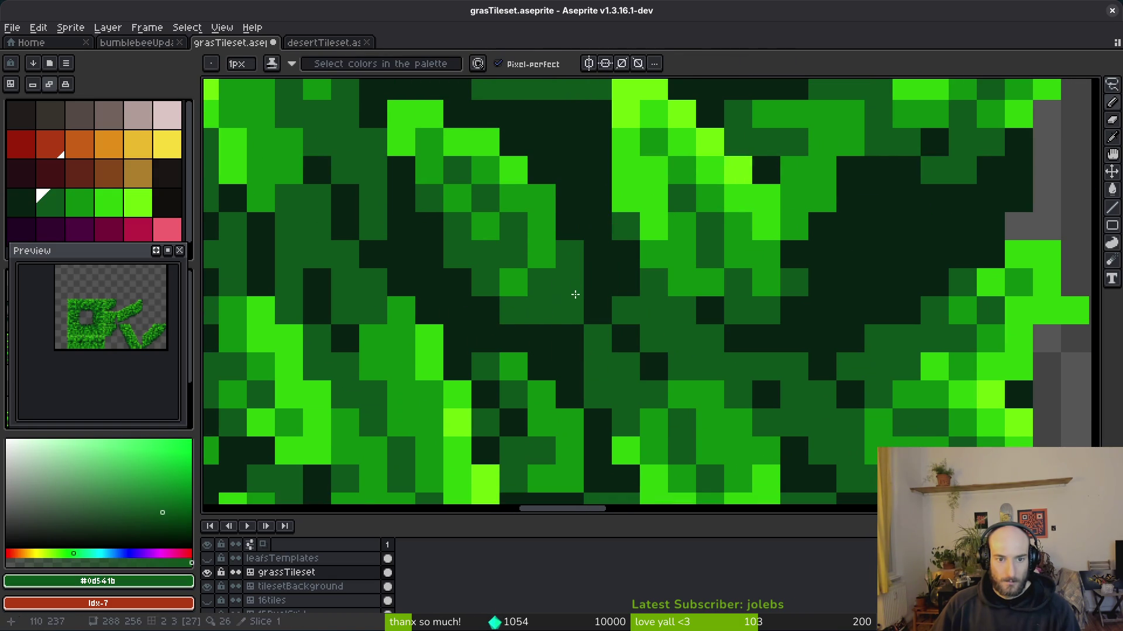
alt+click(539, 248)
scroll(591, 323, down, 3)
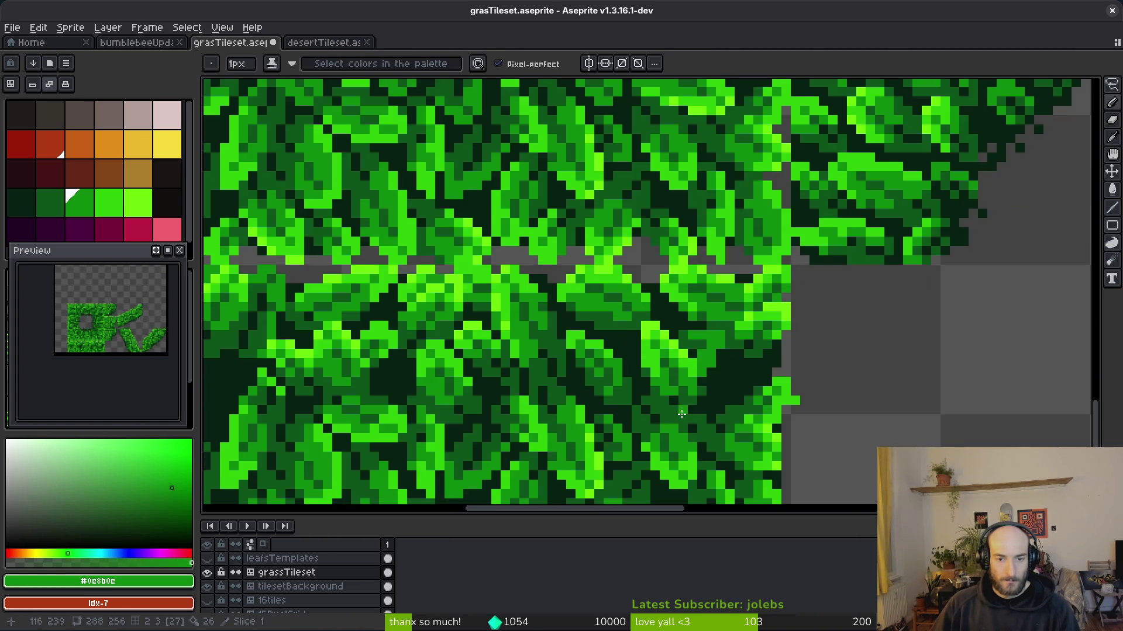
scroll(722, 391, down, 2)
scroll(646, 374, up, 3)
scroll(711, 390, down, 2)
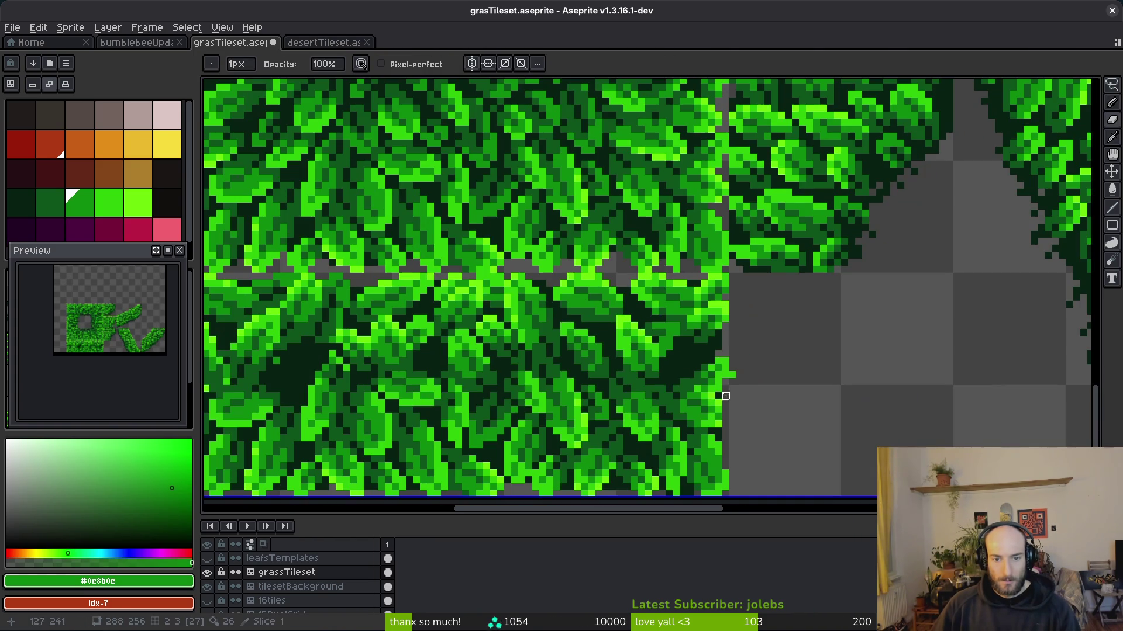
- Save grasTileset.aseprite
key(ctrl+s)
scroll(702, 380, up, 4)
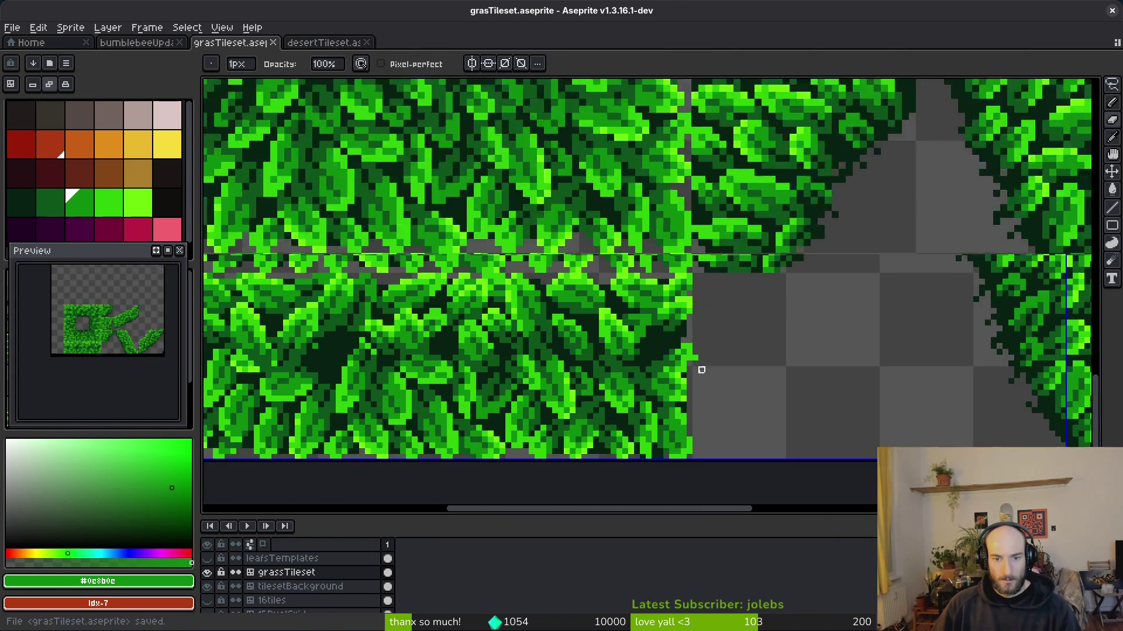
scroll(686, 329, down, 3)
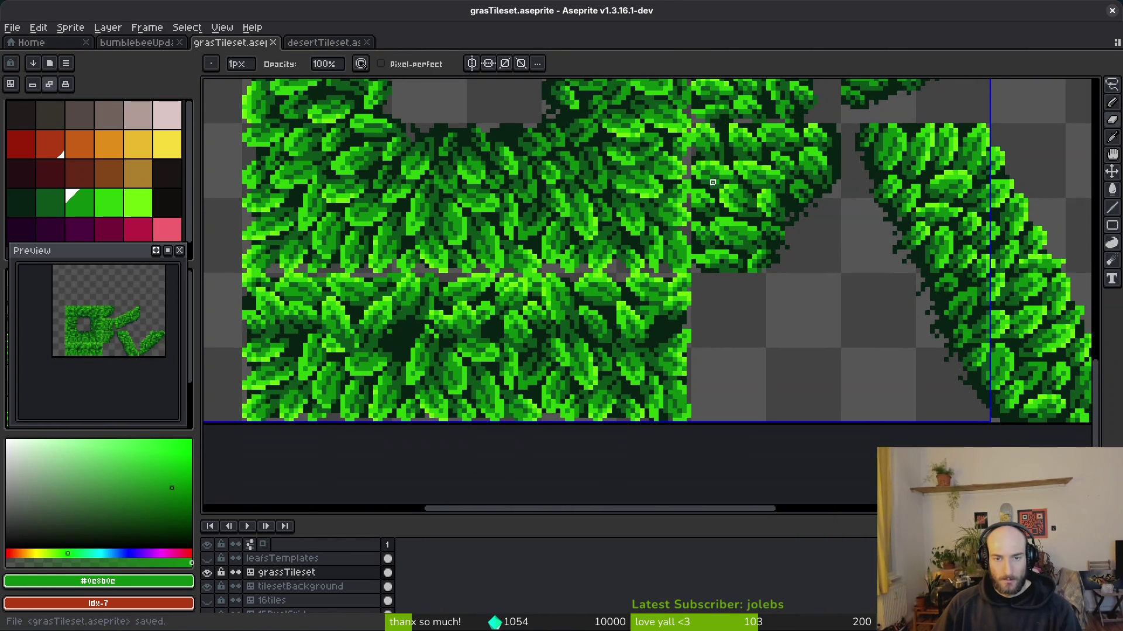
- Make the leafsTemplates layer visible above the tiles
scroll(738, 303, down, 1)
scroll(744, 295, up, 2)
scroll(647, 220, right, 3)
scroll(632, 243, up, 3)
scroll(632, 243, down, 3)
click(207, 558)
- Zoom in on the leaf template sprites
scroll(621, 268, up, 3)
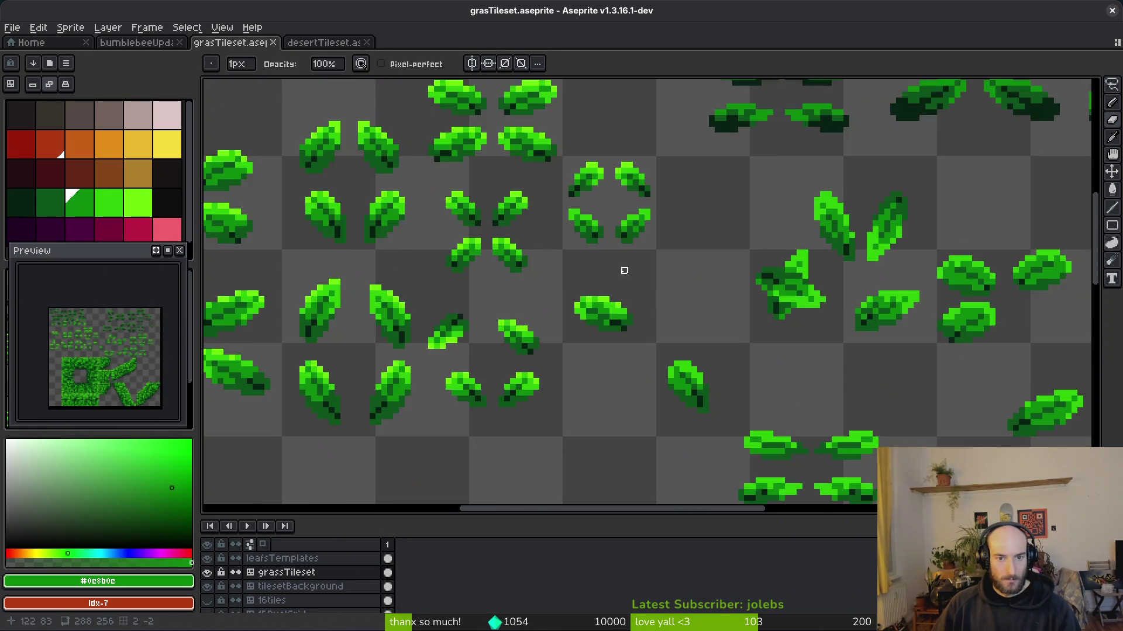
scroll(780, 281, up, 3)
scroll(760, 327, left, 5)
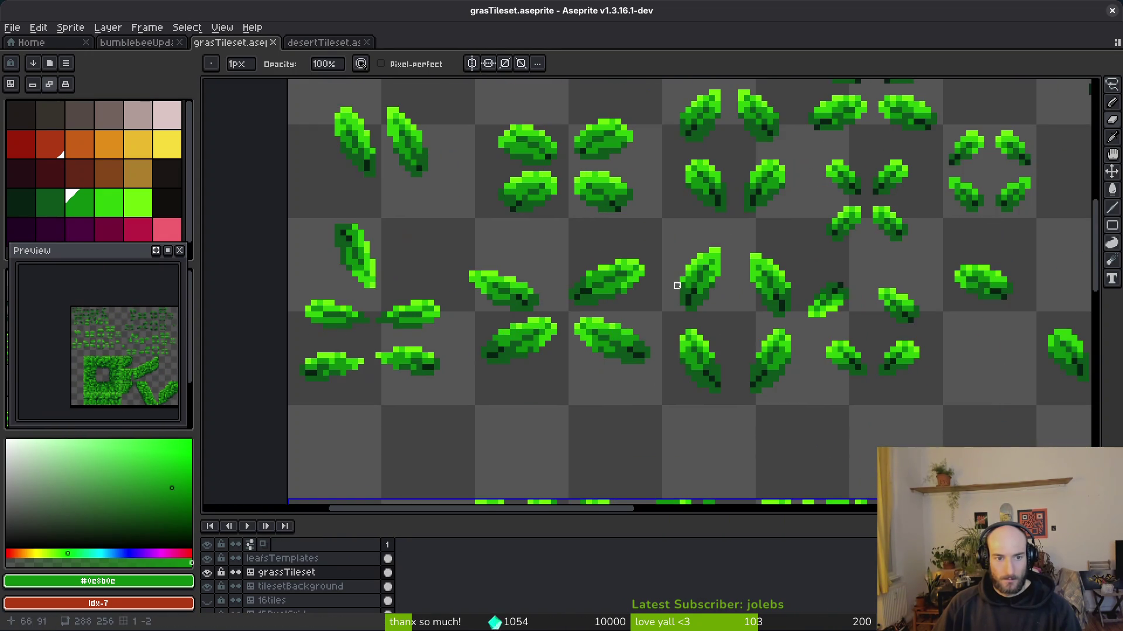
scroll(744, 391, up, 1)
scroll(754, 380, right, 1)
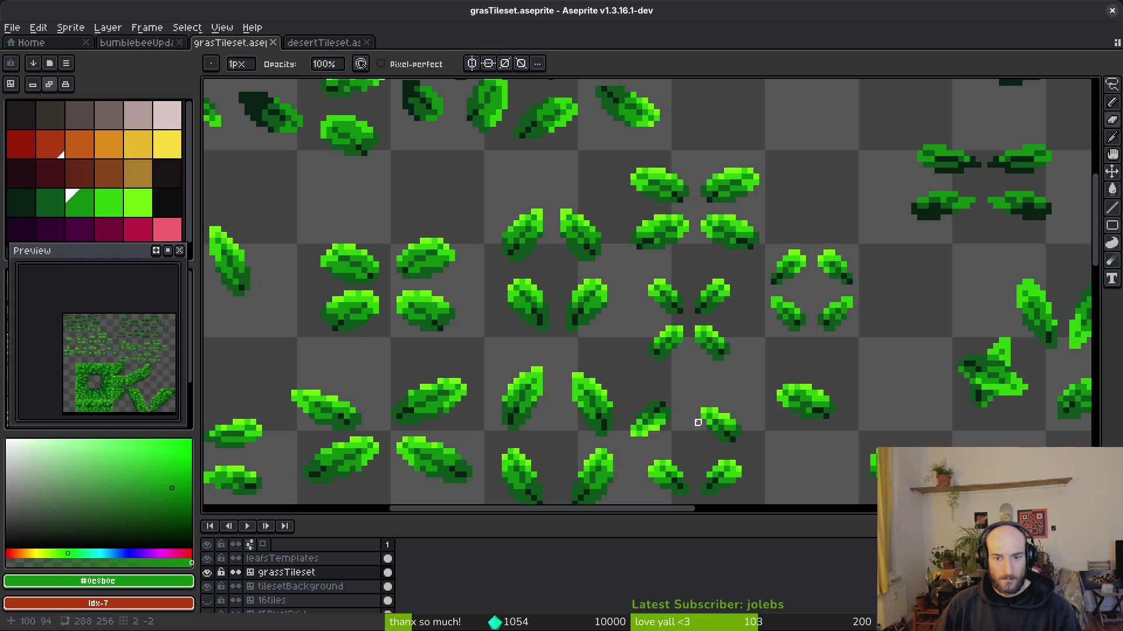
scroll(703, 428, down, 1)
scroll(668, 375, down, 1)
scroll(752, 375, down, 1)
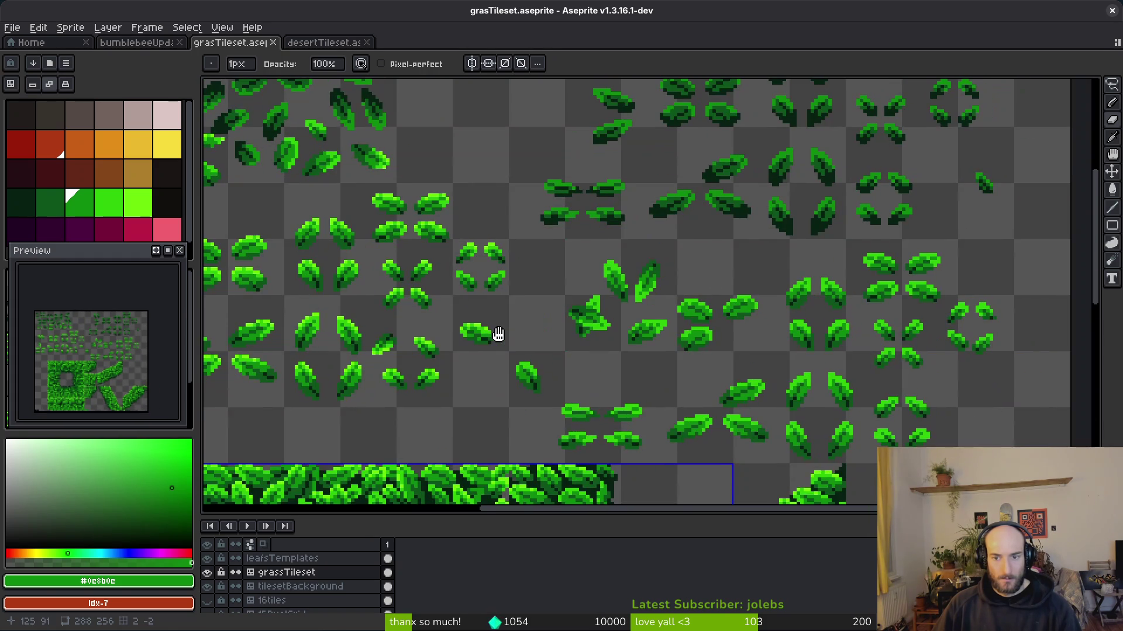
scroll(742, 349, down, 1)
scroll(735, 290, up, 5)
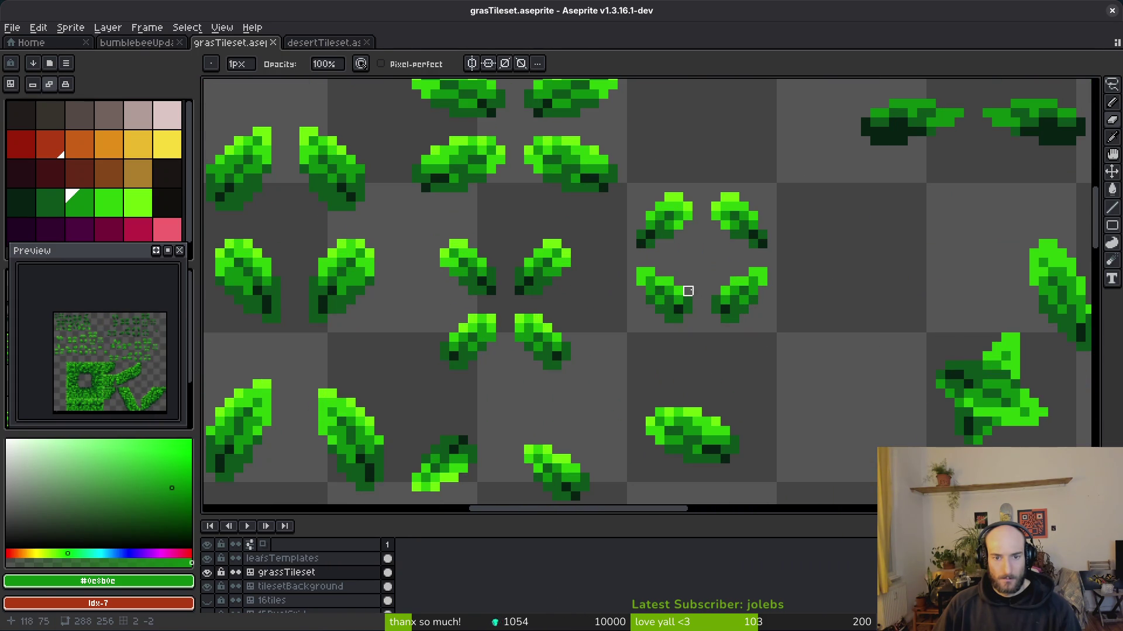
key(m)
scroll(681, 297, down, 5)
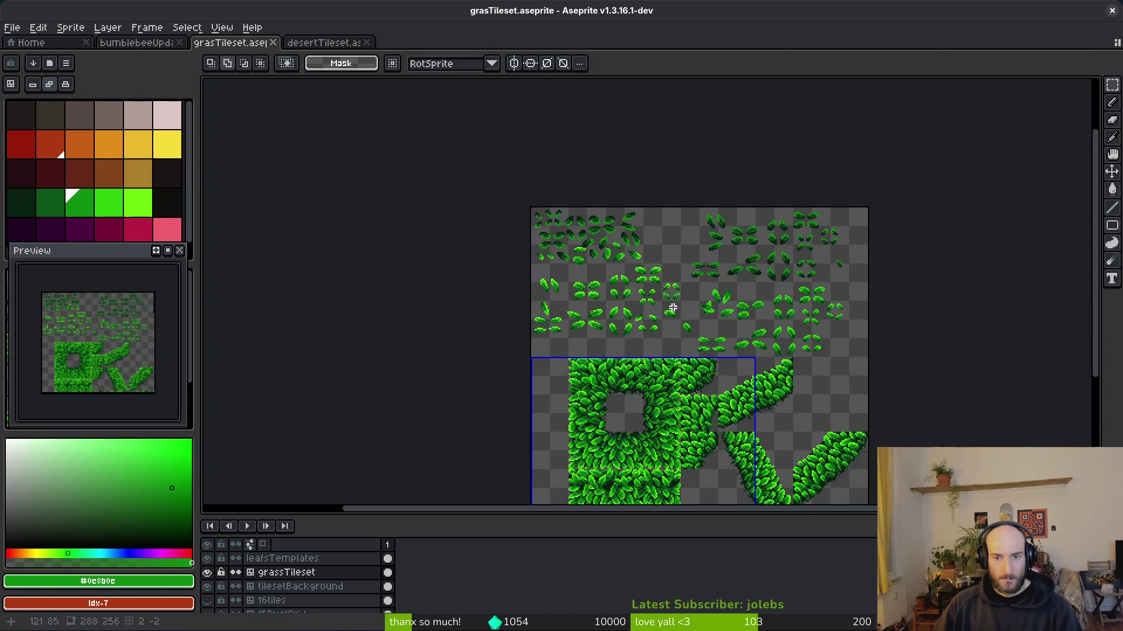
scroll(673, 308, up, 4)
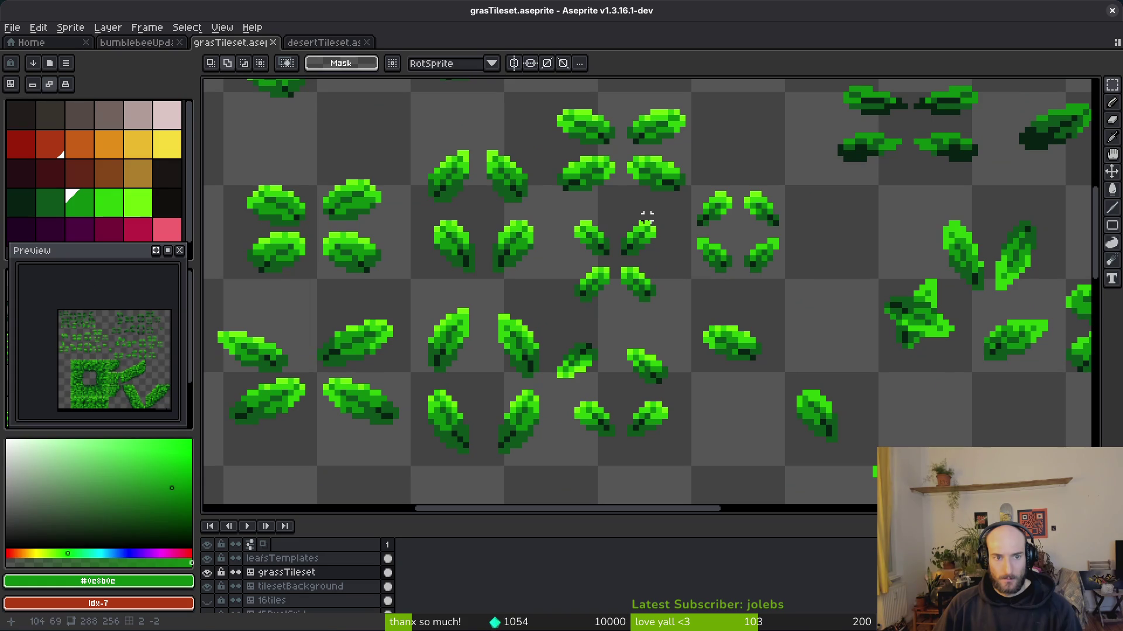
scroll(693, 252, up, 3)
- Sample the bright green #6cff0a from a leaf and draw with the Pencil on leafsTemplates
key(i)
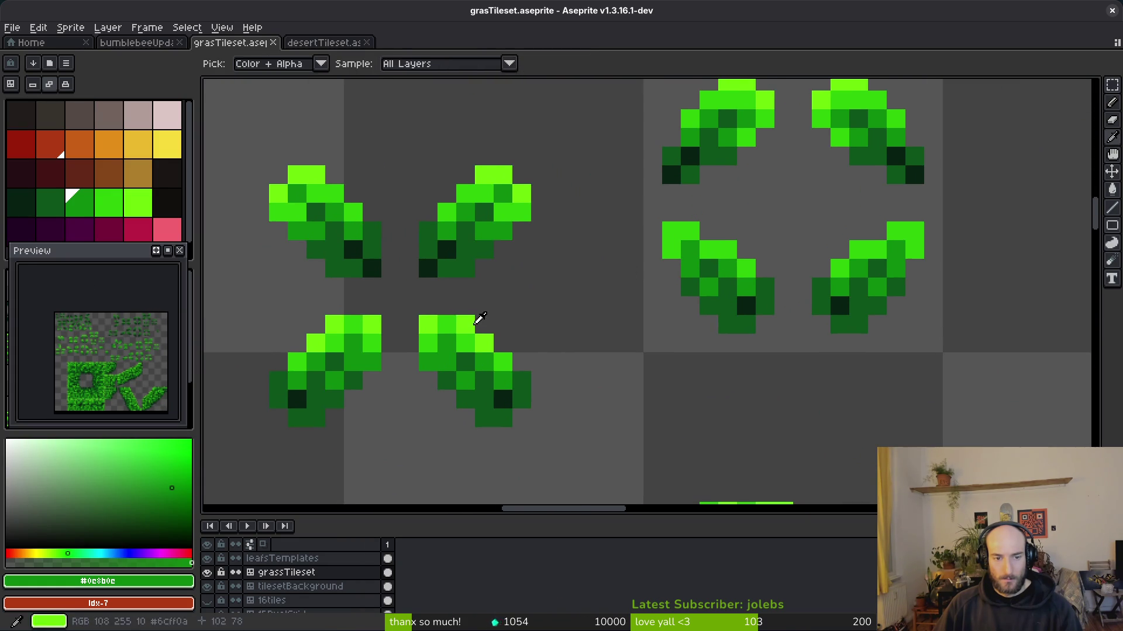
click(472, 327)
key(b)
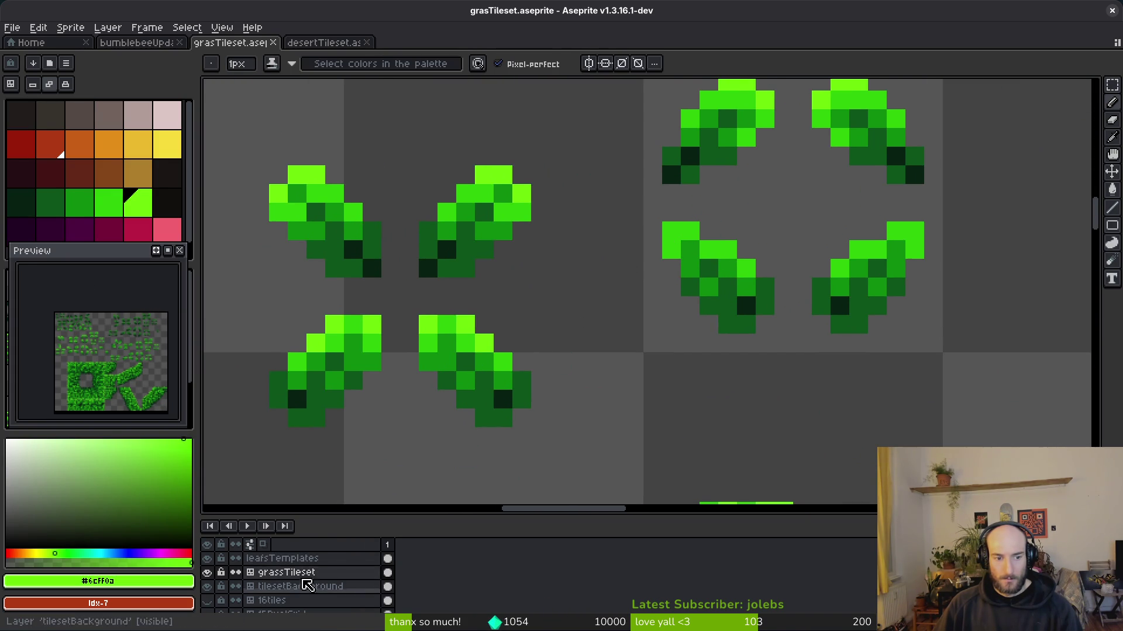
click(387, 559)
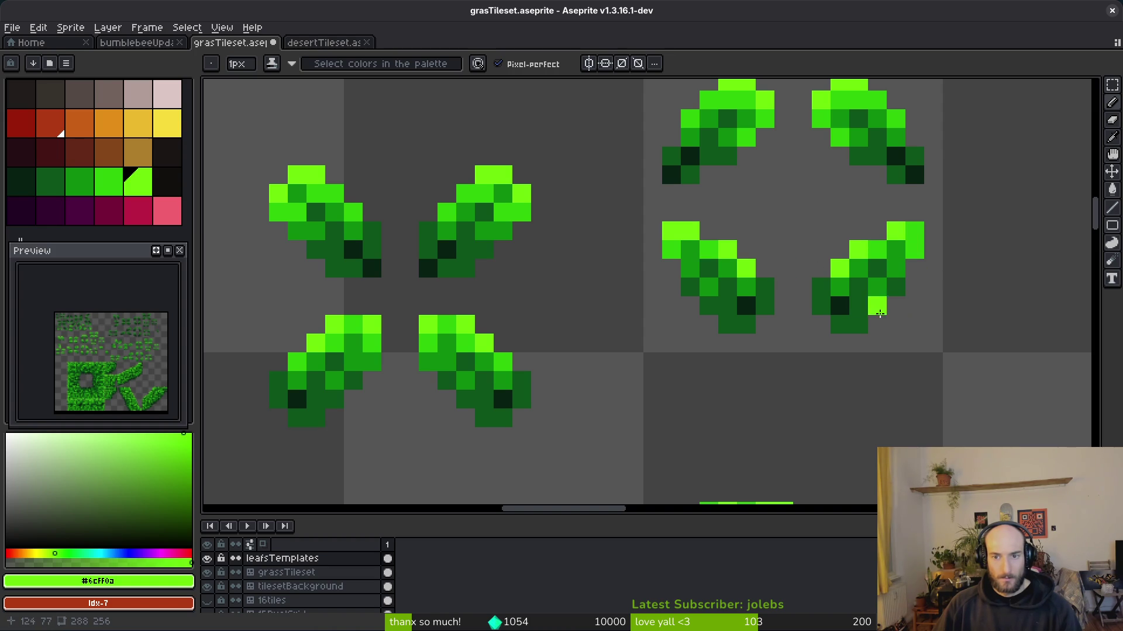
scroll(846, 274, down, 5)
key(m)
scroll(739, 314, up, 3)
- Select an 8x8 square of leaves and shift it right and down on grassTileset
drag(710, 258, 813, 374)
scroll(748, 447, down, 2)
scroll(748, 447, down, 6)
scroll(748, 447, right, 3)
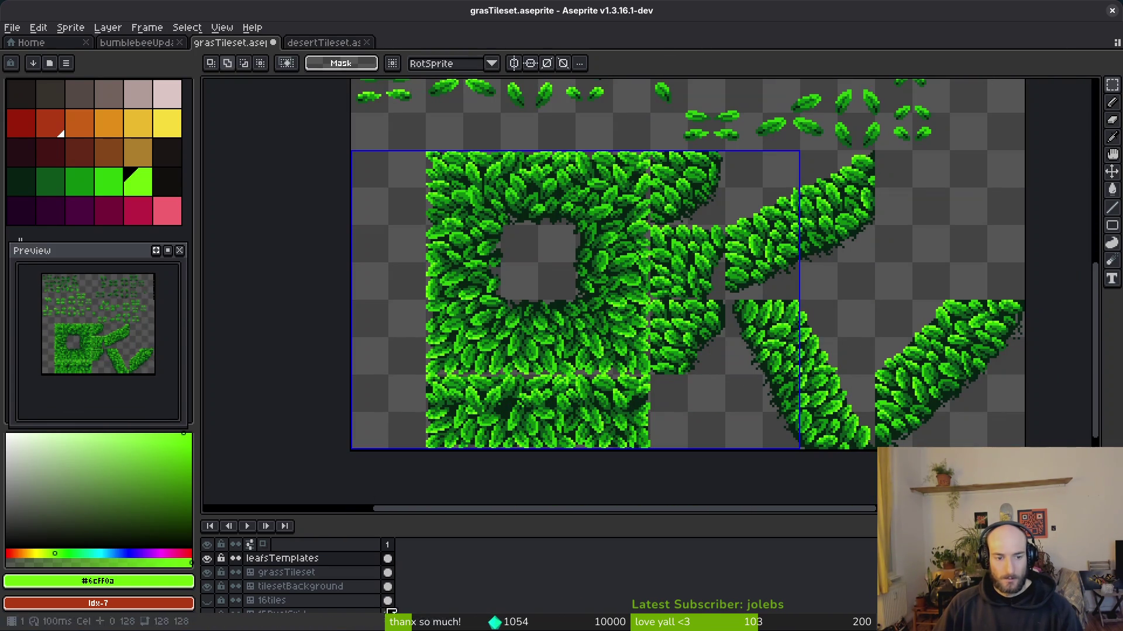
click(389, 574)
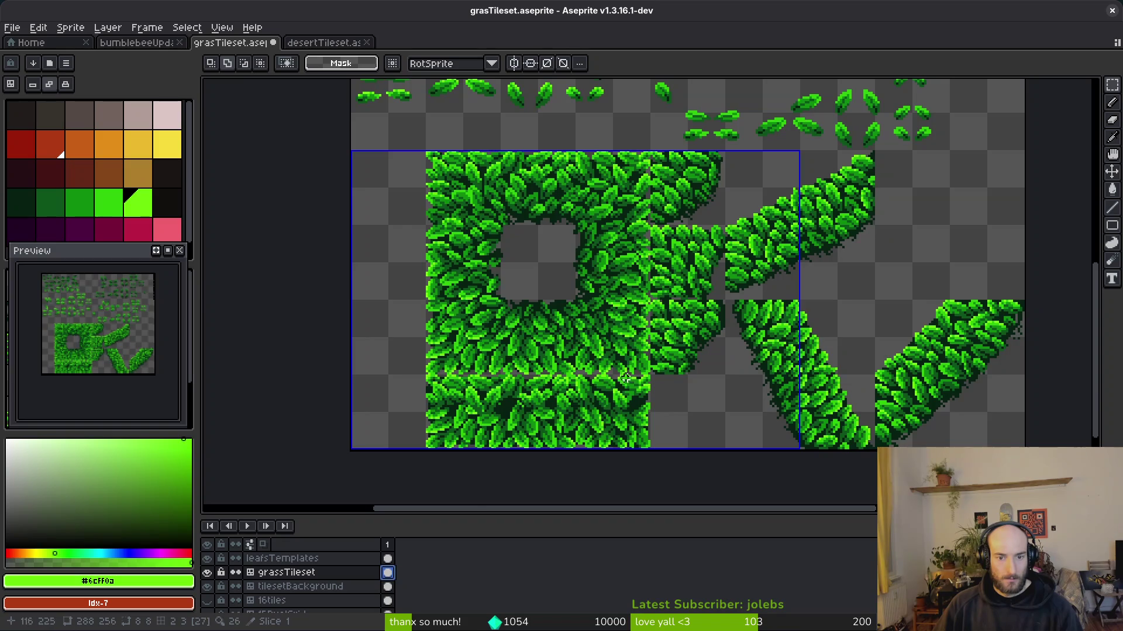
scroll(608, 358, up, 3)
scroll(701, 336, up, 2)
key(ctrl+t)
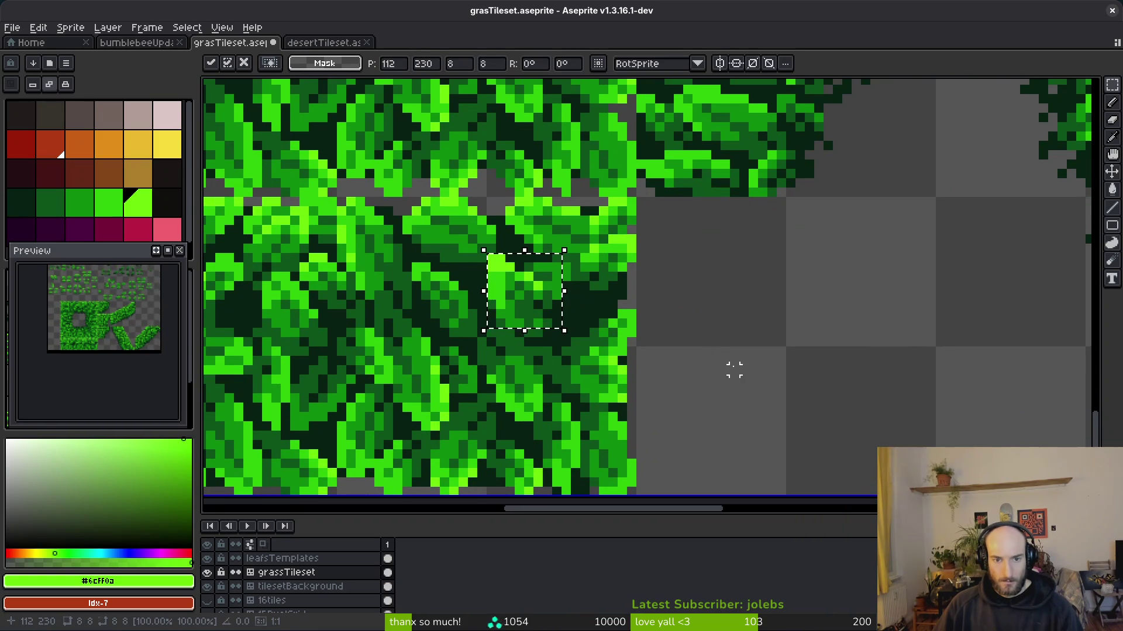
mouse_move(555, 311)
mouse_down()
mouse_move(604, 323)
mouse_move(589, 323)
mouse_up()
mouse_move(582, 328)
mouse_down()
mouse_move(579, 306)
mouse_move(591, 307)
mouse_up()
key(Return)
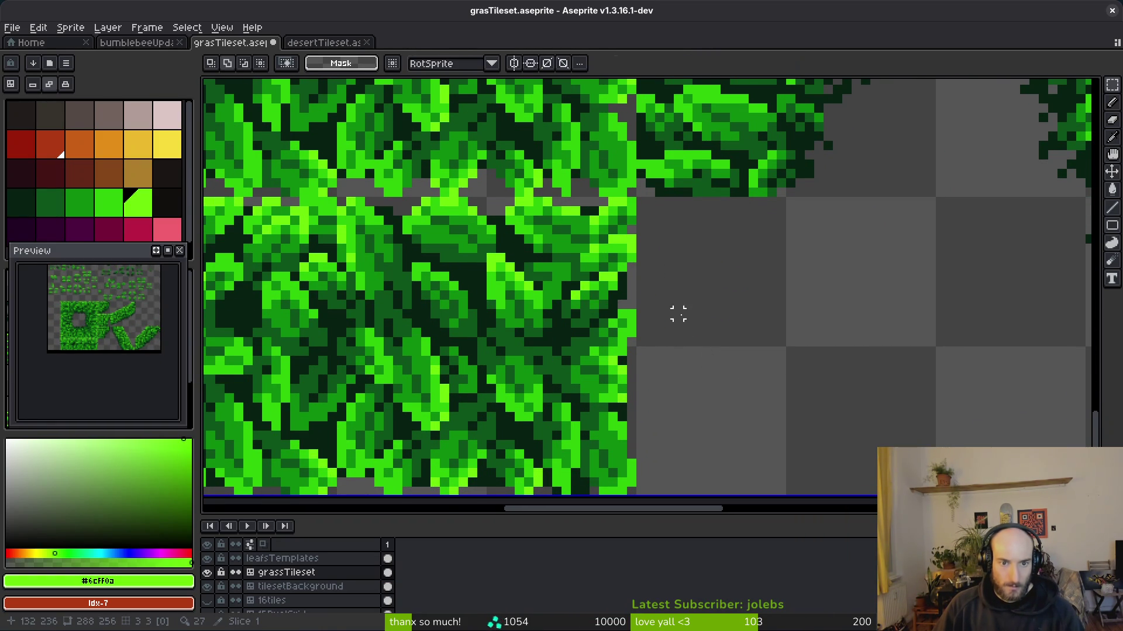
- Select the lower-centre 10×13 leaf on the leafsTemplates layer
scroll(676, 313, down, 4)
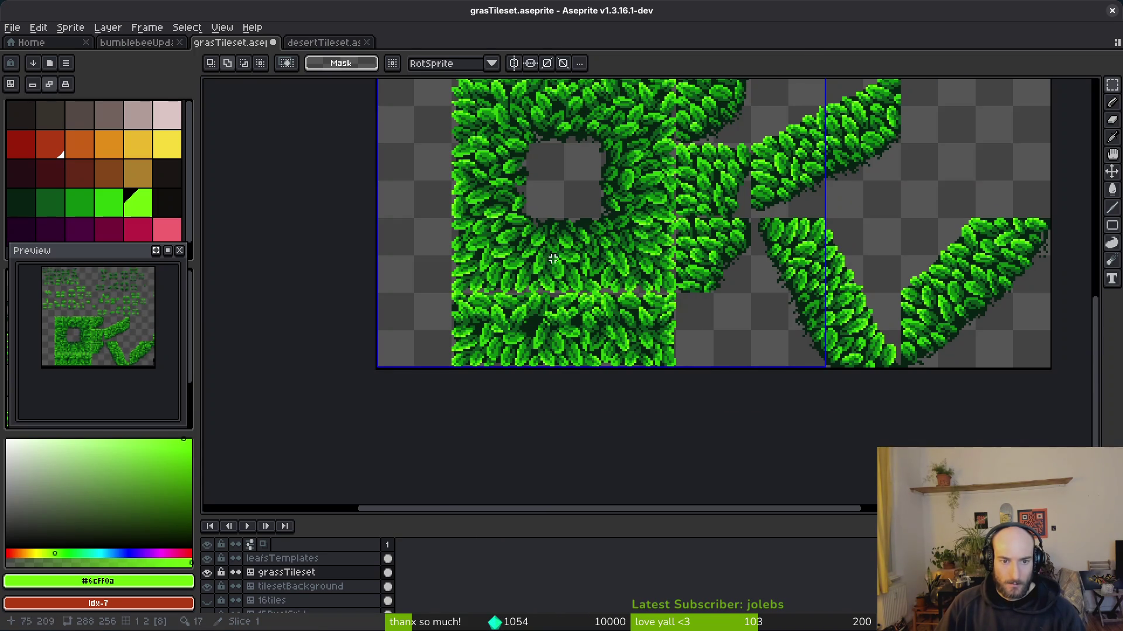
scroll(602, 316, down, 4)
scroll(659, 331, up, 6)
scroll(690, 254, up, 1)
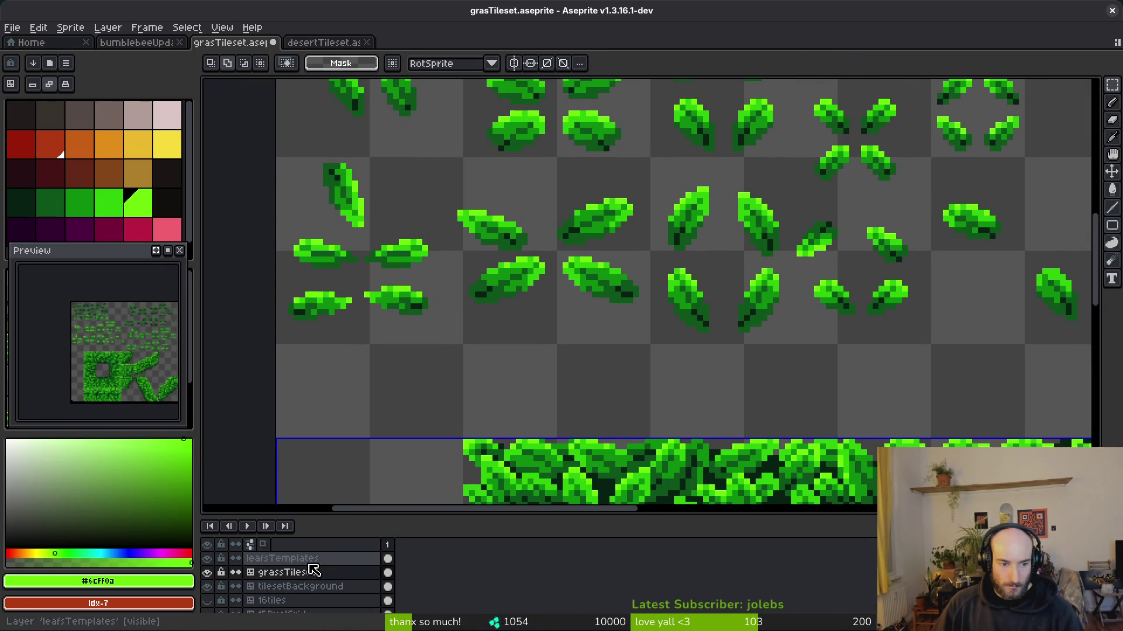
click(272, 559)
scroll(459, 382, down, 5)
scroll(459, 381, up, 3)
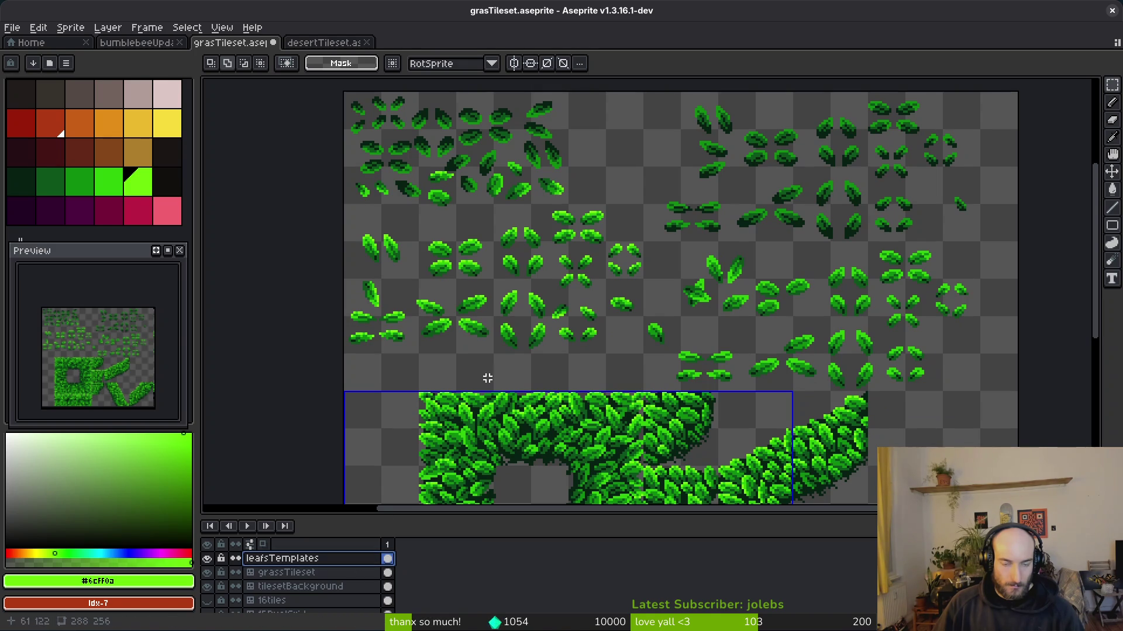
drag(445, 230, 445, 255)
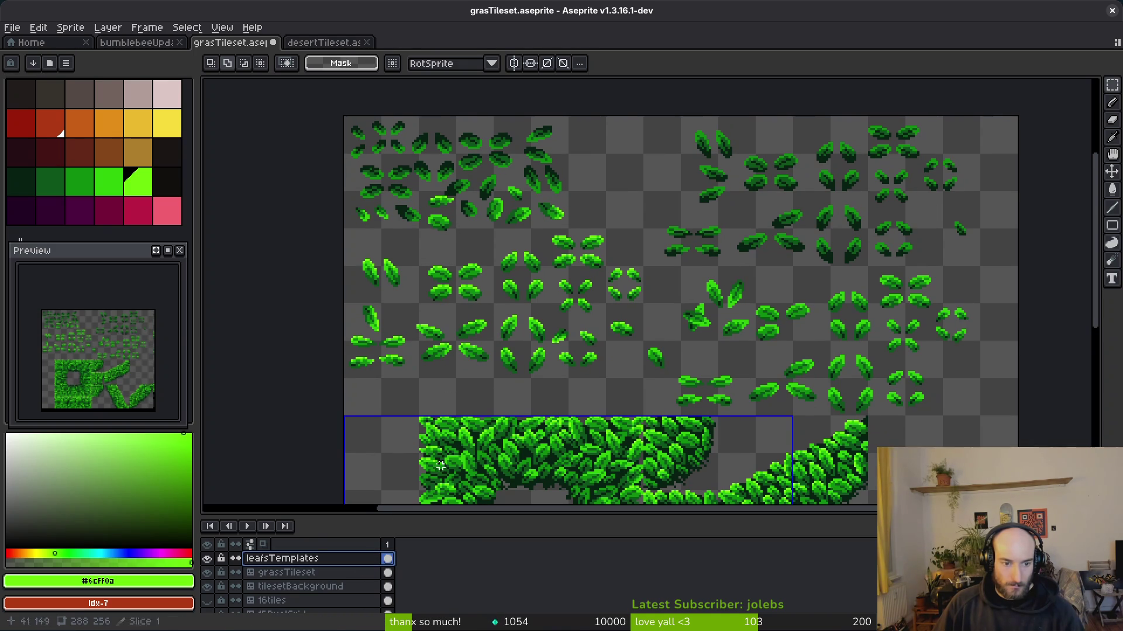
scroll(602, 215, up, 4)
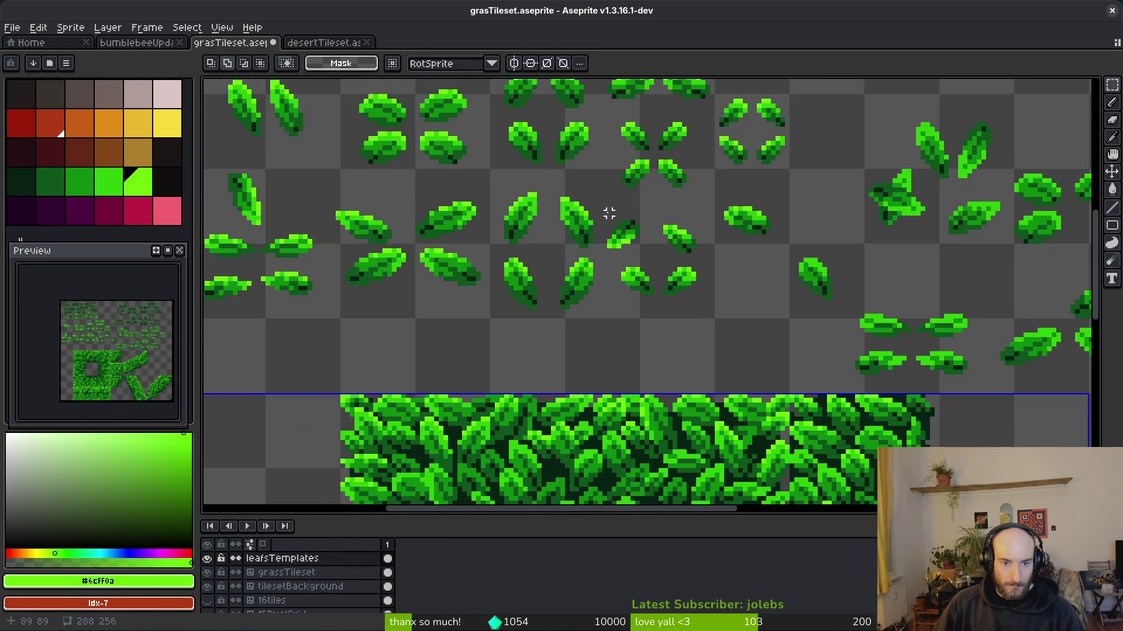
scroll(515, 259, down, 5)
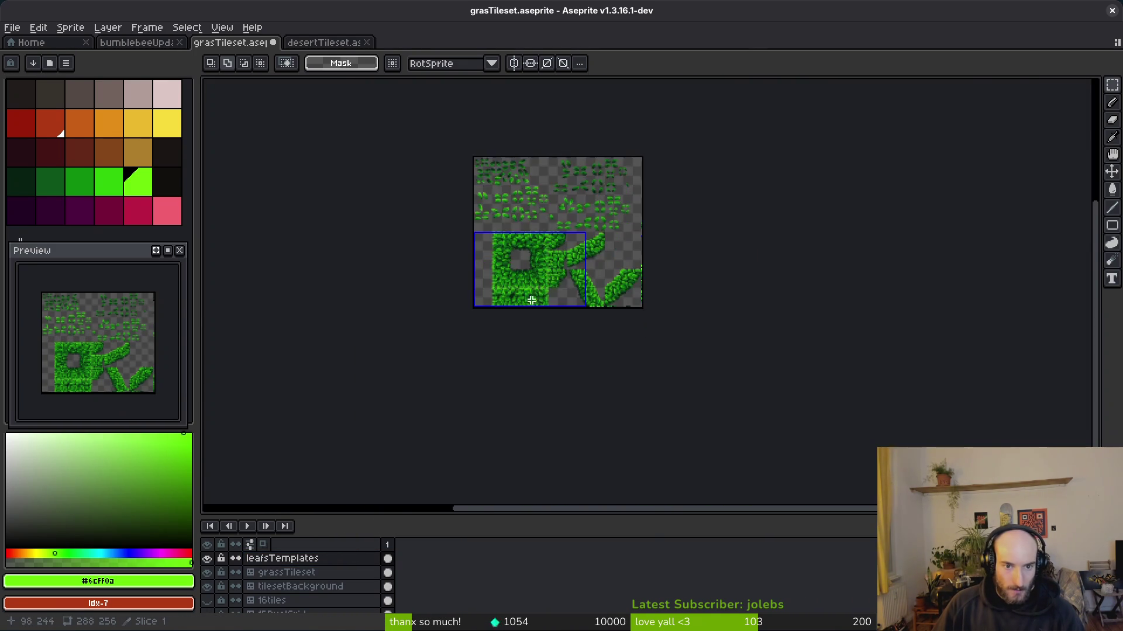
scroll(532, 305, up, 2)
scroll(538, 328, up, 5)
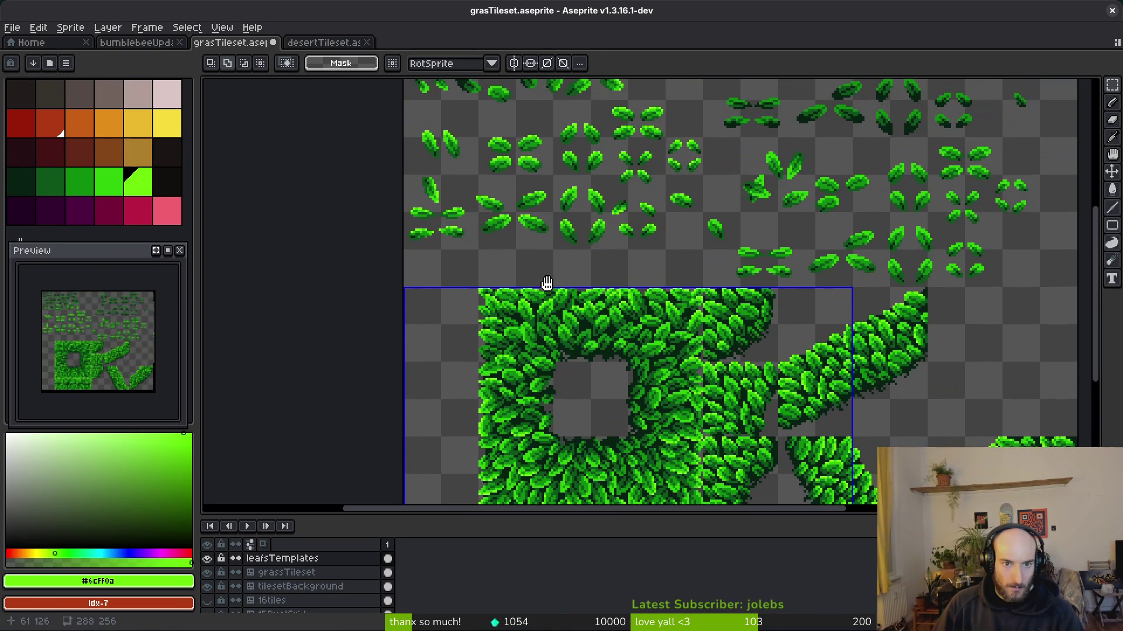
scroll(587, 204, up, 3)
drag(599, 263, 649, 345)
drag(582, 239, 649, 349)
scroll(728, 275, right, 10)
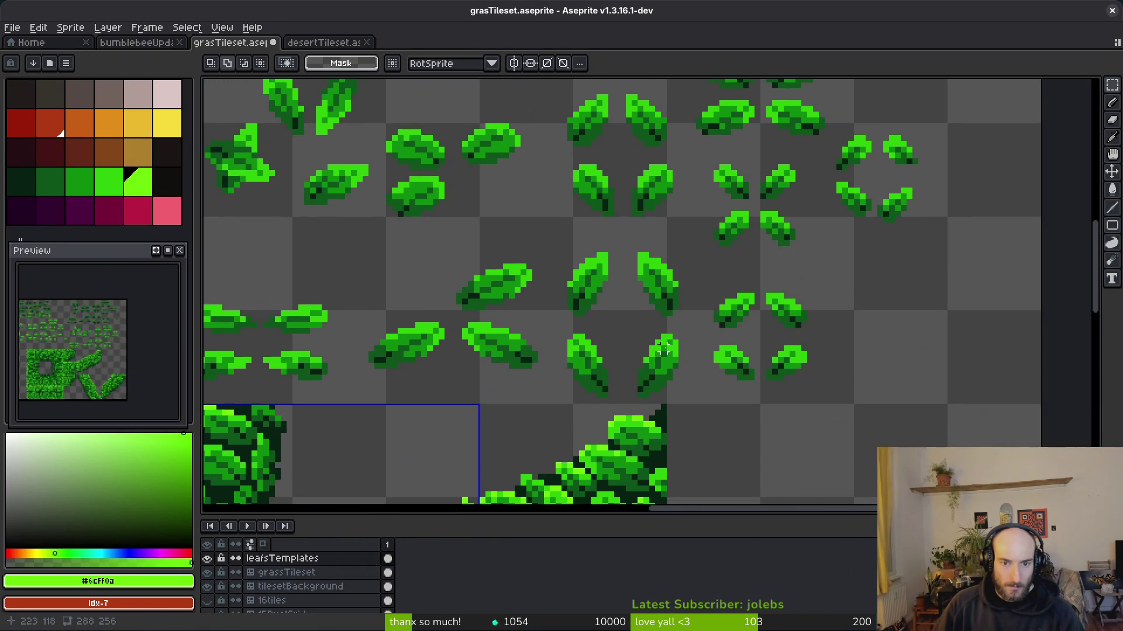
drag(623, 322, 697, 418)
scroll(672, 412, down, 5)
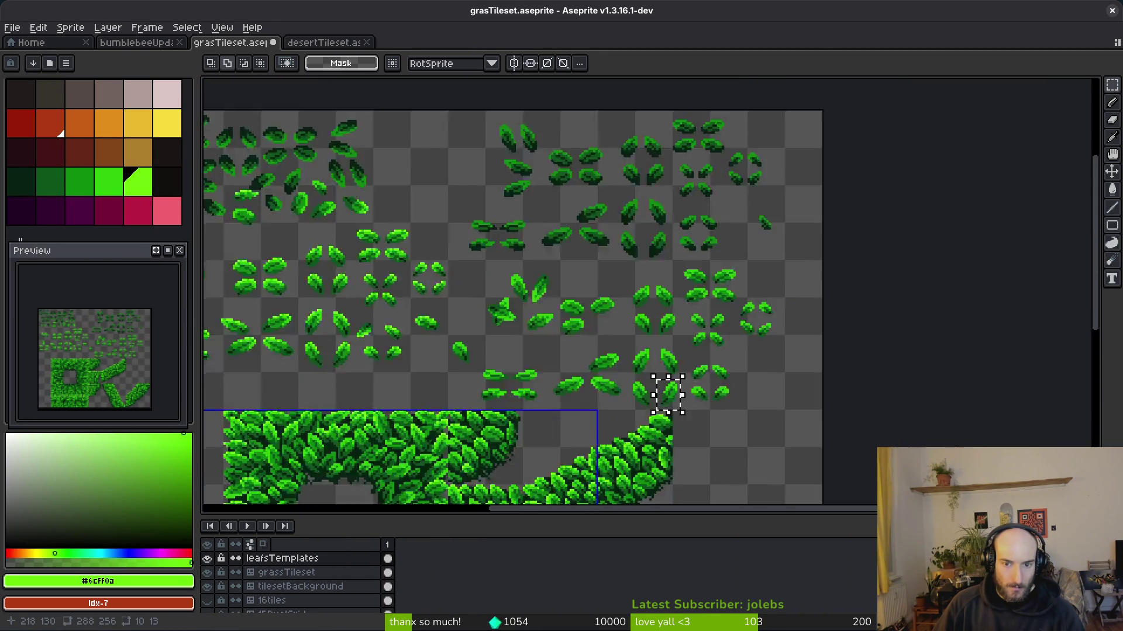
scroll(609, 312, up, 7)
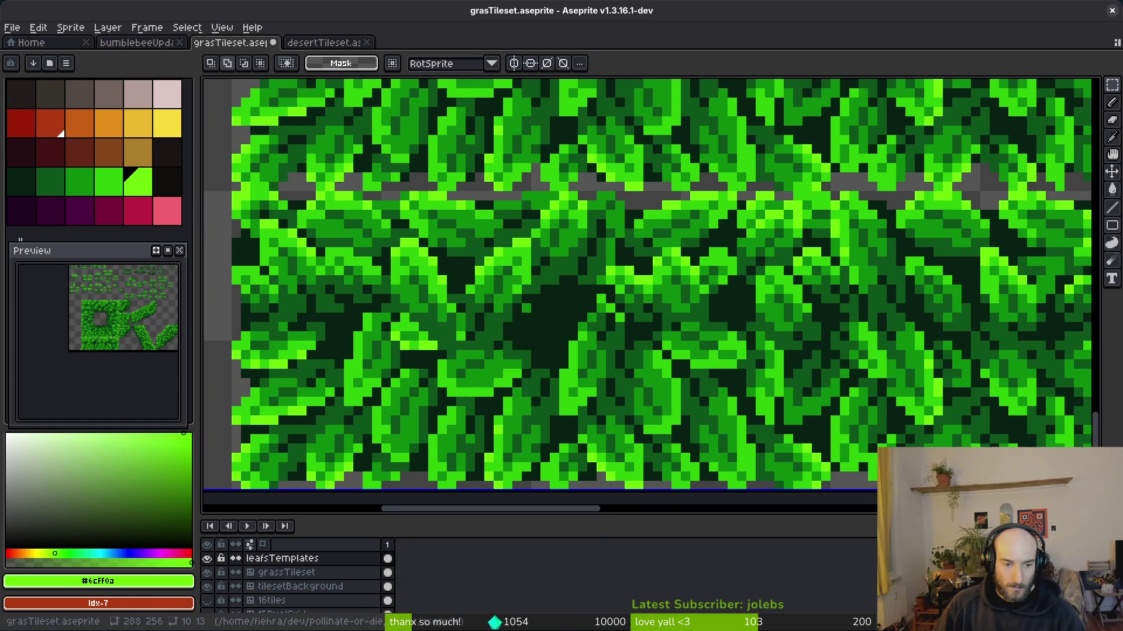
- Paste the leaf onto the grassTileset layer and move it left over the seam
click(391, 572)
key(ctrl+v)
drag(639, 306, 545, 326)
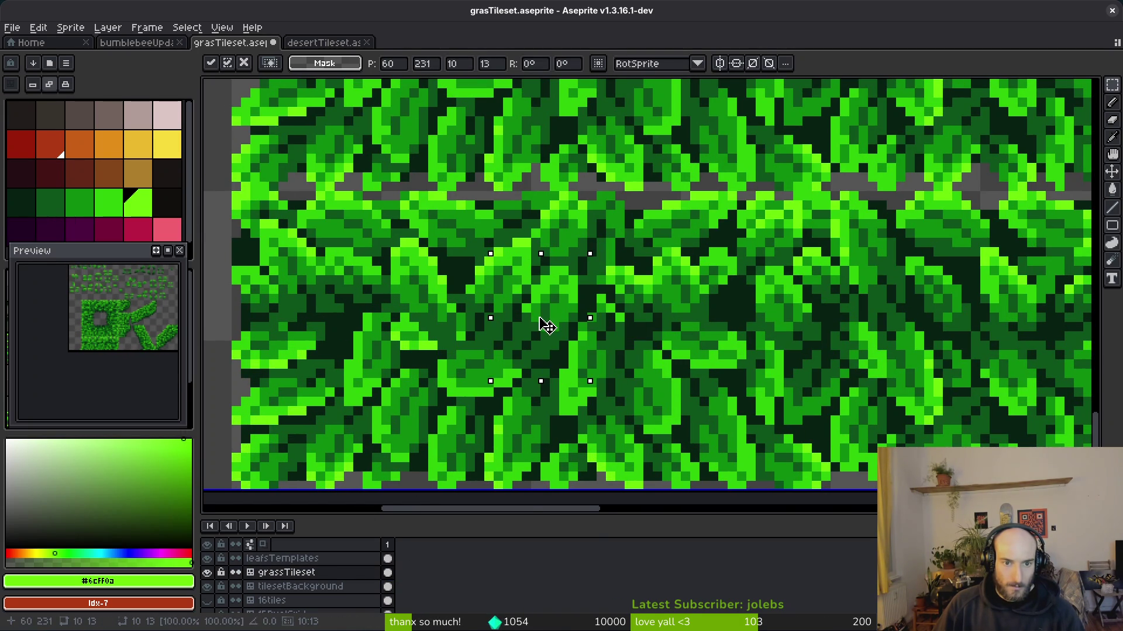
key(e)
scroll(524, 361, up, 2)
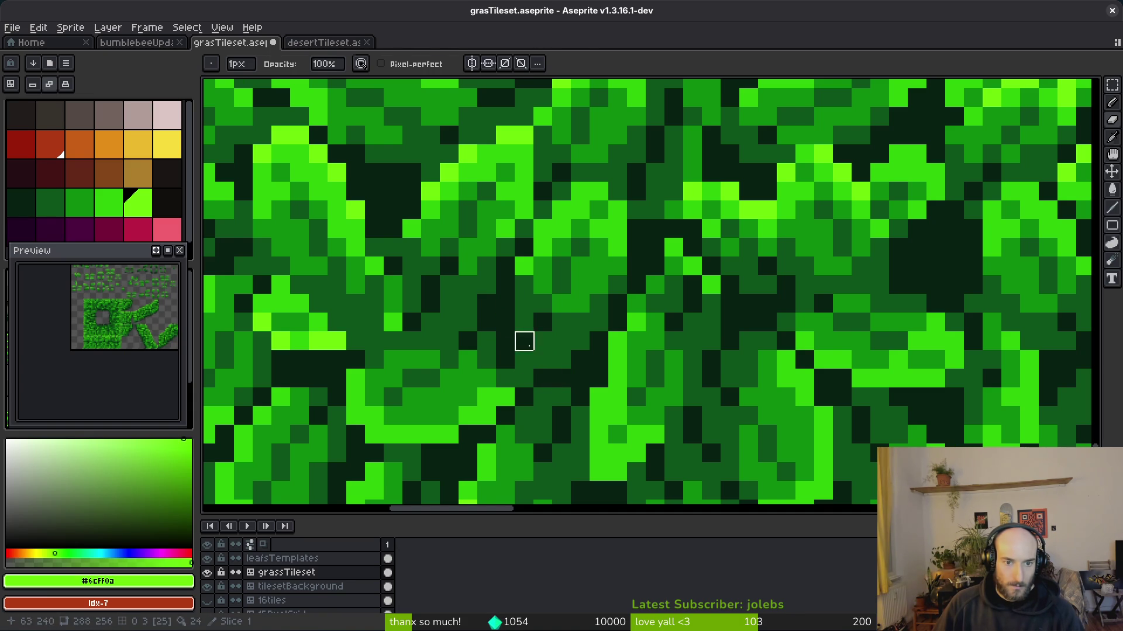
- Touch up the leaves around the seam with dark green pixels and the eraser
alt+click(521, 322)
key(f)
scroll(560, 352, down, 3)
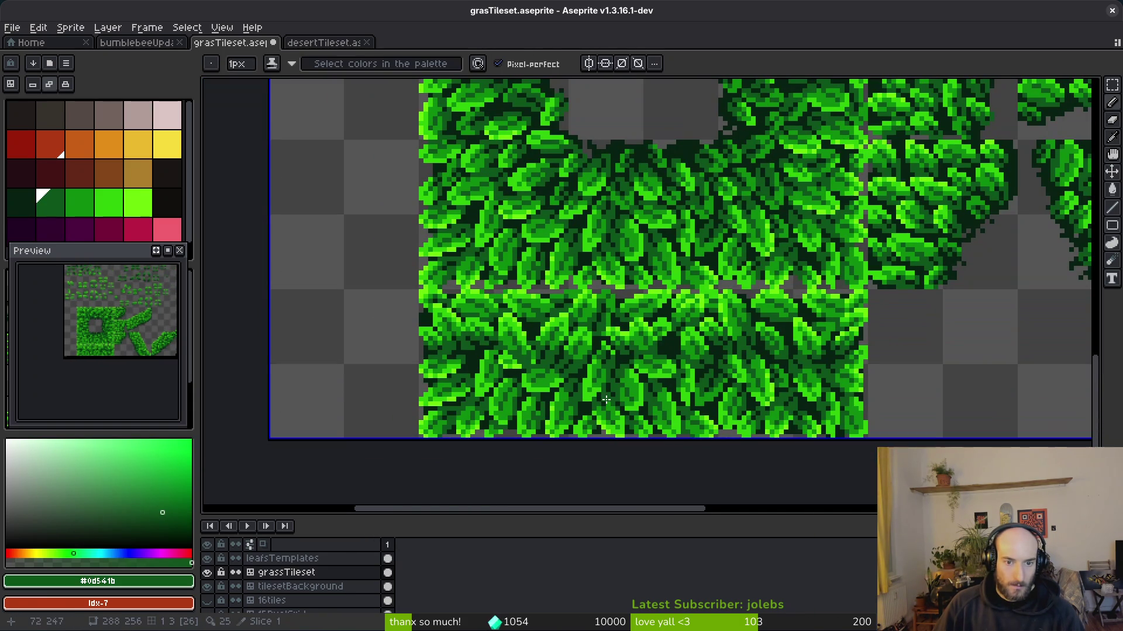
scroll(602, 398, up, 3)
key(e)
scroll(559, 333, down, 3)
- Save grasTileset.aseprite
key(ctrl+s)
scroll(657, 352, down, 2)
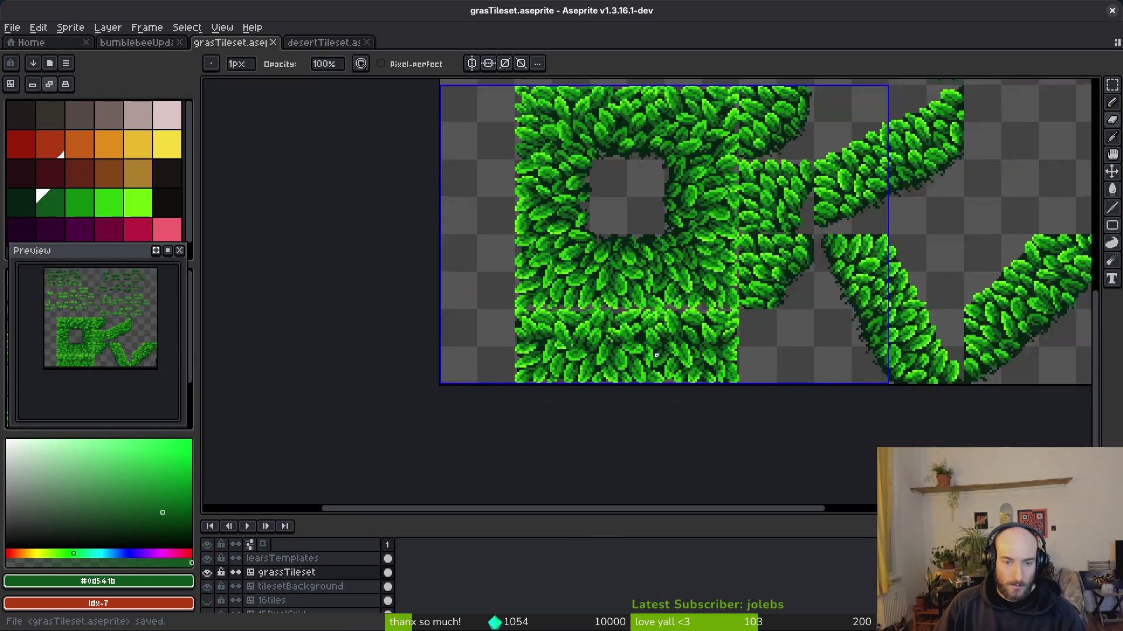
scroll(623, 360, up, 3)
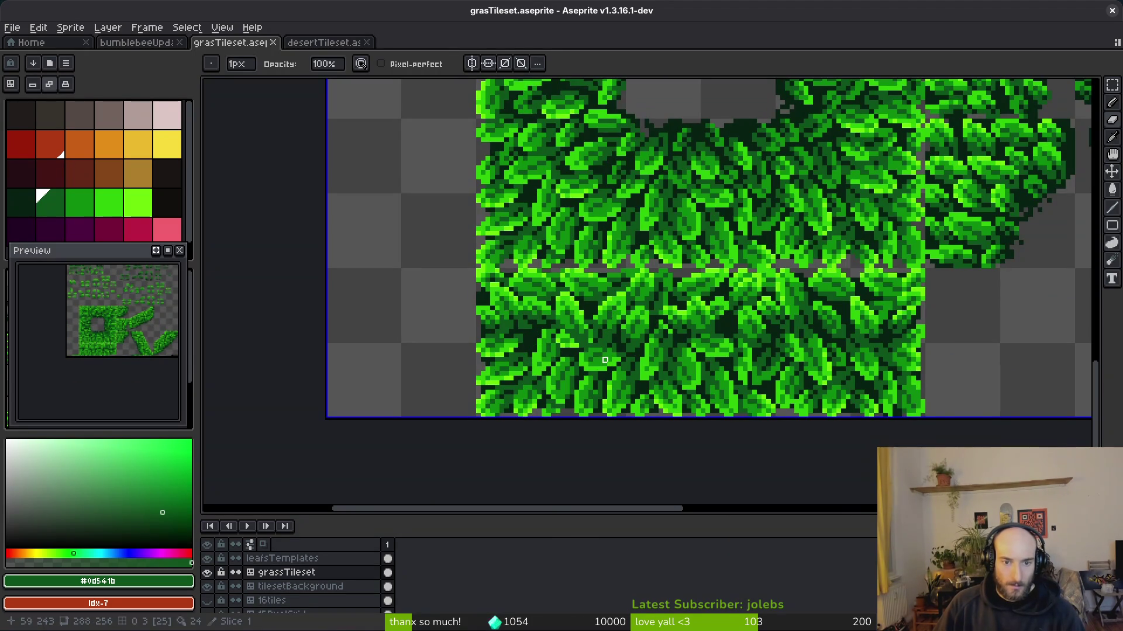
scroll(543, 322, up, 2)
- Sample a mid green from the leaves for further pixel touch-ups
alt+click(514, 297)
key(b)
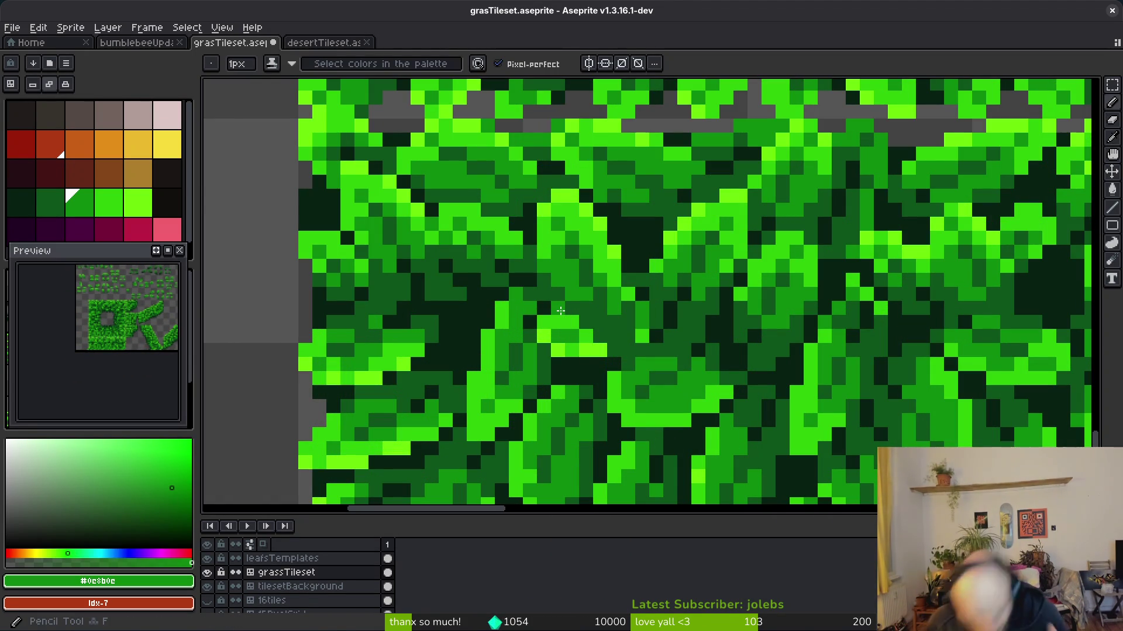
scroll(558, 304, down, 4)
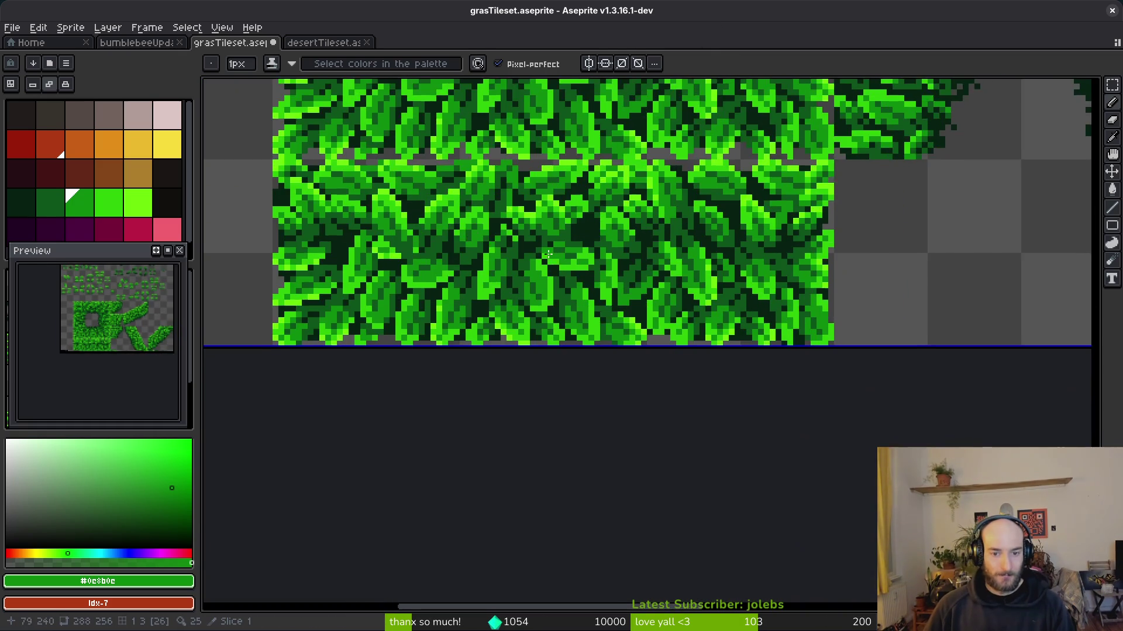
drag(548, 254, 693, 390)
- Hide the leafsTemplates layer again
key(Tab)
key(w)
key(Tab)
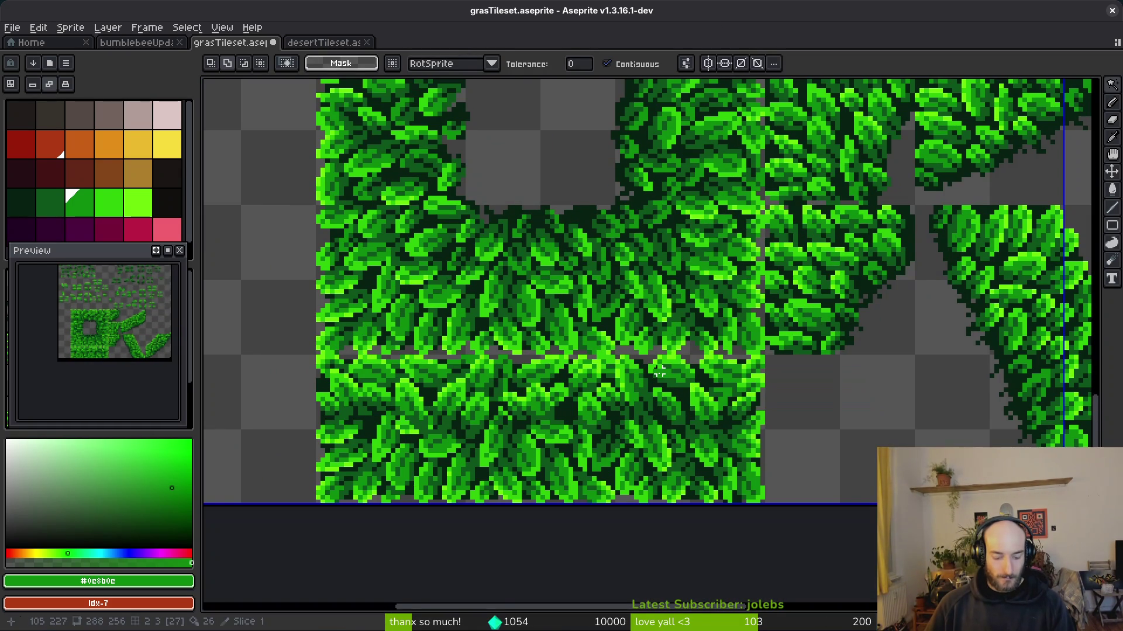
scroll(720, 362, down, 2)
scroll(713, 331, up, 3)
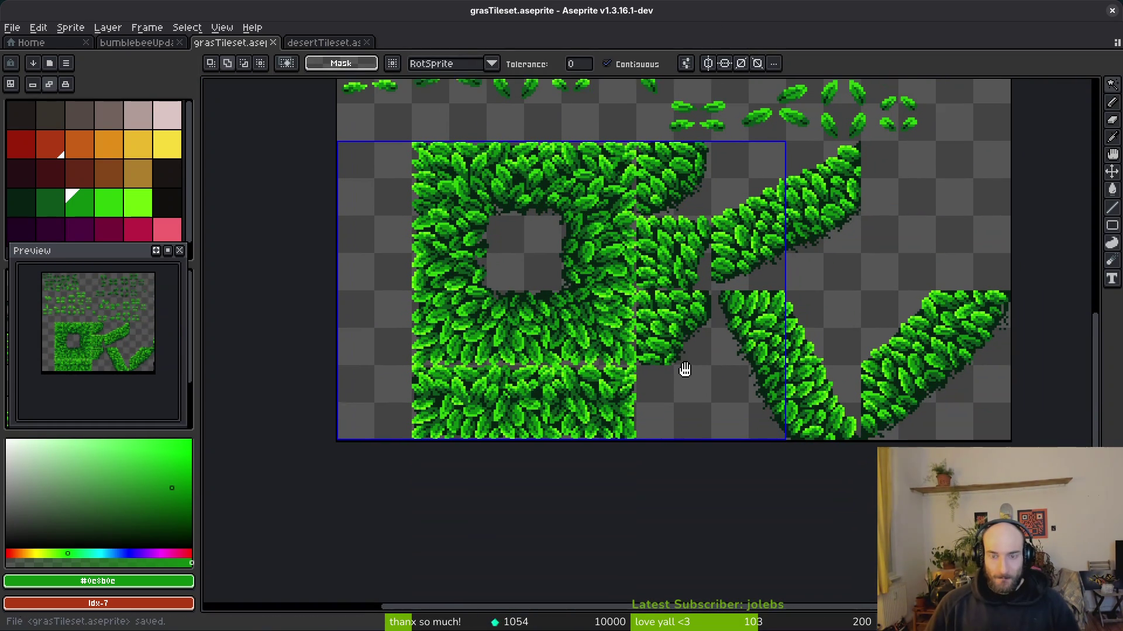
key(Tab)
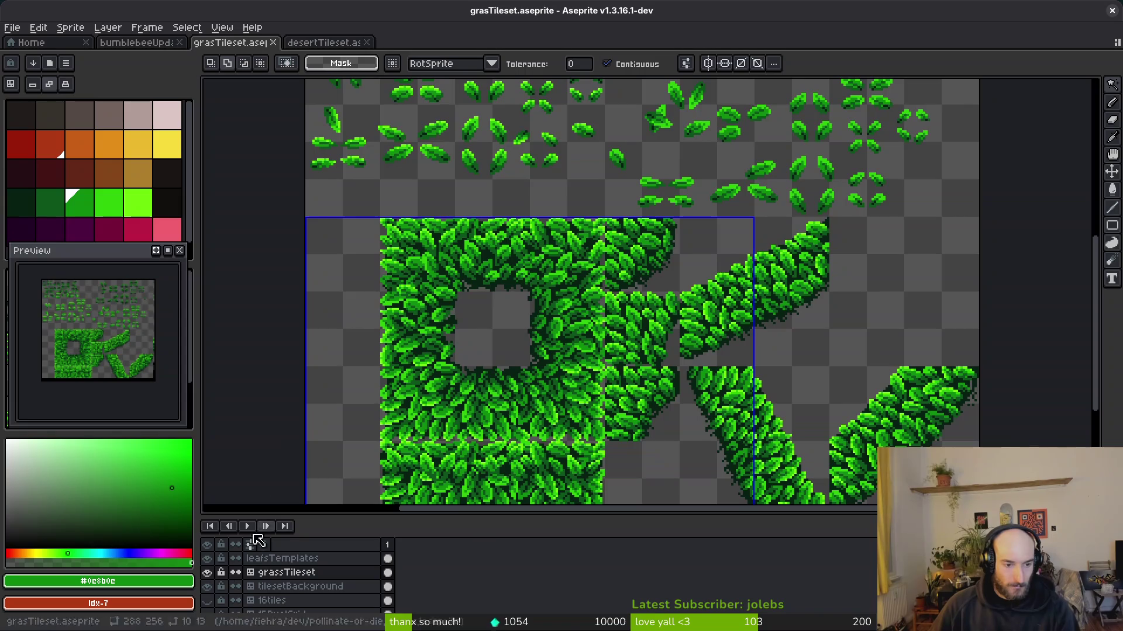
click(207, 559)
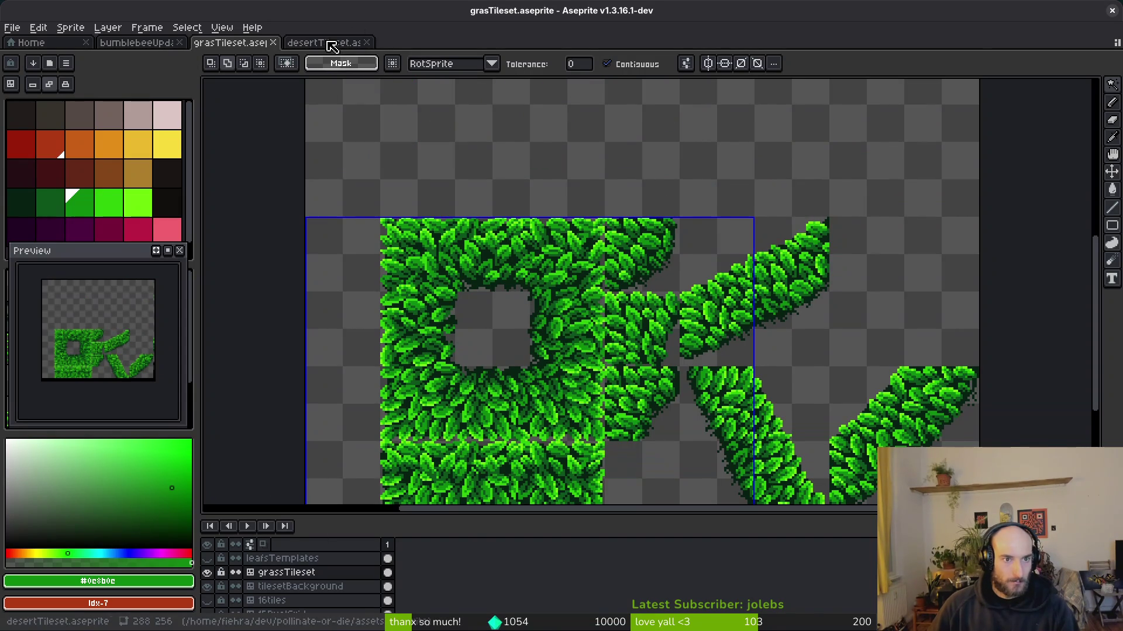
- In desertTileset, replace the darkest brown with a darker shade using Replace Color
click(327, 43)
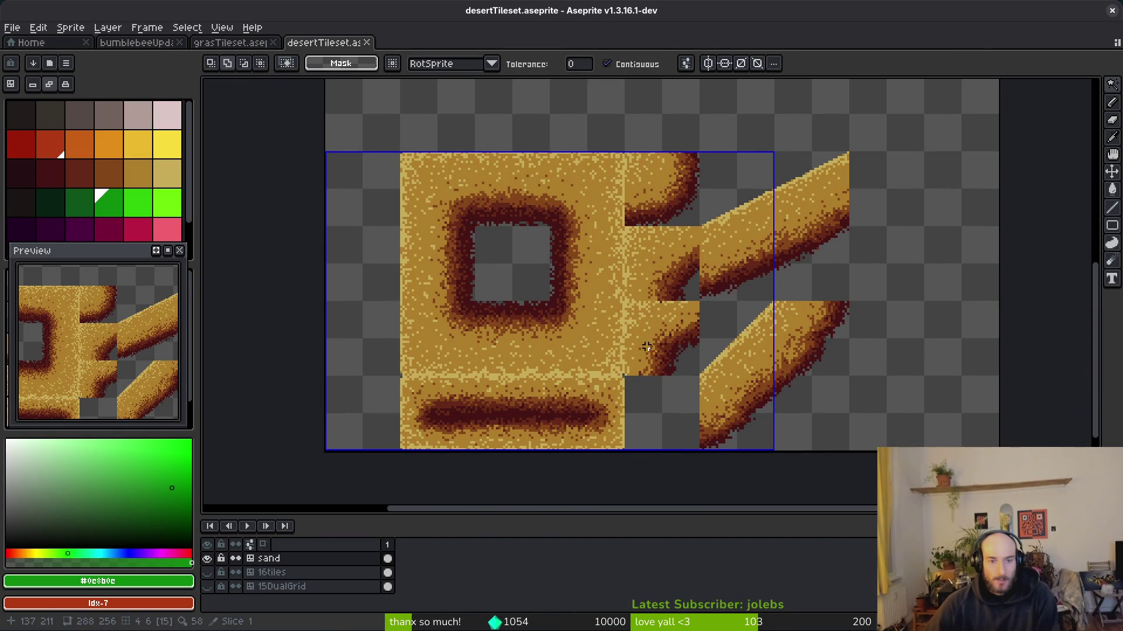
scroll(581, 307, up, 3)
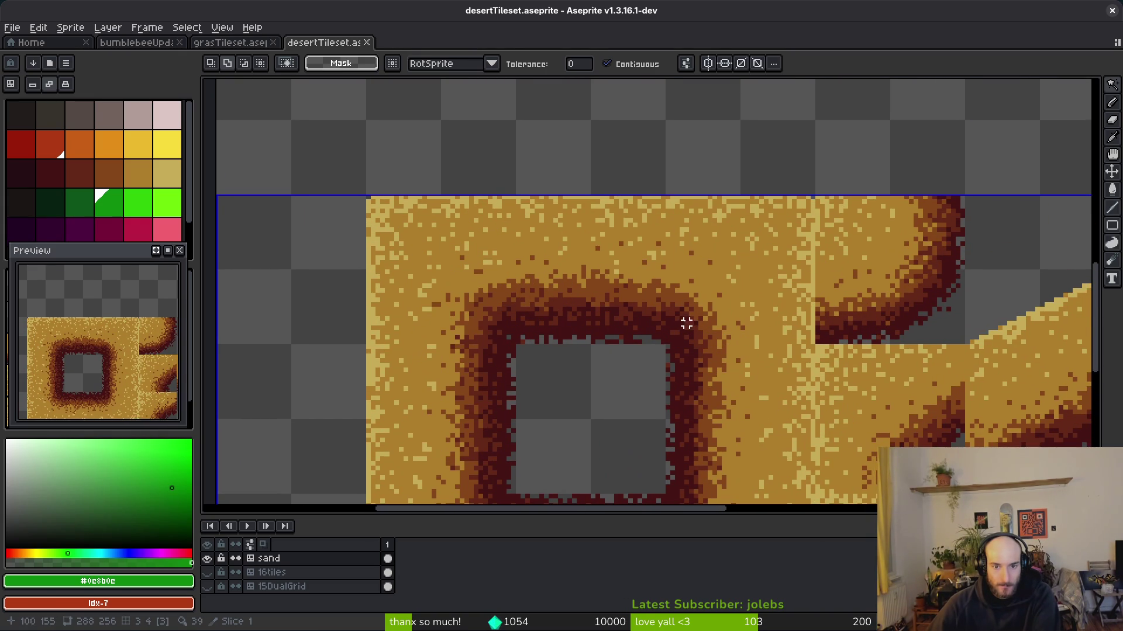
scroll(690, 324, up, 1)
alt+click(661, 334)
right_click(30, 177)
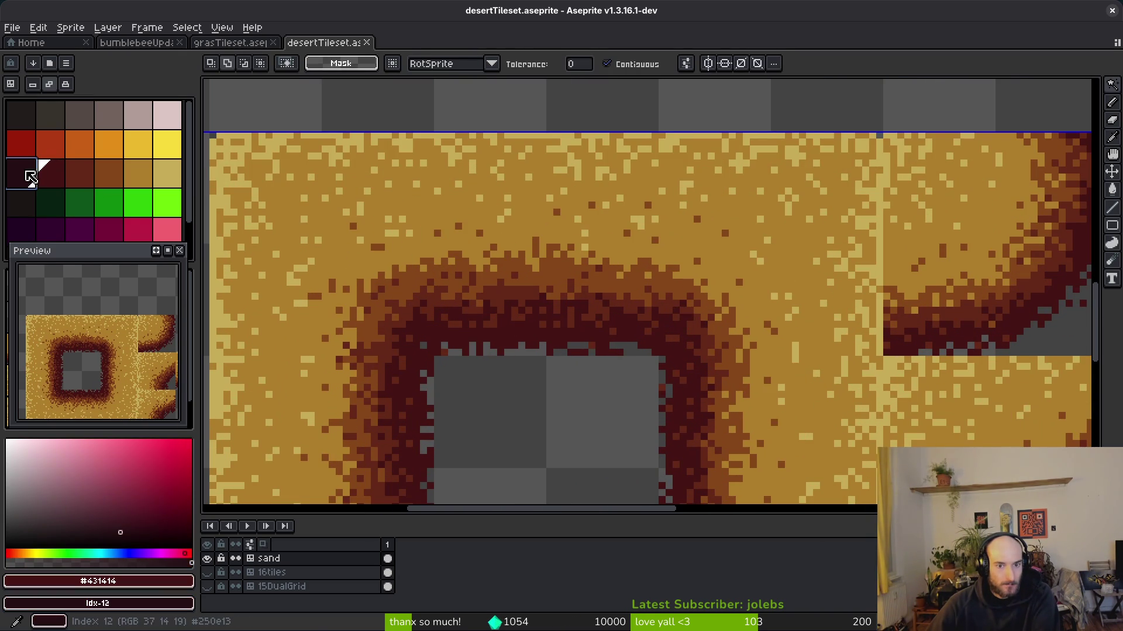
scroll(652, 269, down, 2)
key(shift+r)
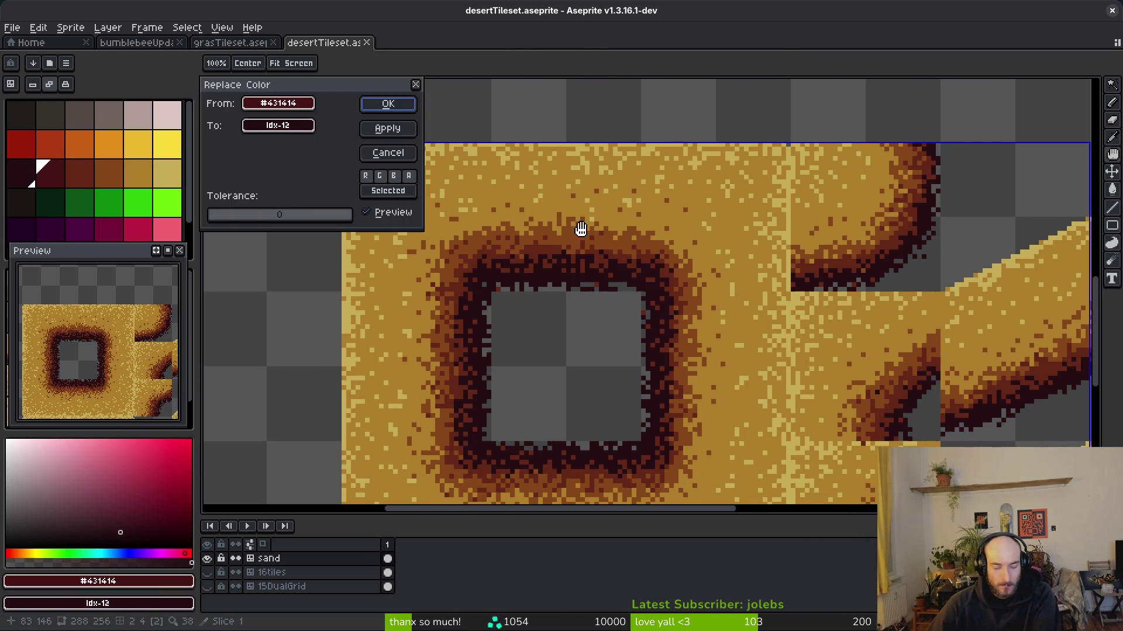
click(388, 103)
- Darken the next two lighter sand browns with Replace Color
scroll(664, 251, up, 2)
alt+click(682, 290)
right_click(56, 170)
key(shift+r)
click(387, 104)
alt+click(389, 216)
right_click(79, 173)
key(shift+r)
click(387, 103)
- Darken the main sand colour and the light sand colour with Replace Color
alt+click(647, 230)
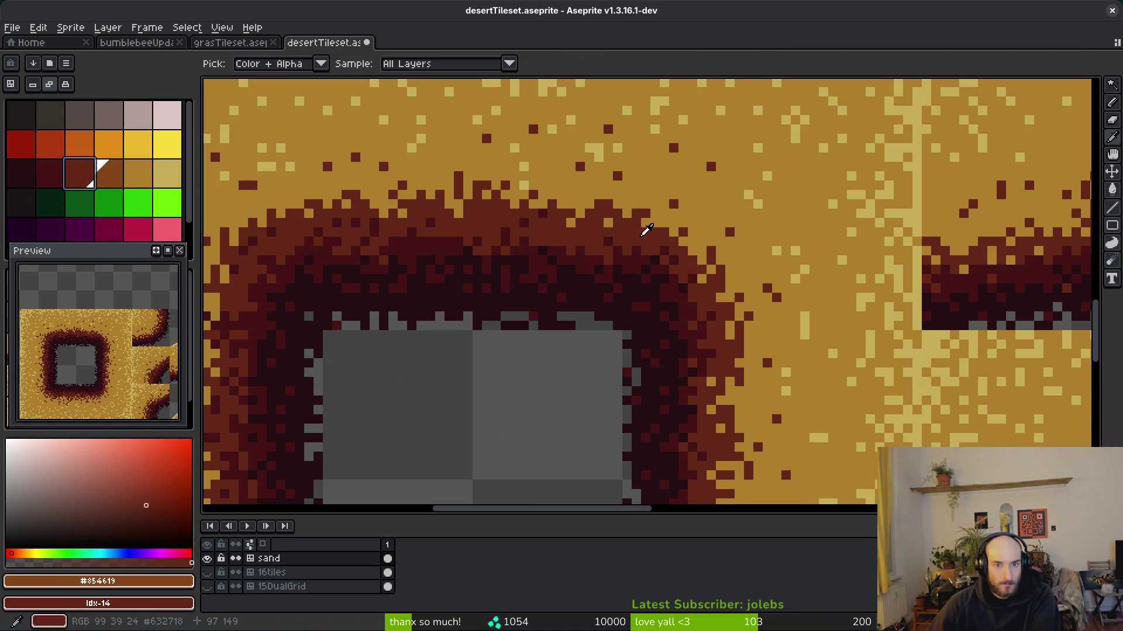
alt+click(664, 214)
right_click(111, 174)
key(shift+r)
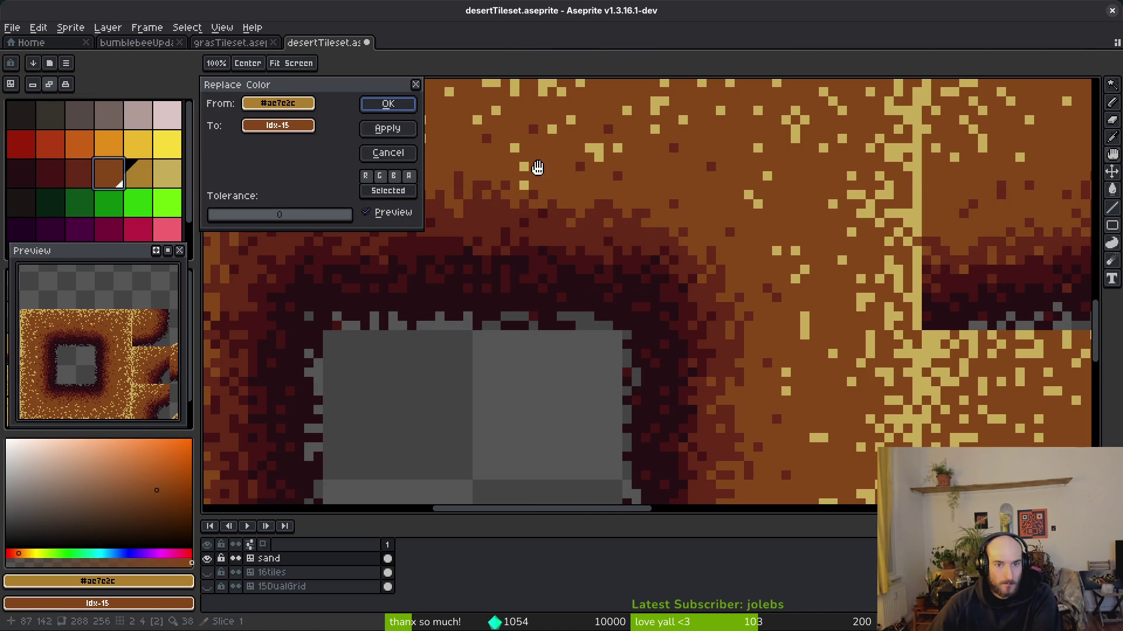
click(386, 107)
alt+click(596, 146)
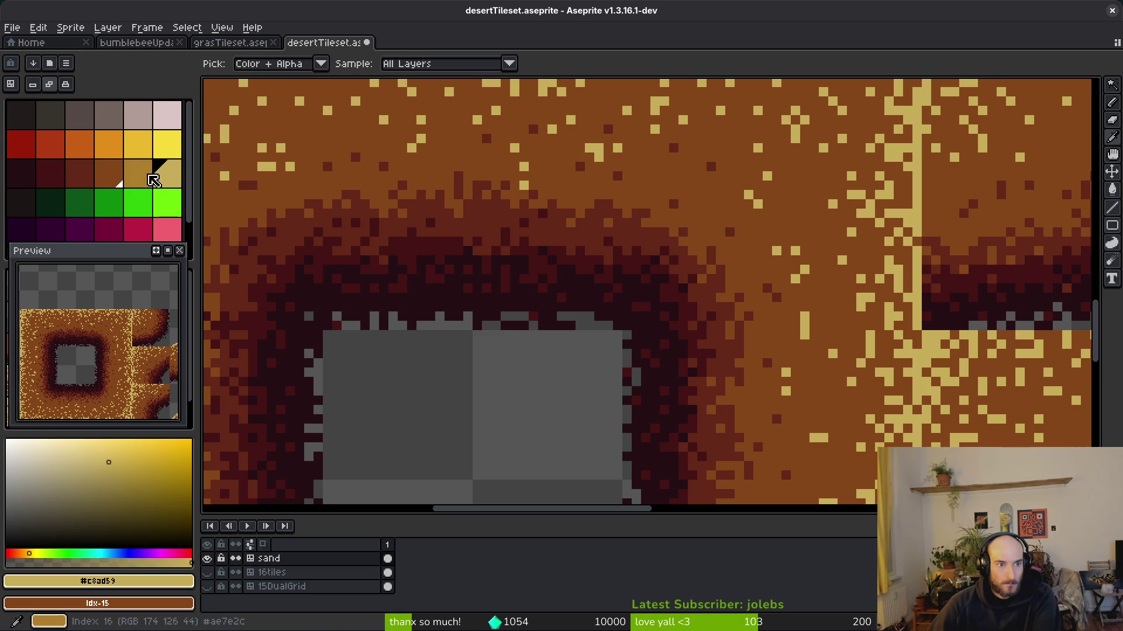
right_click(150, 175)
key(shift+r)
click(387, 106)
key(w)
scroll(720, 318, down, 4)
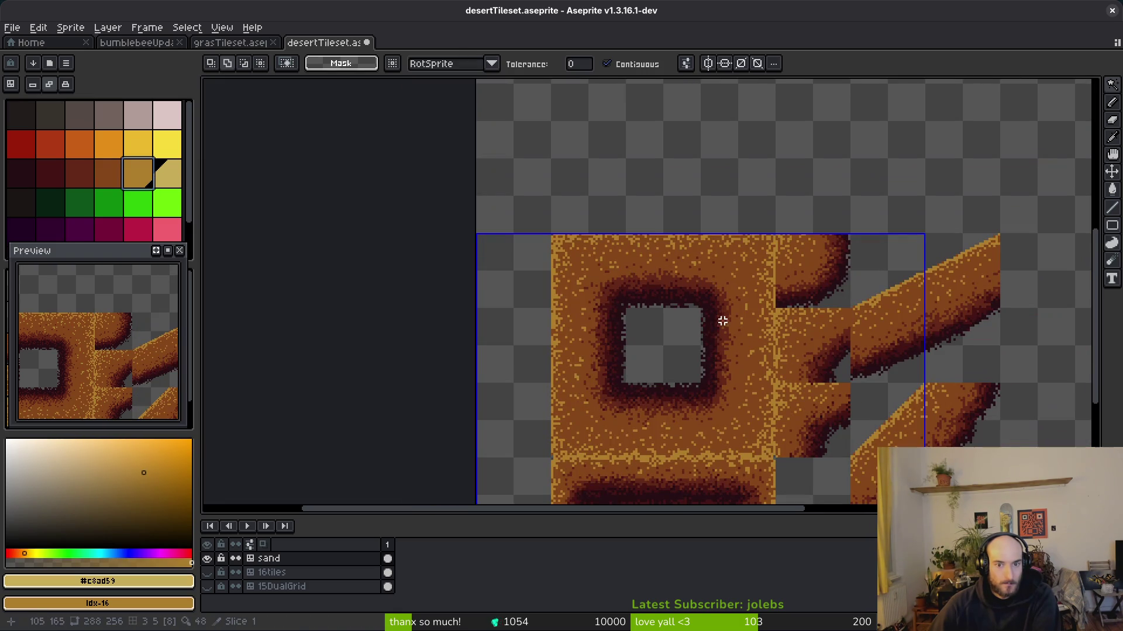
- Save the desert tileset
scroll(716, 351, down, 3)
key(ctrl+s)
scroll(745, 371, up, 3)
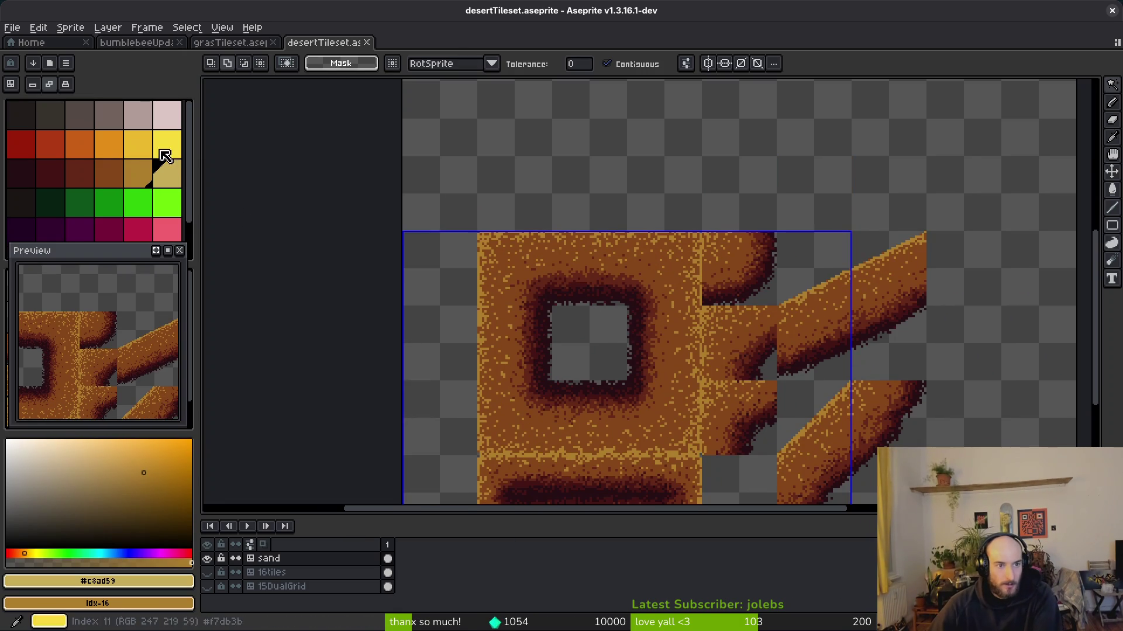
- Pick the light yellow palette colour with the Pencil and zoom in on the sand tiles
click(167, 173)
key(b)
scroll(651, 284, up, 4)
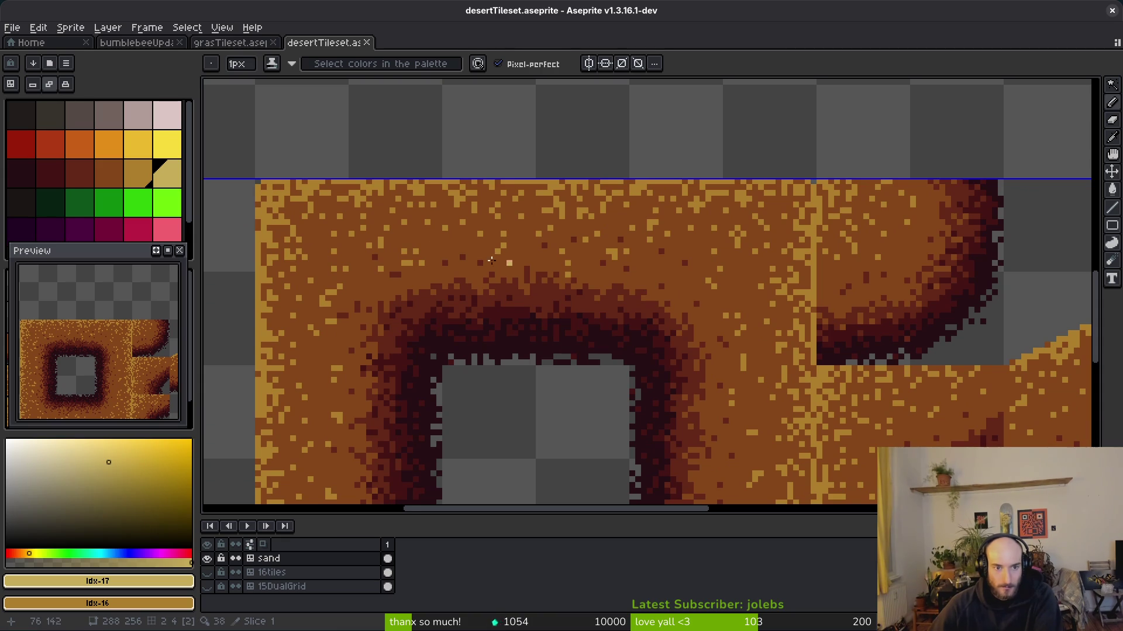
scroll(528, 312, up, 3)
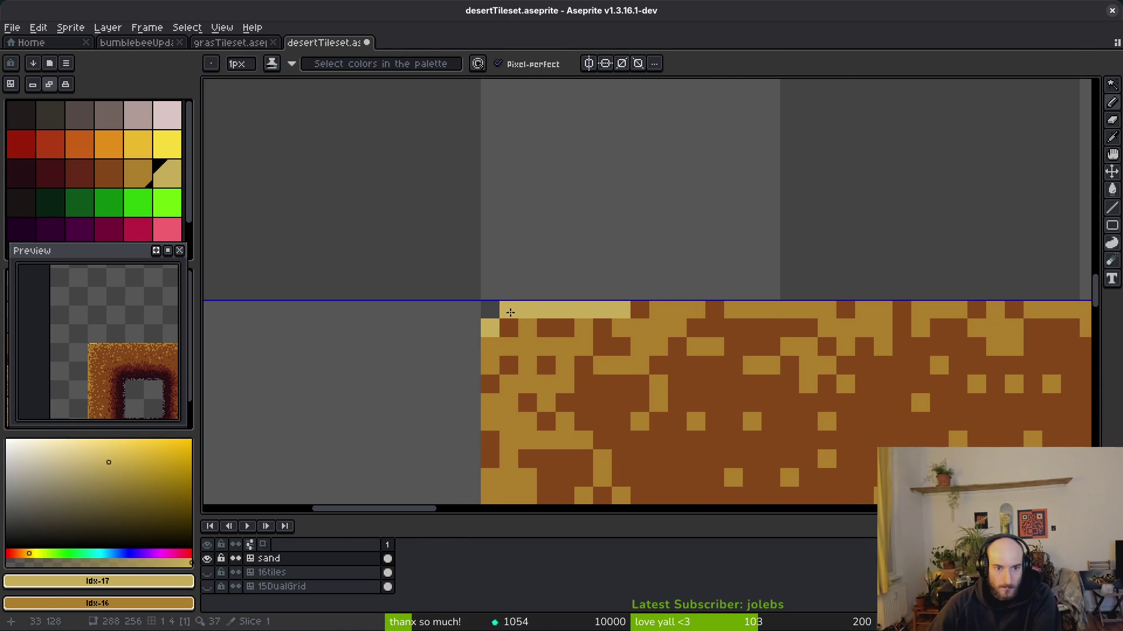
scroll(539, 414, up, 2)
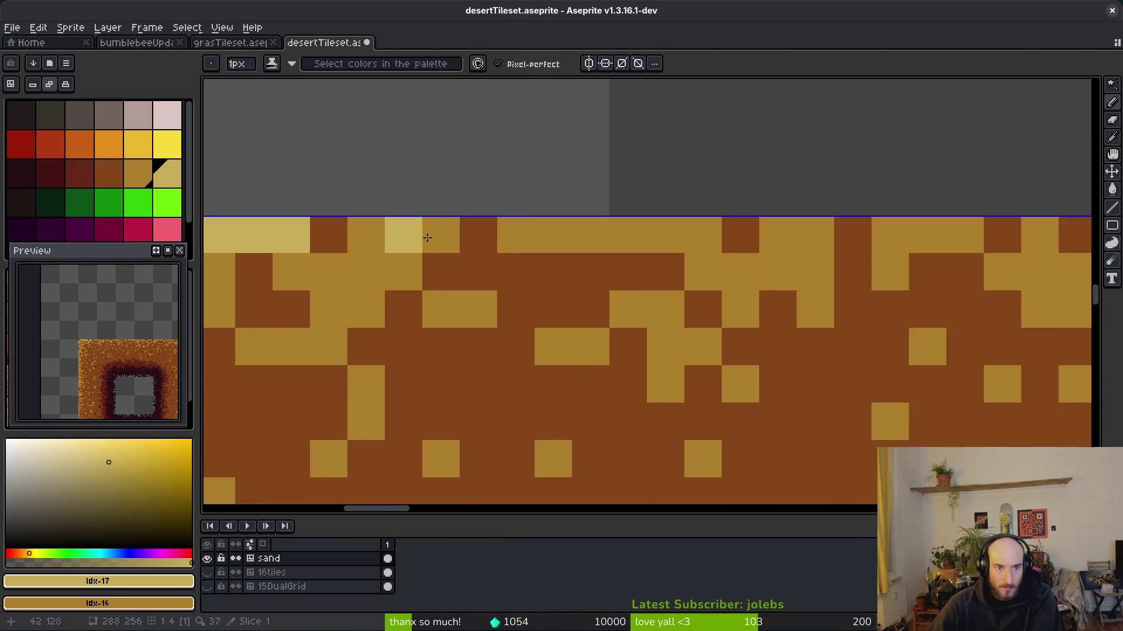
- Paint light yellow highlight pixels along the sand's top edge, undoing one stray pixel
click(389, 233)
click(515, 234)
scroll(656, 251, right, 2)
mouse_move(546, 260)
mouse_down()
mouse_move(661, 281)
mouse_move(690, 298)
mouse_up()
scroll(614, 303, right, 3)
drag(615, 302, 656, 283)
click(770, 292)
drag(771, 301, 518, 326)
click(667, 304)
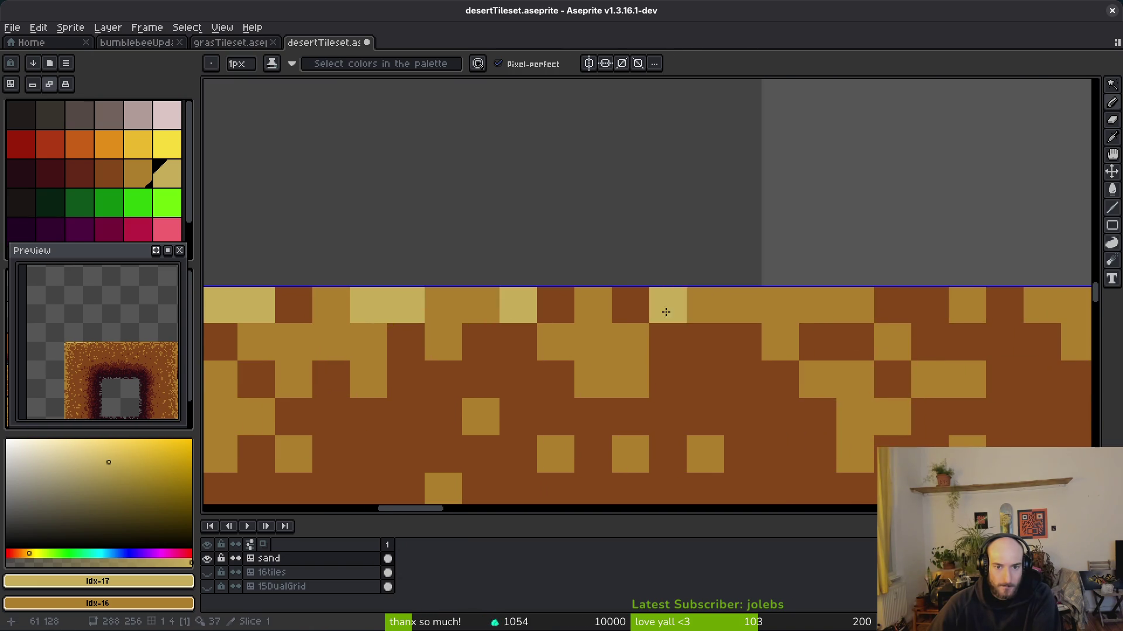
click(705, 304)
click(781, 304)
key(ctrl+z)
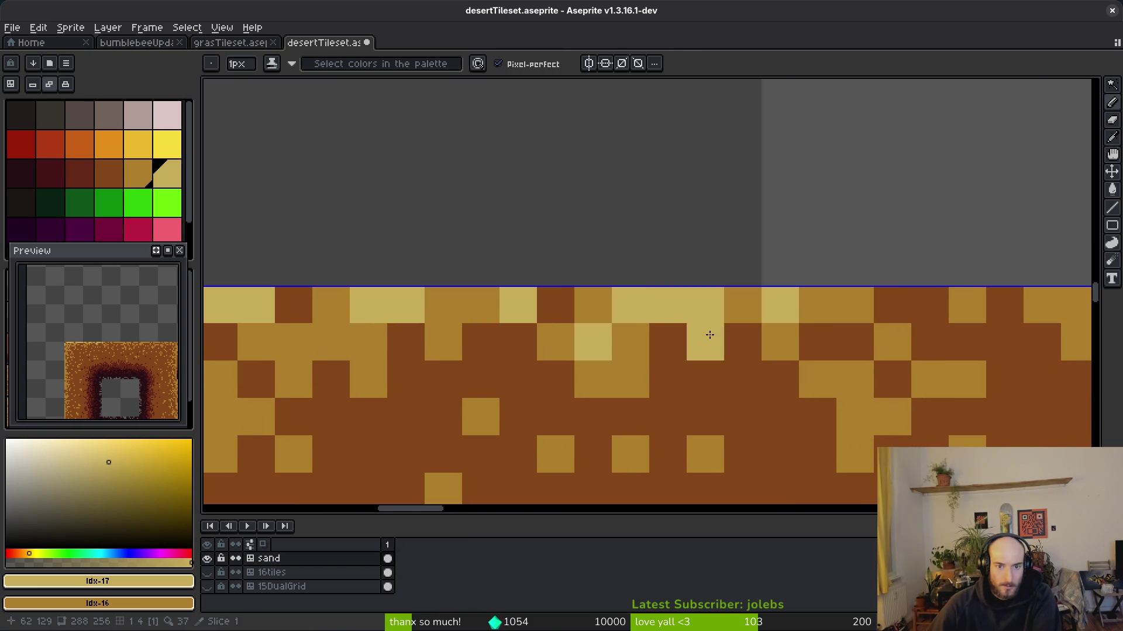
scroll(713, 345, down, 1)
scroll(585, 351, up, 2)
- Extend the light yellow highlight across the top rows, removing stray pixels
drag(514, 323, 840, 356)
scroll(643, 340, right, 1)
click(729, 328)
click(672, 328)
scroll(637, 350, right, 2)
scroll(637, 351, right, 3)
drag(513, 318, 570, 317)
click(795, 318)
key(ctrl+z)
click(409, 318)
key(ctrl+z)
scroll(456, 339, left, 3)
- Continue the light yellow top-row highlight further right, lightening nearby sand pixels
click(441, 335)
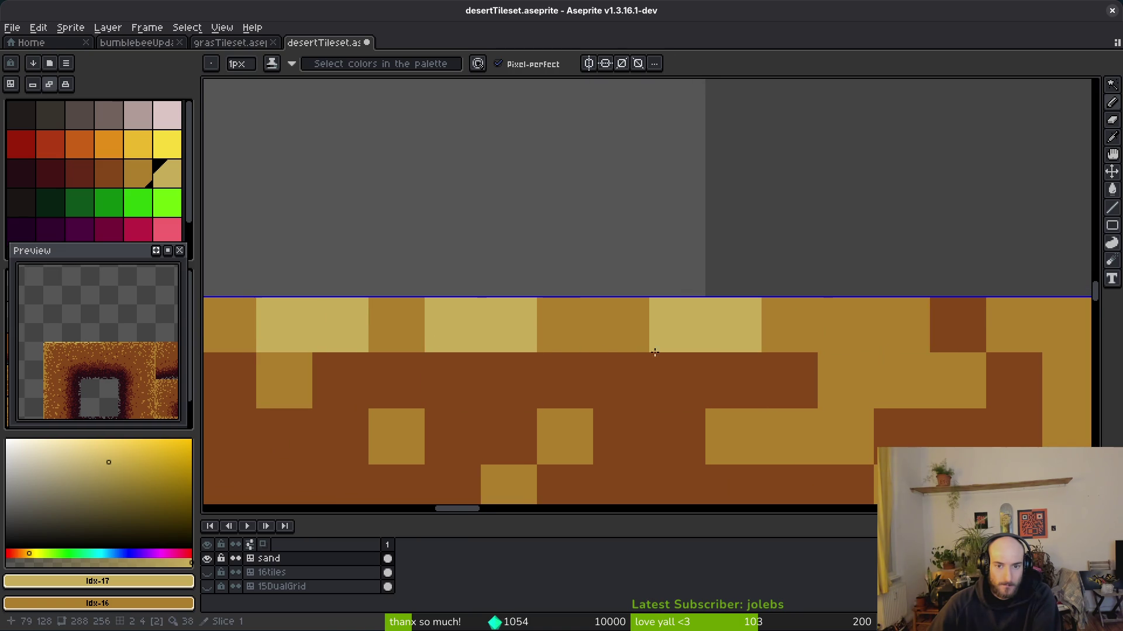
click(450, 380)
scroll(717, 344, right, 2)
click(613, 337)
drag(613, 337, 877, 337)
scroll(534, 354, right, 5)
scroll(534, 353, right, 2)
click(426, 350)
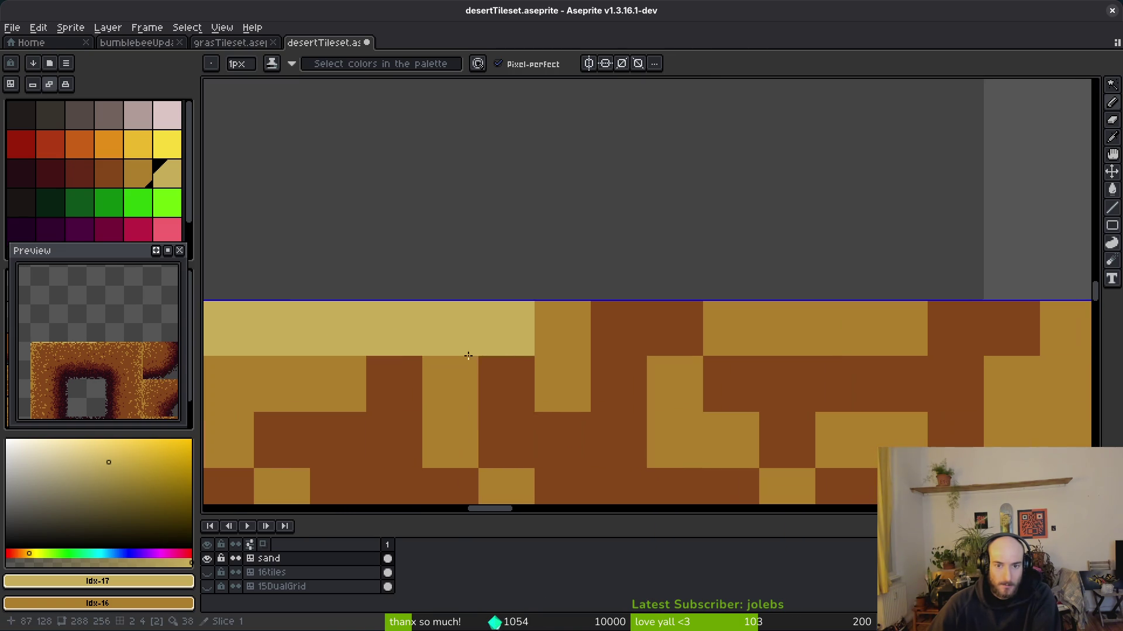
drag(427, 349, 727, 348)
scroll(726, 349, right, 5)
drag(562, 327, 1012, 343)
scroll(827, 333, down, 1)
scroll(476, 313, up, 1)
- Add light yellow to the remaining top-row, second-row and lower sand pixels
click(434, 317)
drag(422, 315, 922, 321)
scroll(922, 321, right, 5)
drag(503, 333, 934, 358)
scroll(934, 358, right, 3)
click(309, 324)
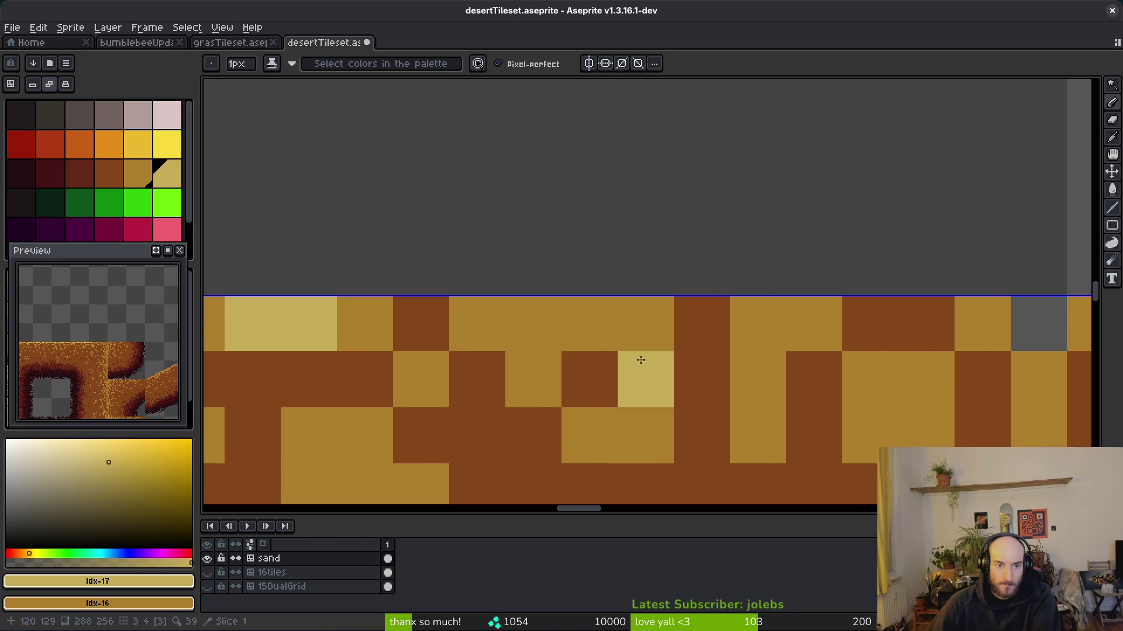
drag(532, 324, 590, 324)
scroll(784, 328, right, 3)
click(696, 351)
click(631, 327)
click(743, 383)
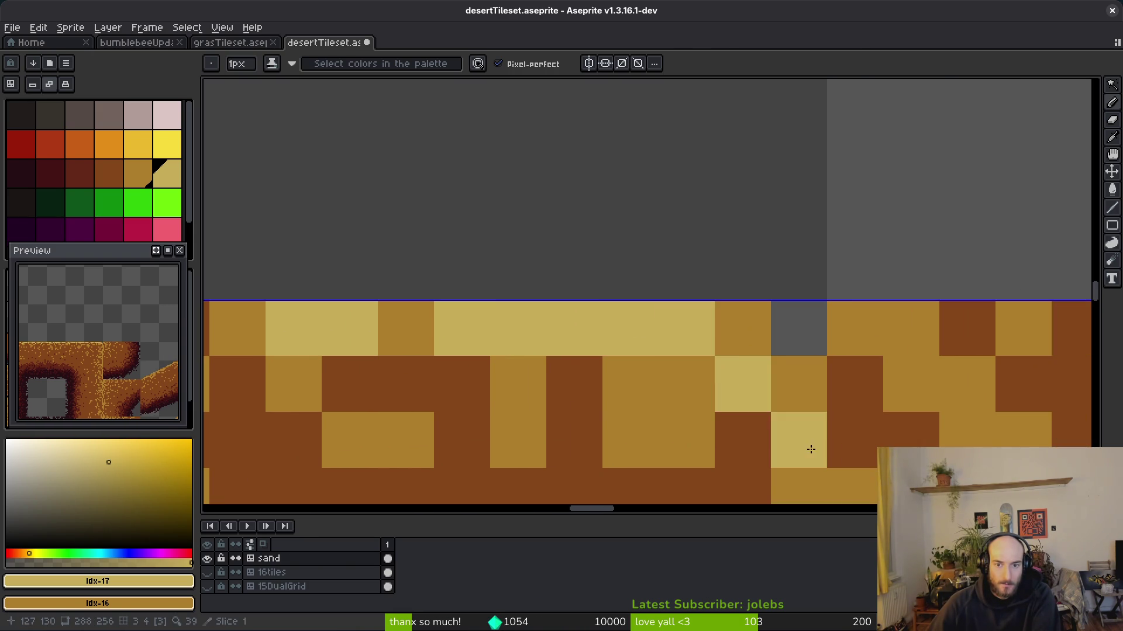
click(745, 349)
click(806, 429)
scroll(805, 430, down, 5)
scroll(729, 369, up, 2)
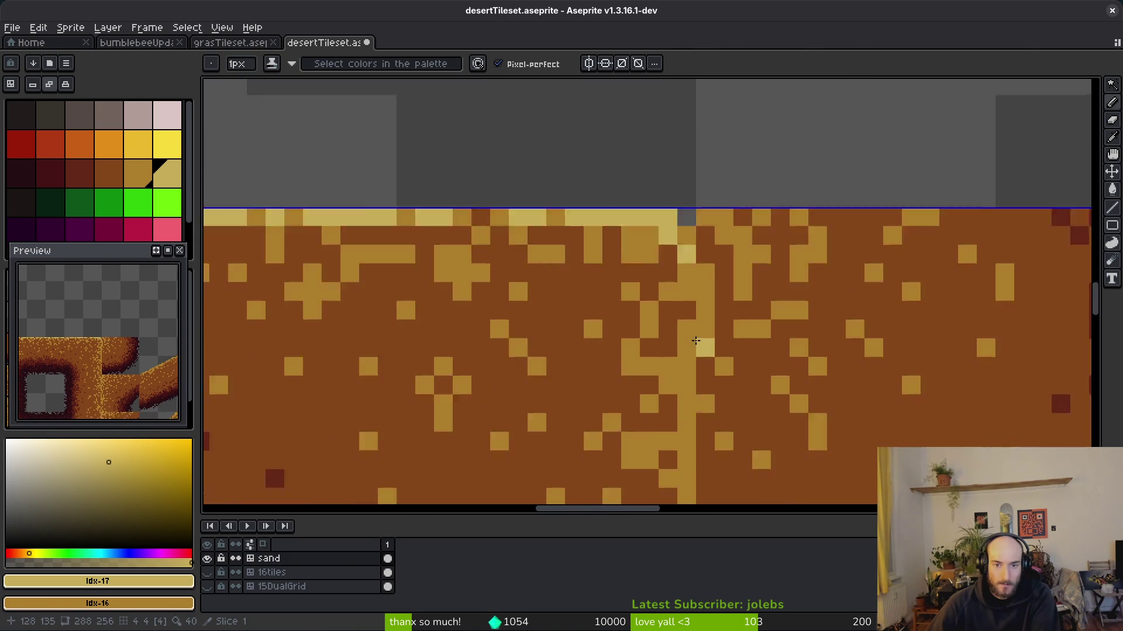
- Draw a light yellow line down the vertical seam column between the two tiles
click(682, 295)
click(685, 354)
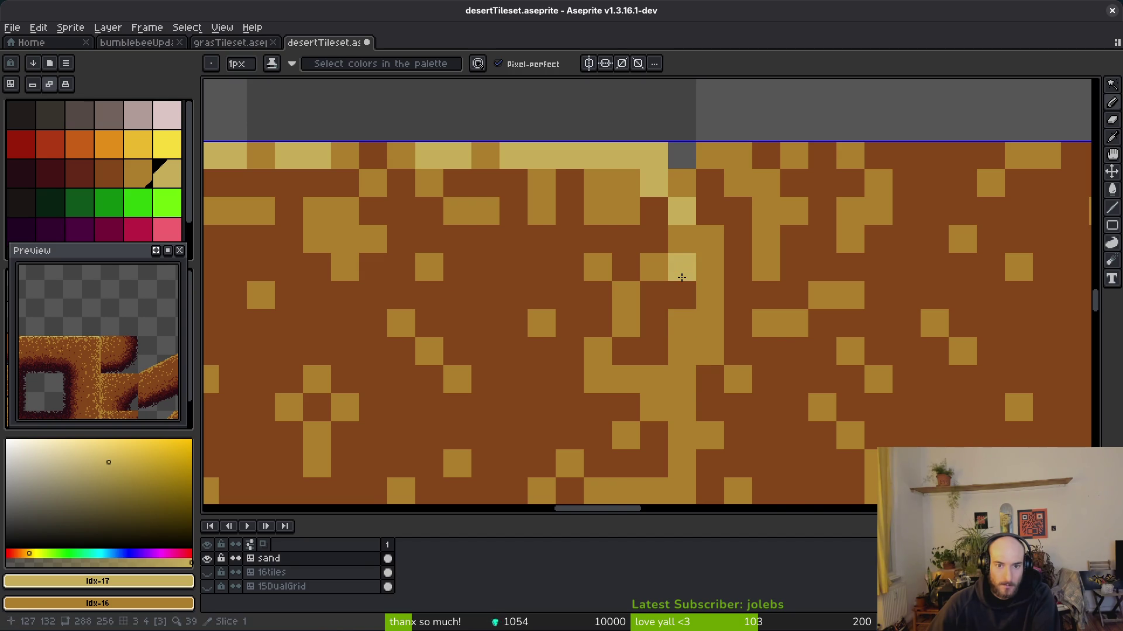
mouse_move(687, 340)
mouse_down()
mouse_move(682, 412)
mouse_move(622, 302)
mouse_up()
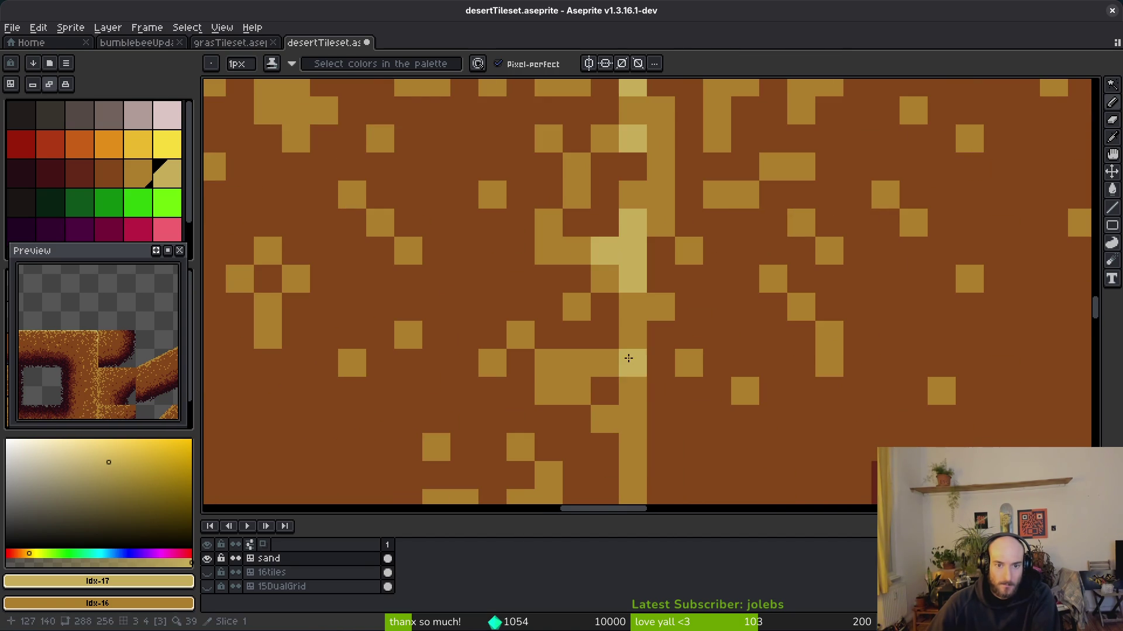
drag(629, 402, 586, 231)
mouse_move(602, 304)
mouse_down()
mouse_move(602, 409)
mouse_move(637, 274)
mouse_move(643, 356)
mouse_up()
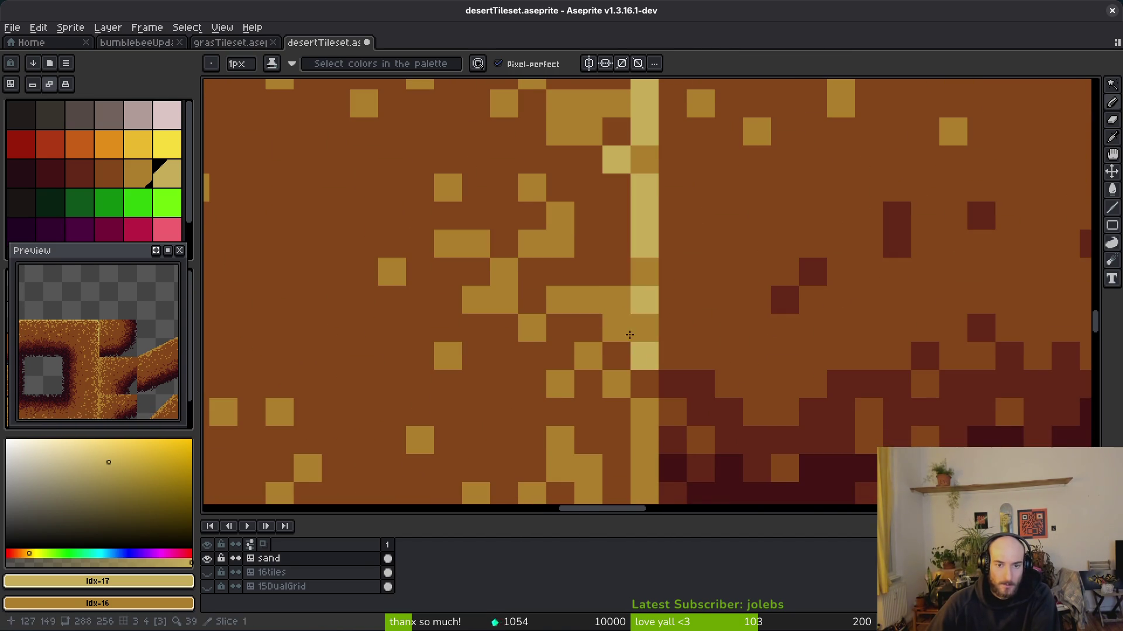
drag(663, 439, 635, 275)
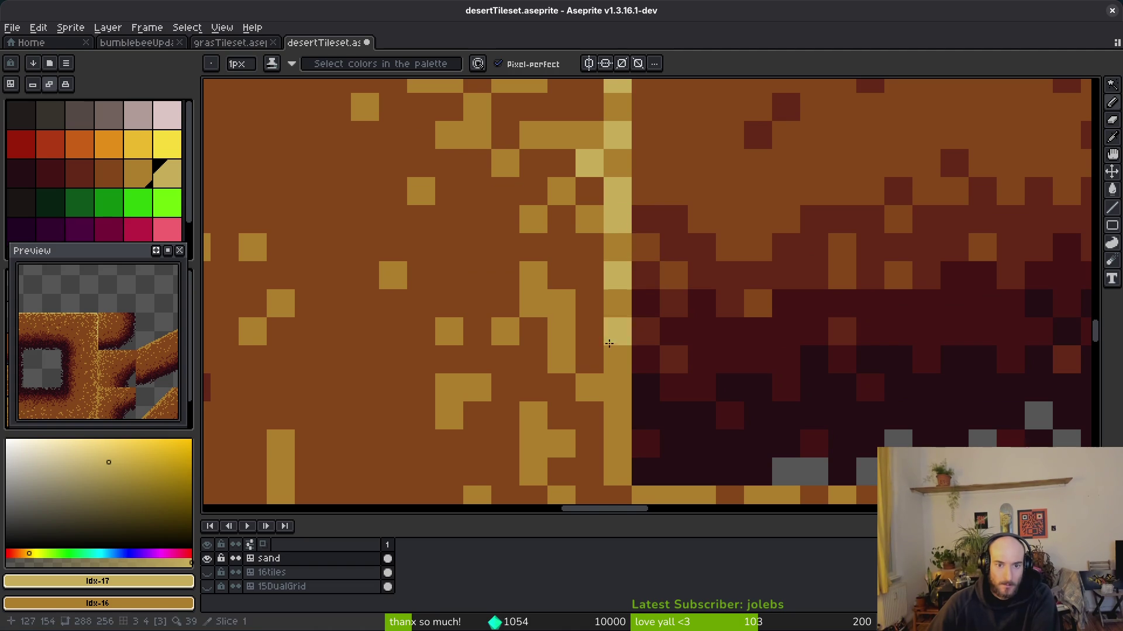
drag(611, 317, 611, 410)
drag(602, 377, 611, 249)
drag(621, 197, 624, 388)
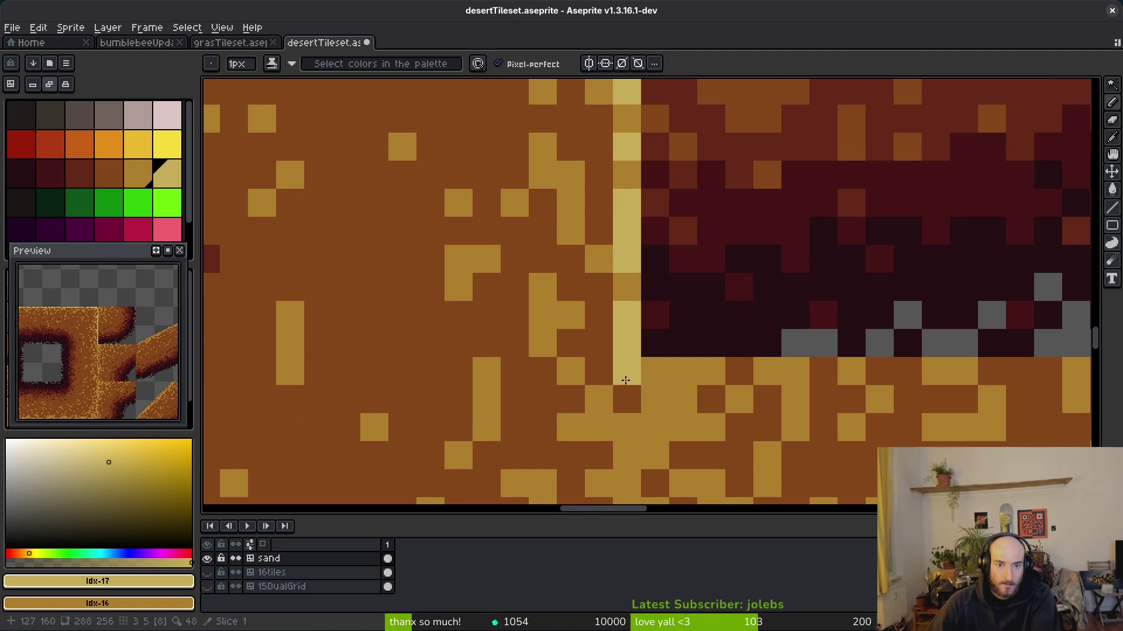
scroll(624, 388, down, 3)
scroll(647, 309, up, 1)
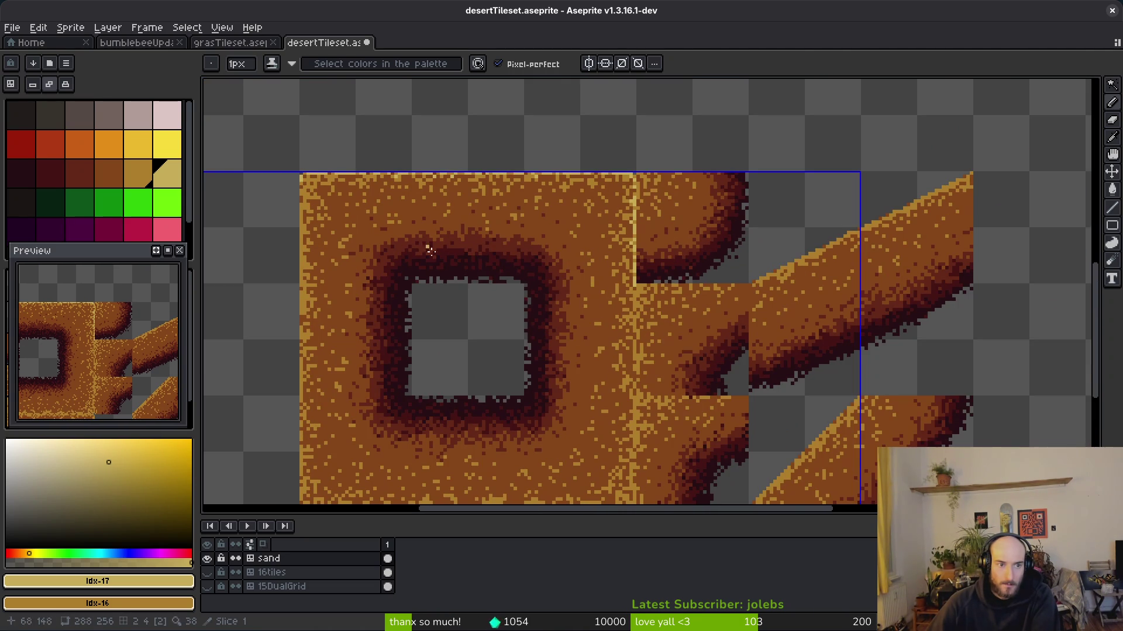
- Bring the holed sand tile's left edge into view with the Pencil (B) selected
drag(45, 333, 118, 368)
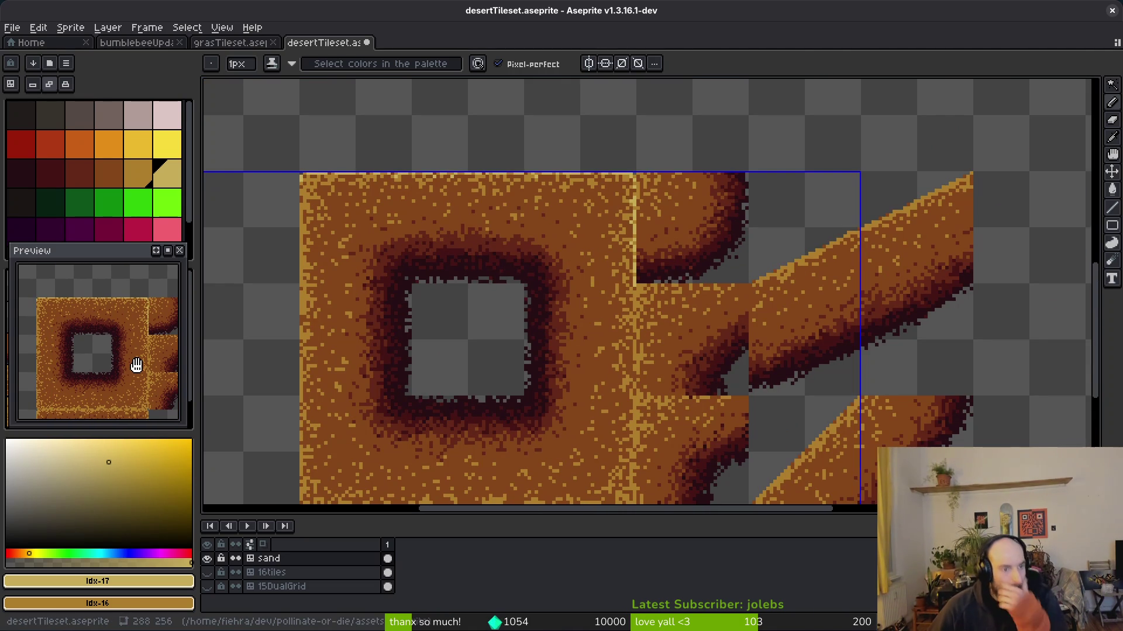
scroll(83, 318, up, 2)
drag(457, 247, 683, 255)
scroll(684, 255, up, 2)
key(l)
scroll(464, 141, up, 3)
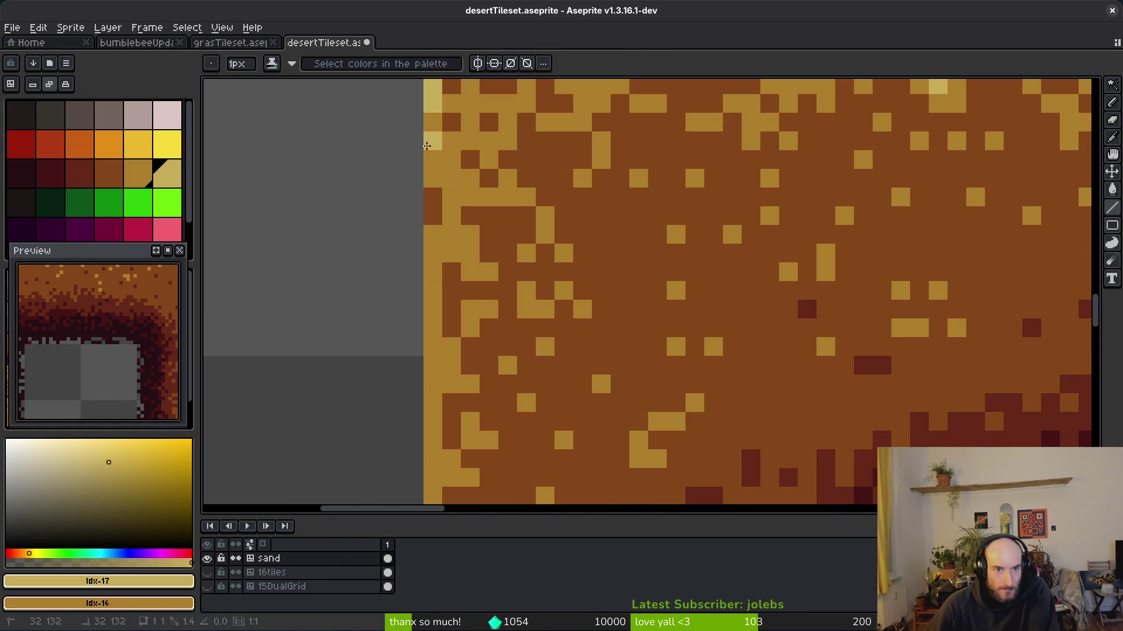
key(b)
- Paint light yellow pixels down the upper part of the tile's left edge column
mouse_move(433, 187)
mouse_down()
mouse_move(434, 343)
mouse_move(453, 387)
mouse_up()
scroll(433, 343, down, 2)
scroll(513, 264, down, 2)
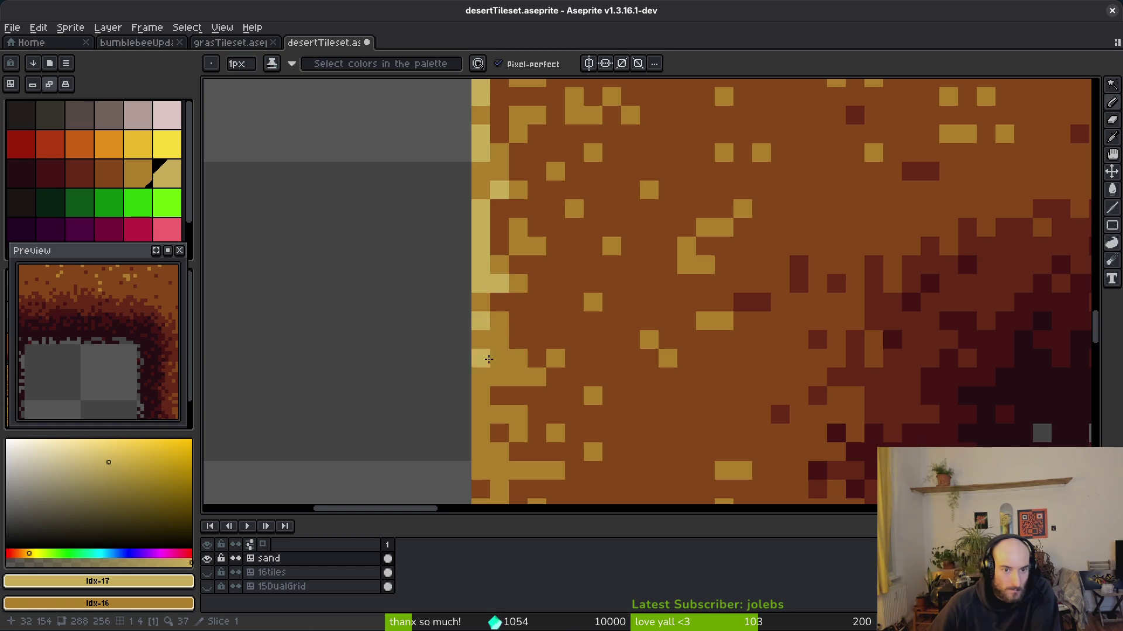
drag(480, 395, 479, 414)
scroll(546, 338, up, 2)
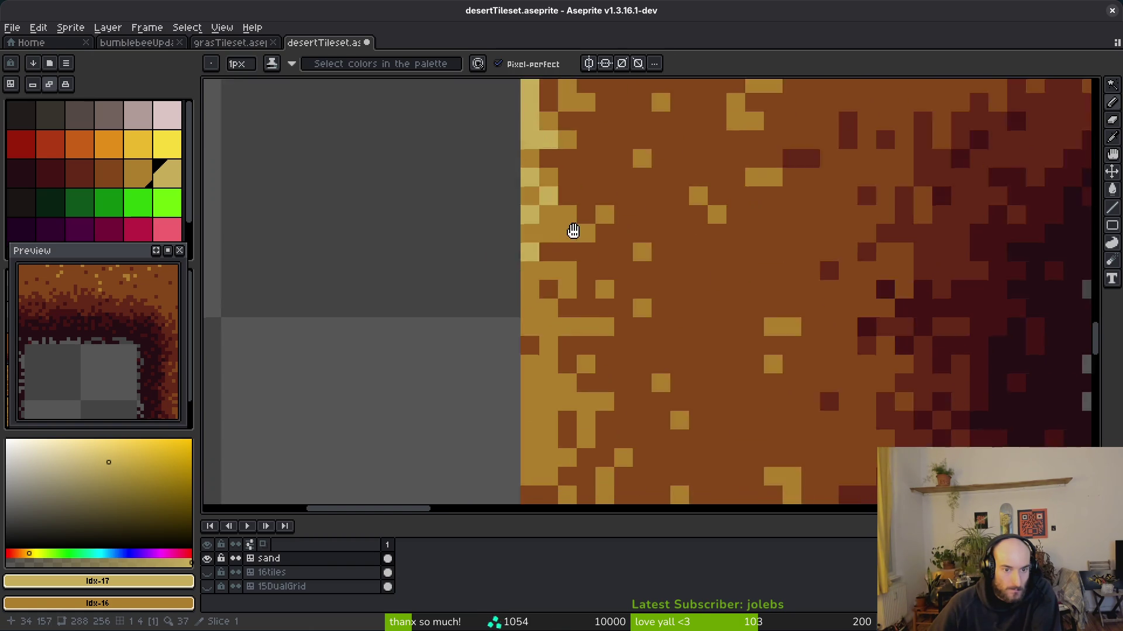
drag(558, 177, 557, 219)
scroll(584, 353, down, 1)
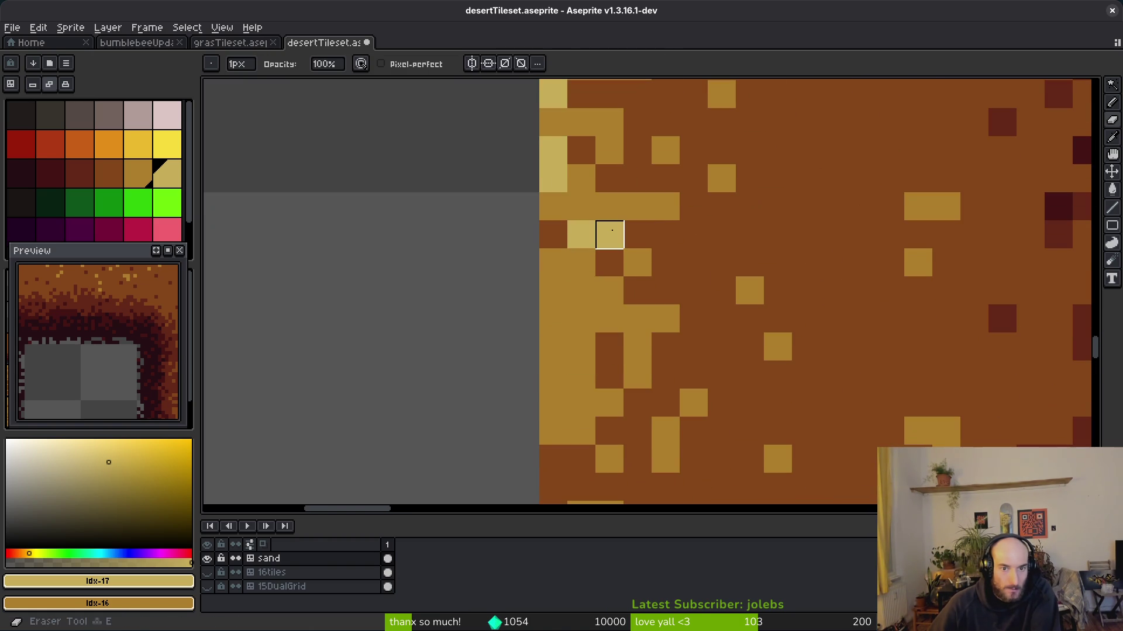
click(573, 234)
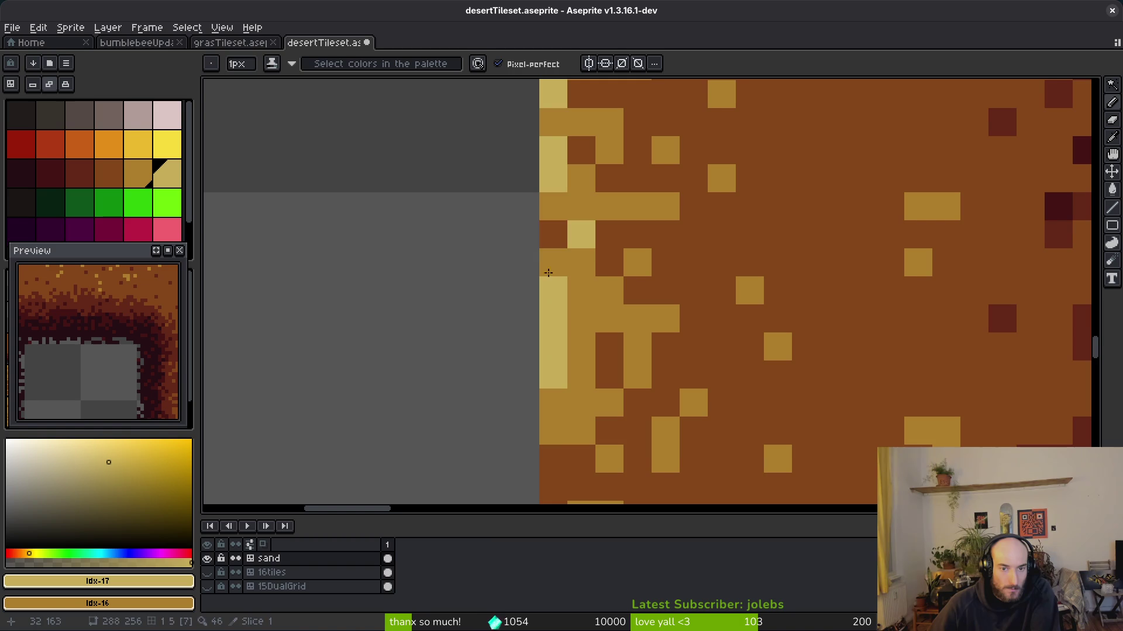
scroll(558, 260, down, 4)
click(552, 244)
click(532, 309)
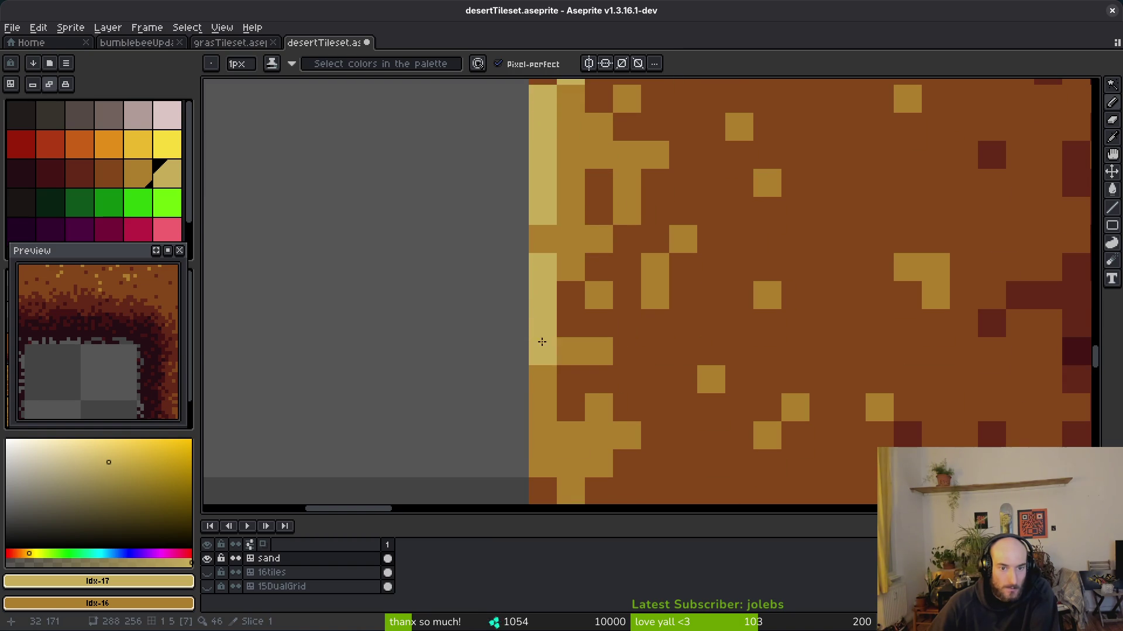
scroll(596, 279, down, 3)
click(595, 279)
drag(539, 316, 538, 412)
- Continue the light yellow highlight further down the left edge column
scroll(495, 190, down, 2)
scroll(496, 190, right, 1)
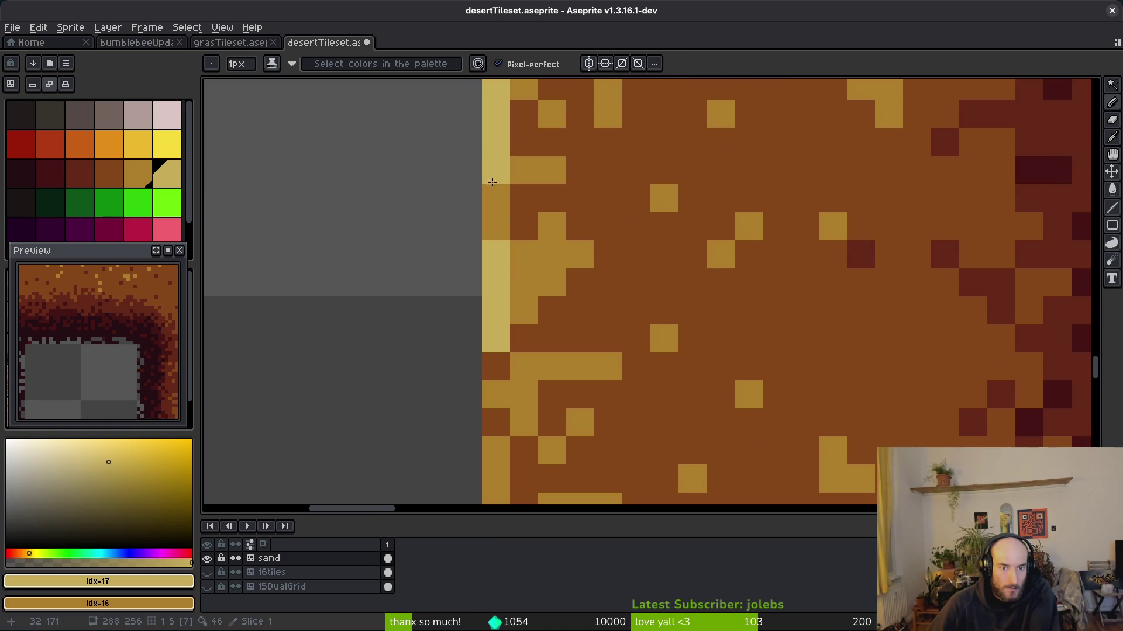
scroll(526, 183, down, 5)
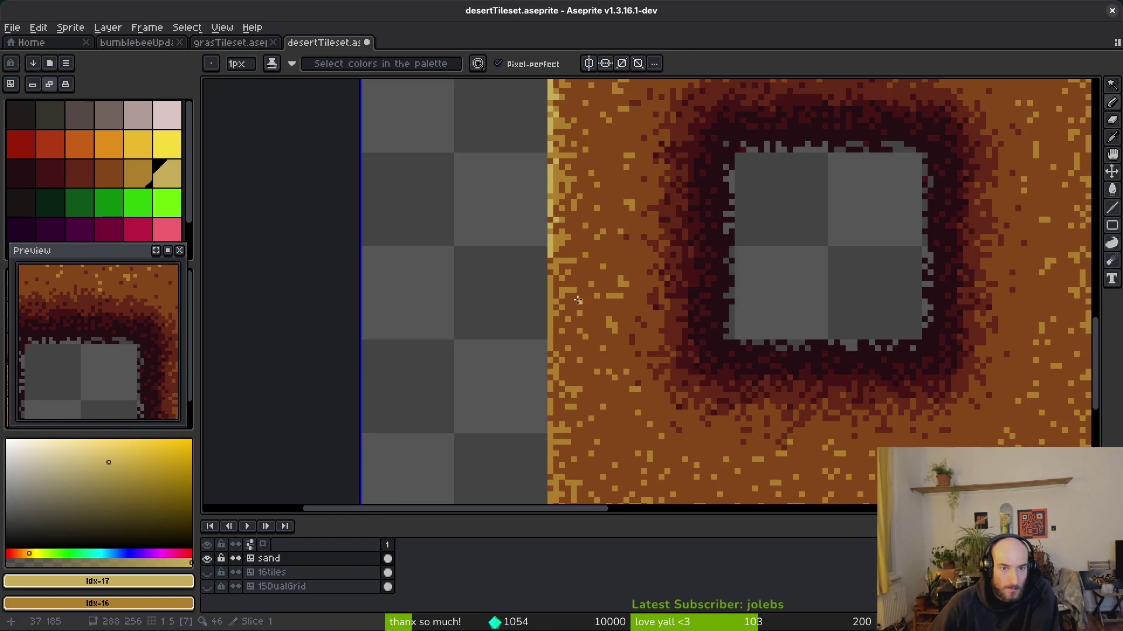
scroll(528, 267, up, 4)
drag(504, 269, 541, 411)
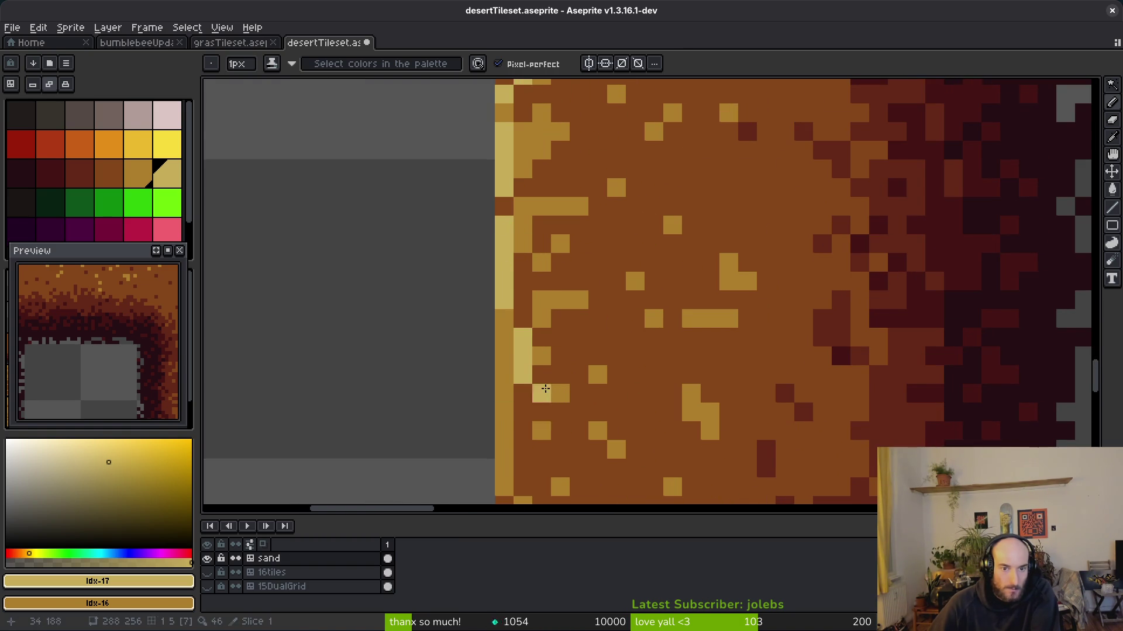
scroll(535, 180, down, 4)
scroll(530, 211, up, 3)
drag(530, 246, 563, 333)
scroll(581, 190, left, 1)
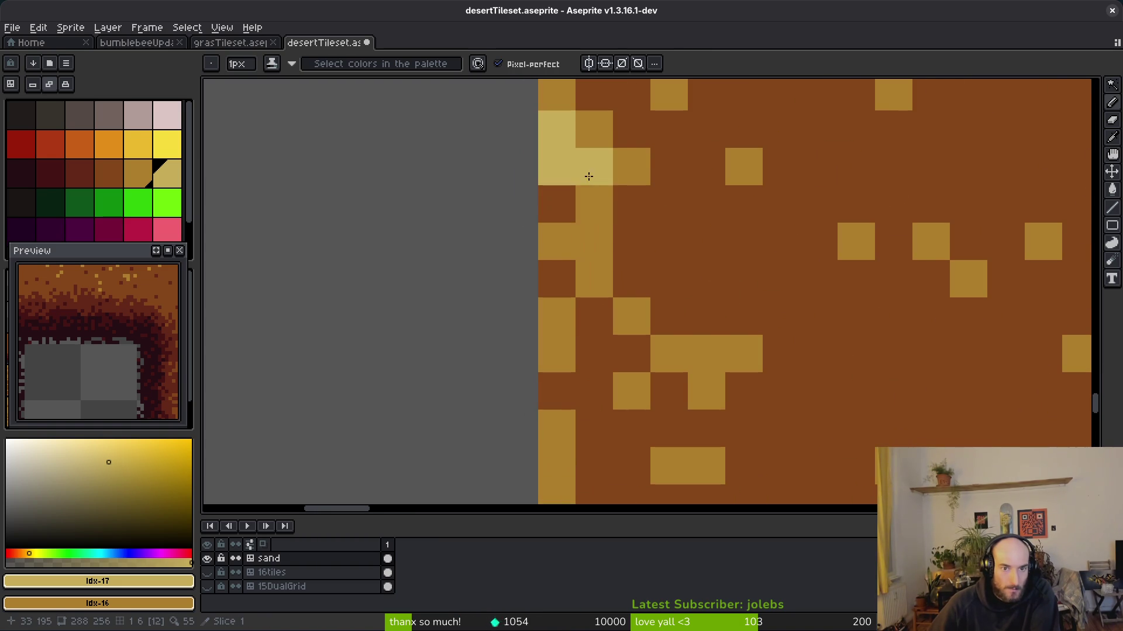
click(558, 274)
scroll(558, 275, left, 1)
click(570, 127)
click(570, 272)
click(570, 312)
scroll(672, 239, left, 3)
mouse_move(672, 239)
mouse_down()
mouse_move(626, 208)
mouse_move(616, 433)
mouse_up()
- Finish the left-edge highlight down to the tile's lower-left pixel
scroll(657, 359, down, 2)
scroll(648, 338, up, 2)
scroll(648, 337, up, 1)
click(571, 169)
drag(517, 263, 556, 431)
scroll(557, 431, down, 2)
click(542, 309)
drag(522, 254, 580, 441)
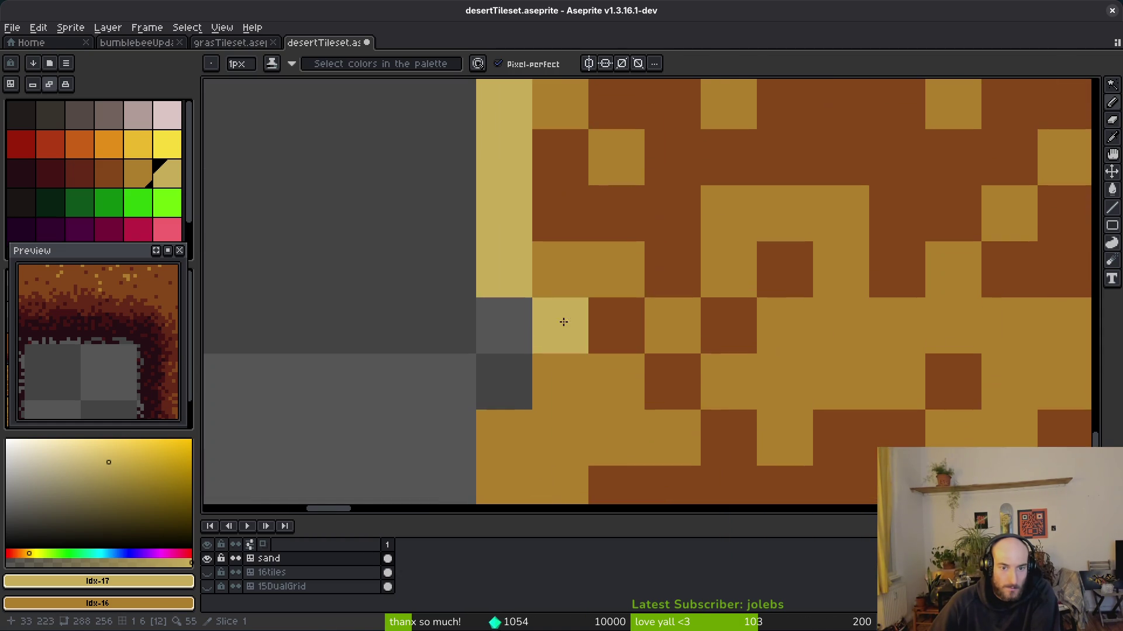
click(570, 327)
scroll(556, 321, down, 3)
scroll(550, 314, up, 2)
- Start a row of light yellow pixels along the bottom seam
drag(560, 313, 632, 312)
scroll(499, 301, down, 4)
scroll(496, 352, up, 1)
drag(491, 278, 766, 277)
drag(675, 282, 526, 281)
- Lighten the first stretch of the seam row below the square-hole tile to light yellow
mouse_move(614, 297)
mouse_down()
mouse_move(819, 297)
mouse_move(518, 304)
mouse_up()
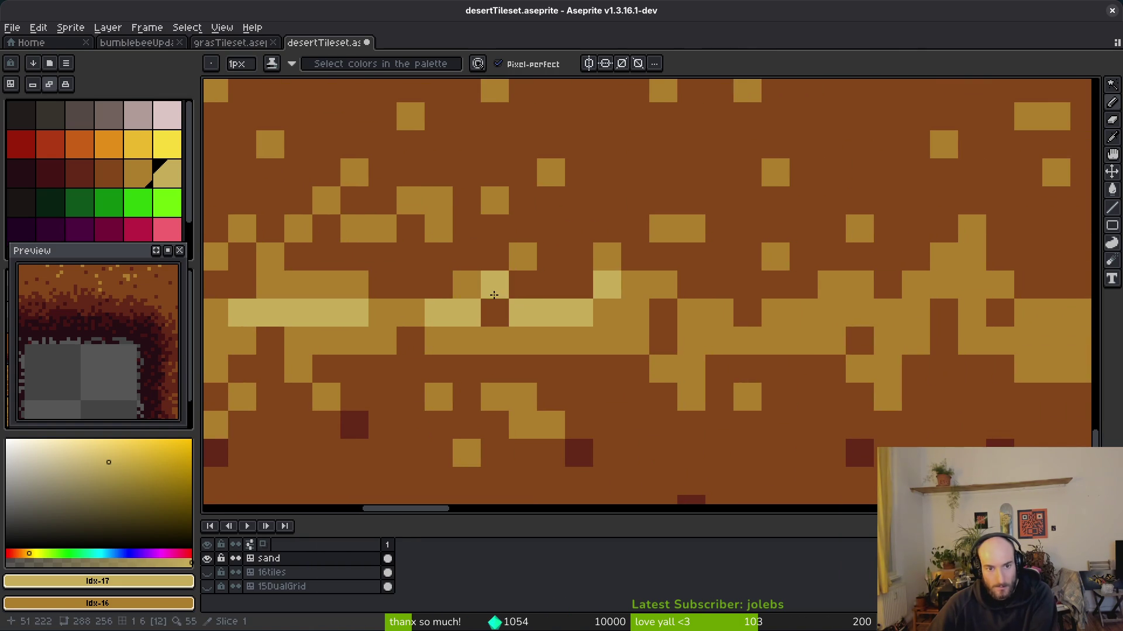
drag(302, 288, 516, 328)
click(529, 310)
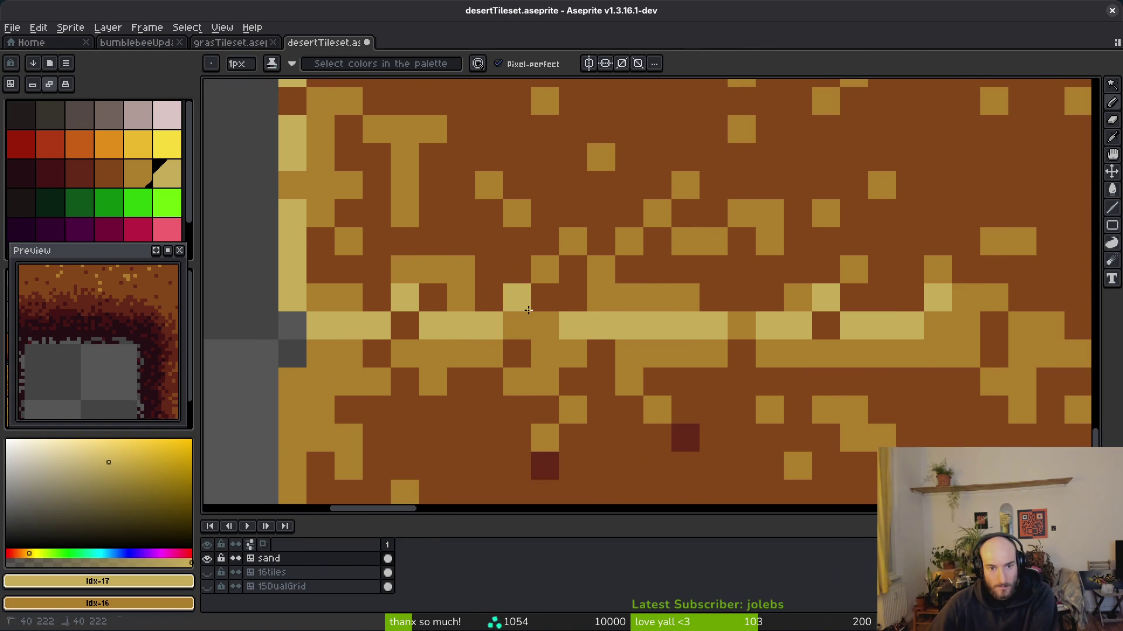
click(708, 310)
mouse_move(803, 337)
mouse_down()
mouse_move(502, 327)
mouse_move(804, 325)
mouse_up()
click(834, 317)
- Continue the light yellow highlight along the rest of the seam row, adding one pixel above
mouse_move(1003, 310)
mouse_down()
mouse_move(476, 343)
mouse_move(585, 357)
mouse_move(503, 348)
mouse_move(889, 354)
mouse_move(567, 358)
mouse_up()
click(524, 348)
click(673, 355)
click(690, 369)
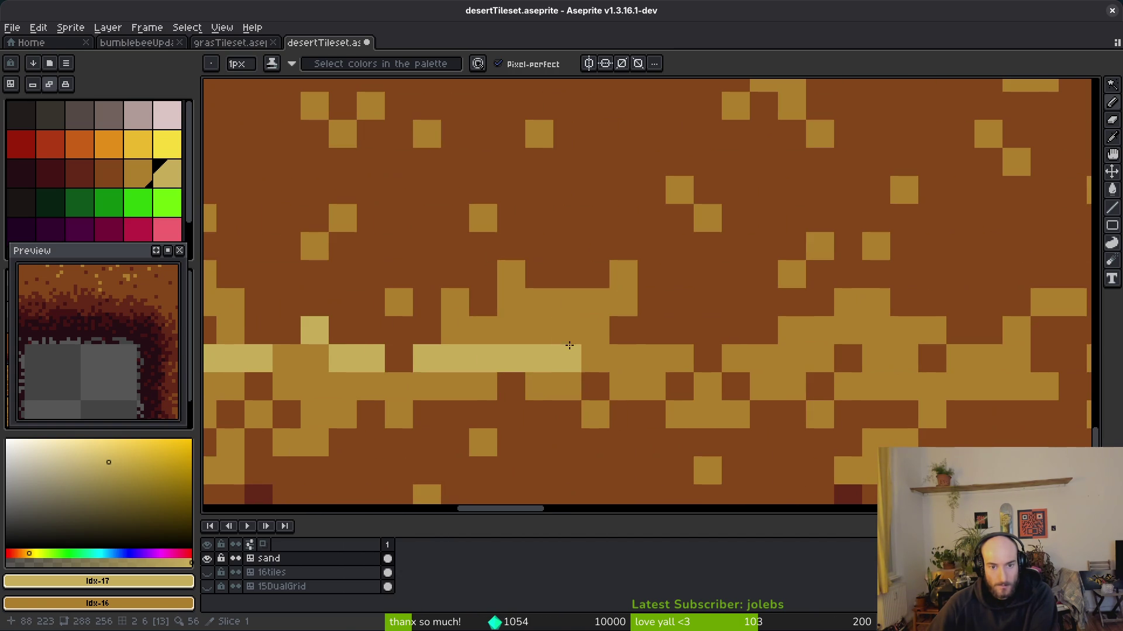
click(623, 358)
click(595, 358)
drag(602, 355, 912, 362)
scroll(529, 354, right, 5)
mouse_move(482, 356)
mouse_down()
mouse_move(477, 346)
mouse_move(740, 360)
mouse_move(591, 358)
mouse_up()
mouse_move(527, 356)
mouse_down()
mouse_move(491, 354)
mouse_move(730, 358)
mouse_move(540, 366)
mouse_up()
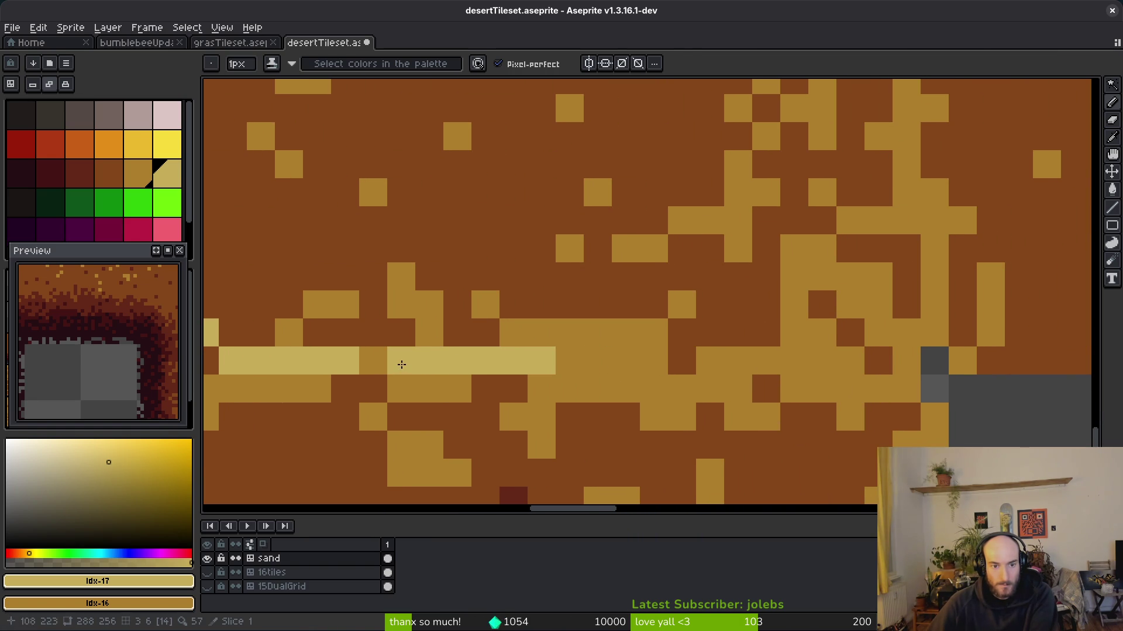
mouse_move(443, 359)
mouse_down()
mouse_move(483, 384)
mouse_move(589, 364)
mouse_move(763, 383)
mouse_move(644, 388)
mouse_up()
mouse_move(489, 351)
mouse_down()
mouse_move(534, 358)
mouse_move(533, 343)
mouse_move(563, 339)
mouse_move(591, 363)
mouse_move(787, 363)
mouse_move(809, 205)
mouse_move(784, 258)
mouse_up()
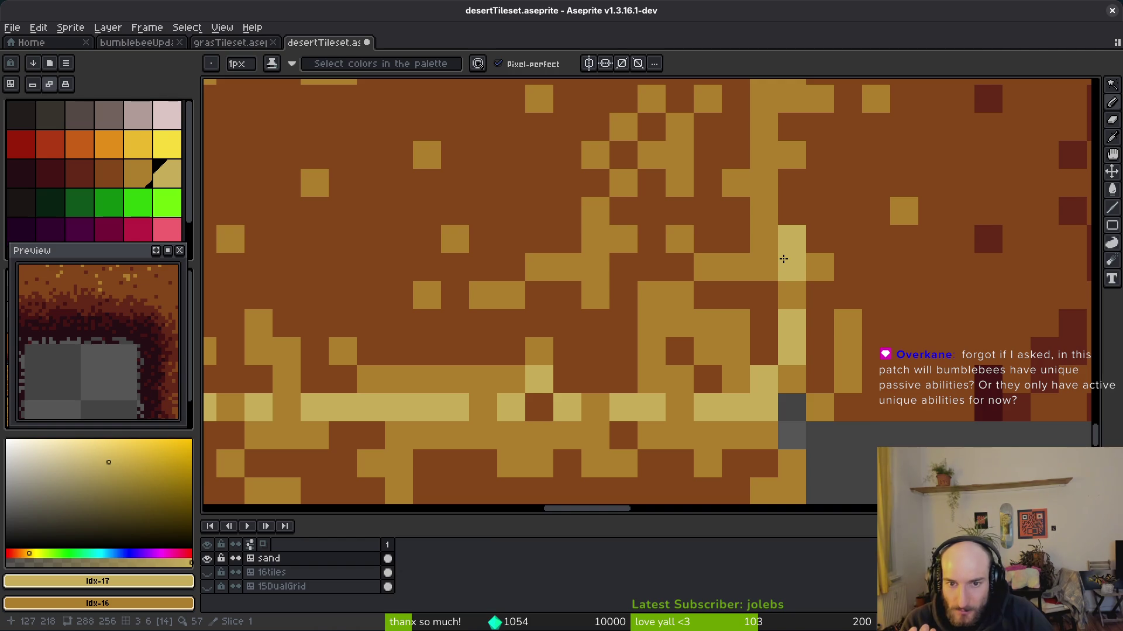
- Paint light yellow vertical strokes up along the sand tile's edge
scroll(1006, 218, down, 4)
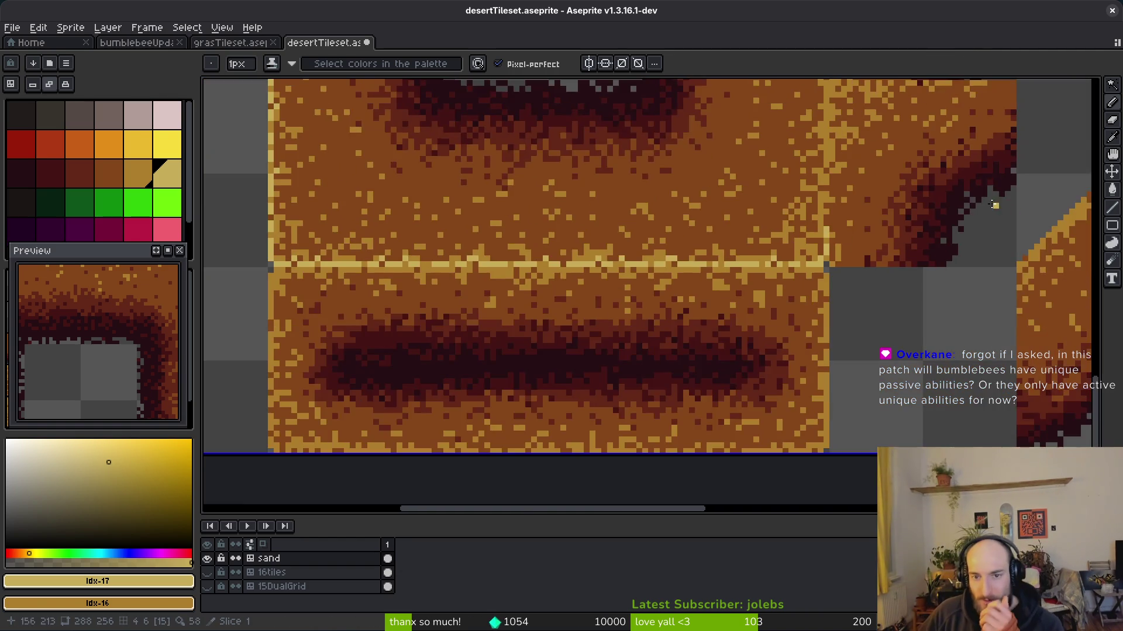
scroll(857, 386, up, 1)
scroll(804, 378, up, 5)
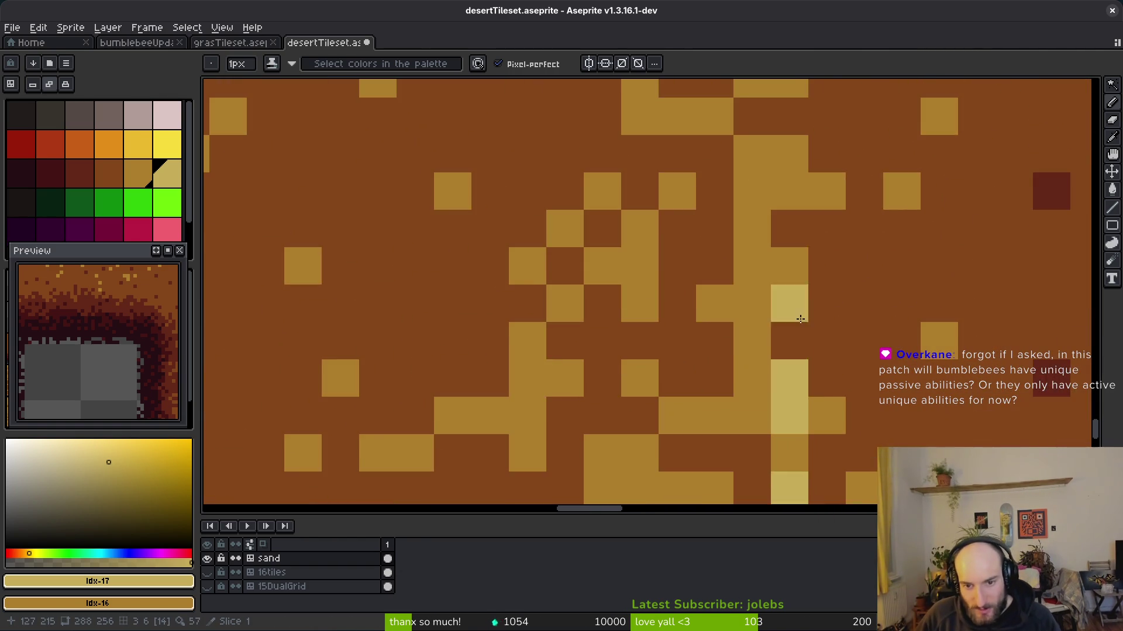
drag(809, 464, 809, 187)
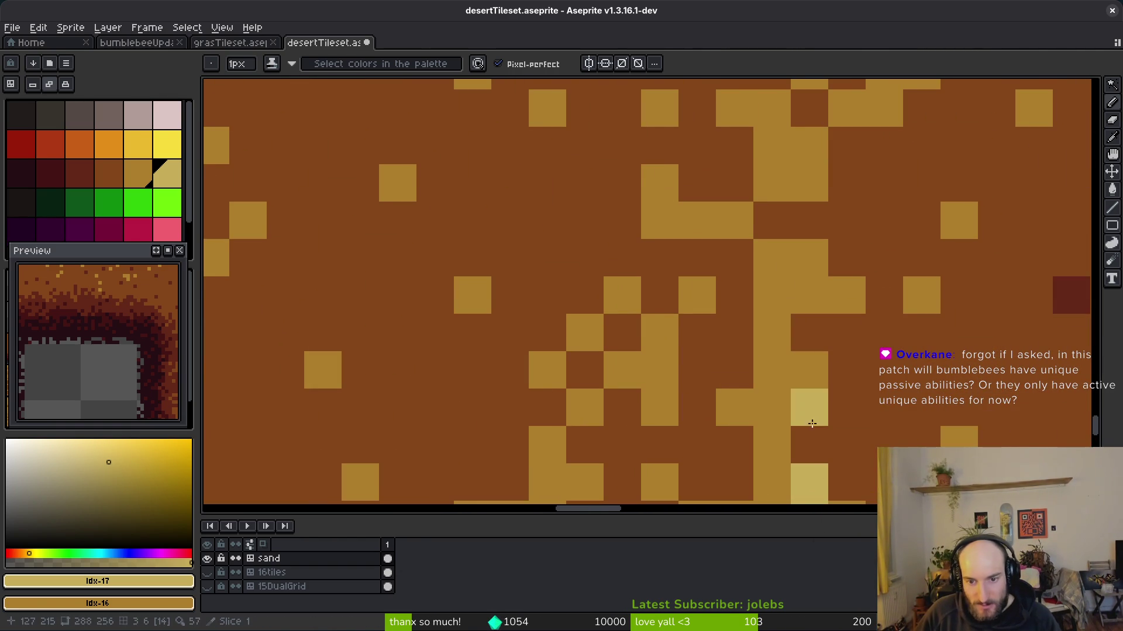
mouse_move(808, 303)
mouse_down()
mouse_move(792, 296)
mouse_move(820, 131)
mouse_up()
mouse_move(787, 342)
mouse_down()
mouse_move(782, 351)
mouse_move(781, 176)
mouse_up()
drag(758, 338, 816, 373)
scroll(833, 420, down, 3)
scroll(833, 420, up, 2)
scroll(829, 398, down, 4)
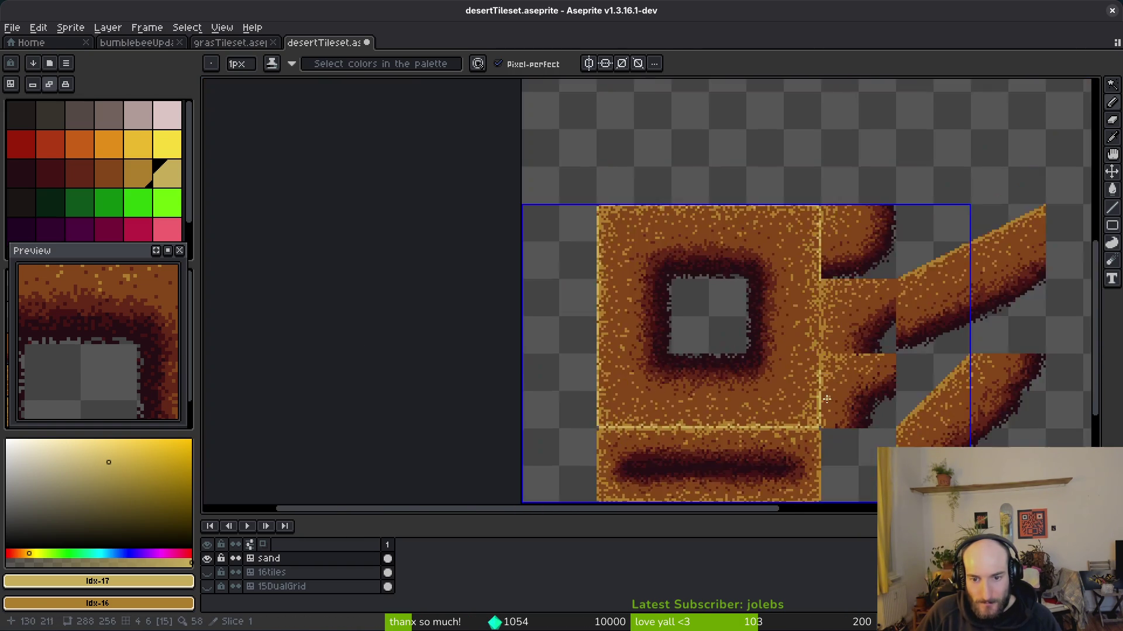
scroll(807, 391, up, 5)
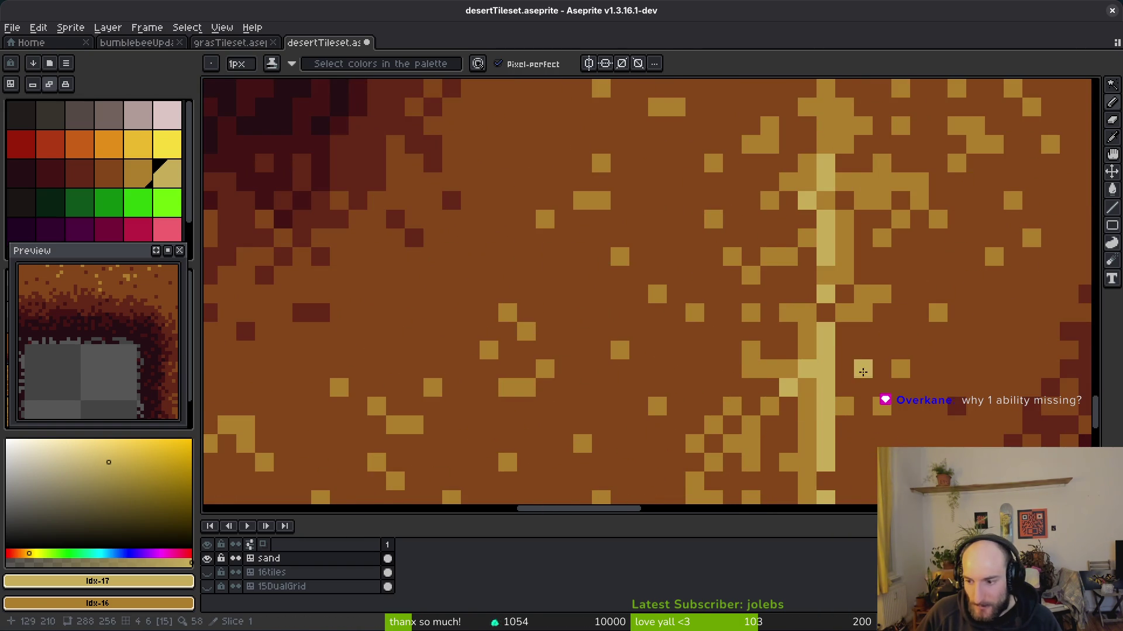
scroll(863, 372, up, 3)
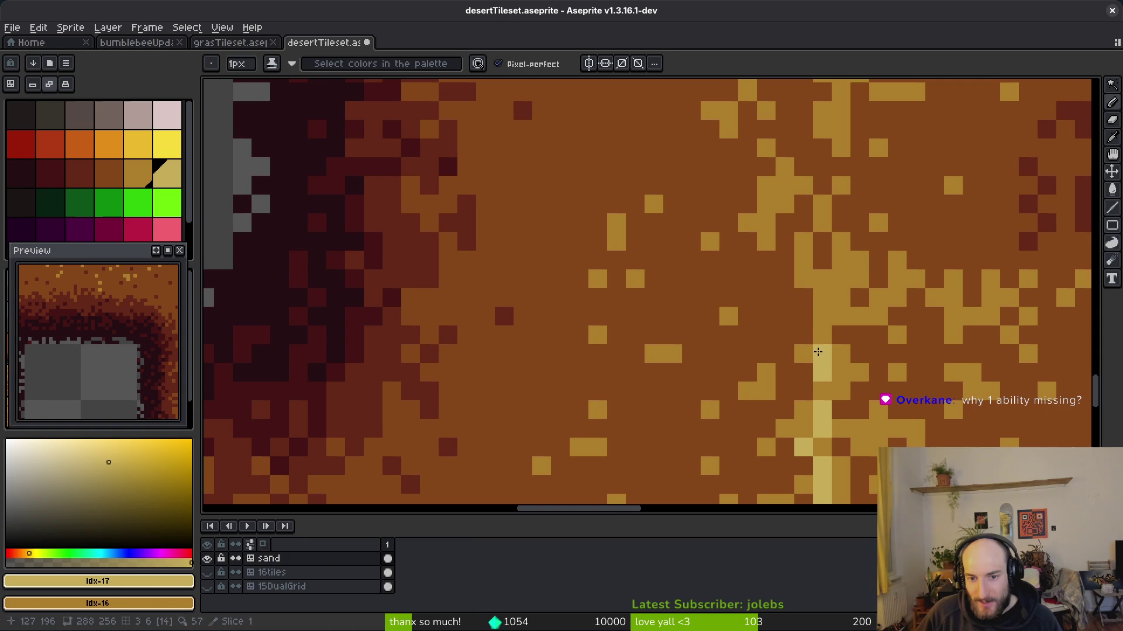
- Extend the light yellow seam highlight upward, adding a diagonal pixel up-right
drag(817, 353, 812, 310)
scroll(818, 345, up, 1)
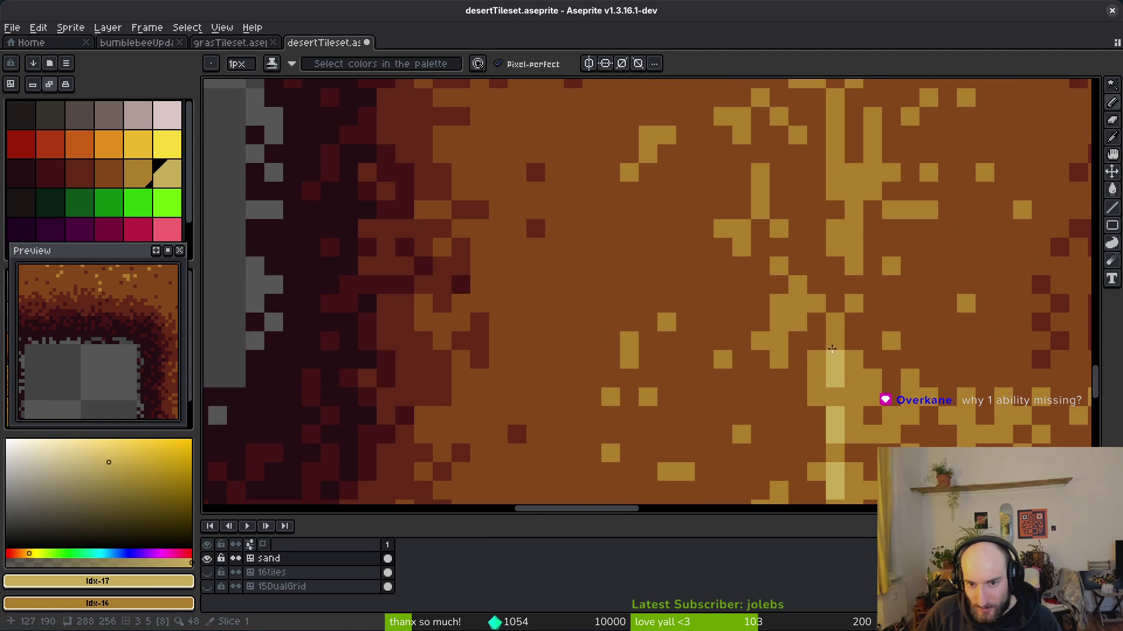
drag(832, 357, 832, 302)
scroll(840, 384, up, 1)
drag(840, 383, 840, 318)
scroll(875, 424, up, 1)
click(876, 424)
drag(863, 428, 859, 318)
scroll(864, 396, up, 1)
drag(870, 386, 868, 345)
- Turn two gold pixels on the sand tile's straight top edge light yellow
scroll(869, 402, up, 2)
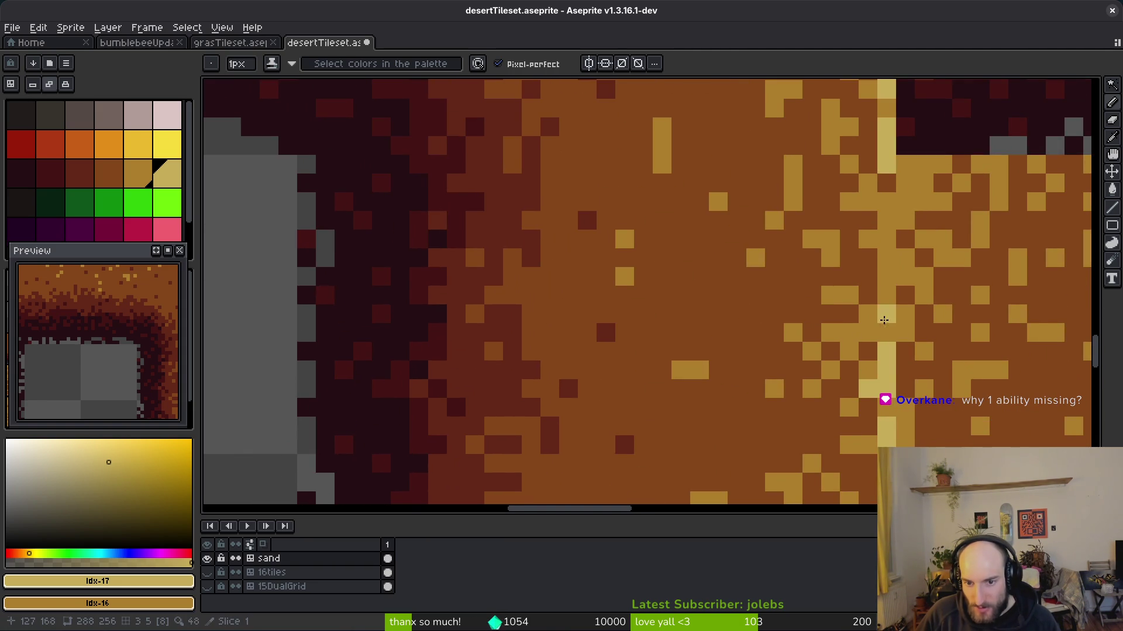
scroll(890, 418, up, 1)
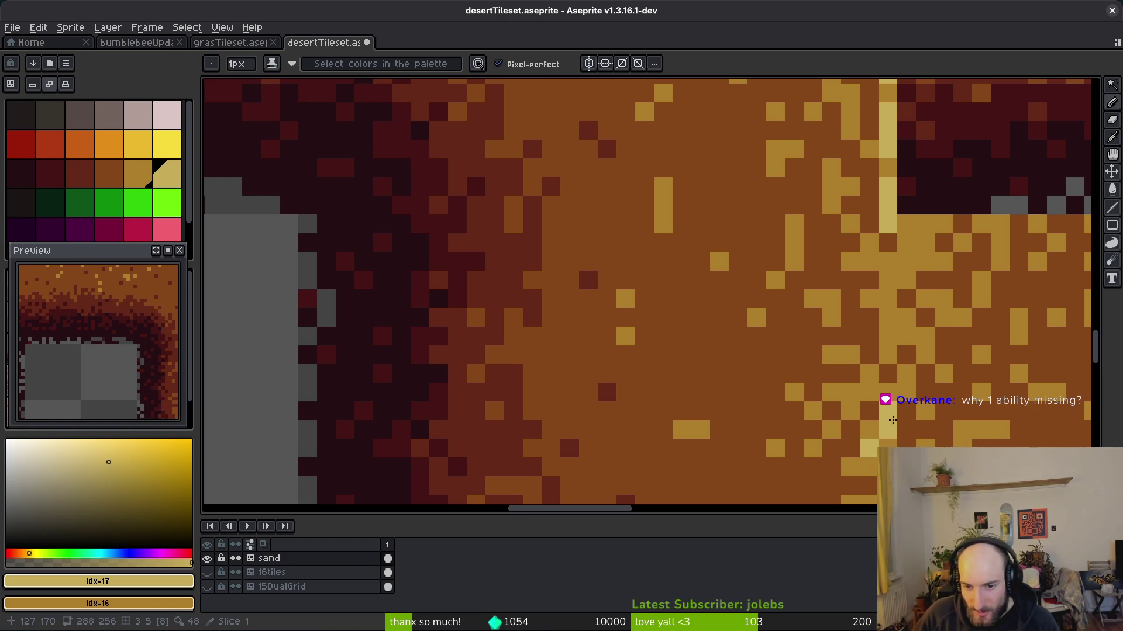
scroll(889, 419, up, 1)
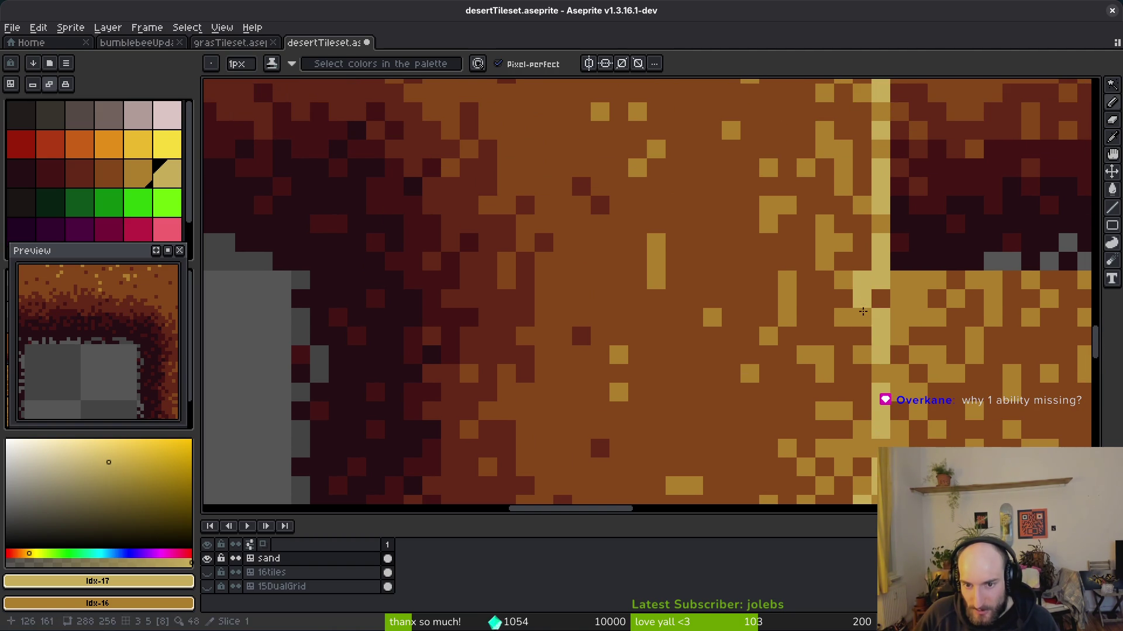
scroll(883, 422, down, 5)
scroll(839, 338, up, 5)
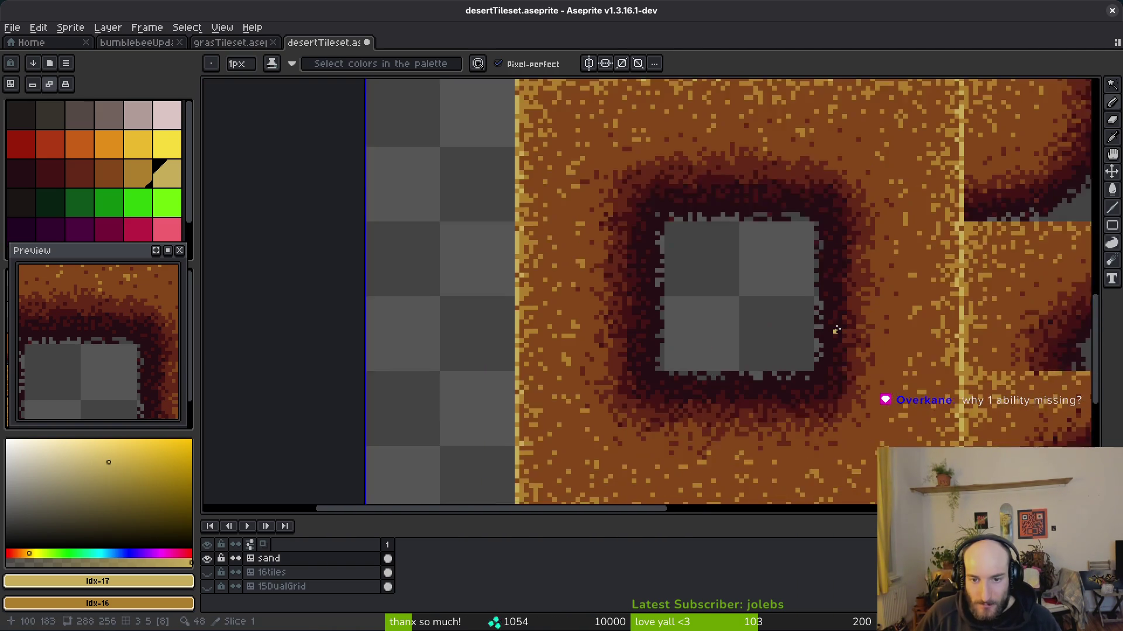
scroll(747, 242, up, 2)
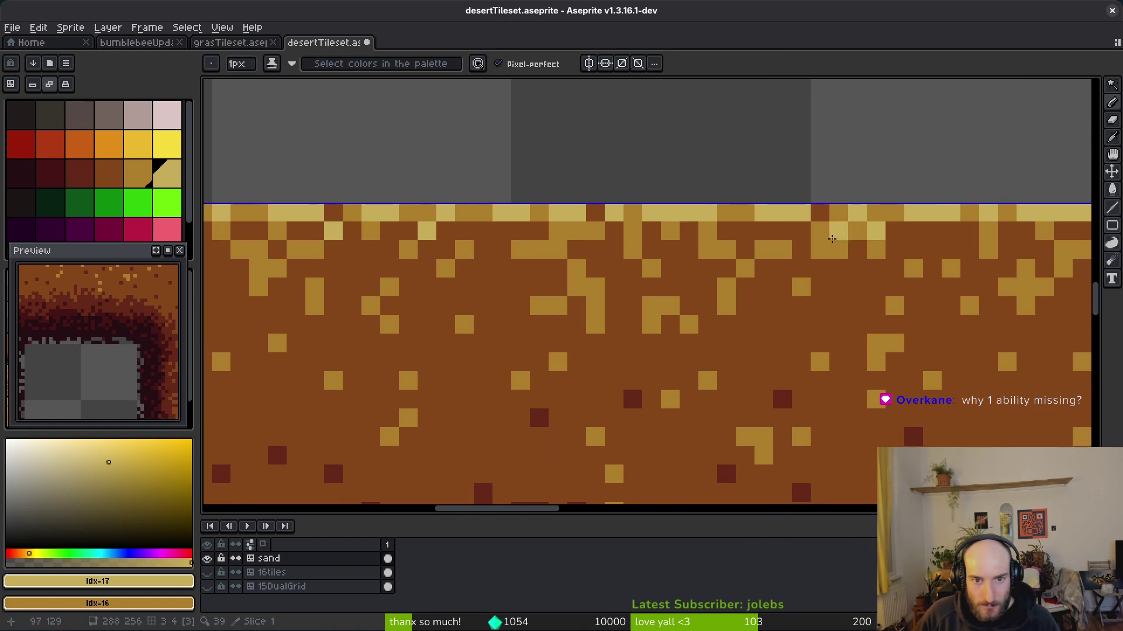
drag(483, 213, 473, 216)
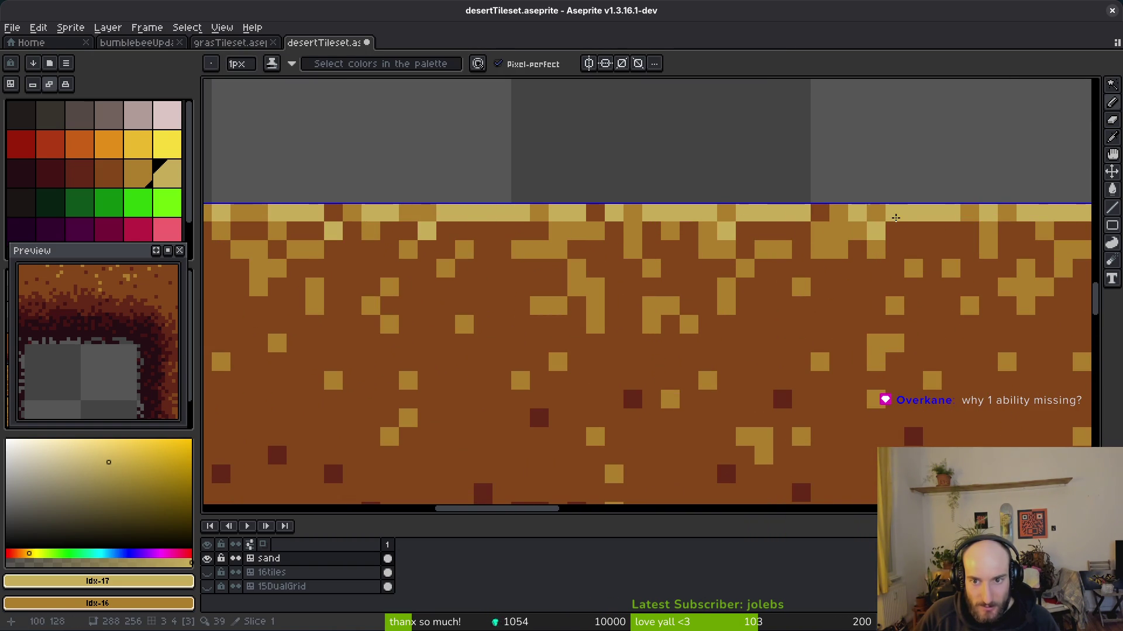
scroll(936, 292, down, 5)
scroll(960, 338, up, 4)
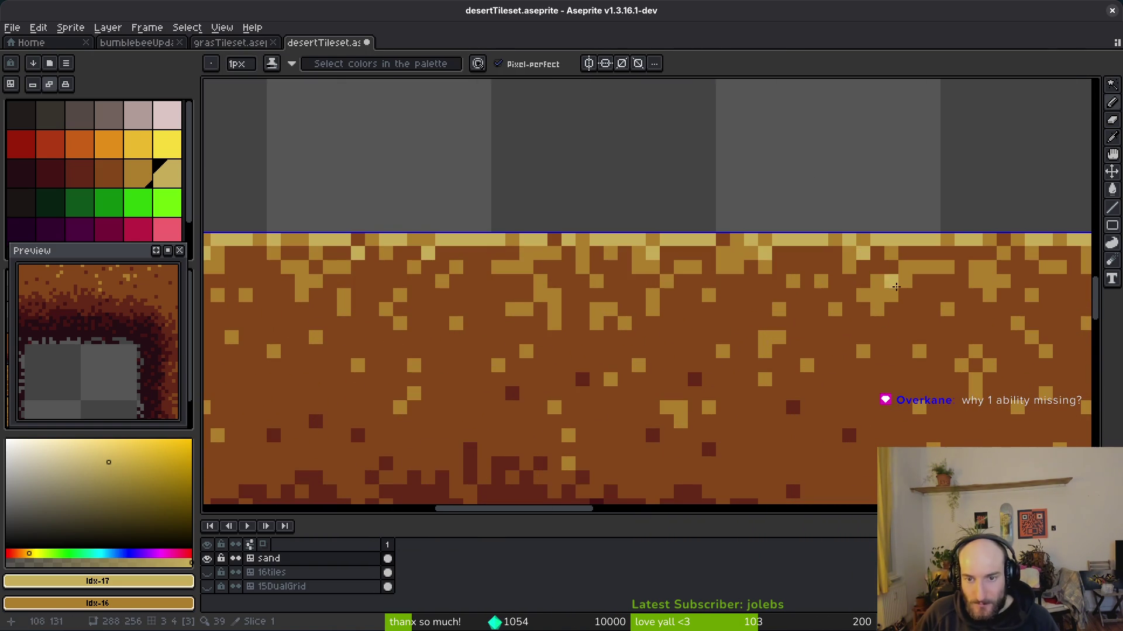
scroll(886, 281, down, 5)
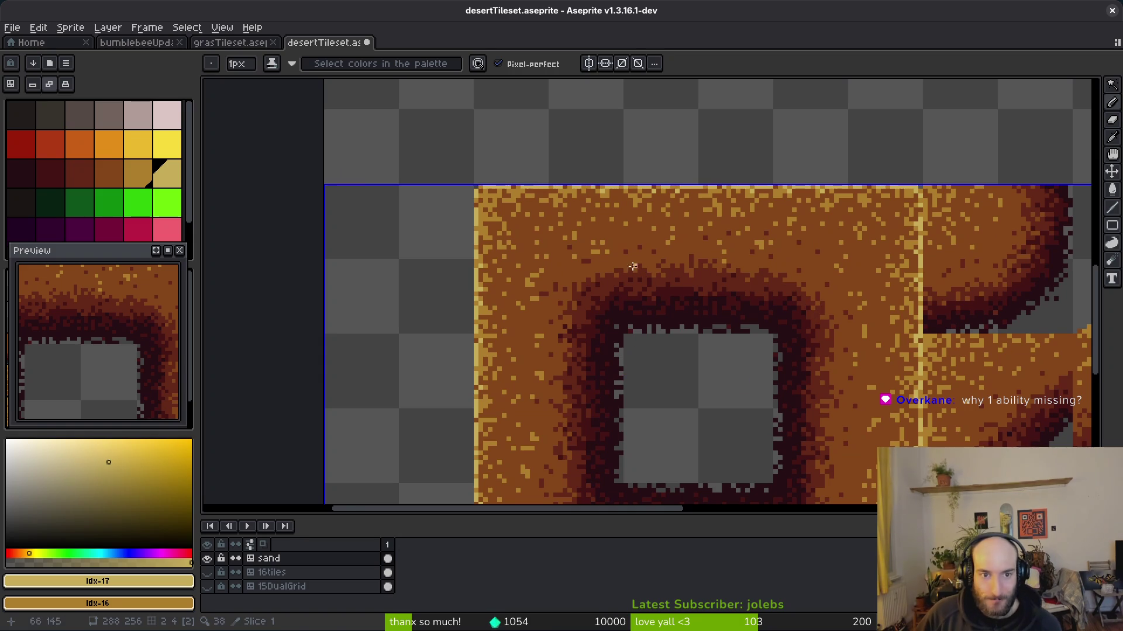
- Select all light yellow top-edge pixels with Magic Wand, Contiguous turned off
key(w)
scroll(606, 211, up, 5)
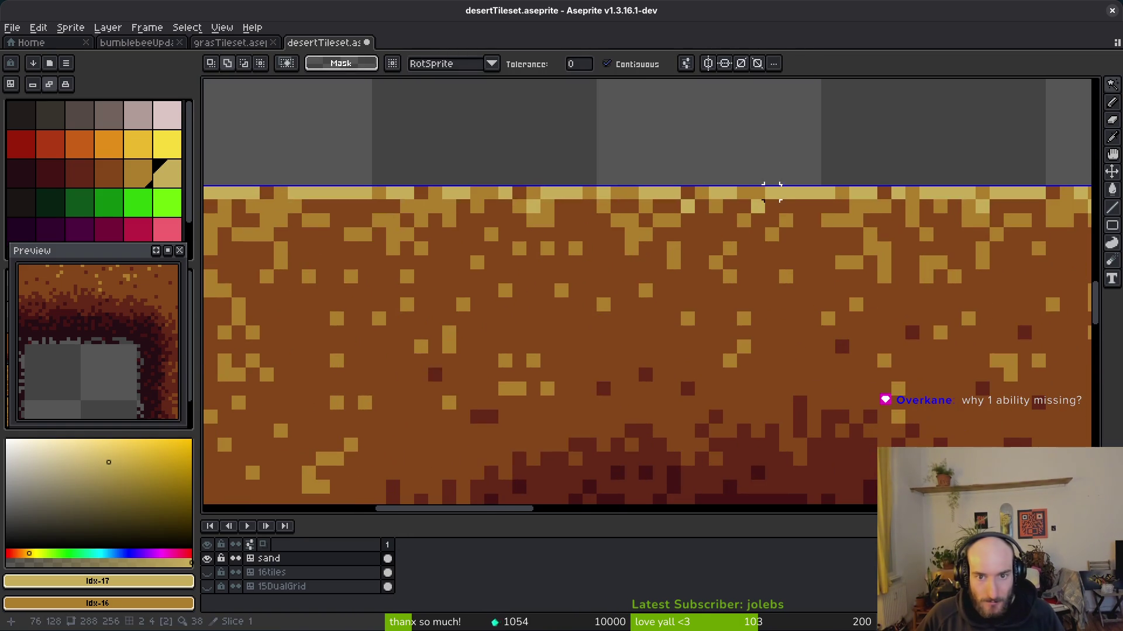
click(638, 64)
click(809, 196)
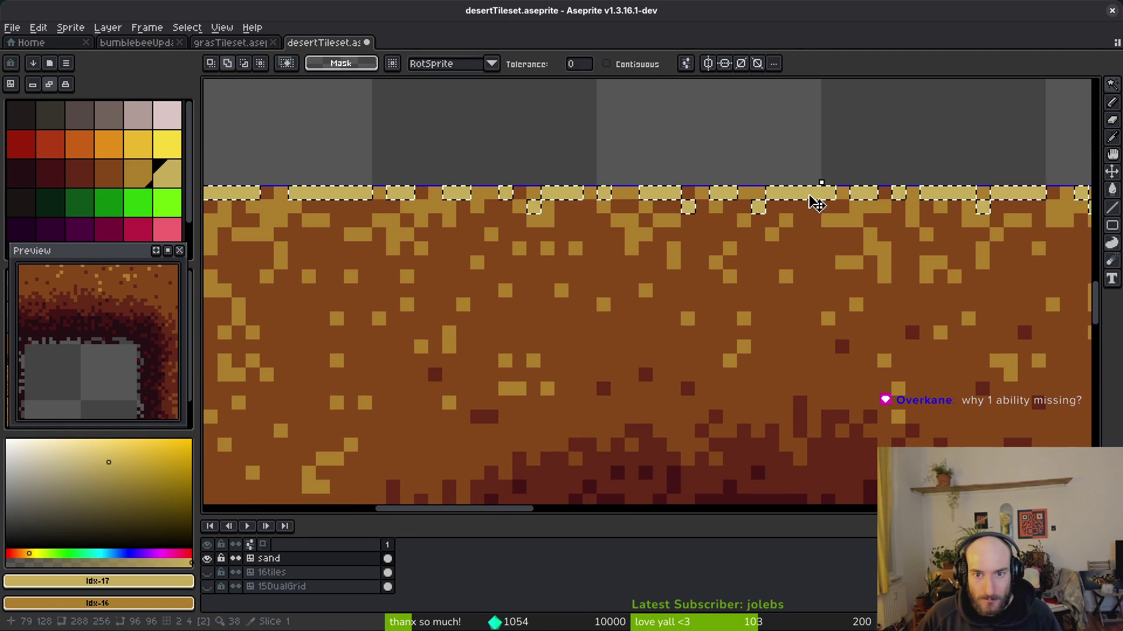
scroll(778, 303, down, 5)
mouse_move(779, 303)
mouse_down()
mouse_move(697, 224)
mouse_move(690, 238)
mouse_move(700, 183)
mouse_up()
click(692, 211)
key(Return)
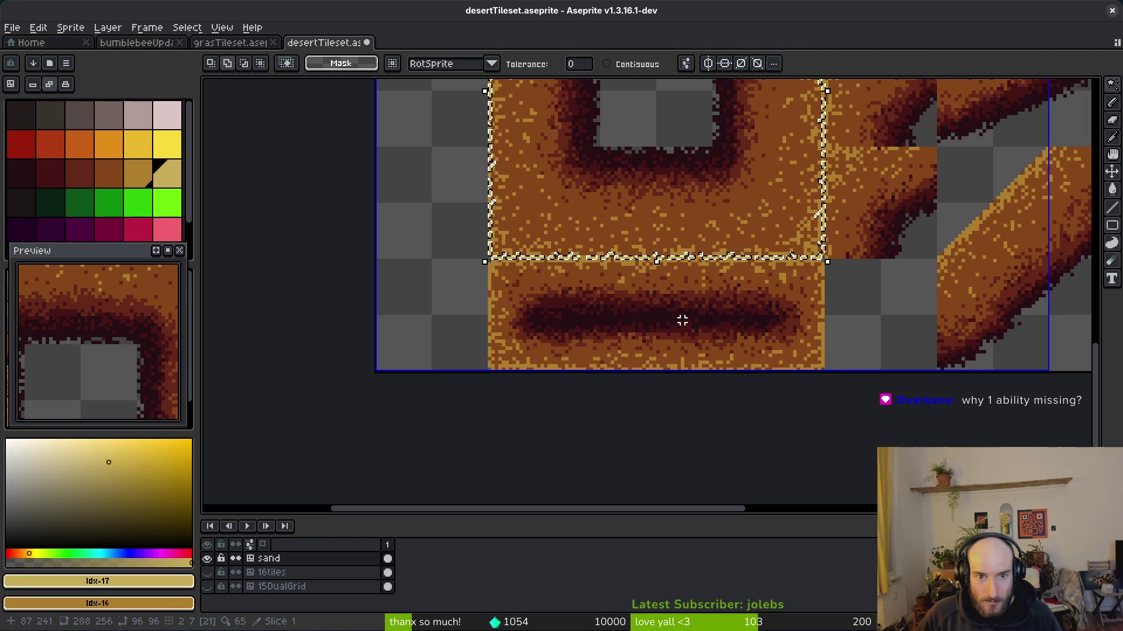
- Move the selected tile down below the ring tile to y 224 and commit
key(Down)
scroll(778, 275, up, 2)
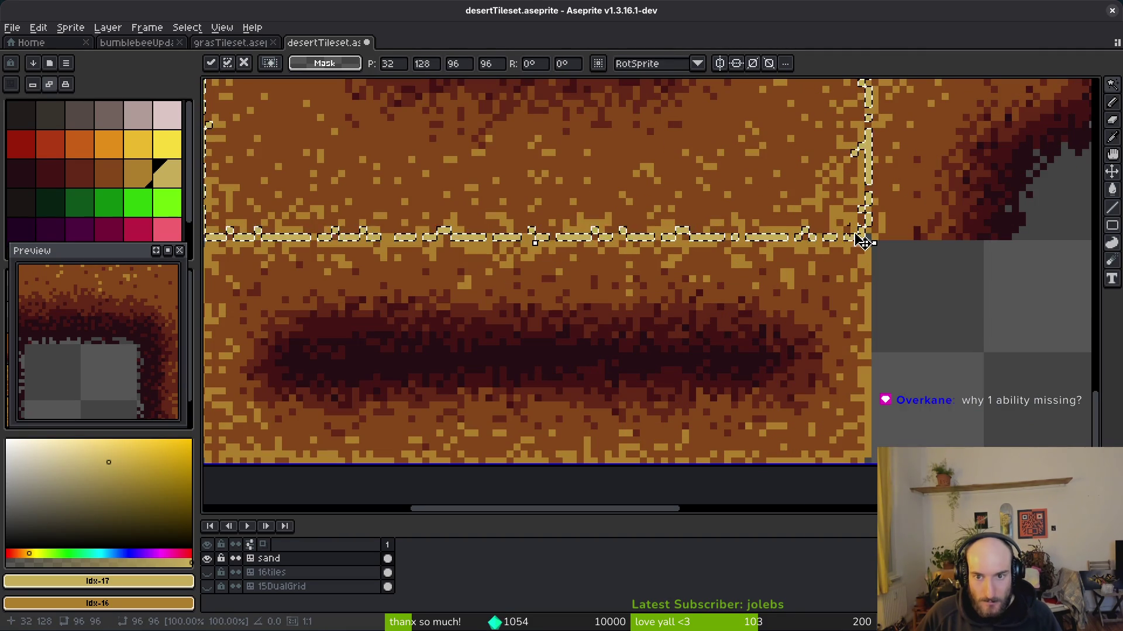
drag(858, 262, 810, 466)
scroll(810, 466, down, 2)
scroll(777, 376, down, 5)
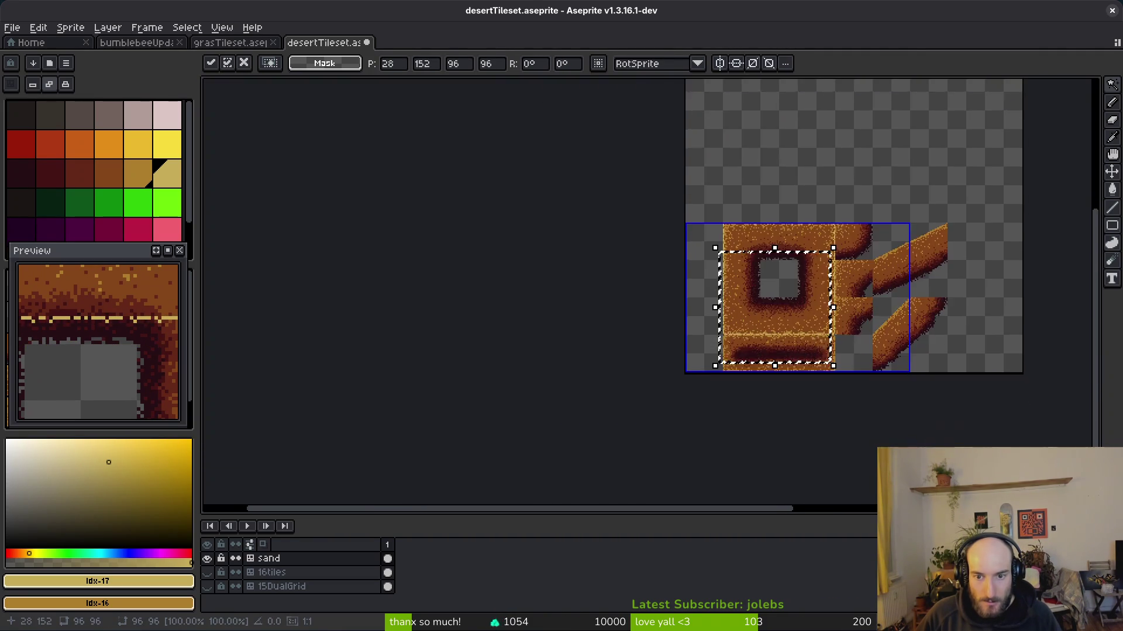
scroll(778, 376, up, 6)
scroll(777, 376, down, 3)
drag(782, 226, 802, 374)
scroll(802, 226, up, 2)
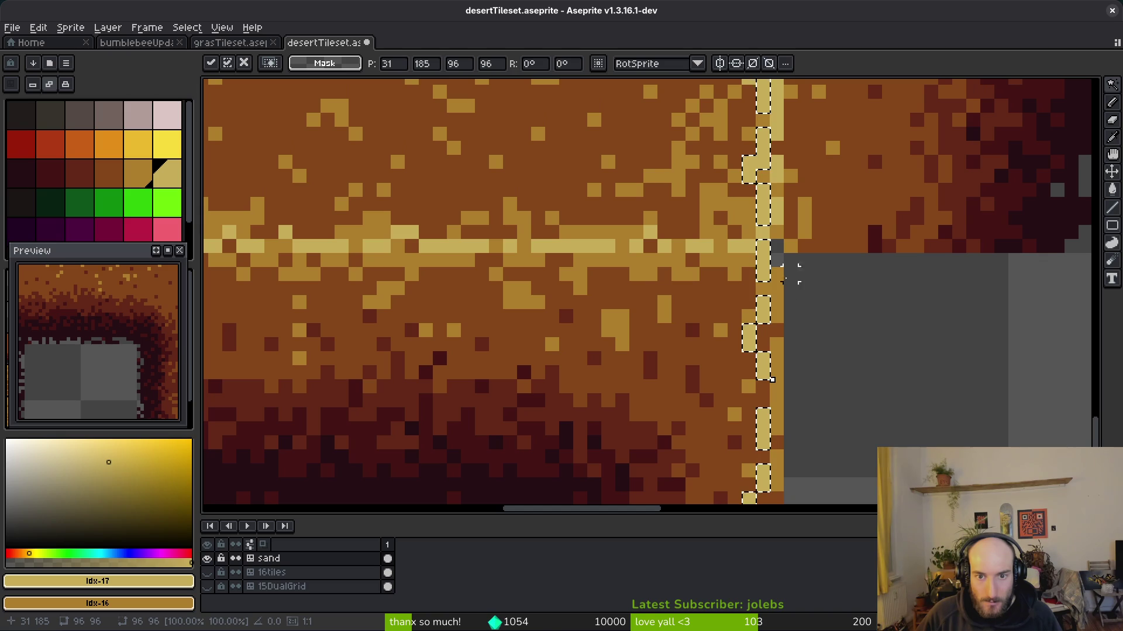
drag(759, 270, 785, 424)
drag(783, 271, 777, 376)
drag(777, 313, 784, 384)
key(Return)
- Paste a copy of the tile, drop it in place, and clear the selection
scroll(771, 376, down, 3)
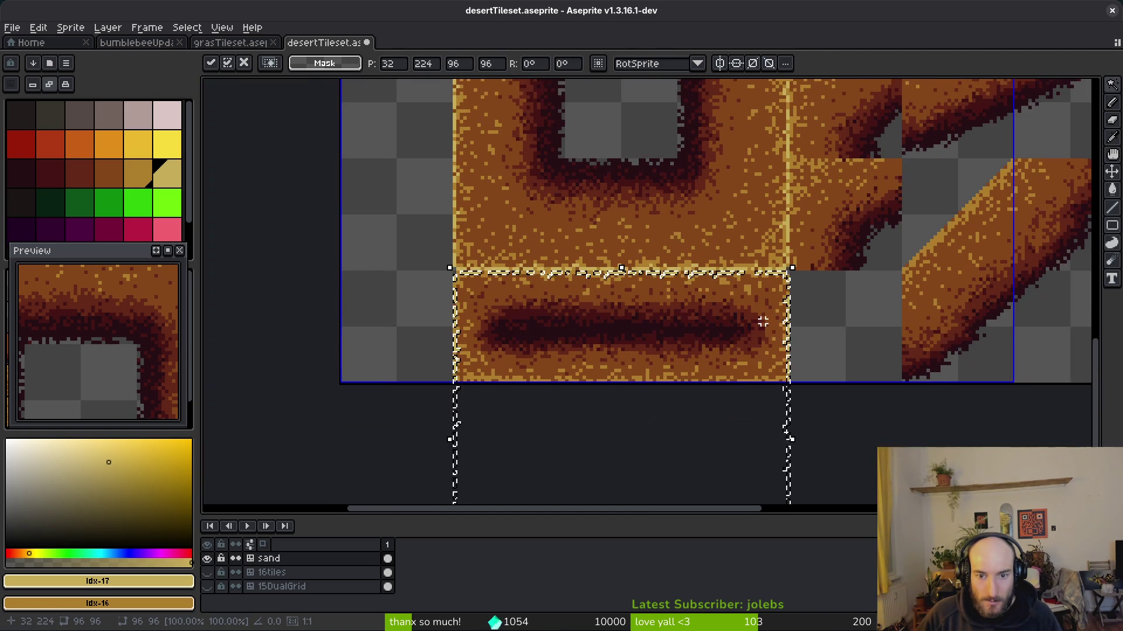
scroll(664, 335, down, 2)
scroll(643, 321, down, 1)
key(ctrl+v)
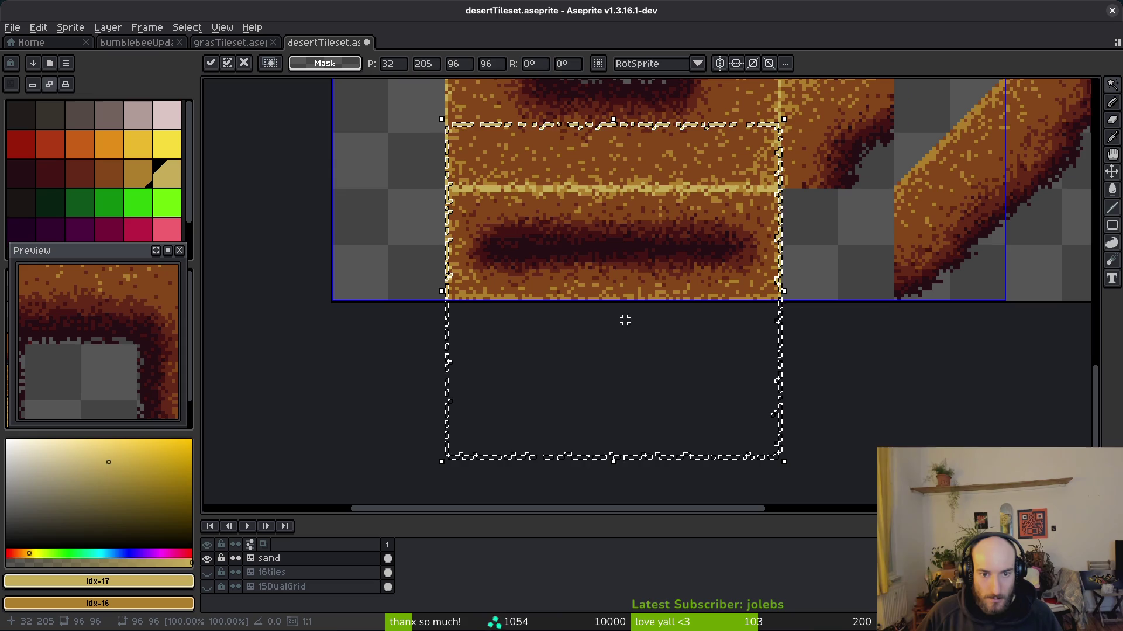
scroll(741, 355, up, 1)
scroll(741, 356, up, 2)
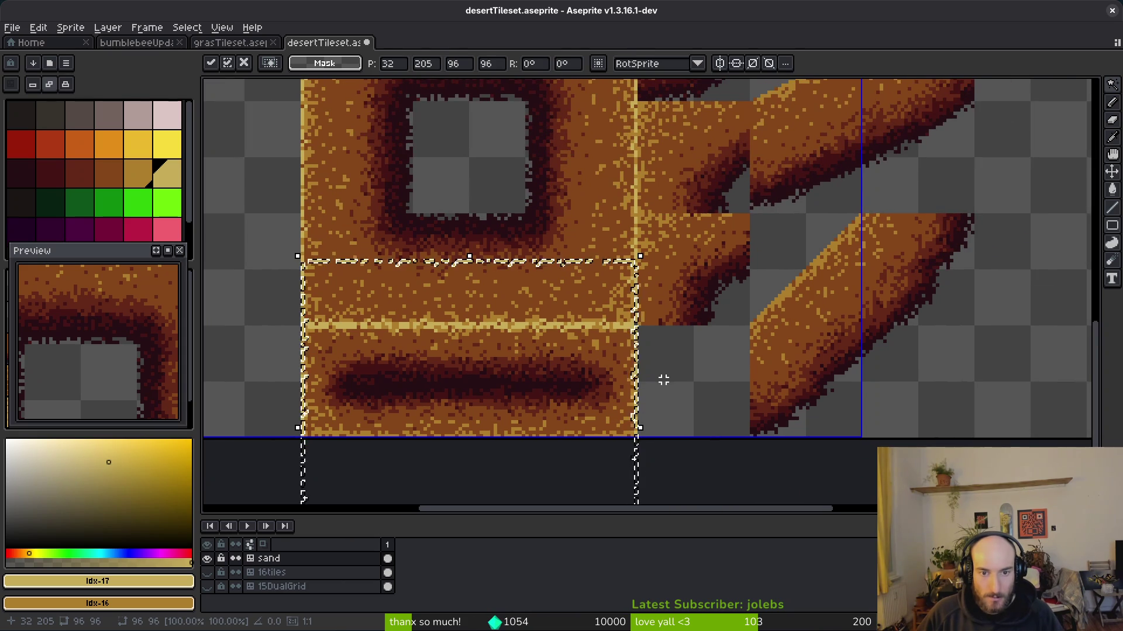
key(Return)
scroll(682, 376, left, 1)
key(ctrl+d)
scroll(682, 321, up, 2)
scroll(526, 321, left, 1)
- Outline the band tile with Lasso, then select its light yellow seam line instead
key(b)
mouse_move(743, 270)
mouse_down()
mouse_move(471, 235)
mouse_move(314, 287)
mouse_up()
mouse_move(384, 334)
mouse_down()
mouse_move(886, 389)
mouse_move(529, 227)
mouse_up()
mouse_move(310, 205)
mouse_down()
mouse_move(739, 409)
mouse_move(932, 318)
mouse_up()
key(w)
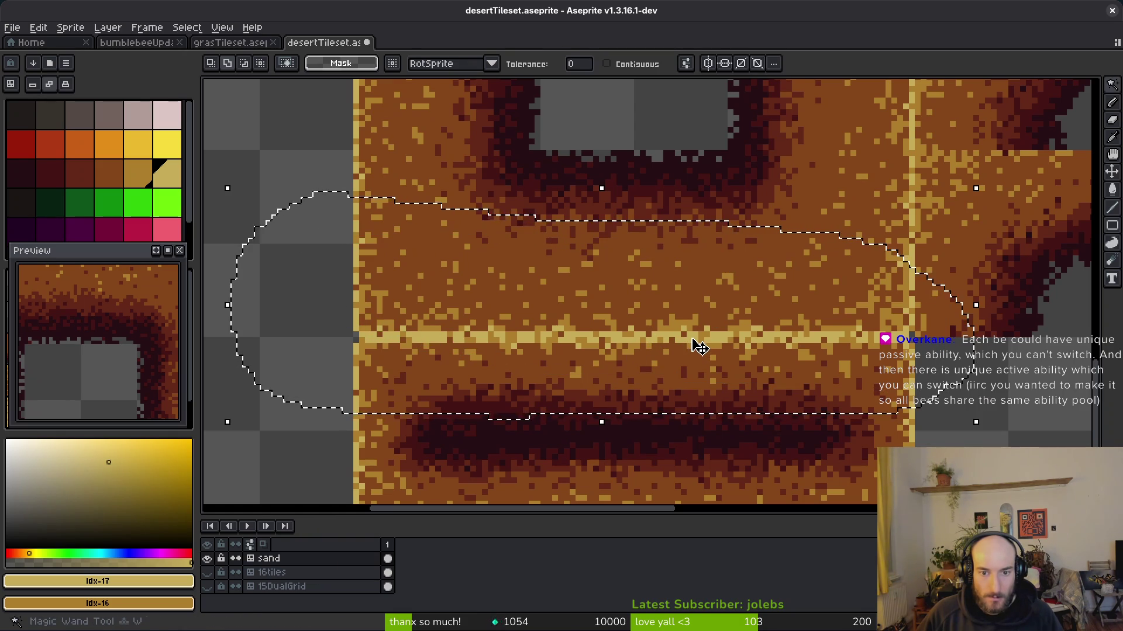
key(ctrl+d)
click(695, 339)
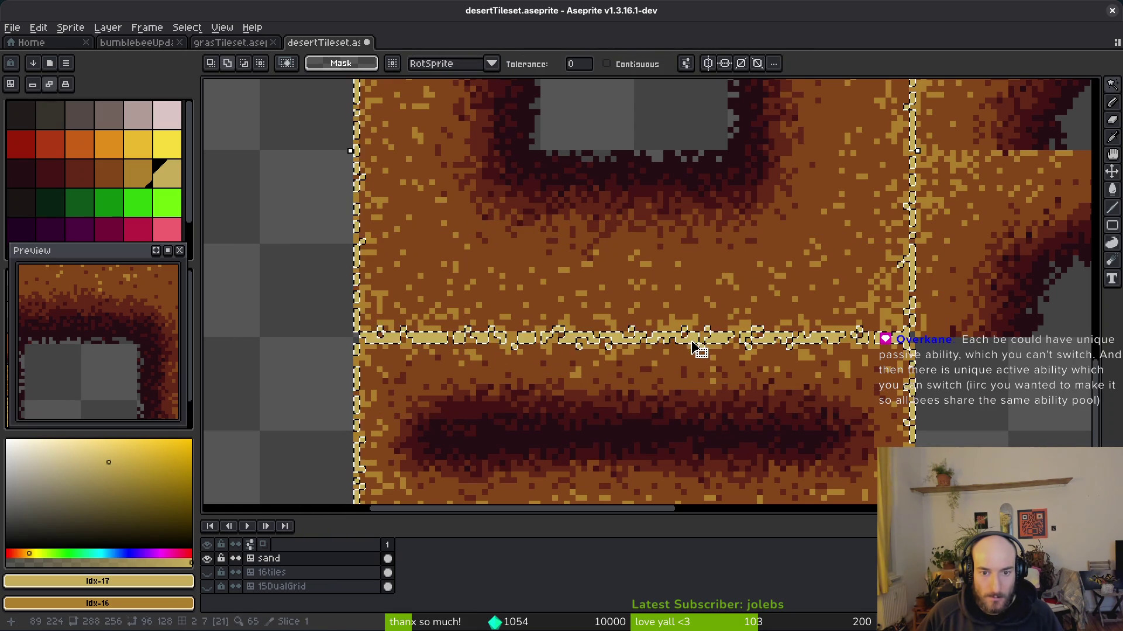
scroll(761, 103, down, 3)
key(ctrl+d)
scroll(746, 381, up, 5)
click(781, 372)
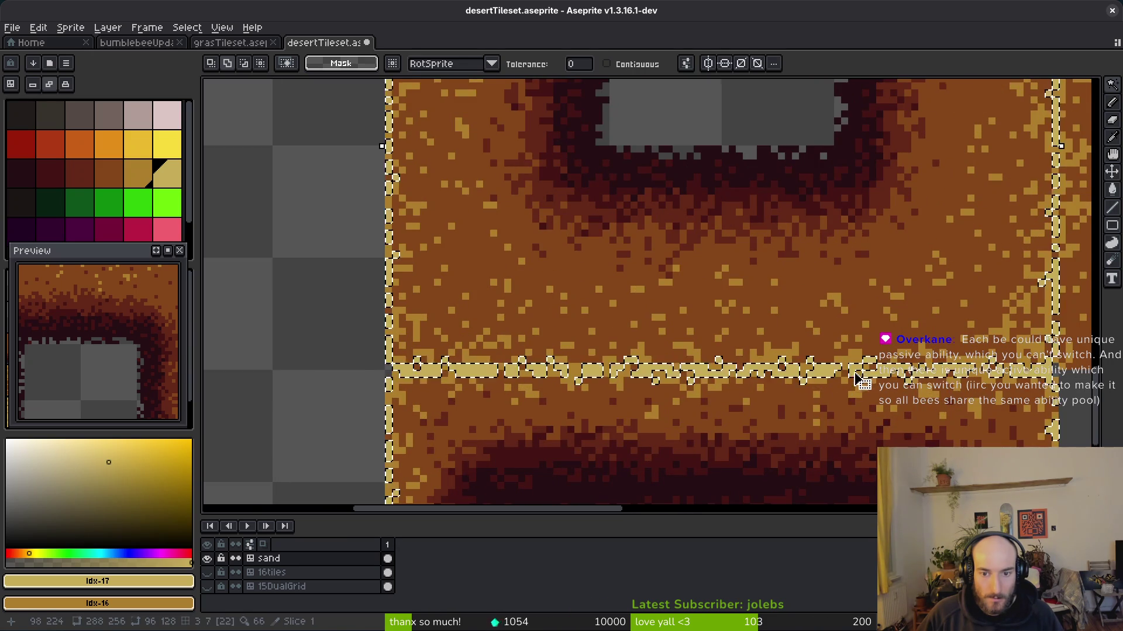
scroll(818, 377, down, 3)
- Select the band tile's lower half and shift it down 3 pixels to align the seam
key(q)
mouse_move(653, 95)
mouse_down()
mouse_move(520, 346)
mouse_move(676, 431)
mouse_move(913, 126)
mouse_move(655, 96)
mouse_up()
scroll(806, 235, down, 1)
scroll(807, 234, down, 1)
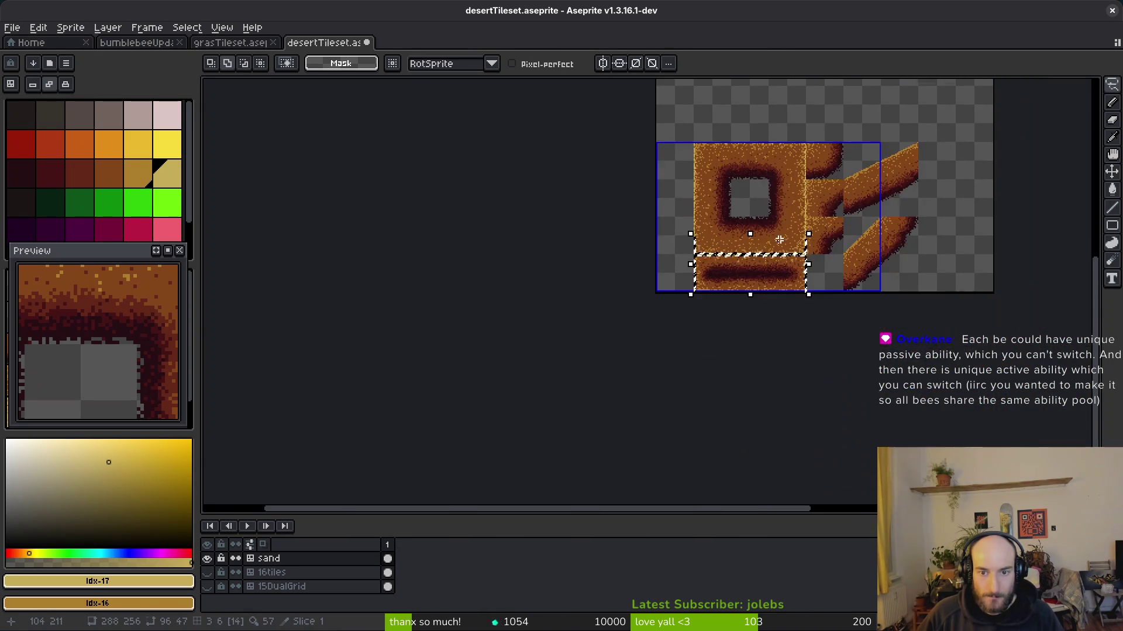
scroll(739, 218, up, 4)
scroll(764, 296, down, 2)
key(ctrl+t)
scroll(817, 247, up, 2)
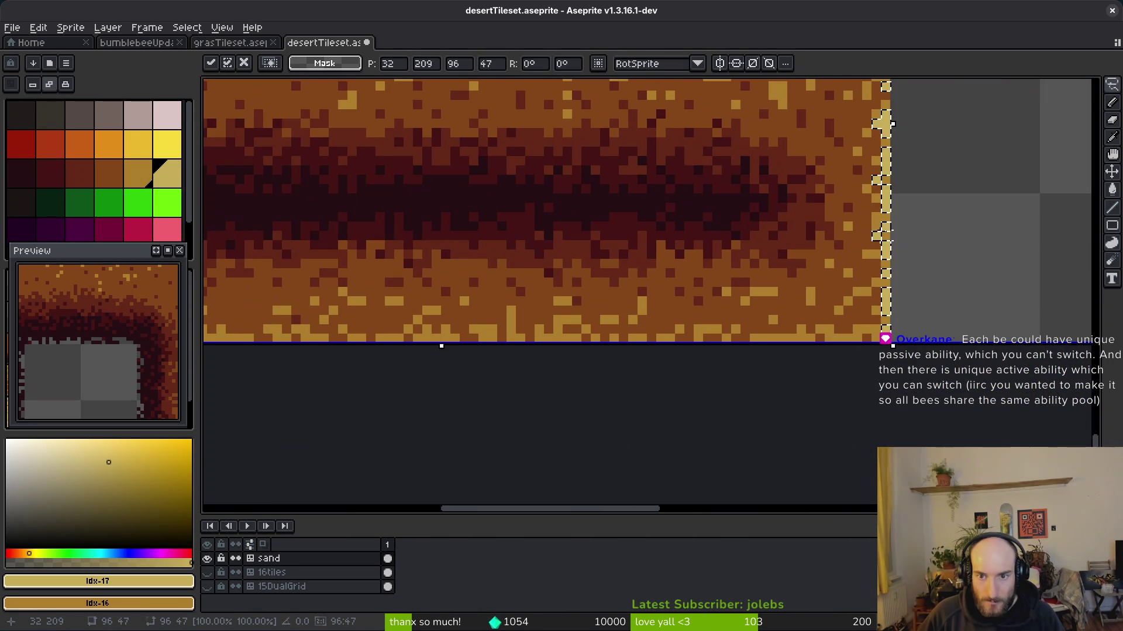
key(Down)
key(Down)
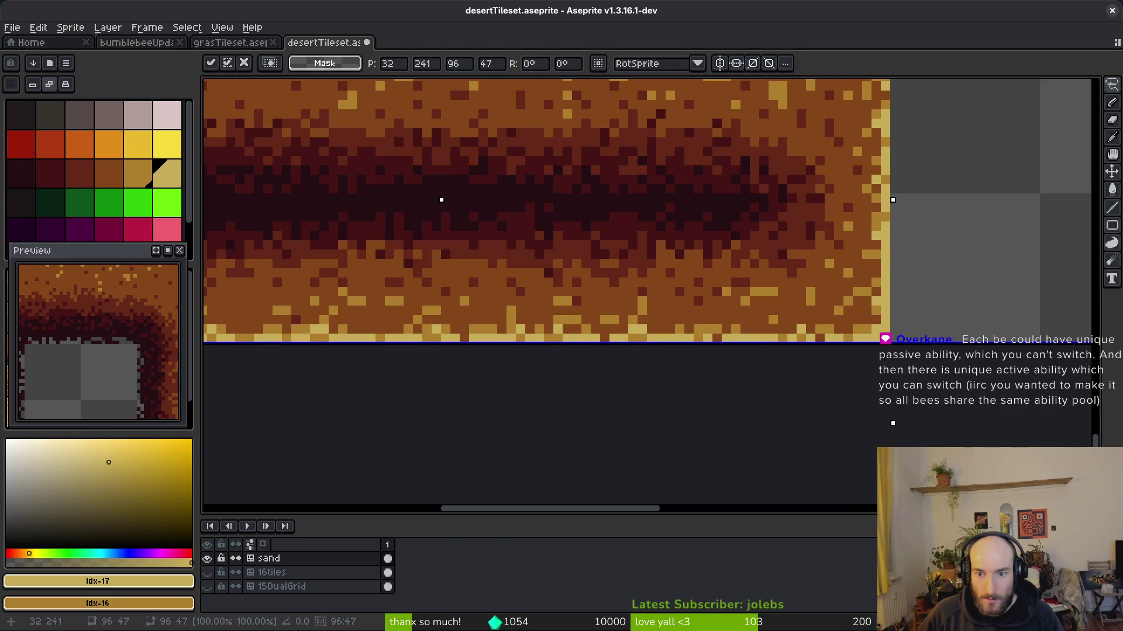
key(Down)
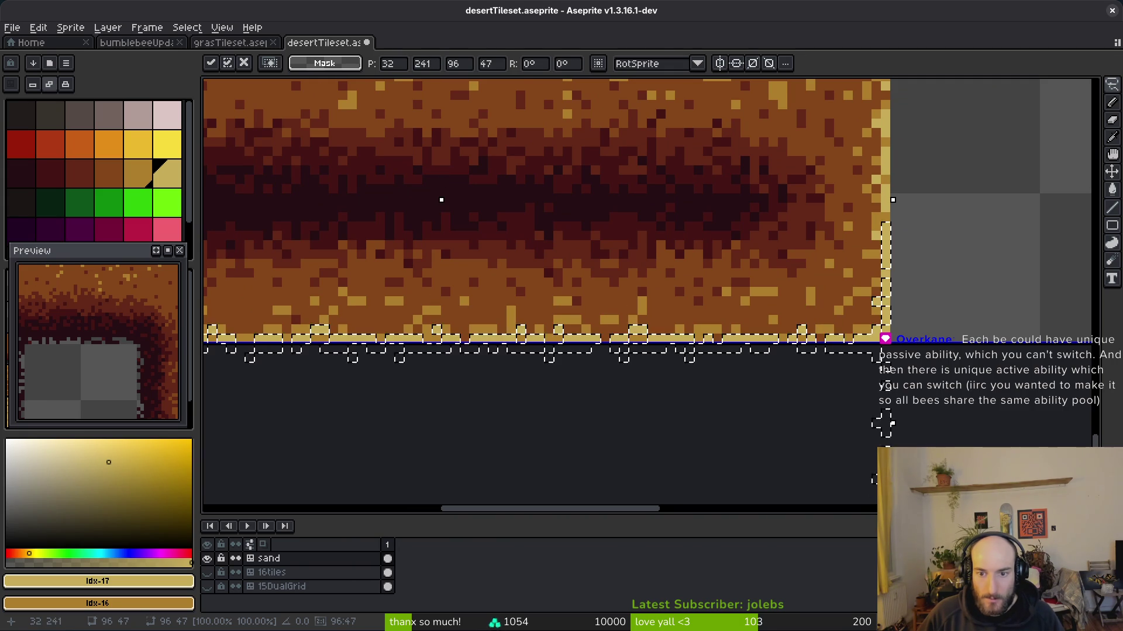
key(Return)
- Save desertTileset.aseprite
scroll(878, 346, down, 2)
scroll(878, 346, up, 2)
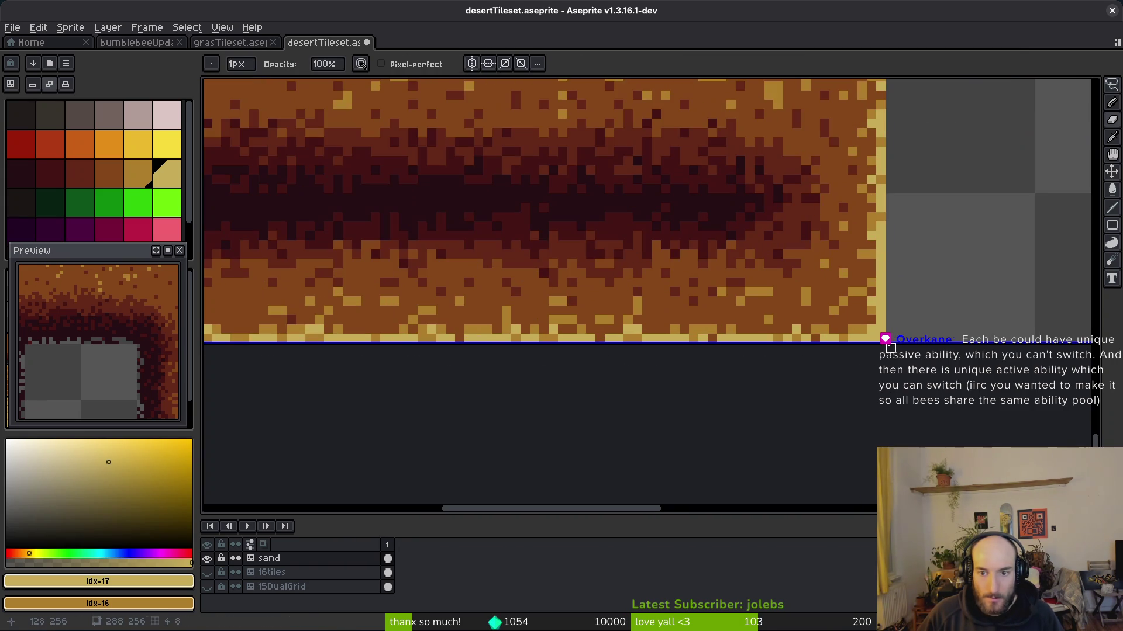
scroll(526, 363, left, 5)
scroll(375, 369, up, 1)
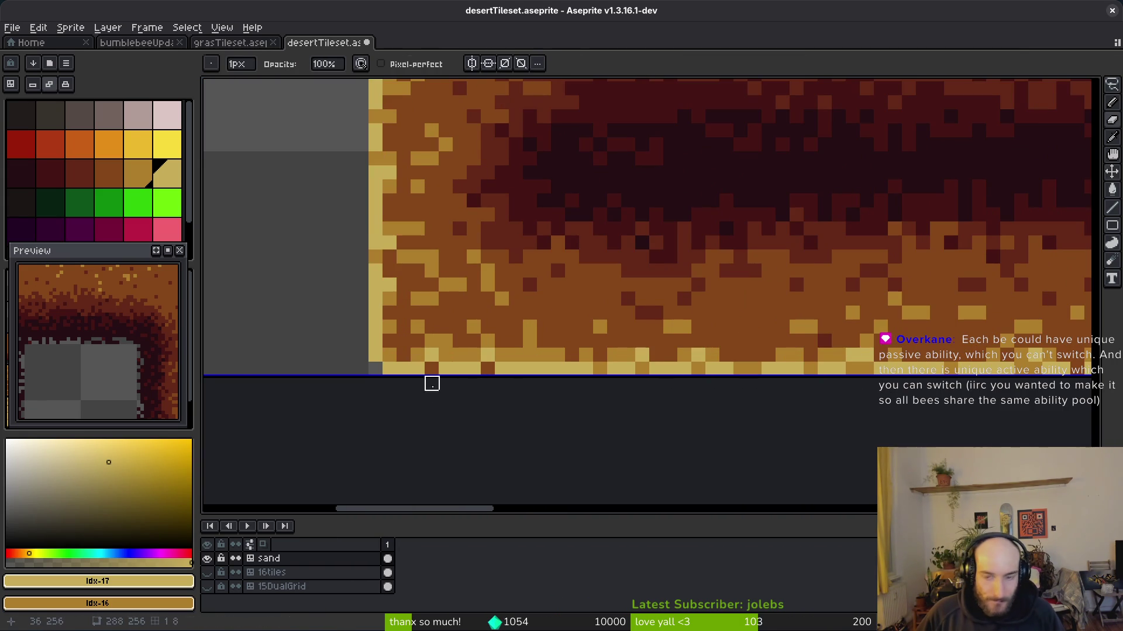
key(ctrl+s)
scroll(554, 313, down, 2)
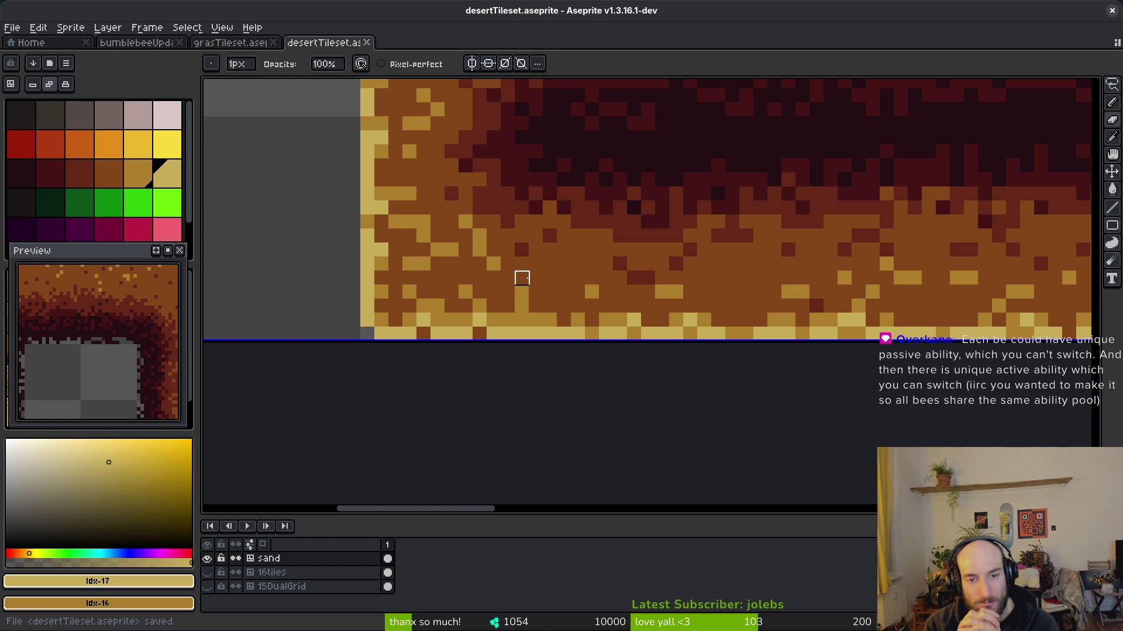
scroll(604, 218, down, 6)
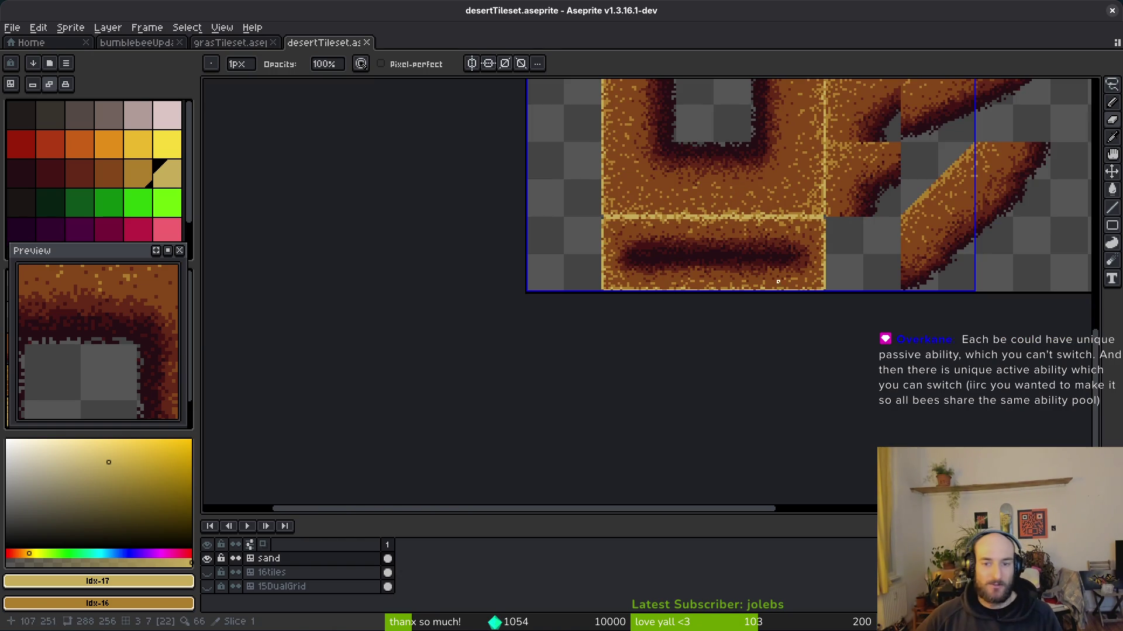
scroll(766, 279, up, 6)
- With the one-pixel pencil, paint pale yellow highlight pixels along the lower diagonal sand edge
key(m)
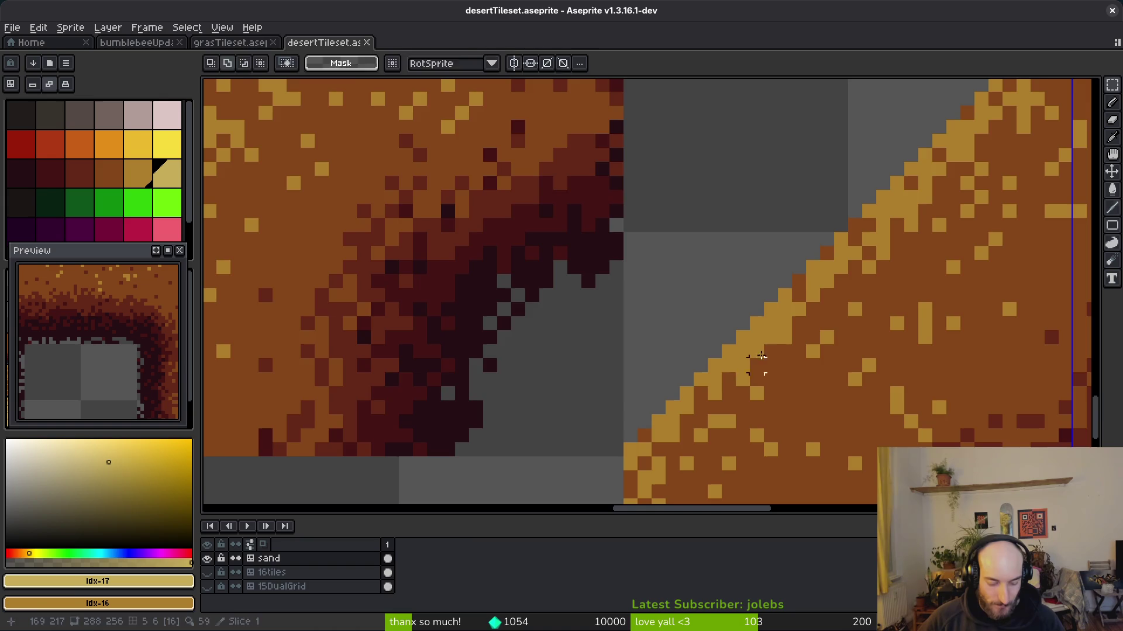
key(b)
scroll(702, 398, up, 2)
click(600, 431)
scroll(601, 431, down, 2)
scroll(601, 431, up, 2)
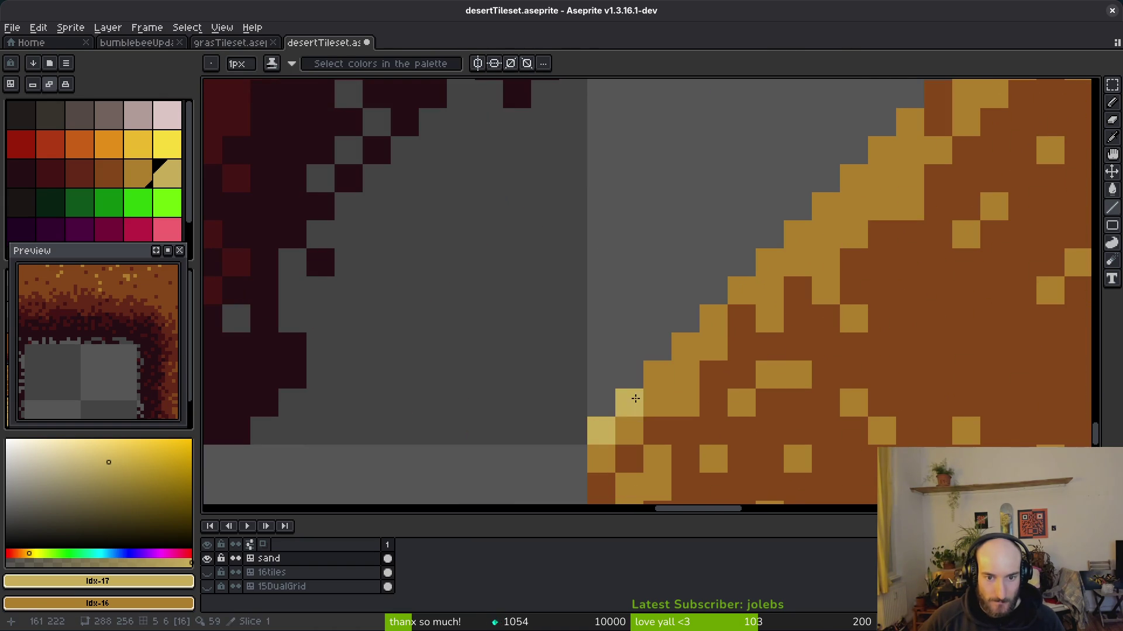
drag(656, 371, 764, 286)
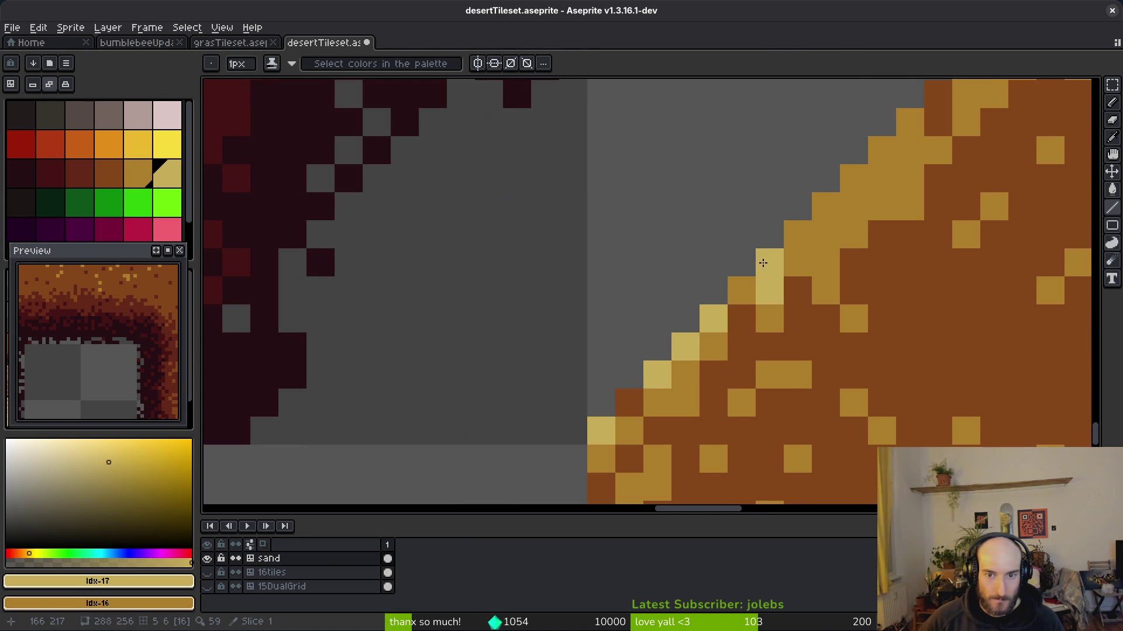
mouse_move(814, 236)
mouse_down()
mouse_move(882, 149)
mouse_move(864, 174)
mouse_up()
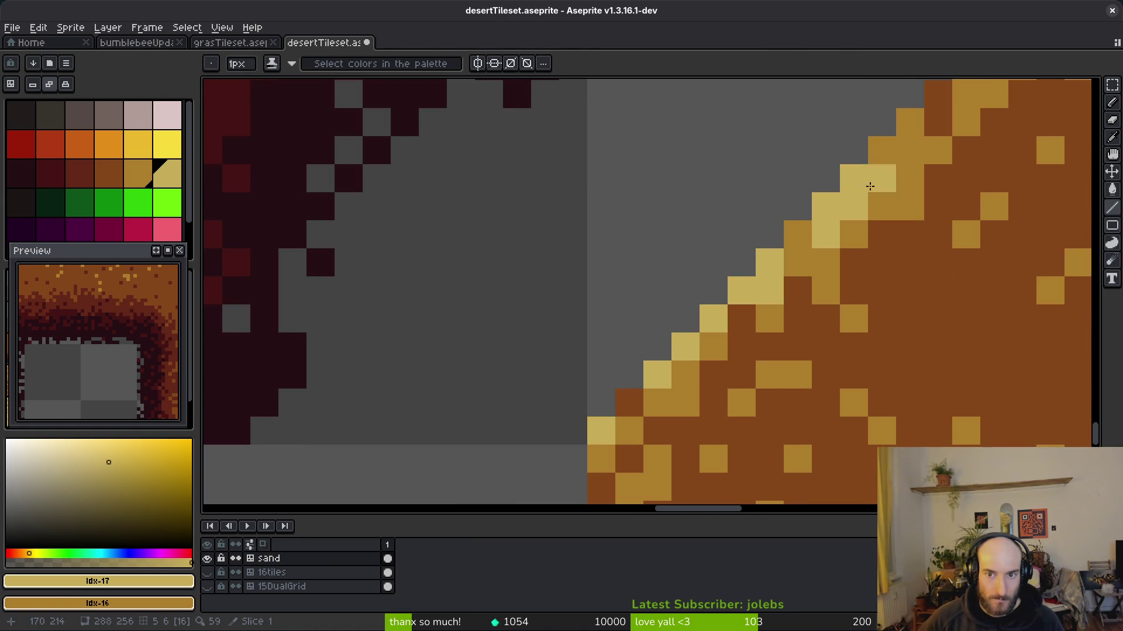
scroll(865, 174, up, 2)
drag(785, 308, 806, 296)
click(841, 280)
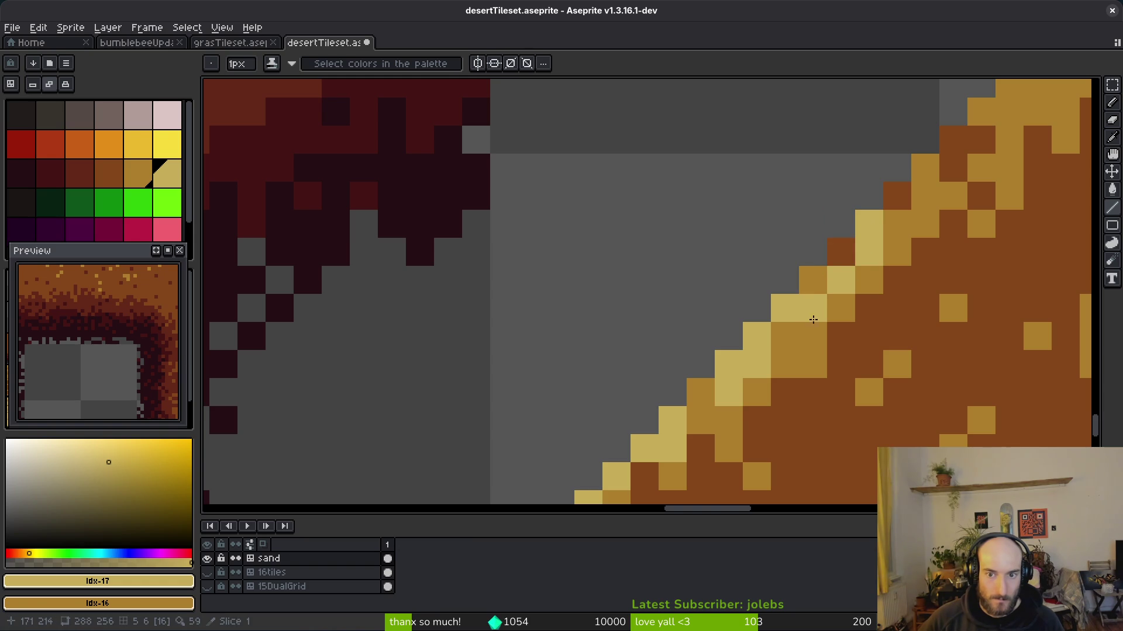
scroll(939, 391, down, 5)
scroll(939, 391, up, 3)
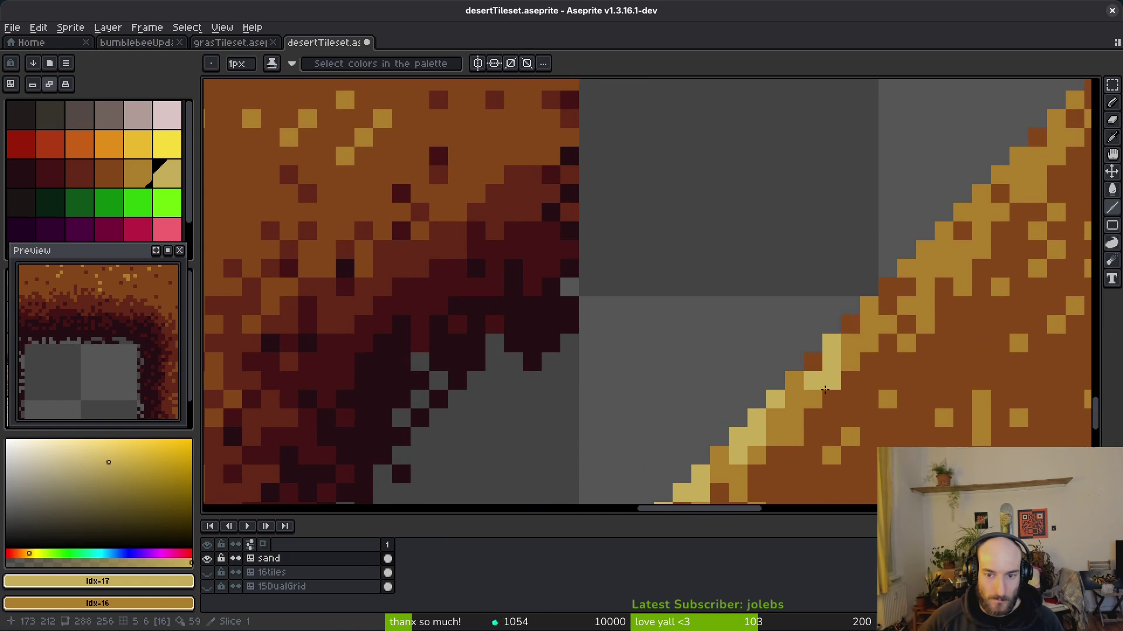
- Turn stray edge pixels back to gold and continue the pale highlight up the diagonal
right_click(813, 381)
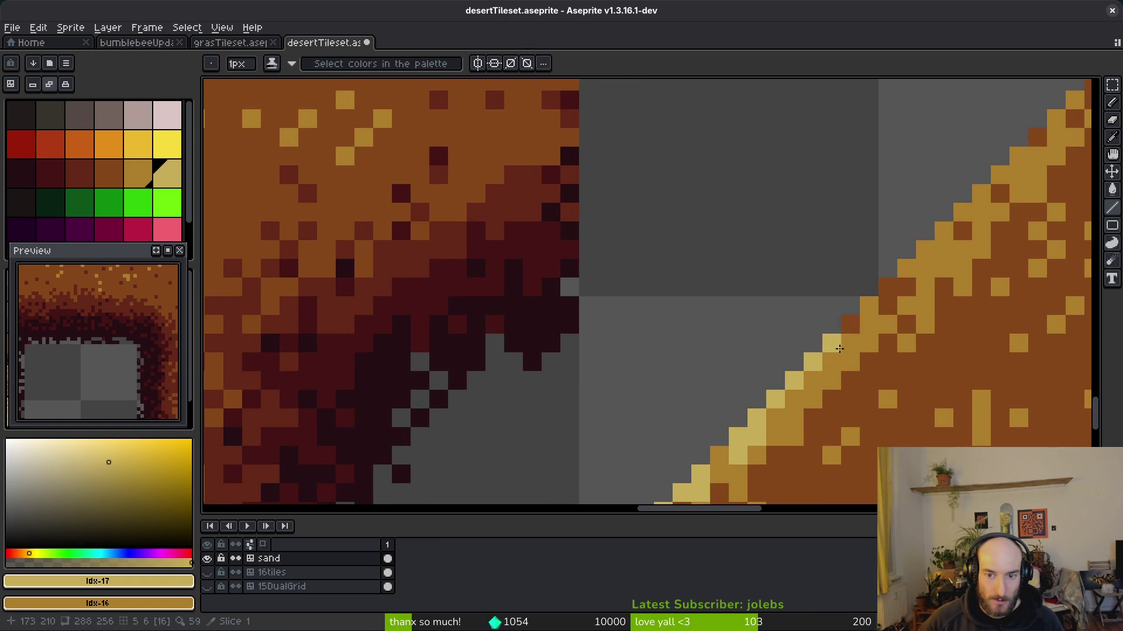
right_click(832, 363)
click(832, 343)
drag(869, 325, 869, 306)
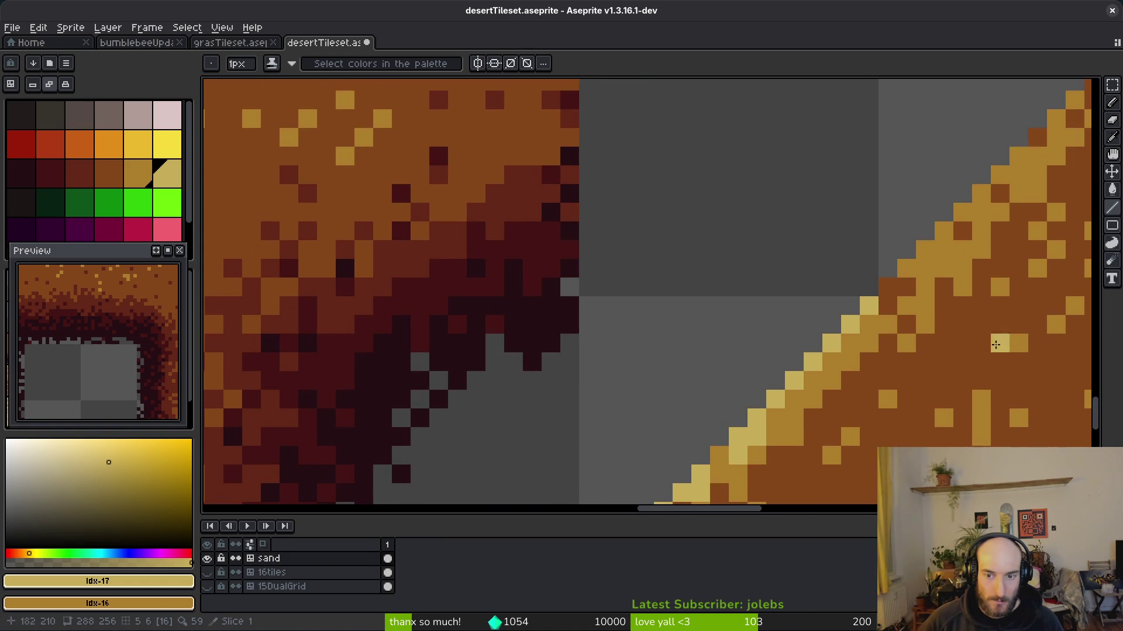
scroll(998, 338, down, 3)
scroll(998, 338, up, 3)
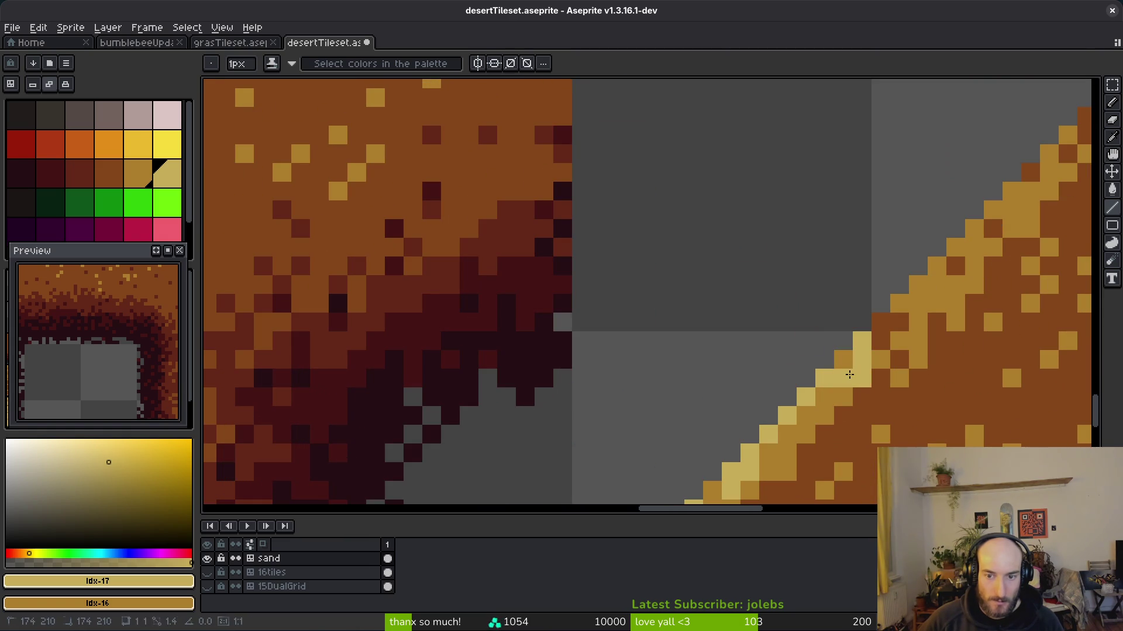
mouse_move(870, 384)
mouse_down()
mouse_move(904, 376)
mouse_move(809, 439)
mouse_up()
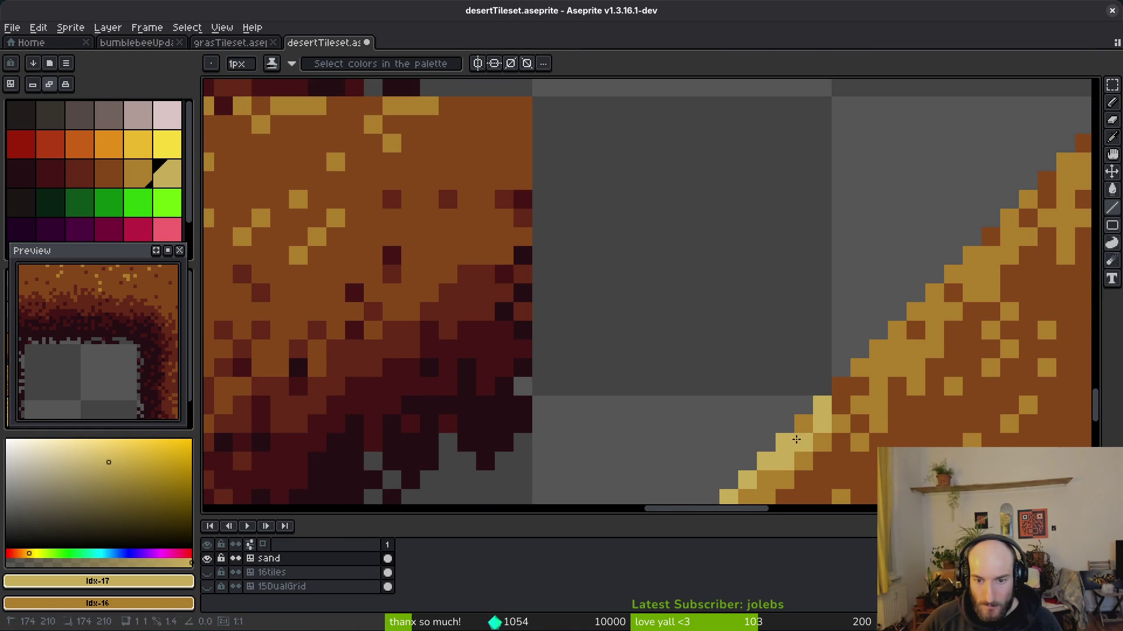
right_click(841, 413)
click(841, 386)
click(859, 367)
drag(878, 349, 916, 329)
click(900, 367)
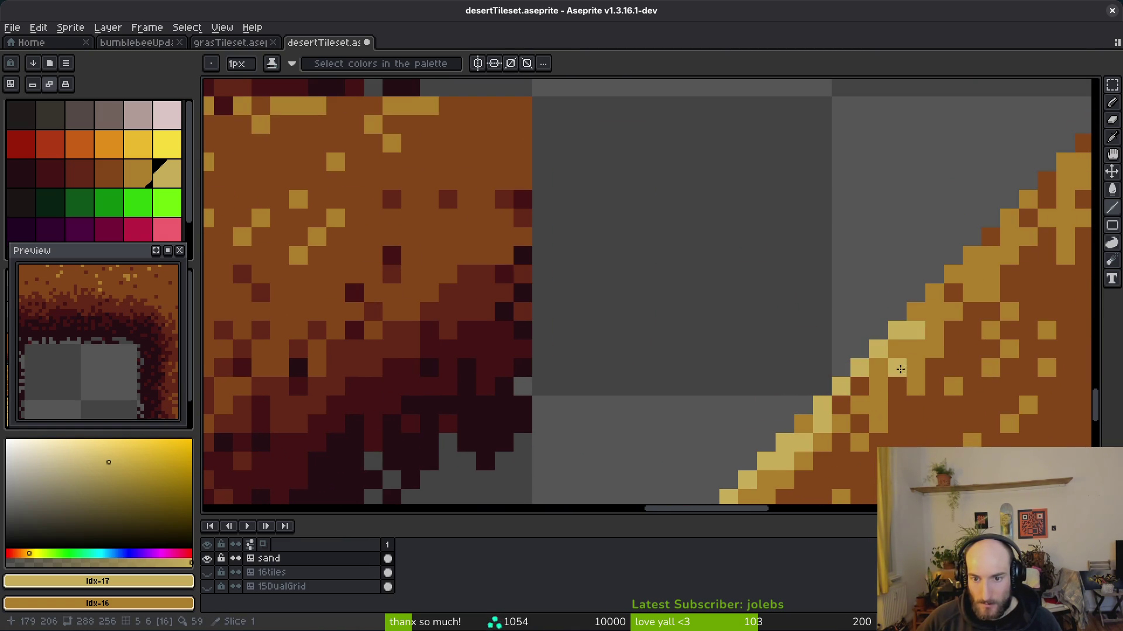
- Carry the pale highlight to the top of the diagonal edge, then save the tileset
drag(905, 376, 800, 484)
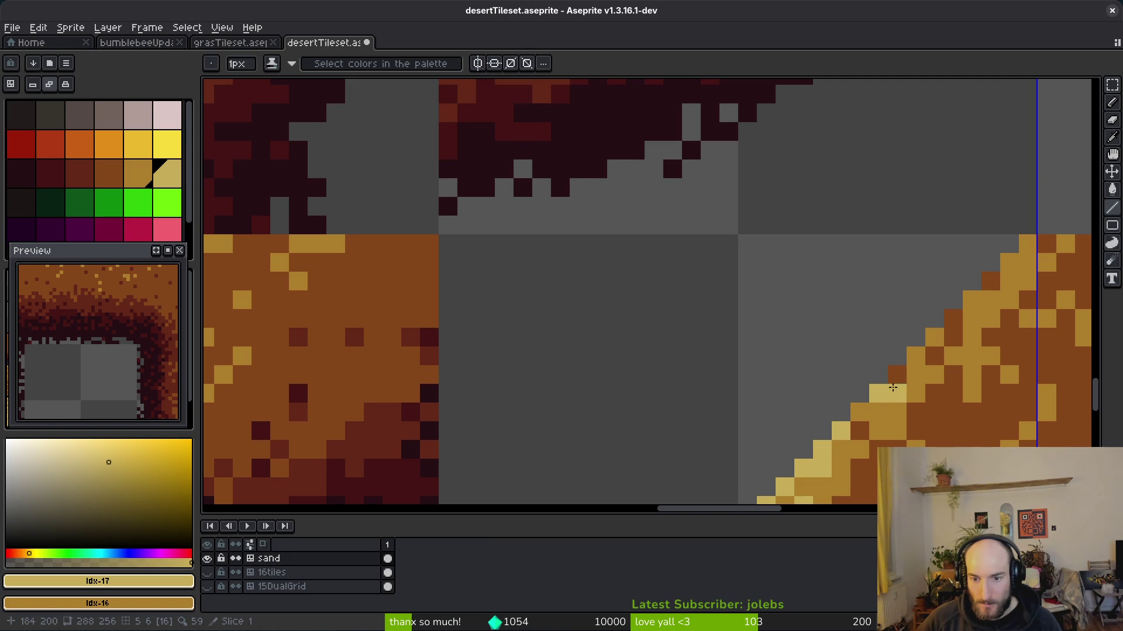
click(935, 337)
click(953, 319)
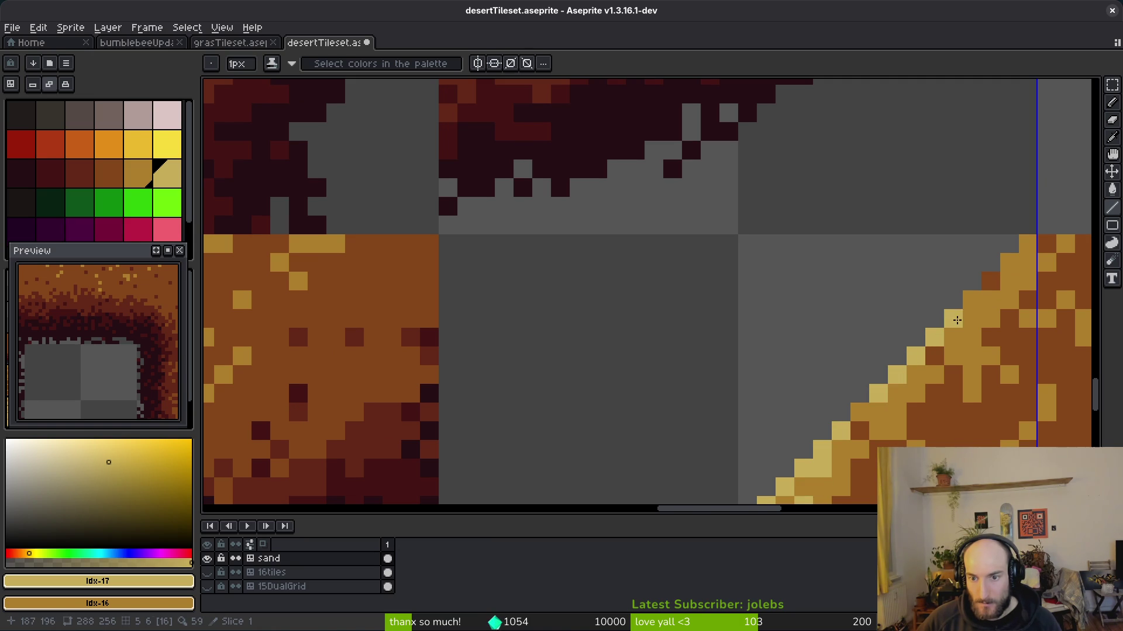
click(996, 294)
click(1027, 244)
click(1022, 267)
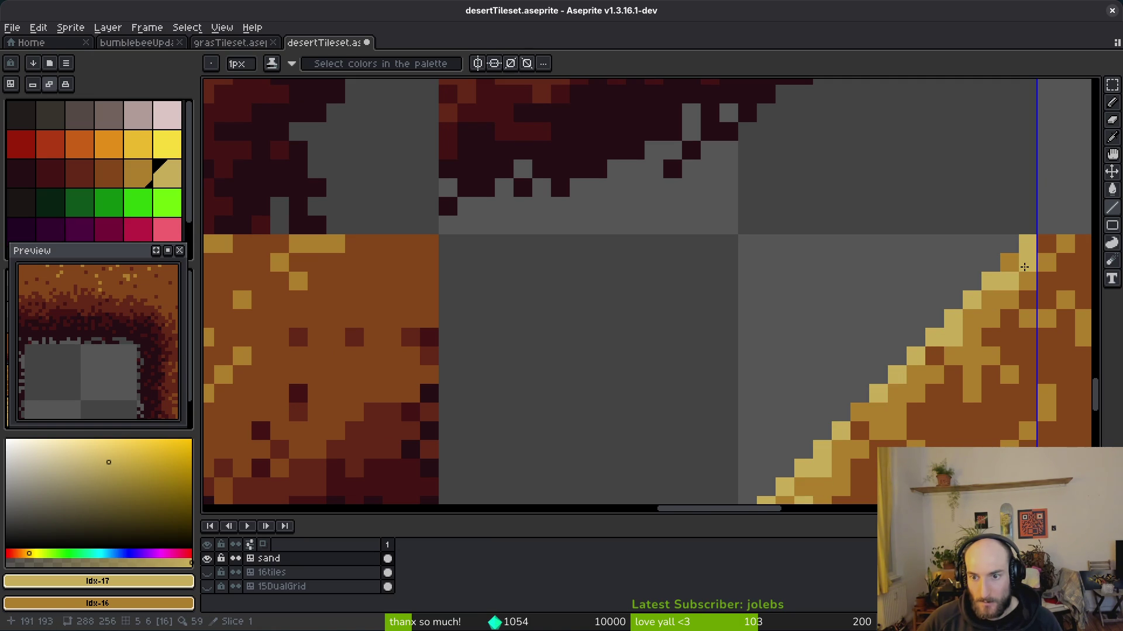
scroll(1013, 273, down, 6)
key(ctrl+s)
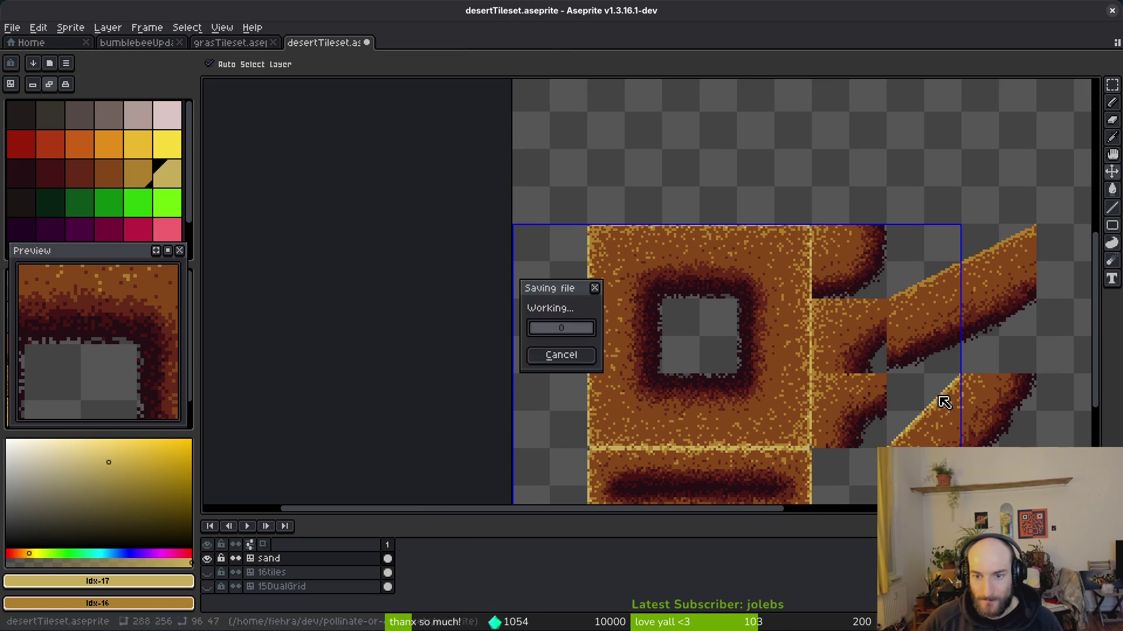
- Paint light yellow pixels down the vertical tile seam, undoing the last stray pixel
scroll(777, 318, up, 4)
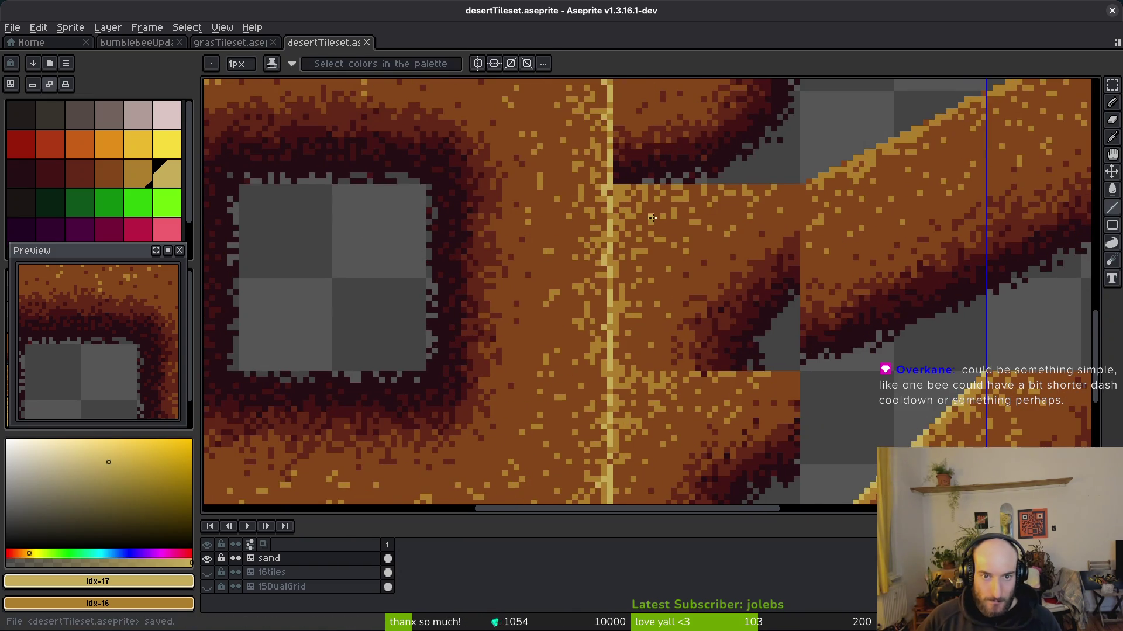
scroll(649, 215, down, 5)
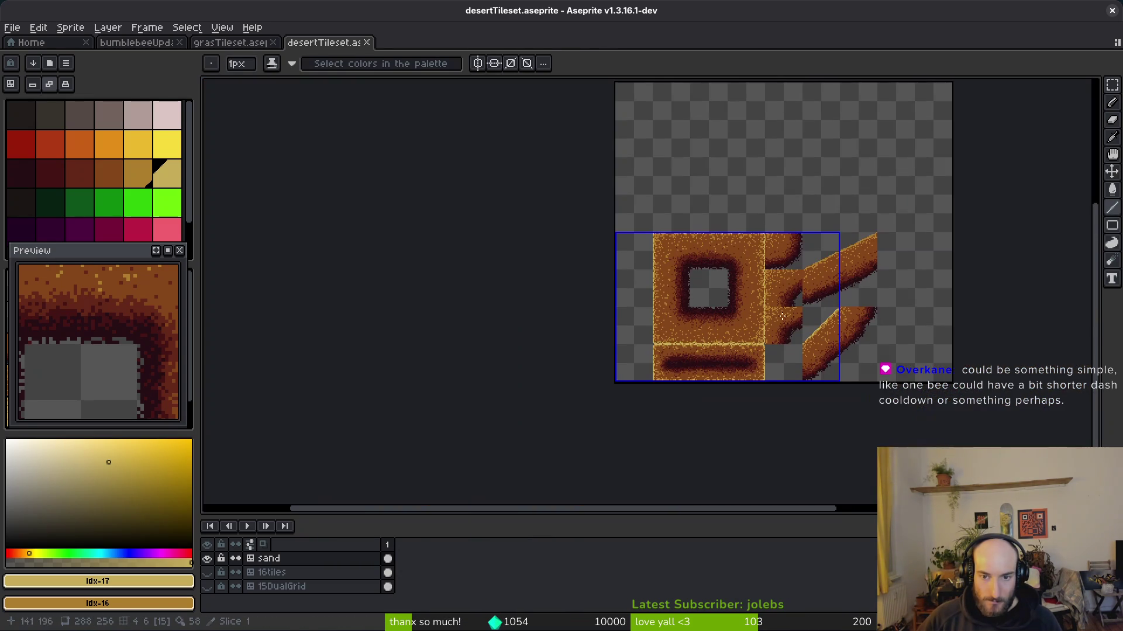
scroll(775, 240, up, 3)
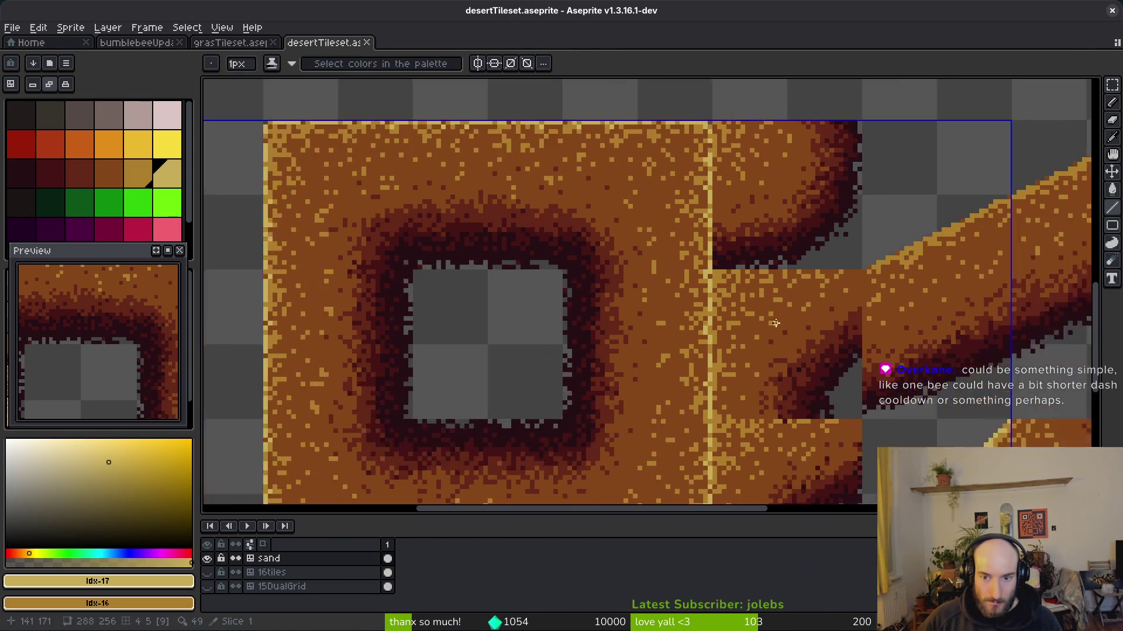
scroll(727, 290, down, 1)
drag(727, 290, 723, 278)
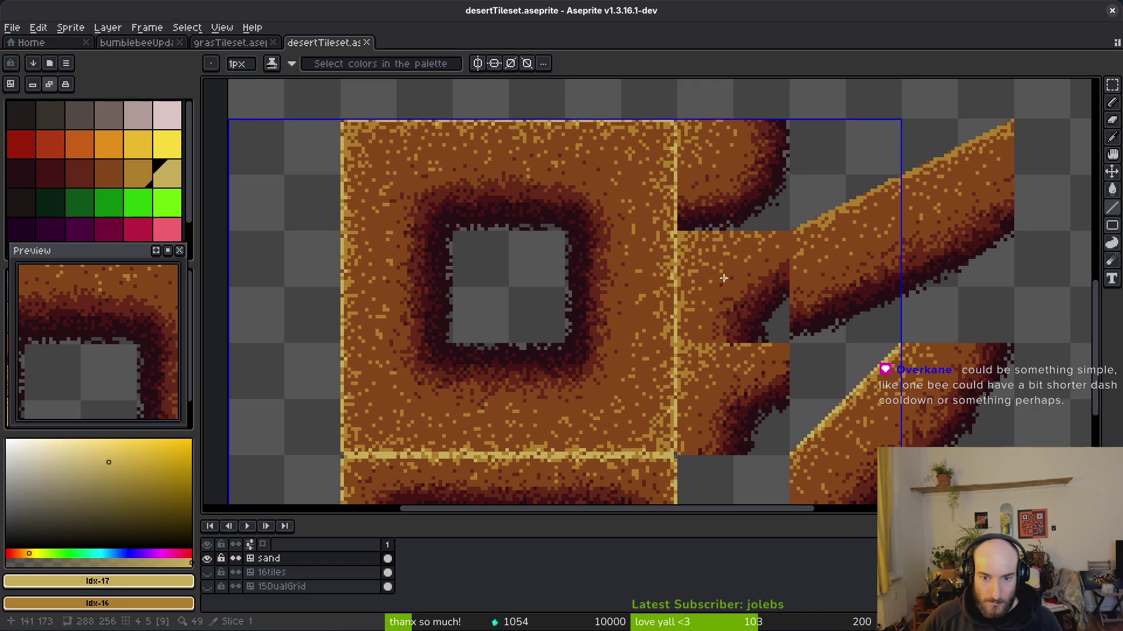
scroll(684, 234, up, 5)
mouse_move(644, 231)
mouse_down()
mouse_move(650, 317)
mouse_move(703, 176)
mouse_up()
mouse_move(697, 240)
mouse_down()
mouse_move(700, 297)
mouse_move(702, 188)
mouse_move(696, 404)
mouse_up()
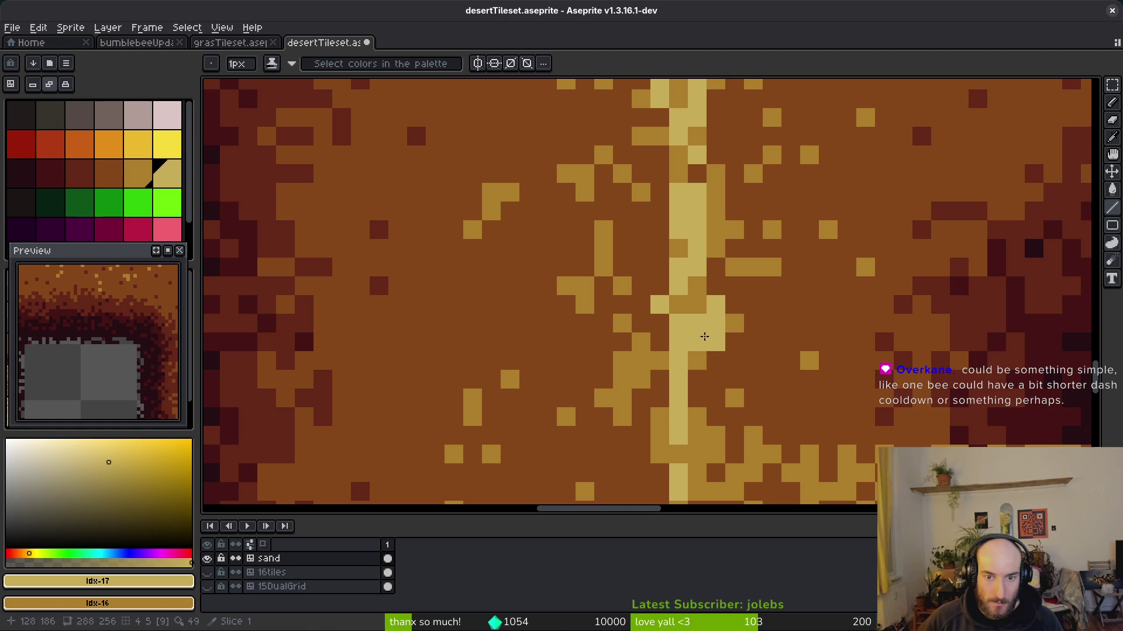
key(ctrl+z)
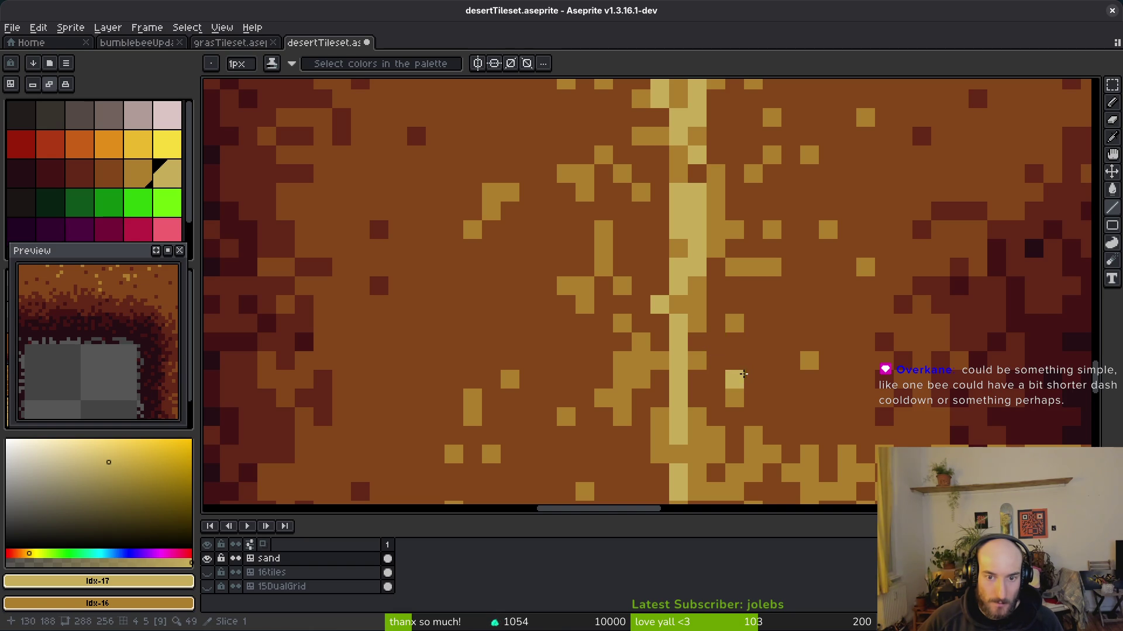
scroll(709, 336, down, 5)
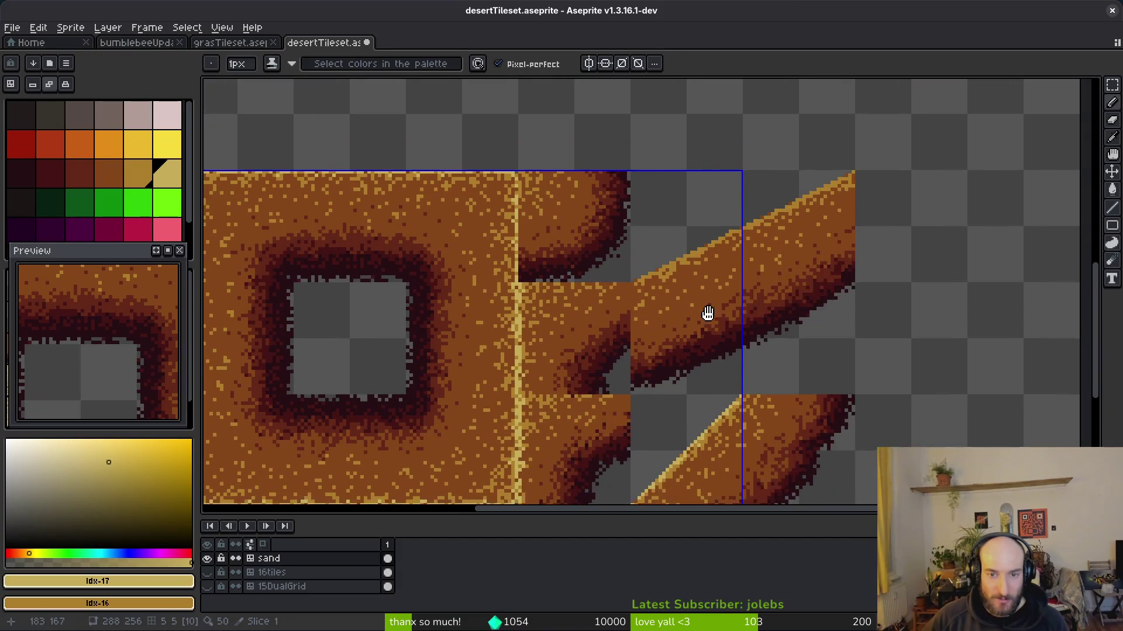
- Paint light yellow highlight pixels along the lower part of the slope edge
scroll(719, 328, up, 3)
scroll(730, 316, down, 4)
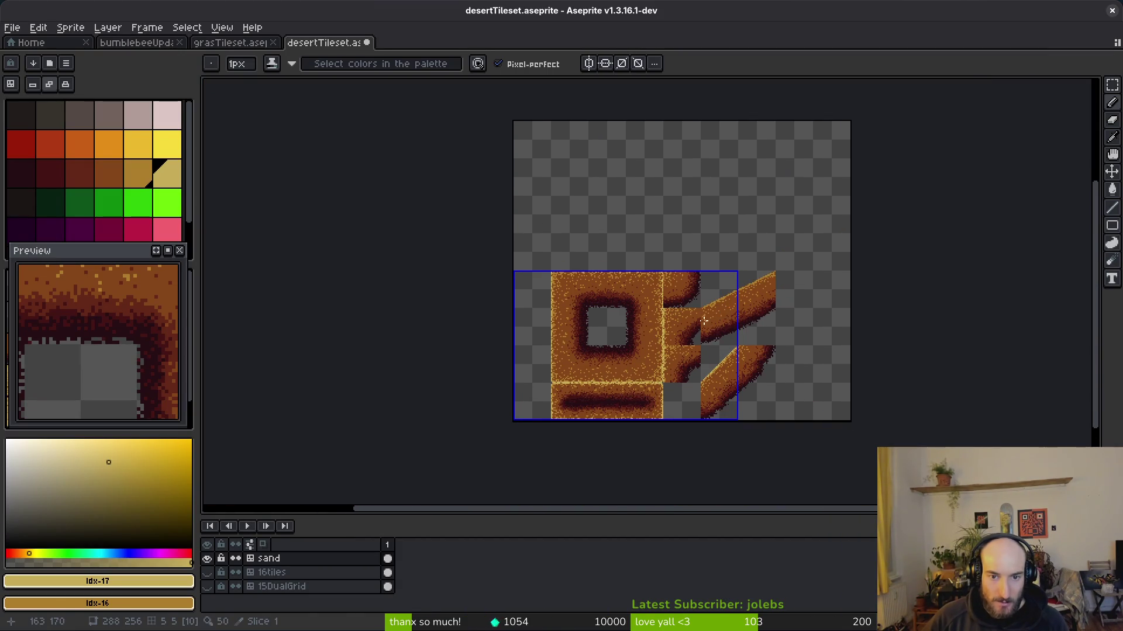
scroll(730, 316, up, 10)
scroll(580, 268, down, 5)
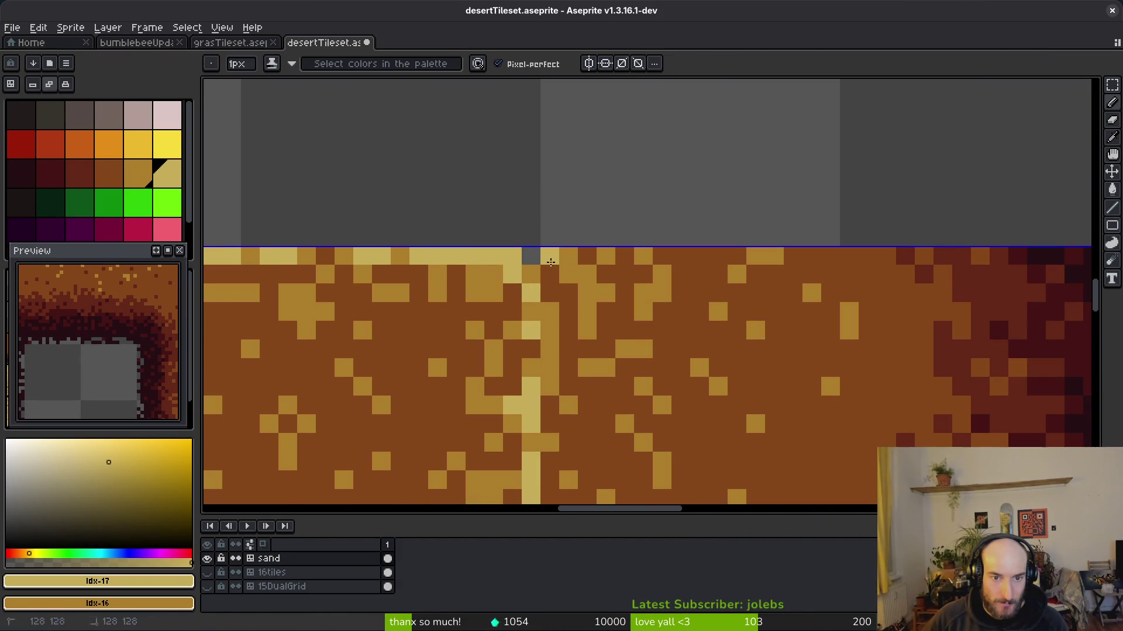
scroll(812, 341, up, 3)
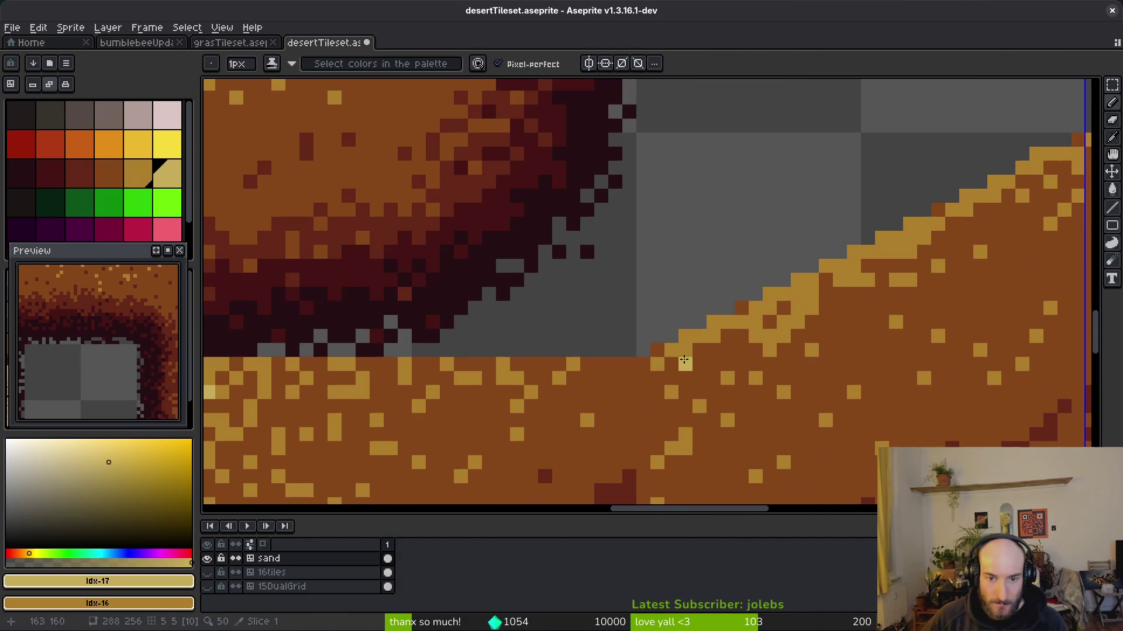
drag(716, 327, 702, 335)
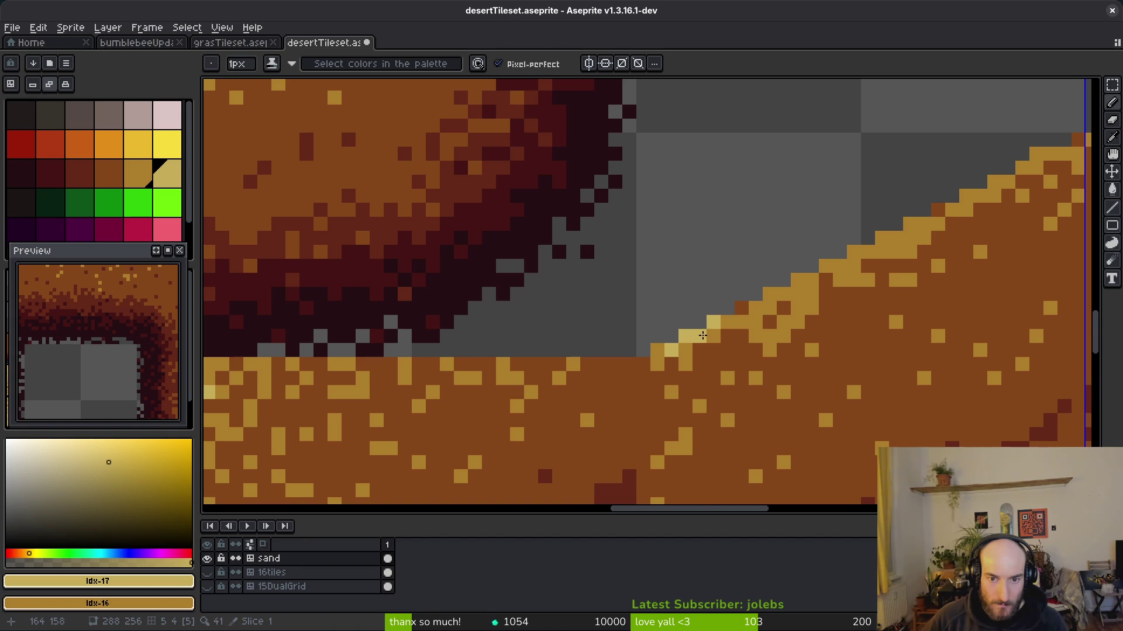
click(798, 279)
click(812, 280)
scroll(710, 358, up, 2)
click(673, 370)
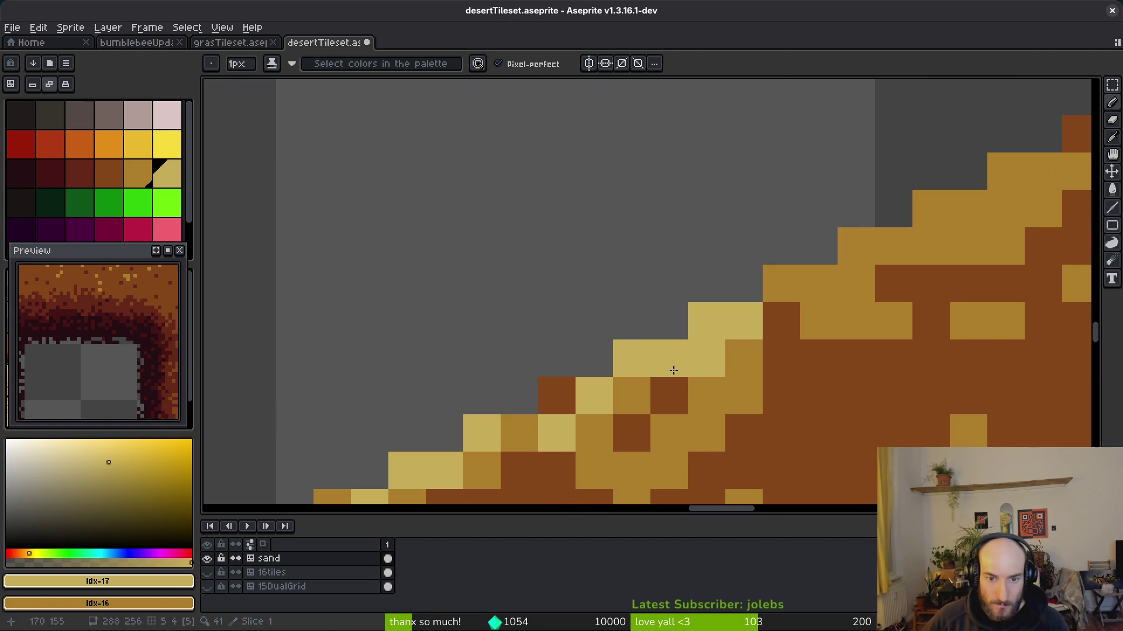
click(788, 294)
drag(784, 290, 834, 296)
click(998, 260)
- Continue the light yellow highlight cell by cell up the middle of the slope
drag(998, 261, 736, 422)
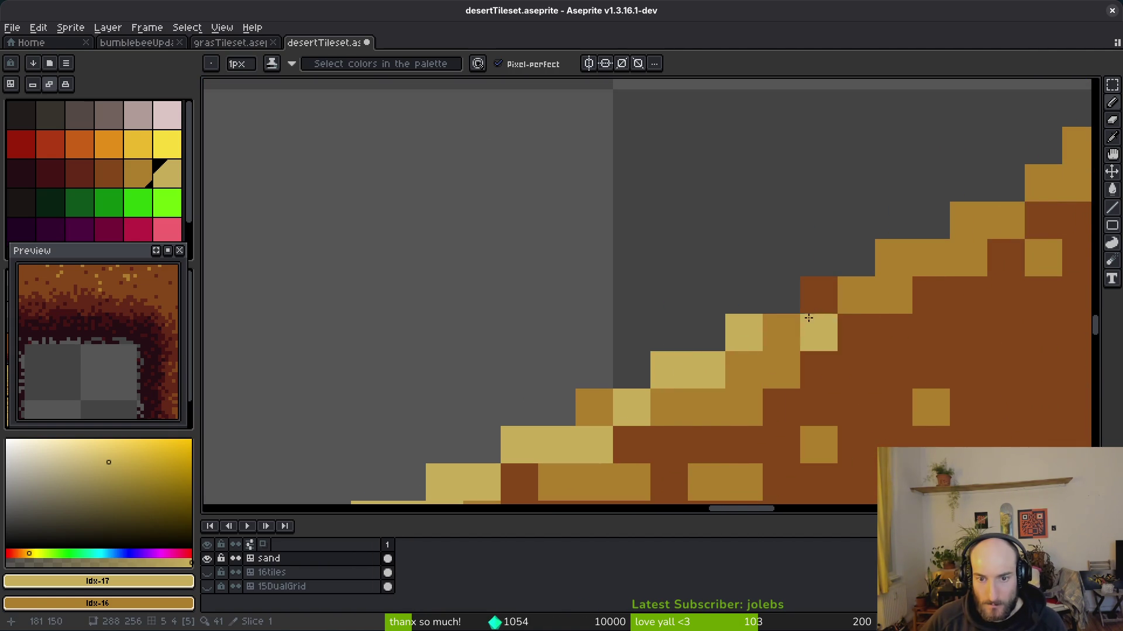
mouse_move(856, 295)
mouse_down()
mouse_move(894, 258)
mouse_move(575, 480)
mouse_up()
drag(650, 444, 738, 400)
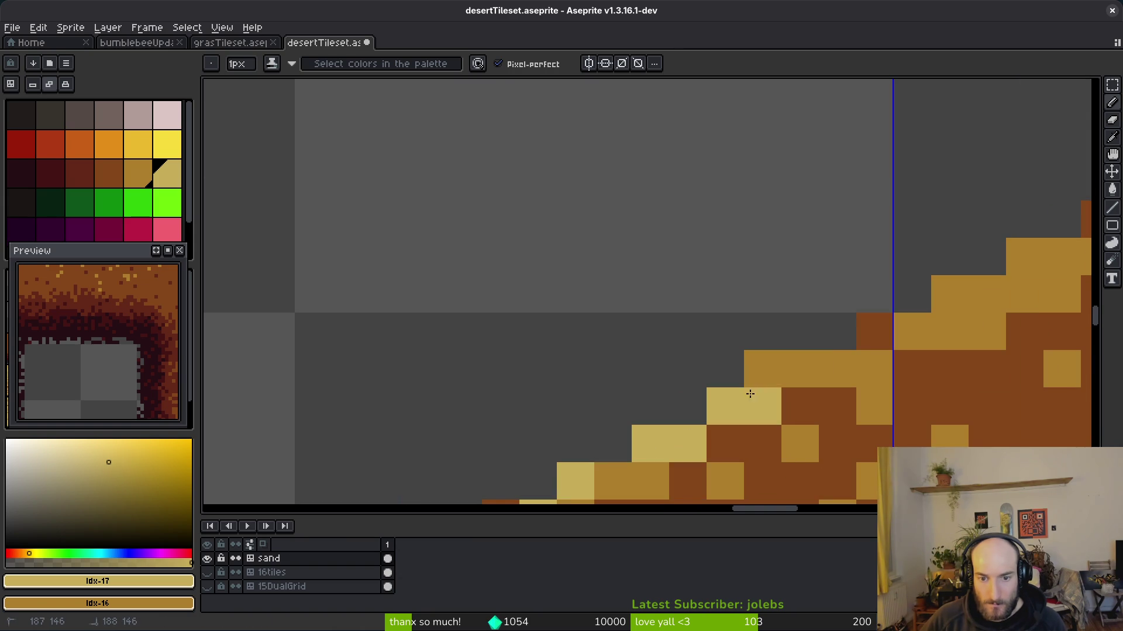
click(760, 368)
click(874, 368)
click(801, 368)
click(912, 332)
click(949, 295)
drag(988, 295, 759, 375)
click(643, 413)
click(758, 449)
click(760, 371)
click(834, 327)
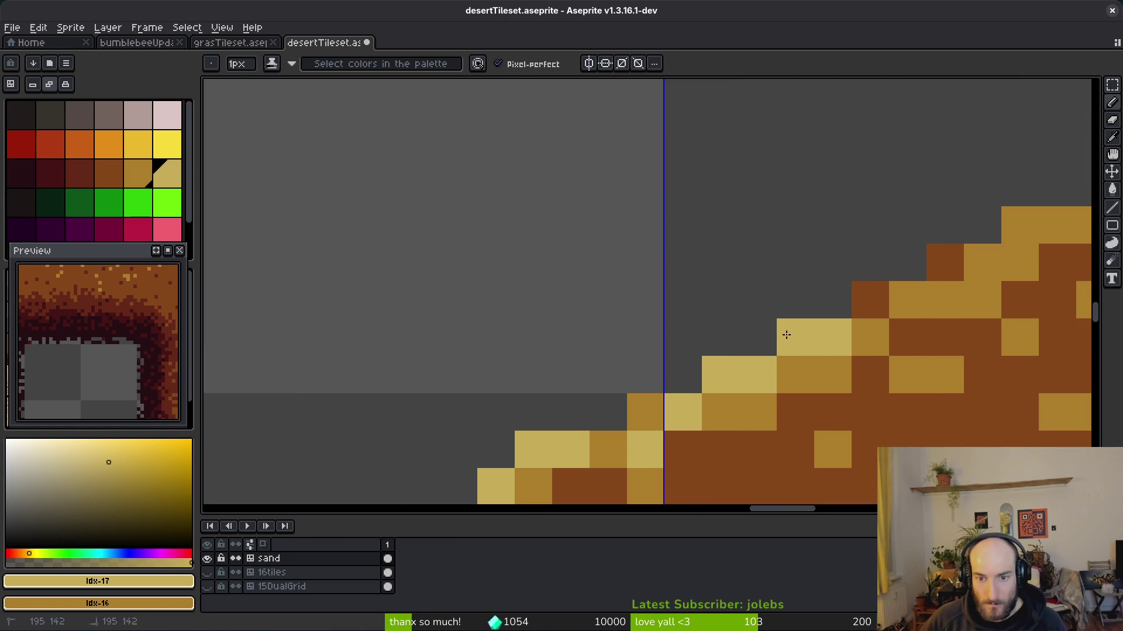
- Extend the light yellow edge cells further up toward the upper slope
drag(859, 401, 642, 459)
click(678, 360)
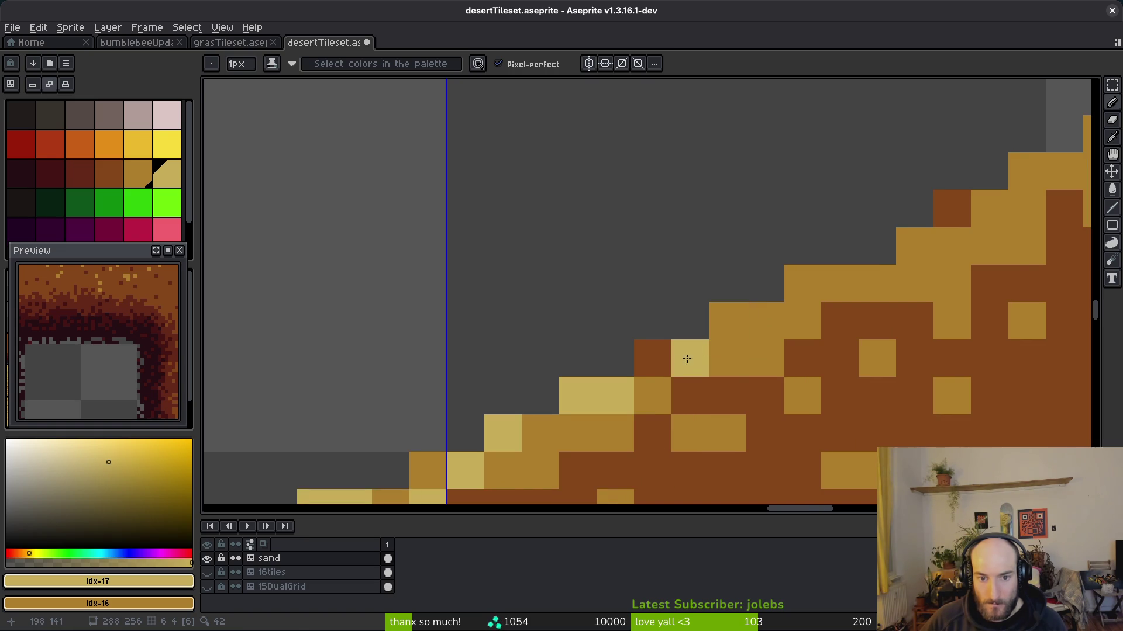
click(728, 320)
click(764, 320)
click(802, 320)
click(839, 283)
click(914, 245)
- Finish the light yellow highlight across the top of the slope edge past the tile seam
mouse_move(987, 208)
mouse_down()
mouse_move(784, 327)
mouse_move(750, 324)
mouse_up()
click(748, 329)
click(787, 291)
click(825, 291)
click(861, 290)
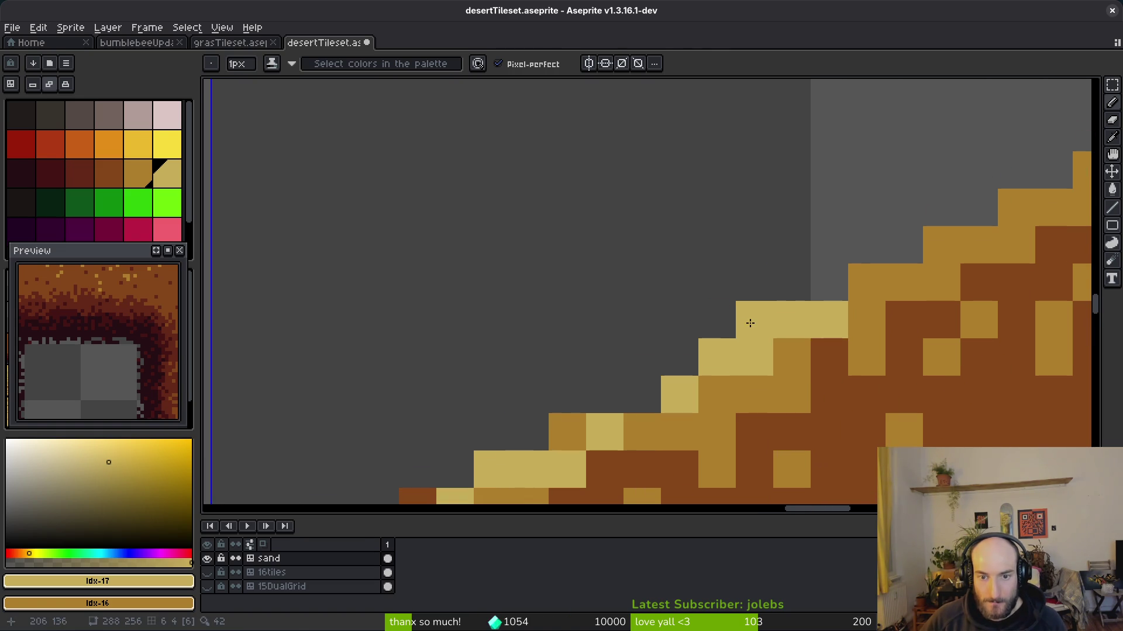
scroll(750, 323, down, 2)
scroll(827, 338, up, 2)
click(827, 419)
click(795, 384)
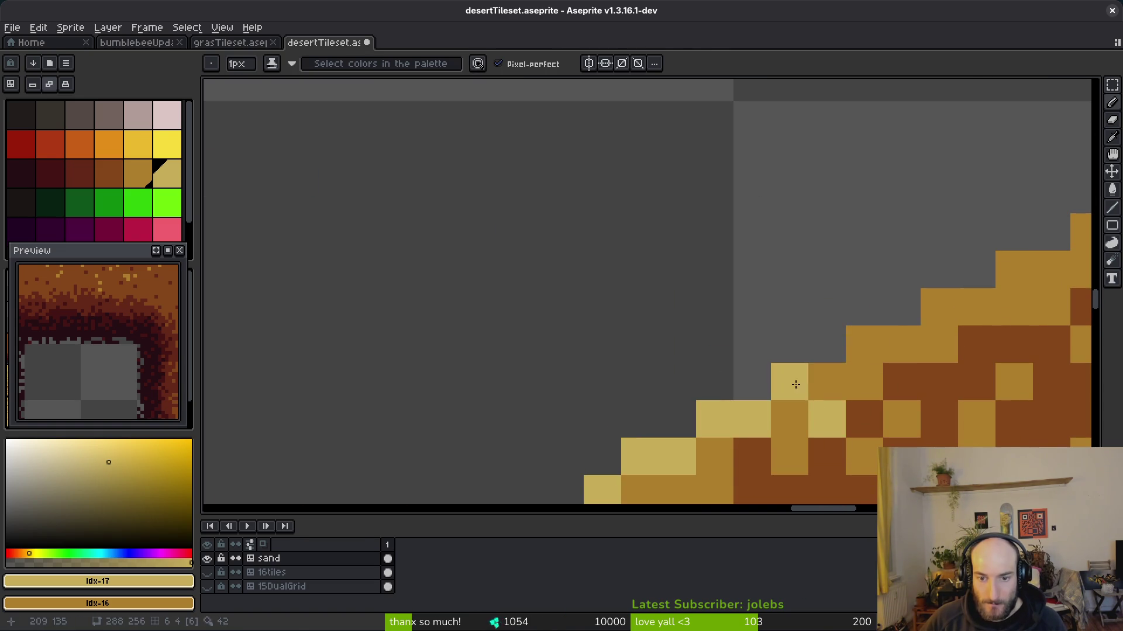
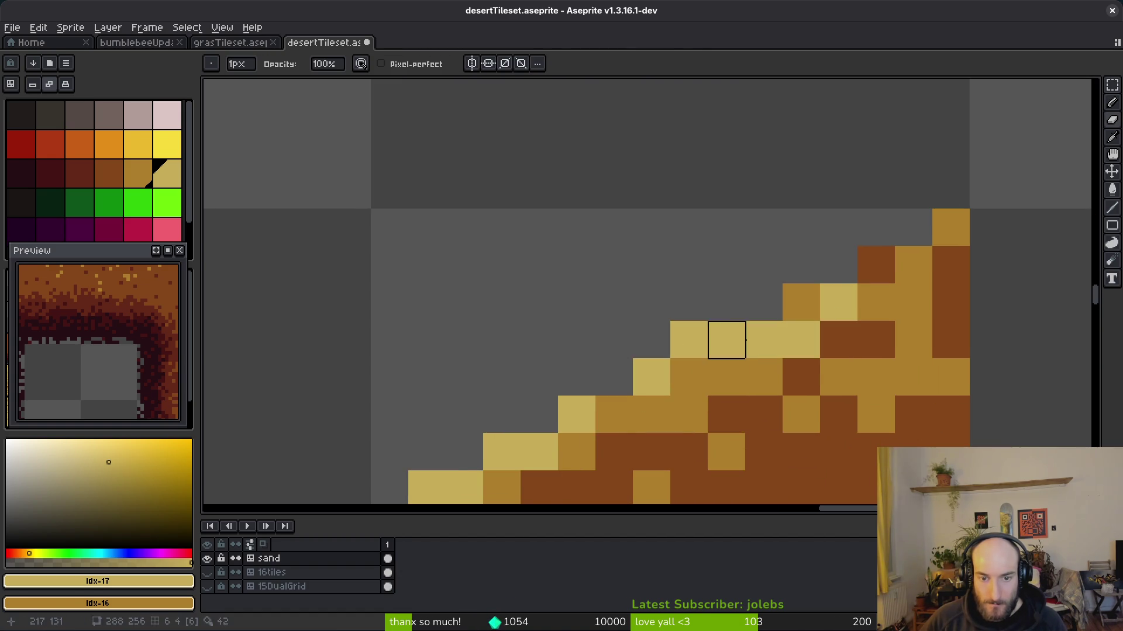
- Undo the stray slope edit and lighten three upper sand-edge cells with shading ink
key(ctrl+z)
key(ctrl+z)
key(ctrl+z)
key(s)
click(818, 298)
click(950, 228)
click(877, 266)
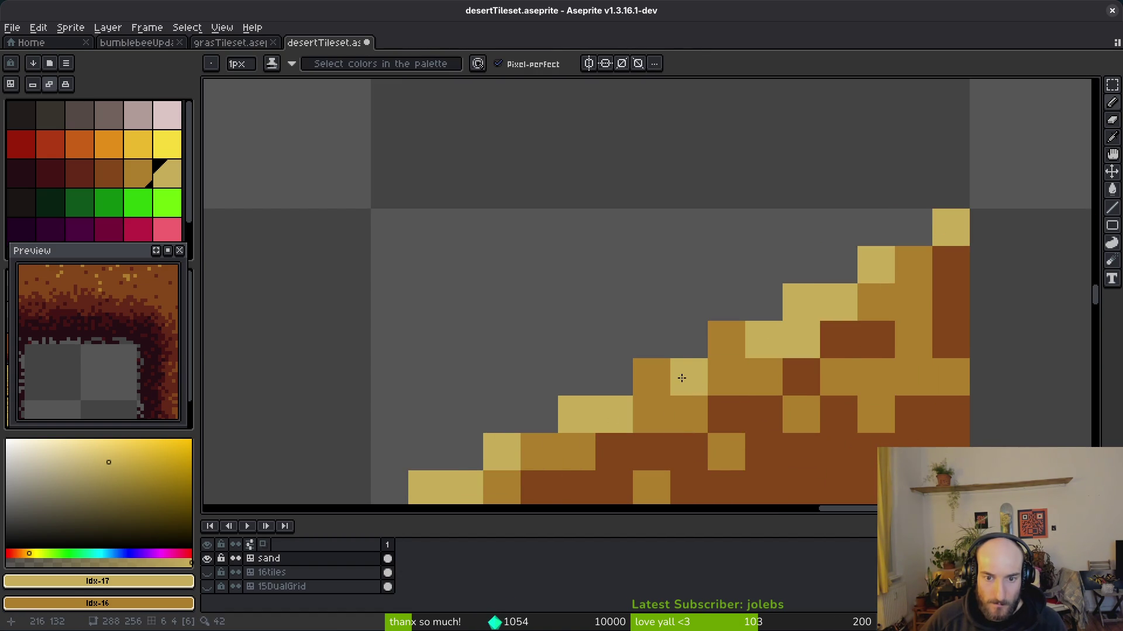
- Turn the lower slope edge cells light yellow and save desertTileset.aseprite
click(725, 378)
click(647, 416)
click(647, 386)
click(640, 424)
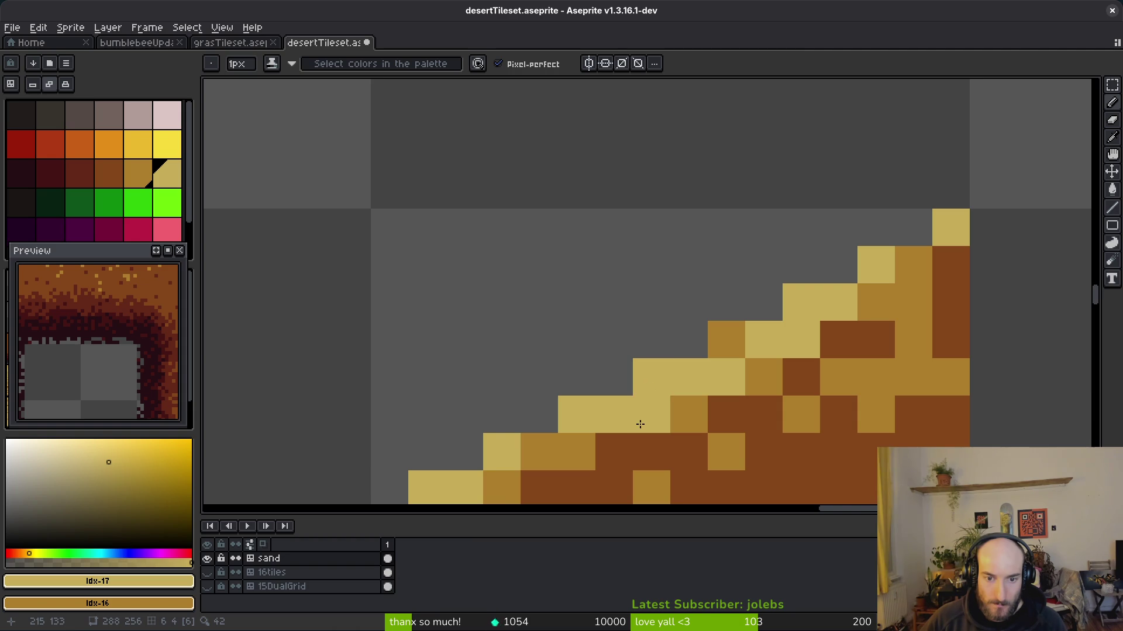
scroll(640, 424, down, 10)
key(ctrl+s)
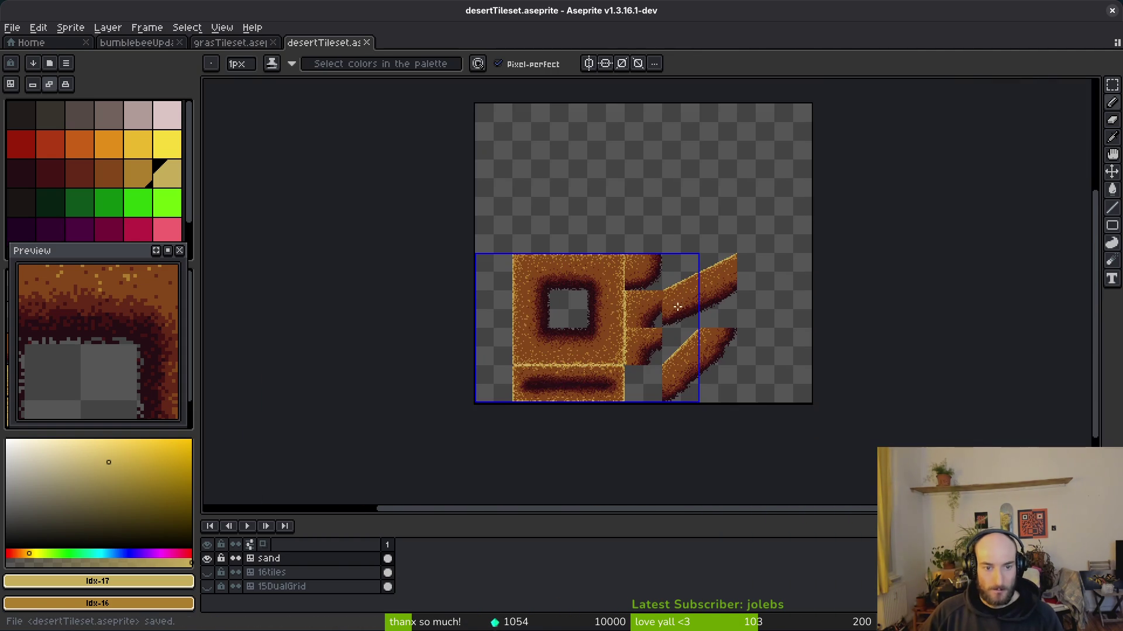
- Zoom into the sand tiles, pick the tan palette swatch, and switch to the Spray tool
key(ctrl+s)
scroll(672, 316, up, 3)
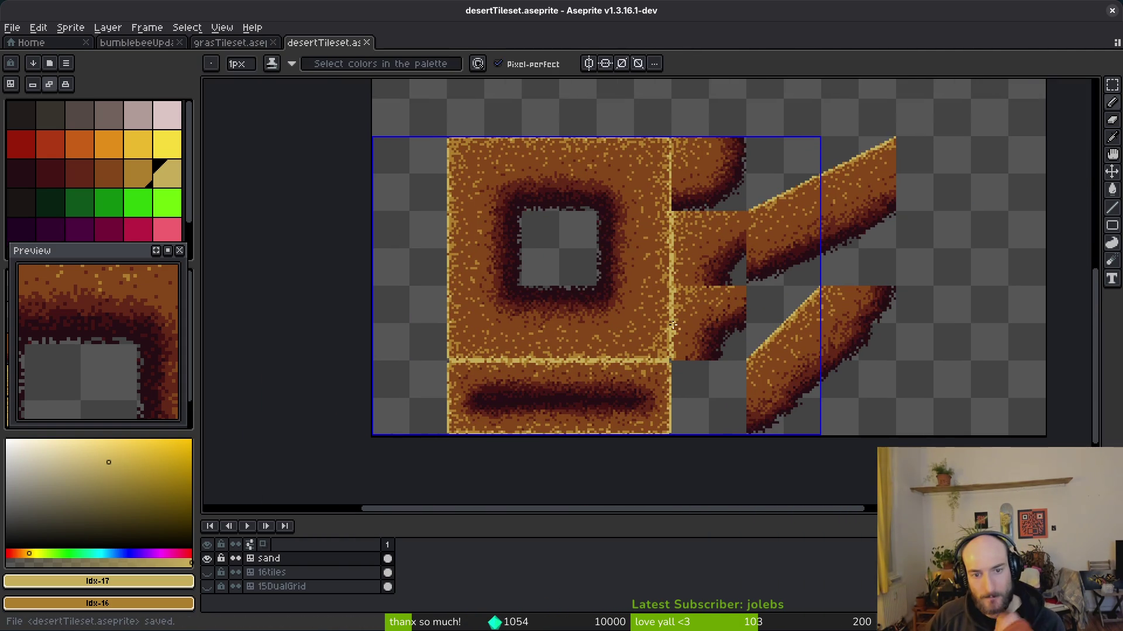
scroll(684, 322, left, 3)
click(138, 173)
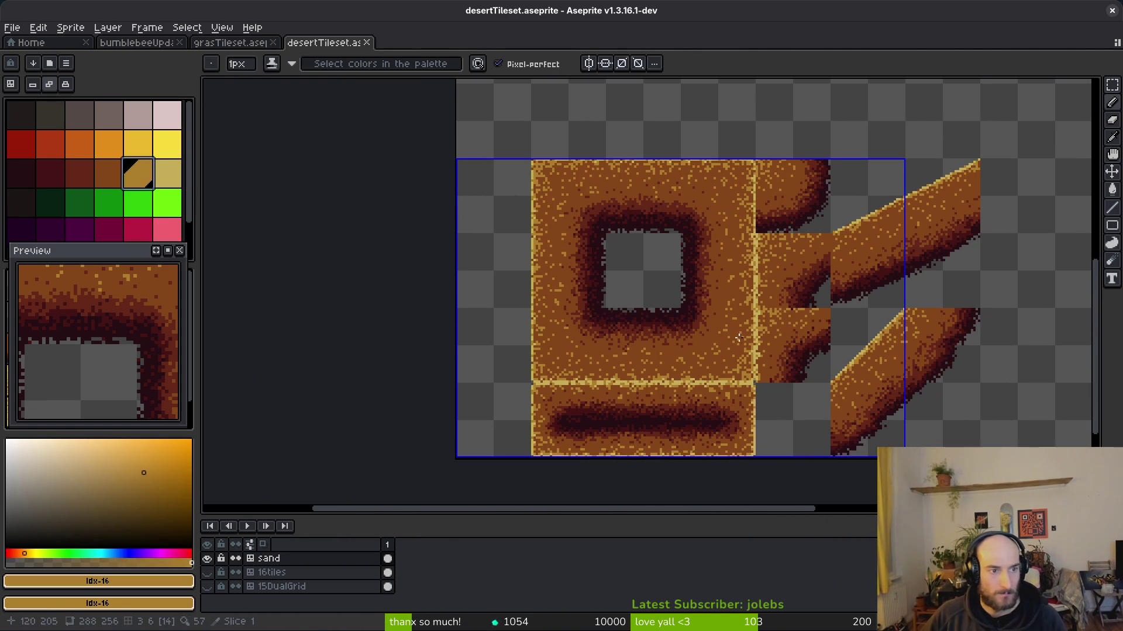
scroll(736, 339, up, 3)
key(shift+b)
scroll(699, 374, up, 1)
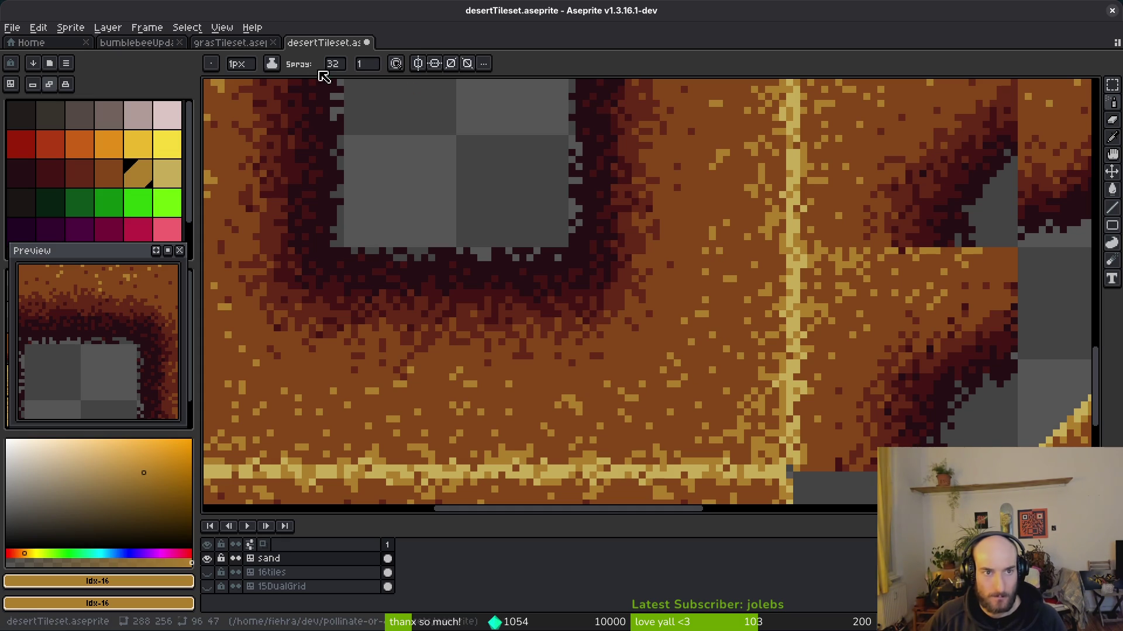
- Set the spray amount to 8
click(349, 66)
text(8)
key(Return)
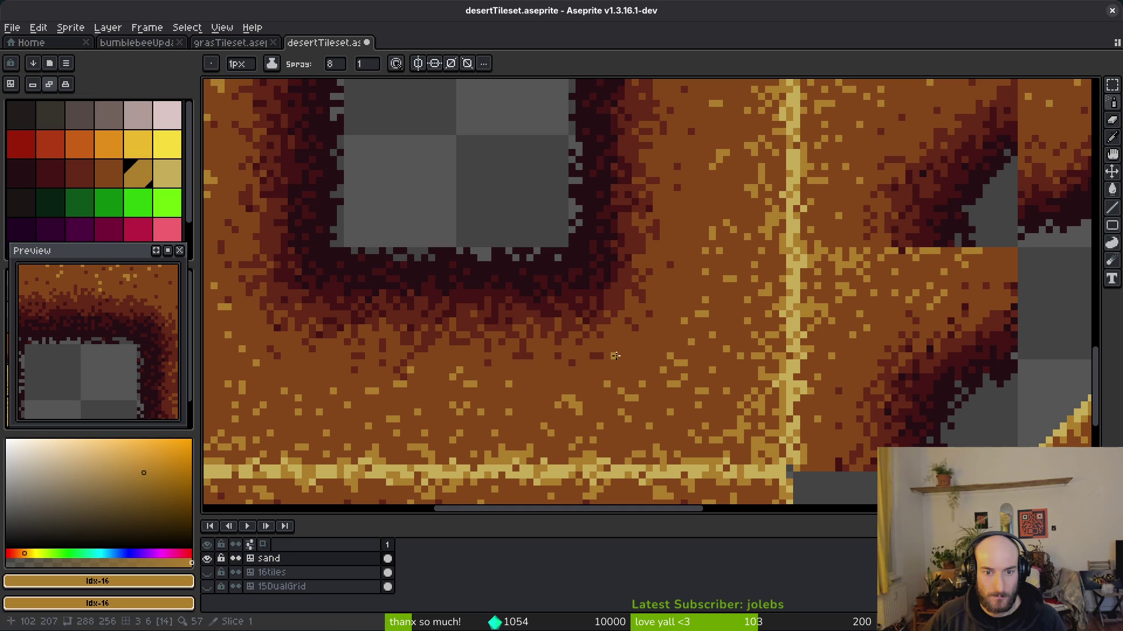
- Pan and zoom across the tileset to inspect the diagonal and lower sand tiles
scroll(631, 326, up, 5)
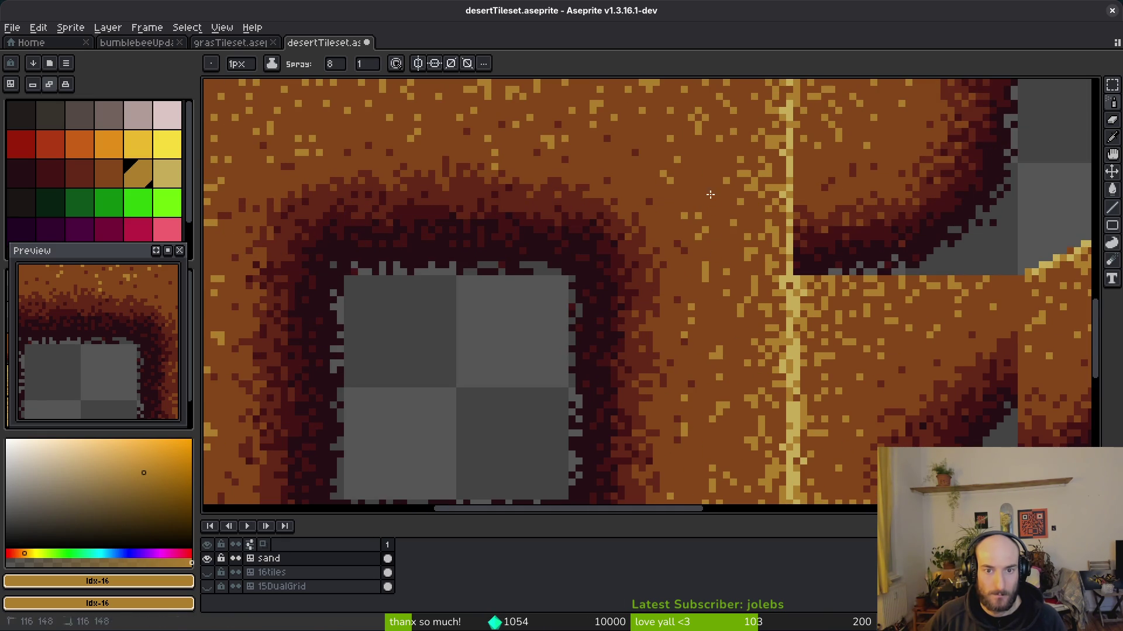
mouse_move(710, 198)
mouse_down()
mouse_move(766, 326)
mouse_move(847, 323)
mouse_up()
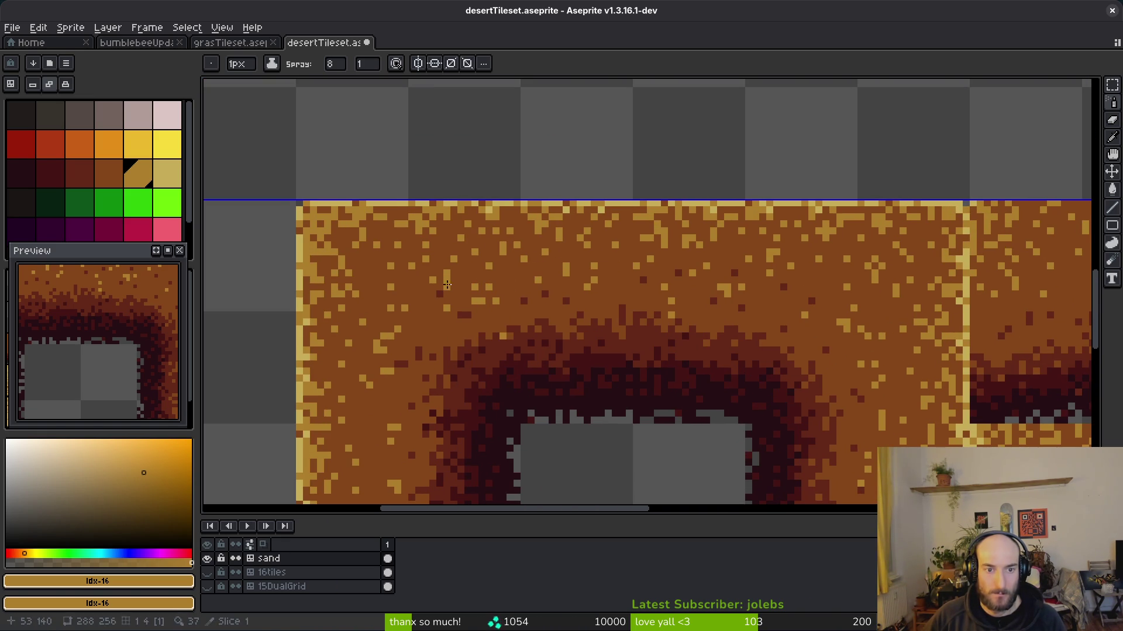
drag(407, 349, 538, 344)
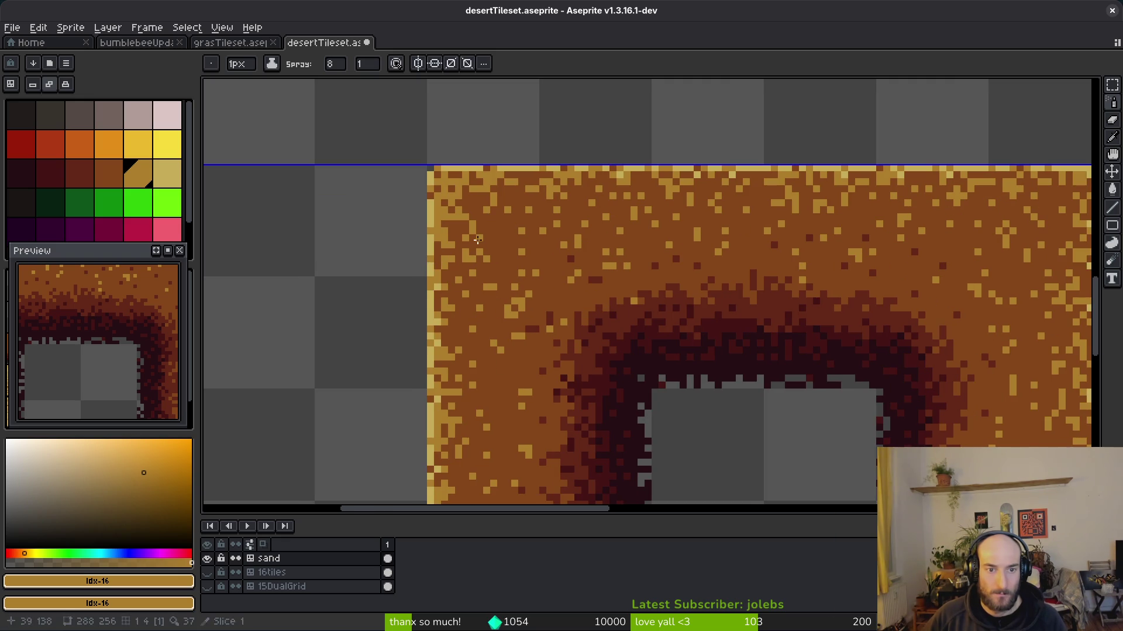
scroll(485, 240, down, 3)
scroll(537, 206, down, 5)
scroll(537, 206, down, 4)
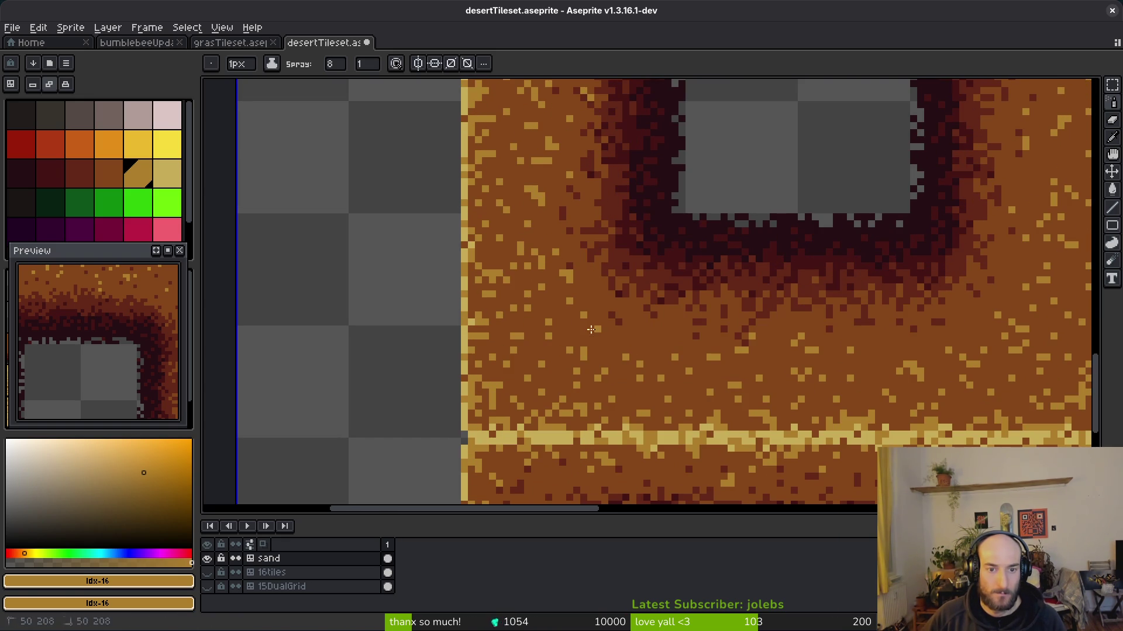
scroll(931, 337, down, 5)
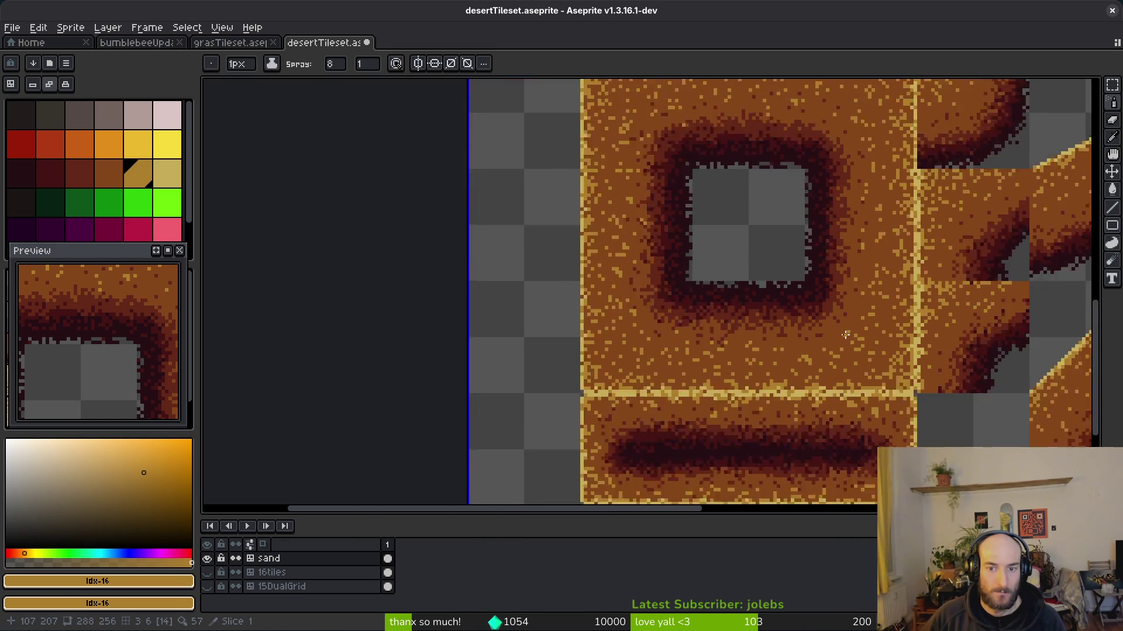
scroll(871, 316, up, 5)
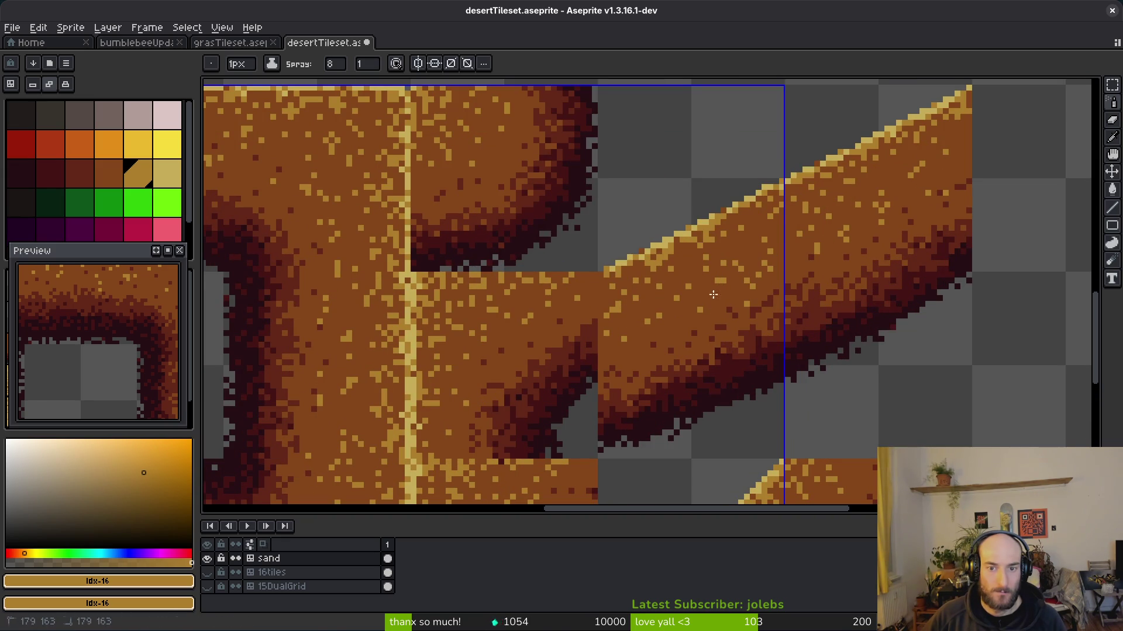
scroll(514, 269, up, 2)
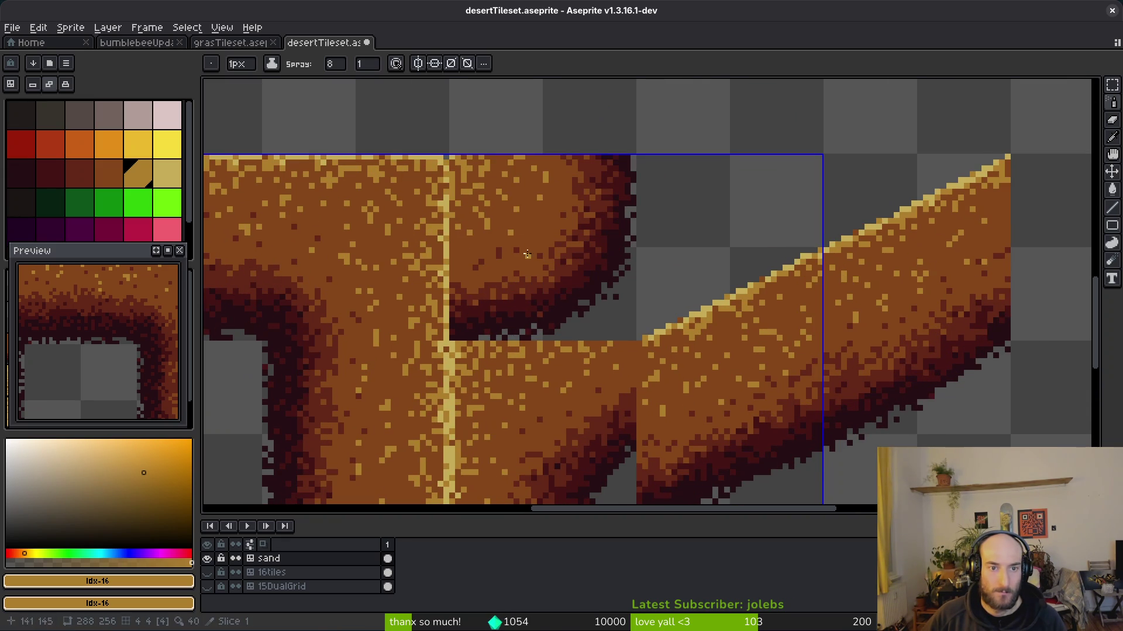
scroll(512, 222, down, 10)
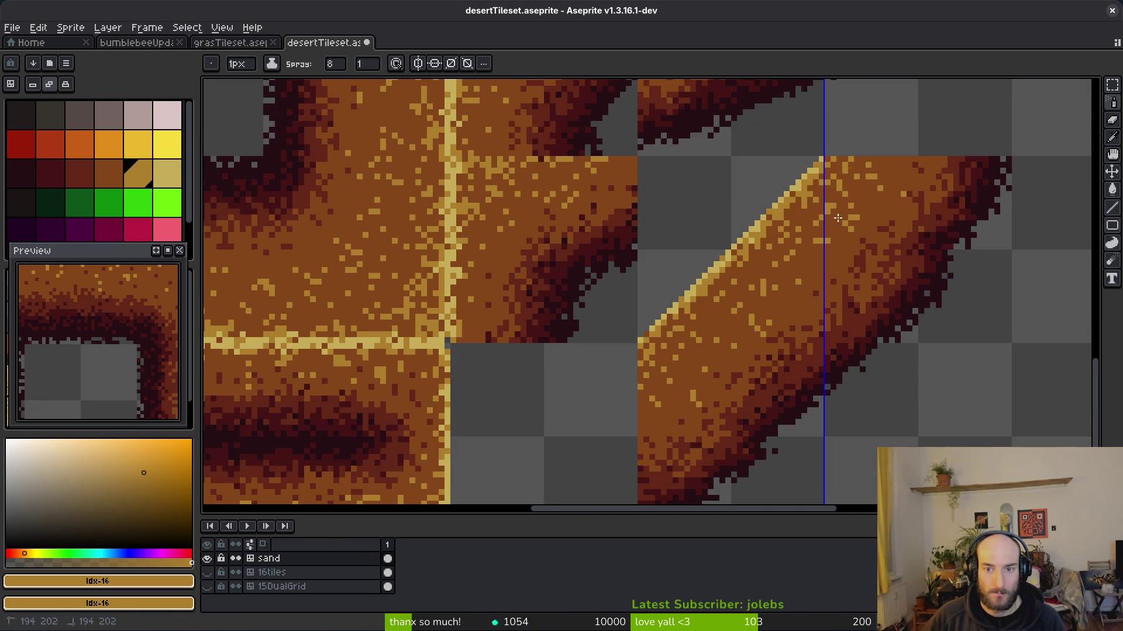
drag(719, 342, 827, 251)
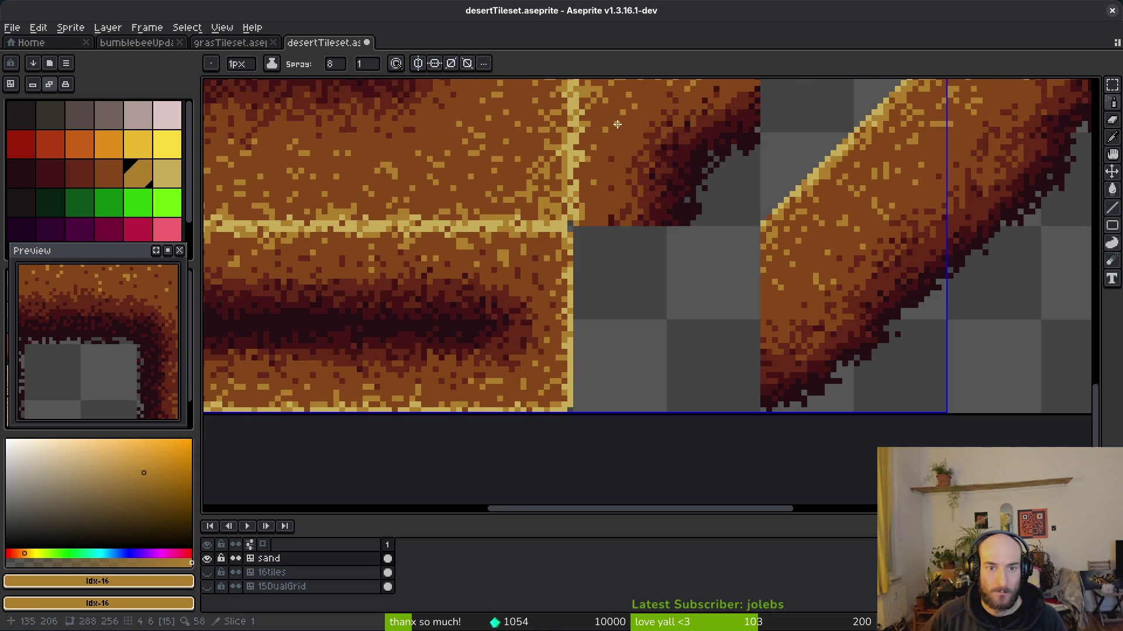
drag(607, 186, 765, 232)
scroll(660, 350, down, 3)
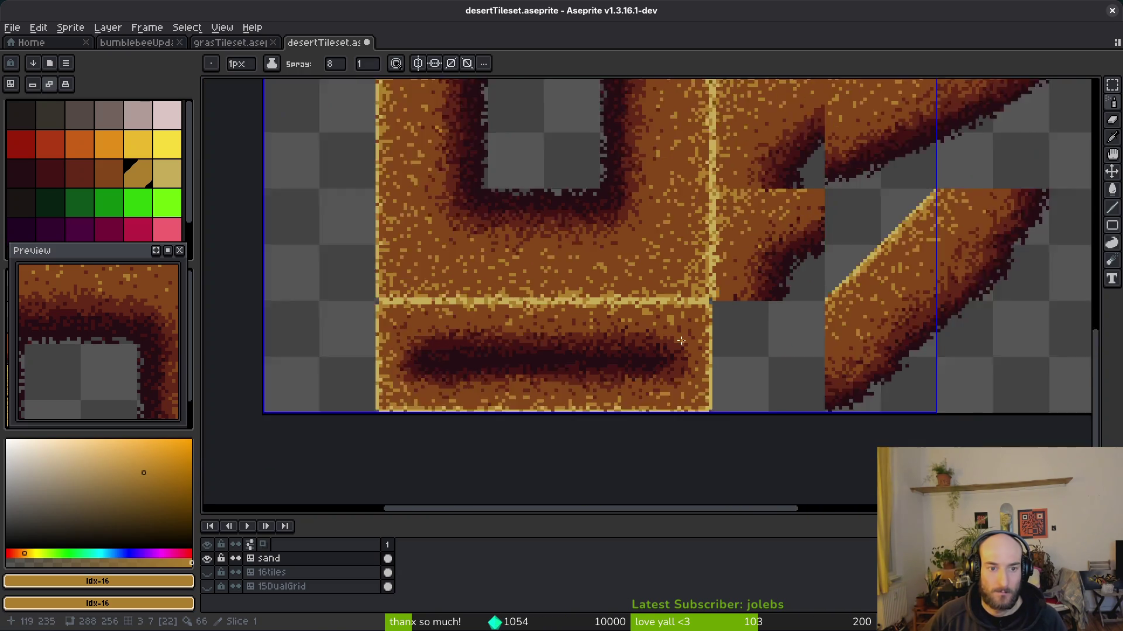
scroll(661, 350, up, 3)
scroll(659, 351, down, 2)
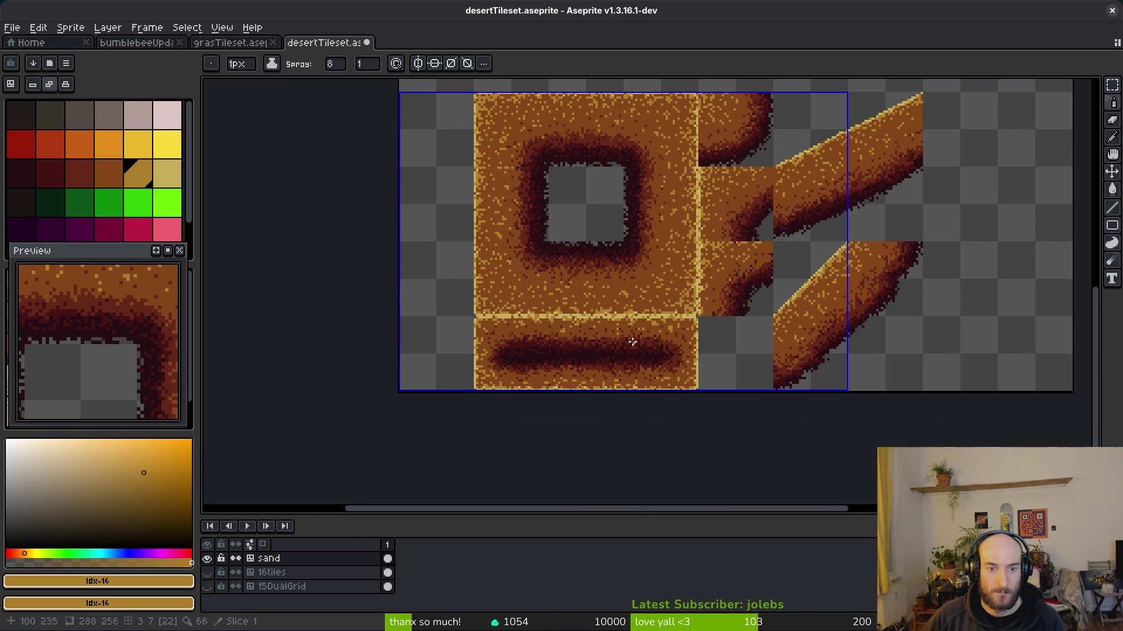
scroll(660, 342, up, 2)
- Save the tileset, then spray light speckles onto the sand tile and lower sand strip
key(ctrl+s)
scroll(476, 328, up, 2)
click(432, 327)
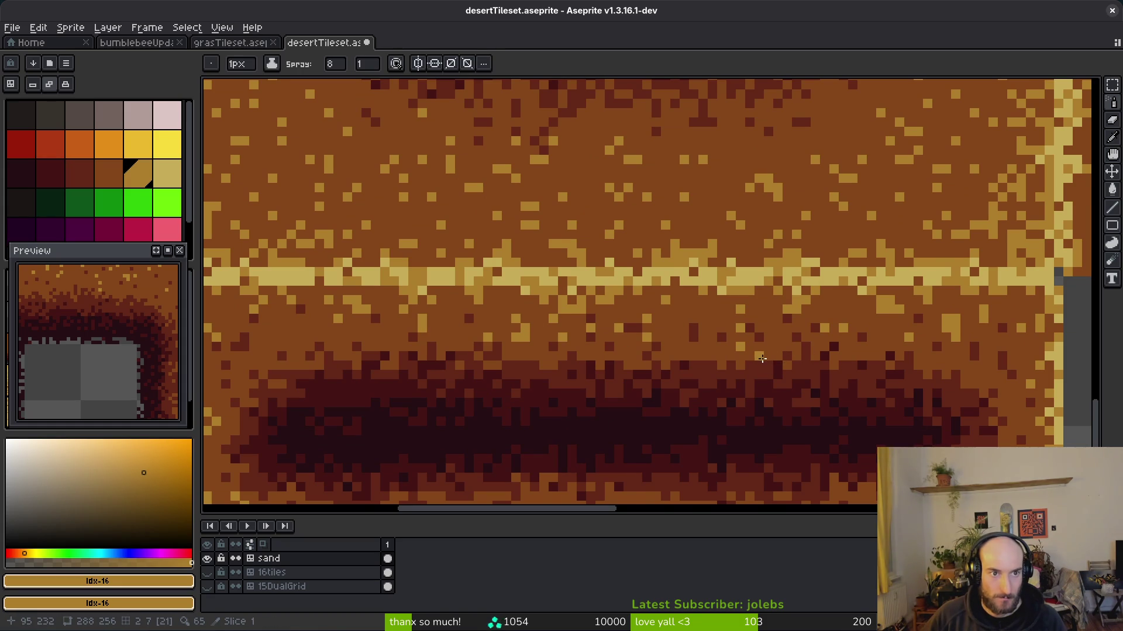
scroll(761, 358, down, 2)
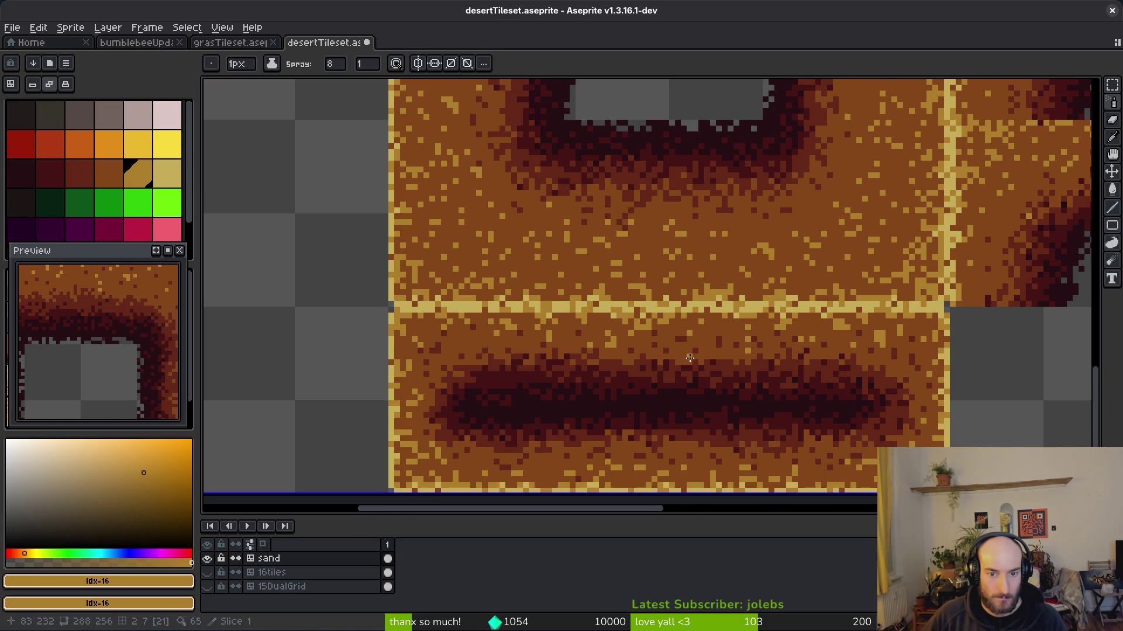
click(432, 364)
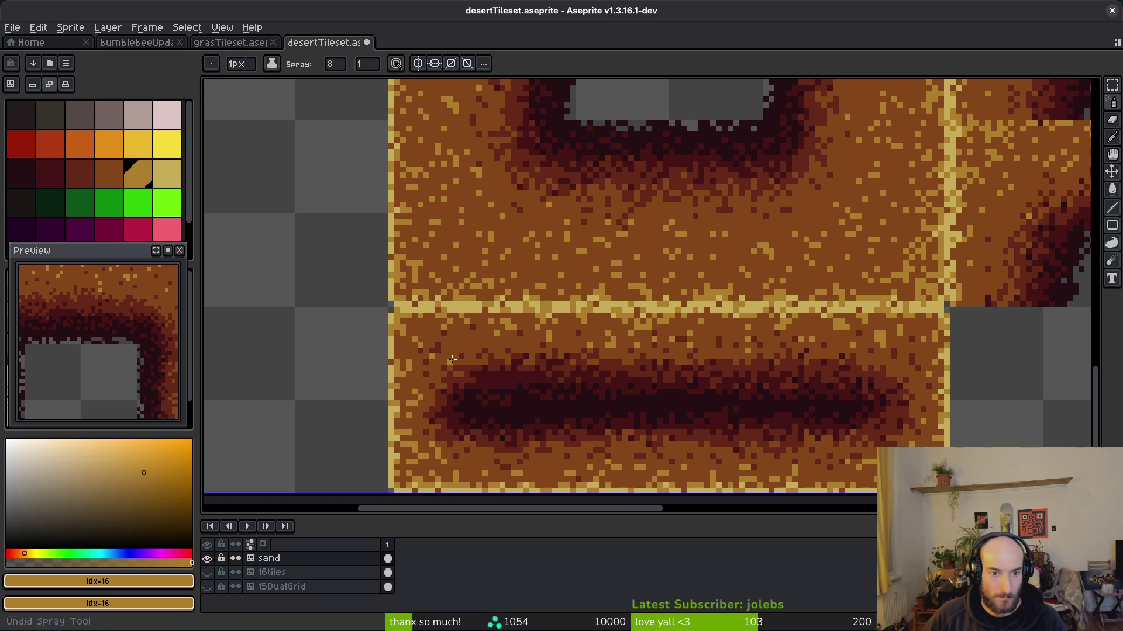
key(b)
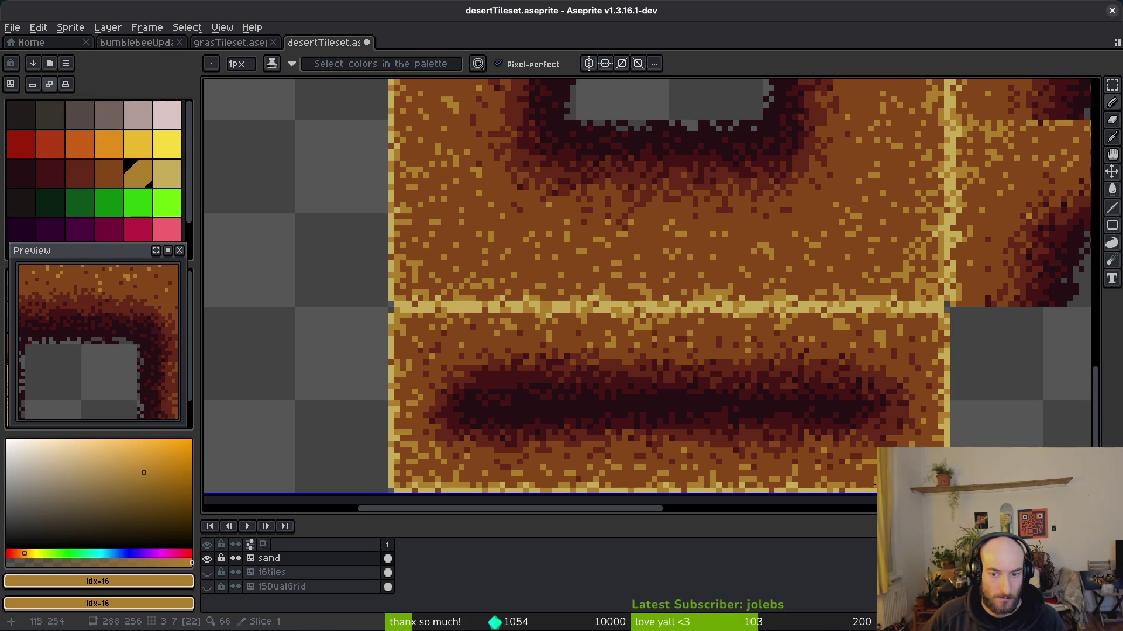
scroll(877, 341, up, 2)
alt+right_click(872, 338)
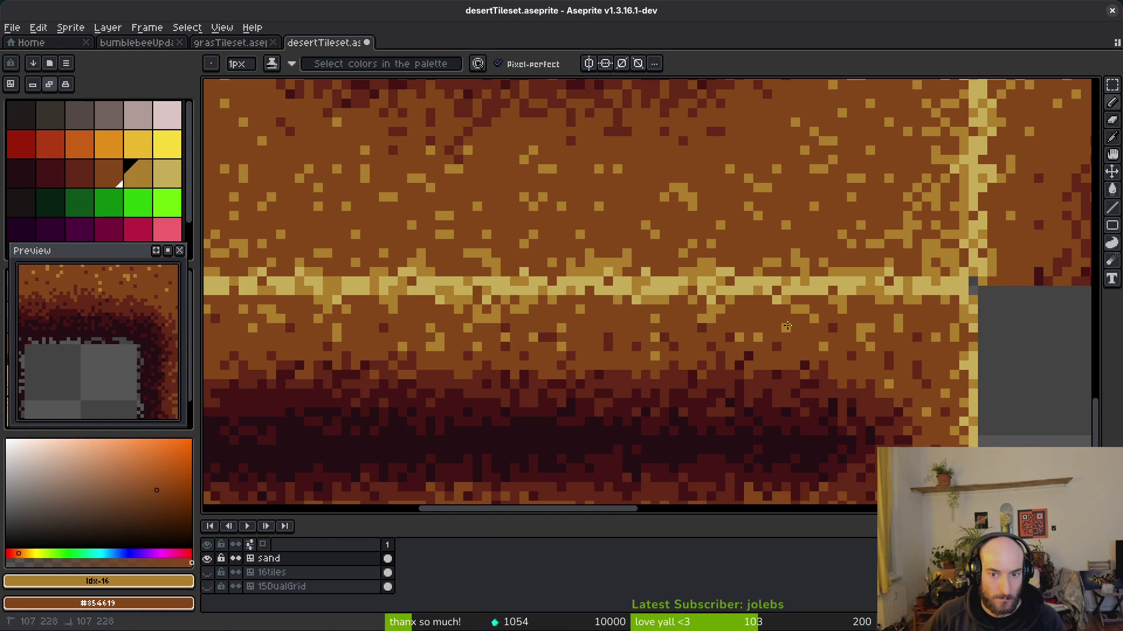
scroll(832, 358, down, 3)
key(ctrl+s)
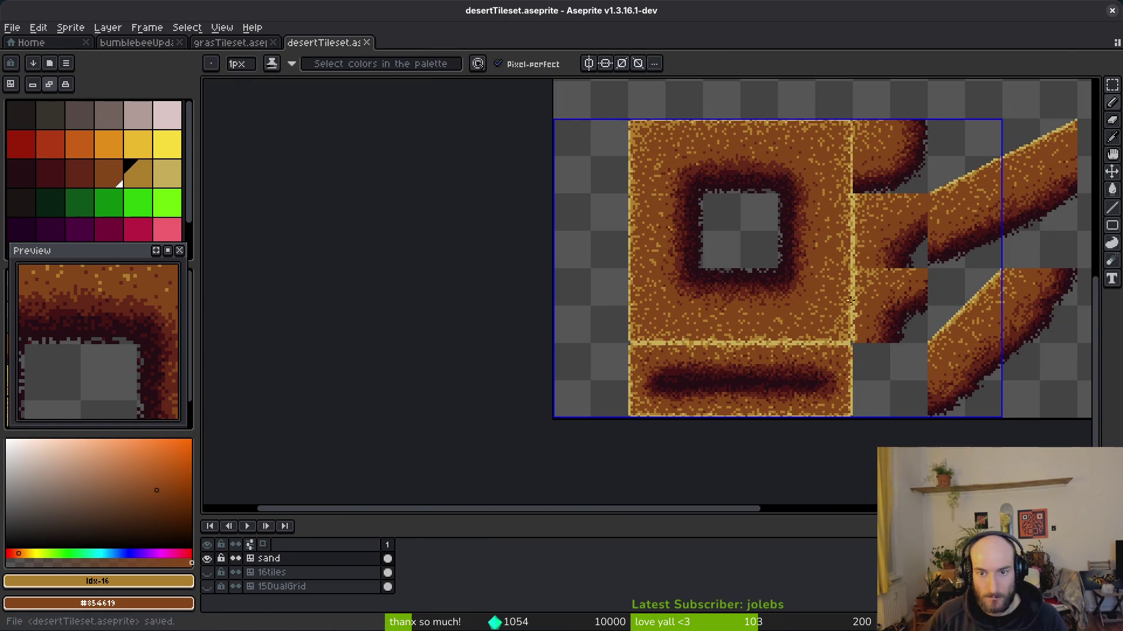
scroll(732, 300, right, 3)
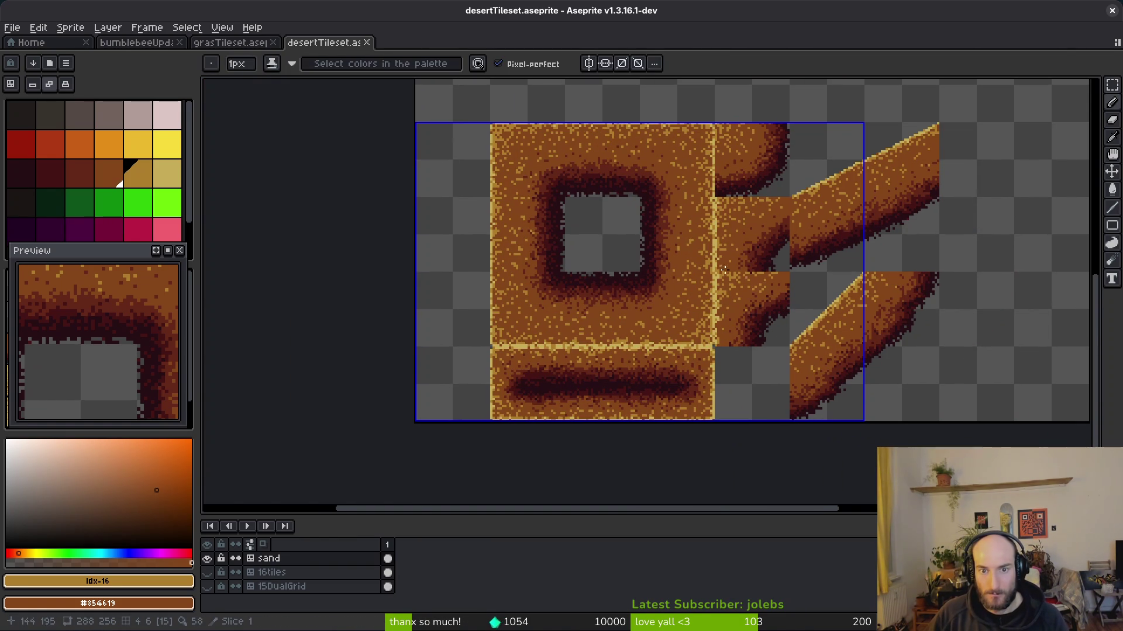
scroll(761, 283, up, 2)
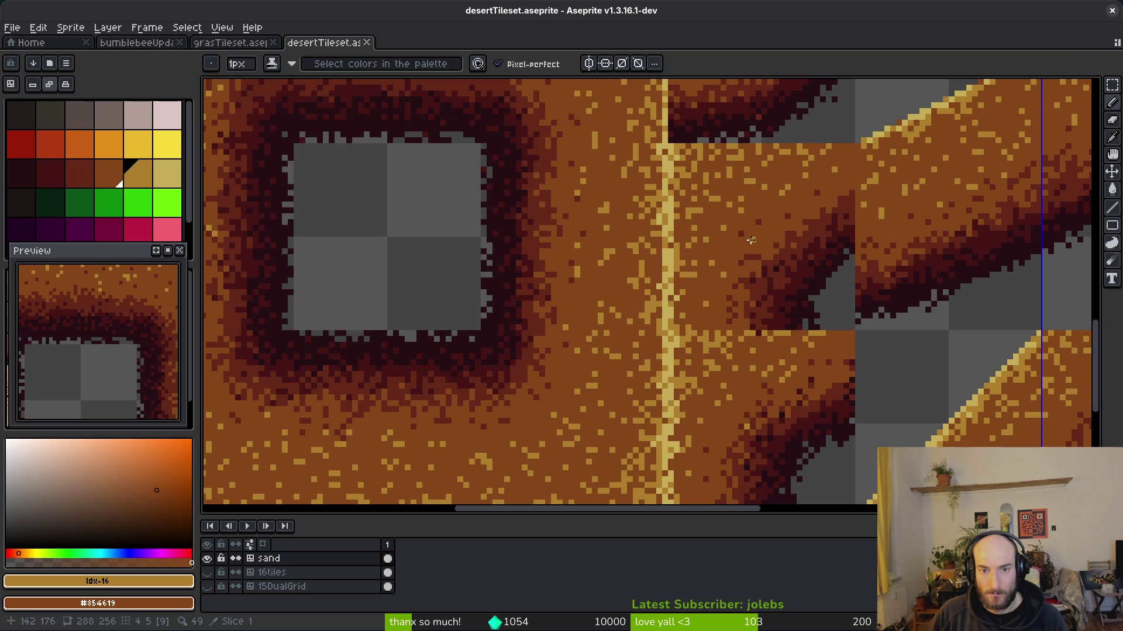
scroll(751, 240, down, 2)
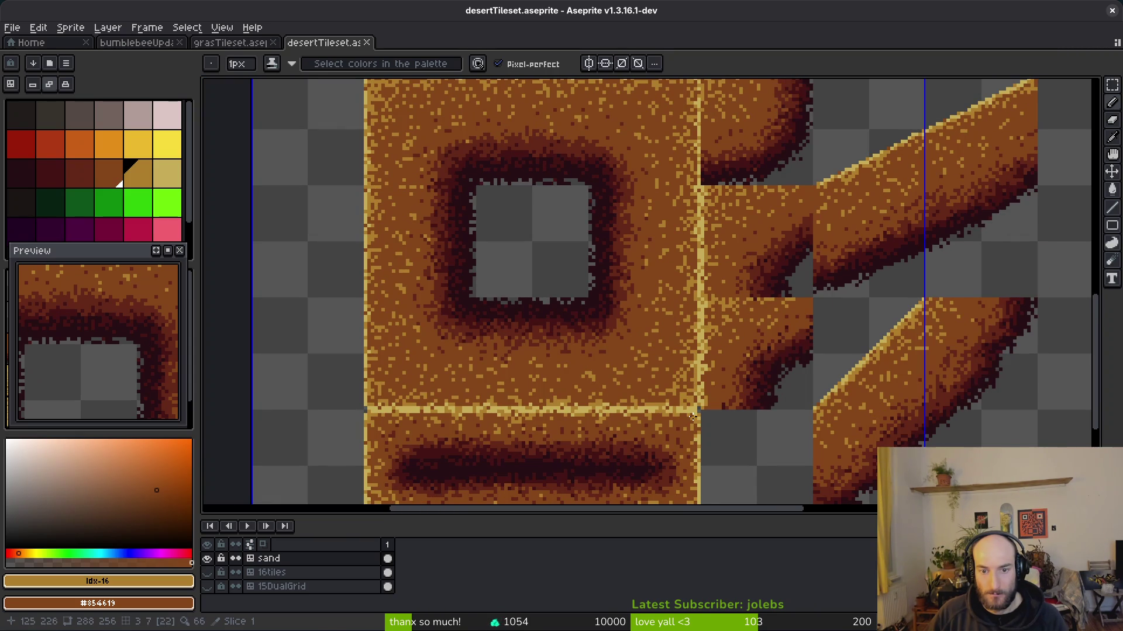
scroll(703, 377, up, 2)
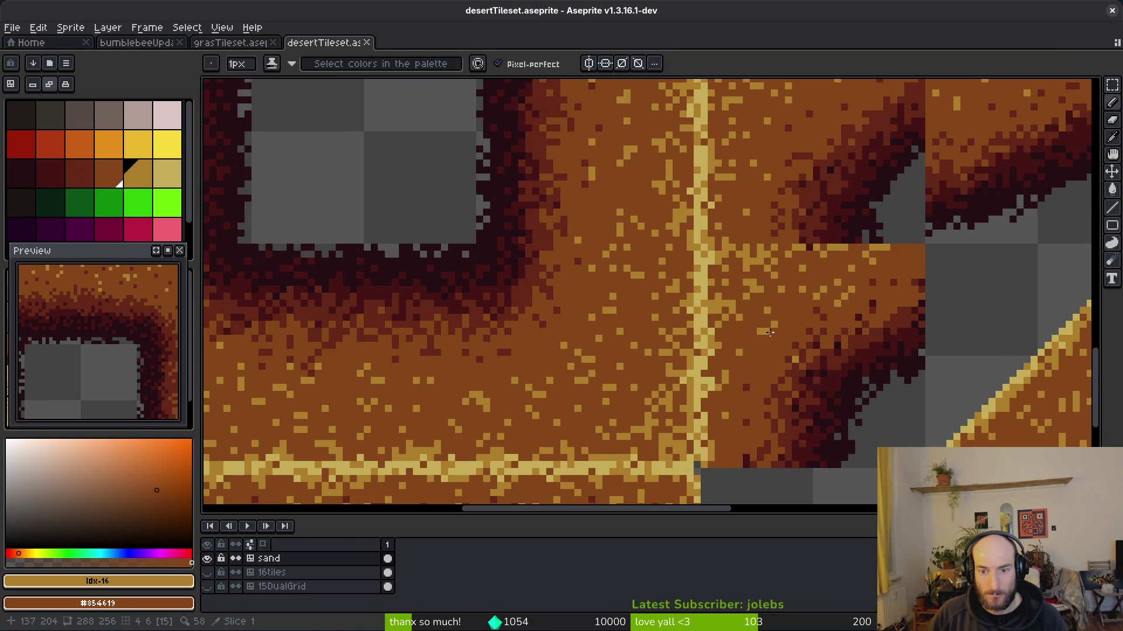
scroll(801, 351, down, 2)
scroll(776, 296, up, 2)
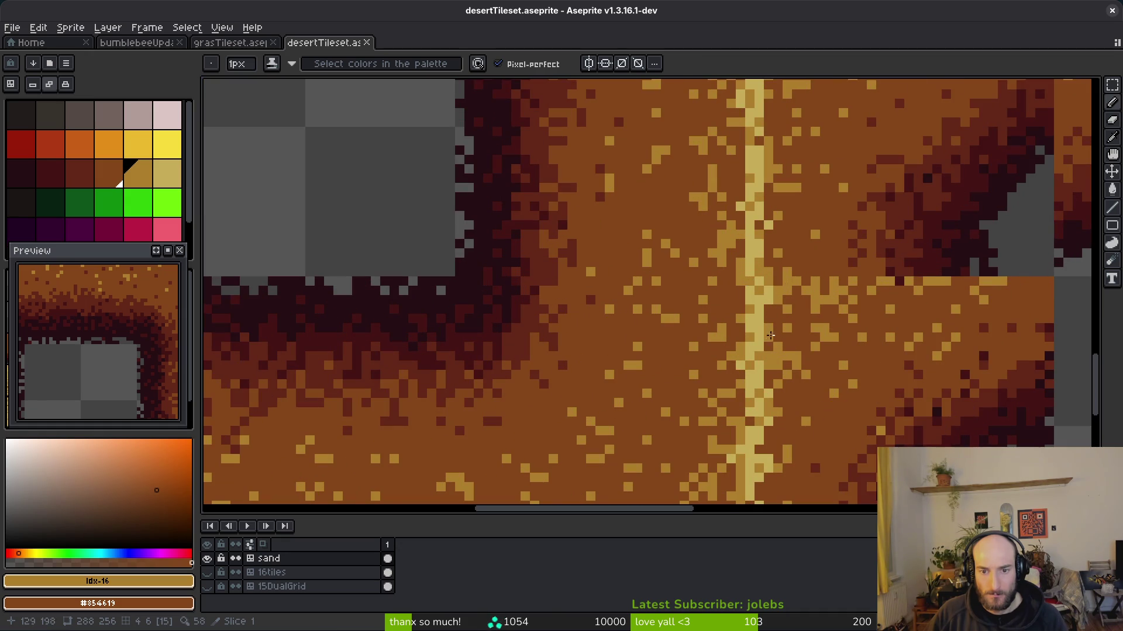
scroll(772, 332, down, 3)
scroll(789, 342, up, 2)
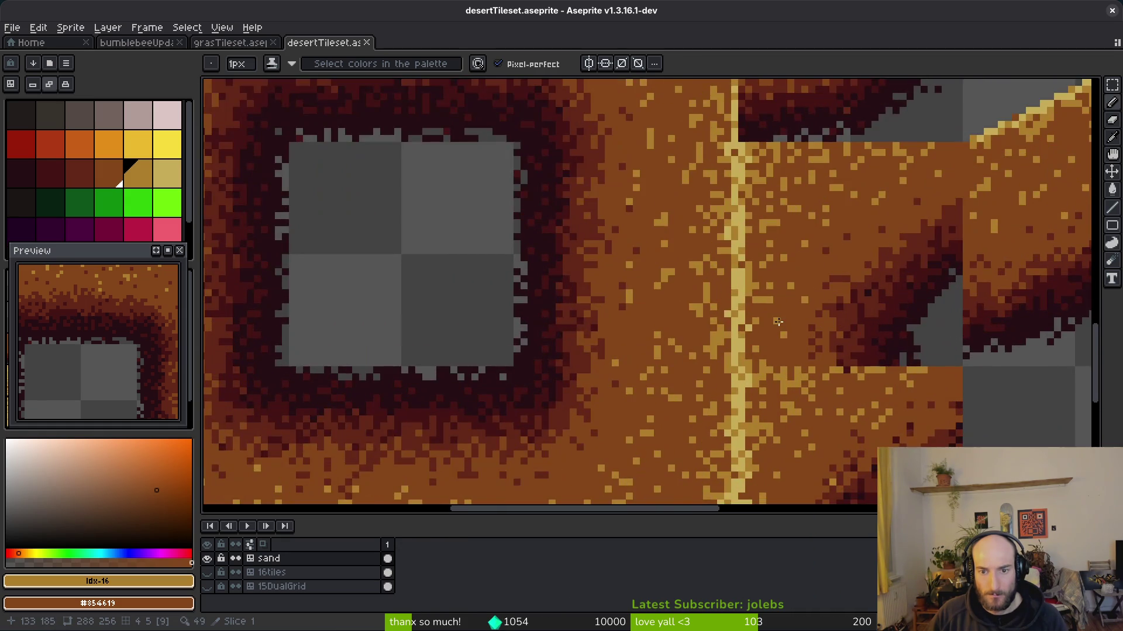
click(234, 43)
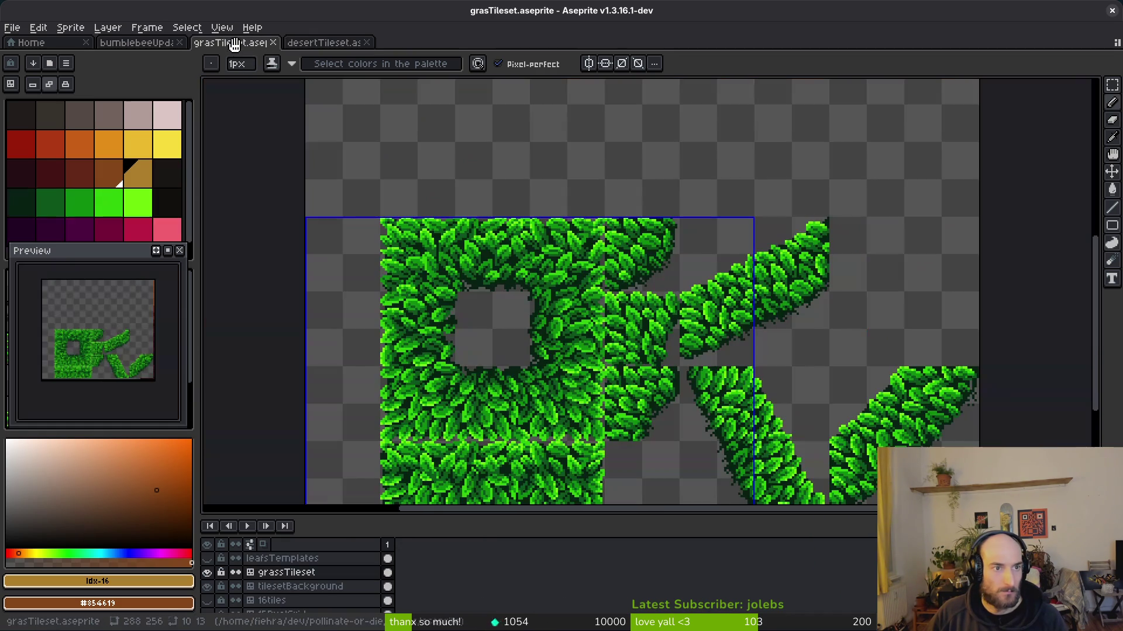
click(151, 44)
click(31, 42)
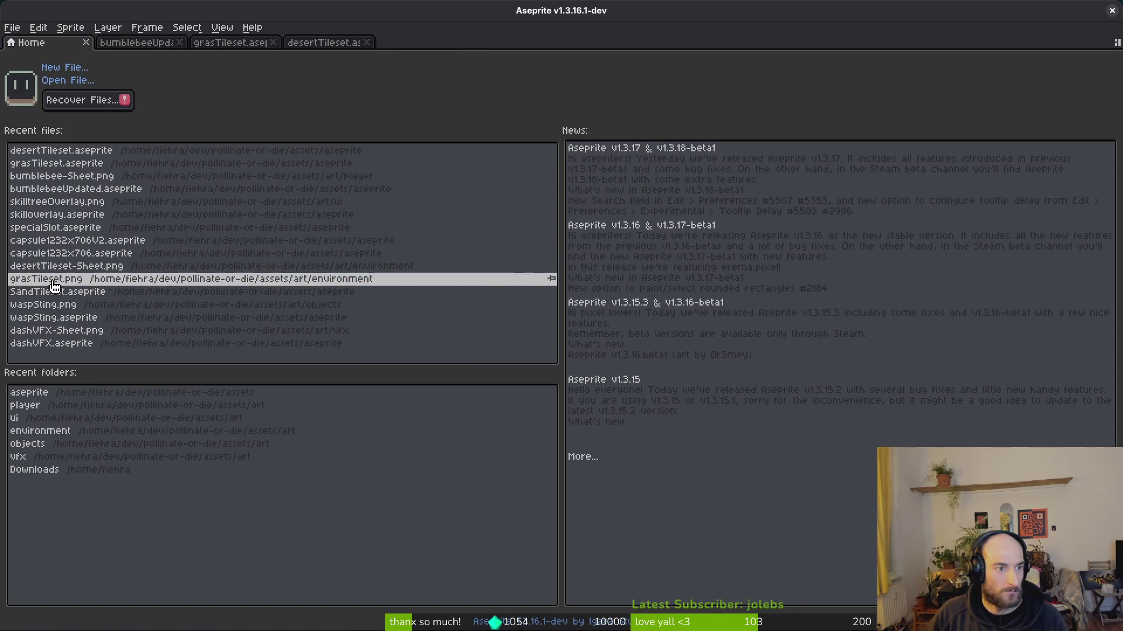
click(313, 43)
scroll(585, 301, up, 4)
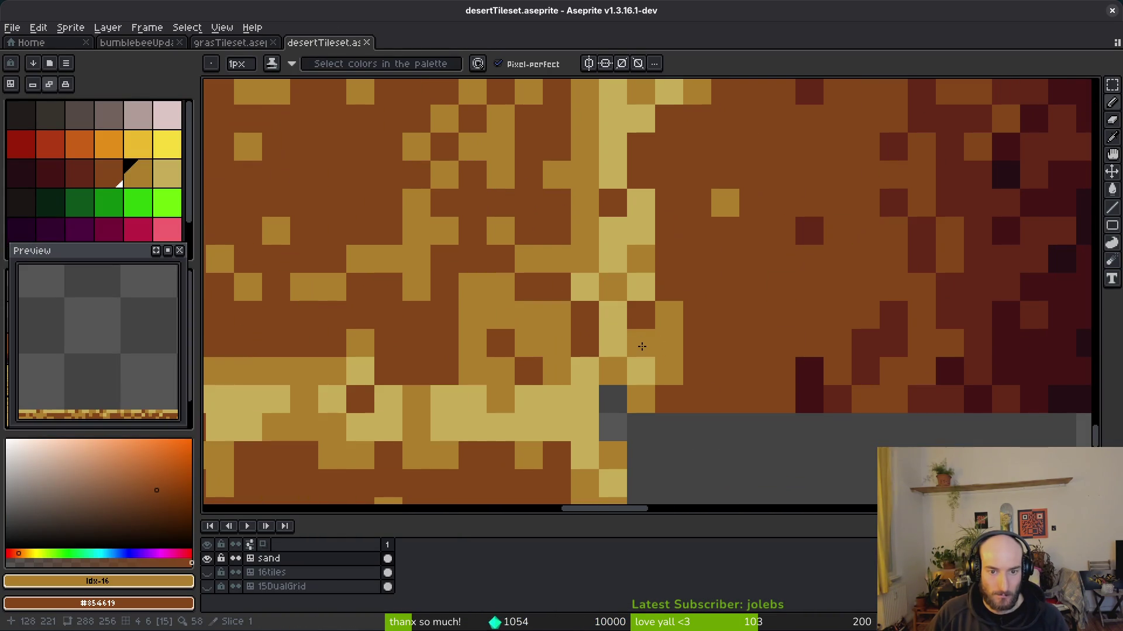
- Paint two sand pixels dark brown and one pixel mid-tan
right_click(641, 342)
right_click(641, 370)
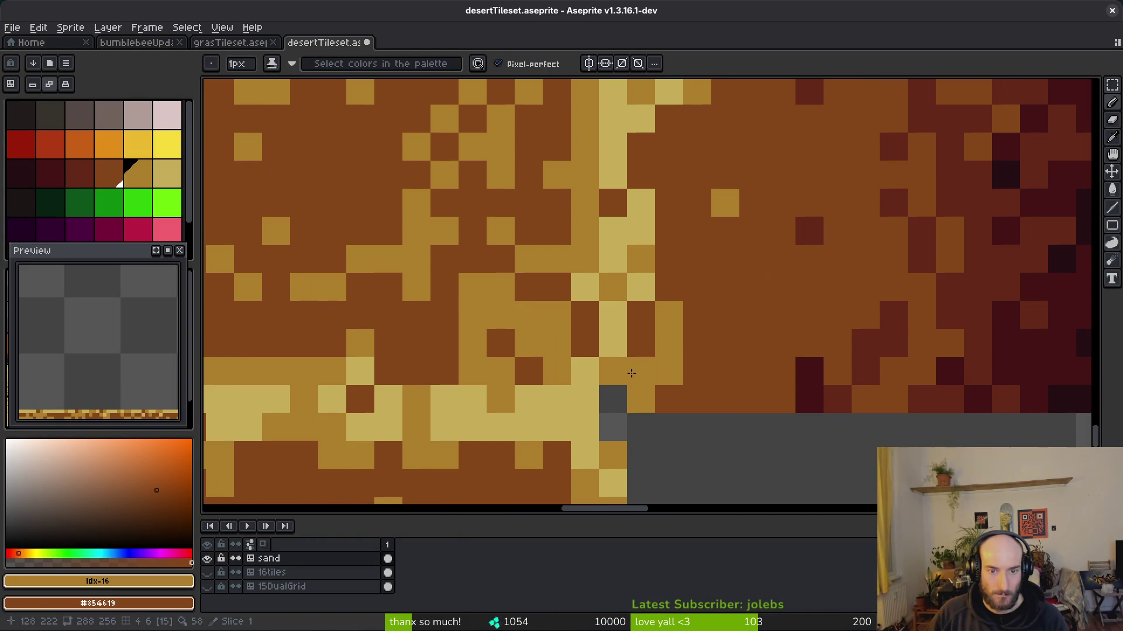
click(613, 314)
scroll(611, 271, down, 6)
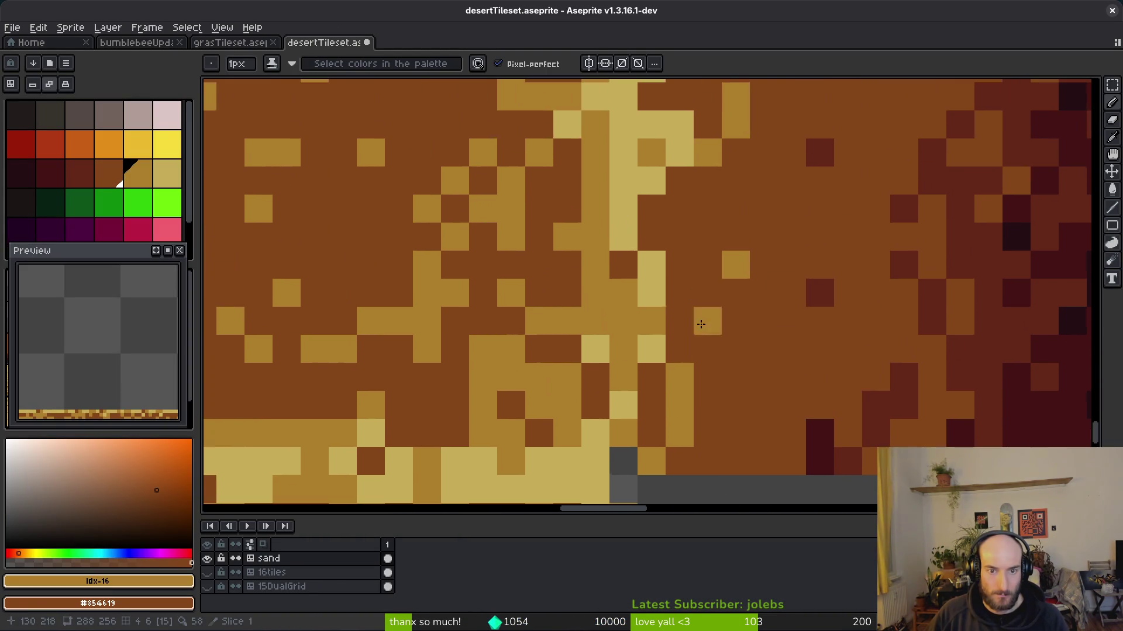
scroll(717, 274, up, 4)
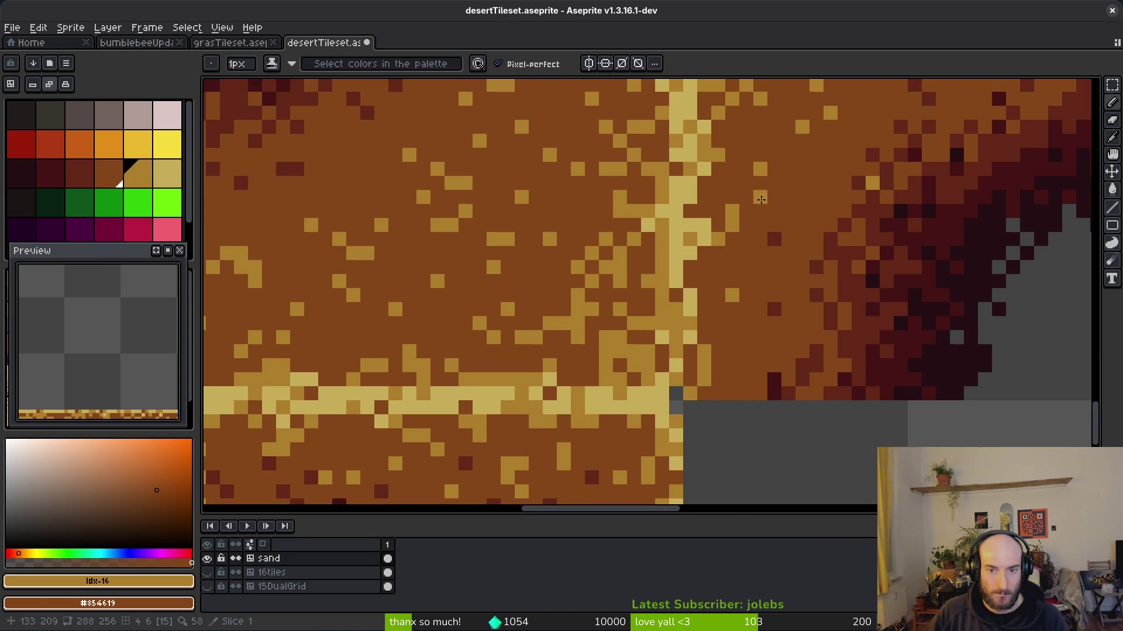
scroll(760, 198, down, 2)
scroll(701, 222, up, 3)
- Paint brown pixel columns into the light sand column, redoing one stroke
drag(695, 211, 696, 322)
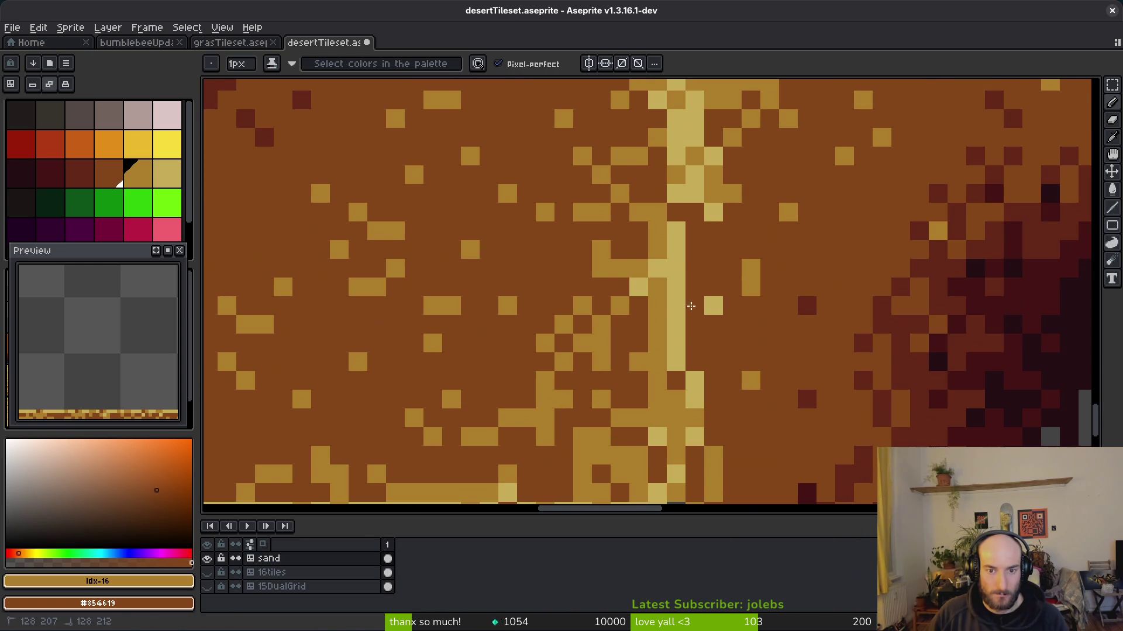
scroll(684, 369, down, 5)
scroll(708, 169, up, 4)
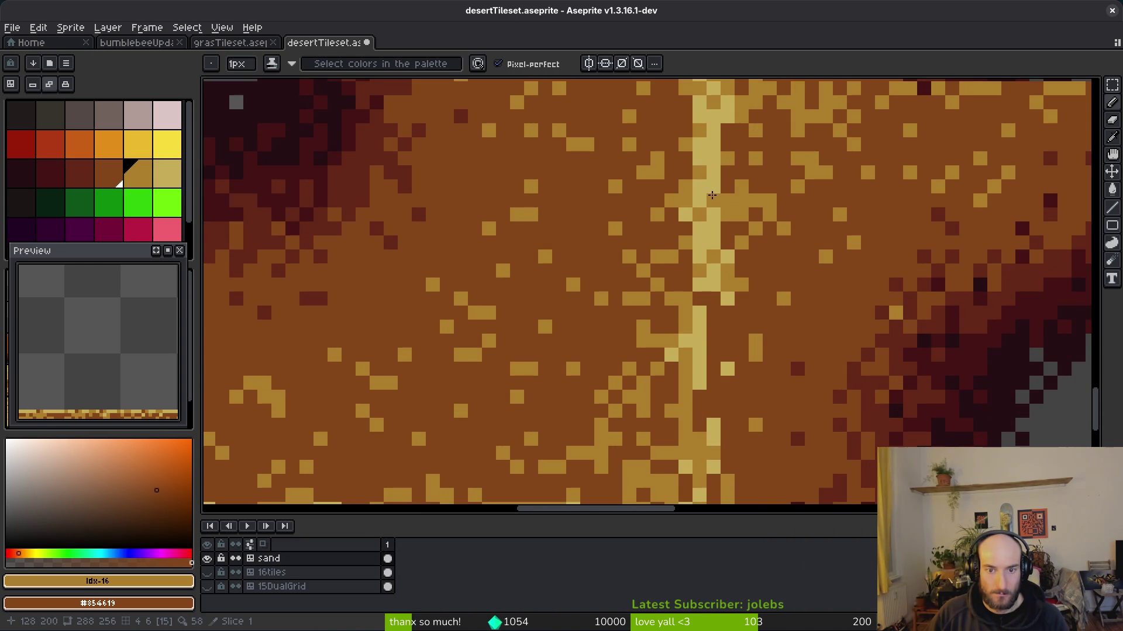
drag(716, 143, 698, 286)
key(ctrl+z)
drag(714, 158, 713, 293)
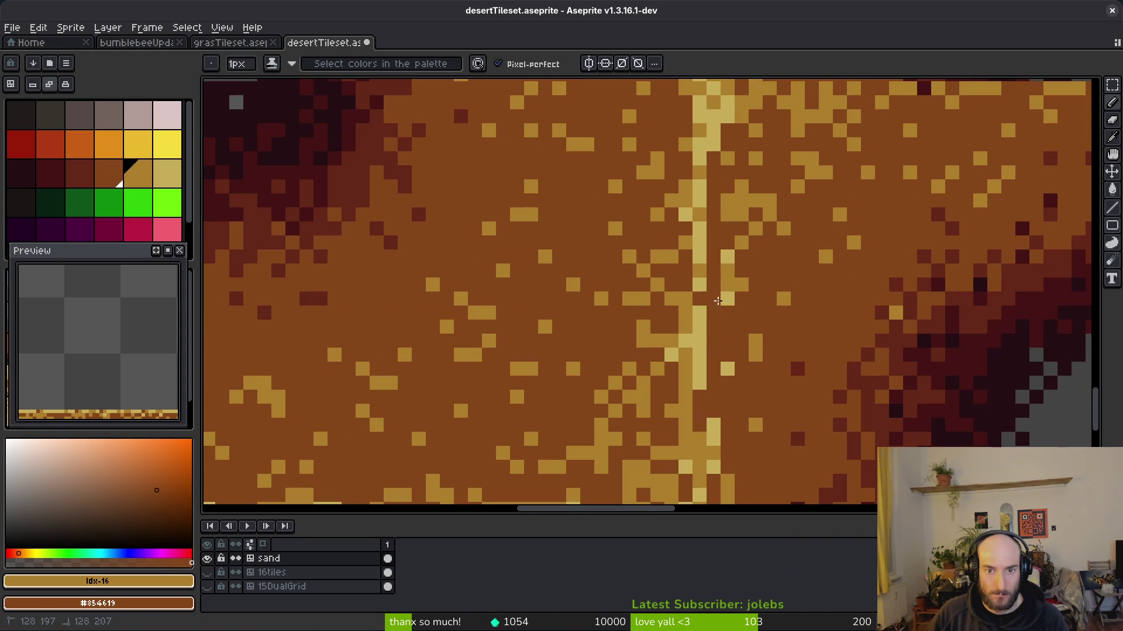
scroll(760, 370, down, 3)
scroll(752, 428, up, 4)
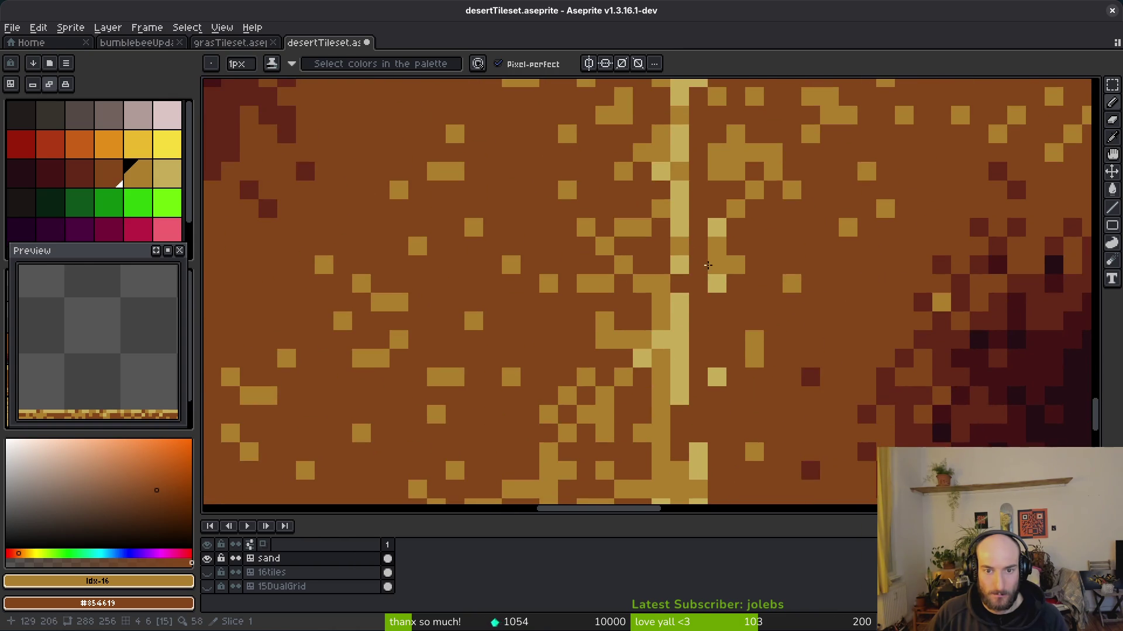
- Add a brown pixel and scattered gold speckles and runs across the sand tile
right_click(676, 311)
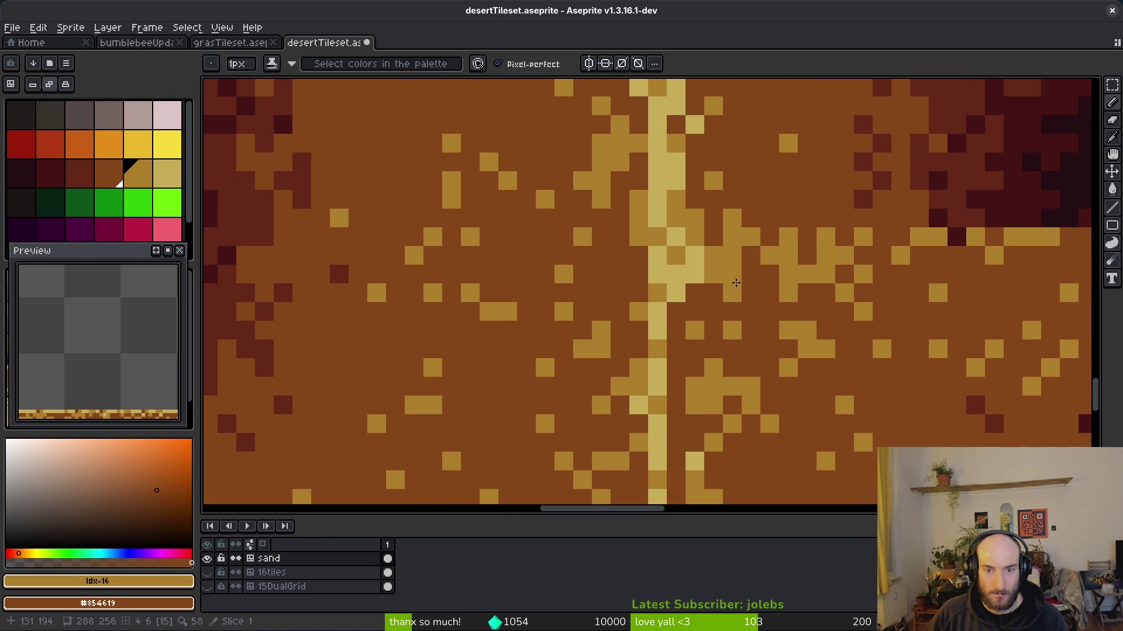
click(714, 312)
click(694, 367)
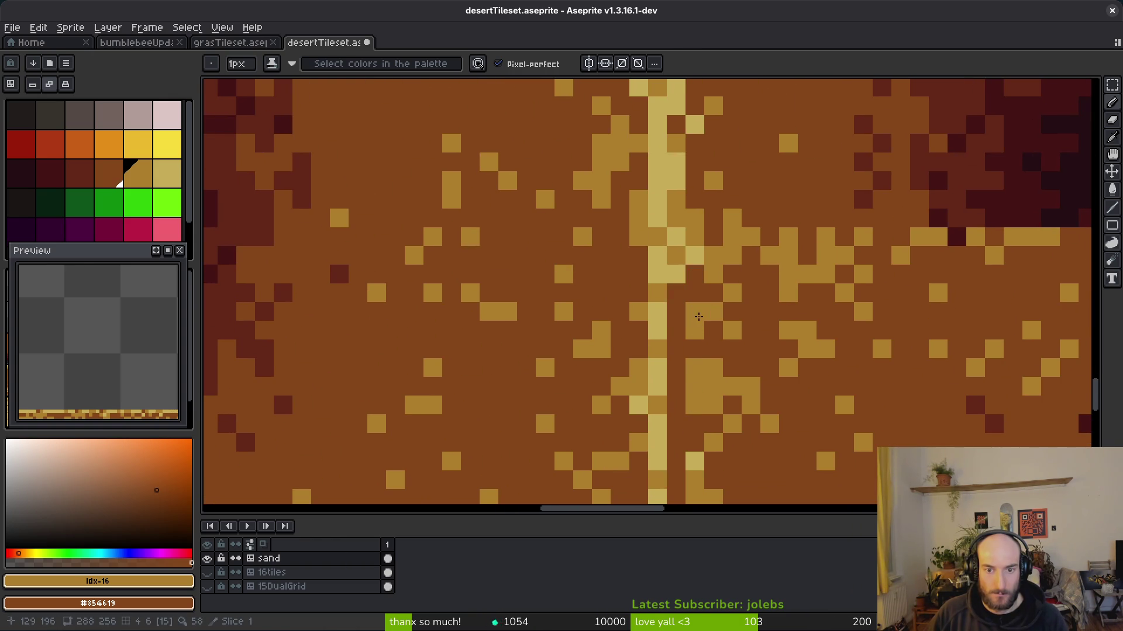
drag(699, 310, 696, 158)
drag(696, 421, 689, 254)
drag(666, 214, 663, 316)
click(683, 358)
drag(683, 396, 702, 396)
click(702, 265)
click(702, 415)
scroll(759, 433, down, 3)
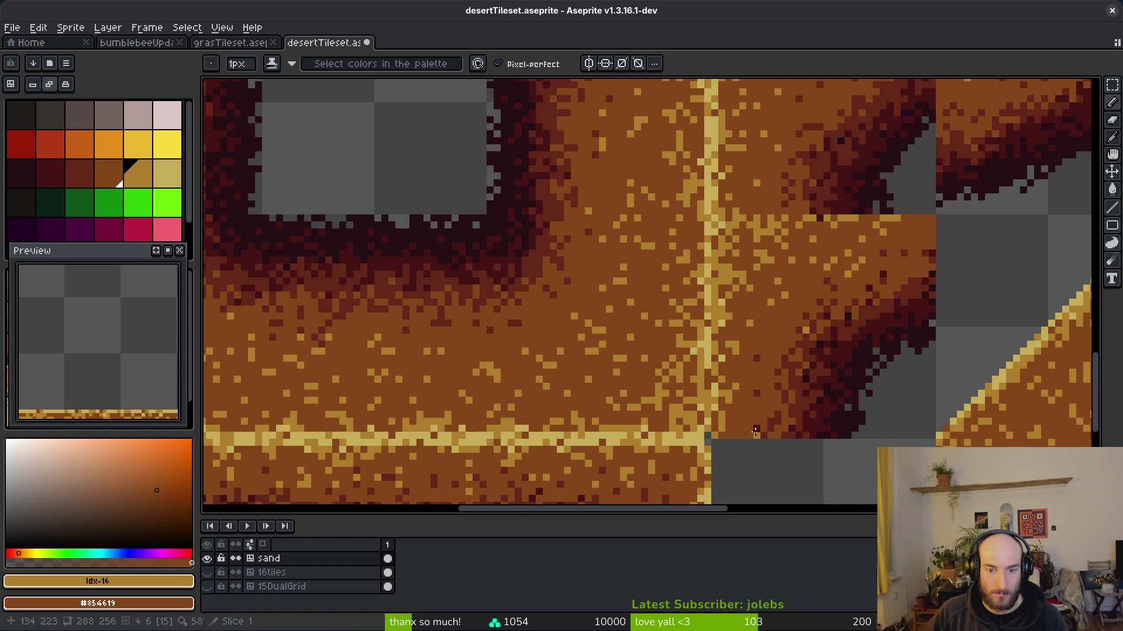
scroll(754, 322, up, 2)
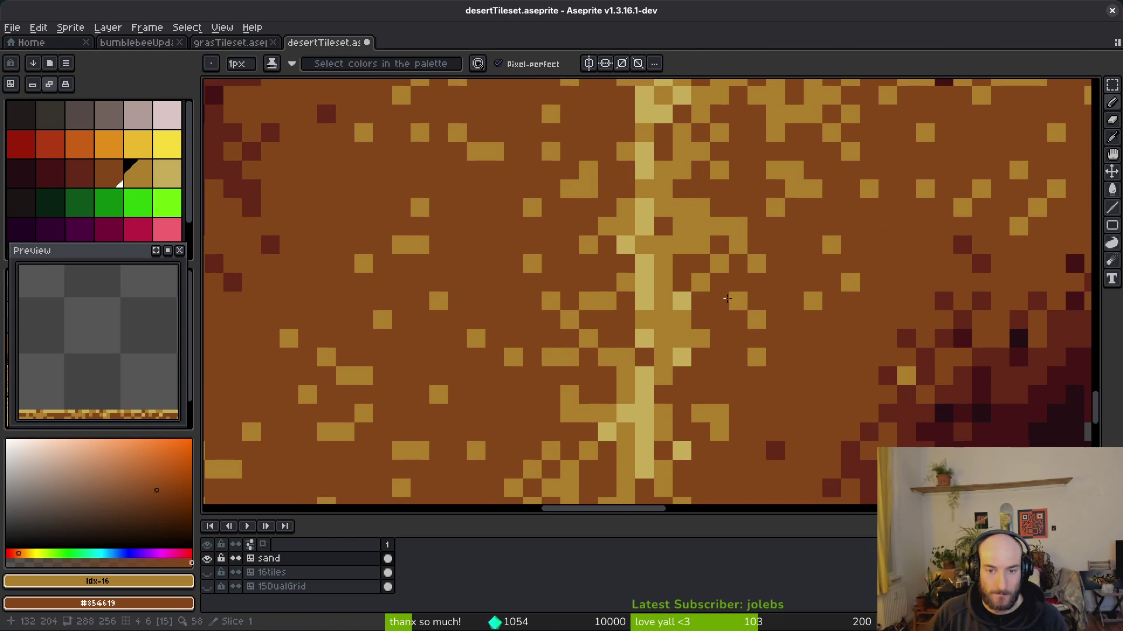
- Paint gold pixels beside the light seam, reverting one to brown
drag(701, 301, 738, 319)
right_click(757, 320)
click(738, 320)
click(800, 354)
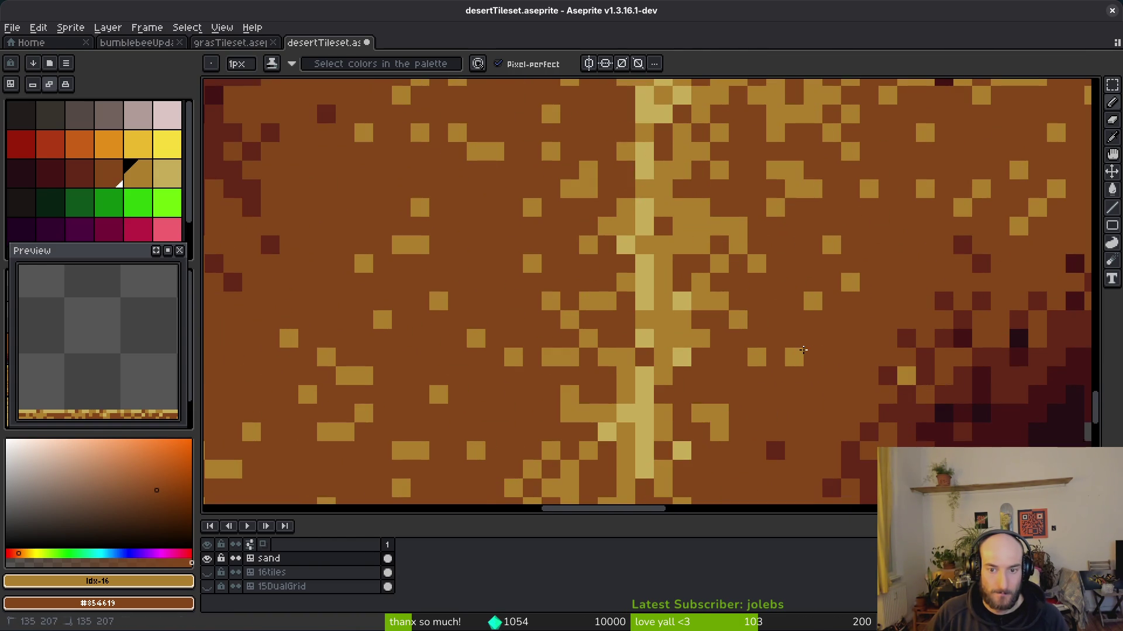
scroll(849, 390, down, 2)
scroll(776, 350, up, 2)
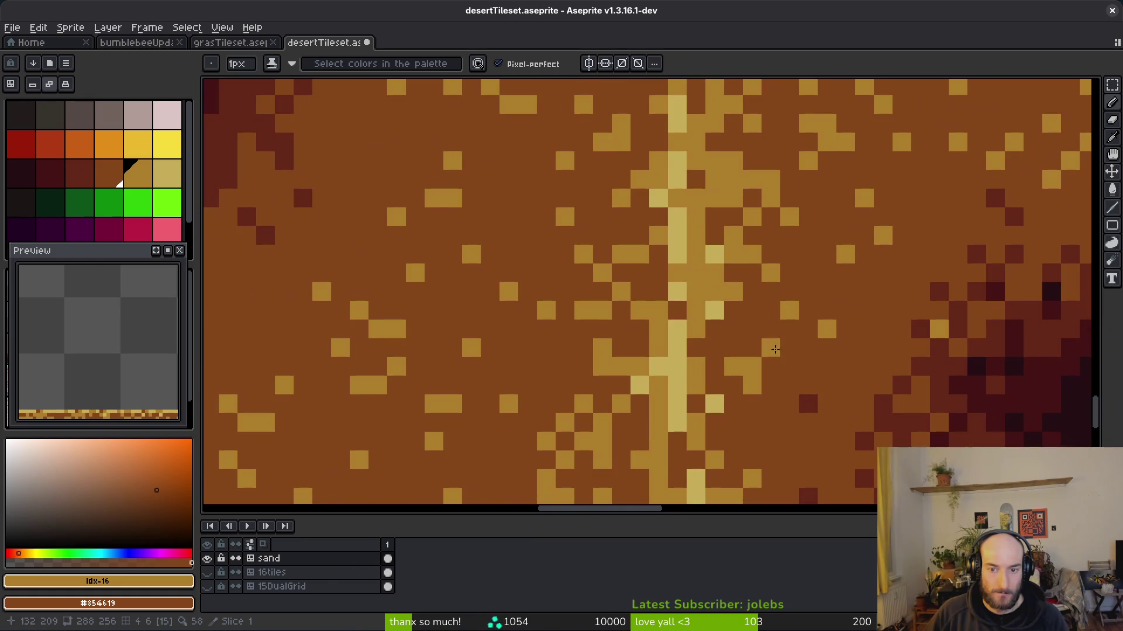
scroll(787, 425, down, 3)
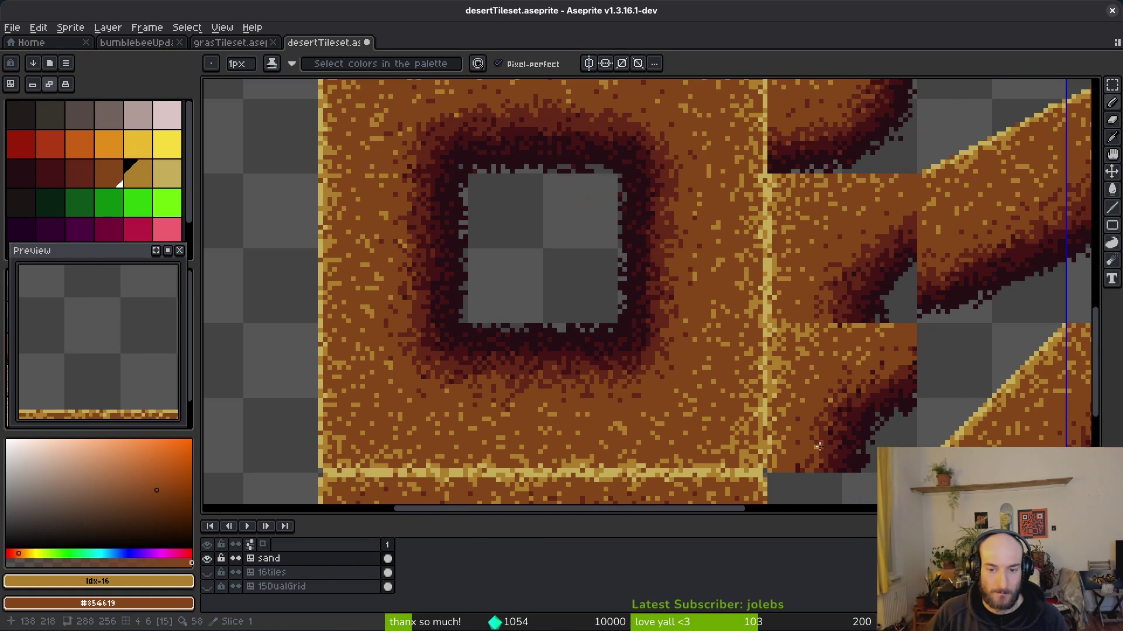
- Save, undo, and add two light sand pixels by the seam, then save again
key(ctrl+s)
scroll(935, 290, up, 3)
key(ctrl+z)
click(765, 320)
click(750, 330)
key(ctrl+s)
- Look over the retouched sand tiles and save desertTileset.aseprite once more
scroll(758, 326, down, 3)
scroll(754, 339, up, 3)
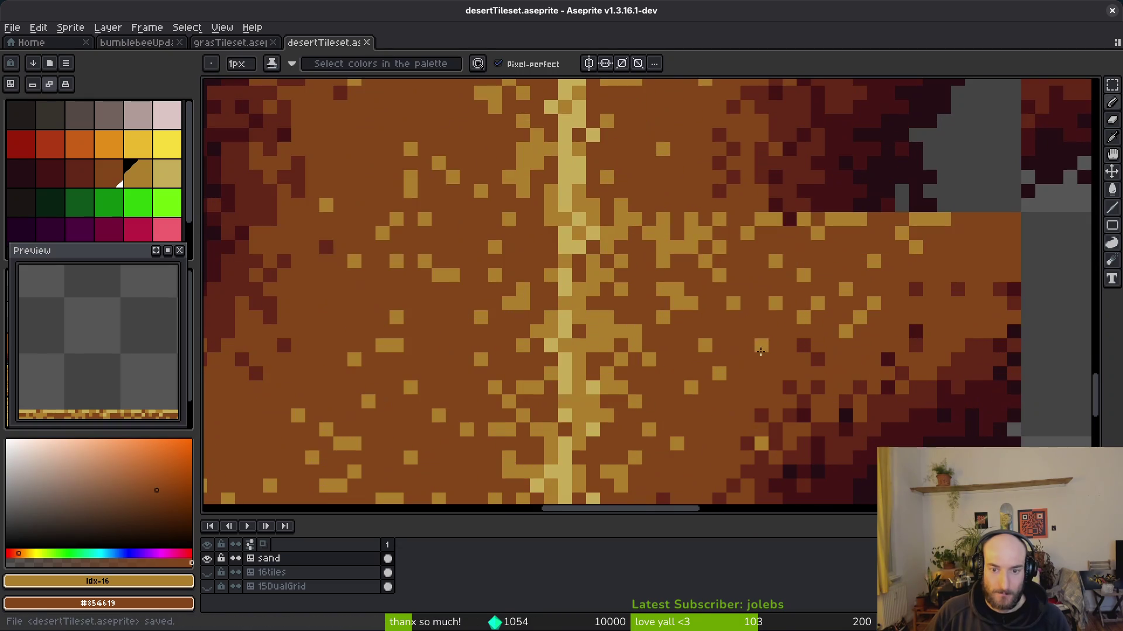
scroll(750, 342, down, 2)
scroll(748, 346, up, 2)
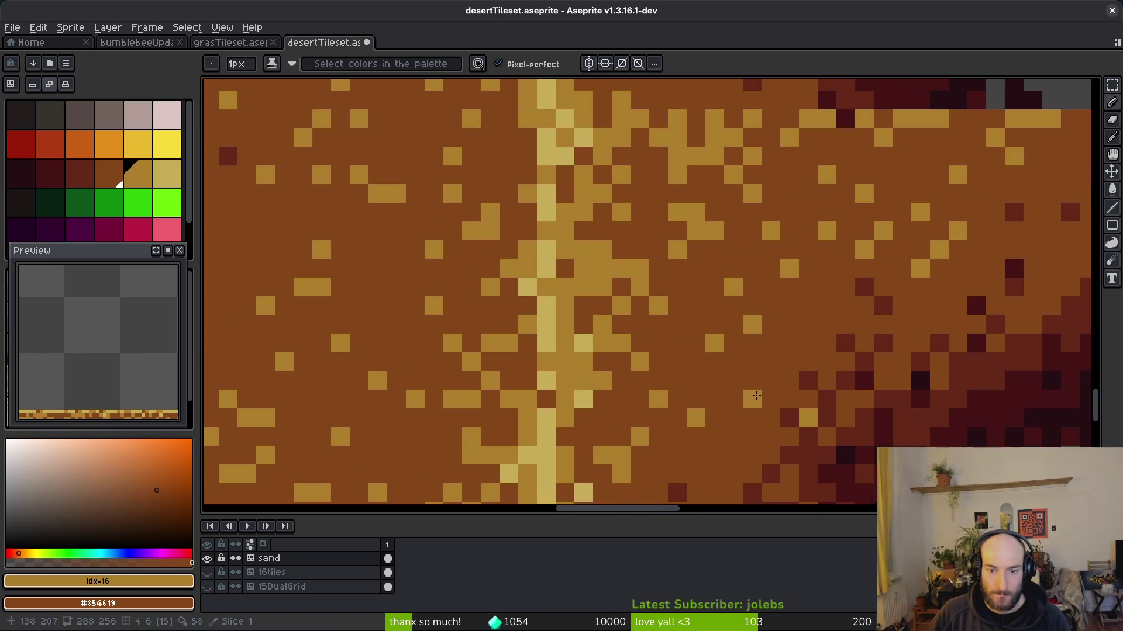
scroll(743, 351, down, 2)
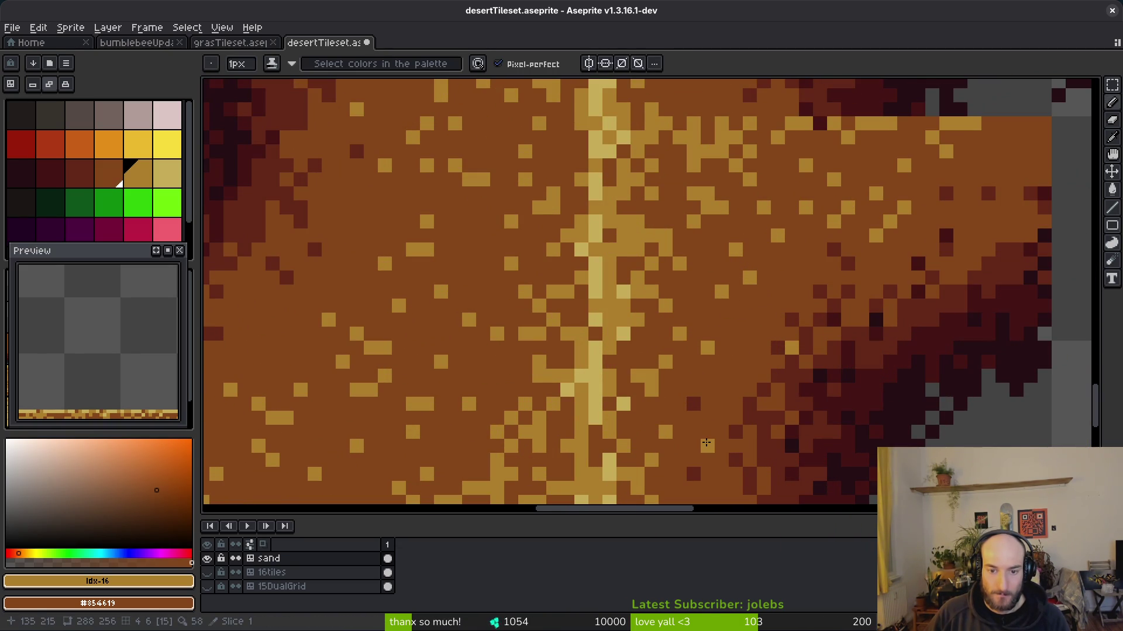
scroll(706, 443, down, 6)
key(ctrl+s)
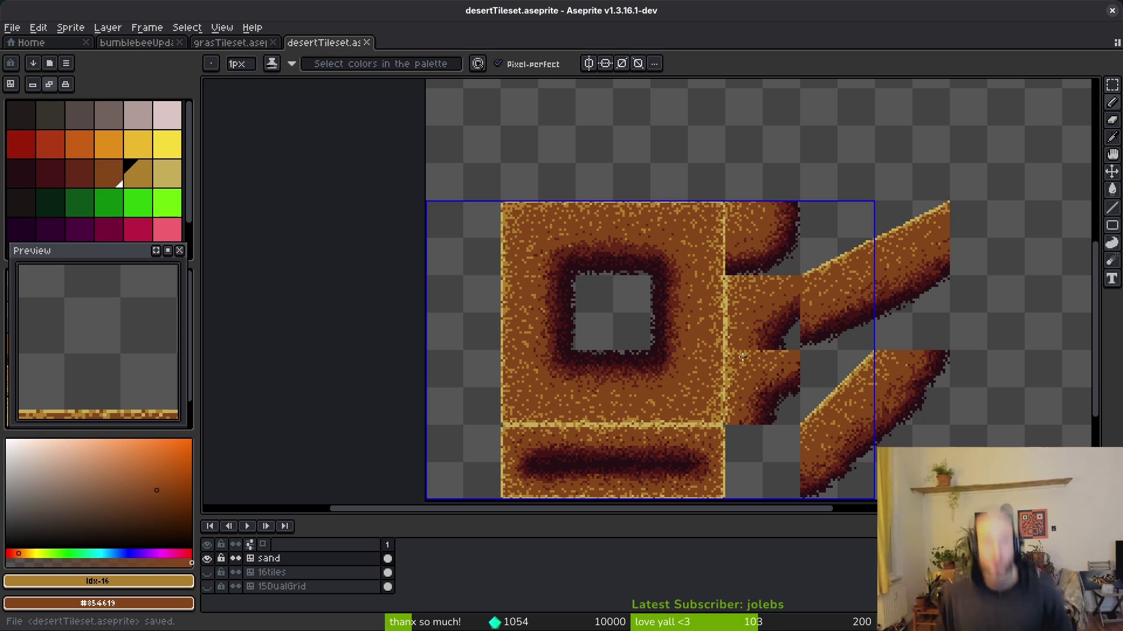
scroll(655, 362, down, 2)
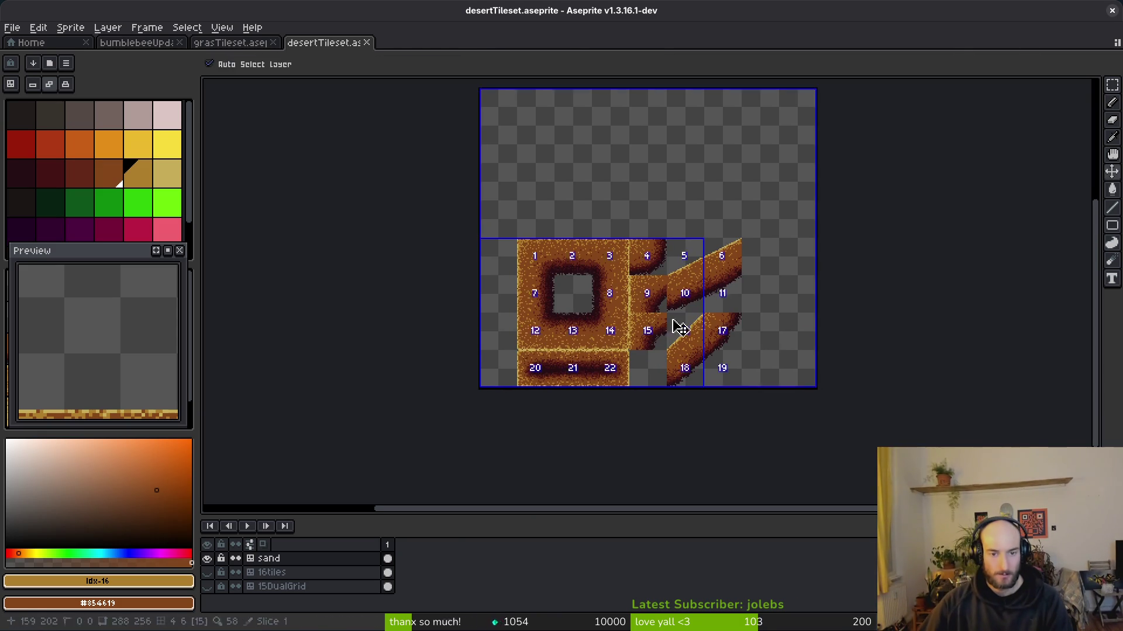
scroll(616, 369, up, 3)
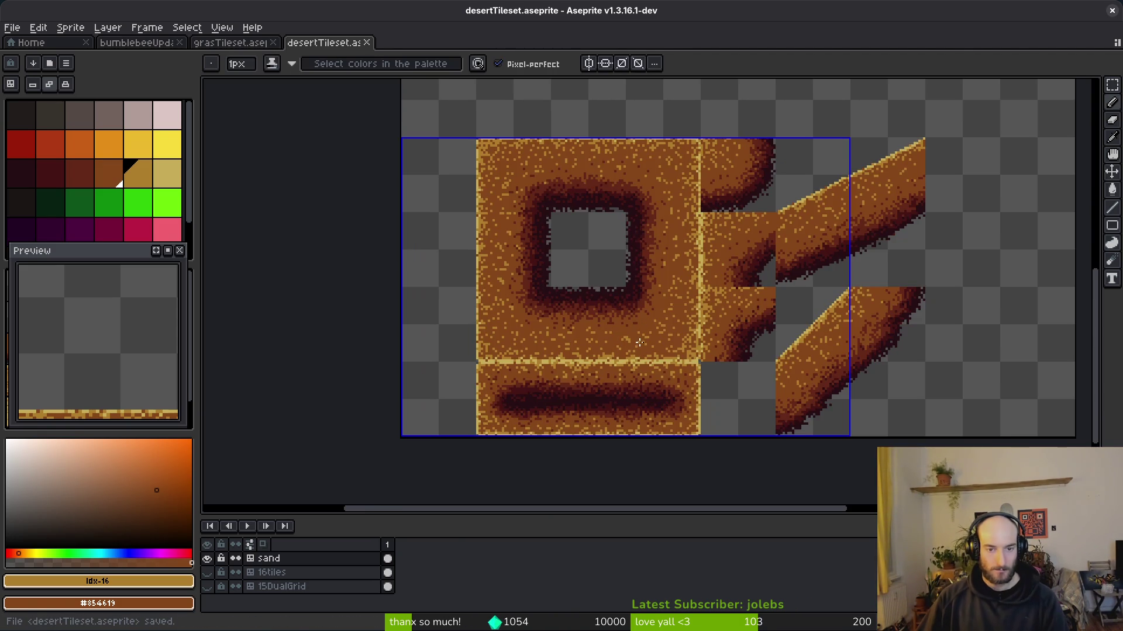
scroll(626, 333, right, 2)
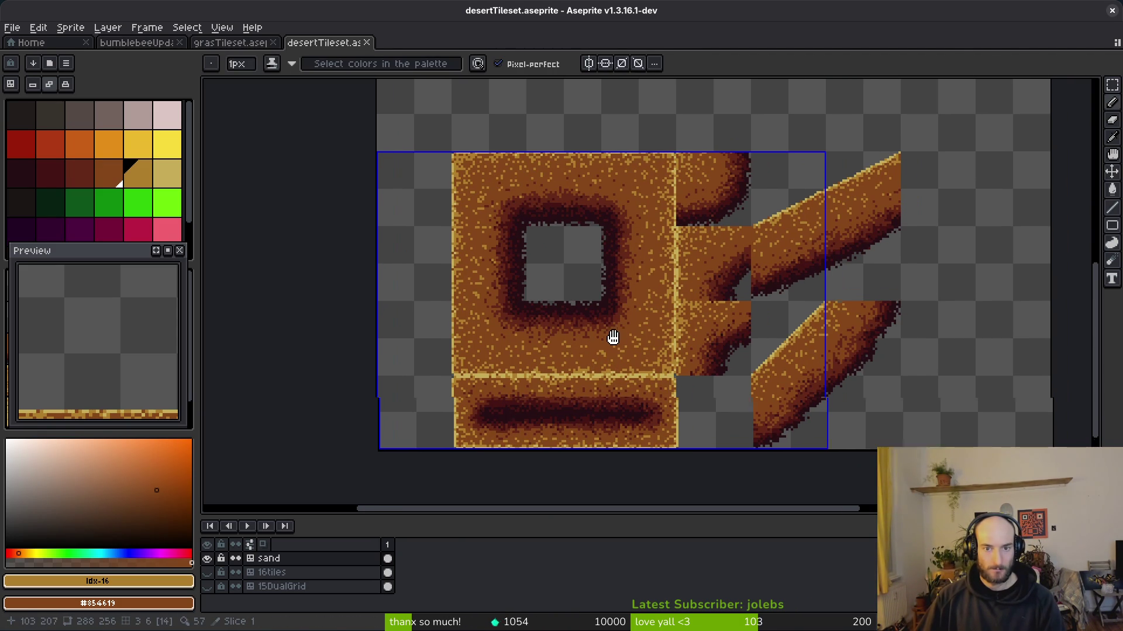
- Export the desert tileset sheet over environment/desertTileset-Sheet.png and close the document
key(ctrl+e)
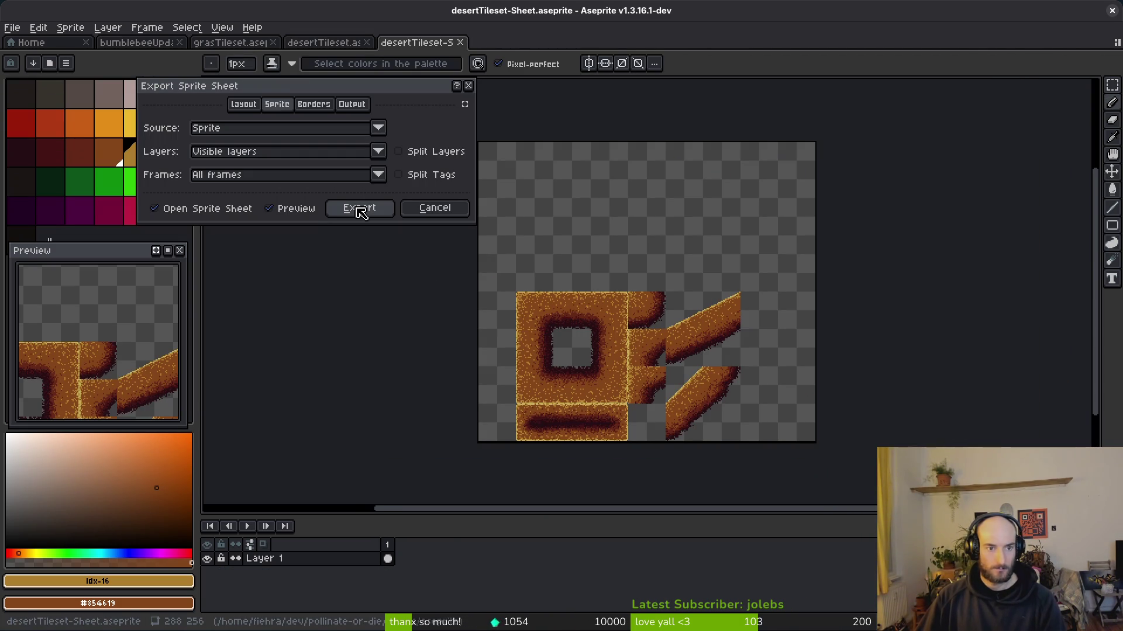
click(360, 210)
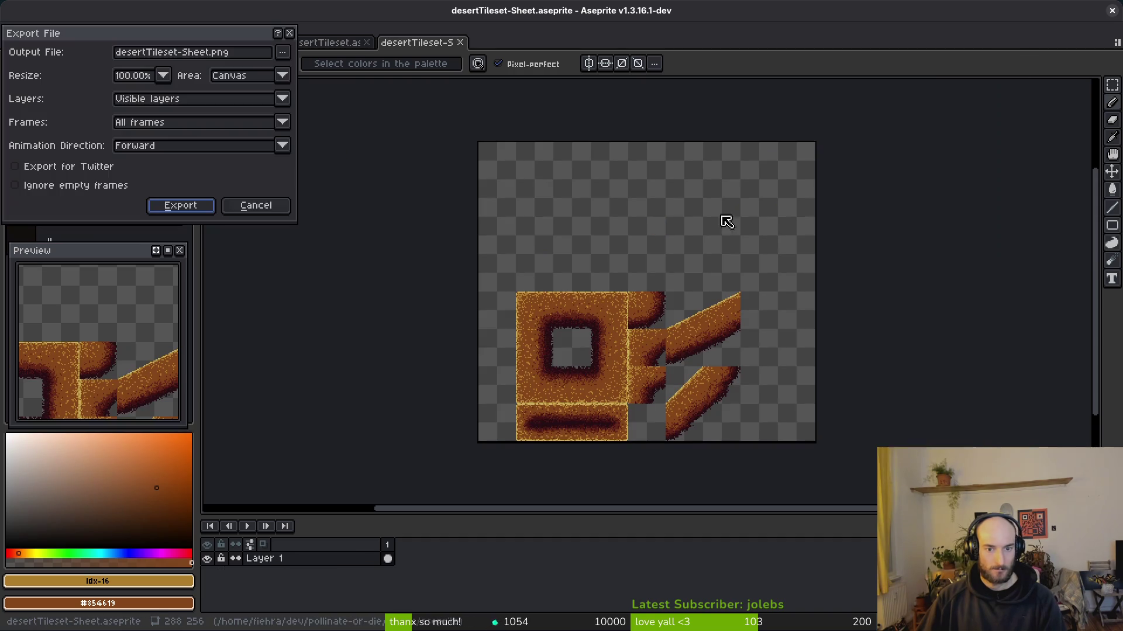
click(288, 56)
click(327, 71)
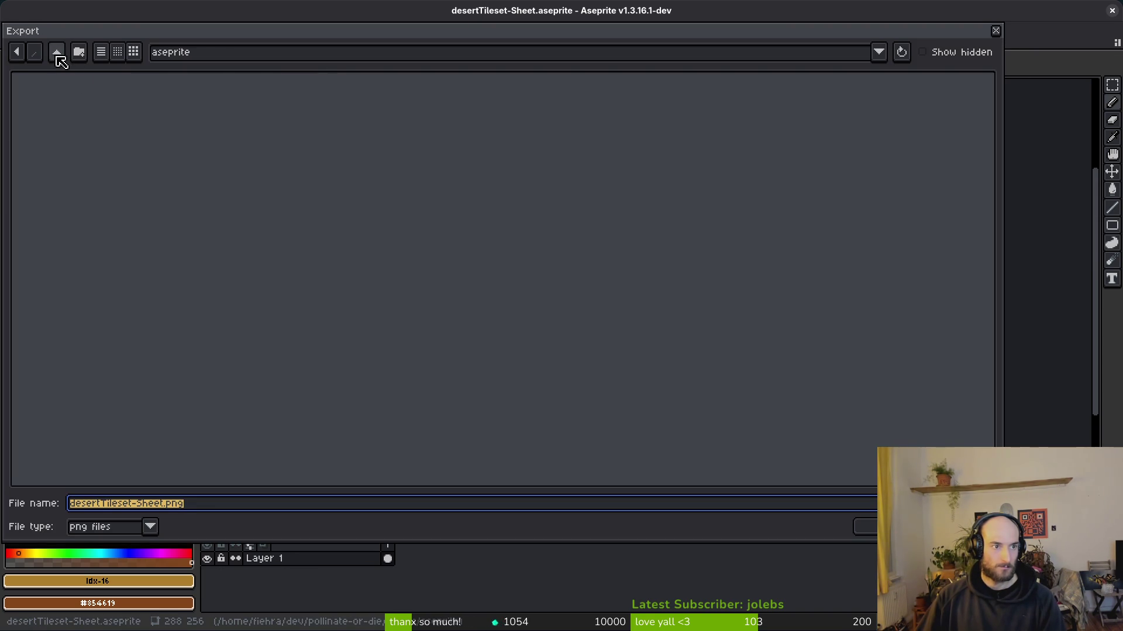
double_click(133, 112)
double_click(60, 111)
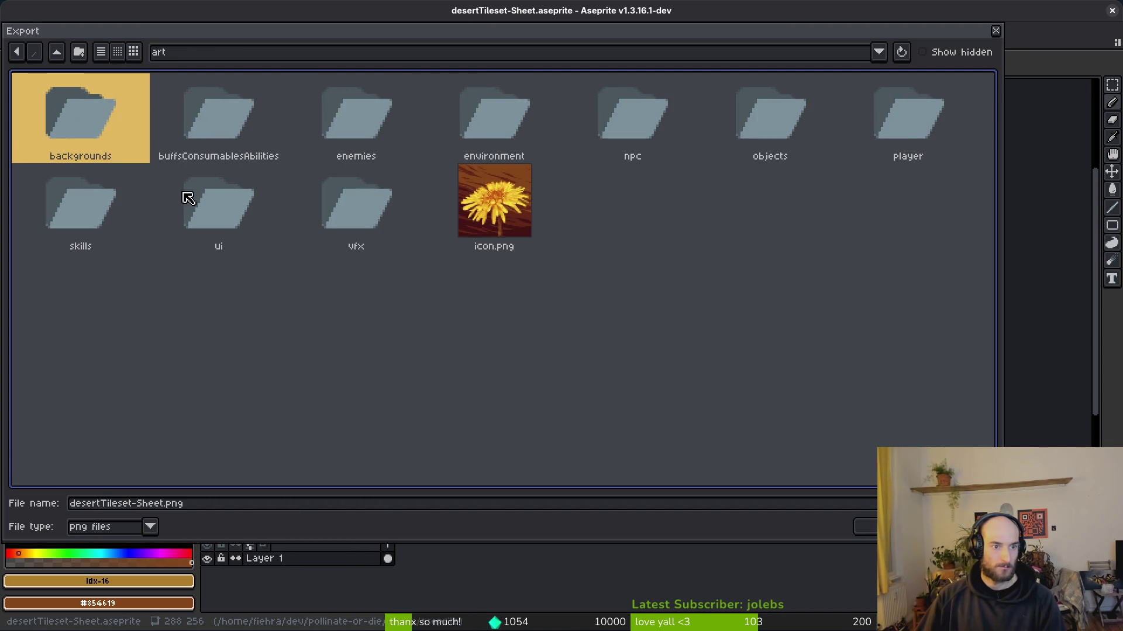
double_click(475, 117)
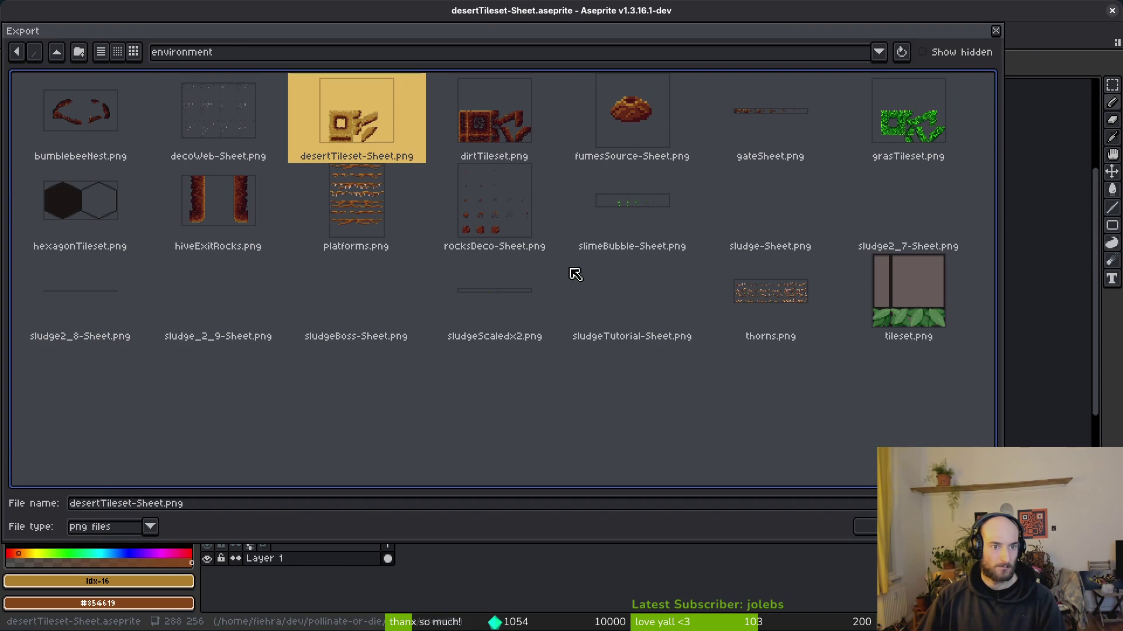
click(864, 526)
click(502, 357)
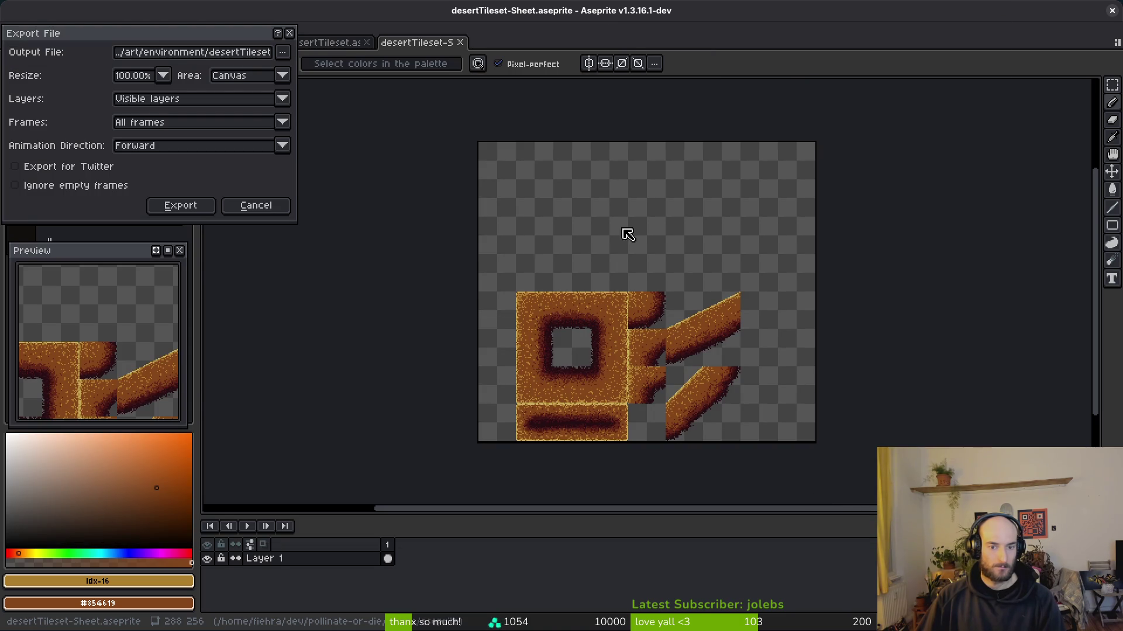
click(181, 206)
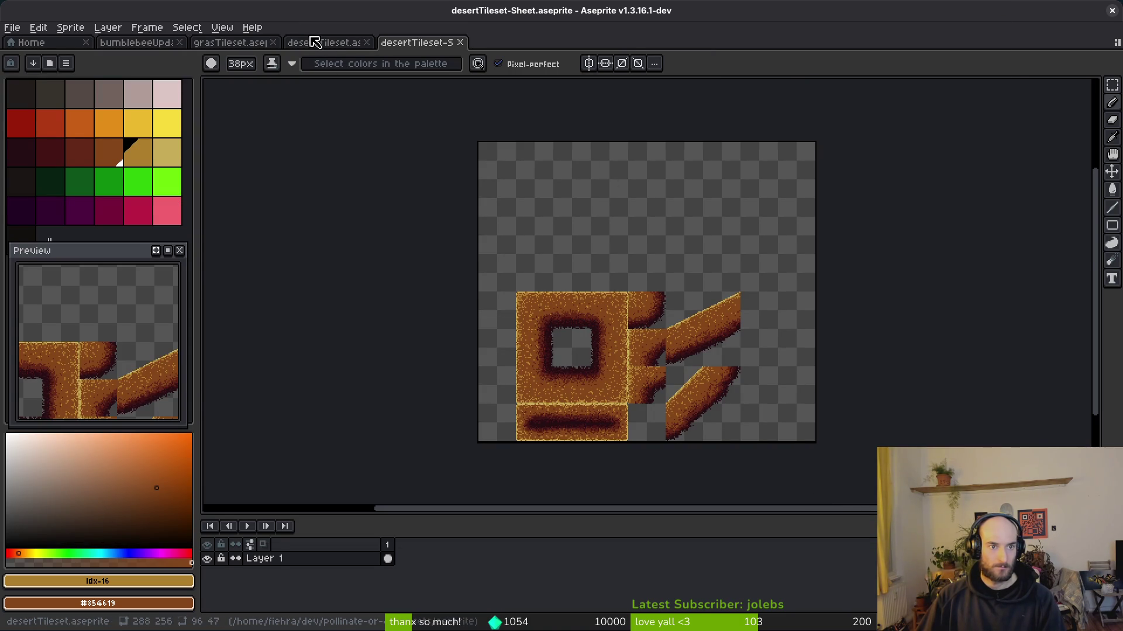
click(322, 43)
click(359, 43)
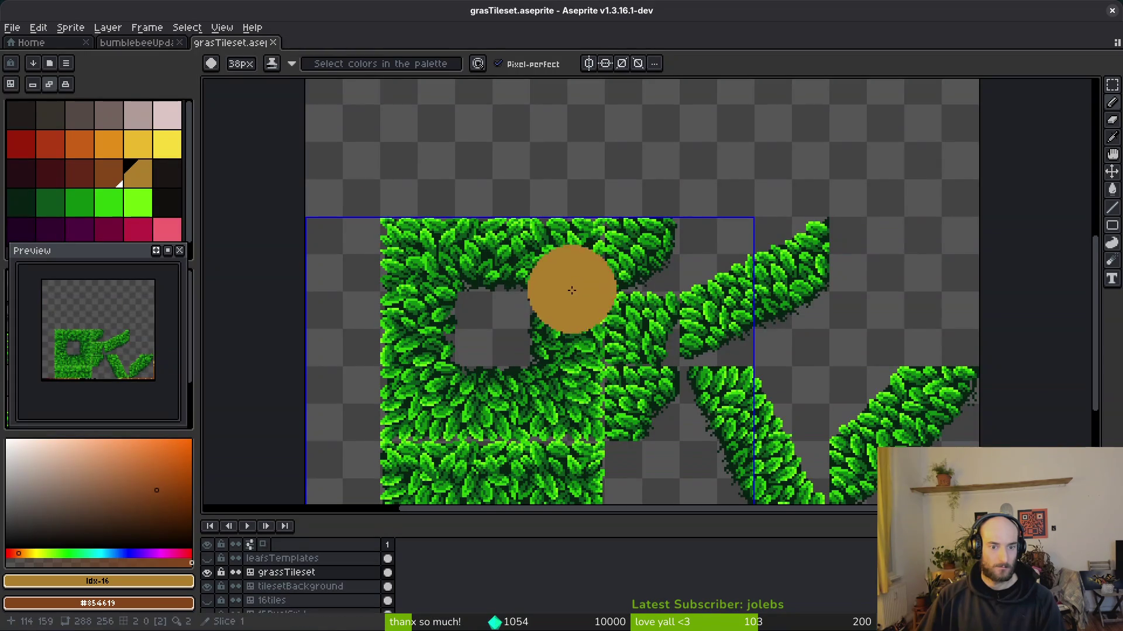
- Export the grass tileset sheet, overwriting assets/art/environment/grasTileset.png
key(ctrl+e)
click(359, 209)
key(ctrl+shift+e)
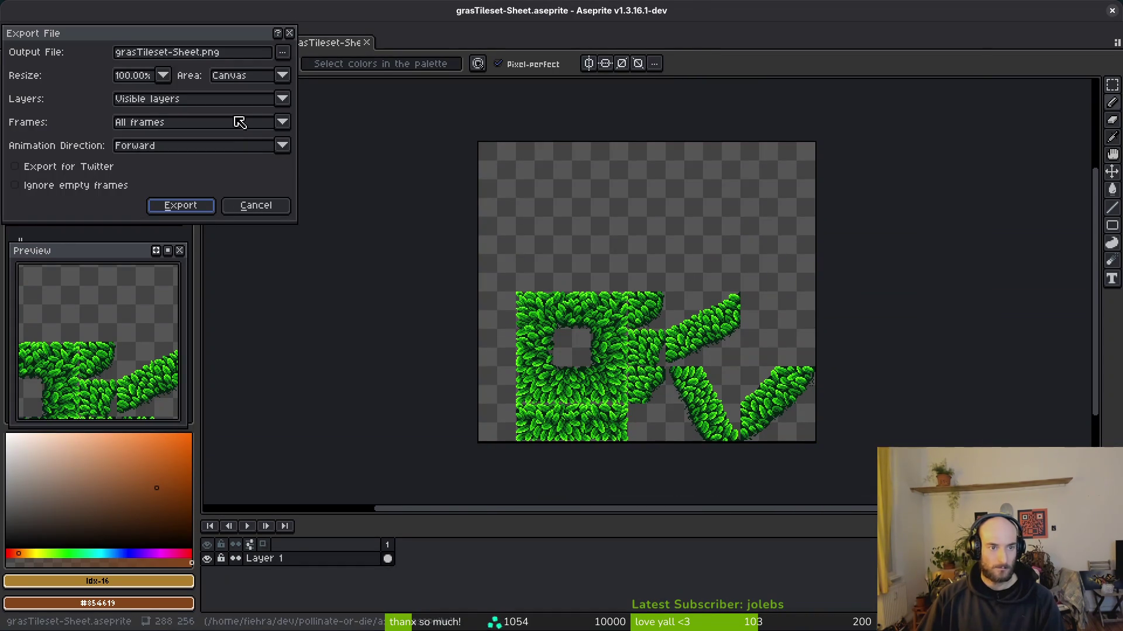
click(282, 52)
click(303, 75)
click(77, 54)
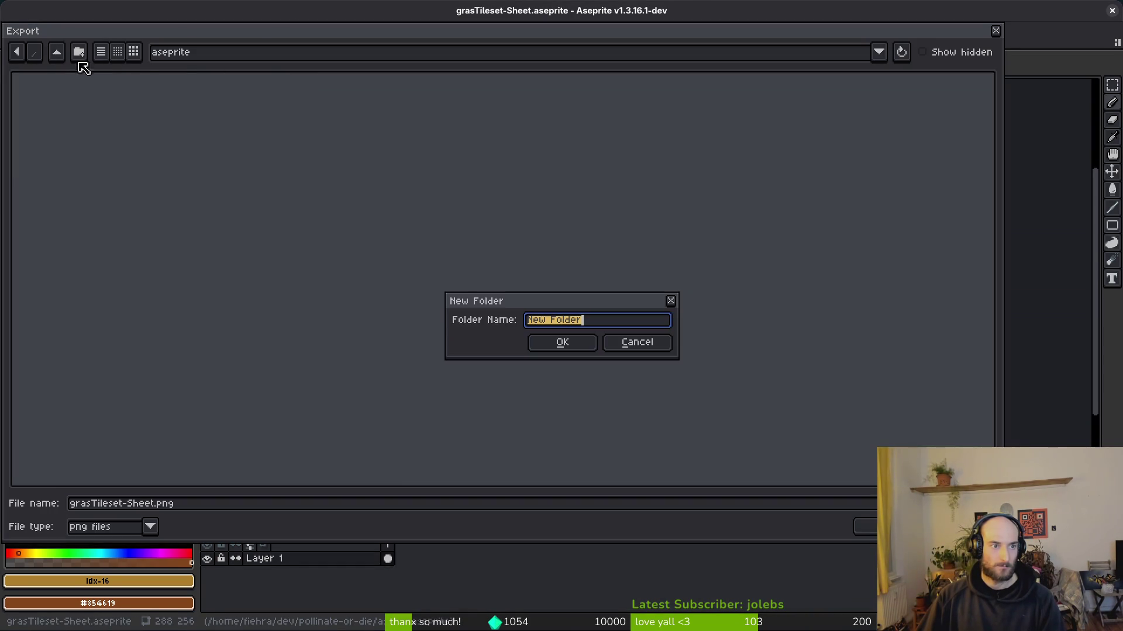
key(Escape)
click(58, 54)
double_click(67, 111)
double_click(481, 113)
click(928, 166)
key(Return)
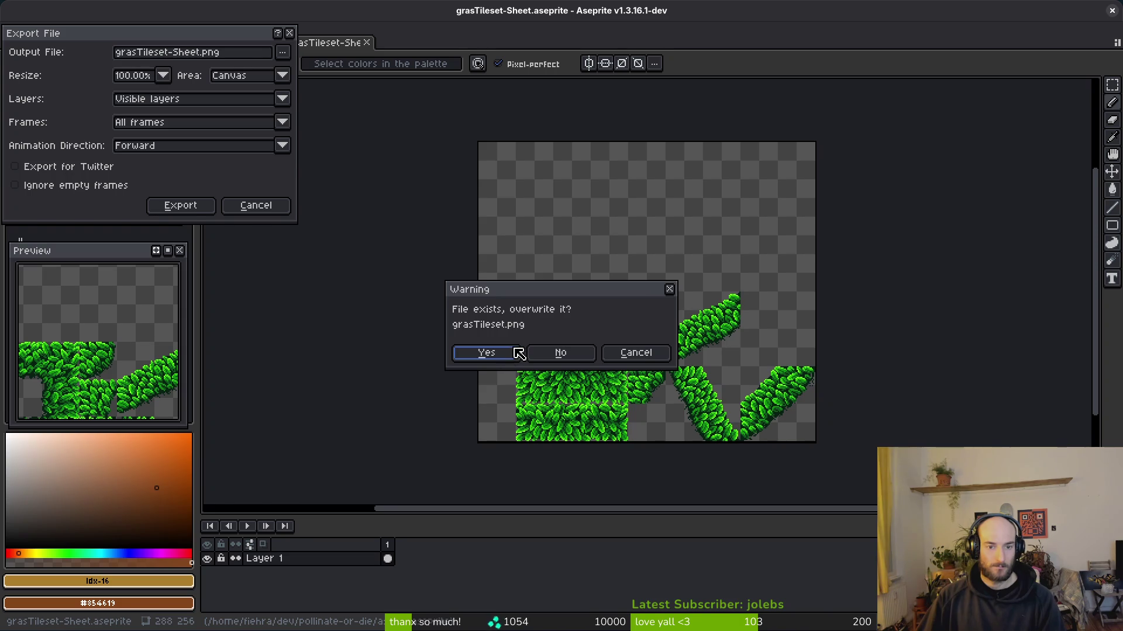
click(513, 352)
key(Return)
- Close the grass tileset documents and switch to the file manager
middle_click(336, 42)
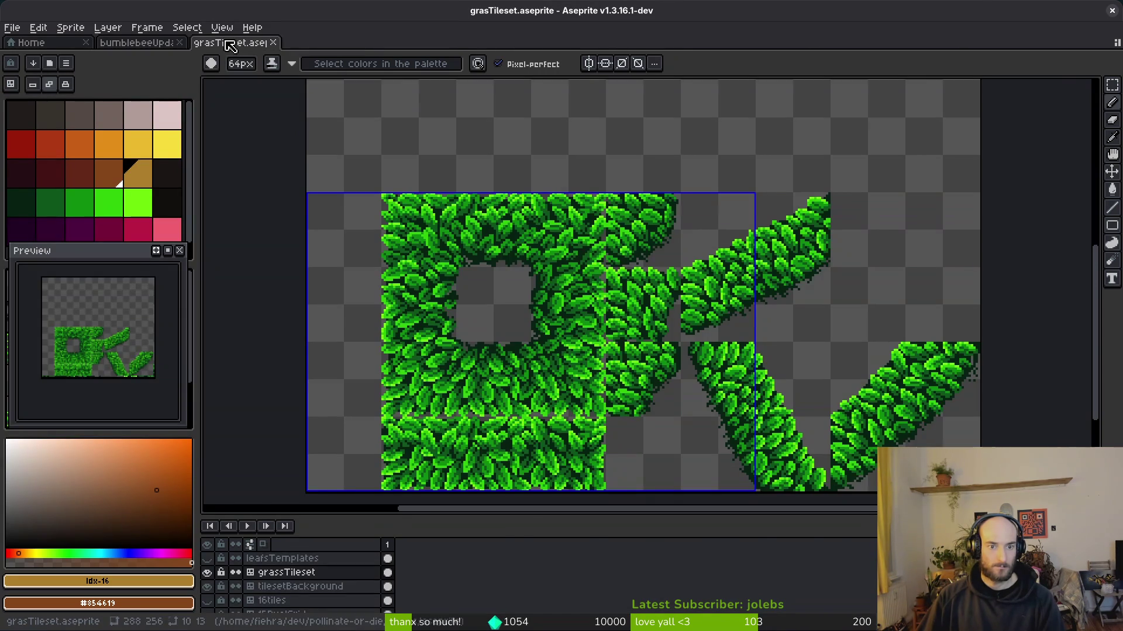
middle_click(223, 43)
key(super)
click(288, 114)
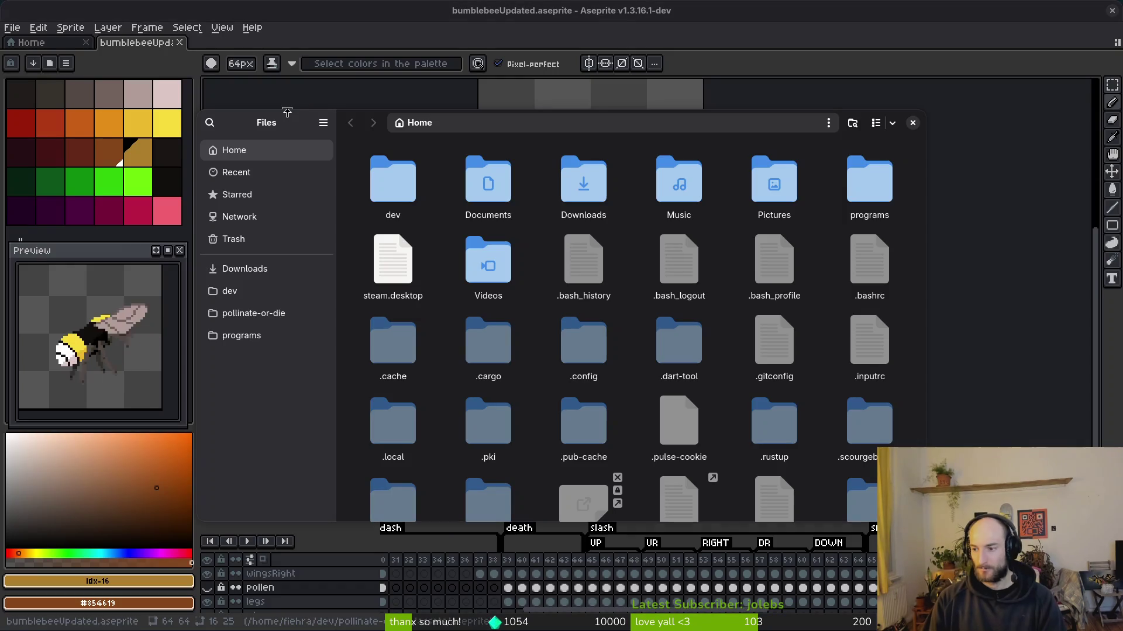
- Navigate to pollinate-or-die/assets/art/environment in Files
click(257, 313)
double_click(485, 175)
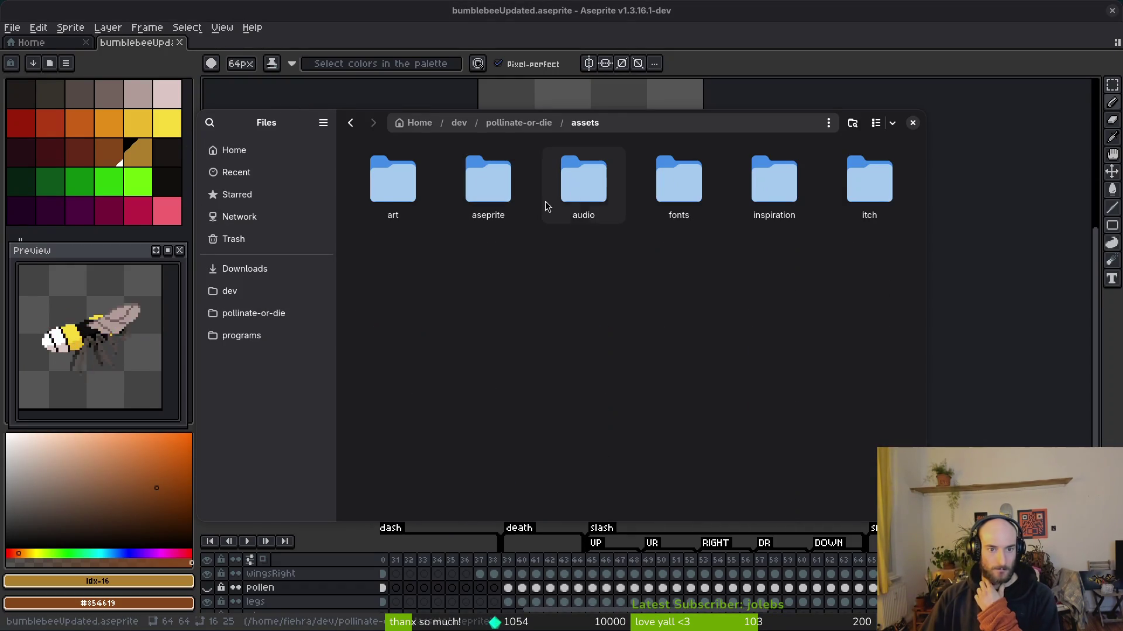
double_click(384, 183)
double_click(675, 185)
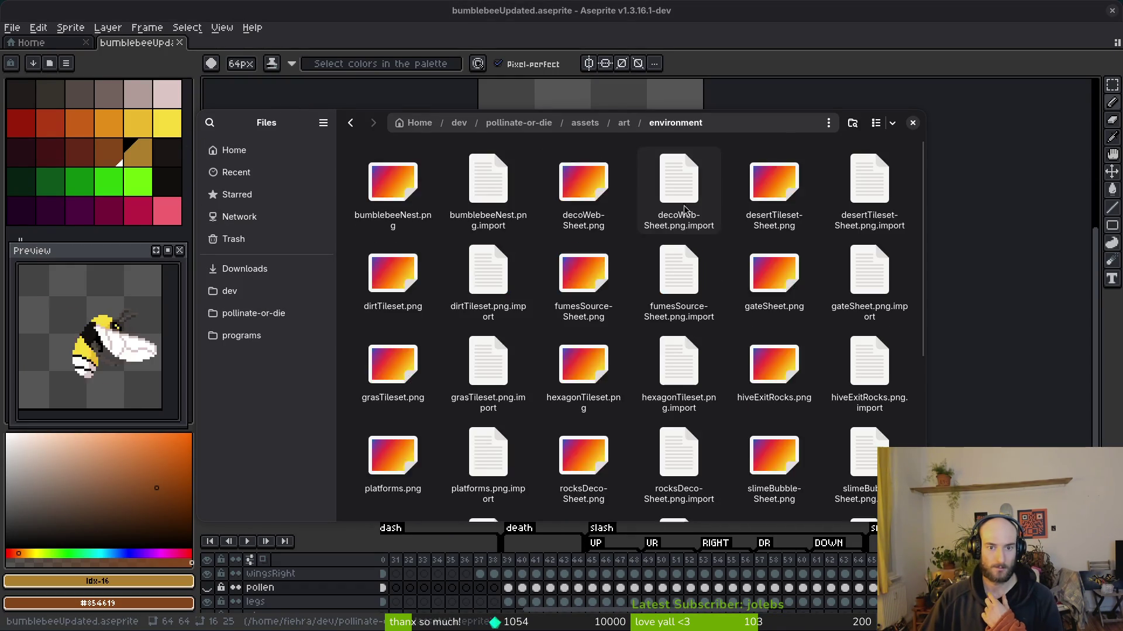
scroll(799, 378, down, 5)
scroll(756, 376, down, 2)
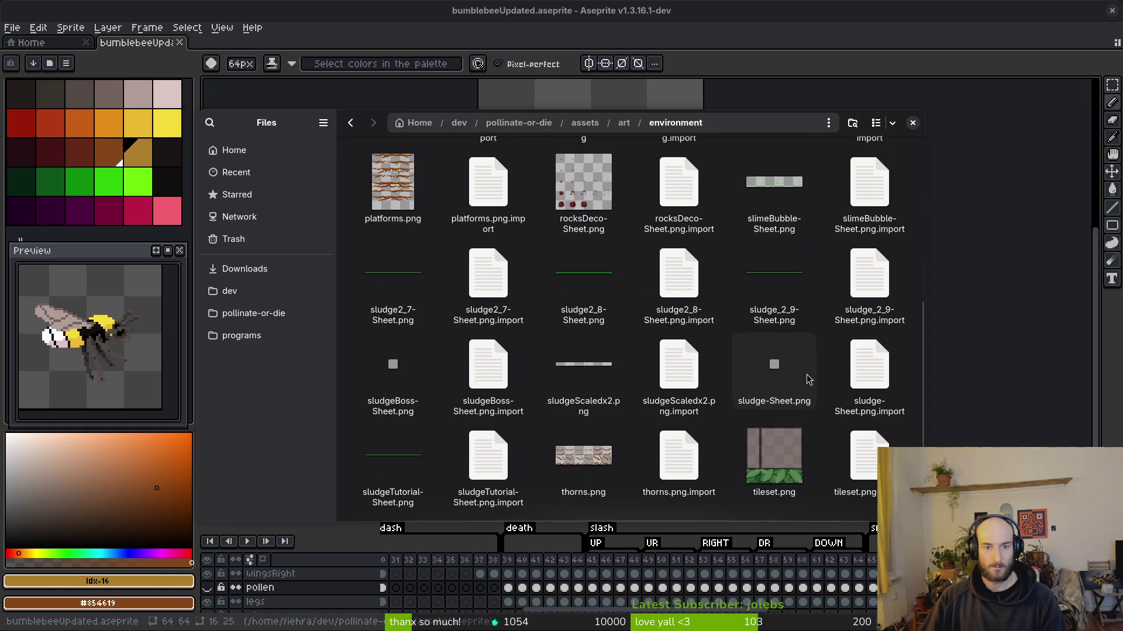
- Delete tileset.png and tileset.png.import to the trash and close Files
click(774, 462)
ctrl+click(859, 462)
text(t)
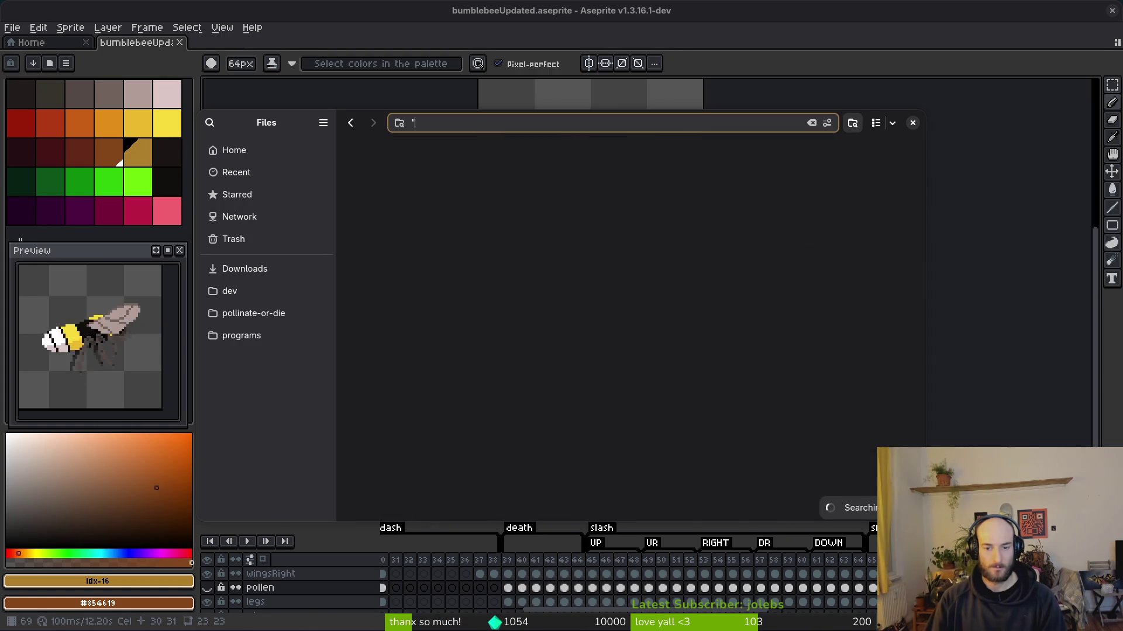
key(Escape)
click(800, 470)
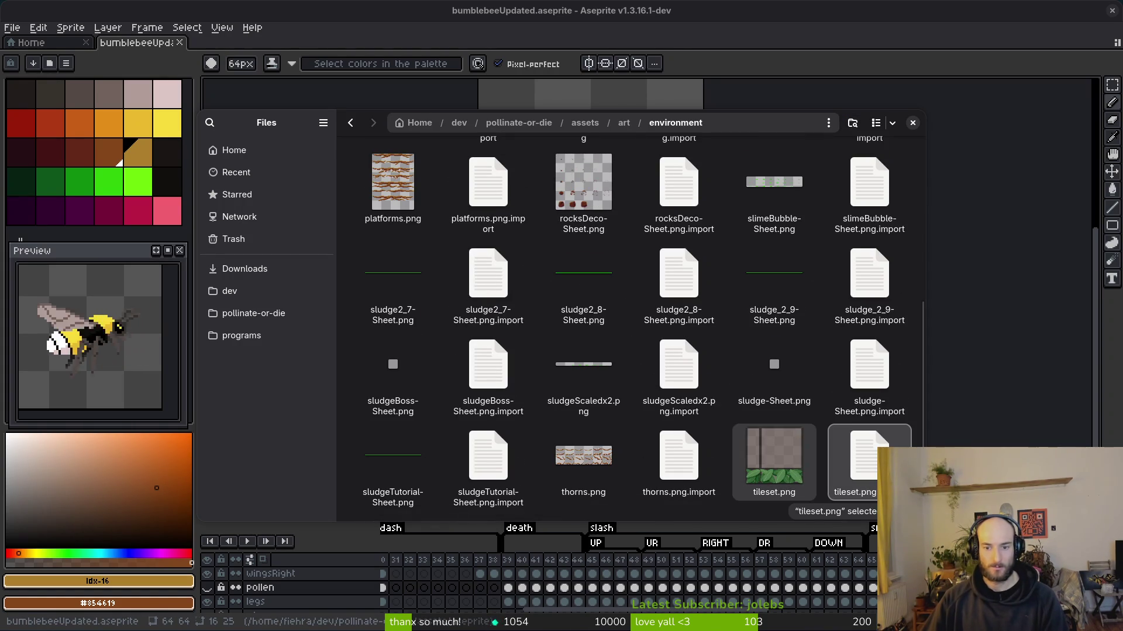
key(Delete)
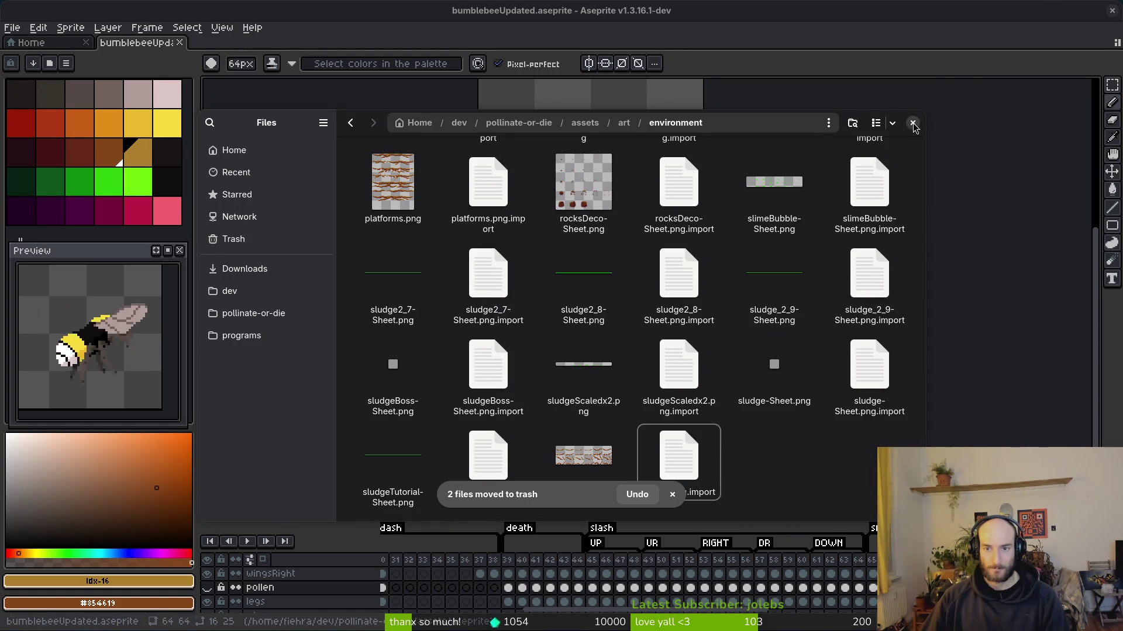
click(861, 79)
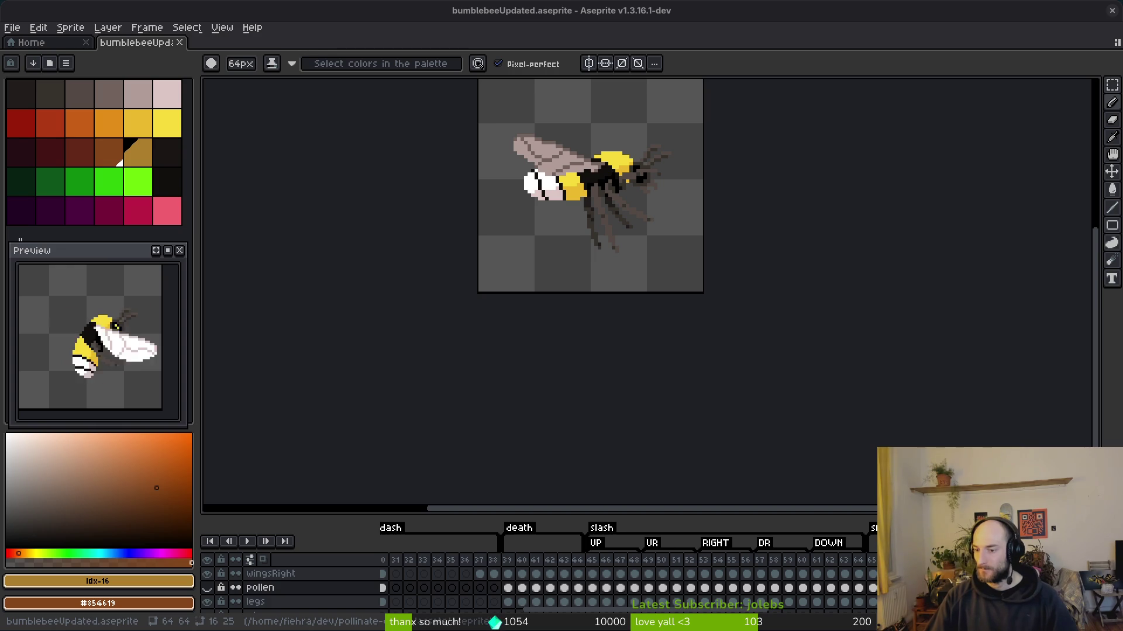
- Save the bumblebee sprite with Ctrl+S
mouse_move(534, 333)
mouse_down()
mouse_move(631, 363)
mouse_move(604, 363)
mouse_up()
key(ctrl)
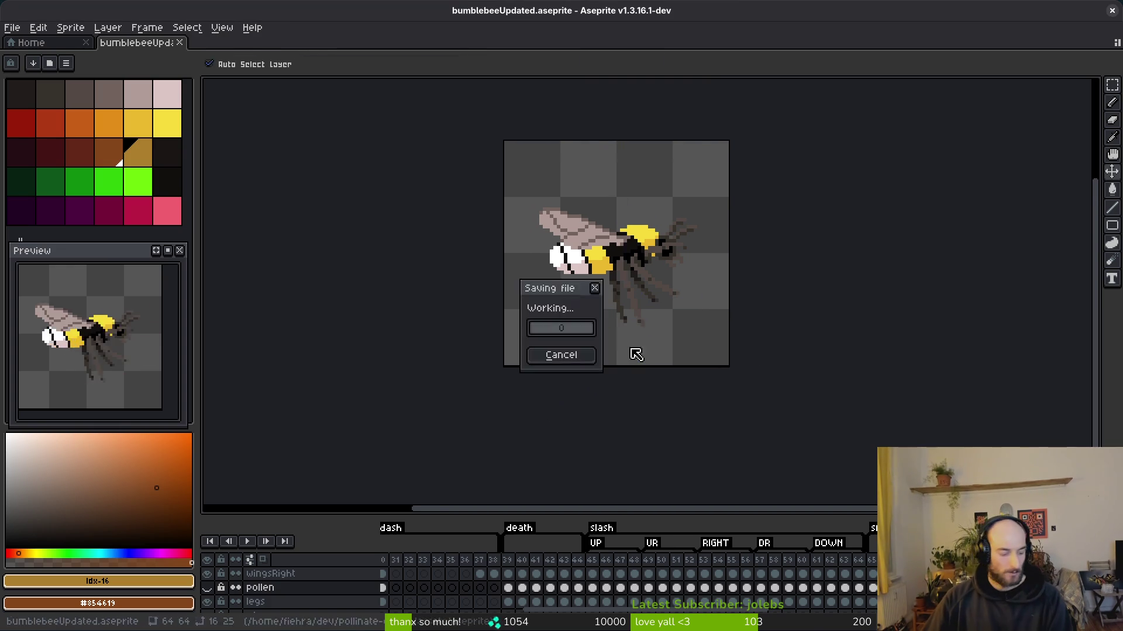
key(ctrl+s)
scroll(605, 271, down, 2)
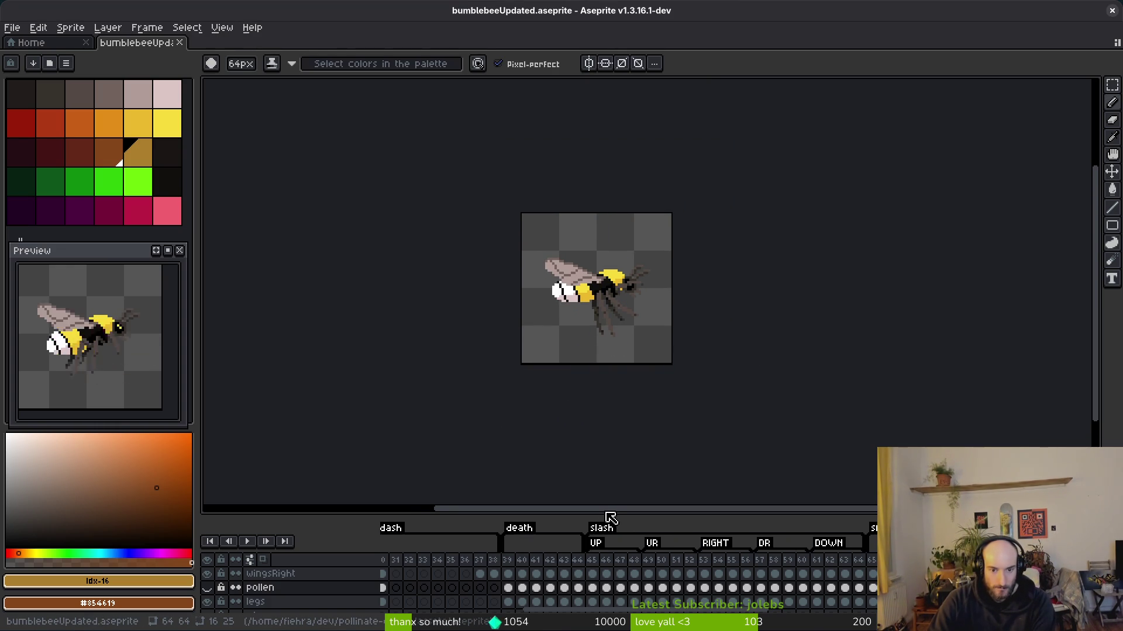
mouse_move(596, 514)
mouse_down()
mouse_move(608, 395)
mouse_move(646, 321)
mouse_up()
key(ctrl+s)
- Enlarge the timeline and select the head and body cels of frames 45–64
scroll(639, 283, down, 2)
scroll(677, 278, right, 2)
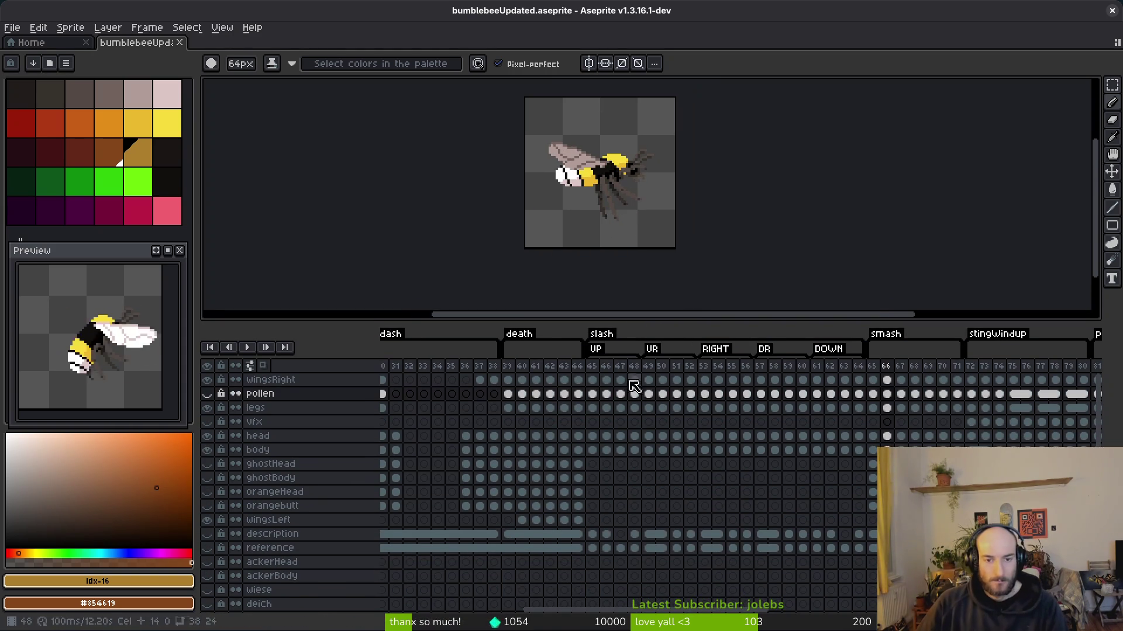
mouse_move(637, 320)
mouse_down()
mouse_move(638, 260)
mouse_move(637, 288)
mouse_up()
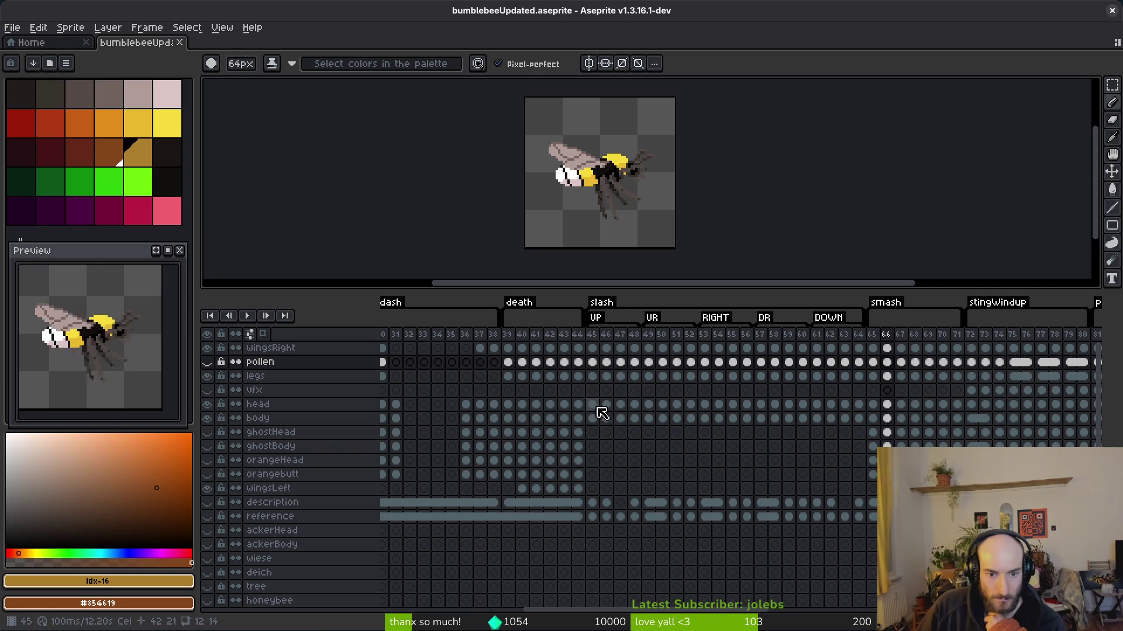
mouse_move(597, 408)
mouse_down()
mouse_move(855, 420)
mouse_move(413, 421)
mouse_up()
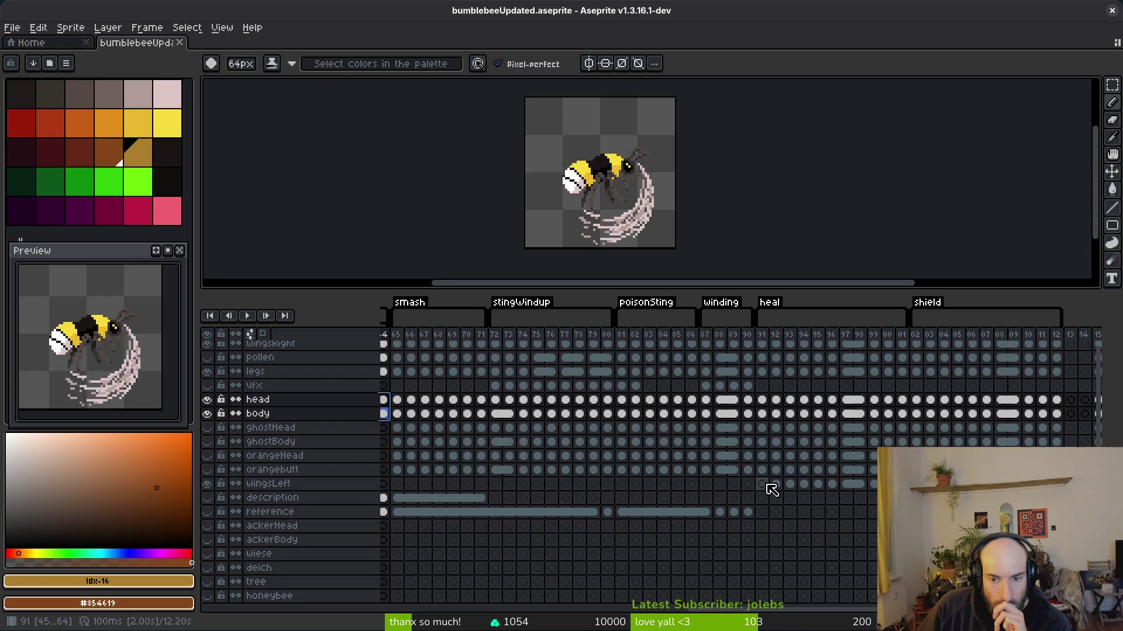
- Paste the head and body cels into ghostHead and ghostBody at frame 45, hiding head and body
scroll(781, 468, left, 10)
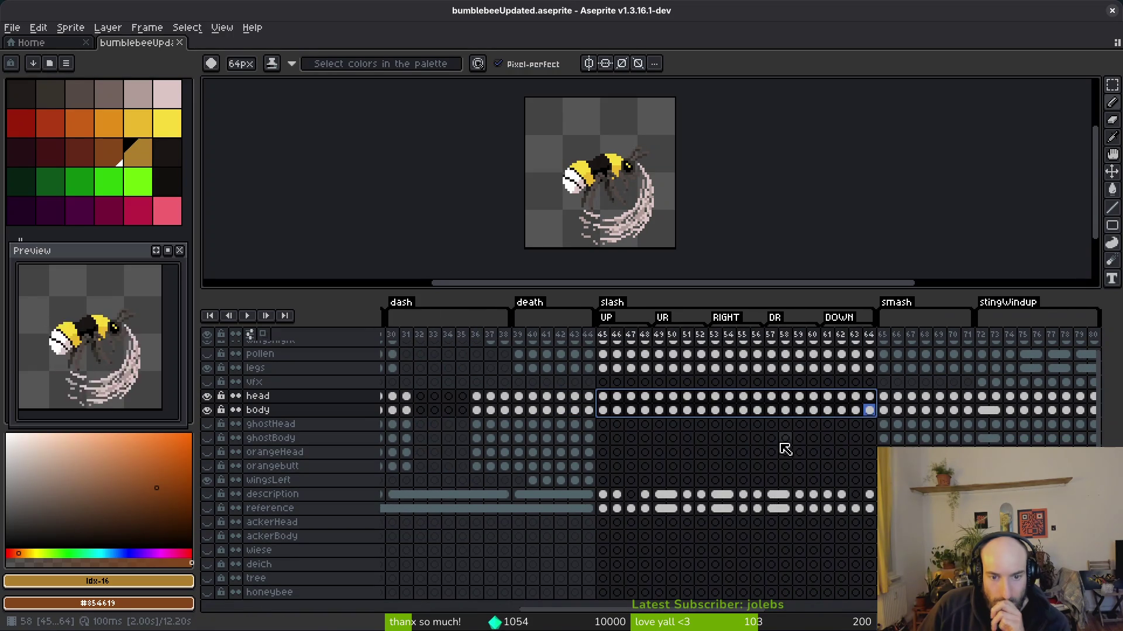
click(603, 424)
key(ctrl+v)
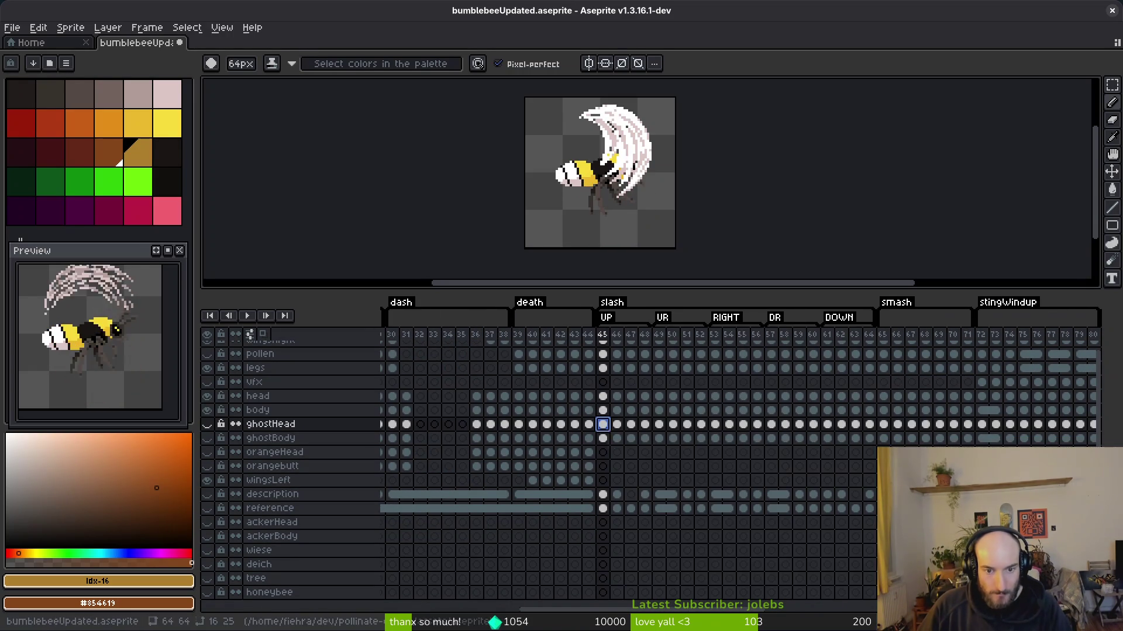
mouse_move(208, 410)
mouse_down()
mouse_move(217, 400)
mouse_move(209, 438)
mouse_up()
click(588, 438)
- Step through the crawl and slash frames to check the ghost, returning to frame 45
scroll(621, 201, up, 3)
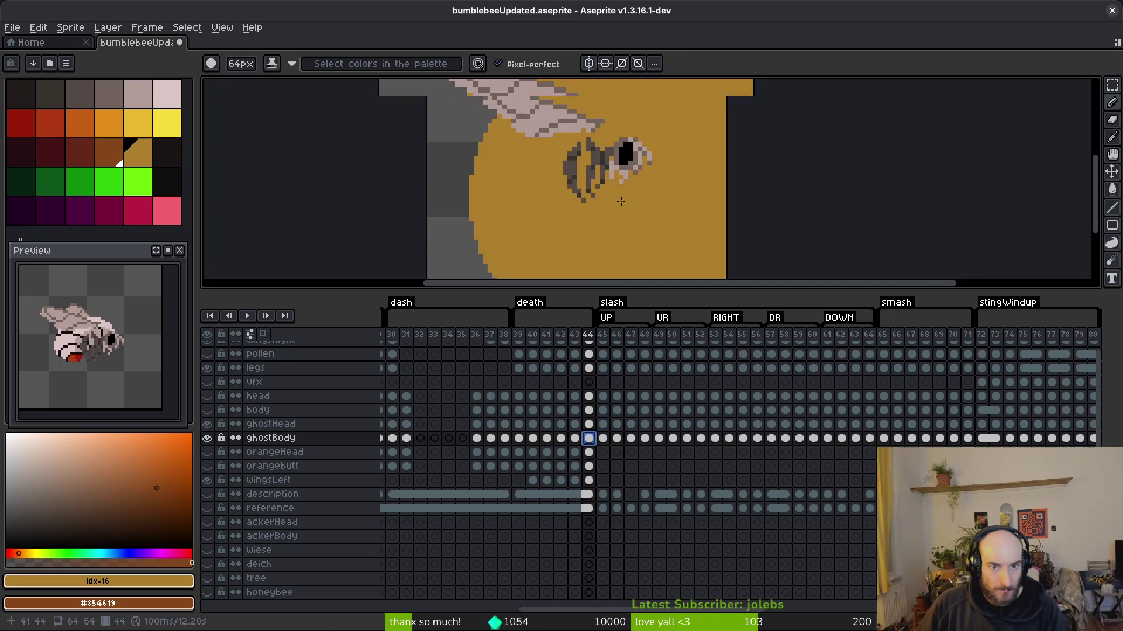
scroll(637, 199, down, 5)
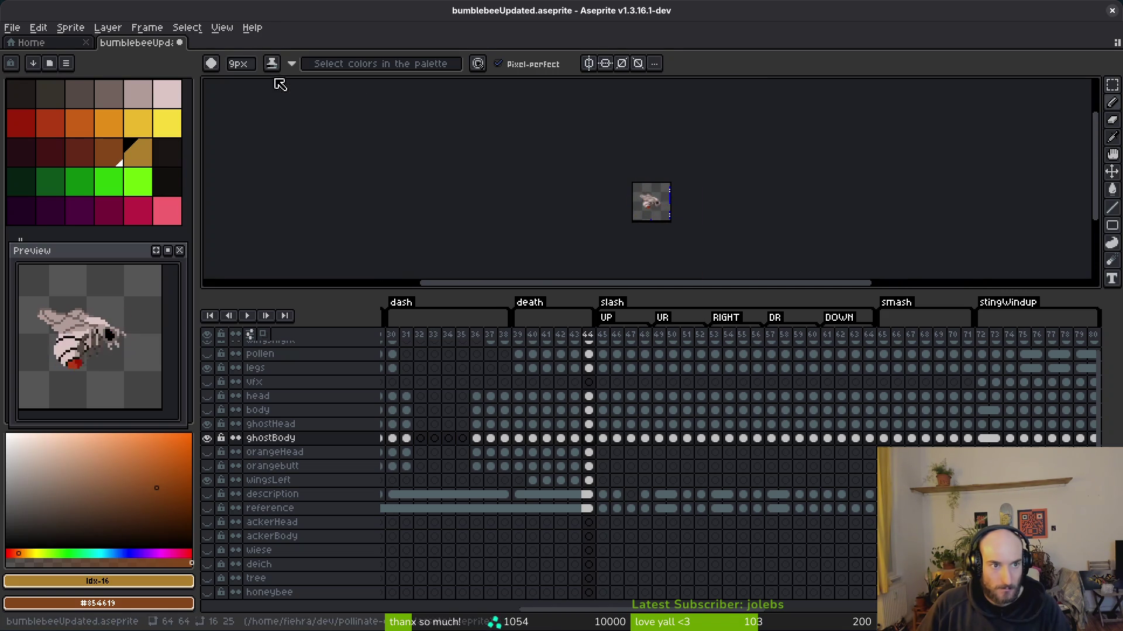
scroll(667, 201, up, 5)
scroll(667, 201, up, 2)
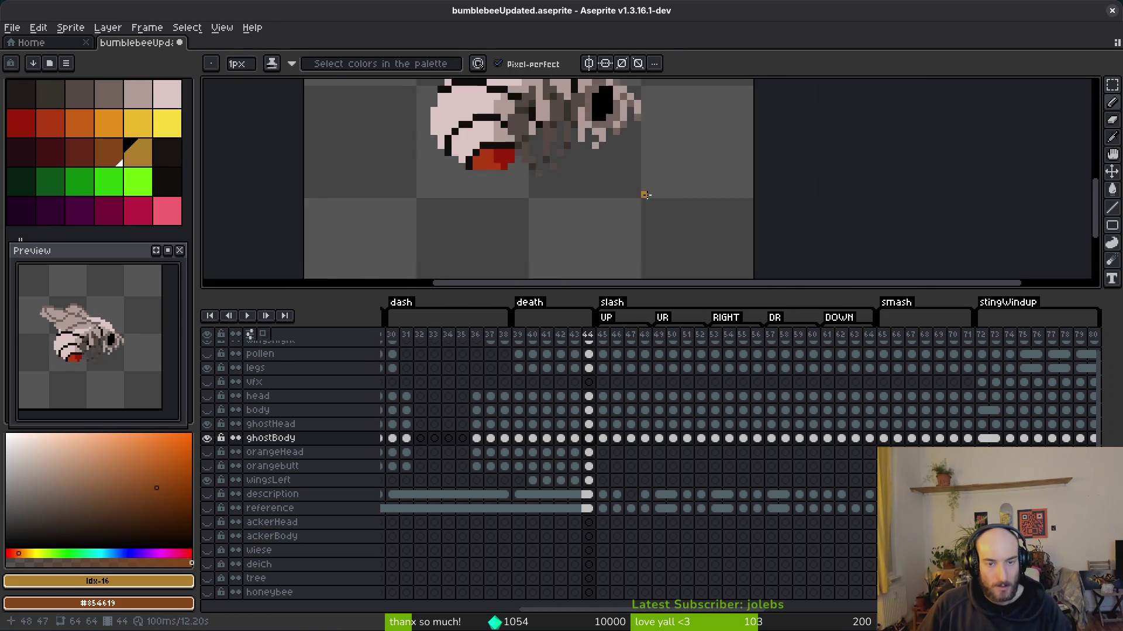
scroll(637, 170, down, 1)
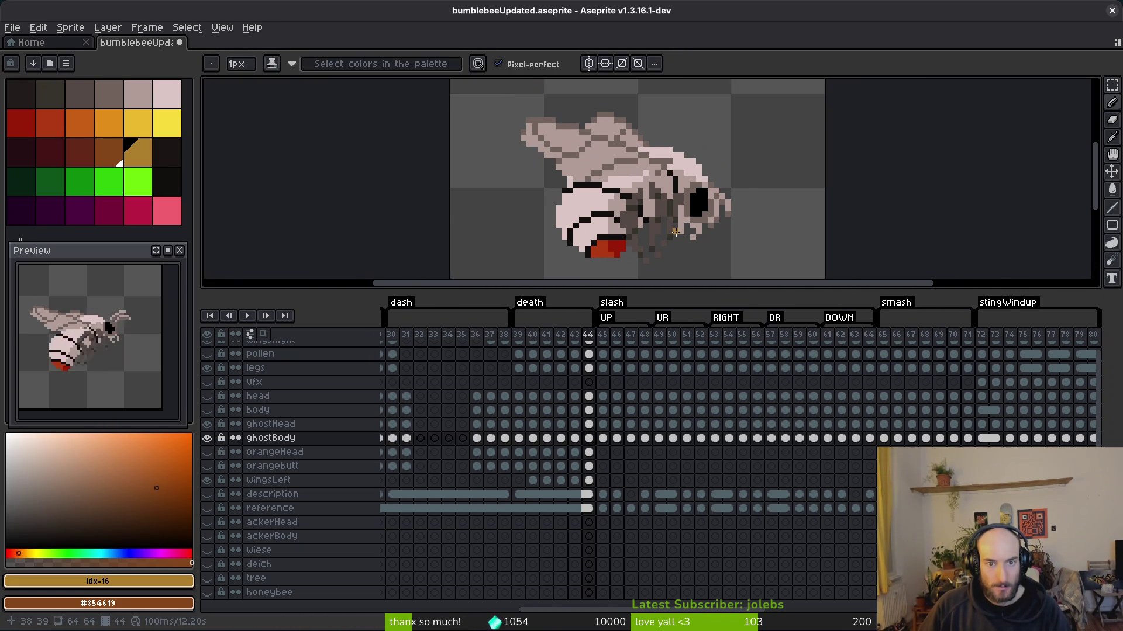
key(Right)
key(Left)
key(Left)
key(Left)
key(Left)
key(Left)
key(Left)
key(Left)
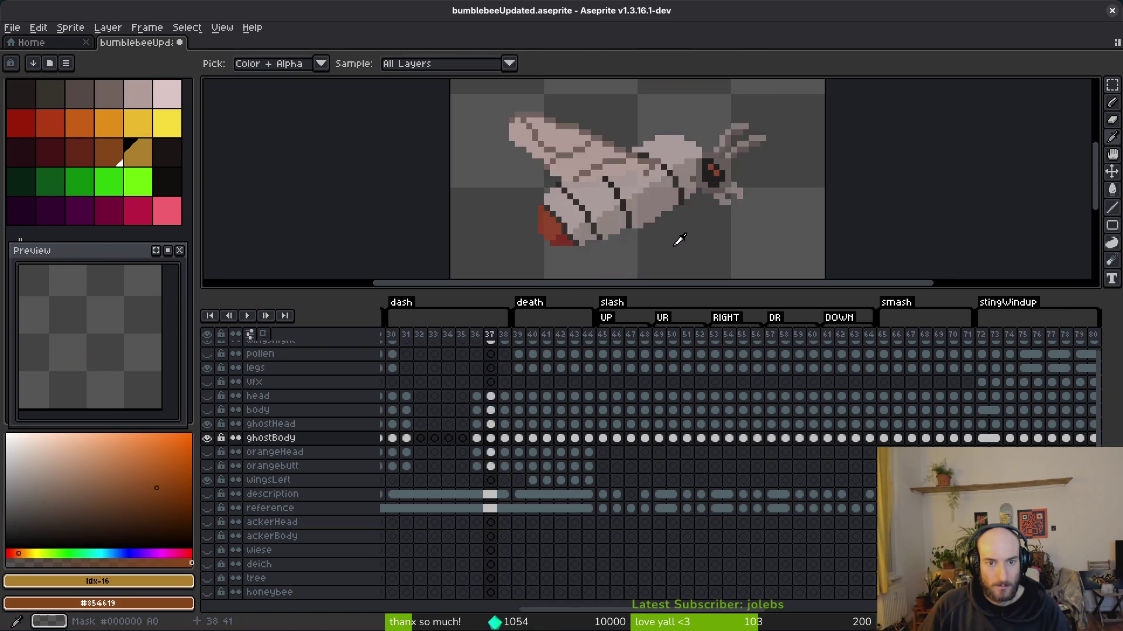
key(Left)
key(Left)
key(Left)
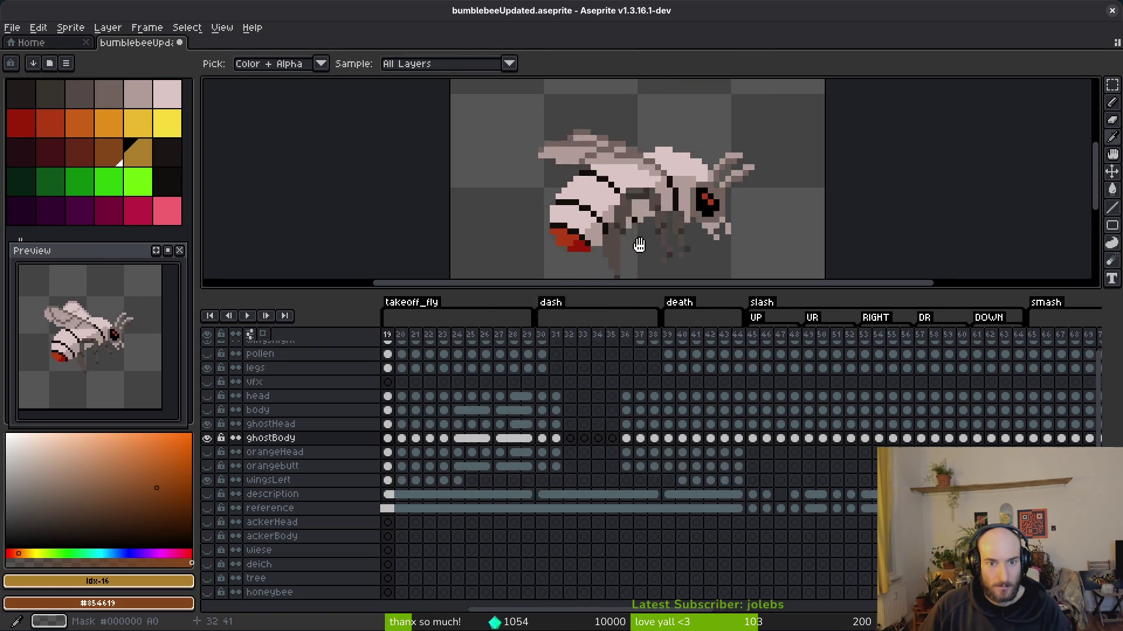
key(b)
key(Right)
key(Right)
key(Right)
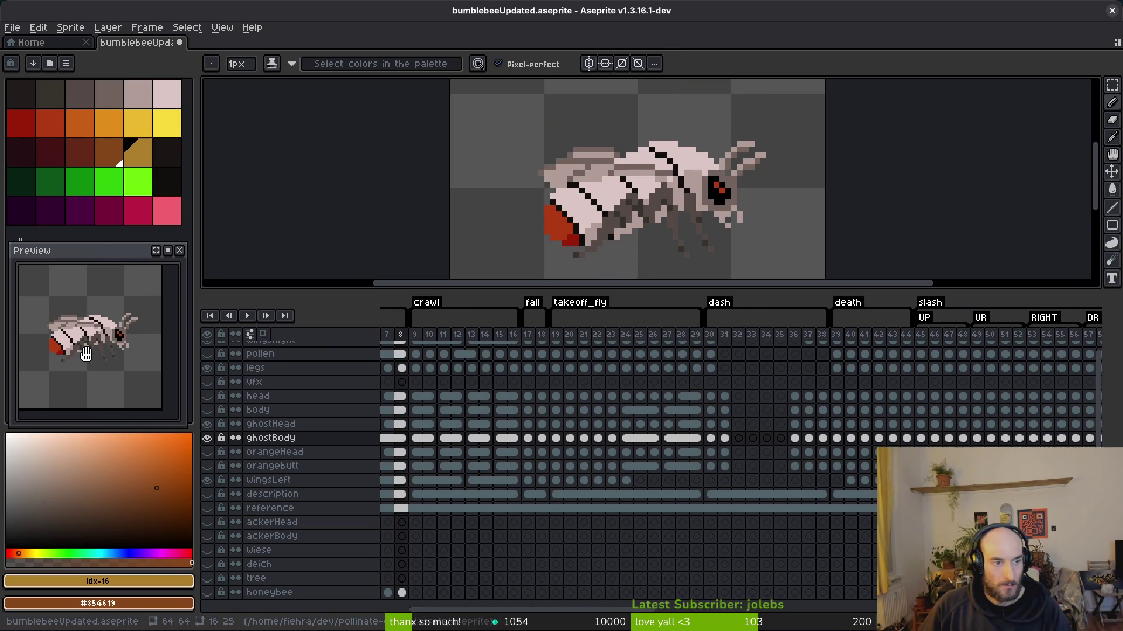
key(Return)
key(i)
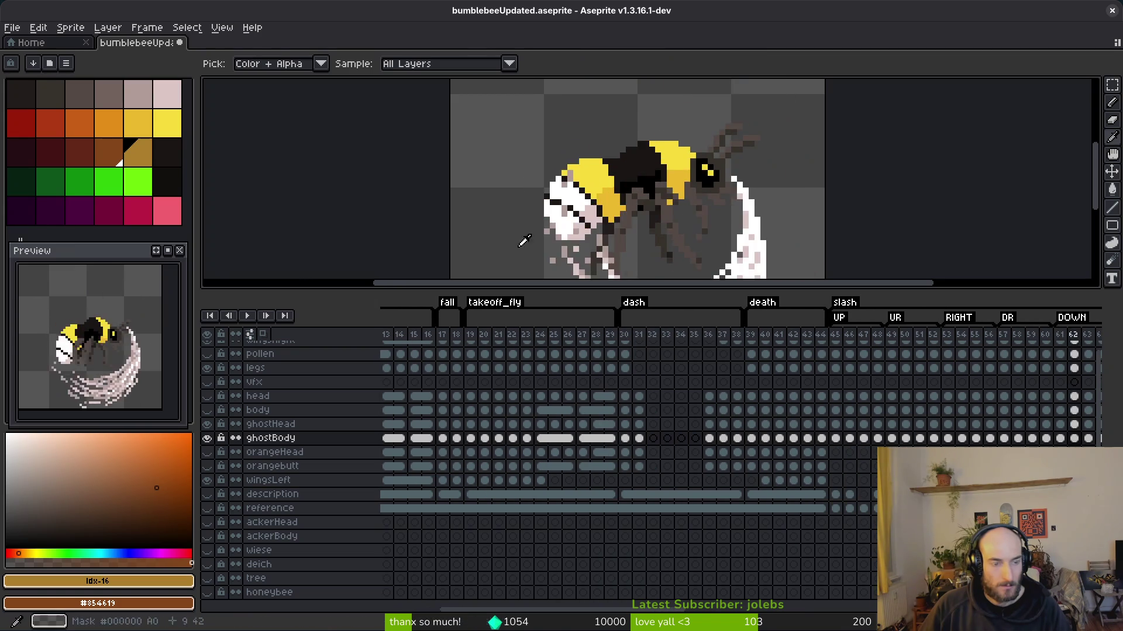
key(Return)
key(b)
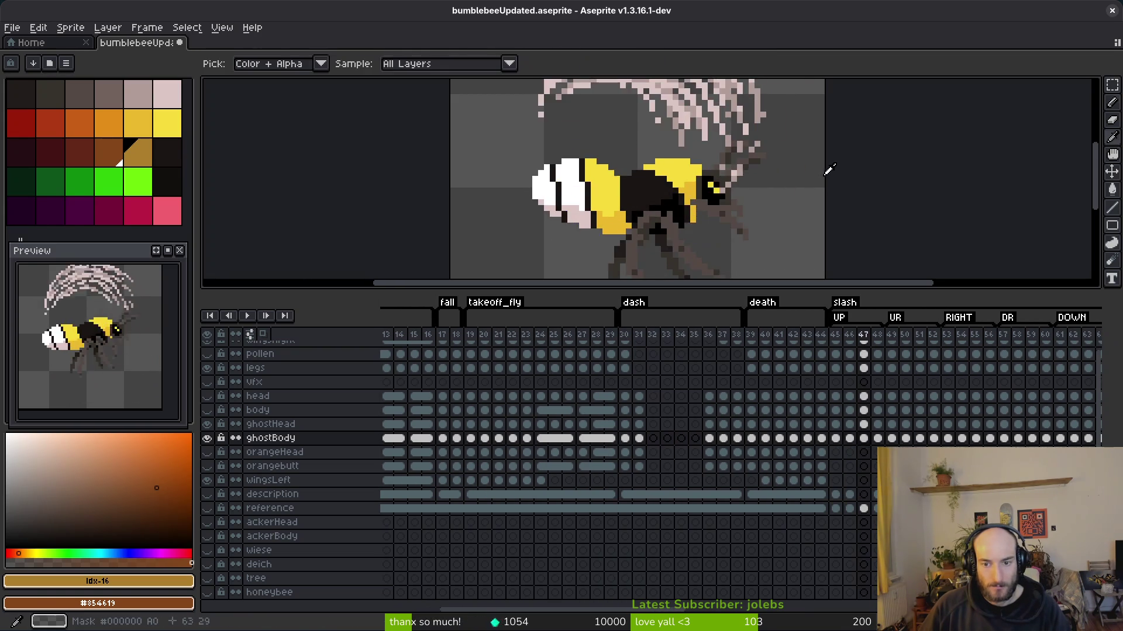
key(Left)
key(Left)
key(Left)
- Hide the wingsRight, pollen, legs and ghostHead layers and view frame 44
drag(797, 191, 629, 164)
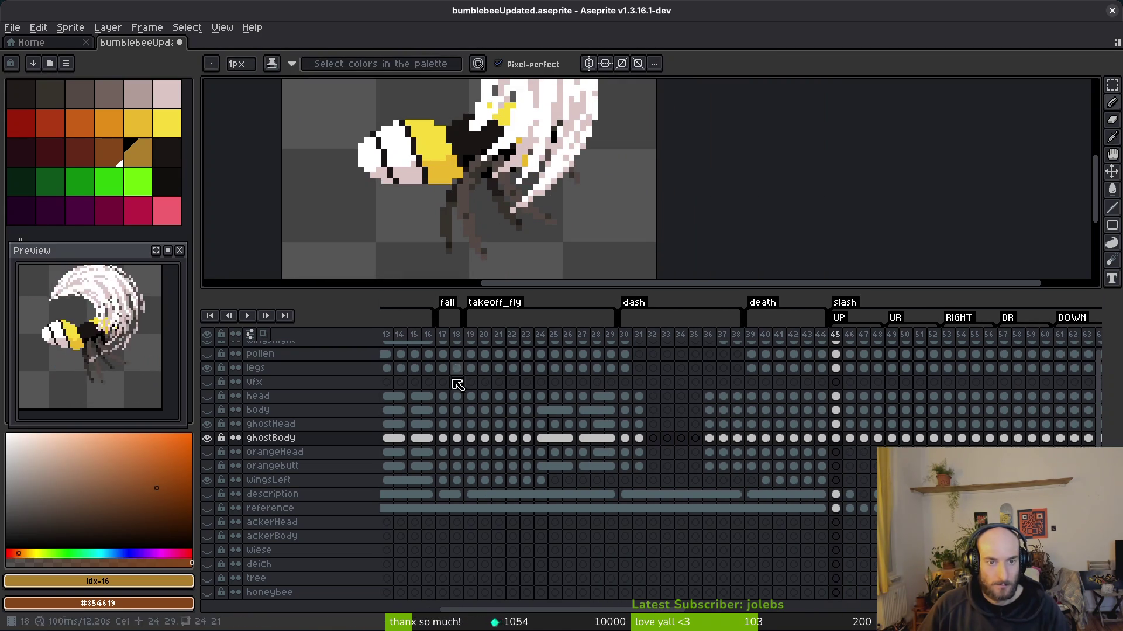
scroll(219, 366, up, 1)
drag(210, 352, 208, 377)
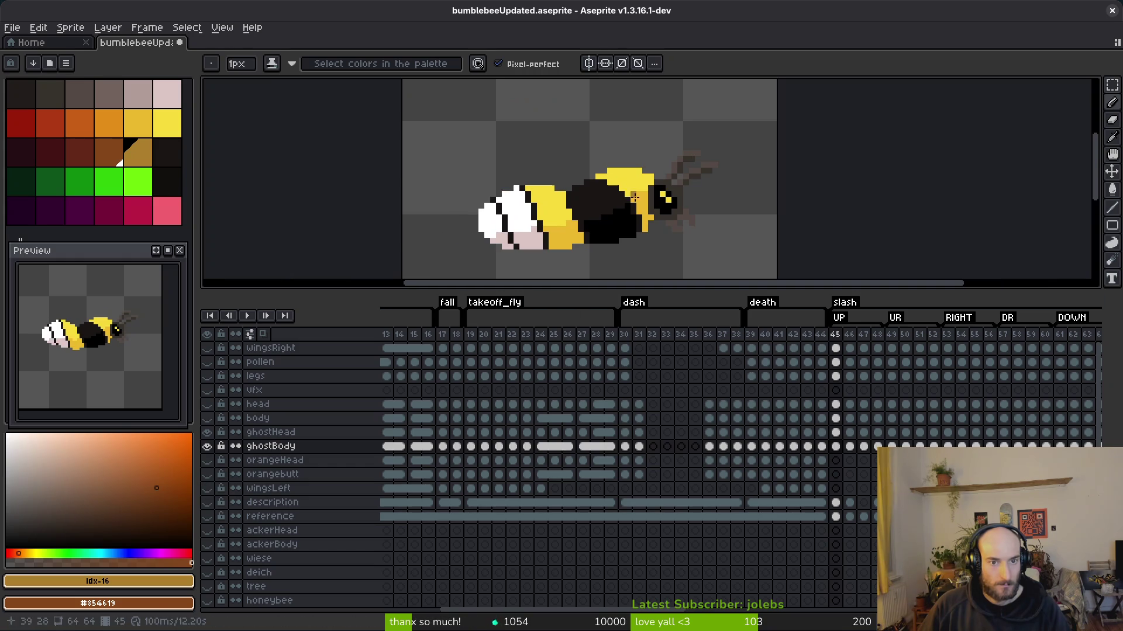
click(208, 433)
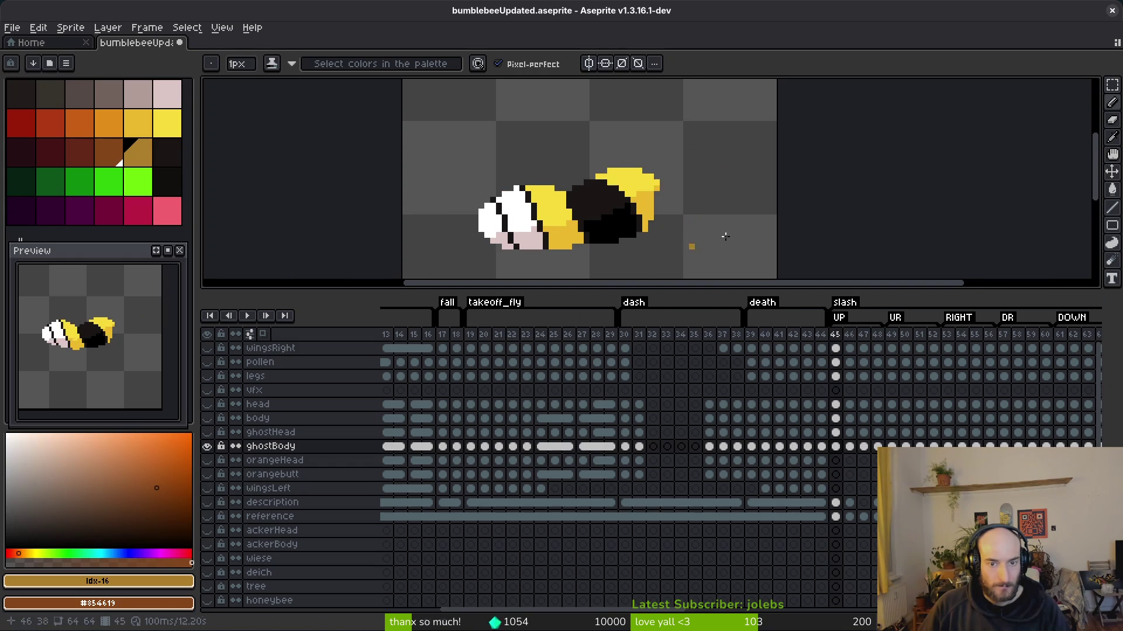
key(alt)
key(Left)
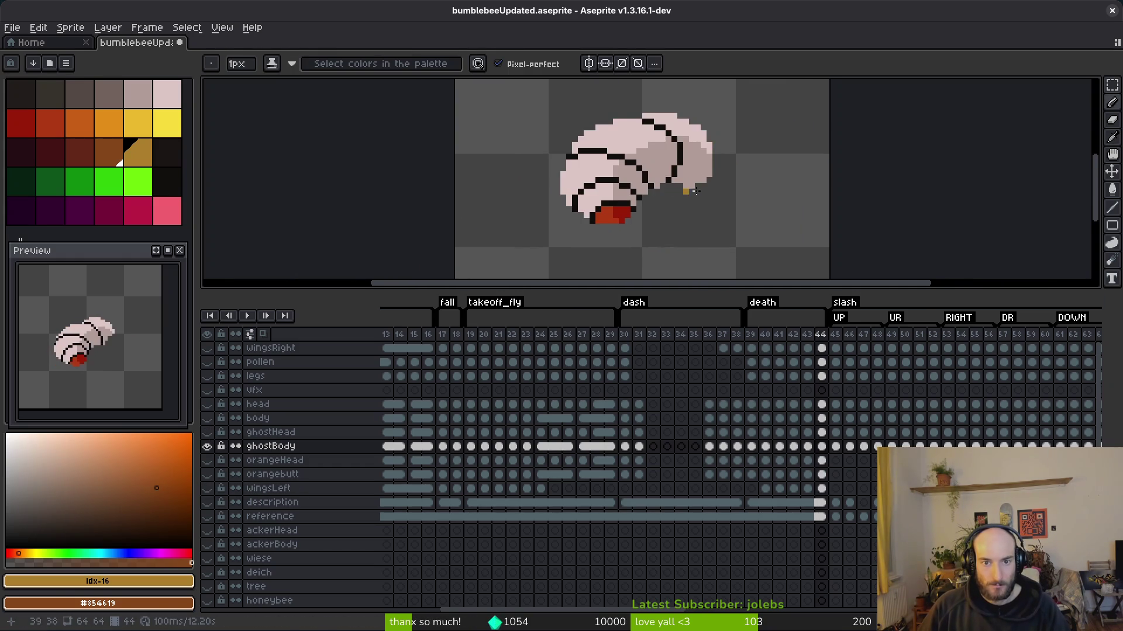
- Sample the dusky pink from frame 44 and flood-fill frame 45's belly and body areas pink
scroll(658, 206, up, 2)
key(Right)
key(Left)
alt+click(658, 205)
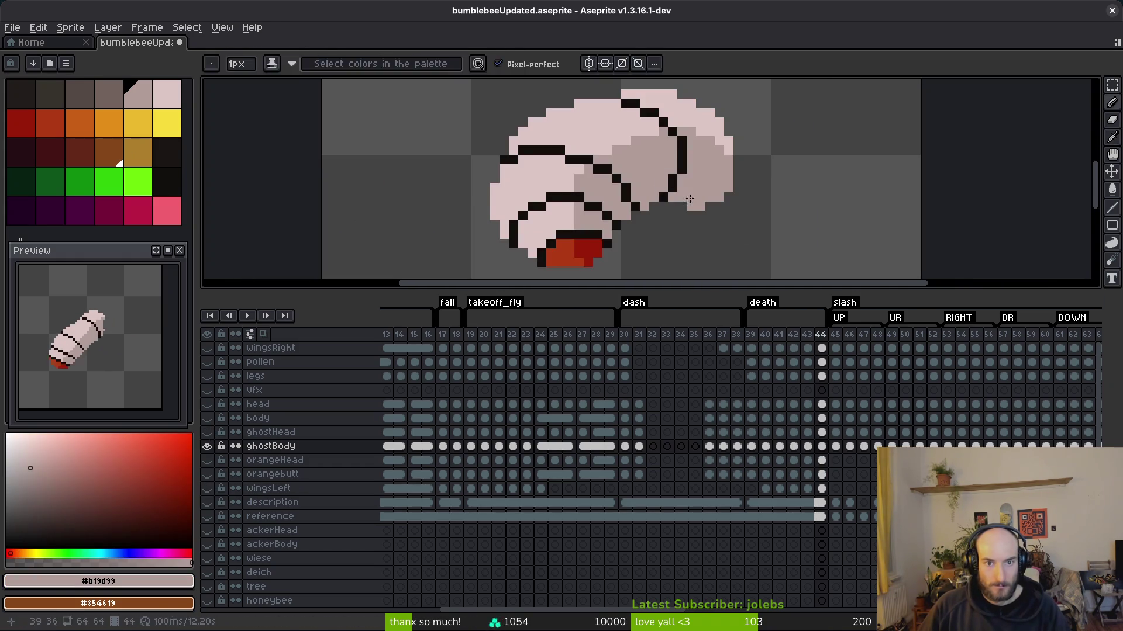
key(Right)
key(g)
click(662, 178)
click(577, 188)
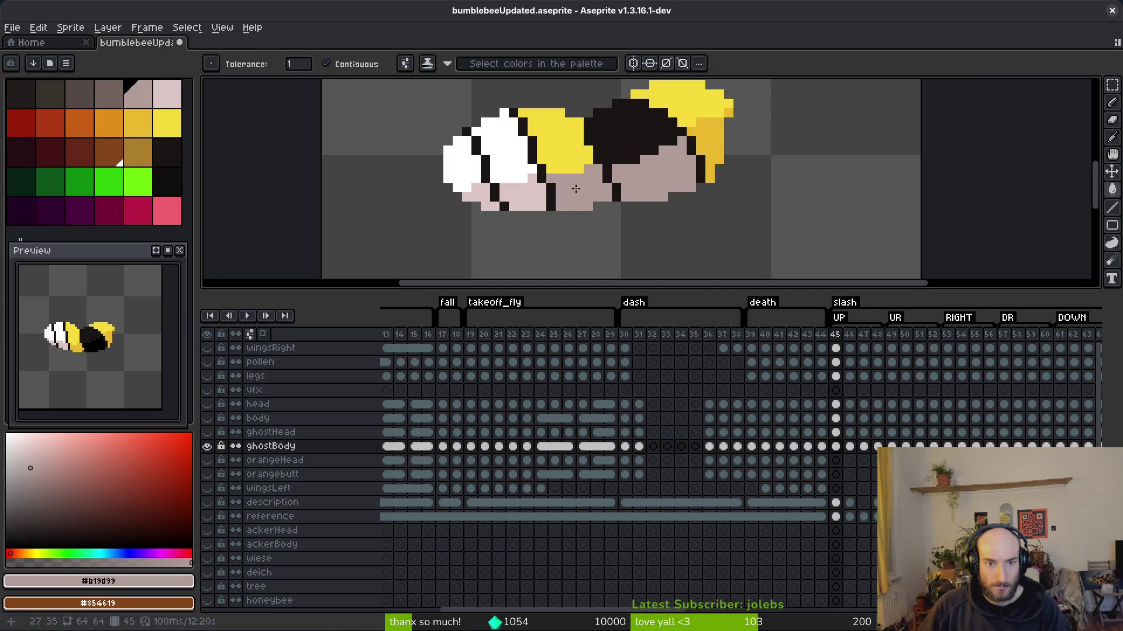
click(710, 142)
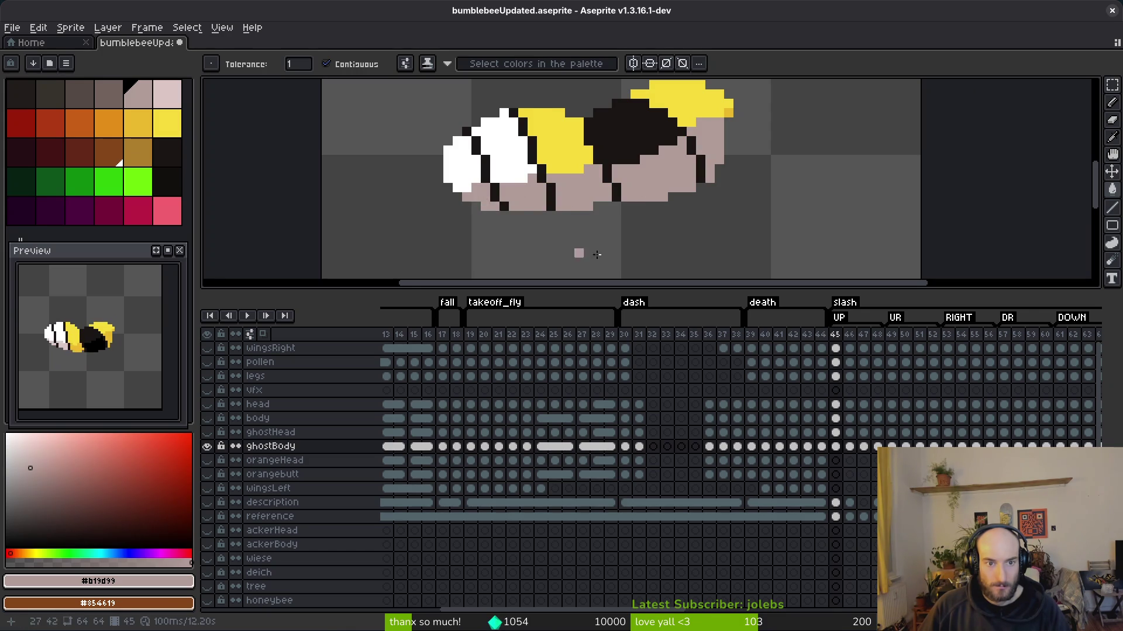
alt+click(556, 180)
click(459, 164)
click(503, 140)
click(562, 140)
click(651, 132)
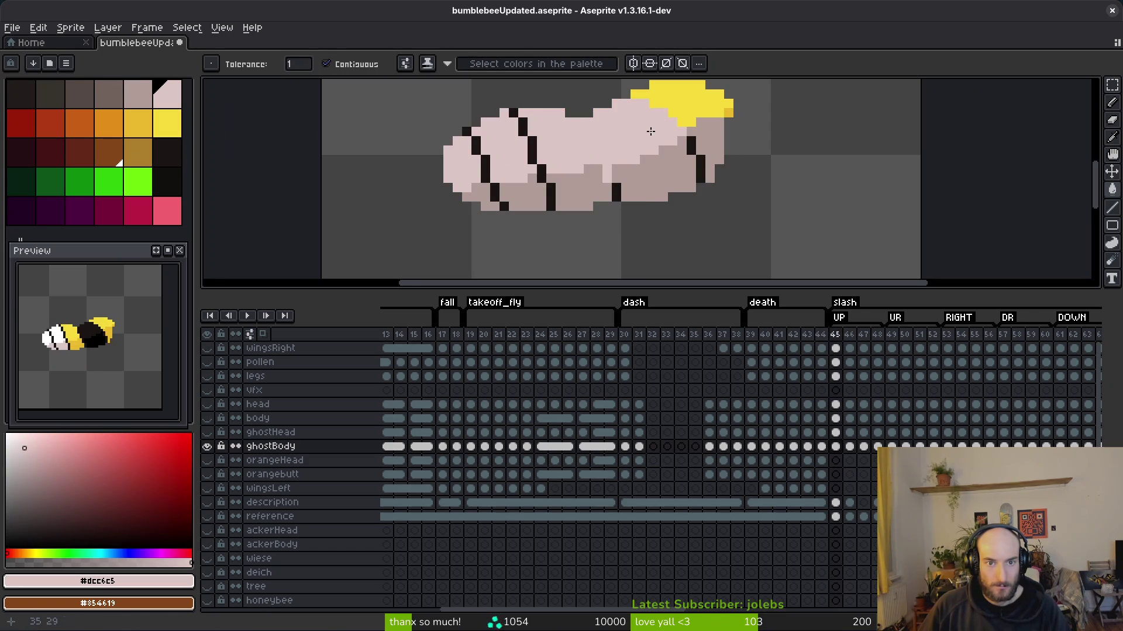
key(ctrl+z)
key(ctrl+z)
key(ctrl+z)
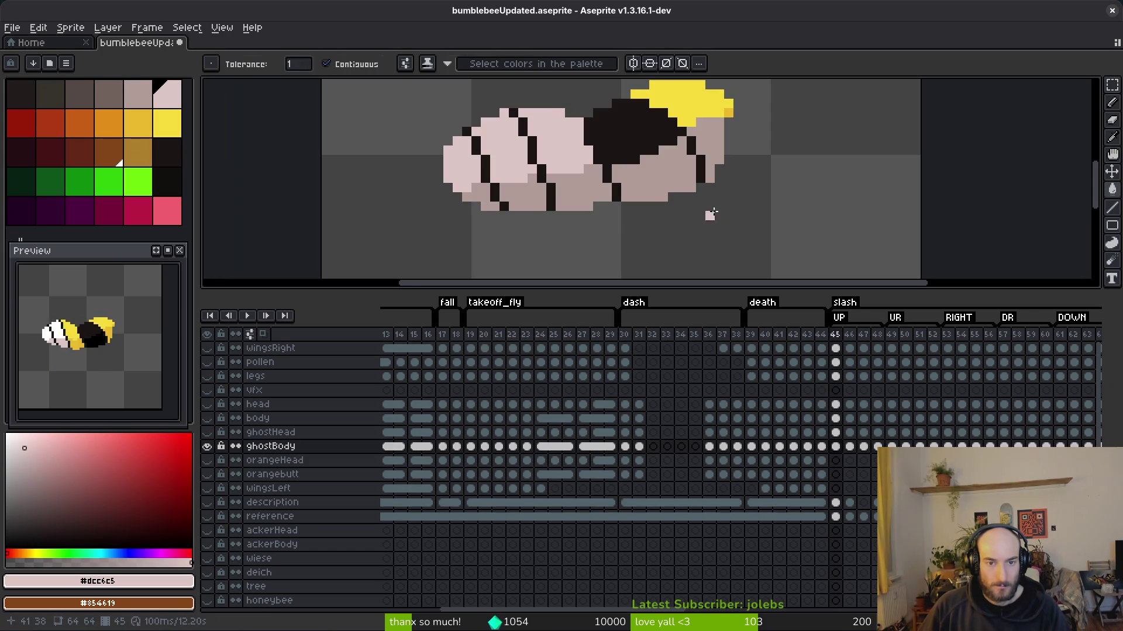
- Draw light pink pixels along frame 45's band and refill its black and yellow areas pink
scroll(643, 205, up, 4)
key(b)
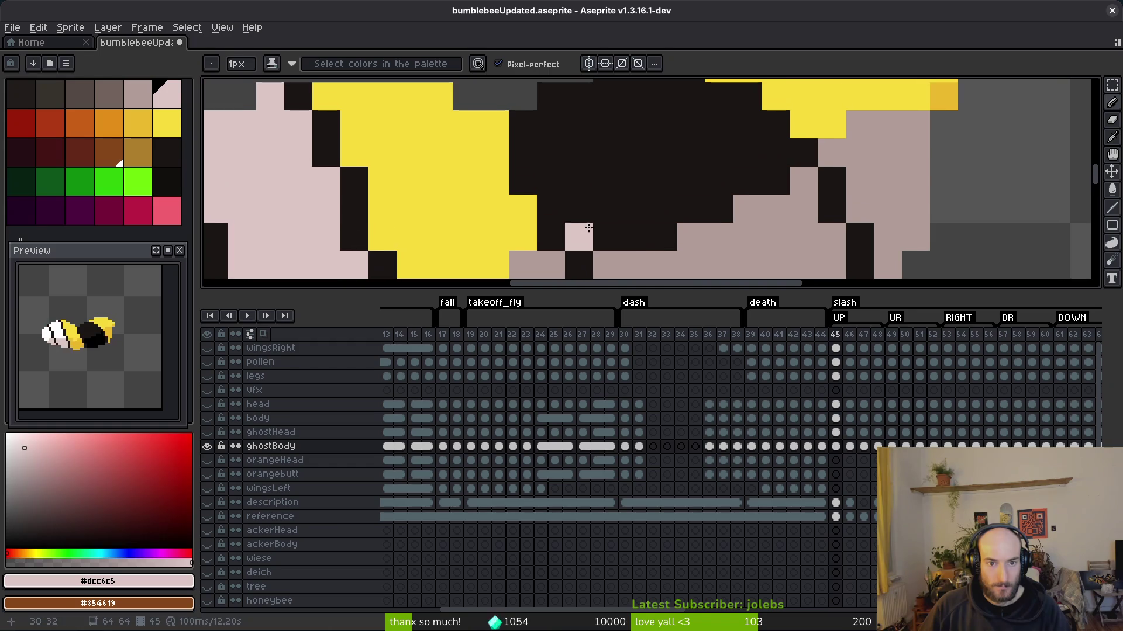
drag(578, 204, 551, 126)
scroll(551, 126, up, 2)
mouse_move(643, 132)
mouse_down()
mouse_move(721, 182)
mouse_move(752, 182)
mouse_up()
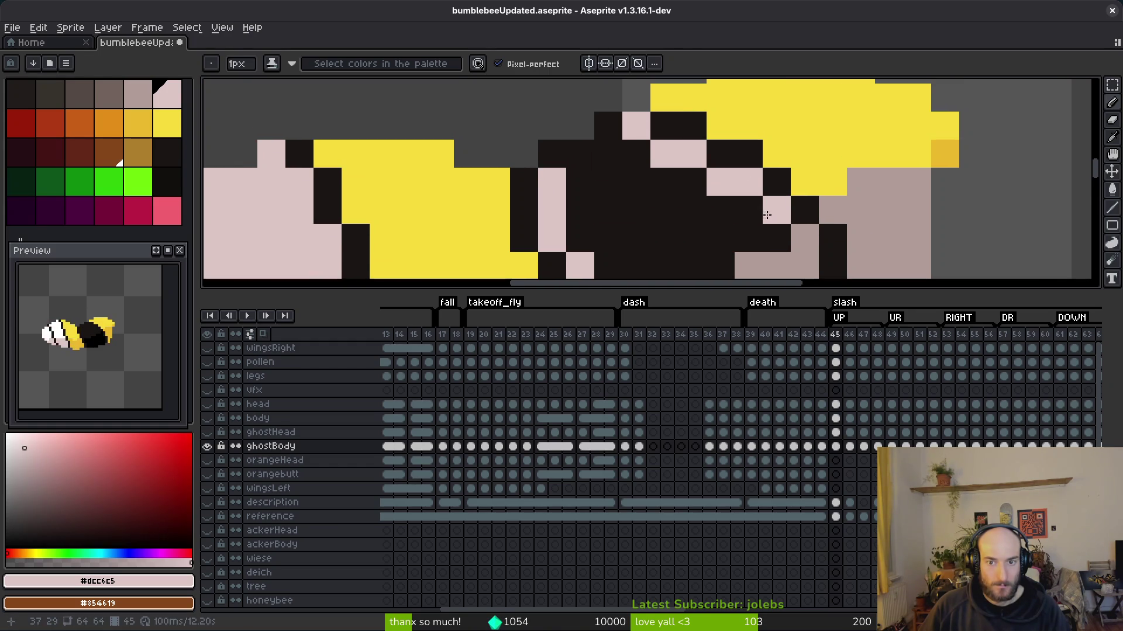
scroll(768, 212, down, 2)
key(g)
click(701, 175)
click(741, 146)
click(588, 204)
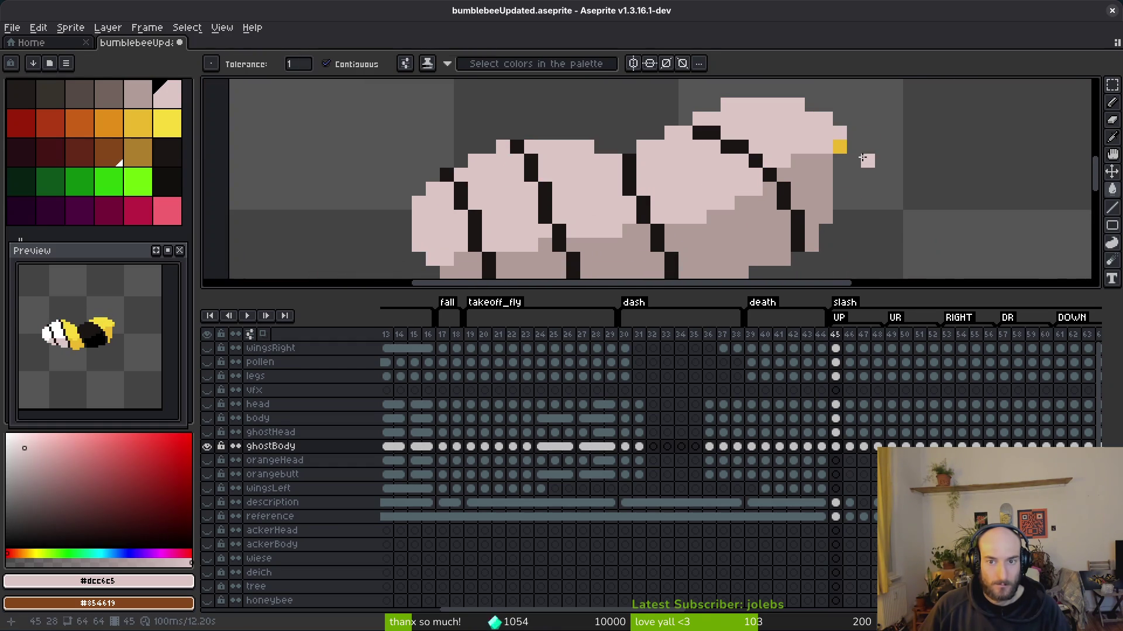
alt+right_click(832, 189)
right_click(839, 146)
scroll(839, 152, down, 2)
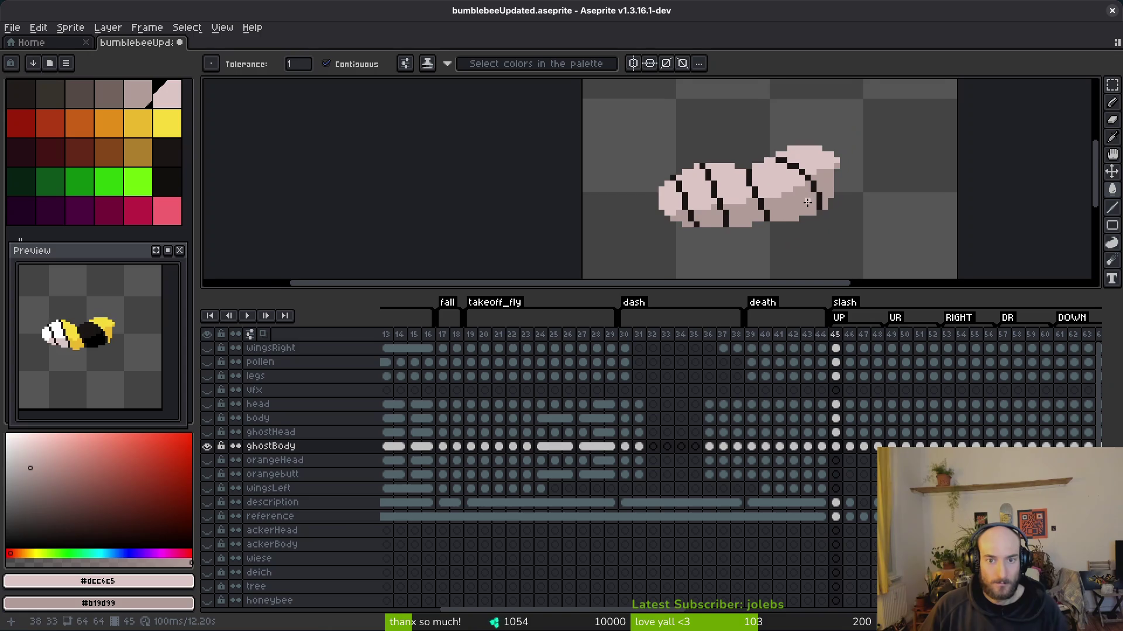
key(ctrl+z)
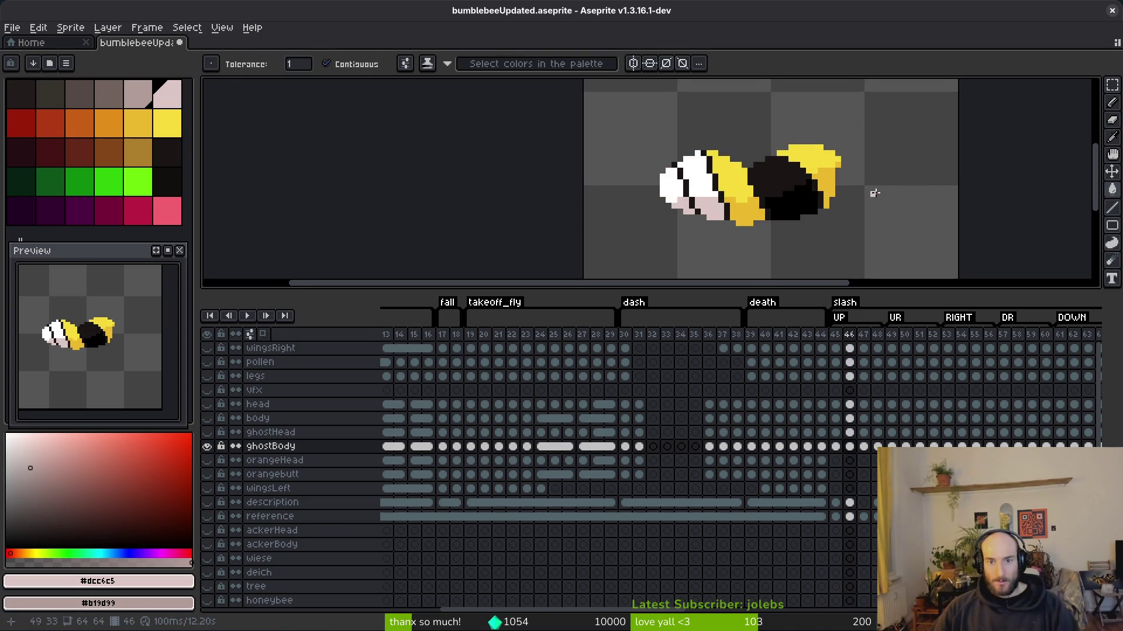
key(ctrl+y)
key(ctrl+z)
key(ctrl+y)
- Draw light pink outline pixels on frame 46's ghostBody
key(period)
key(b)
scroll(681, 219, up, 4)
mouse_move(681, 220)
mouse_down()
mouse_move(619, 168)
mouse_move(646, 140)
mouse_move(646, 112)
mouse_up()
scroll(707, 234, up, 2)
mouse_move(779, 166)
mouse_down()
mouse_move(877, 214)
mouse_move(848, 241)
mouse_up()
scroll(848, 241, down, 1)
- Fill frame 46's stripes, head and wing light pink and the belly dusky pink, then save
key(g)
click(763, 194)
scroll(763, 194, down, 1)
click(685, 191)
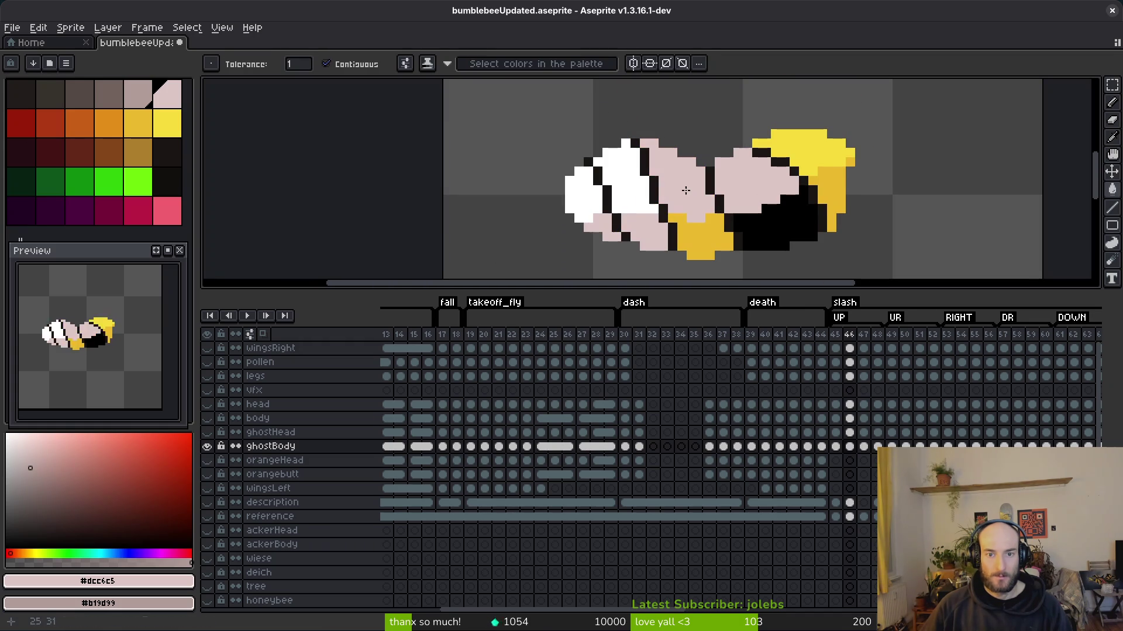
click(836, 143)
click(626, 175)
click(581, 196)
key(ctrl+z)
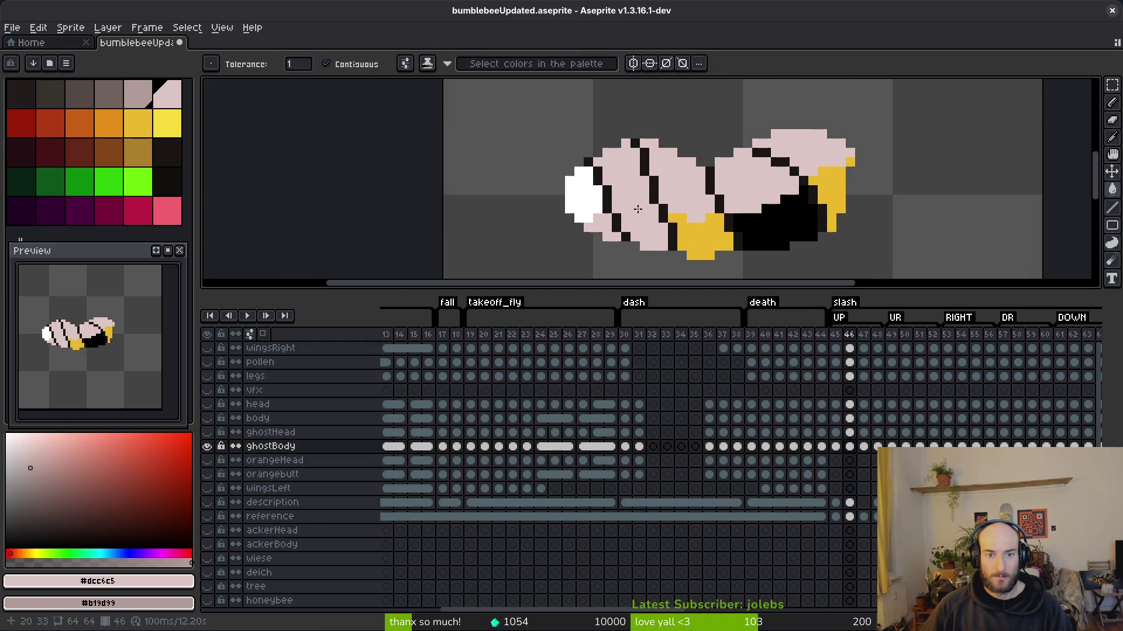
key(ctrl+z)
right_click(634, 229)
click(579, 201)
right_click(698, 237)
right_click(772, 228)
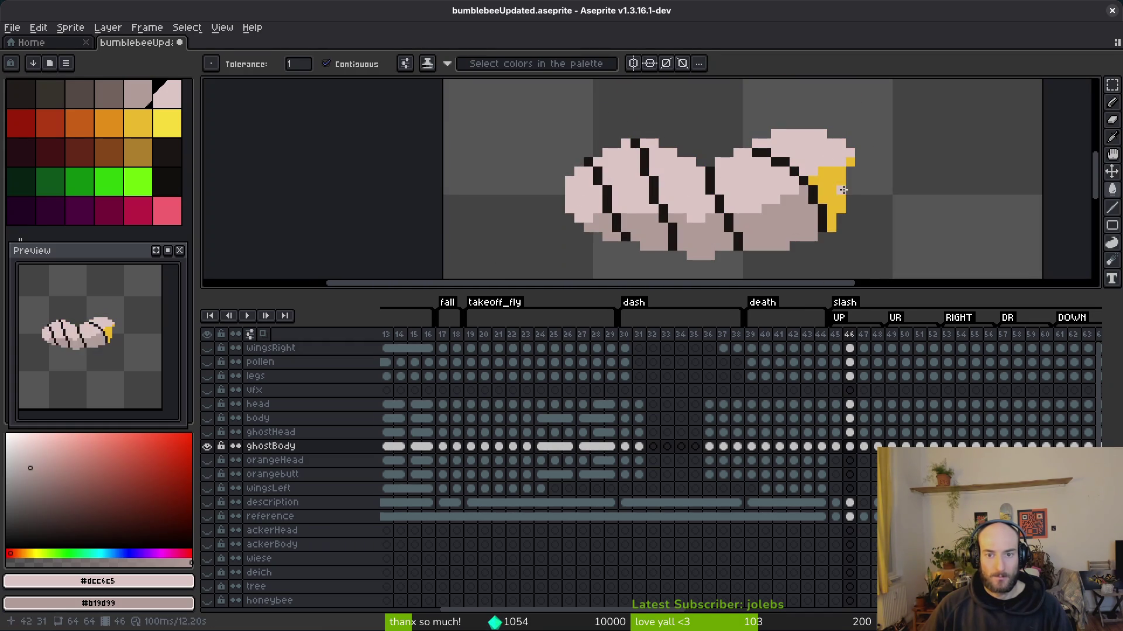
key(ctrl+s)
- Draw a light pink pixel line down the black band on frame 47
scroll(705, 148, down, 1)
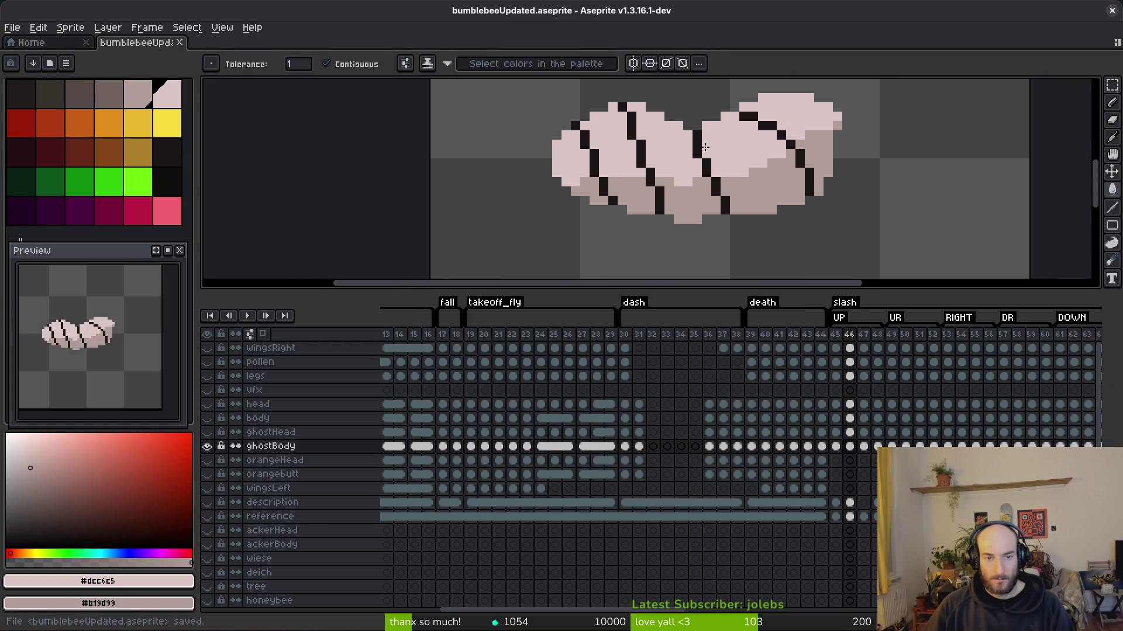
key(Right)
scroll(720, 192, up, 1)
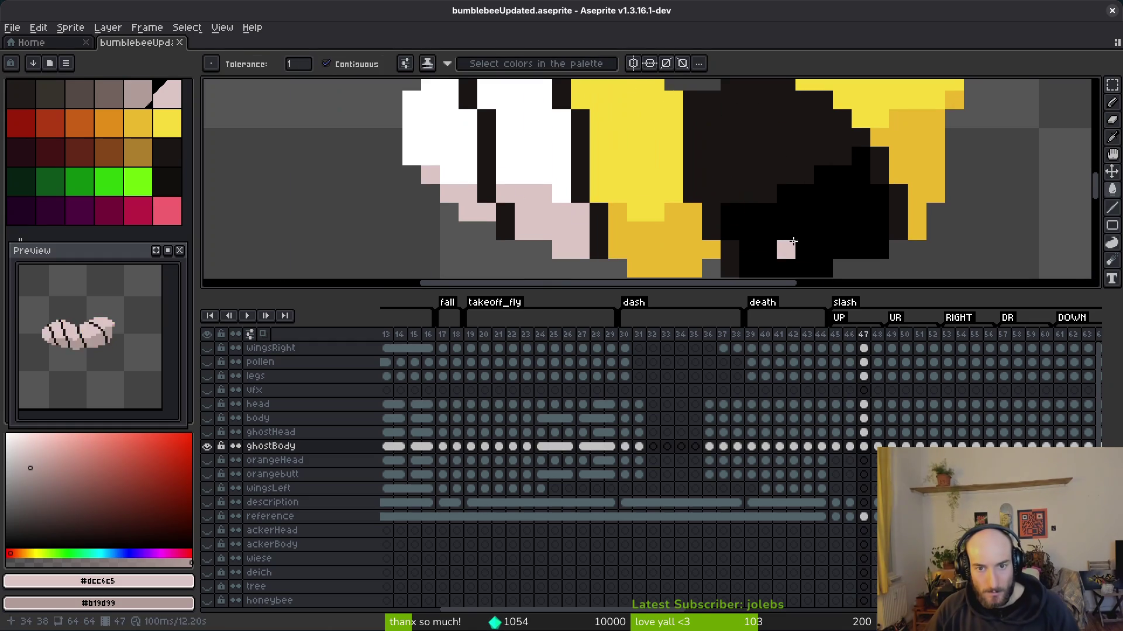
key(b)
drag(701, 245, 699, 169)
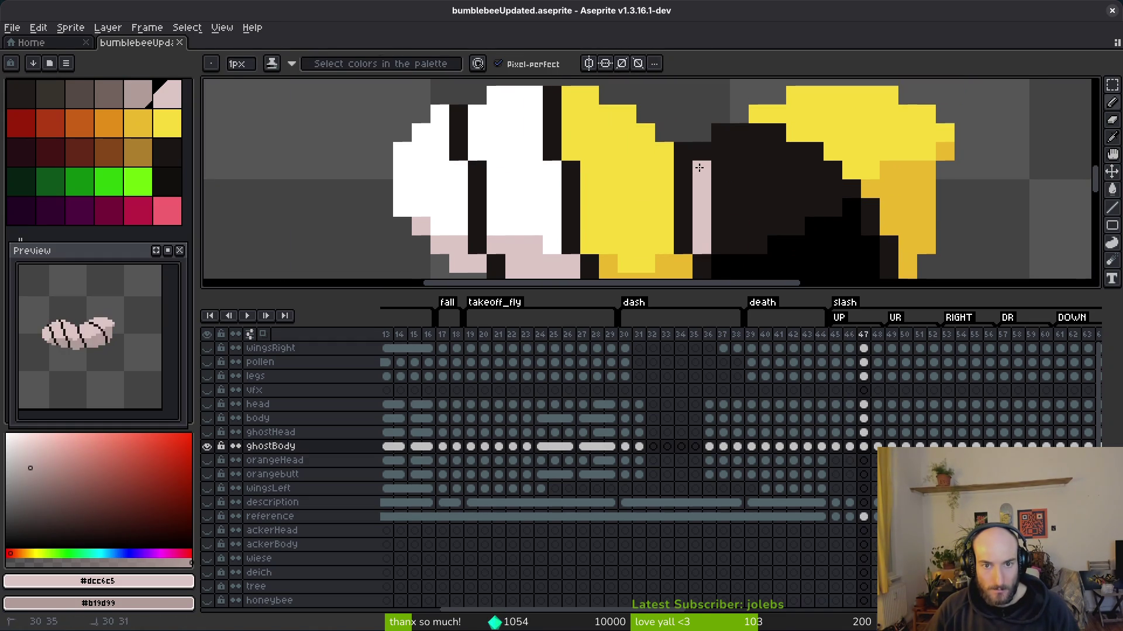
click(733, 136)
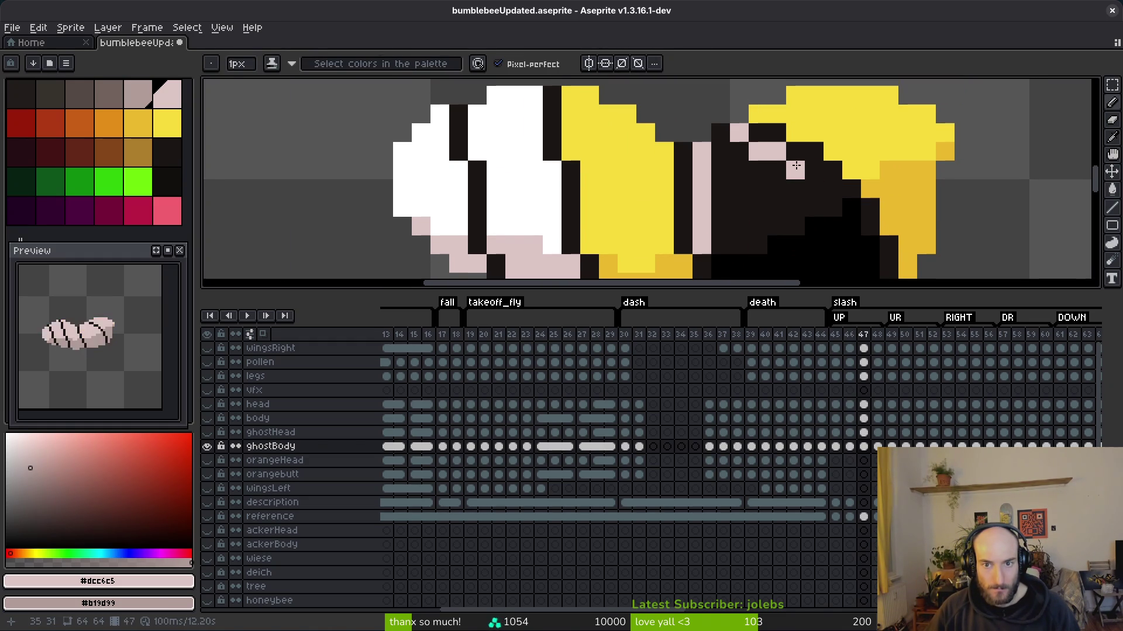
- Fill frame 47's body and yellow areas light pink and the tail and belly dusky pink, then save
key(g)
click(738, 205)
click(634, 205)
click(837, 141)
right_click(907, 210)
right_click(869, 244)
click(945, 152)
scroll(947, 152, down, 3)
click(649, 117)
click(725, 117)
scroll(583, 220, up, 3)
click(544, 175)
click(643, 175)
scroll(702, 199, down, 3)
key(ctrl+s)
key(period)
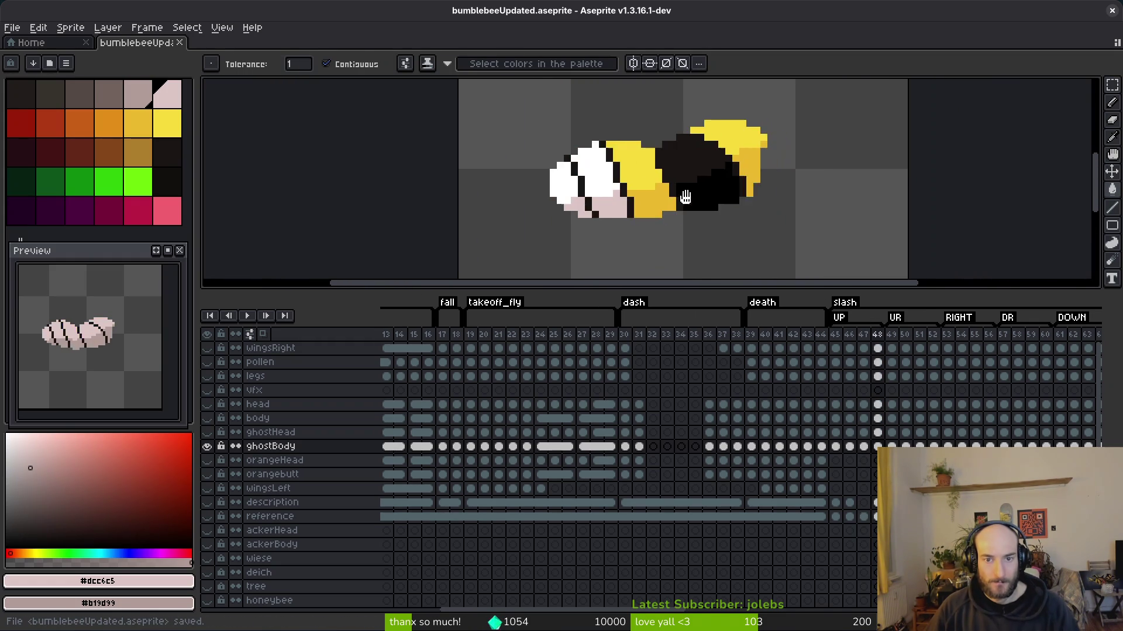
- Pencil a pink diagonal line across the black band on frame 48
scroll(655, 157, up, 3)
key(b)
mouse_move(655, 156)
mouse_down()
mouse_move(659, 238)
mouse_move(652, 176)
mouse_up()
drag(713, 154, 749, 170)
- Fill frame 48's wing and body light pink and its lower yellow and black areas dusky pink
key(g)
click(802, 125)
click(563, 230)
scroll(796, 191, down, 1)
right_click(796, 191)
right_click(740, 220)
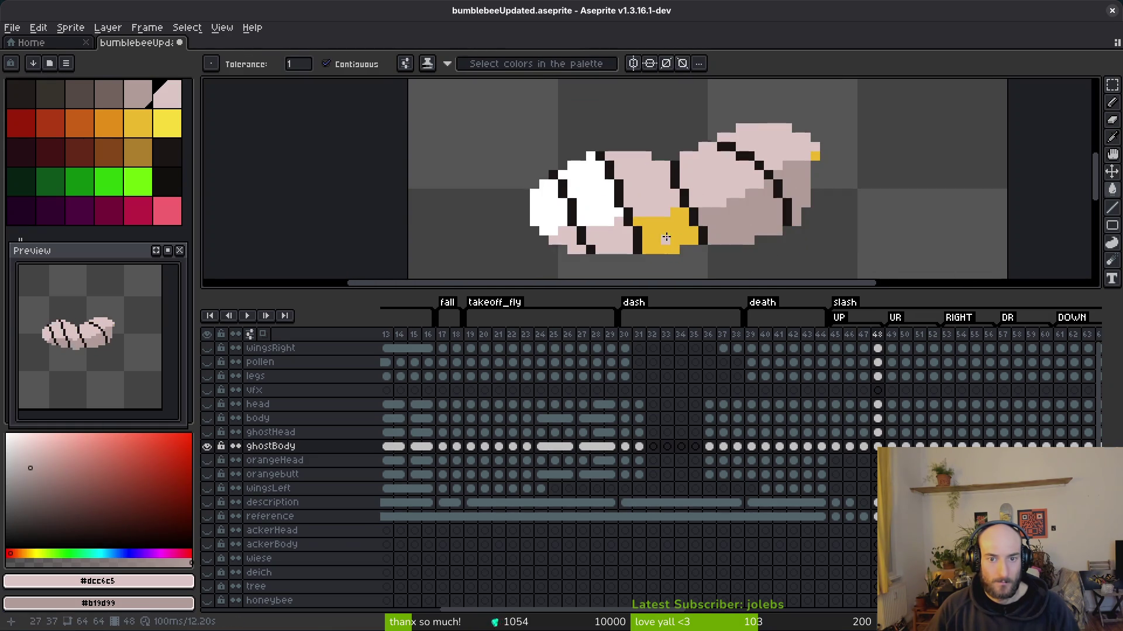
right_click(666, 234)
right_click(611, 239)
right_click(566, 241)
- Fill frame 48's white patches and leftover yellow pixel light pink, then save
click(554, 212)
click(585, 202)
scroll(816, 173, up, 2)
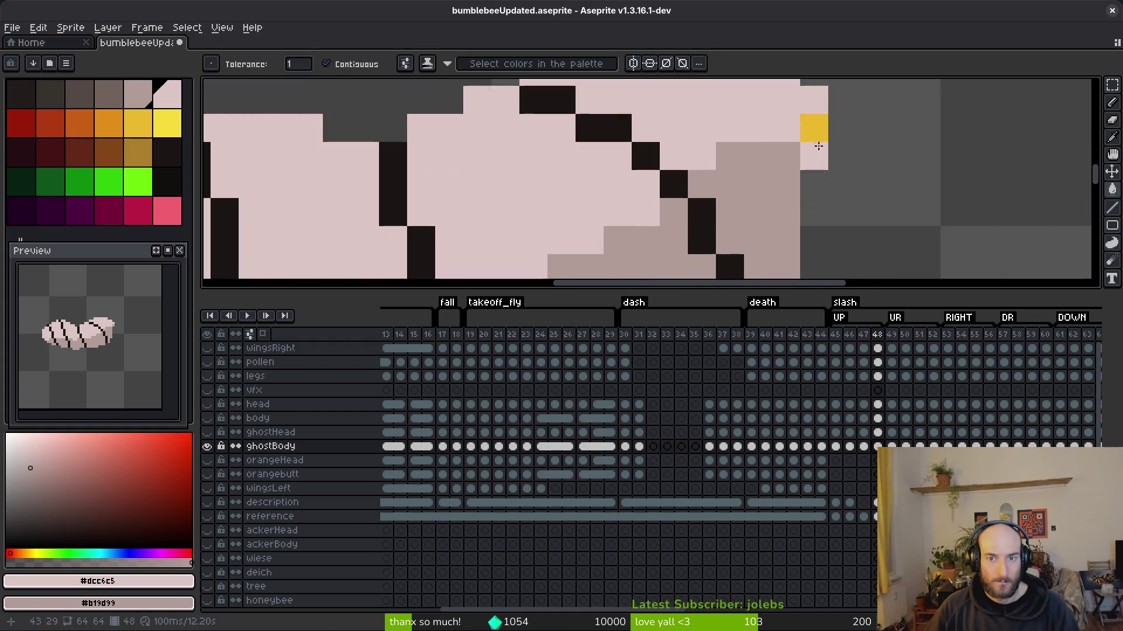
click(814, 122)
scroll(760, 175, down, 1)
key(ctrl+s)
- On frame 49, pencil pink diagonal strokes across the band and down the body
scroll(664, 196, left, 1)
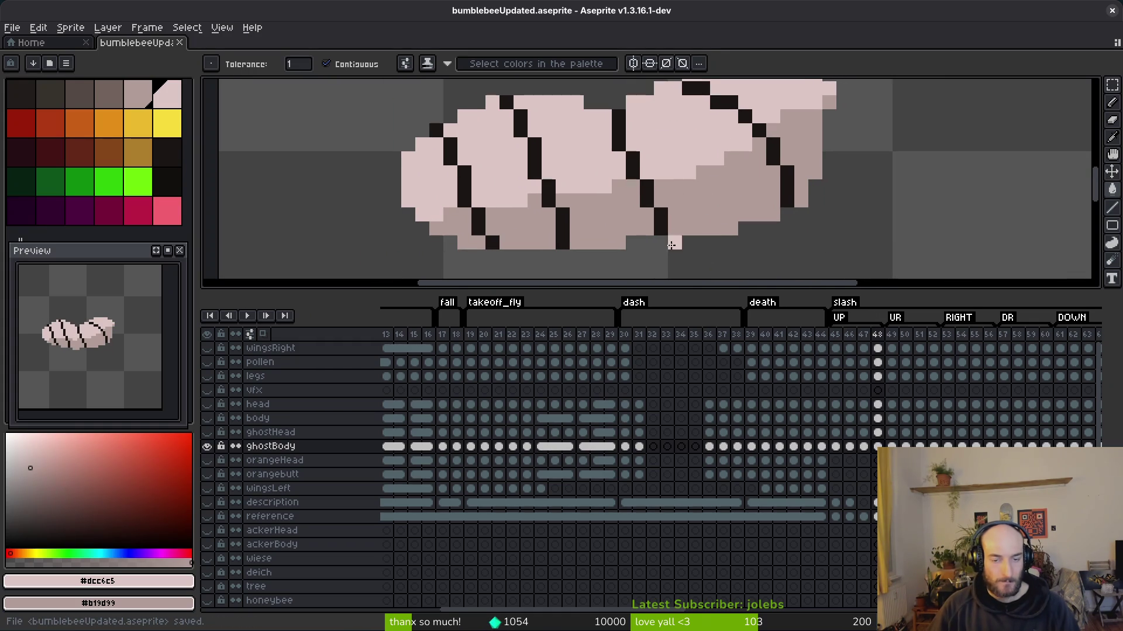
click(877, 446)
key(i)
key(period)
scroll(760, 193, down, 2)
key(b)
scroll(673, 261, up, 4)
drag(660, 188, 603, 132)
drag(659, 205, 608, 166)
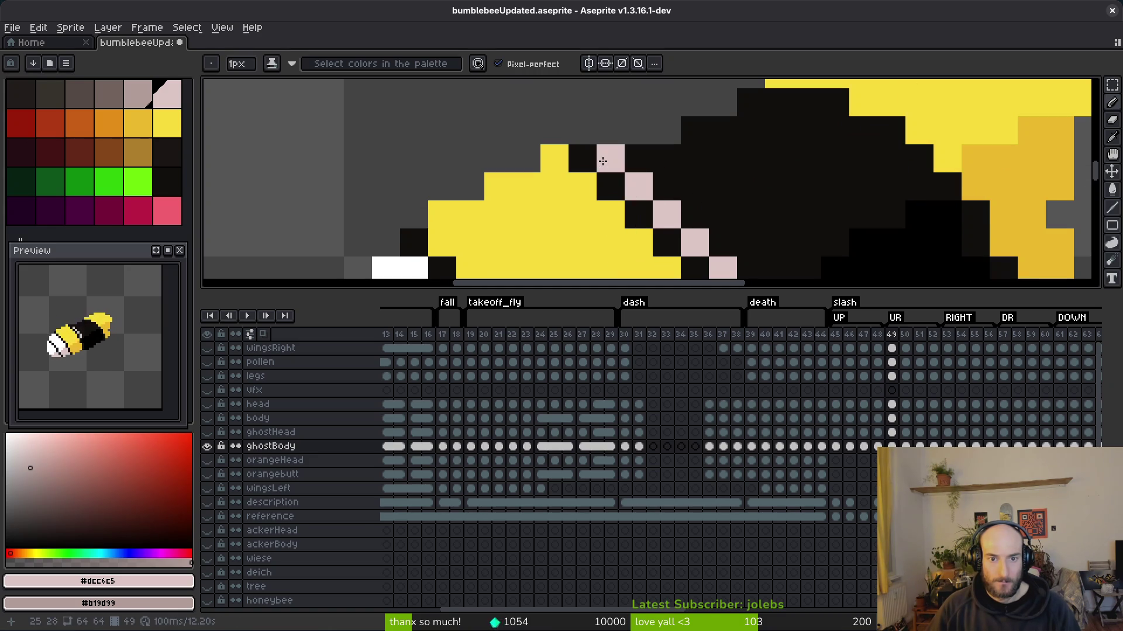
drag(754, 106, 918, 183)
- Fill frame 49's black band light pink and its lower areas dusky pink
key(g)
click(788, 206)
scroll(789, 211, down, 1)
right_click(798, 222)
right_click(741, 261)
click(867, 161)
scroll(855, 222, down, 2)
- Fill frame 49's belly dusky pink and its white and yellow parts light pink, then save
right_click(757, 175)
right_click(716, 182)
click(710, 171)
click(761, 117)
scroll(760, 176, up, 2)
click(866, 152)
key(ctrl+s)
- Move to frame 50 and enlarge the canvas area above the timeline
key(alt)
key(Right)
scroll(702, 234, up, 2)
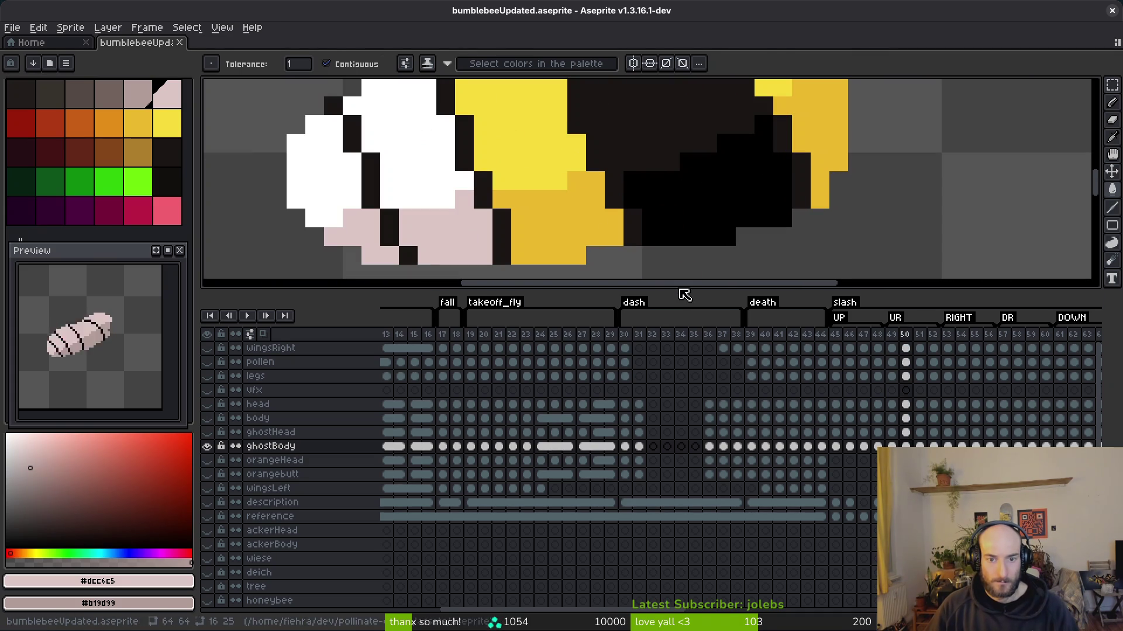
drag(670, 290, 670, 419)
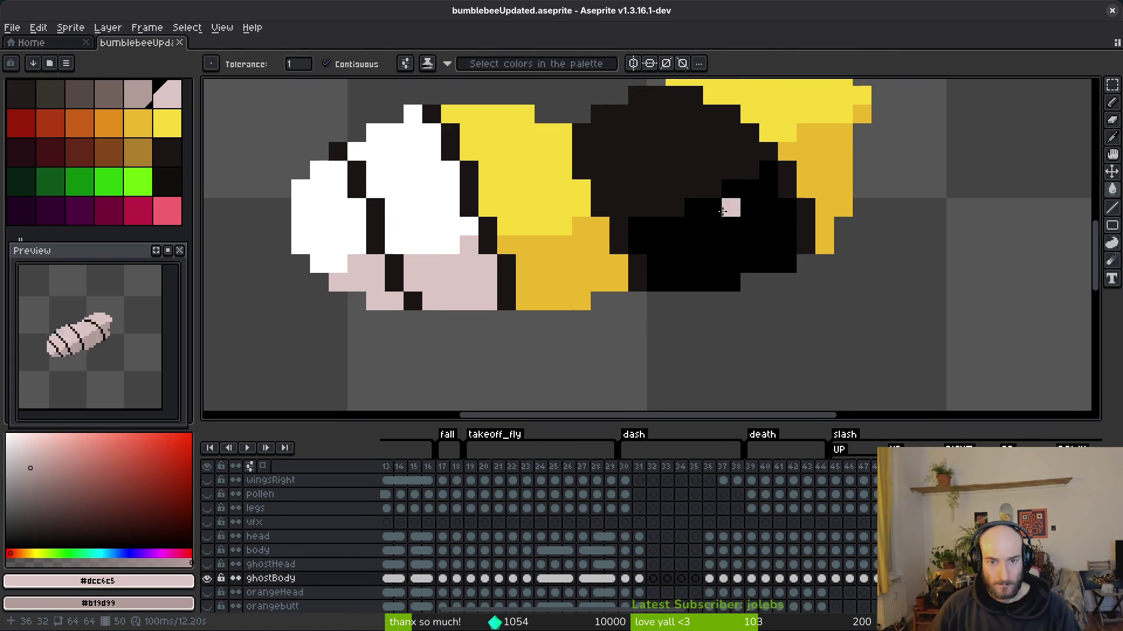
- Pencil pink outline pixels on the band and fill the dark patch, upper wing and upper bee light pink
scroll(644, 239, up, 3)
key(f)
mouse_move(628, 247)
mouse_down()
mouse_move(605, 207)
mouse_move(605, 168)
mouse_up()
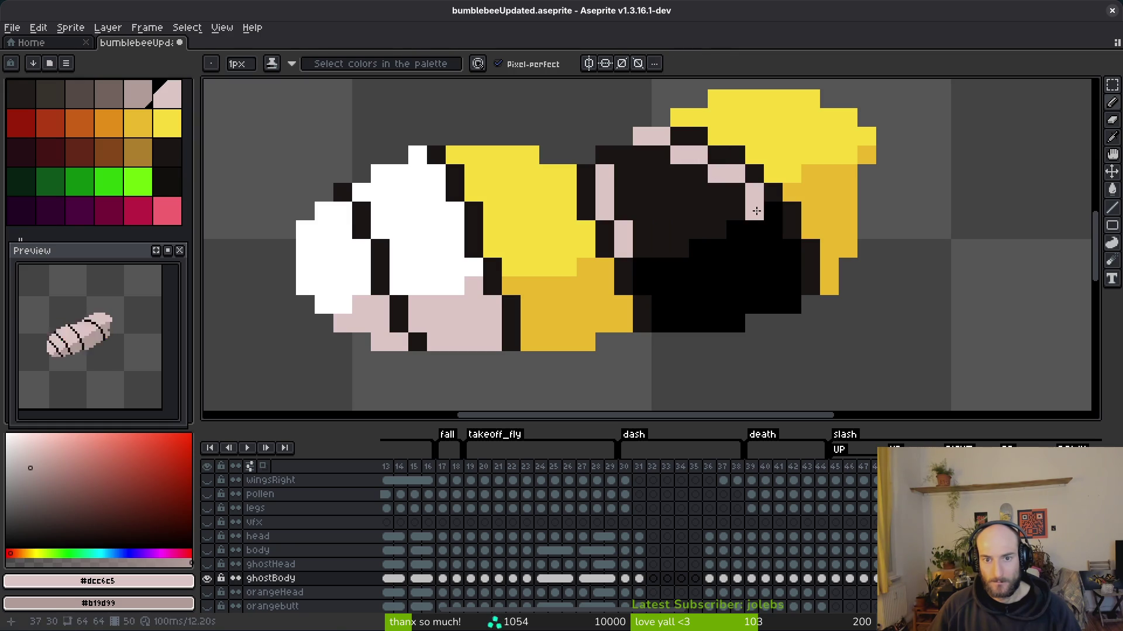
key(g)
click(734, 208)
click(778, 135)
click(547, 212)
- Fill the lower body patches darker pink and the head, wing and last yellow pixel light pink, then save
right_click(467, 328)
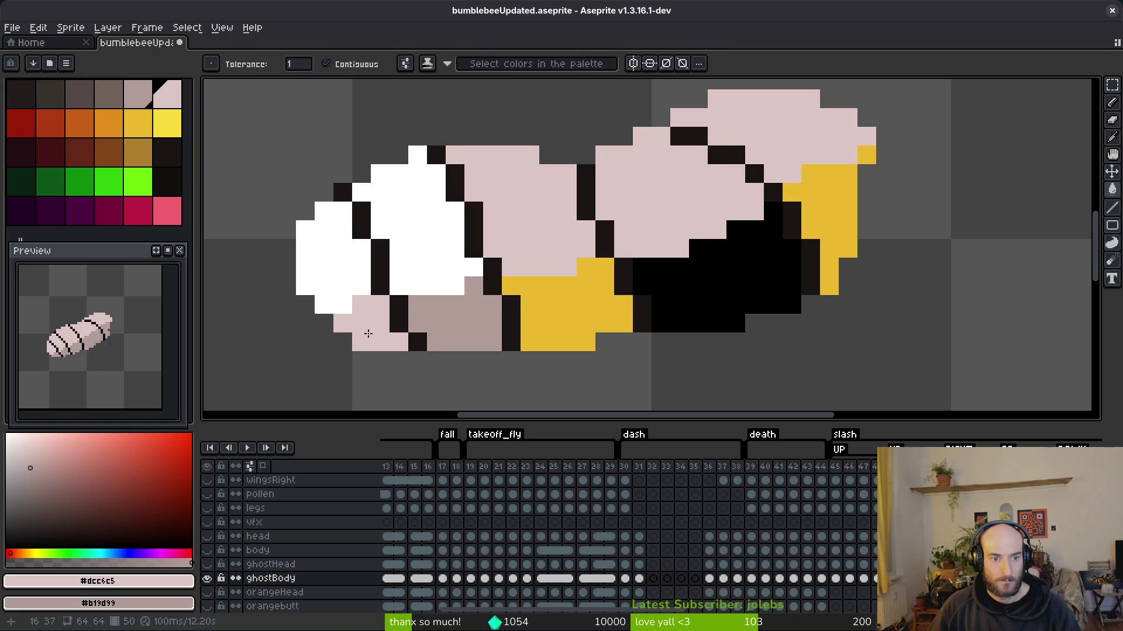
right_click(370, 333)
click(345, 258)
click(421, 223)
right_click(556, 315)
right_click(720, 281)
right_click(827, 193)
click(865, 155)
key(ctrl+s)
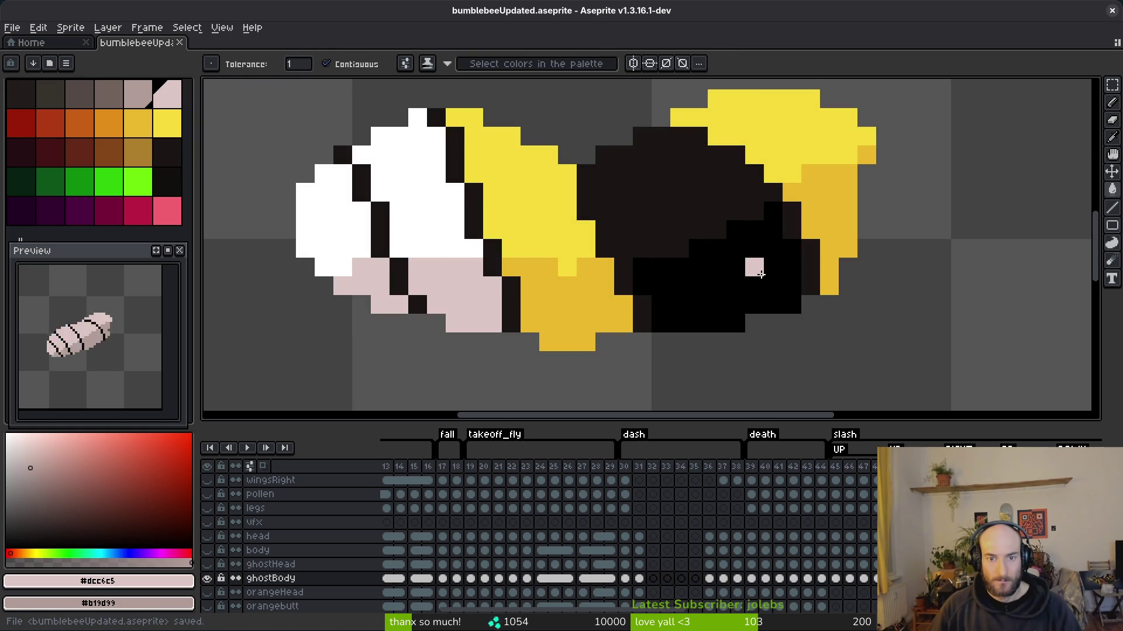
- Fill the black lower body, yellow patch, both belly regions and lower-right patch darker pink
right_click(736, 278)
right_click(545, 316)
right_click(443, 300)
right_click(386, 285)
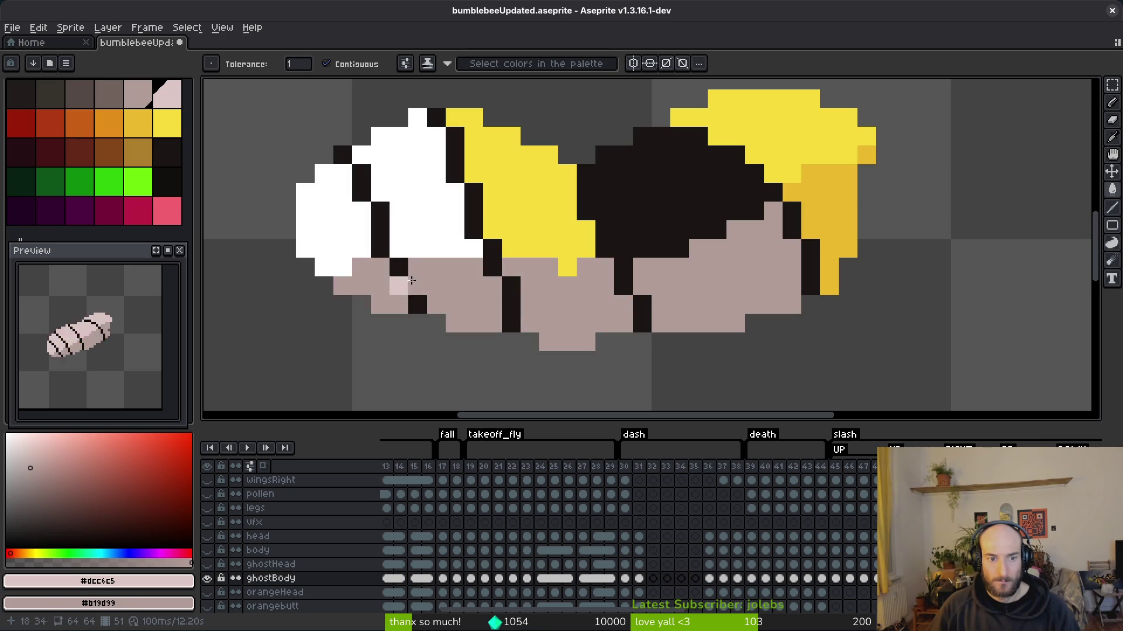
right_click(847, 206)
- Pencil light-pink pixels left of the black body and in a row under the dark area
key(b)
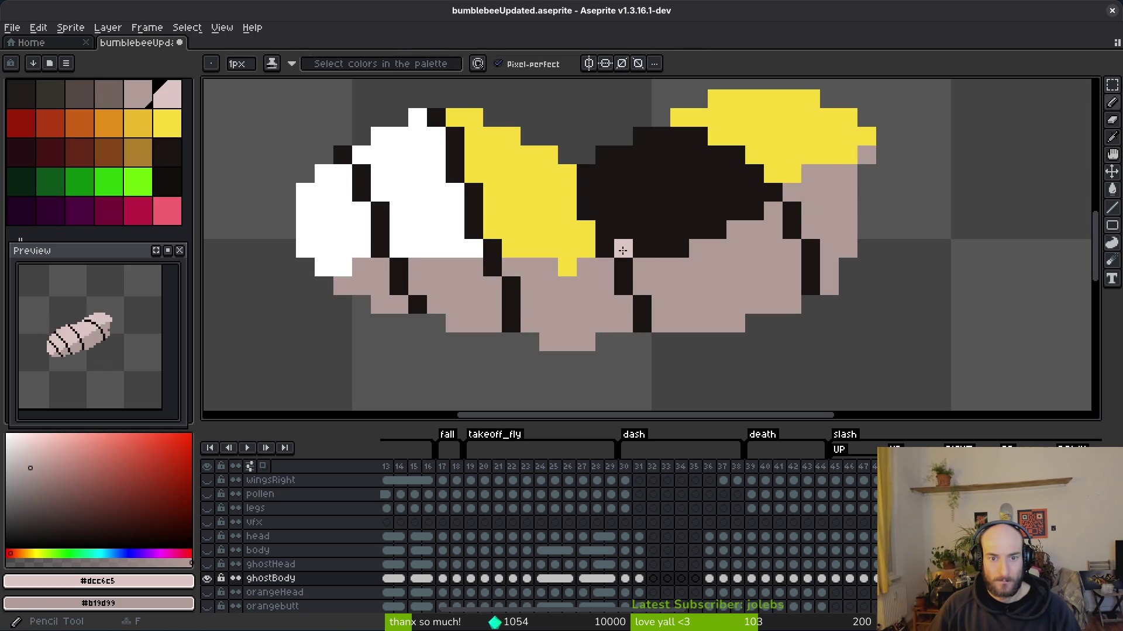
mouse_move(640, 192)
mouse_down()
mouse_move(602, 206)
mouse_move(605, 173)
mouse_up()
click(661, 136)
drag(663, 142, 691, 153)
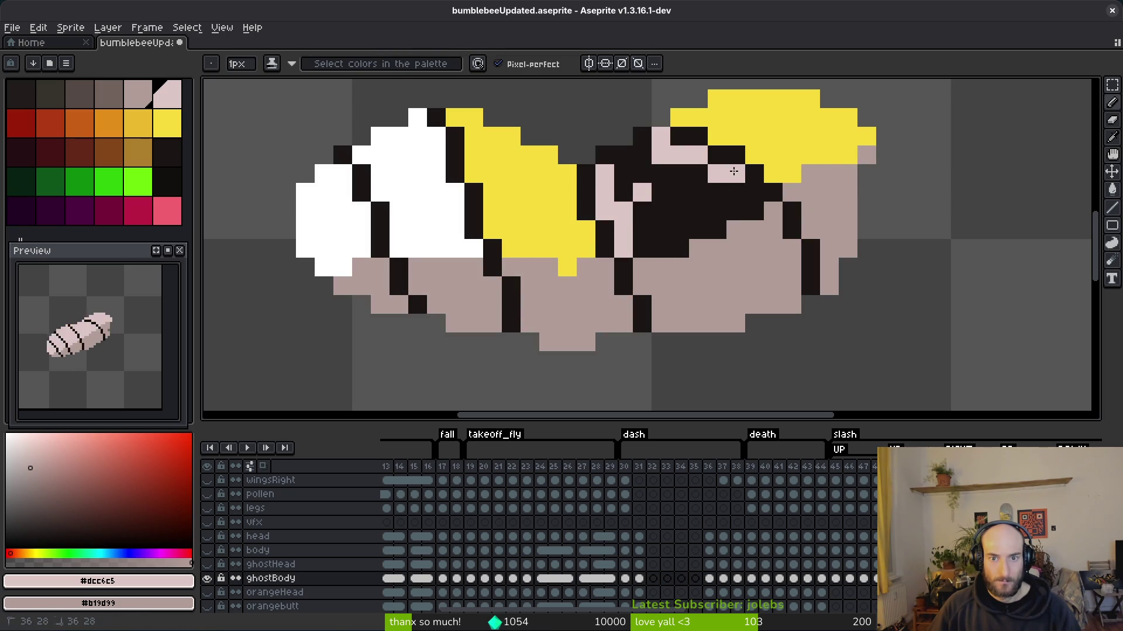
- Fill the black area, dark upper body, yellow stripes and white head light pink
key(g)
click(757, 175)
click(790, 131)
click(527, 193)
click(410, 187)
click(324, 222)
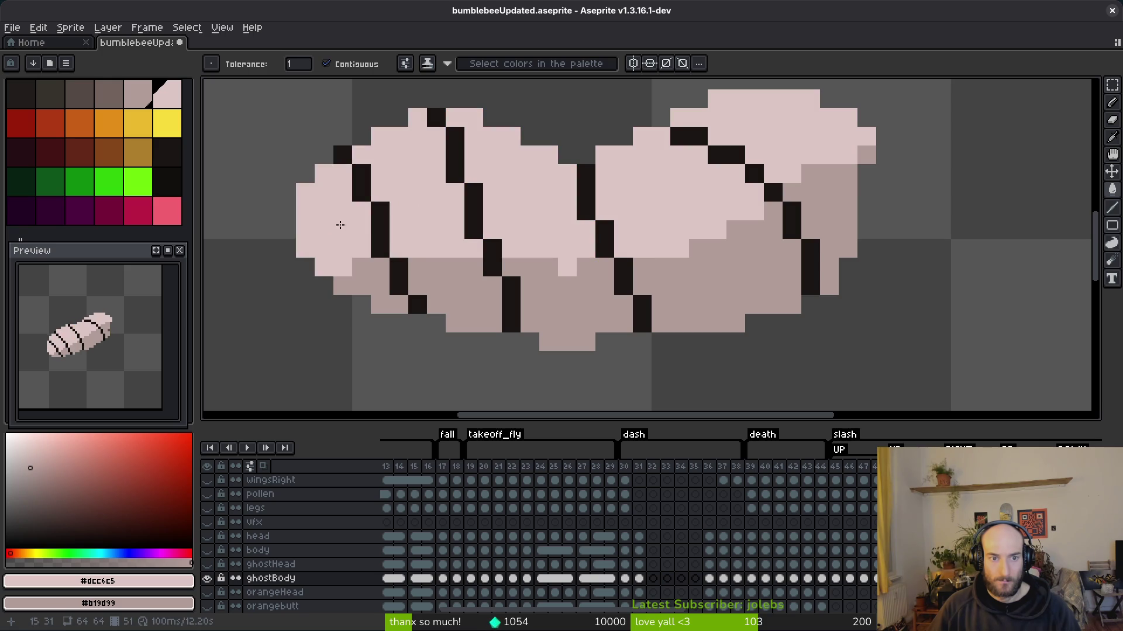
scroll(737, 245, down, 1)
scroll(659, 250, up, 1)
- Undo and redo the pink ghost fill to compare, then save the sprite
key(b)
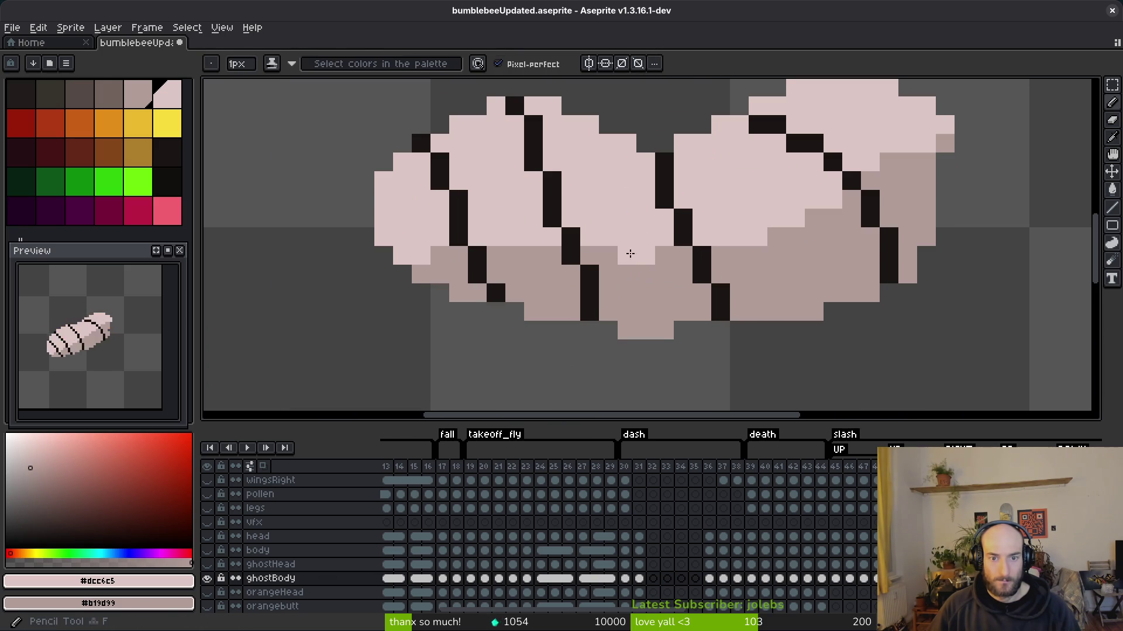
scroll(844, 269, down, 3)
key(g)
key(i)
key(ctrl+z)
key(ctrl+y)
scroll(830, 252, up, 1)
key(b)
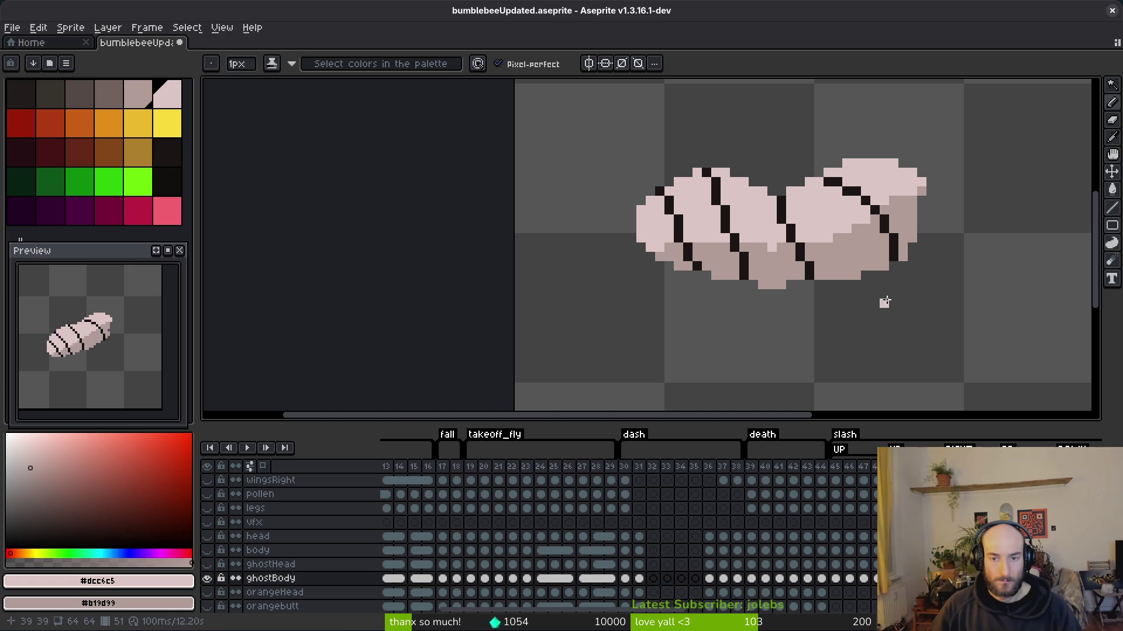
key(ctrl+s)
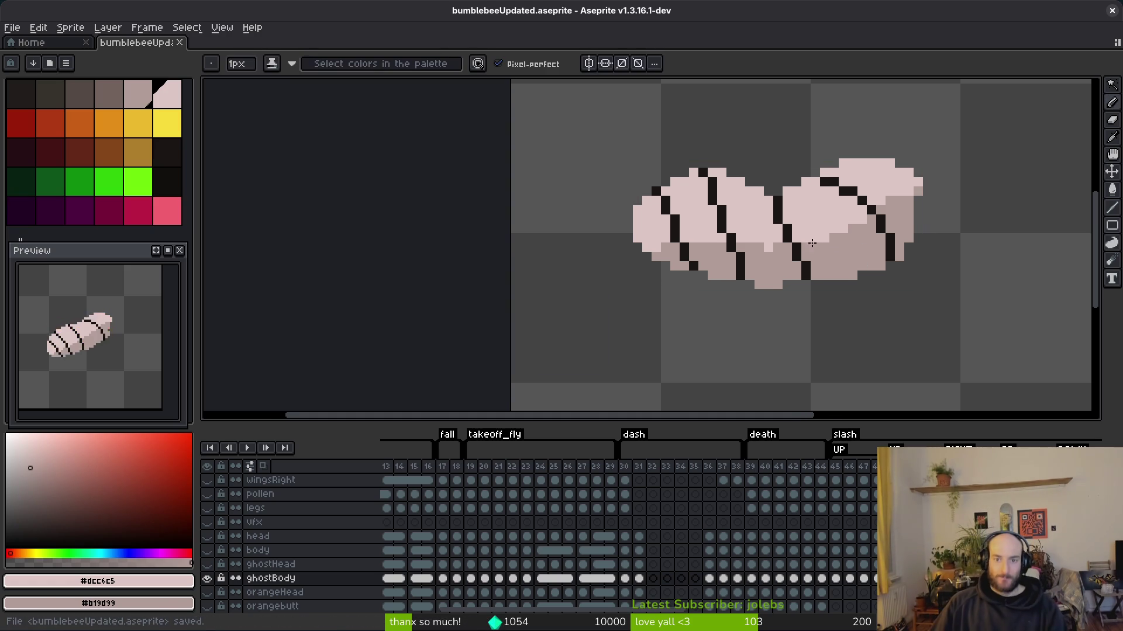
- Compare against the original colours and pencil pink pixels onto the dark body and stripe
scroll(784, 249, down, 1)
key(ctrl+z)
scroll(760, 246, up, 1)
scroll(731, 245, up, 1)
mouse_move(708, 275)
mouse_down()
mouse_move(684, 222)
mouse_move(679, 164)
mouse_up()
mouse_move(763, 135)
mouse_down()
mouse_move(763, 107)
mouse_move(792, 163)
mouse_move(811, 143)
mouse_up()
scroll(891, 201, down, 2)
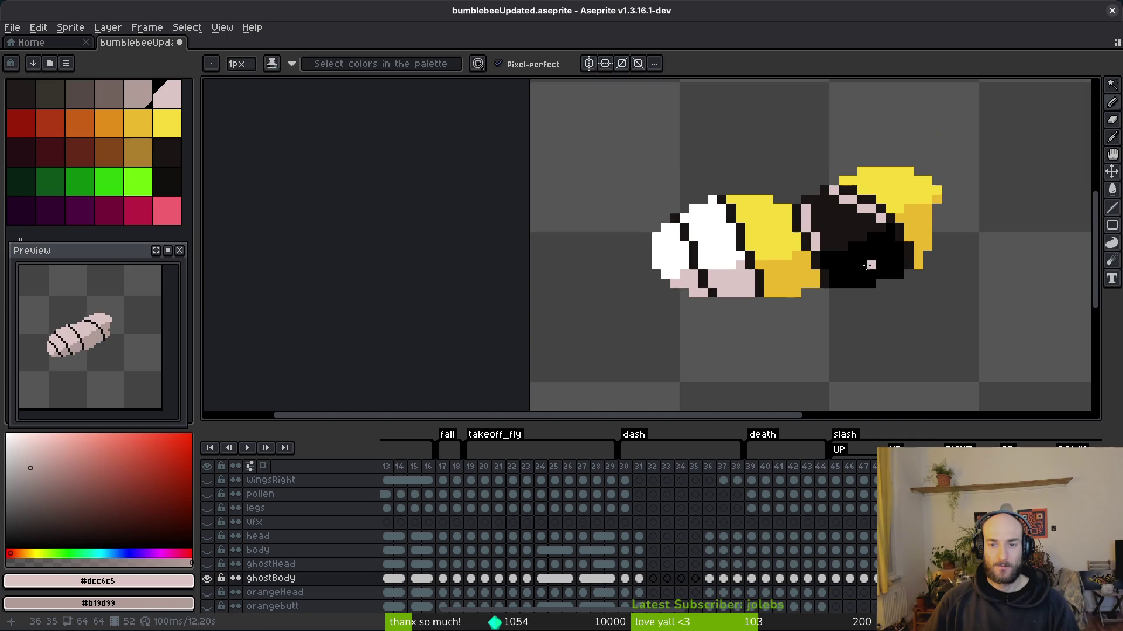
- Pan the canvas and select the head layer's cel at frame 48
key(v)
key(b)
drag(927, 293, 831, 251)
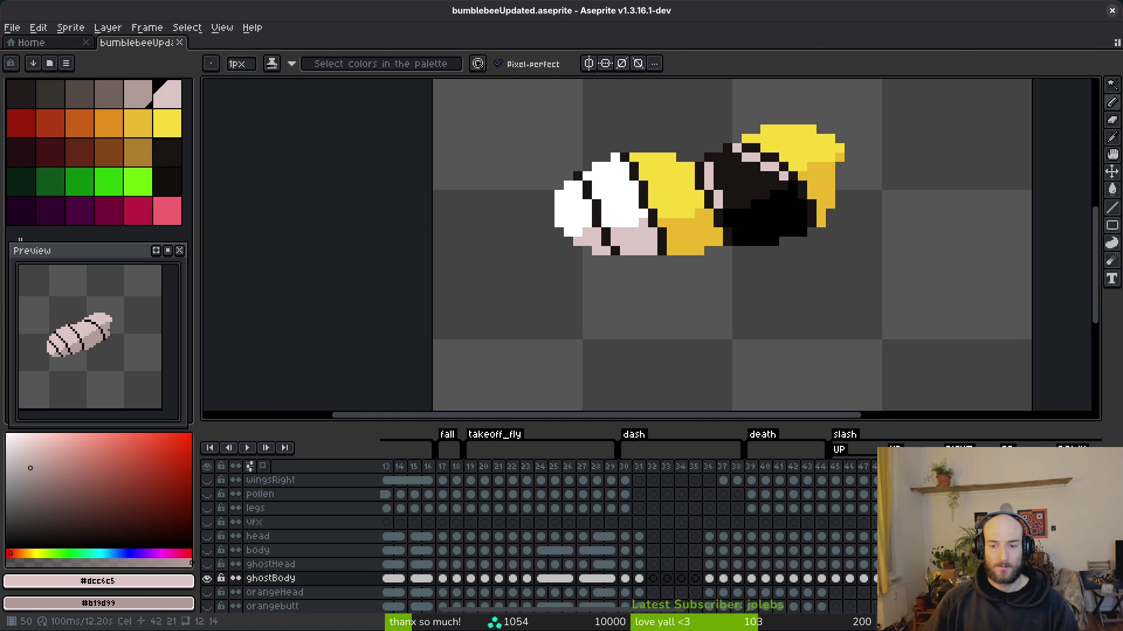
click(257, 536)
click(873, 536)
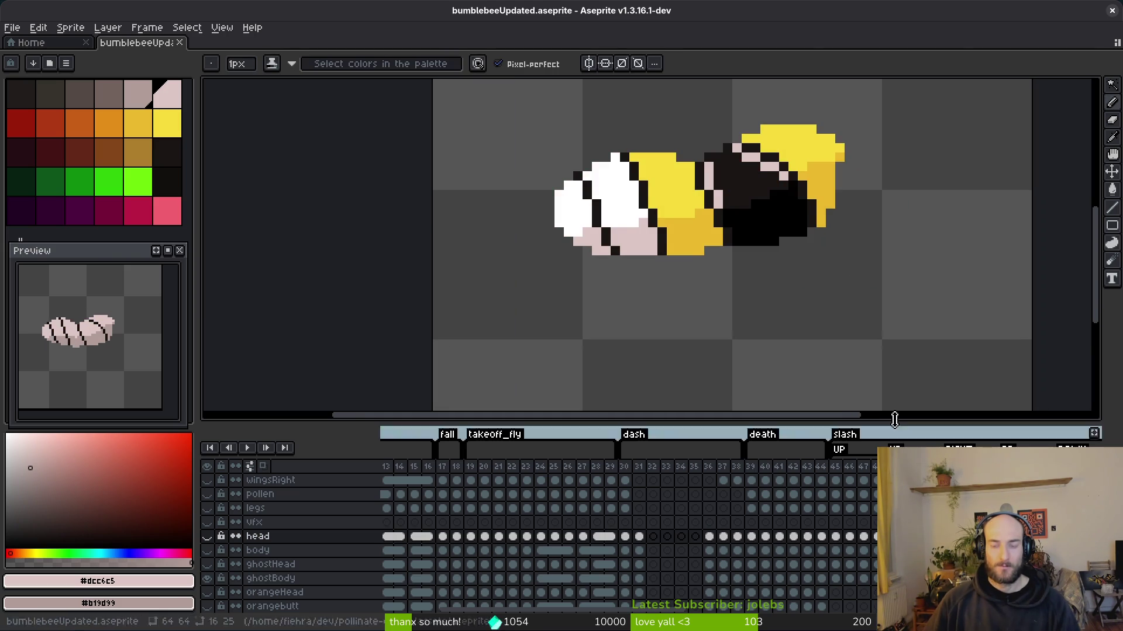
- Recentre the bee and enlarge the timeline to show more layers
drag(938, 448, 749, 370)
drag(731, 418, 701, 283)
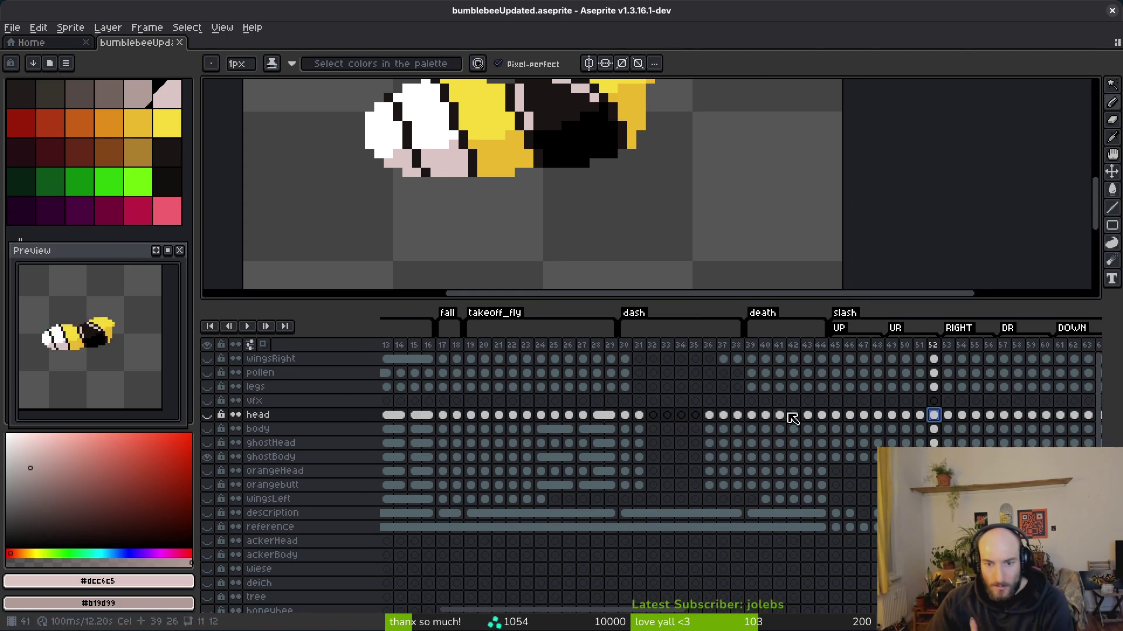
mouse_move(644, 255)
mouse_down()
mouse_move(649, 310)
mouse_move(700, 345)
mouse_up()
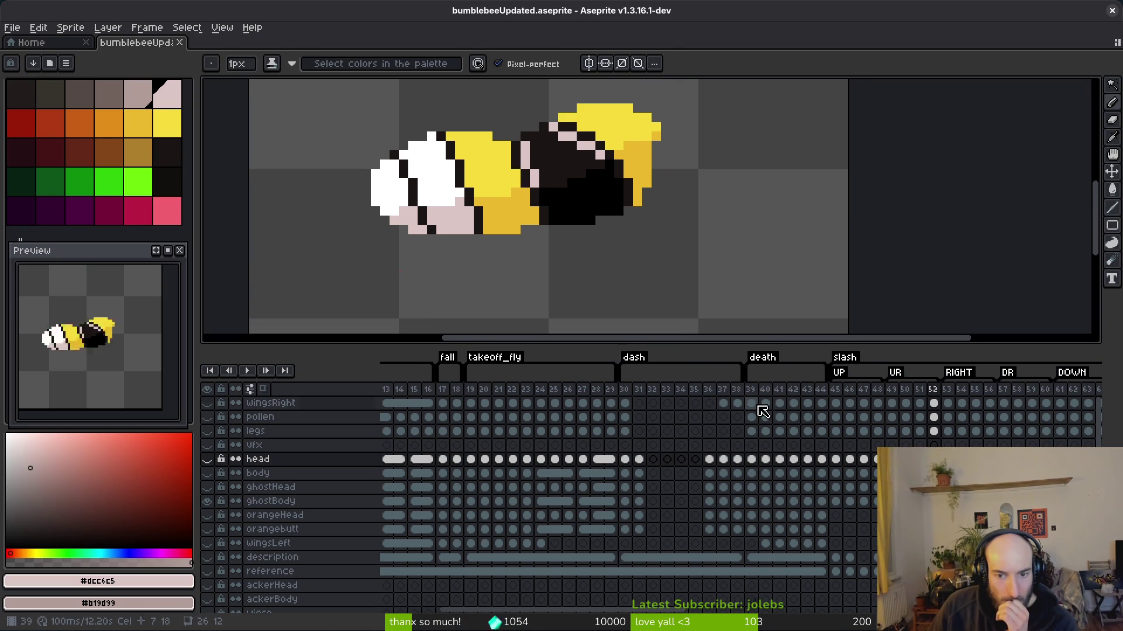
- Step through the head layer's cels at frames 39, 45, 48 and 52
click(752, 403)
click(753, 460)
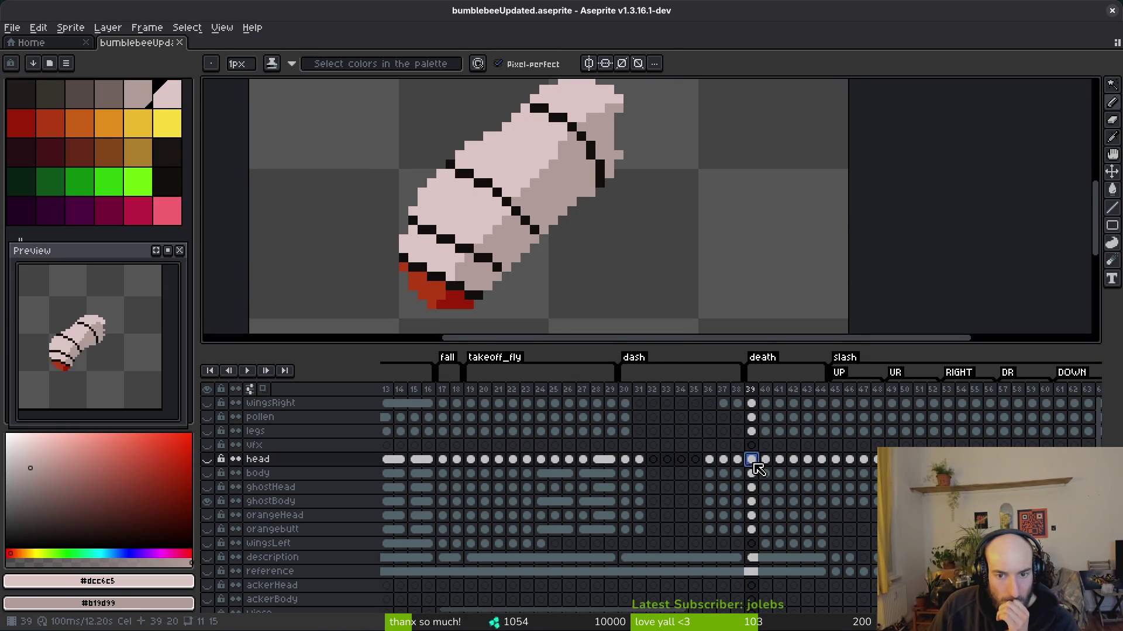
click(835, 460)
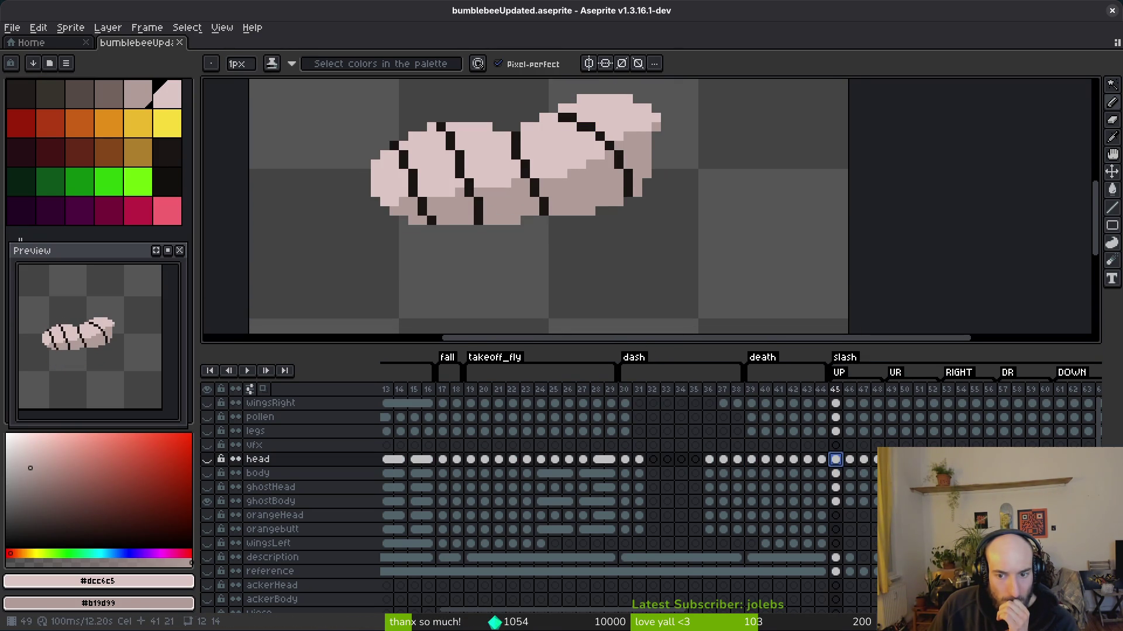
key(Right)
key(Left)
click(878, 460)
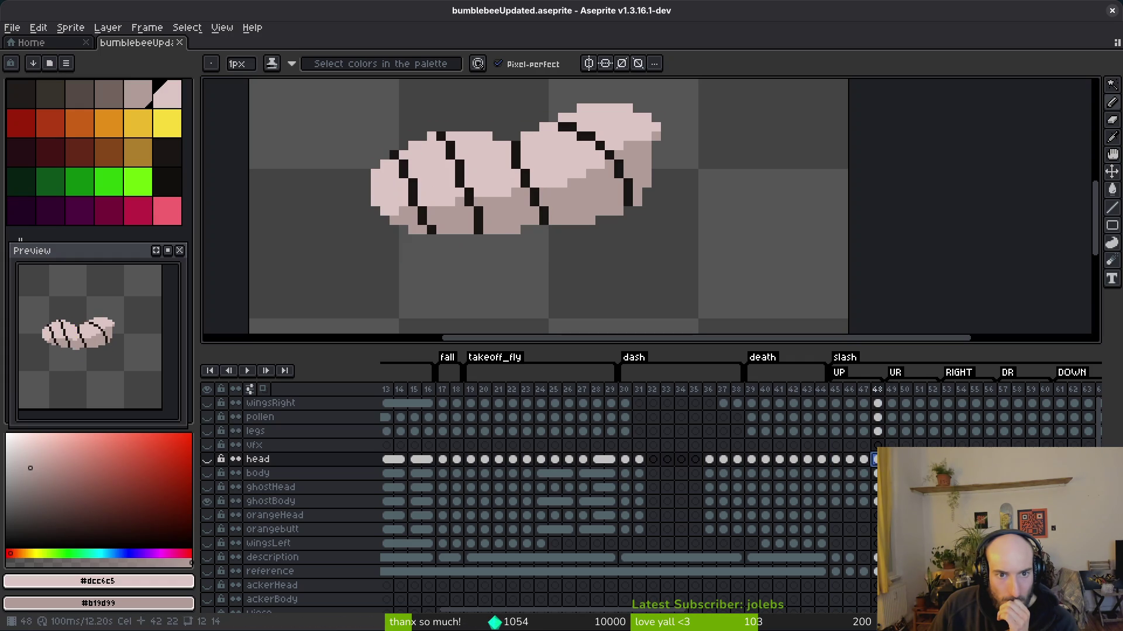
click(836, 460)
click(878, 459)
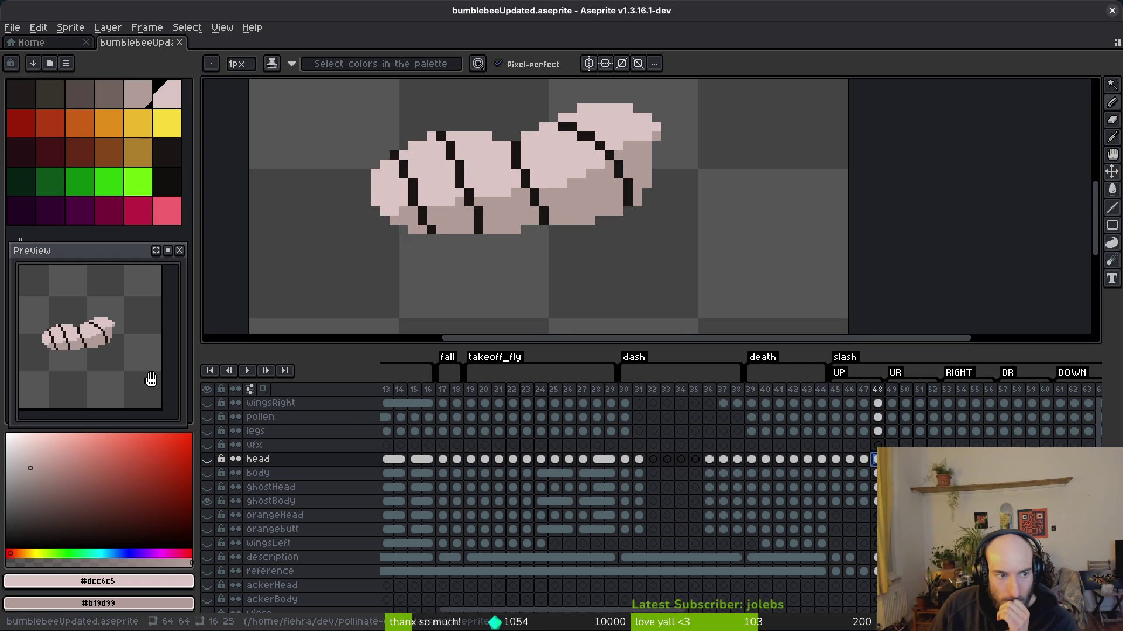
key(Right)
key(Right)
key(Right)
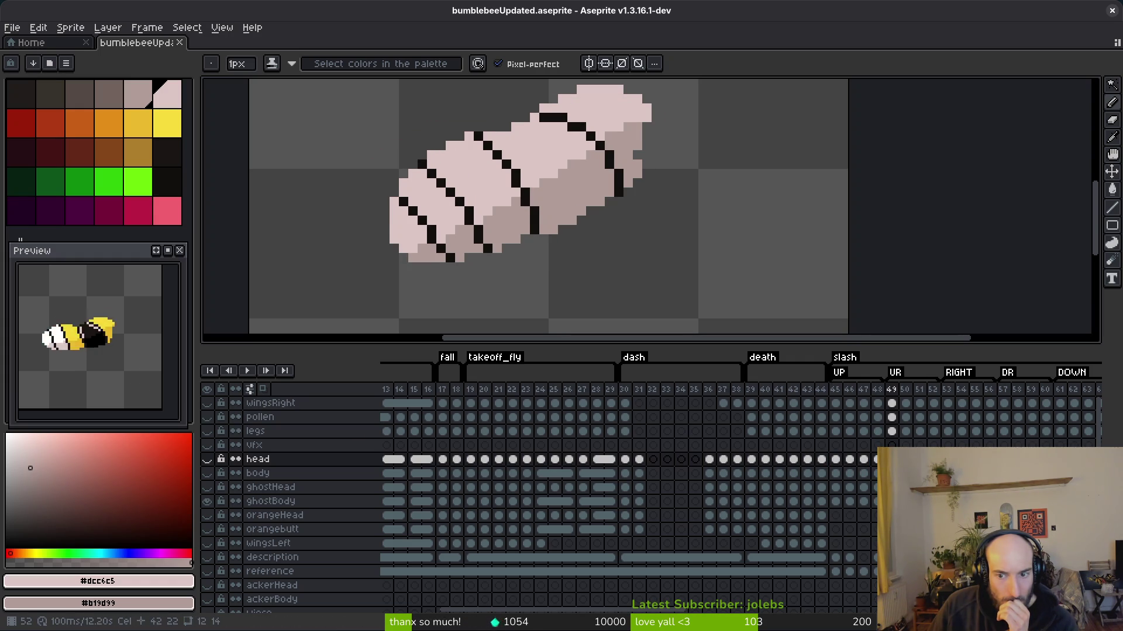
click(876, 459)
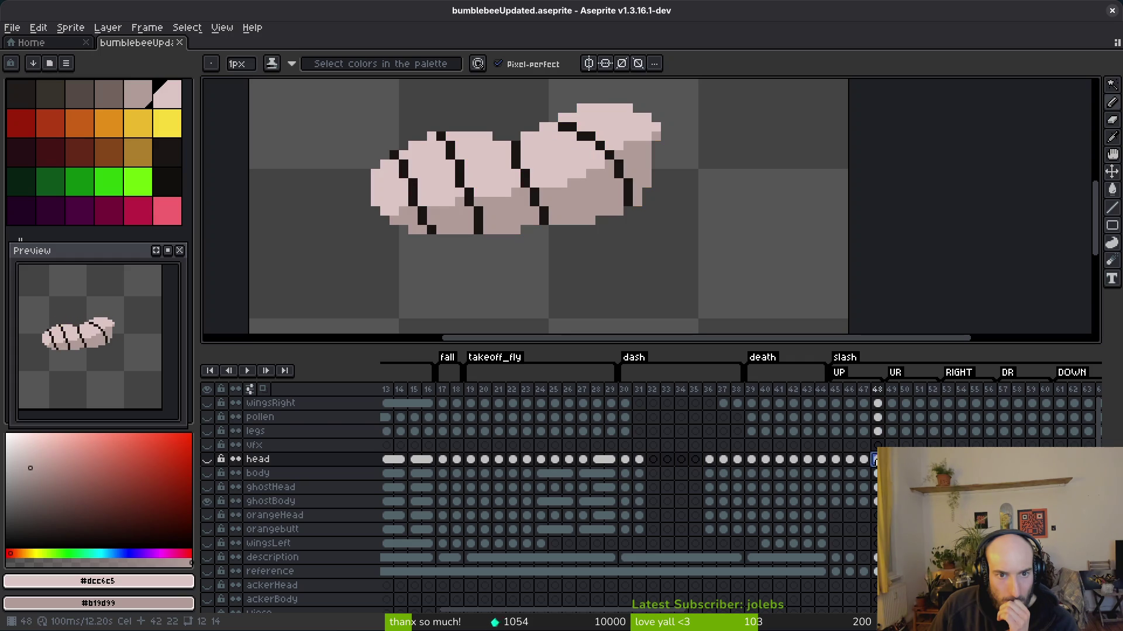
- Select frame 48's cels from head through ghostBody and review the layers
mouse_move(878, 459)
mouse_down()
mouse_move(877, 529)
mouse_move(933, 530)
mouse_up()
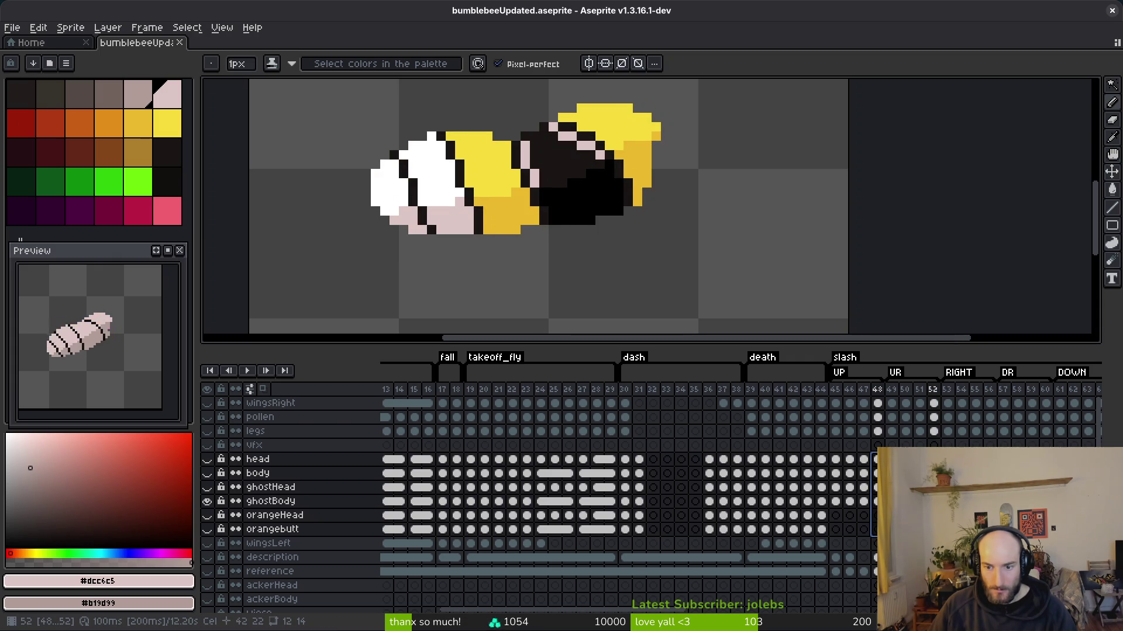
click(875, 487)
key(Down)
key(Down)
key(Up)
key(Up)
key(Up)
key(Up)
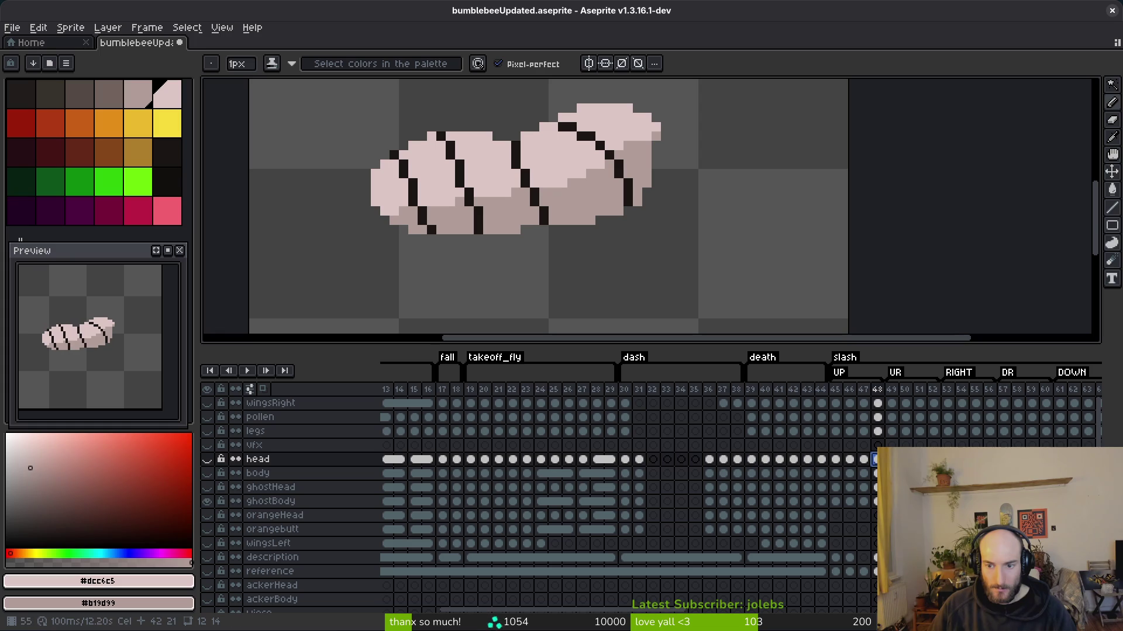
key(Right)
key(Right)
key(Right)
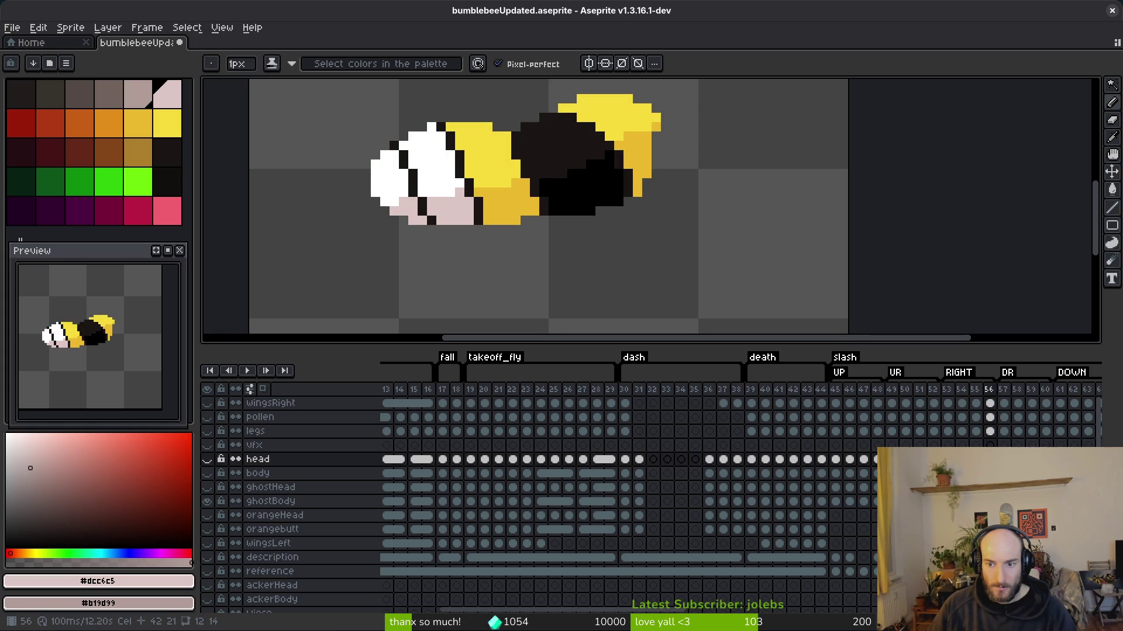
ctrl+click(271, 501)
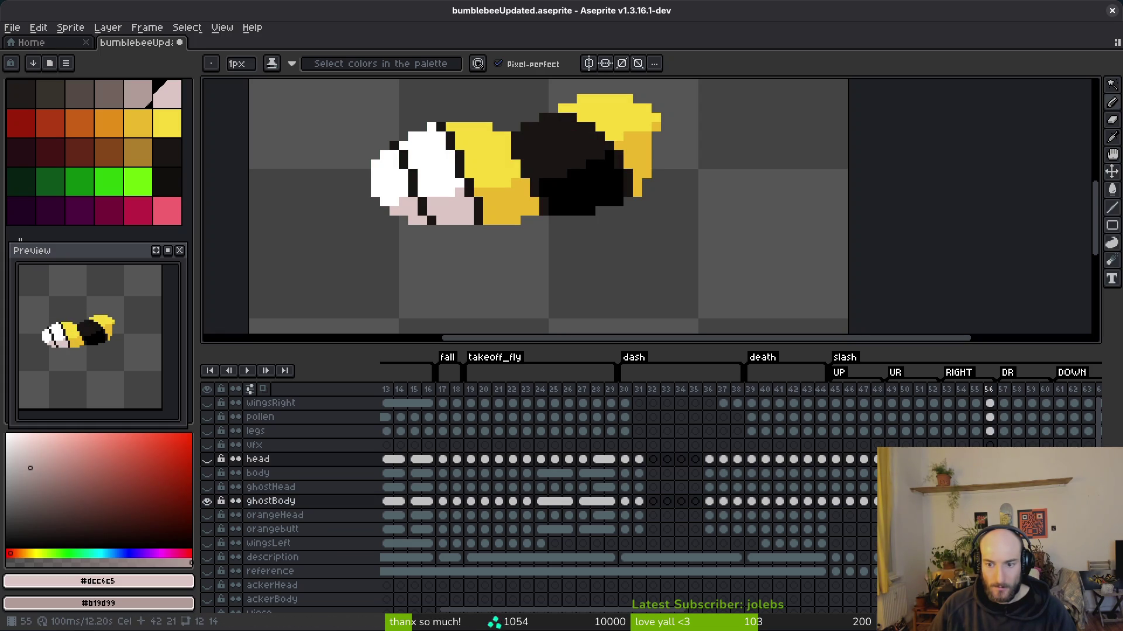
shift+click(271, 501)
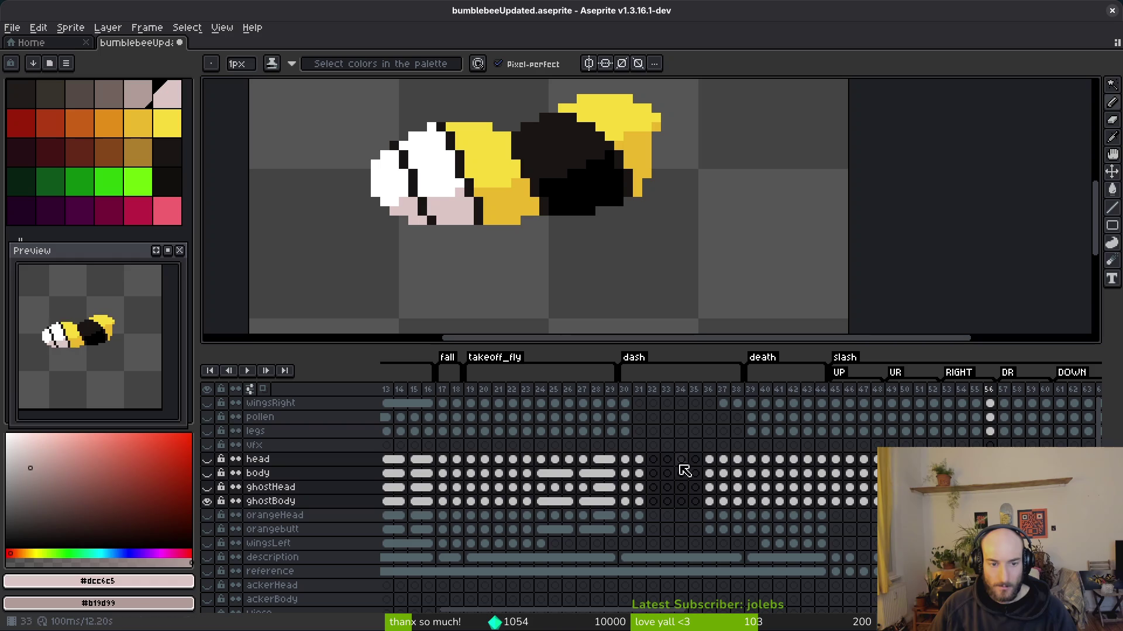
- Select and link the wingsRight-to-ghostBody cels across frames 48–52
drag(878, 459, 934, 529)
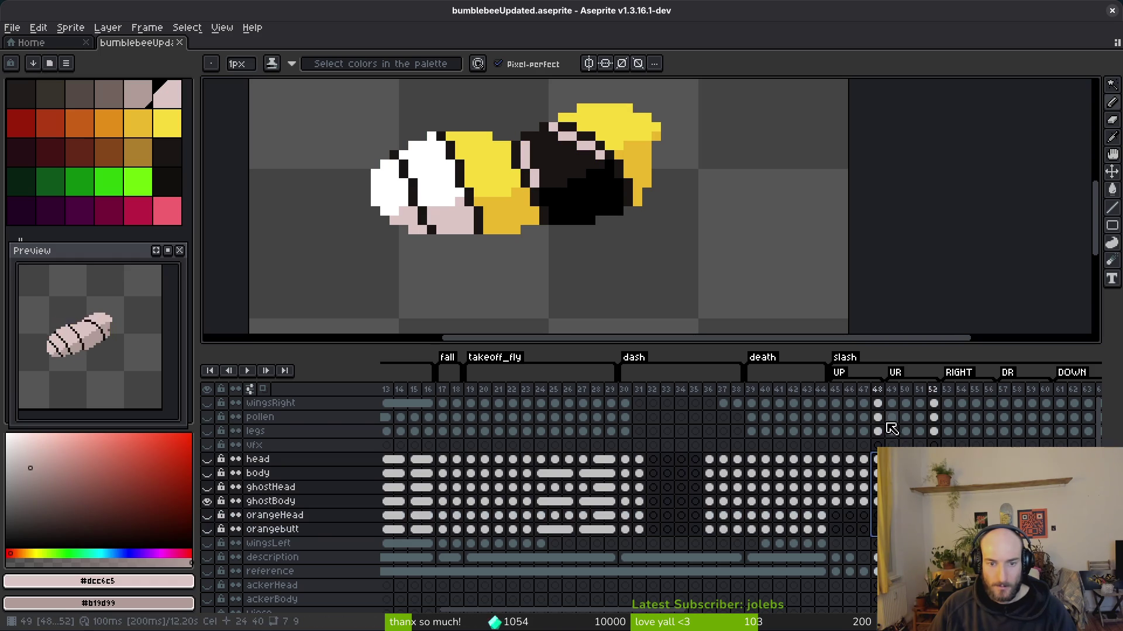
click(875, 403)
drag(875, 403, 875, 501)
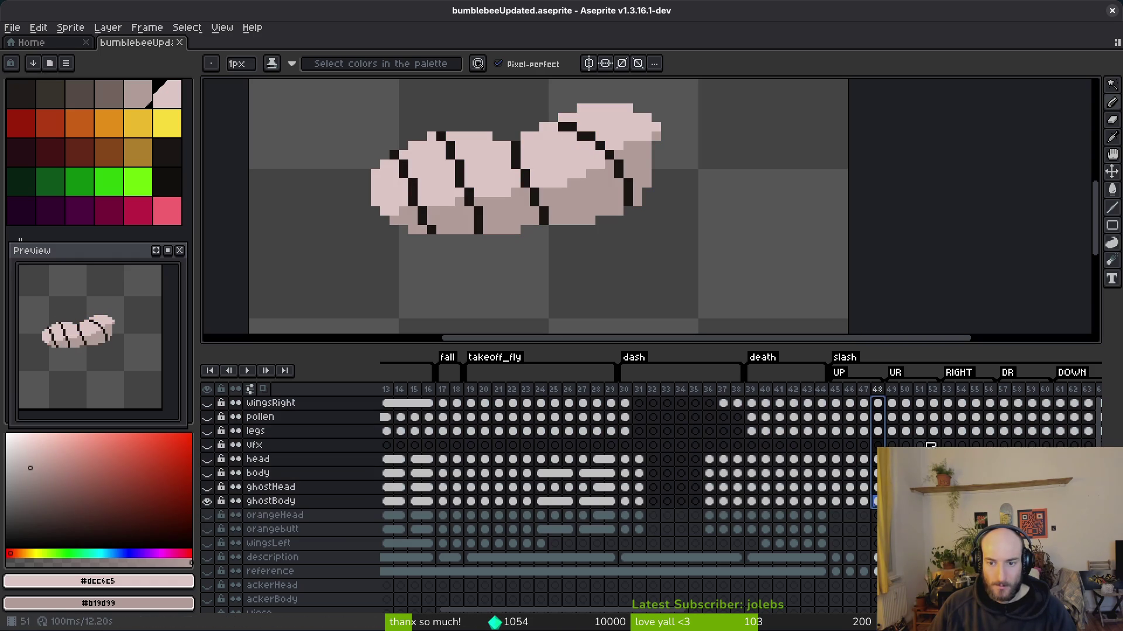
shift+click(932, 405)
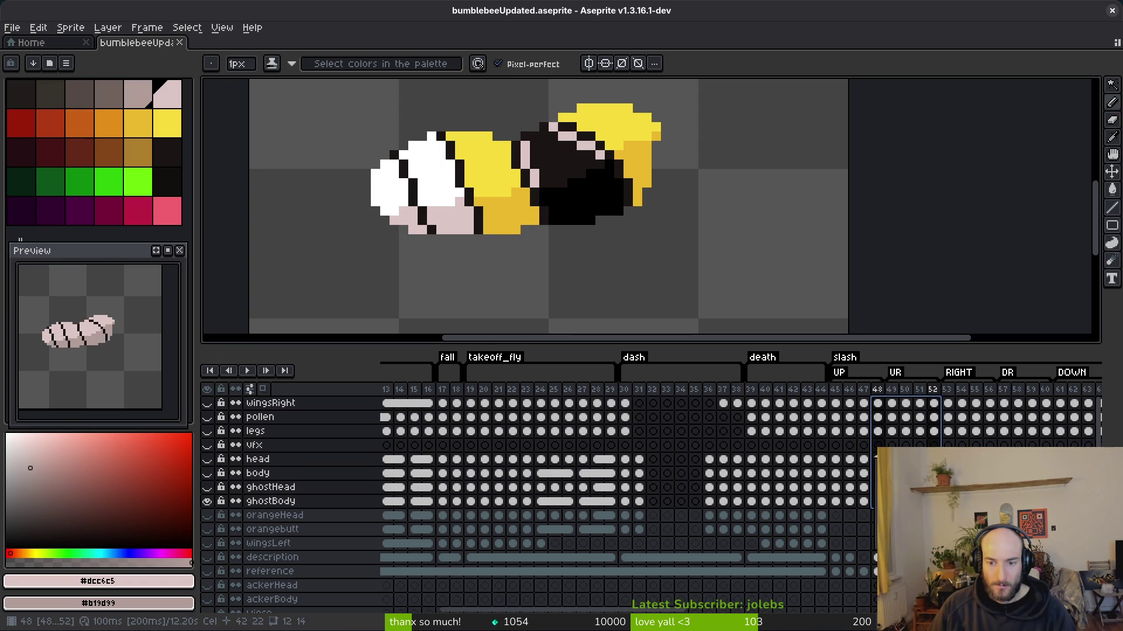
key(Escape)
key(Down)
key(Down)
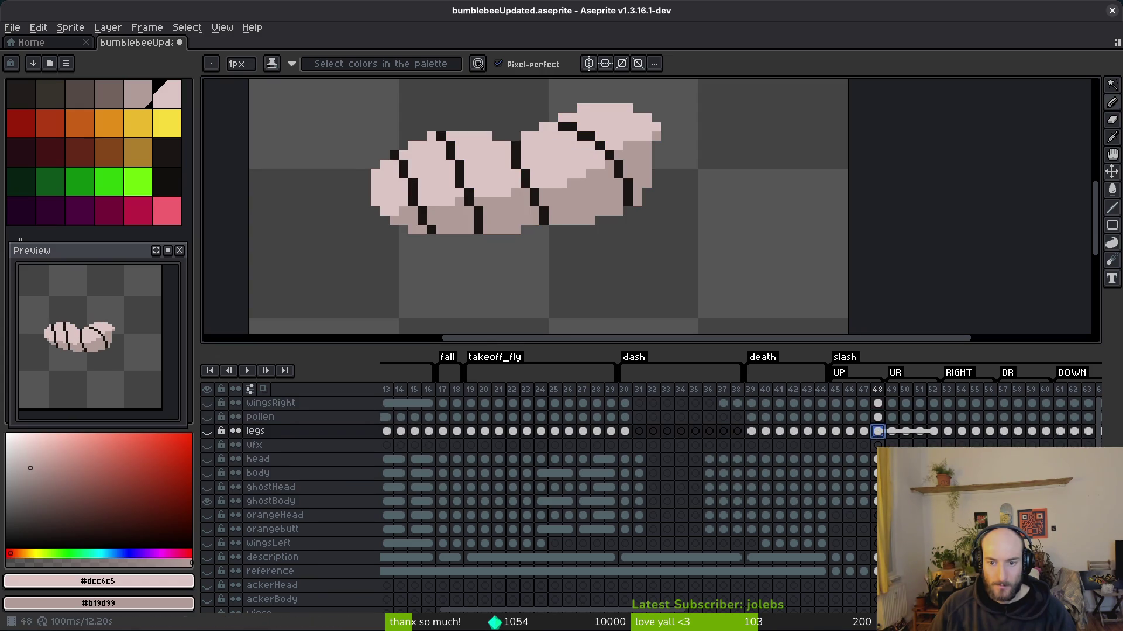
click(933, 404)
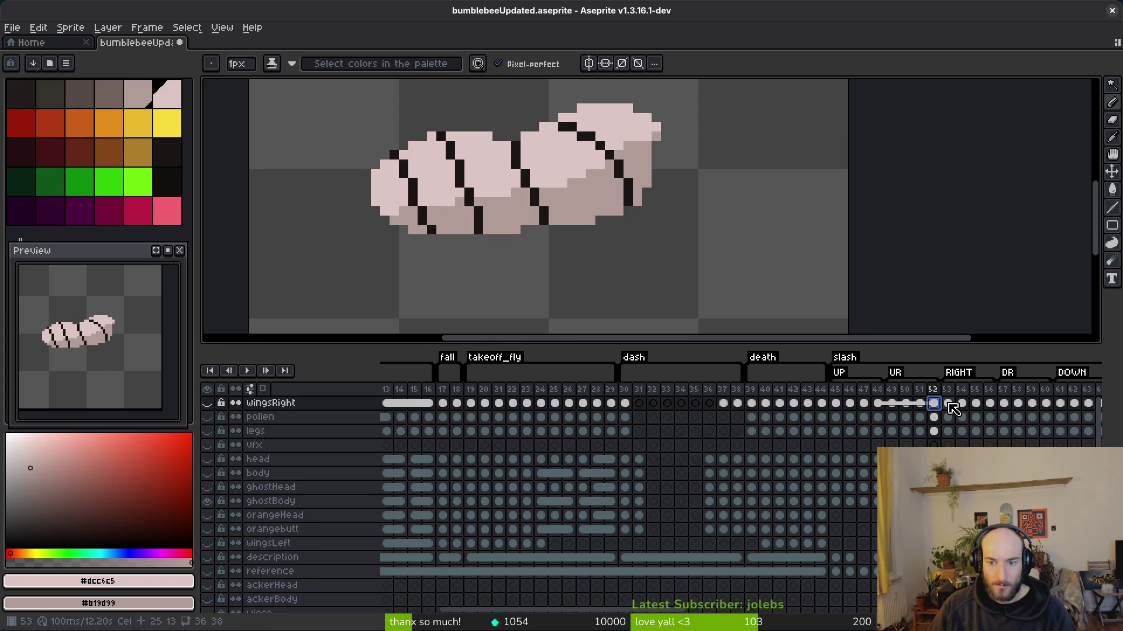
- Check the wing shapes on frames 46–57, then select frame 53's cels from wingsRight to ghostBody
scroll(868, 445, right, 5)
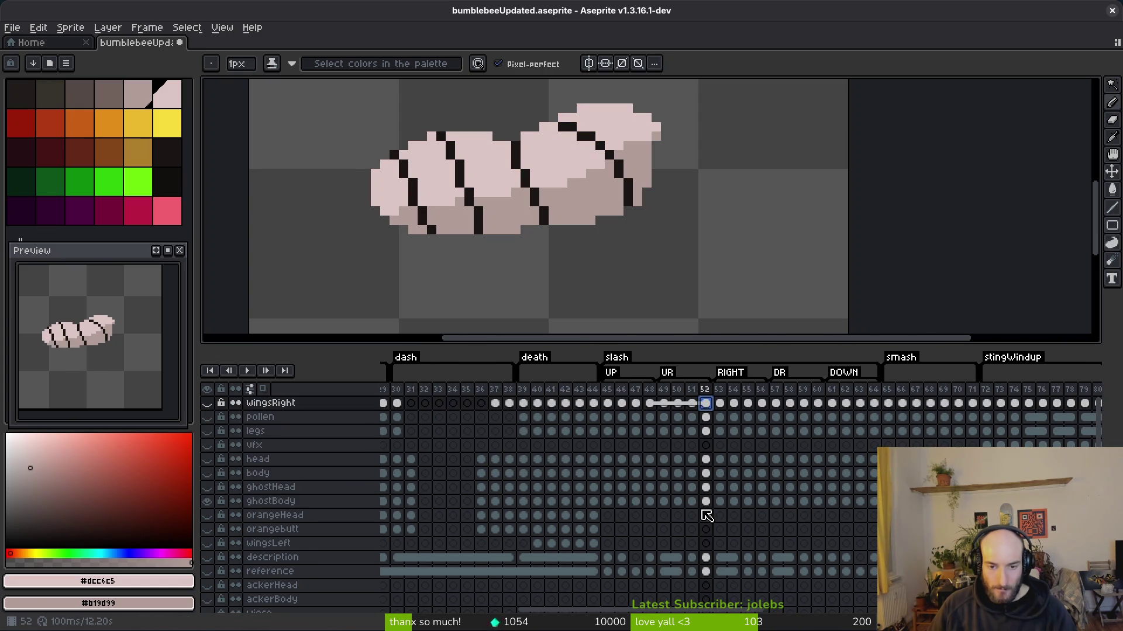
click(630, 403)
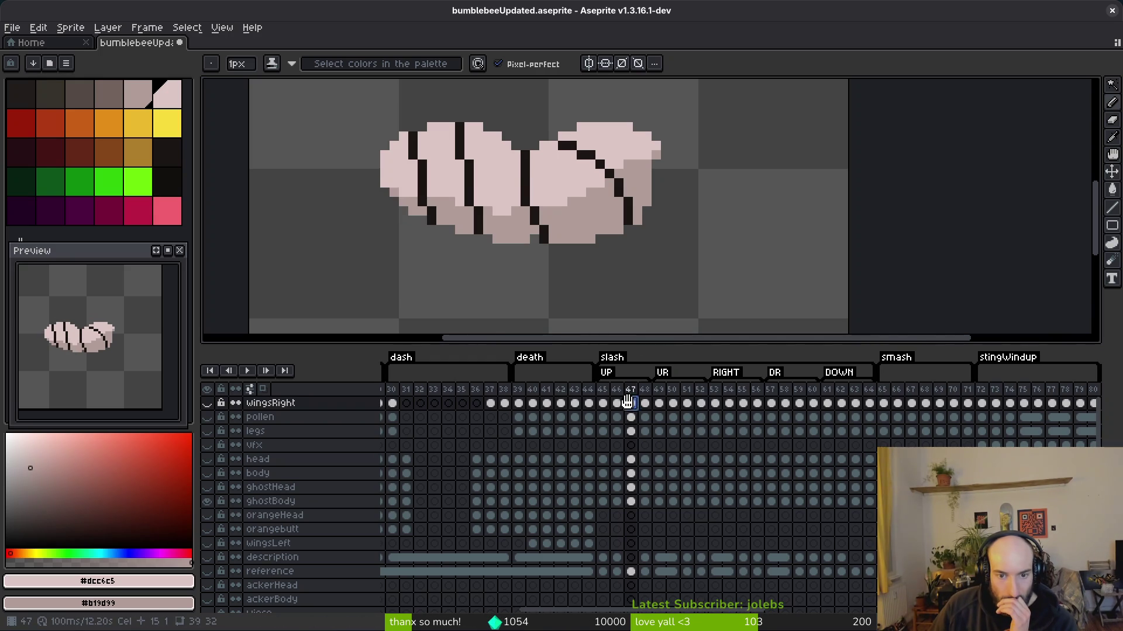
click(687, 404)
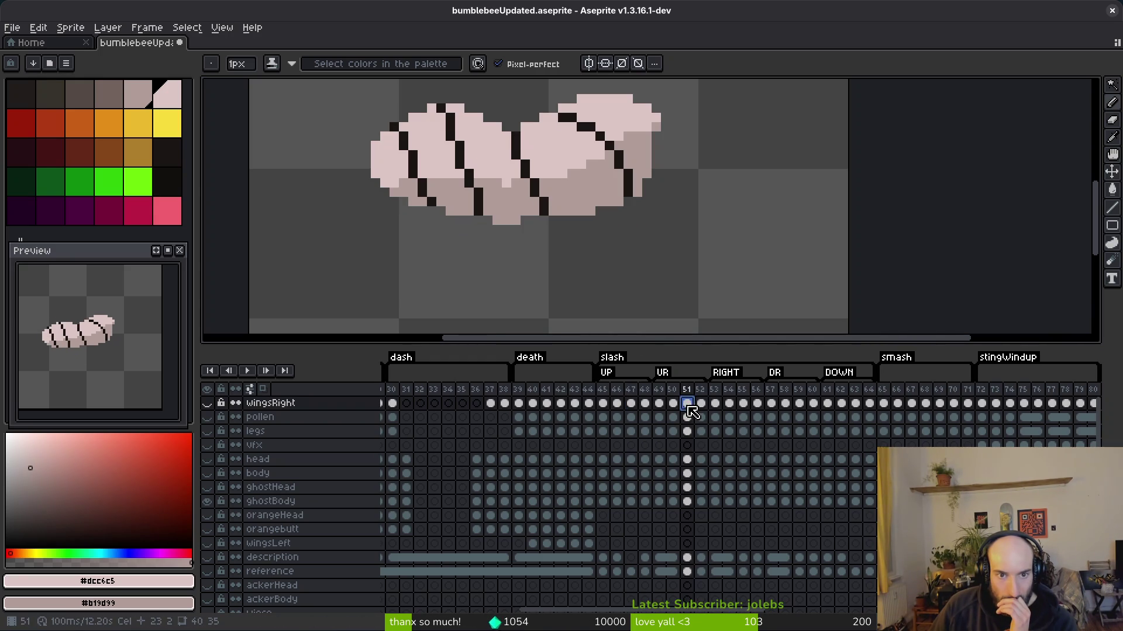
click(645, 403)
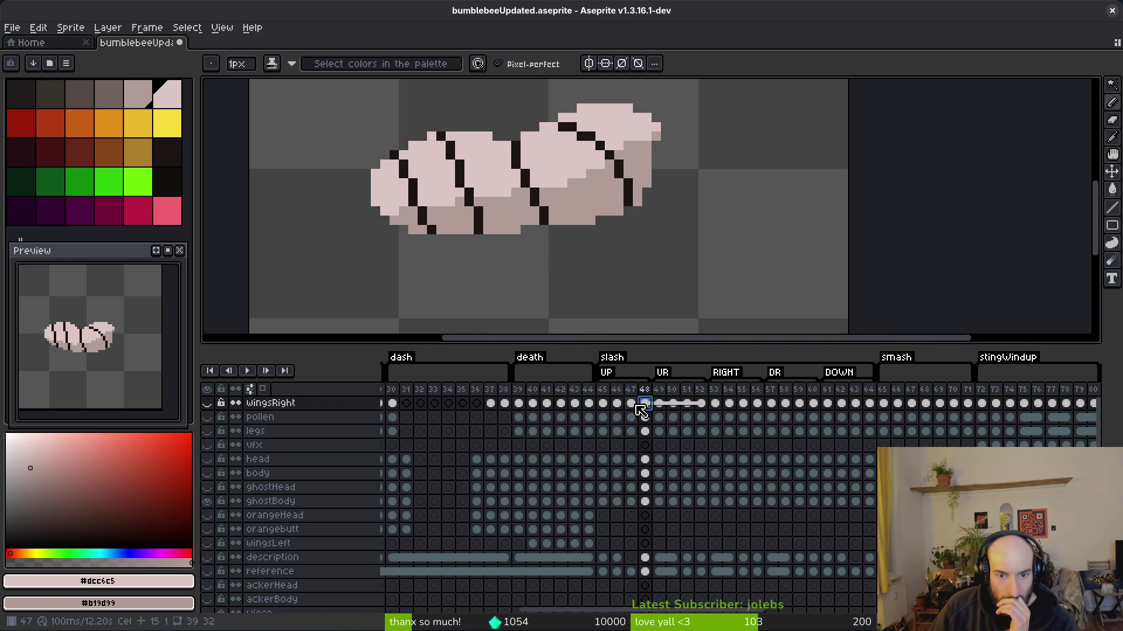
click(636, 404)
key(Left)
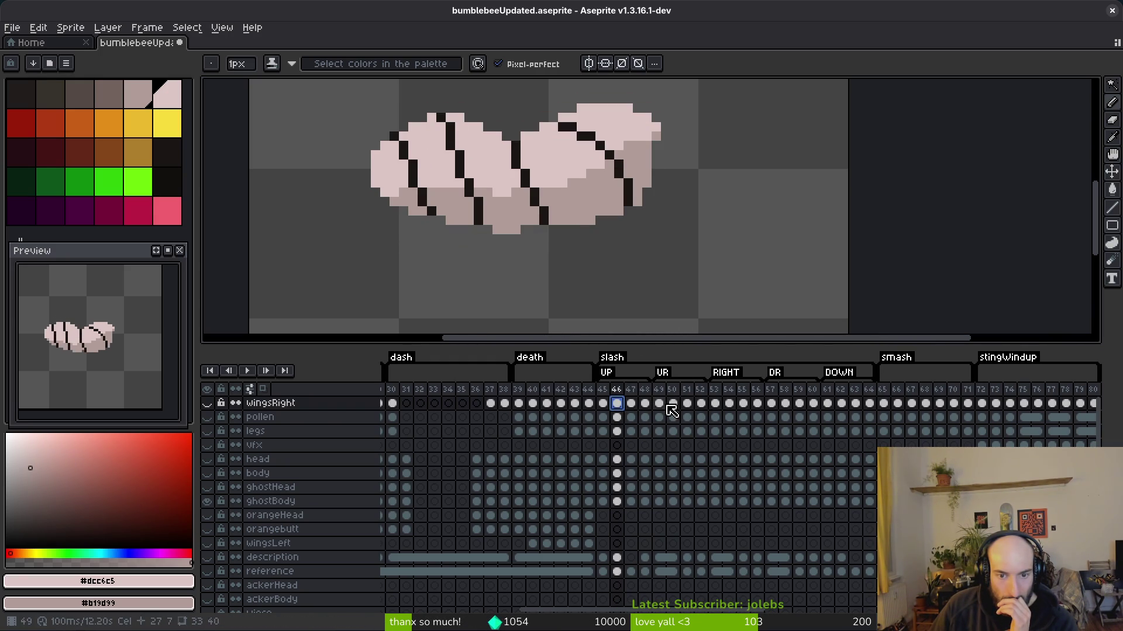
click(673, 404)
click(687, 404)
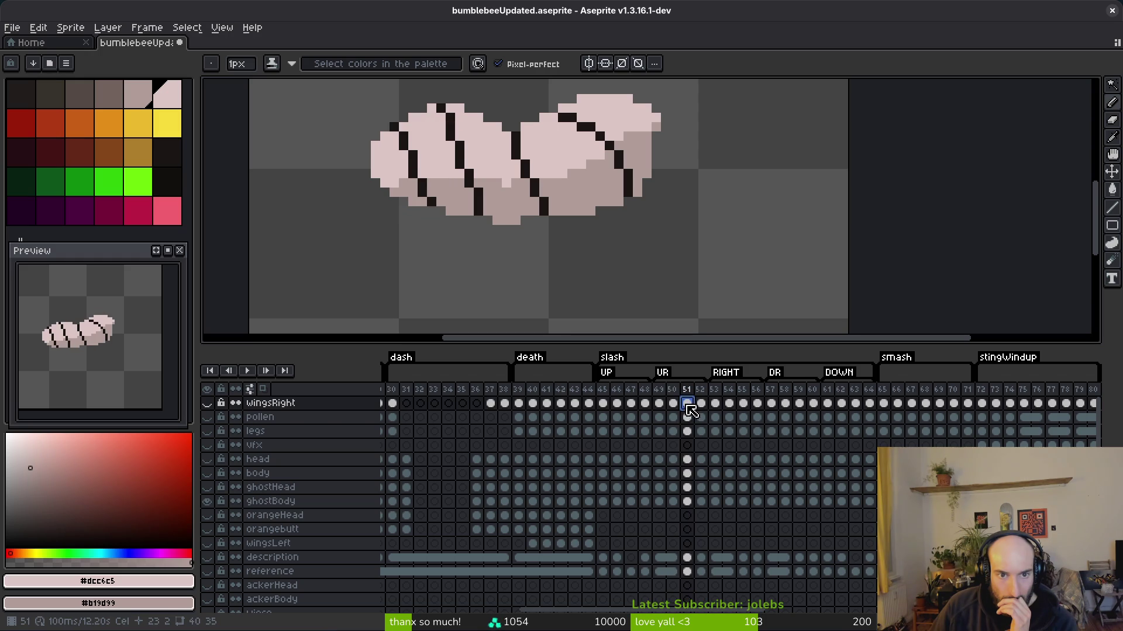
click(771, 405)
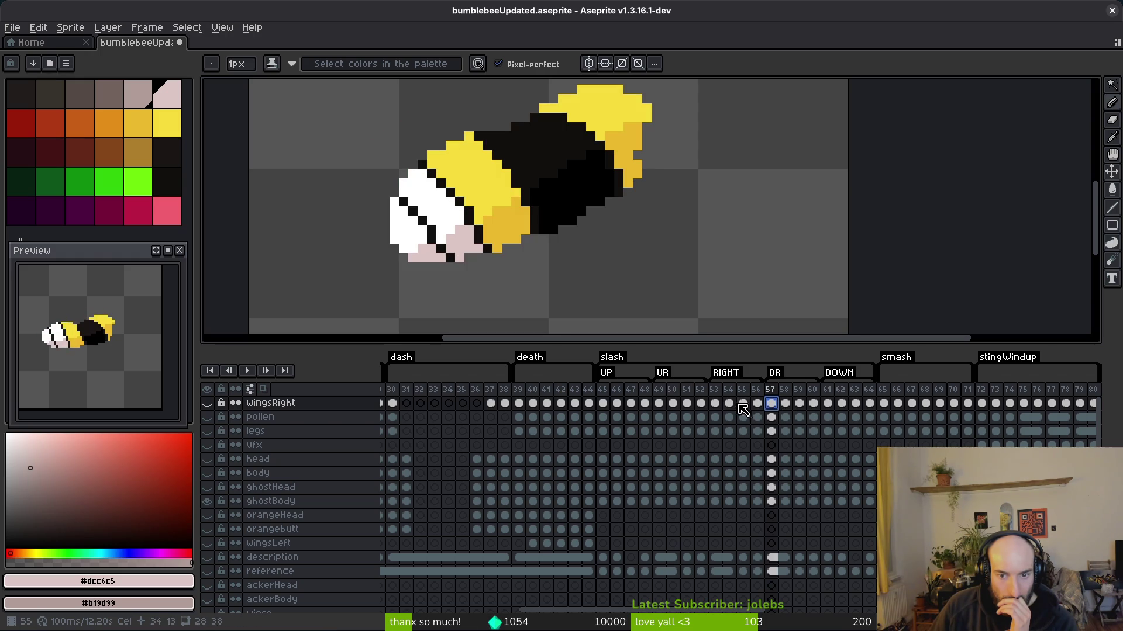
click(716, 404)
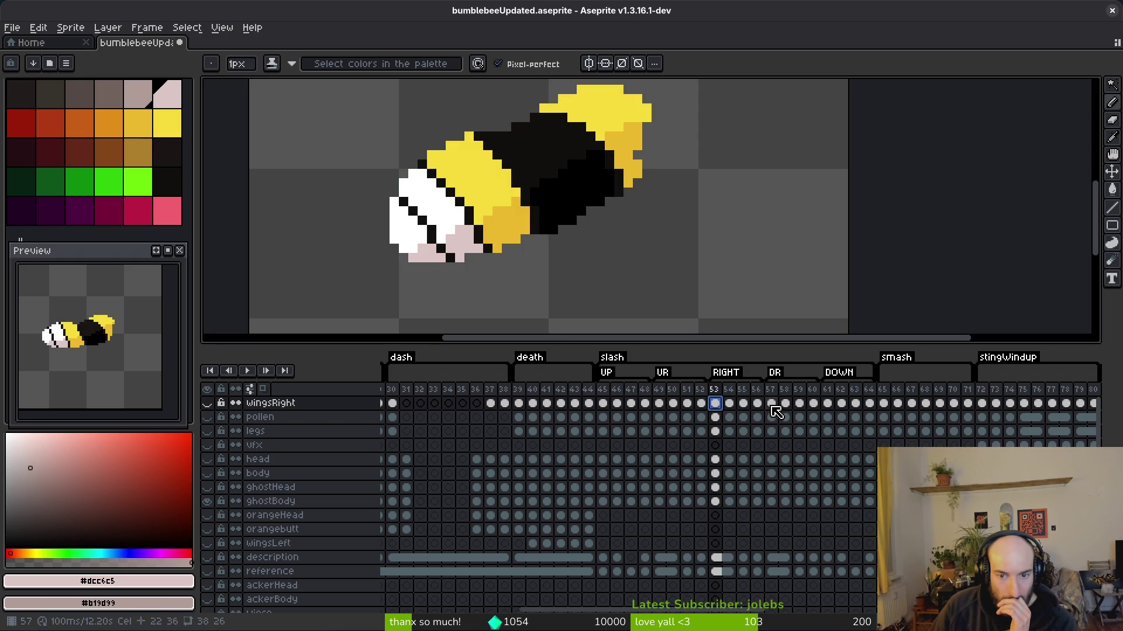
drag(715, 404, 715, 502)
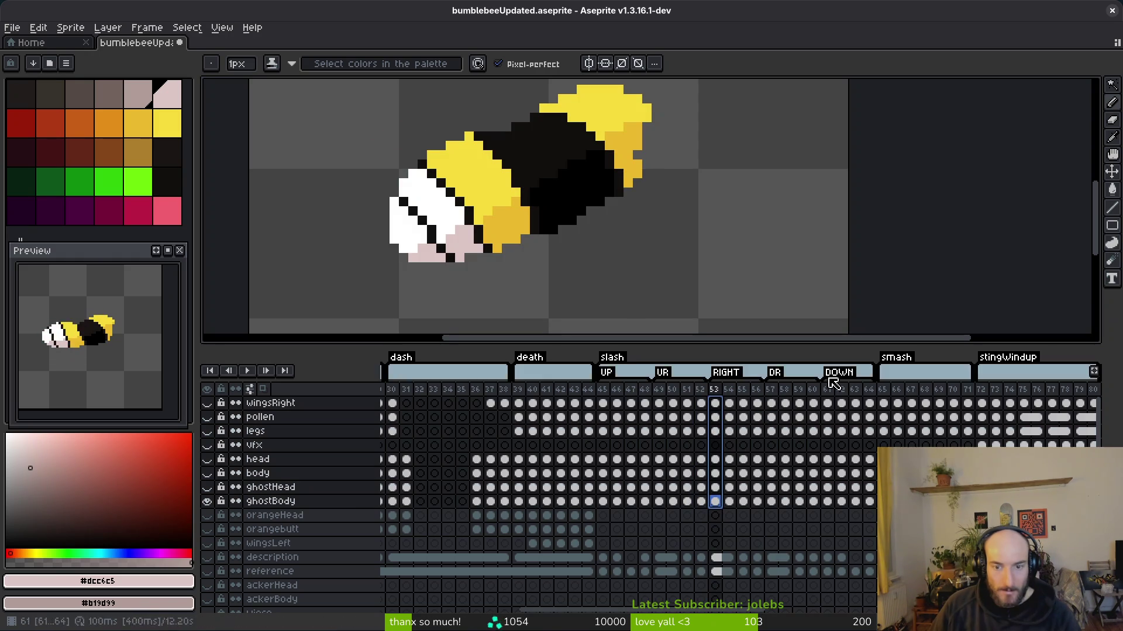
- Link the frame 53–57 cels from wingsRight to ghostBody, then verify each layer's link at frame 53
shift+click(773, 461)
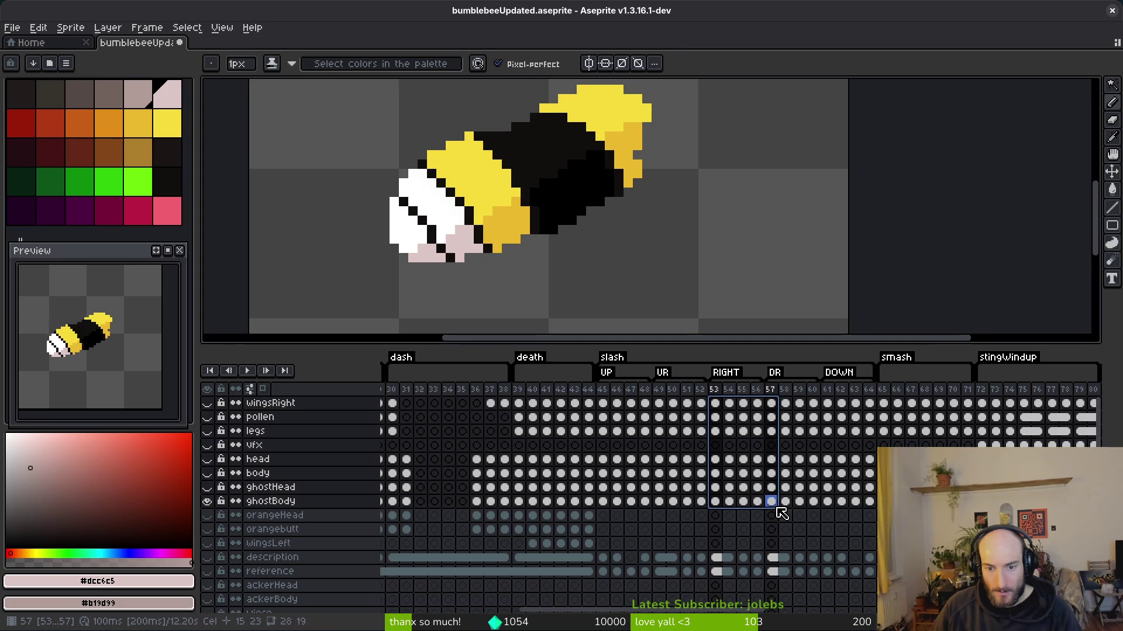
right_click(720, 407)
click(755, 459)
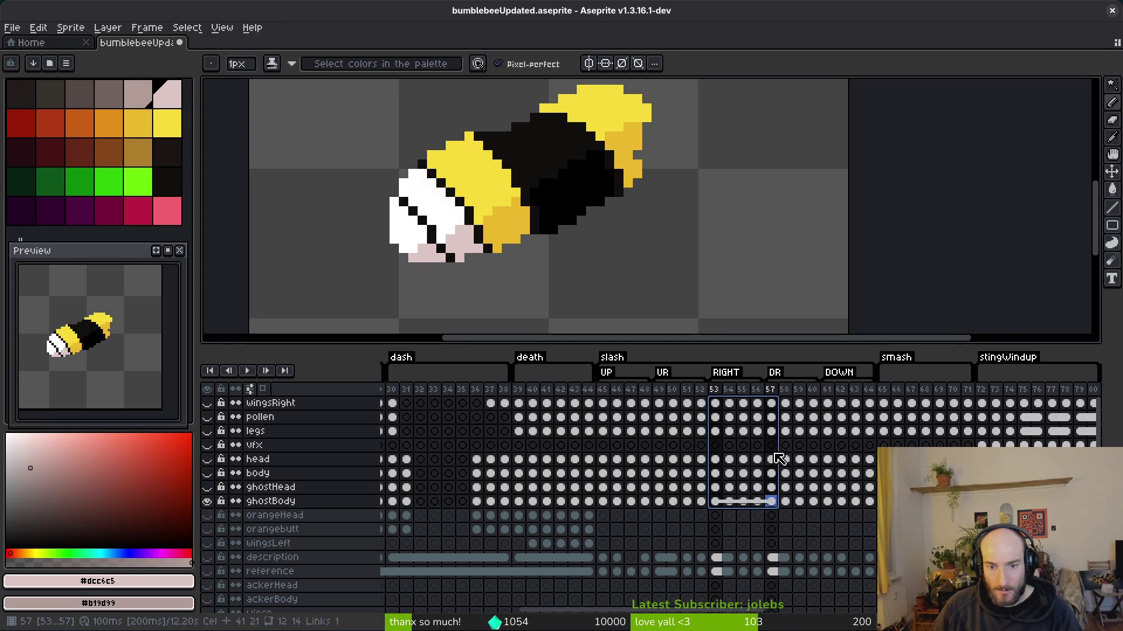
click(720, 418)
click(716, 433)
click(717, 461)
click(718, 475)
click(718, 489)
click(717, 501)
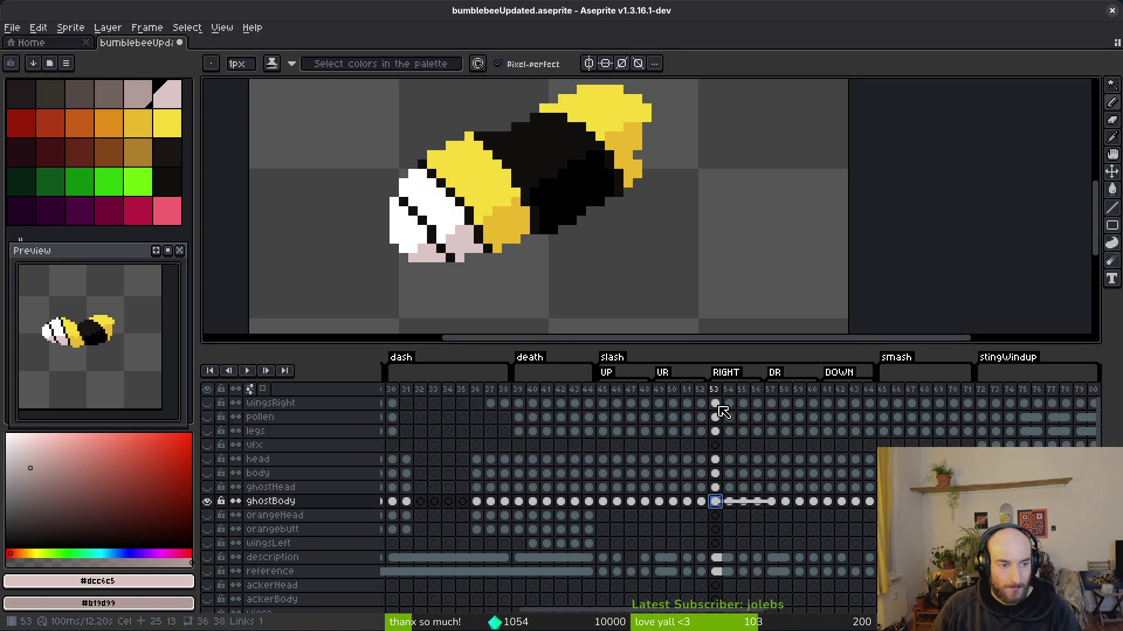
drag(761, 403, 761, 503)
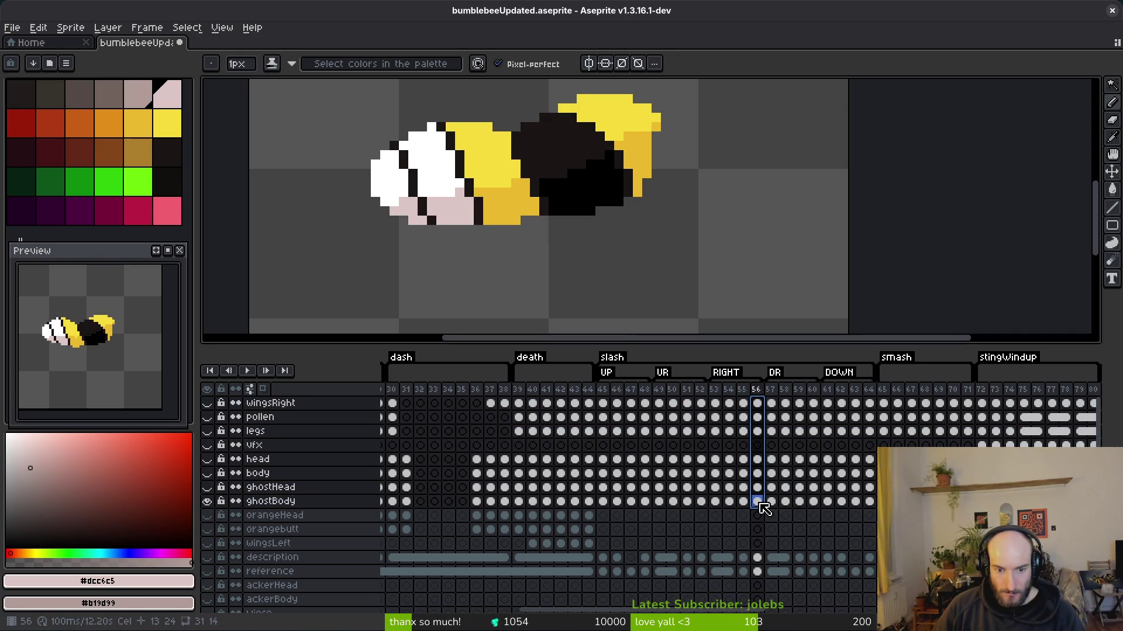
- Copy ghostHead and ghostBody frames 45–64 into orangeHead and orangebutt, then check frames 49 and 52
click(604, 488)
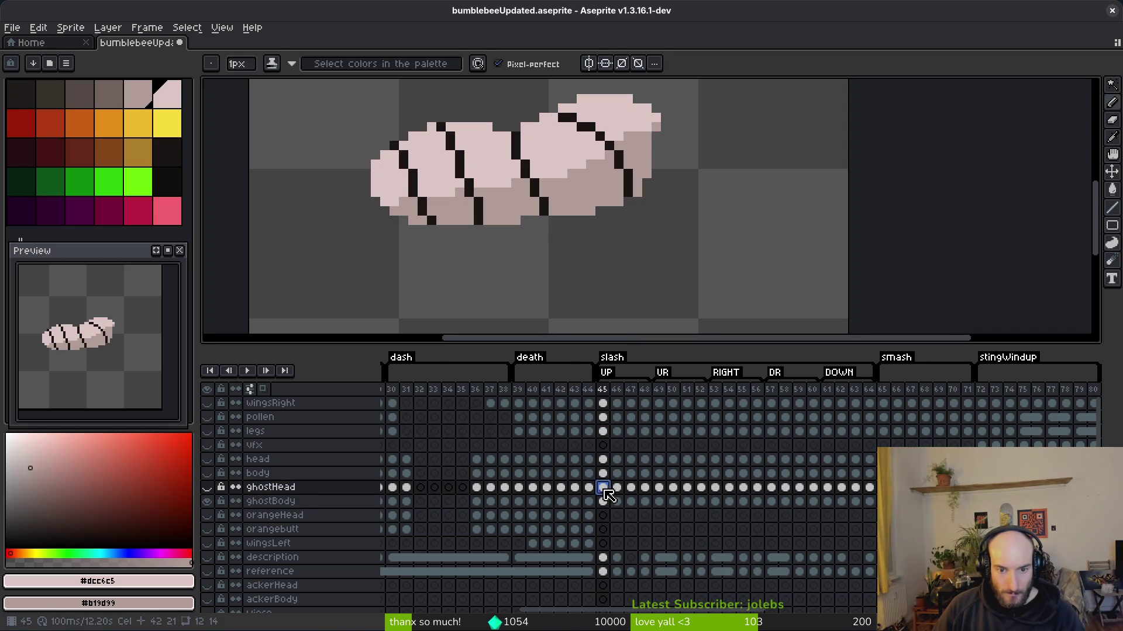
drag(606, 492, 869, 501)
key(ctrl+c)
click(604, 516)
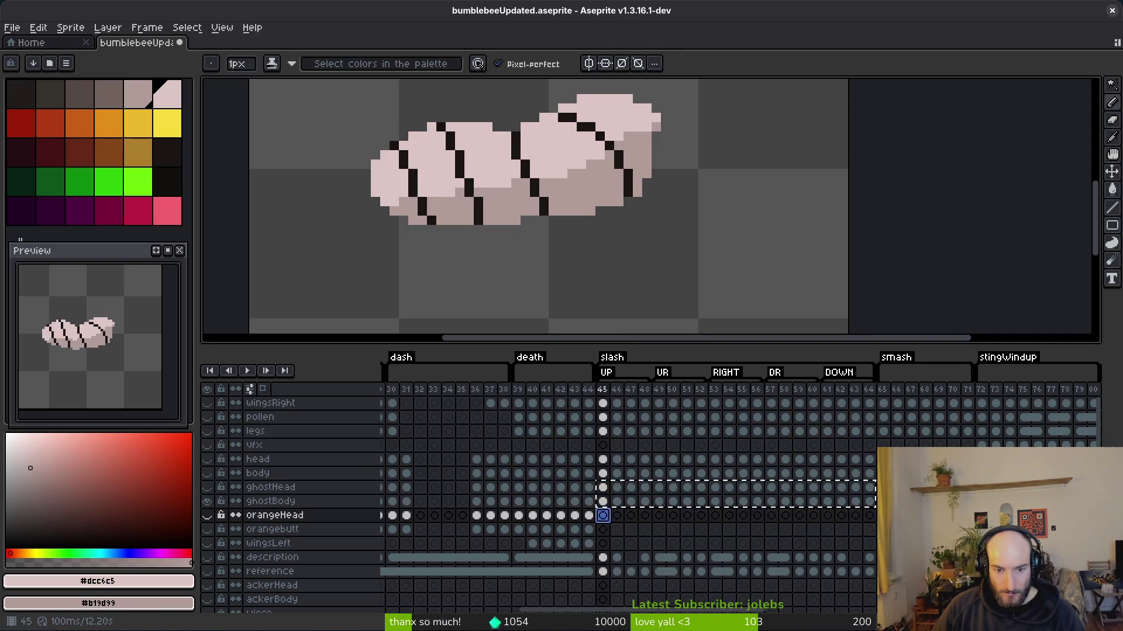
key(ctrl+v)
click(660, 515)
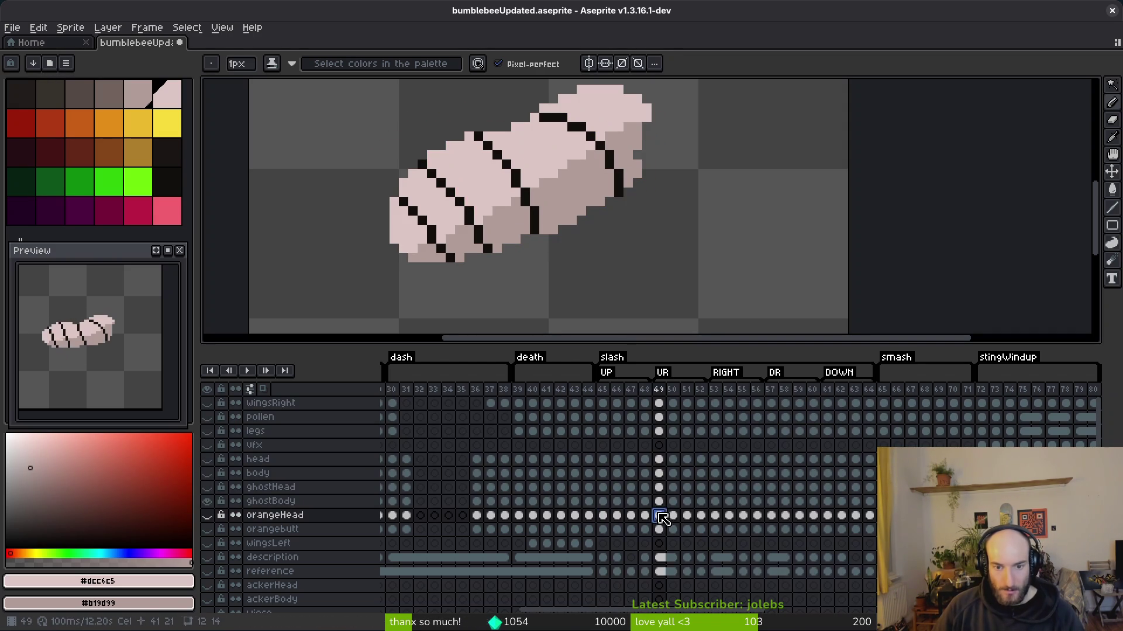
click(701, 515)
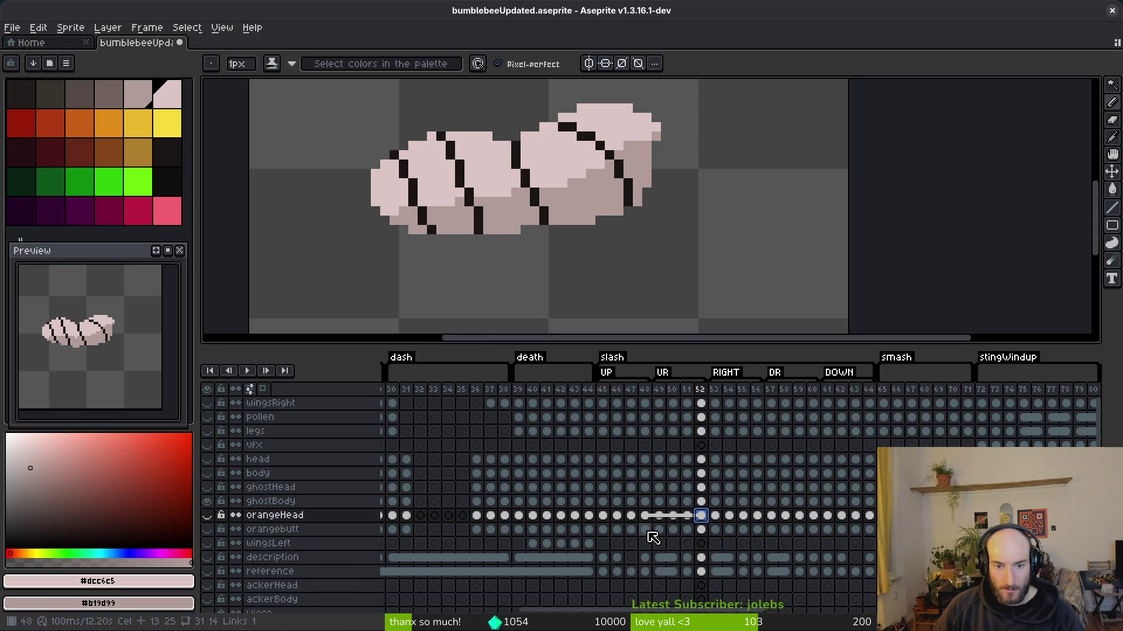
click(704, 530)
- Check the head, ghostBody, orangebutt and legs cels around frames 52, 53 and 57
key(Right)
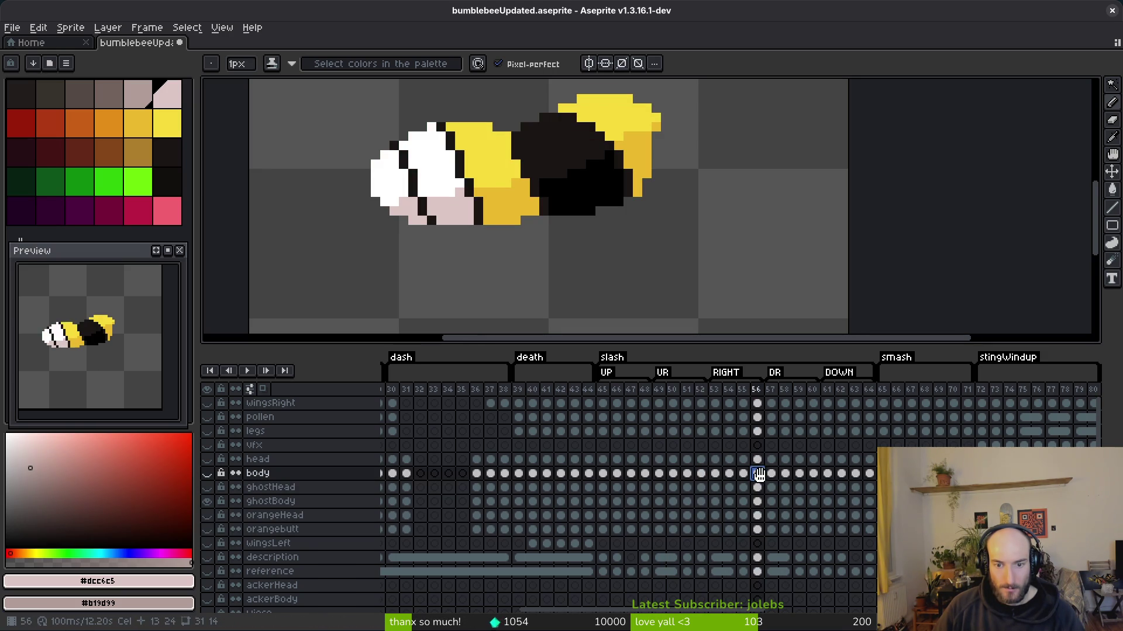
key(Up)
key(Up)
key(Up)
key(Left)
key(Down)
key(Down)
key(Down)
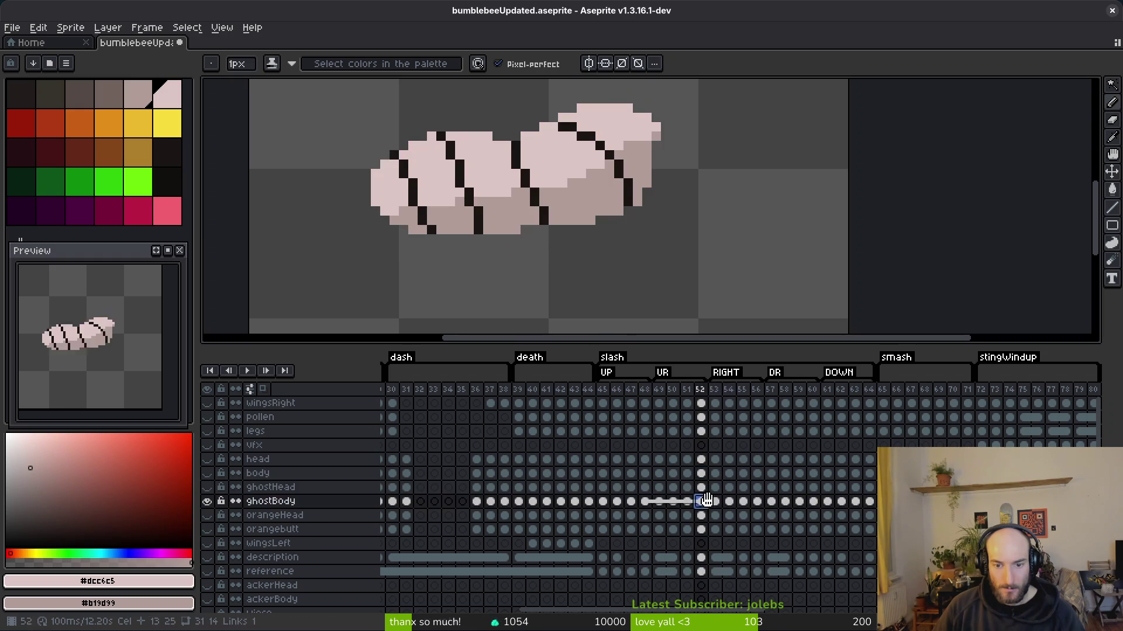
key(Right)
key(Down)
key(Down)
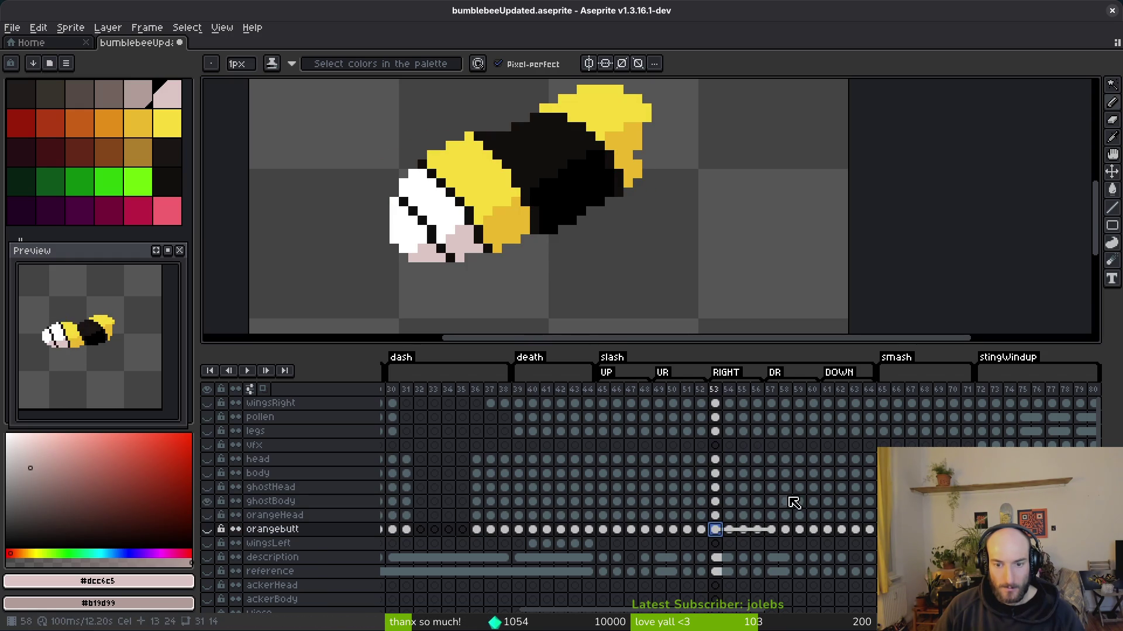
key(Right)
key(Right)
key(Right)
key(Up)
key(Up)
key(Up)
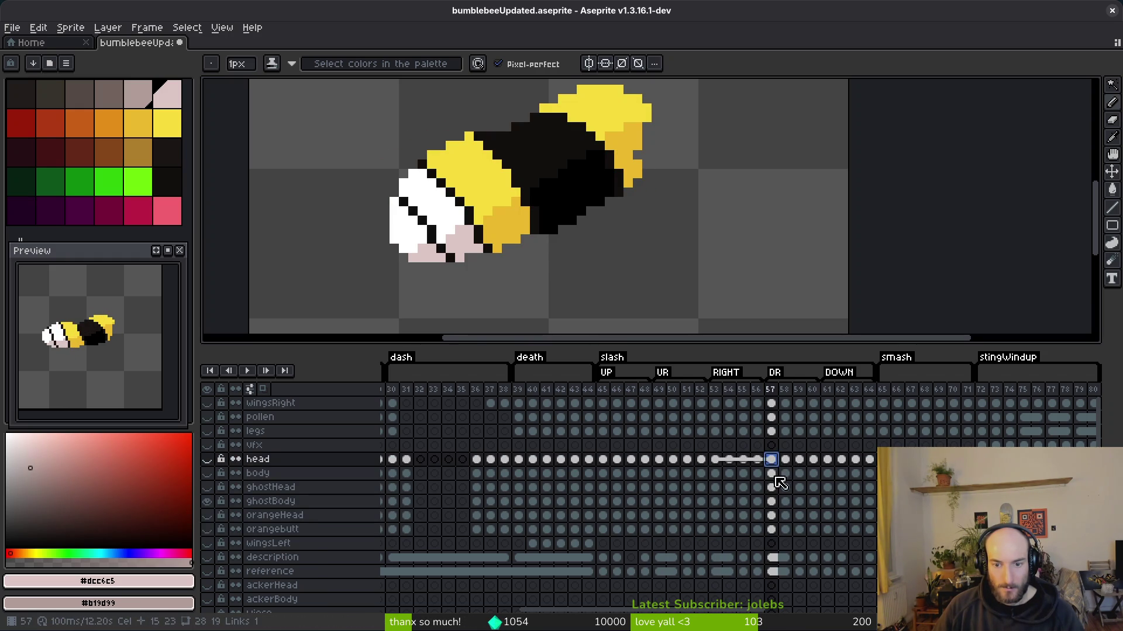
key(Down)
key(Down)
key(Down)
click(774, 430)
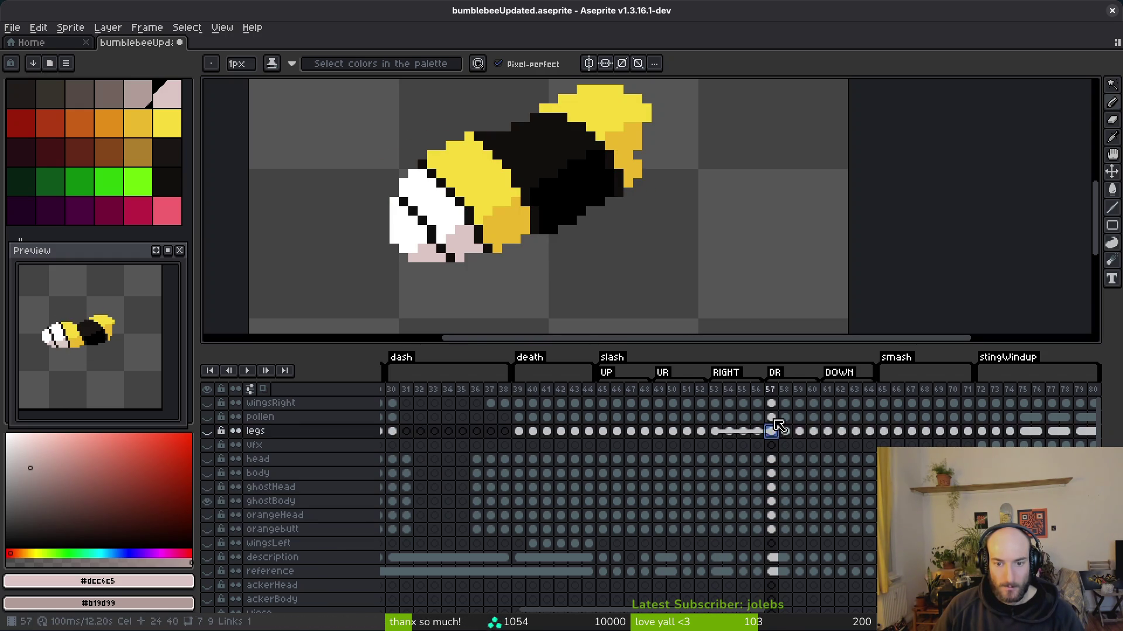
key(Up)
key(Up)
- Step through the layers at frame 61, then compare head poses across frames 56–63
key(Right)
key(Right)
key(Right)
key(Right)
key(Down)
key(Down)
key(Down)
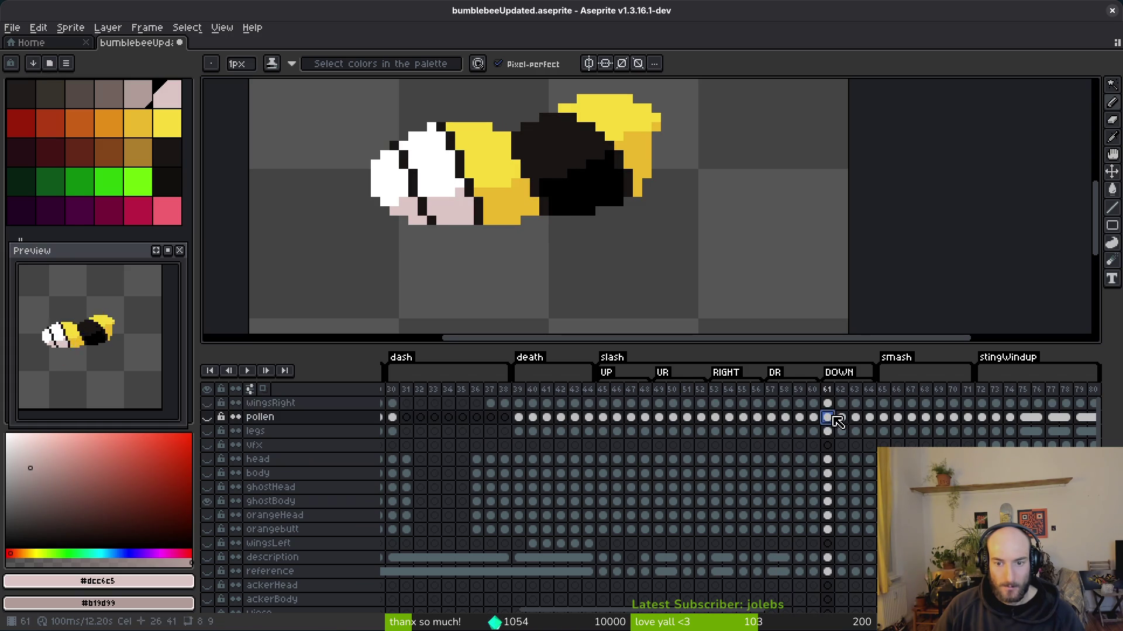
key(Down)
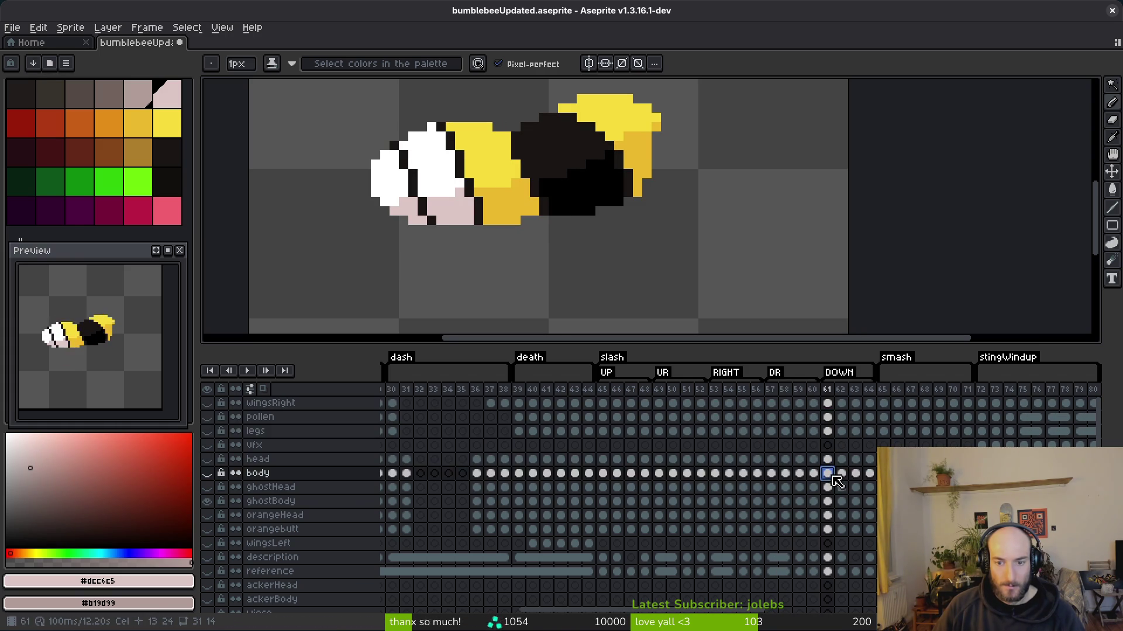
key(Down)
click(776, 460)
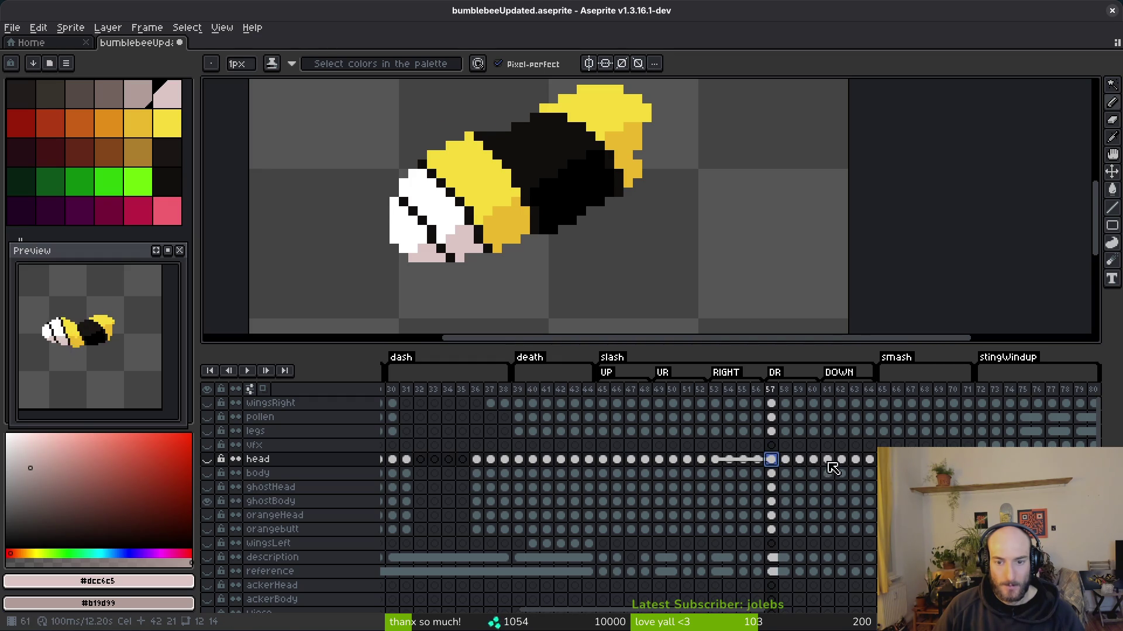
key(Right)
key(Right)
key(Right)
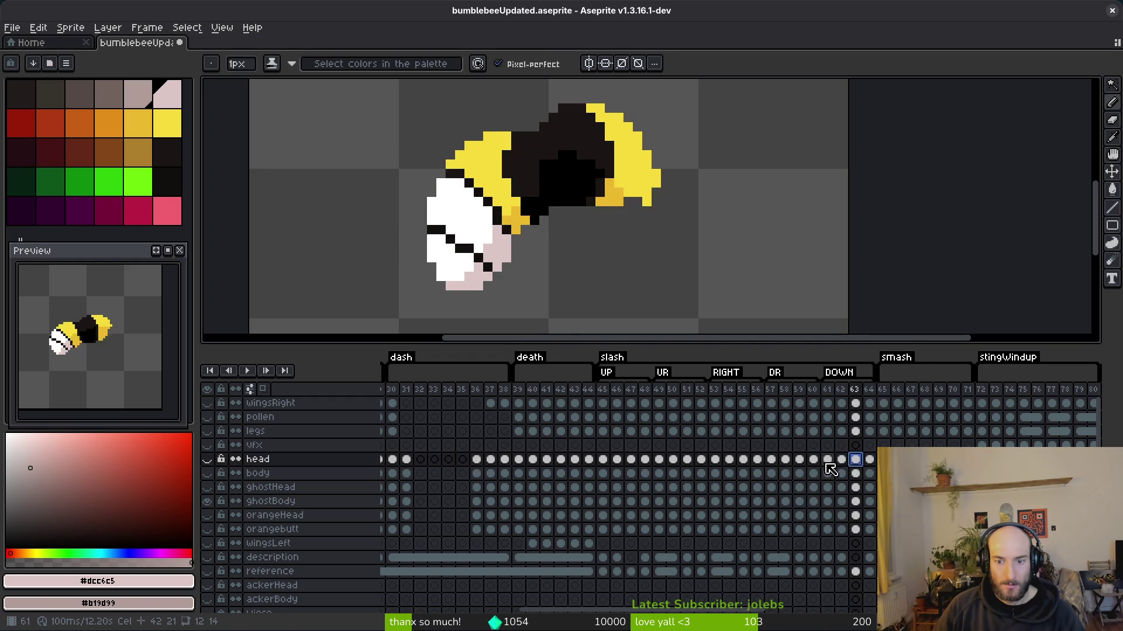
key(Left)
key(Left)
key(Left)
key(Left)
key(Left)
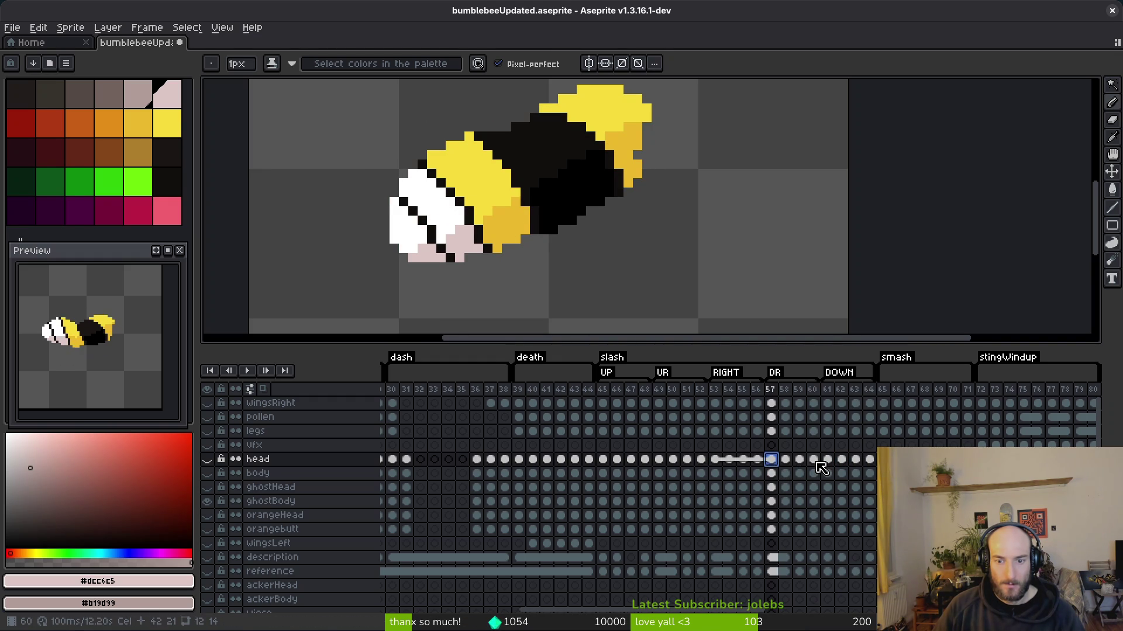
click(817, 462)
click(758, 461)
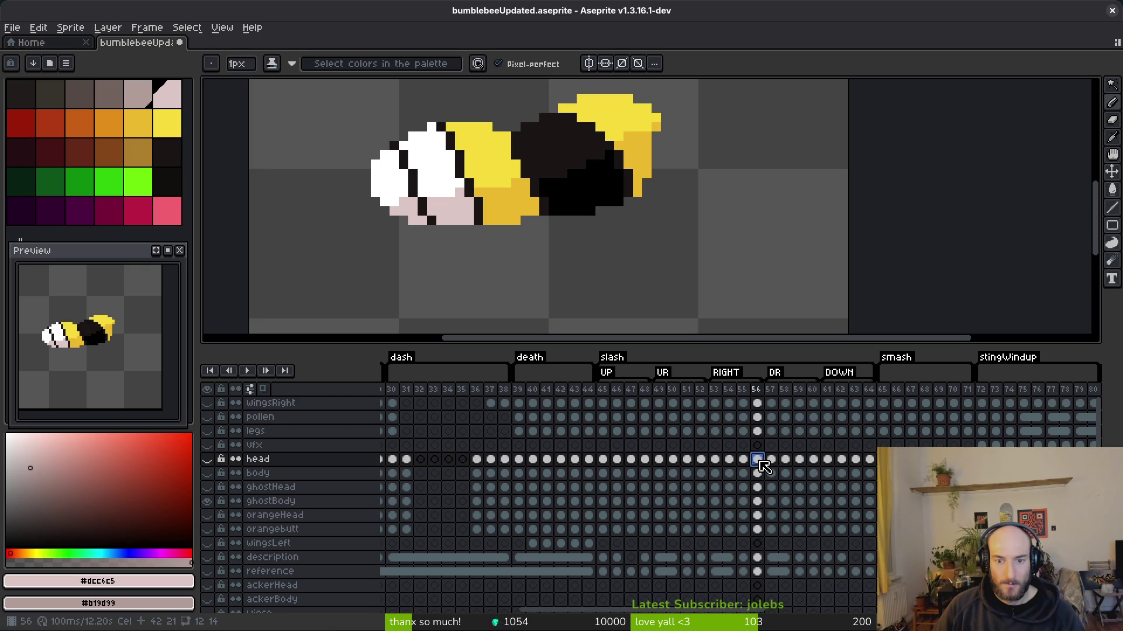
click(813, 462)
click(759, 462)
- Link the frame 56–60 cels from wingsRight down to wingsLeft, then check the links
drag(760, 405, 757, 543)
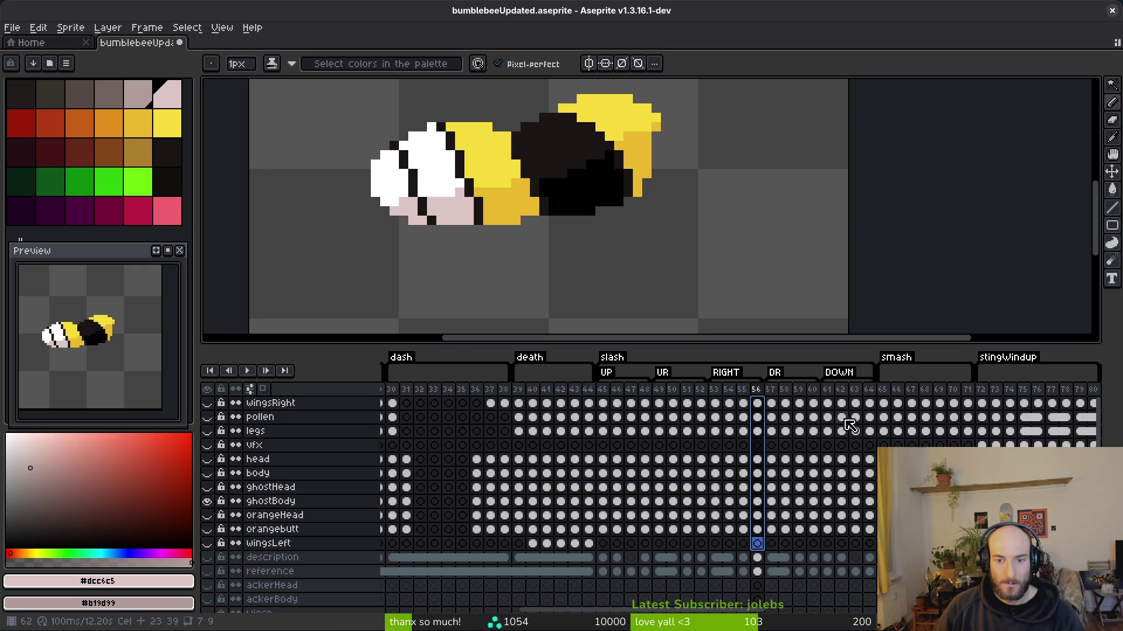
shift+click(817, 404)
right_click(812, 540)
click(866, 528)
click(758, 404)
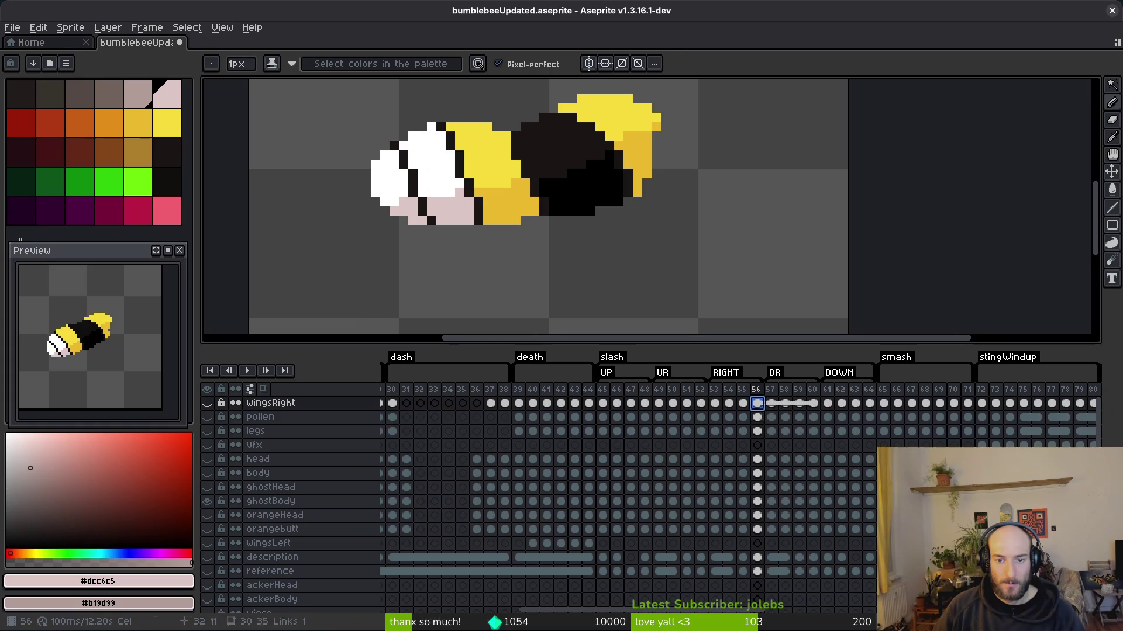
click(757, 431)
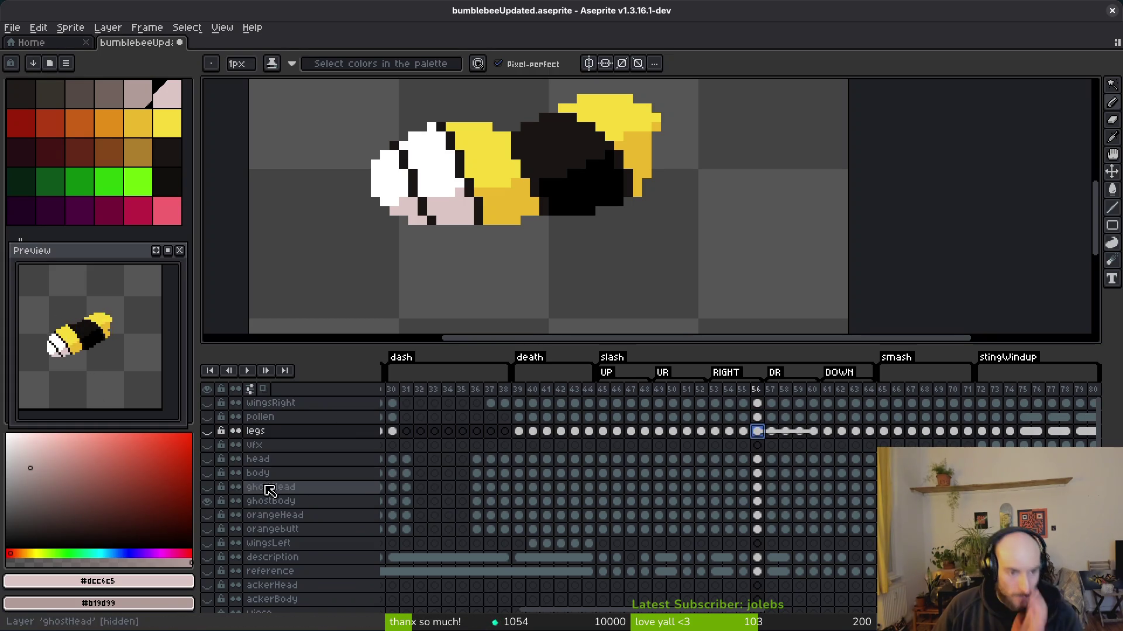
- Toggle visibility of the legs, head, pollen, wingsRight and body layers to inspect each one
click(207, 431)
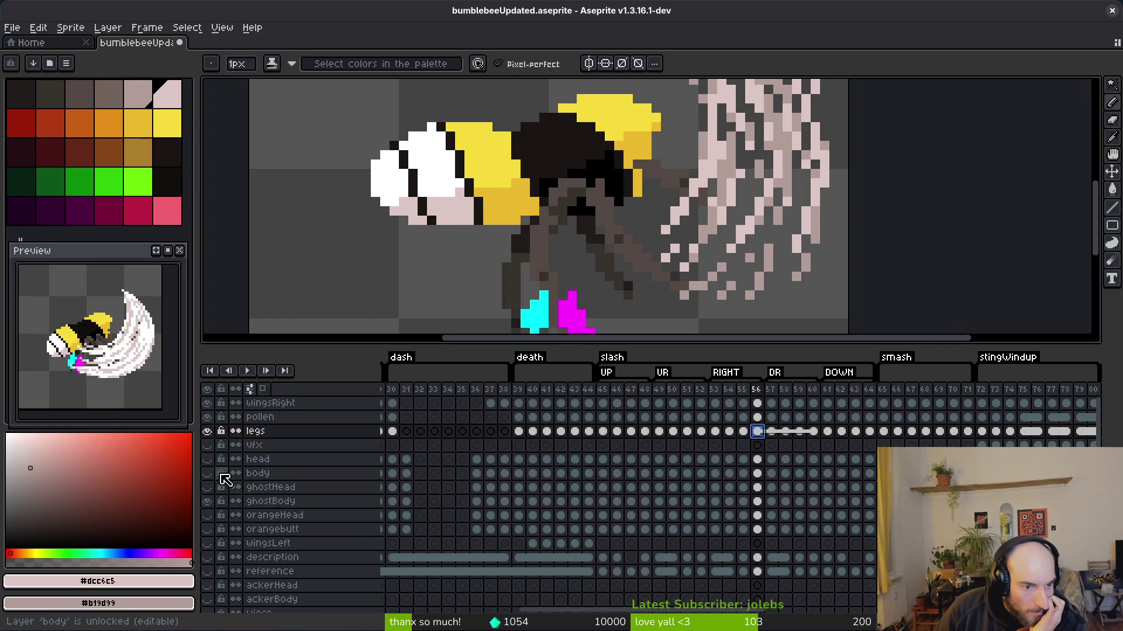
click(207, 459)
scroll(118, 358, up, 2)
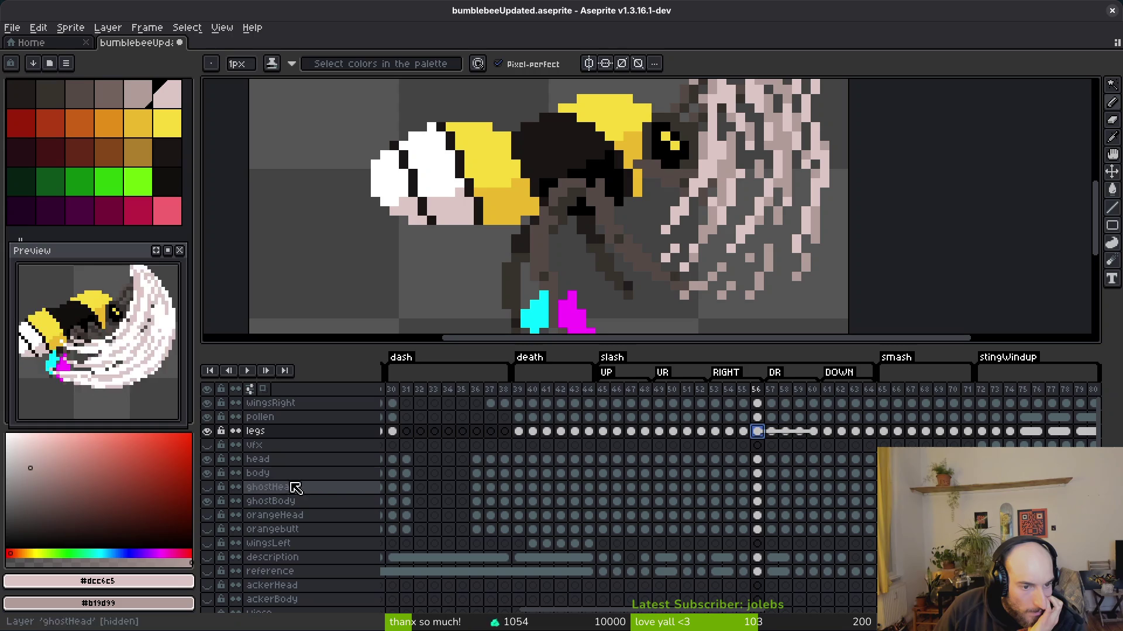
click(207, 431)
click(207, 459)
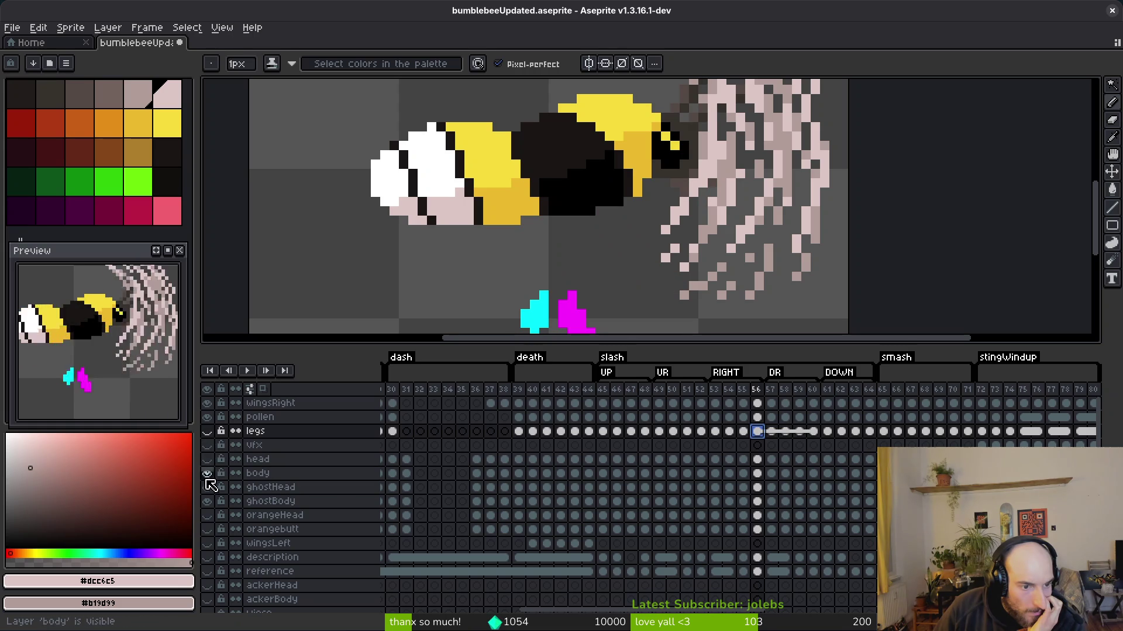
click(207, 417)
click(208, 403)
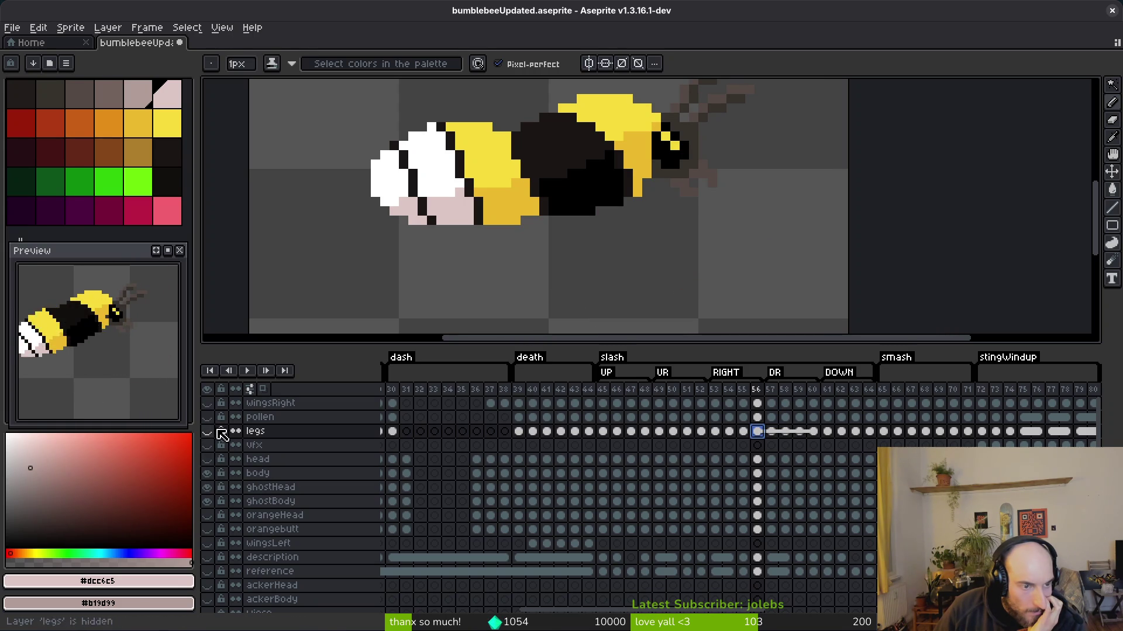
click(208, 473)
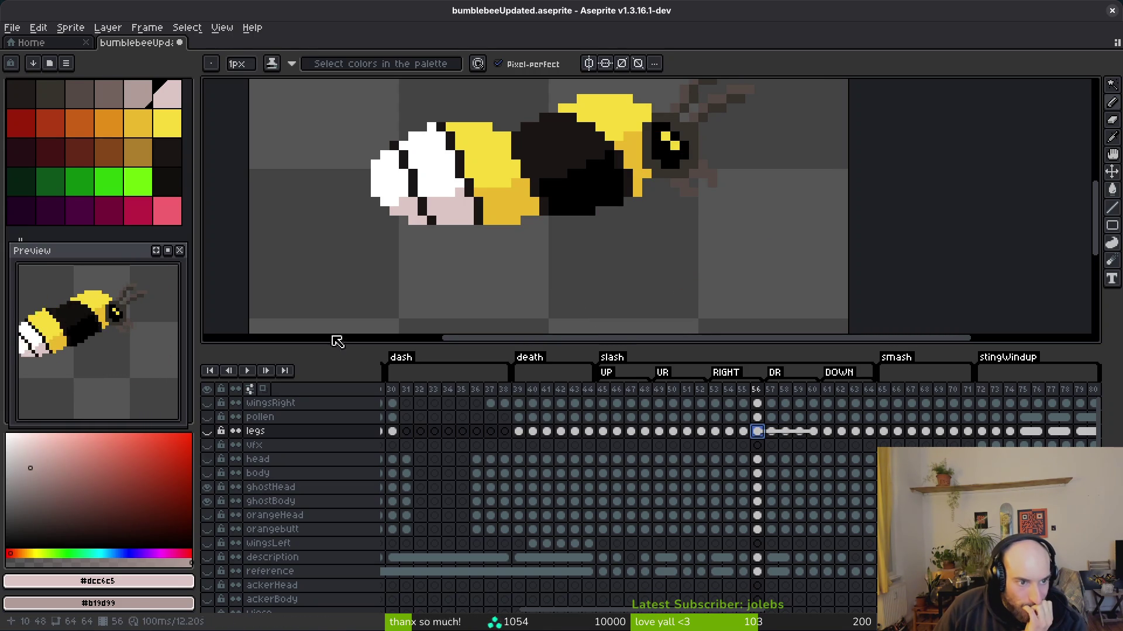
click(208, 473)
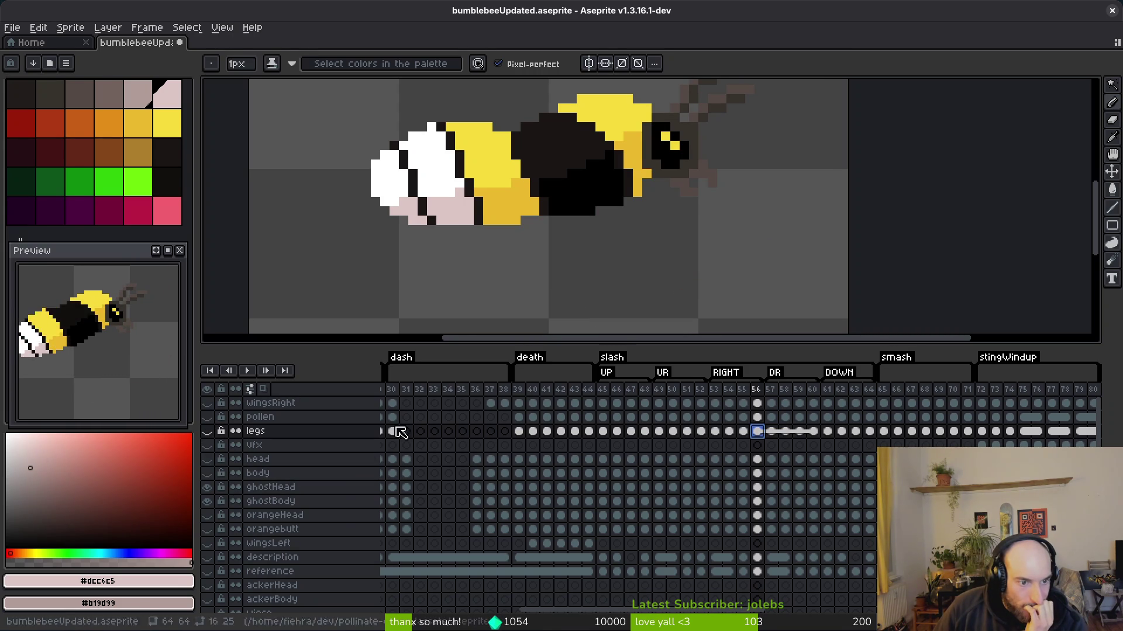
- Step back to frame 53 and make ghostHead the working layer
scroll(609, 245, down, 1)
key(comma)
key(alt)
key(comma)
key(comma)
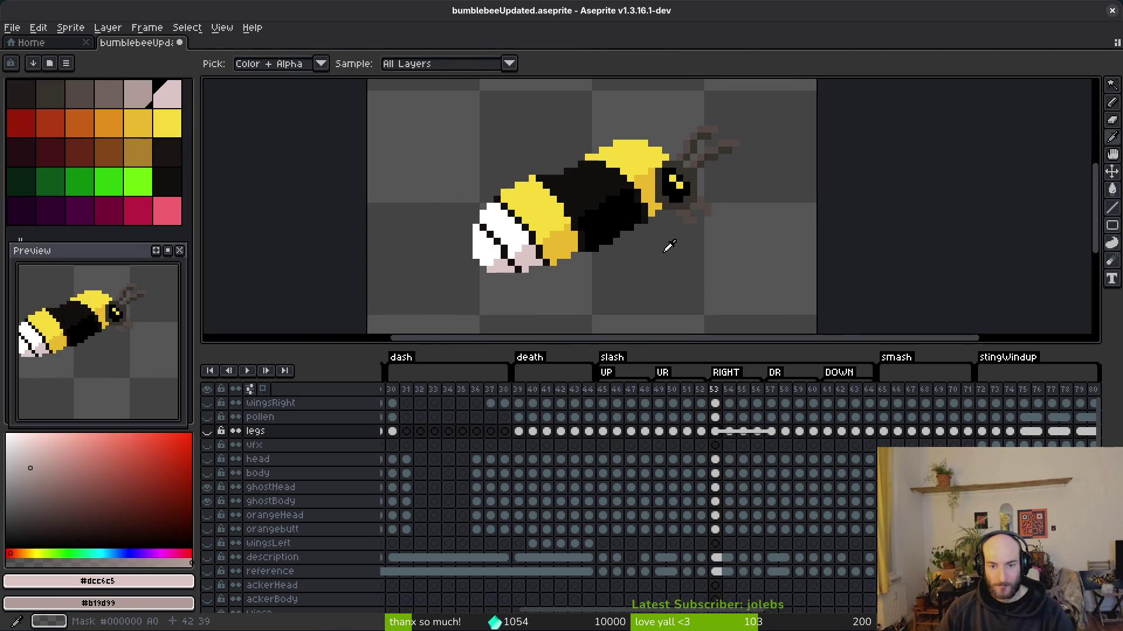
click(705, 490)
- Link the wingsRight-to-orangebutt cels across frames 54–58
key(comma)
key(period)
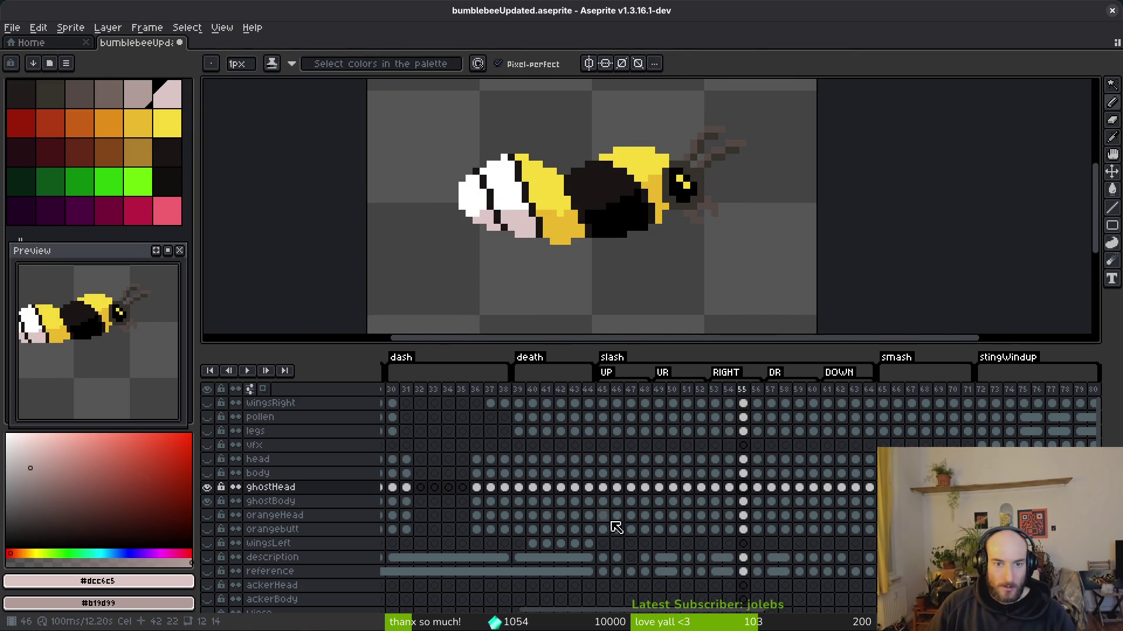
key(period)
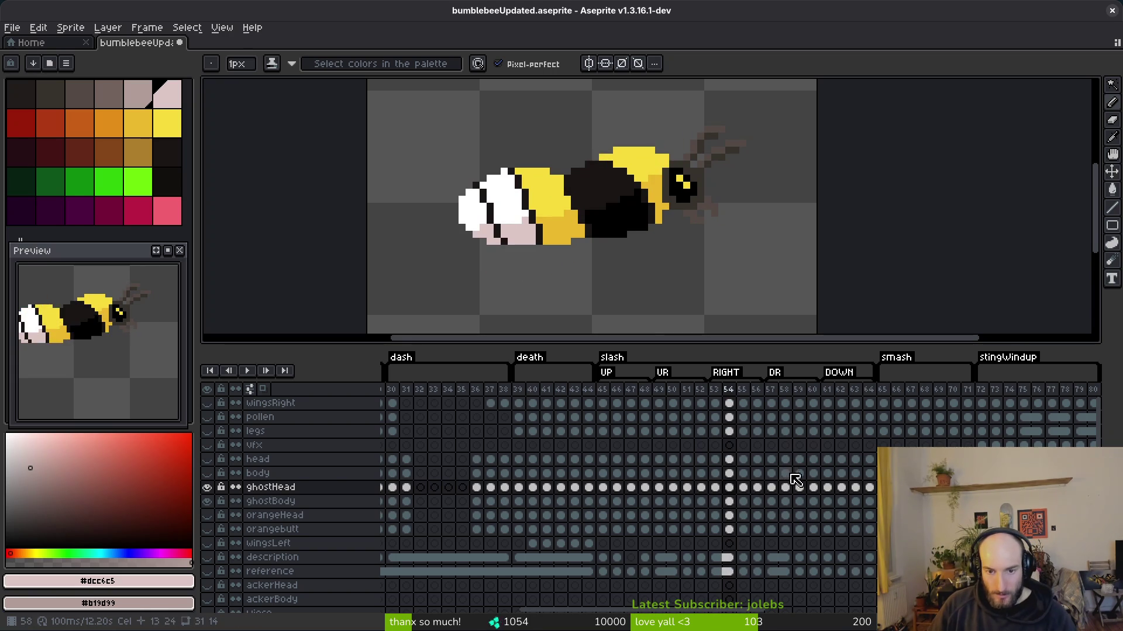
click(785, 487)
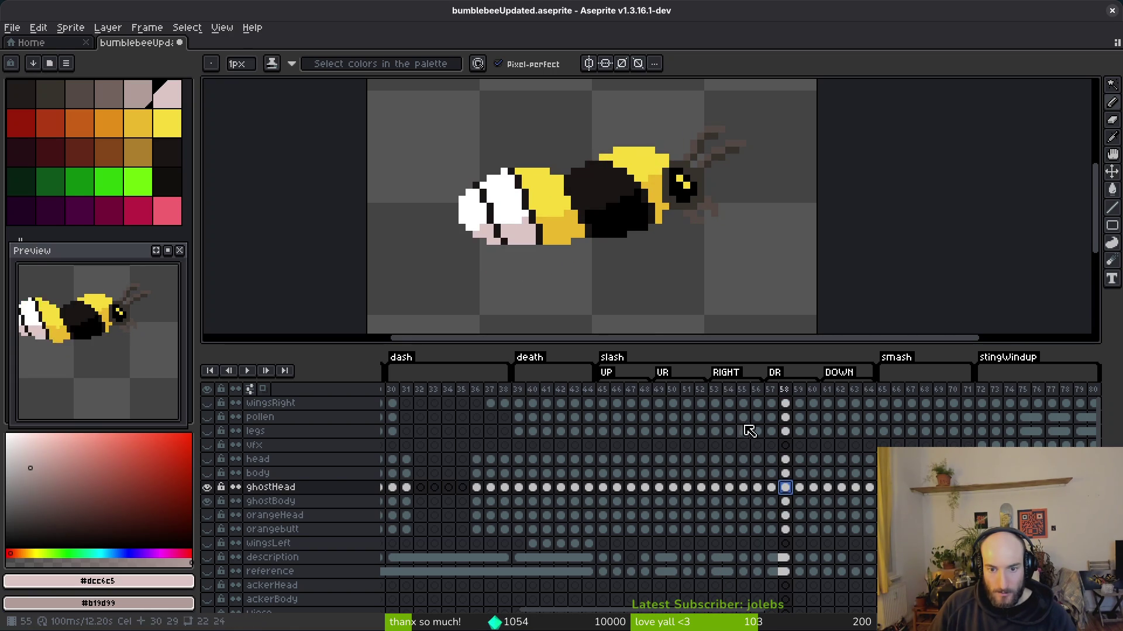
drag(785, 403, 787, 531)
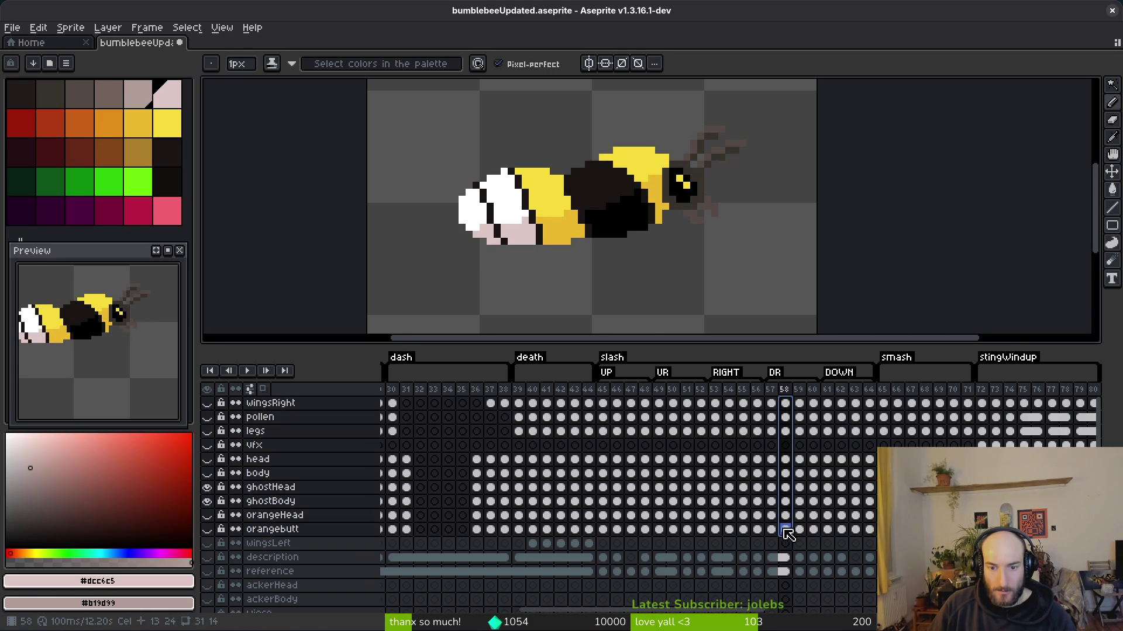
shift+click(732, 406)
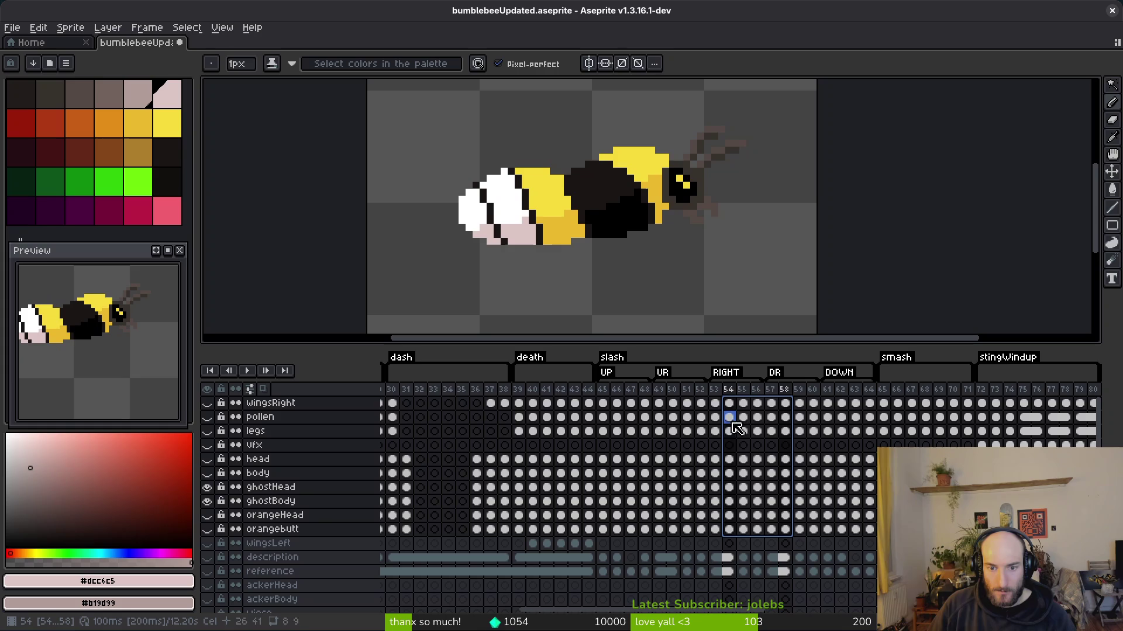
right_click(732, 528)
click(775, 569)
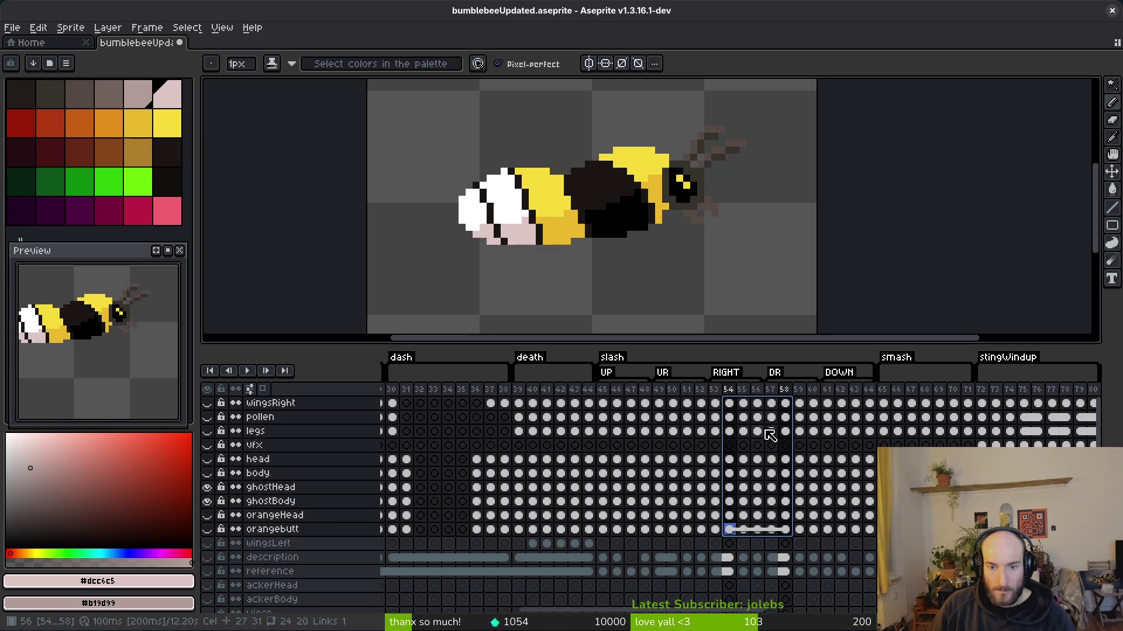
- Link the wingsRight-to-orangebutt cels across frames 55–59
click(742, 404)
click(800, 404)
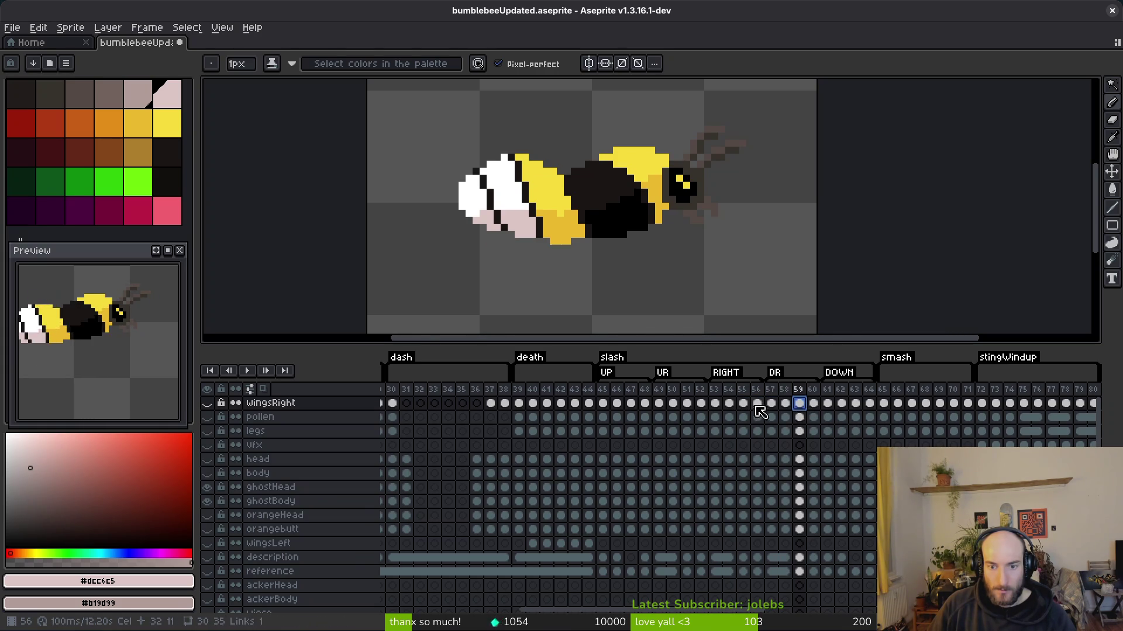
drag(743, 404, 752, 536)
shift+click(801, 408)
right_click(806, 533)
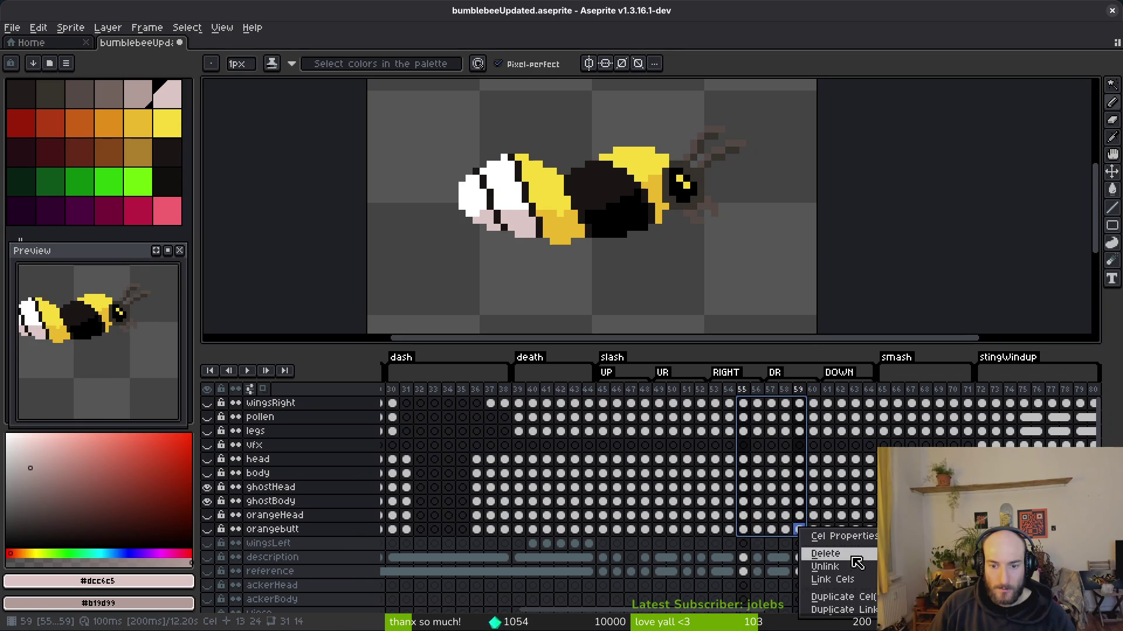
click(845, 582)
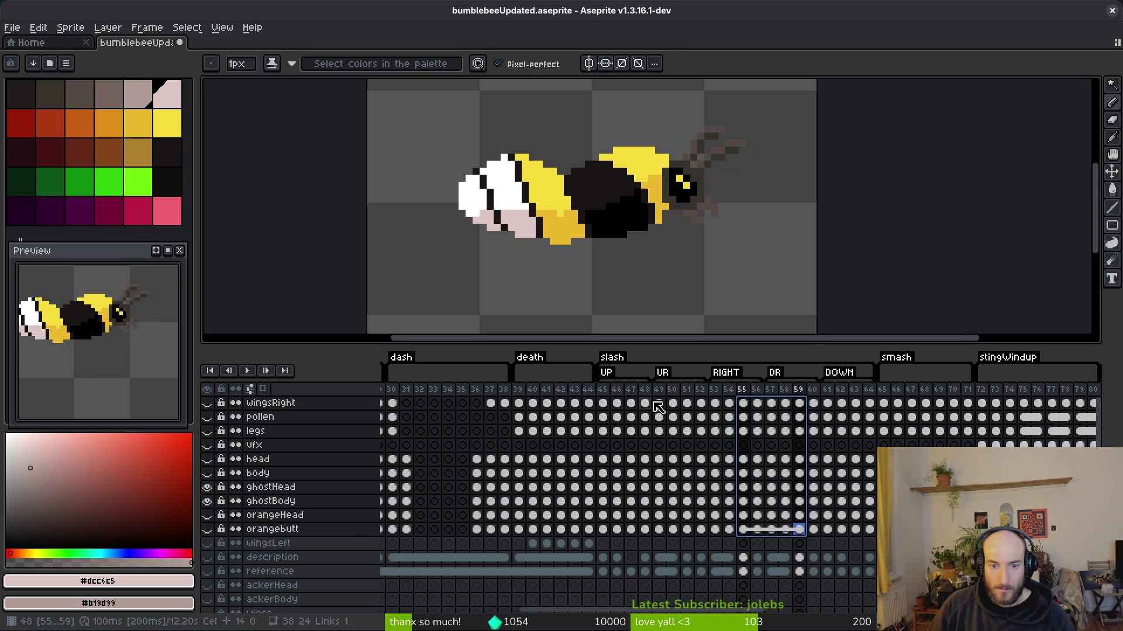
- Clear the selection and go to the head cel on frame 45
click(655, 404)
click(602, 403)
click(603, 459)
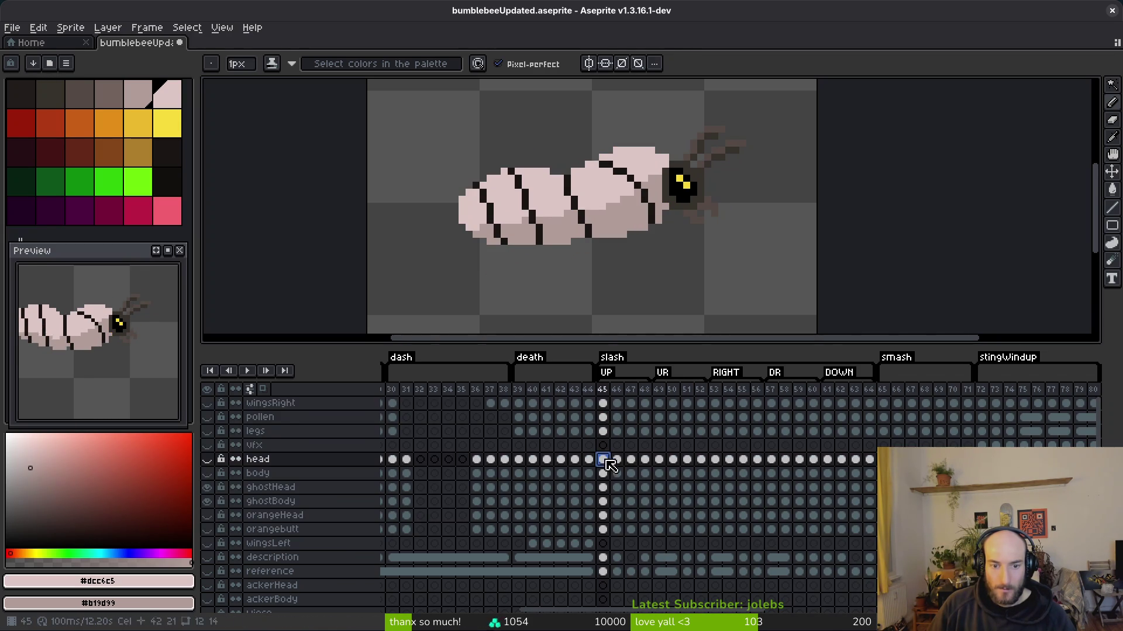
- Drag ghostHead cels 48–52 as linked copies, then shift them onto frames 56–60
click(603, 487)
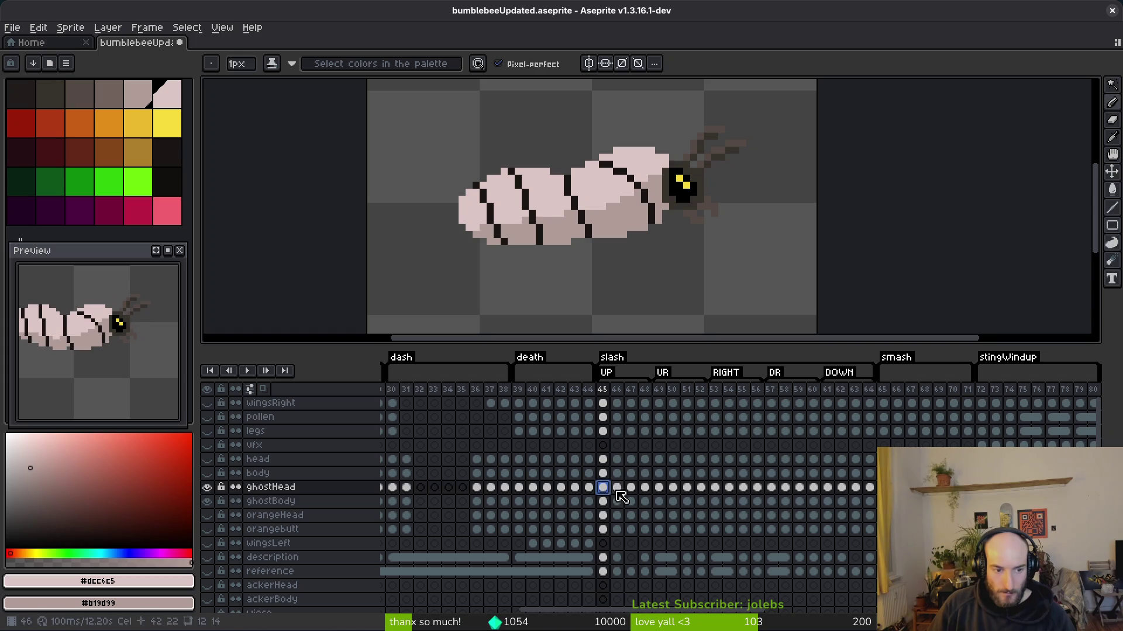
mouse_move(645, 487)
mouse_down()
mouse_move(679, 511)
mouse_move(708, 498)
mouse_up()
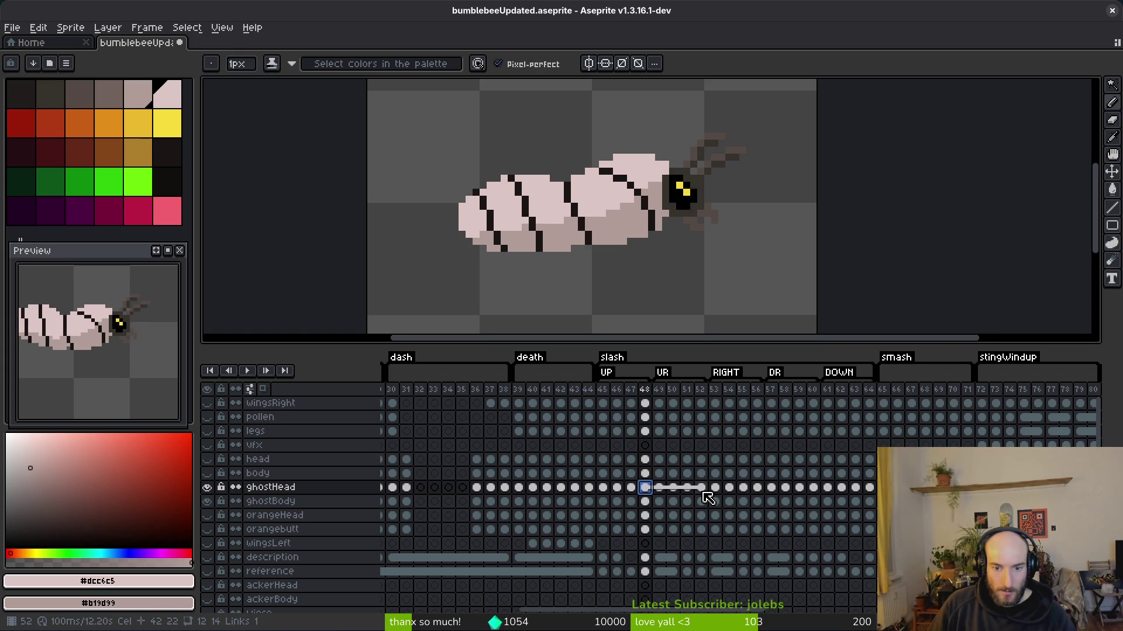
click(687, 488)
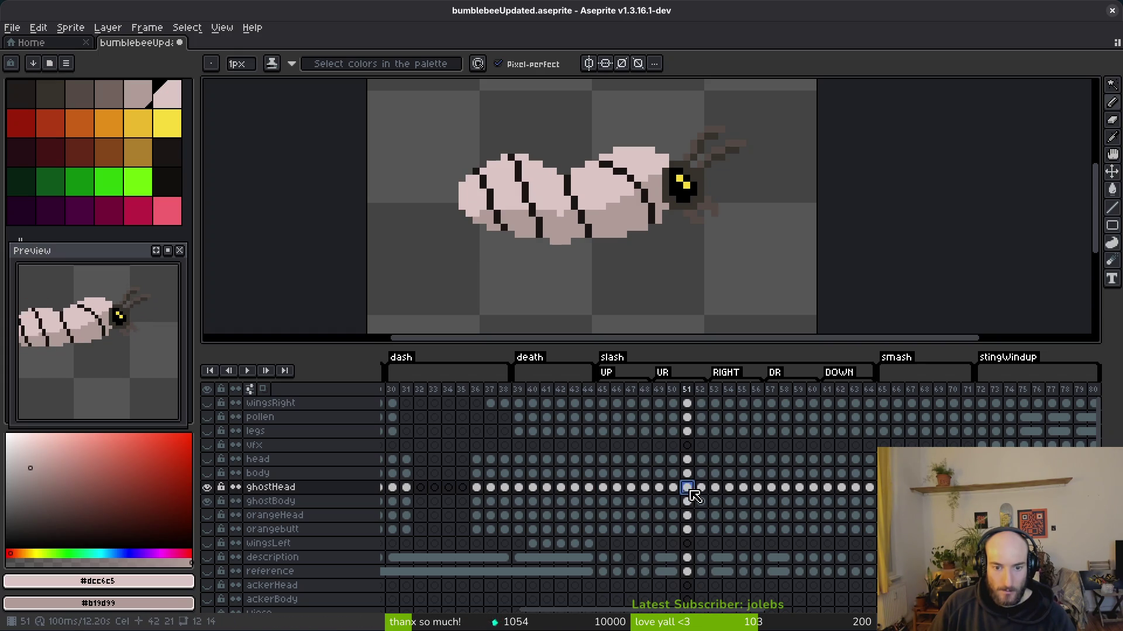
click(631, 489)
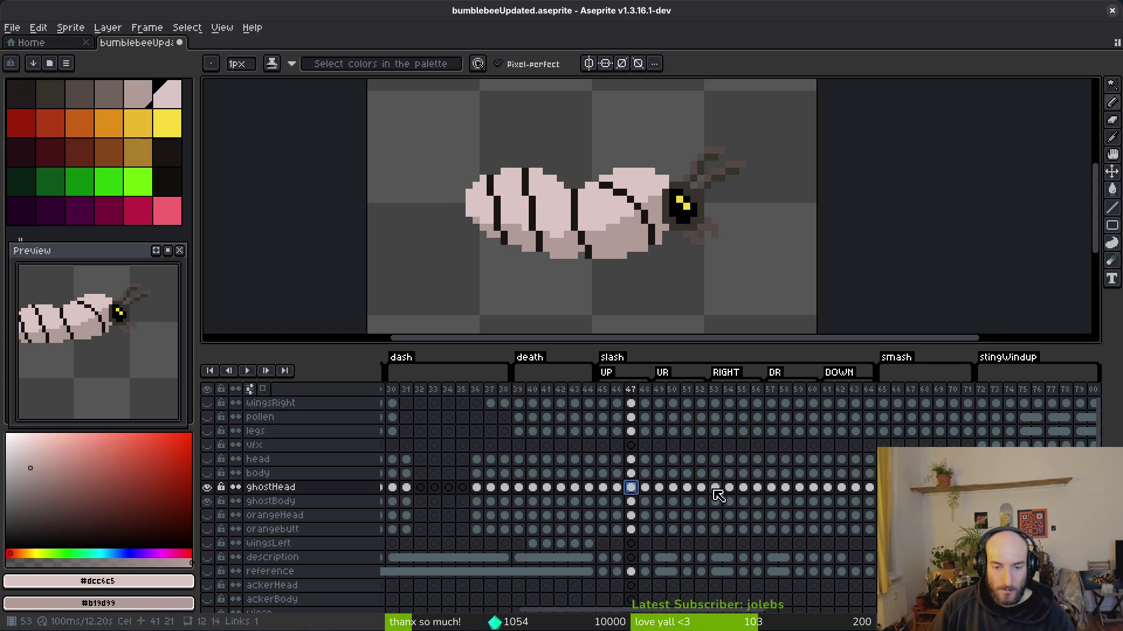
mouse_move(632, 487)
mouse_down()
mouse_move(705, 485)
mouse_move(727, 452)
mouse_move(783, 453)
mouse_move(806, 476)
mouse_up()
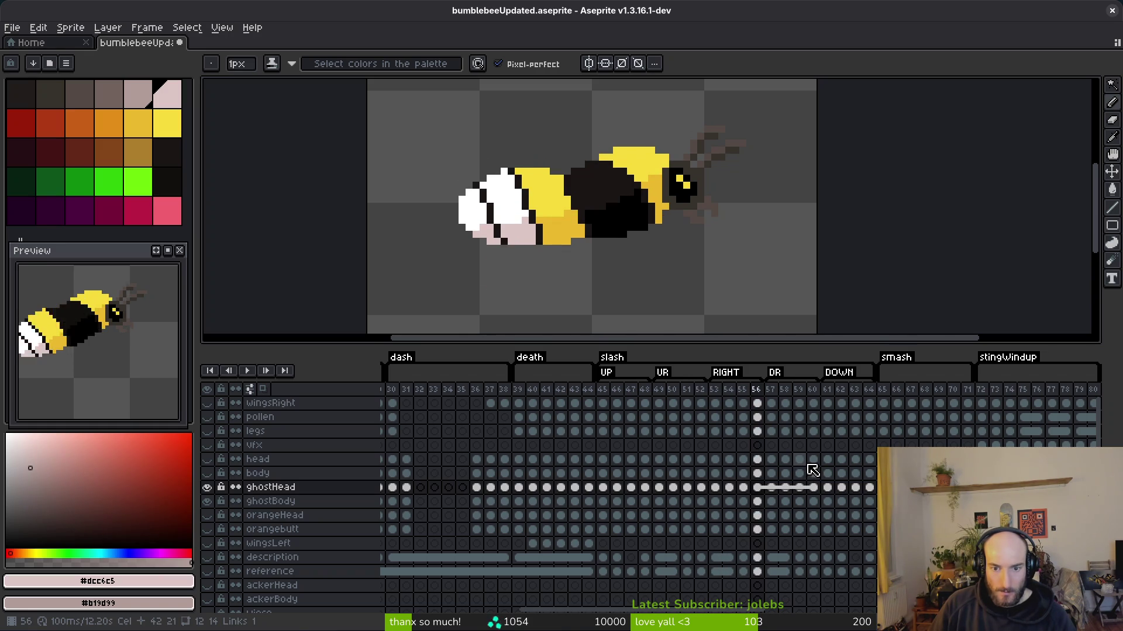
drag(814, 472, 837, 513)
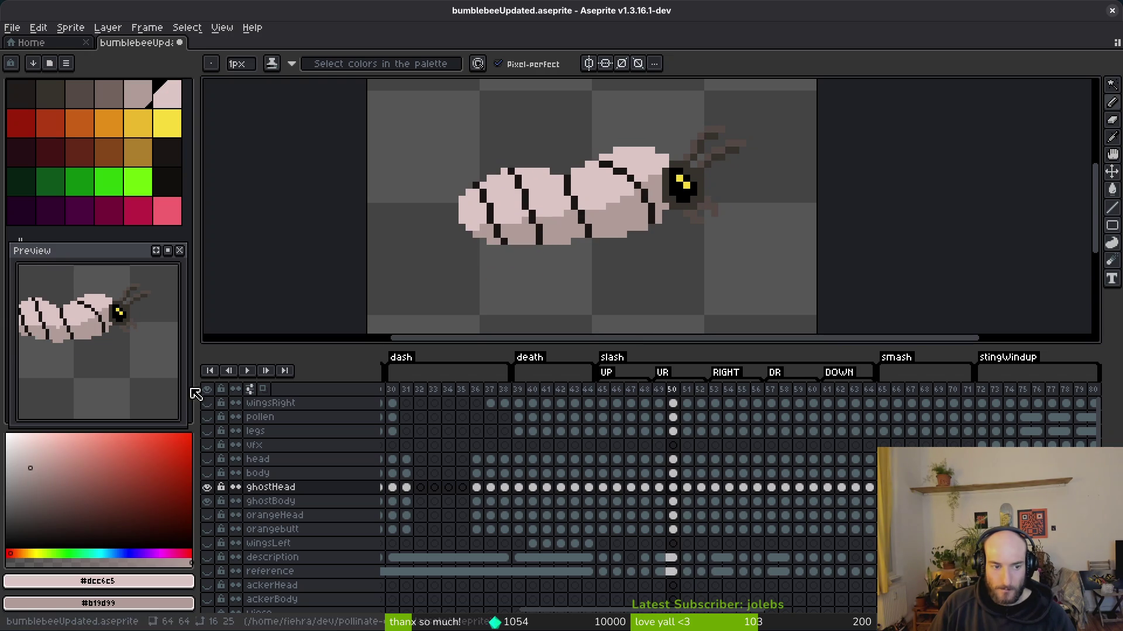
- Compare the wingsRight cels on frame 49 against the RIGHT frames 53–57
scroll(382, 237, down, 1)
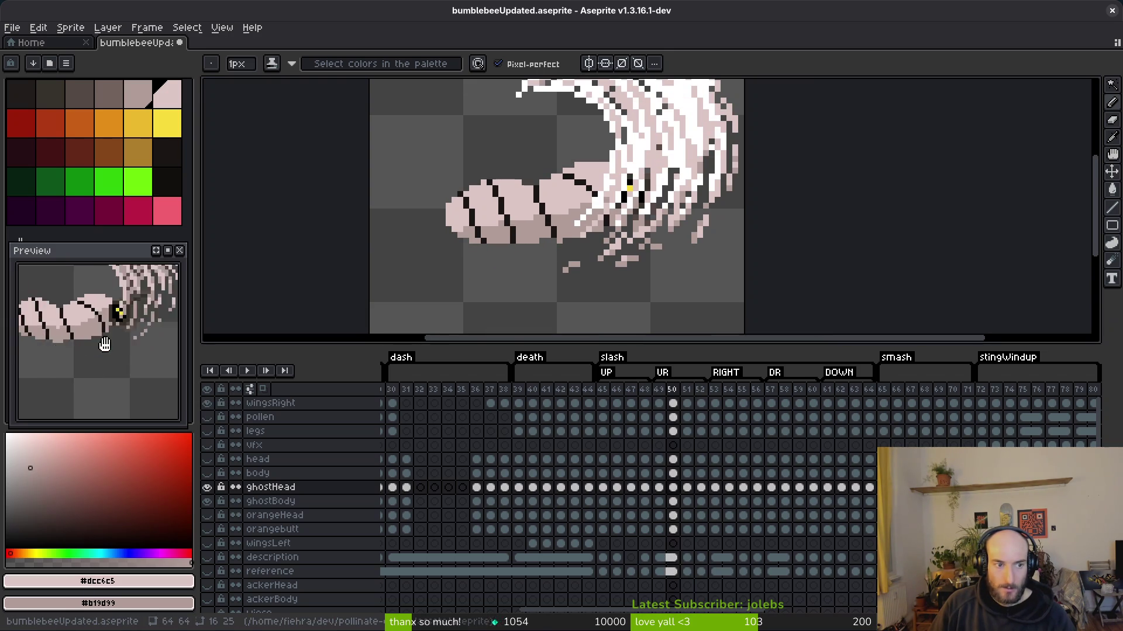
scroll(120, 369, down, 2)
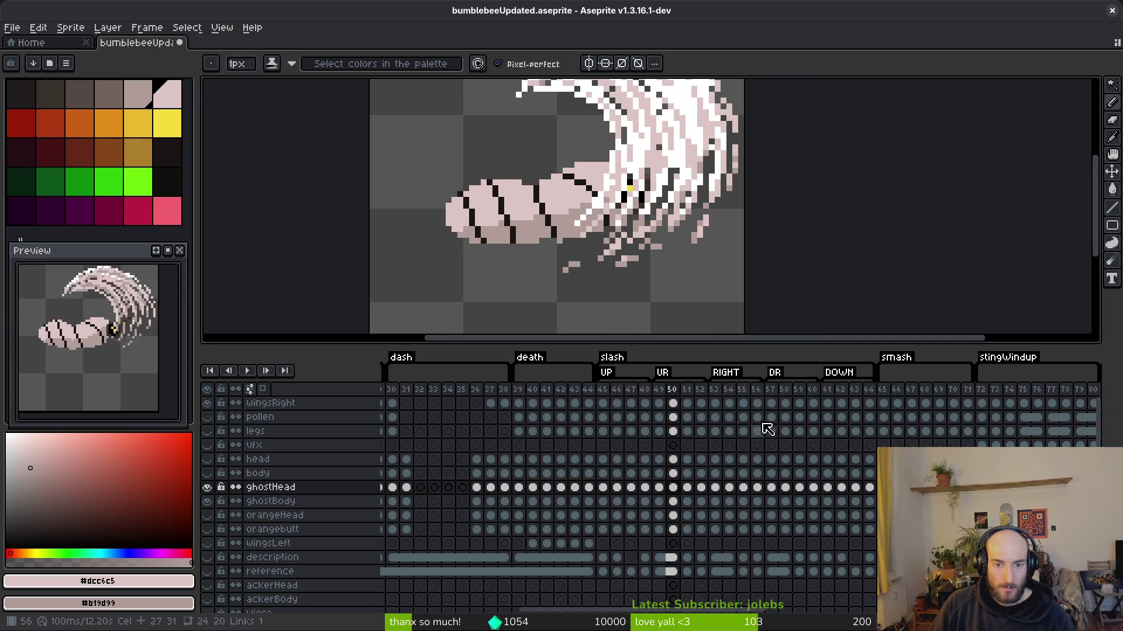
click(772, 405)
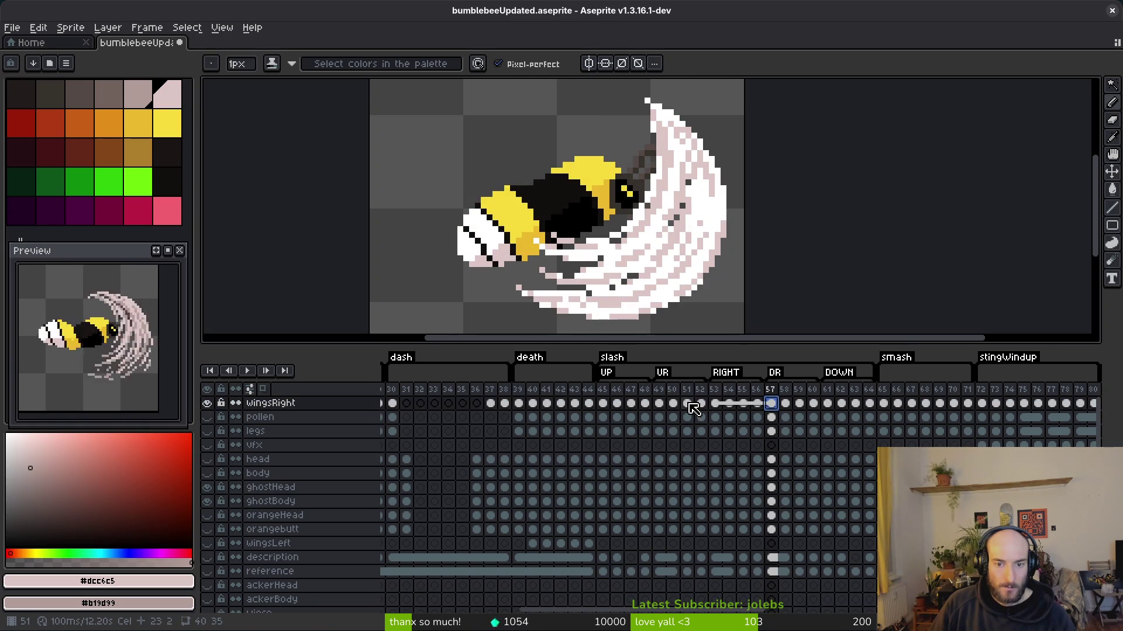
click(659, 404)
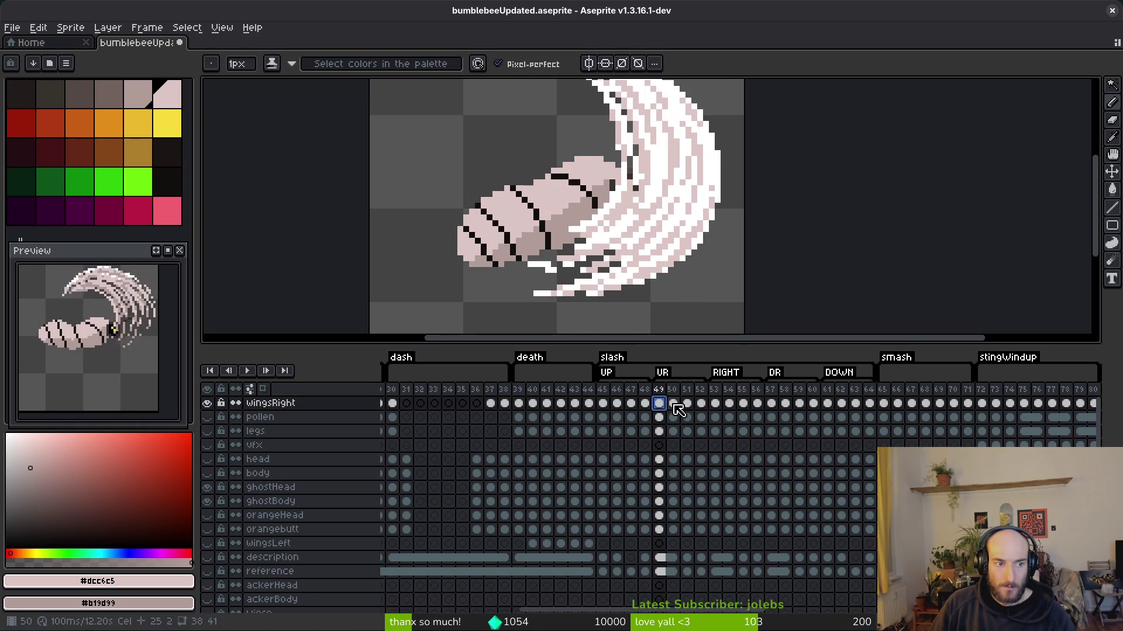
click(772, 404)
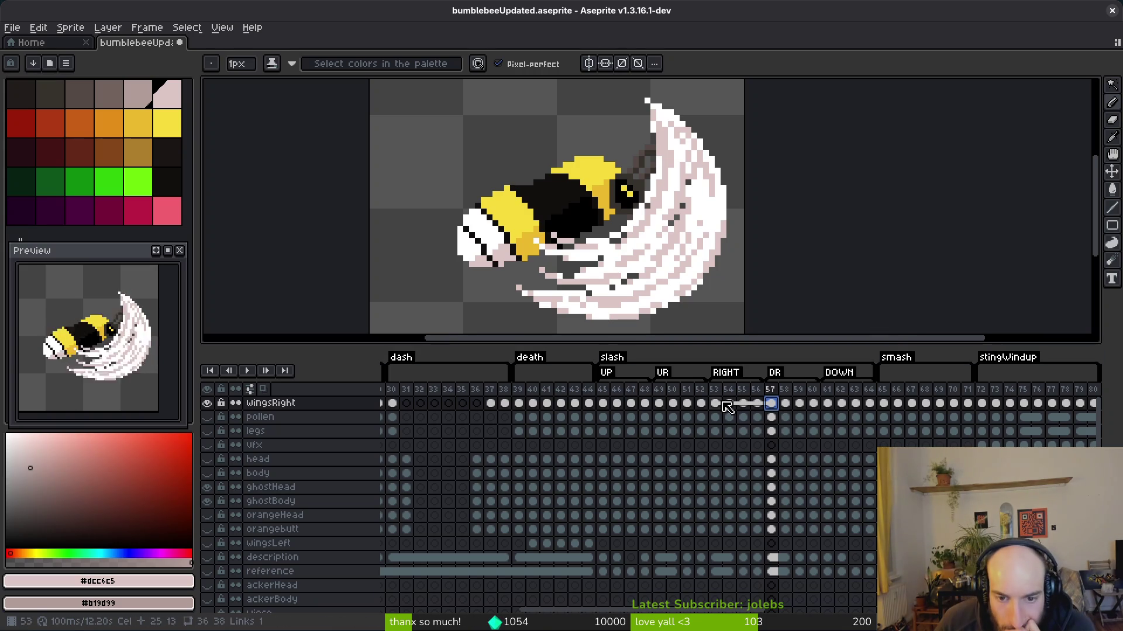
click(659, 403)
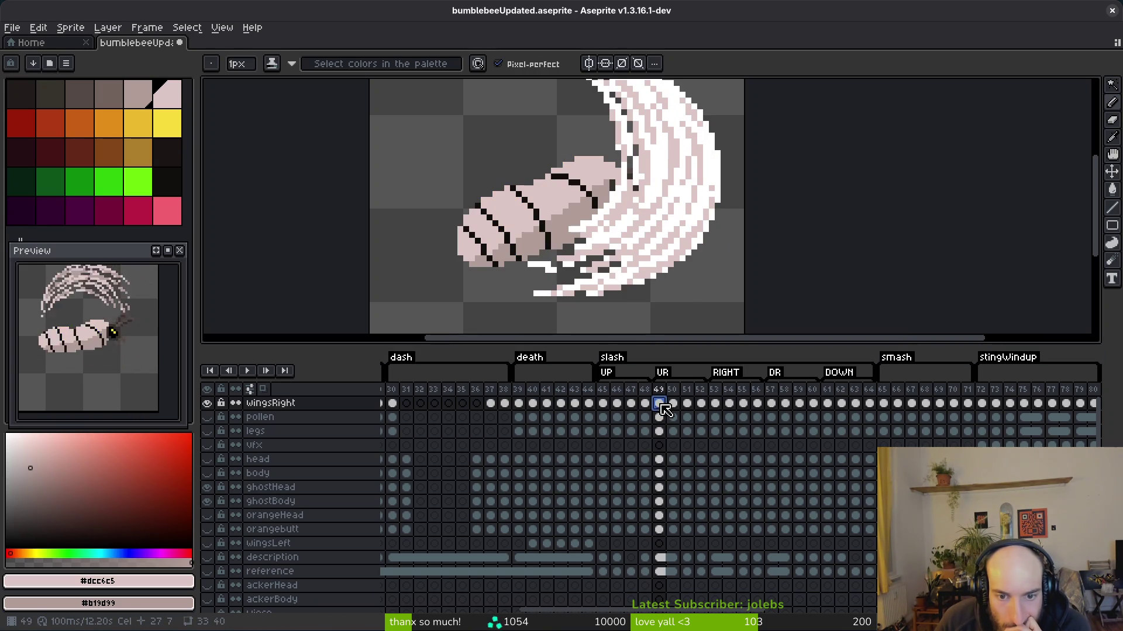
click(716, 404)
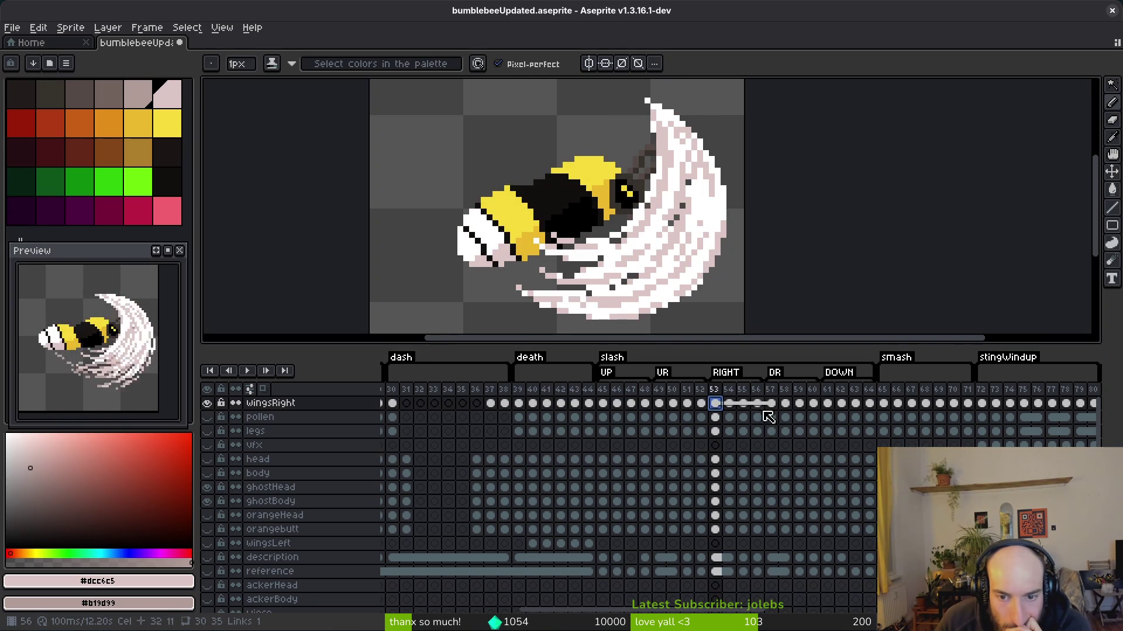
click(729, 403)
click(743, 403)
click(771, 403)
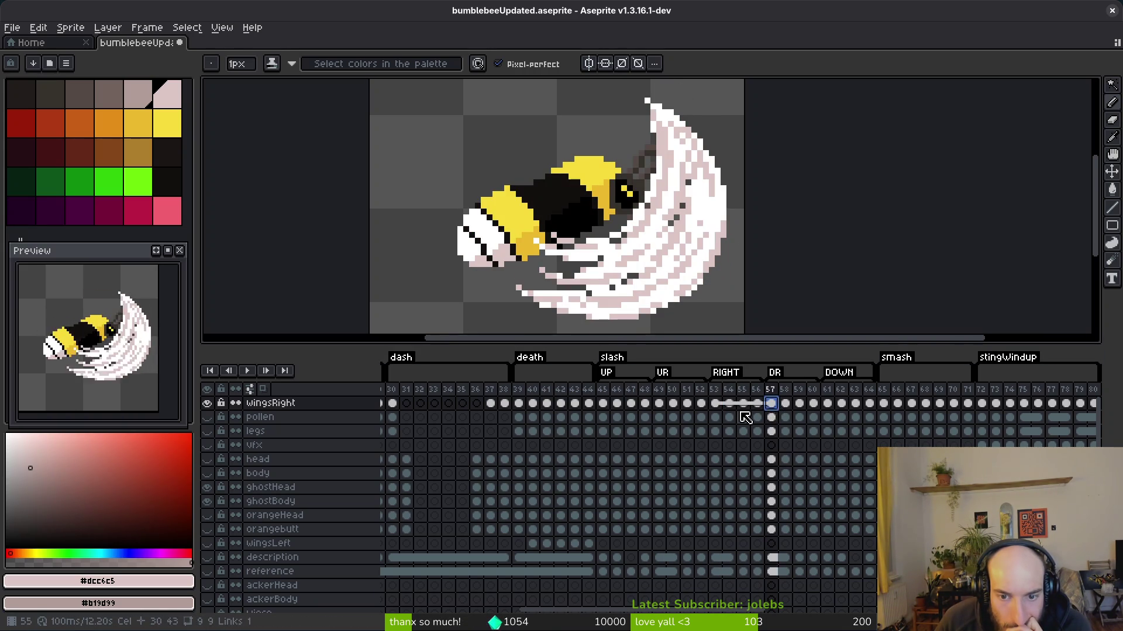
- Select frames 53–56 from the pollen row down to orangebutt
drag(715, 403, 737, 431)
click(714, 419)
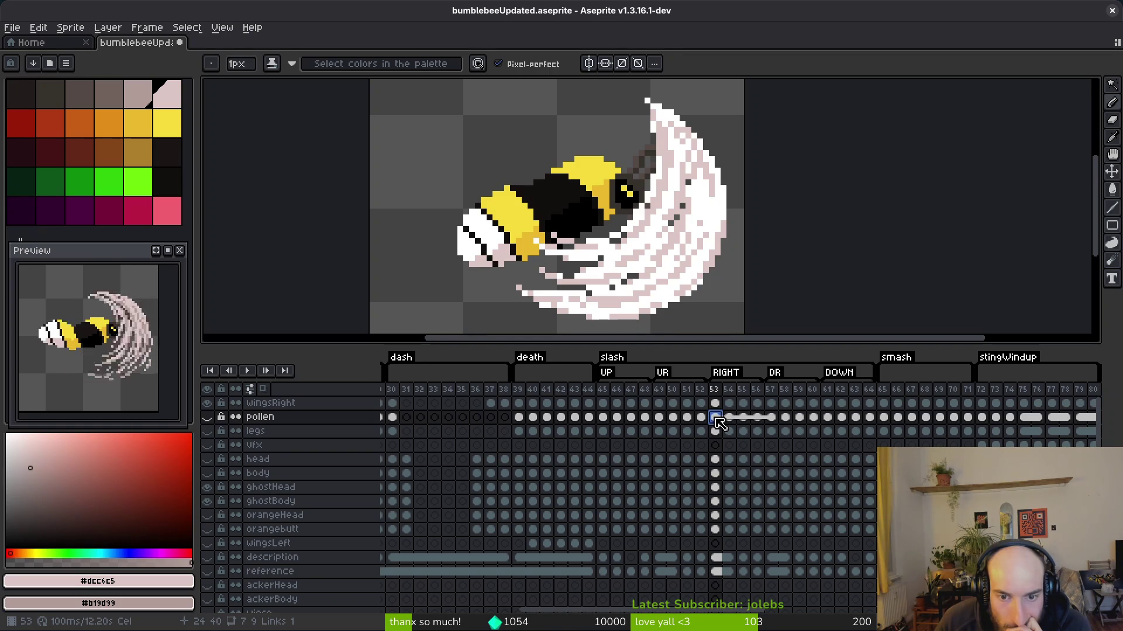
drag(720, 424, 764, 538)
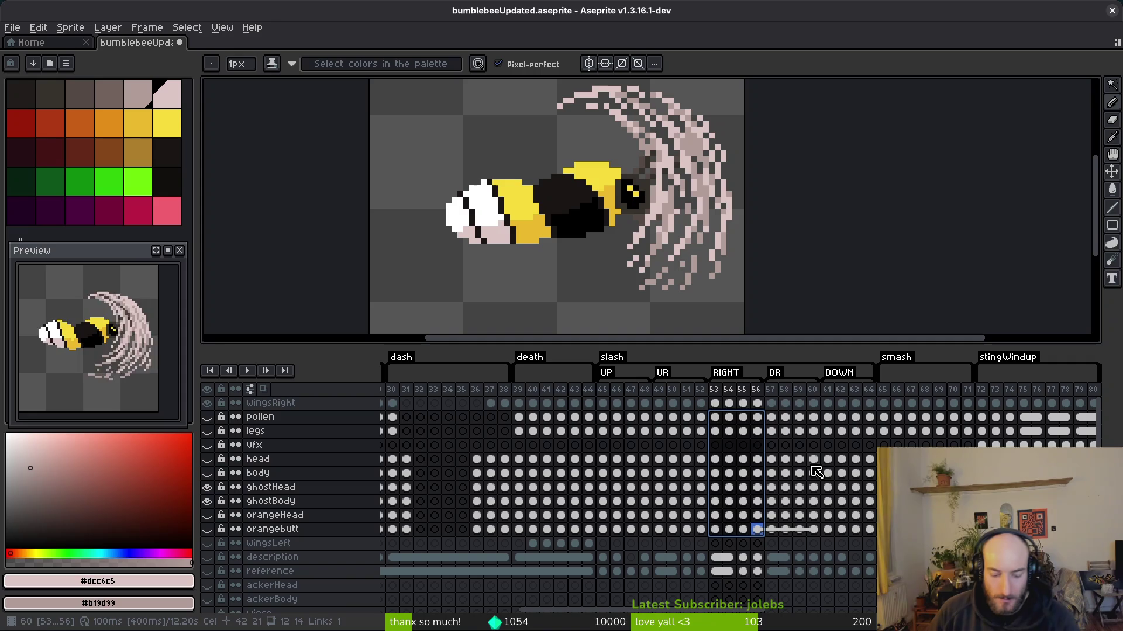
- Paste the copied RIGHT cels at pollen frame 49 and show the pollen and legs layers
key(ctrl+c)
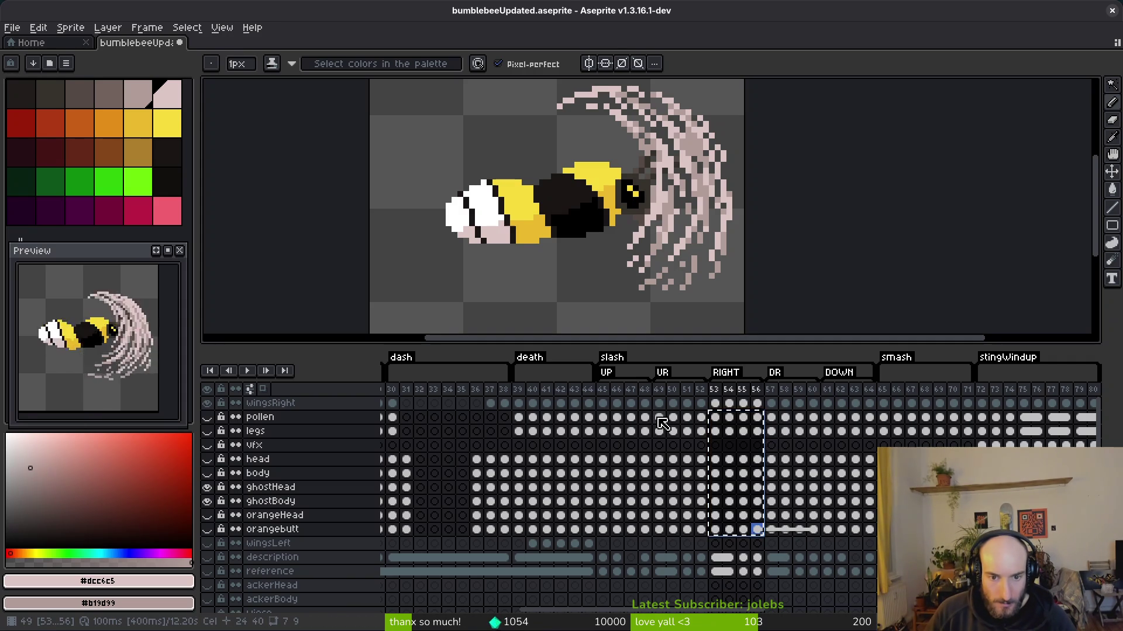
click(660, 419)
key(ctrl+v)
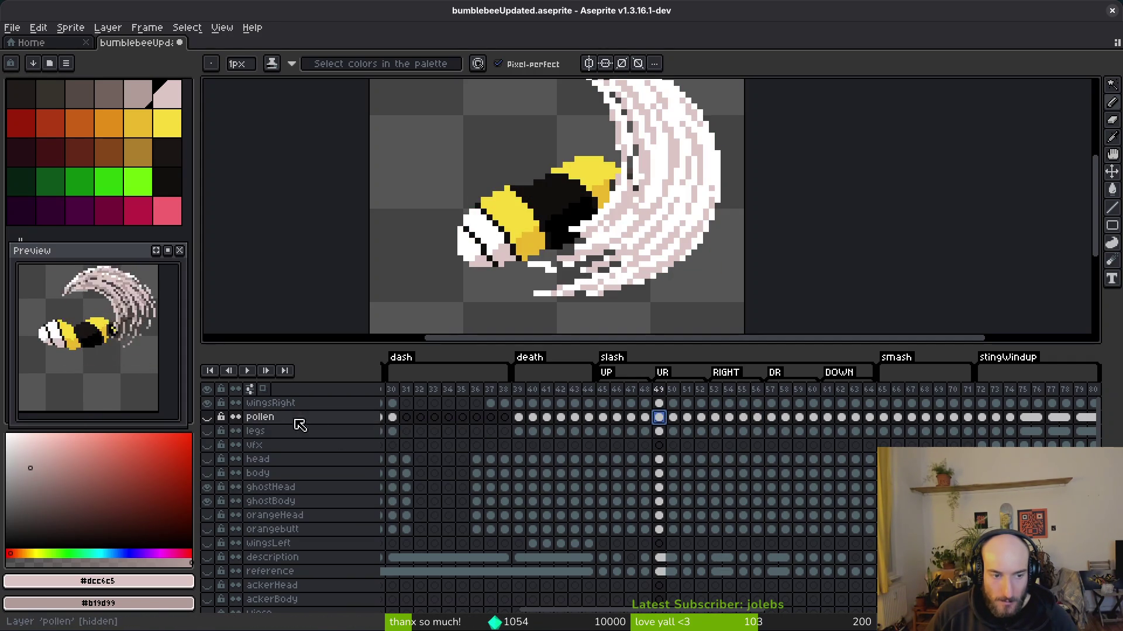
click(209, 418)
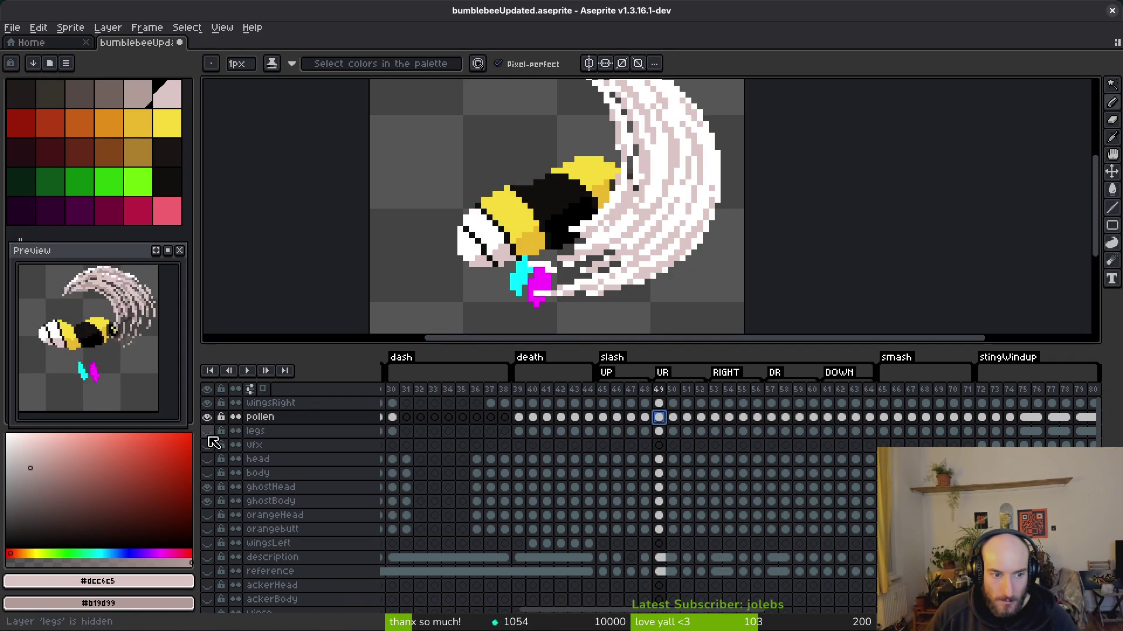
click(208, 431)
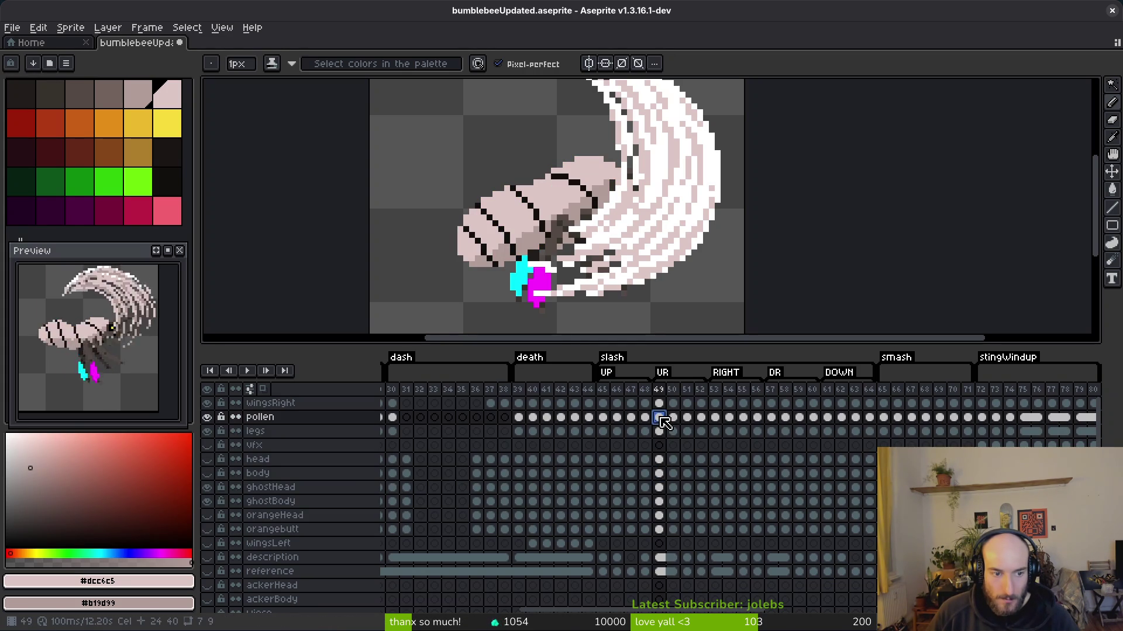
- Step back and forth through frames 49–53 to check the wing swing
click(660, 461)
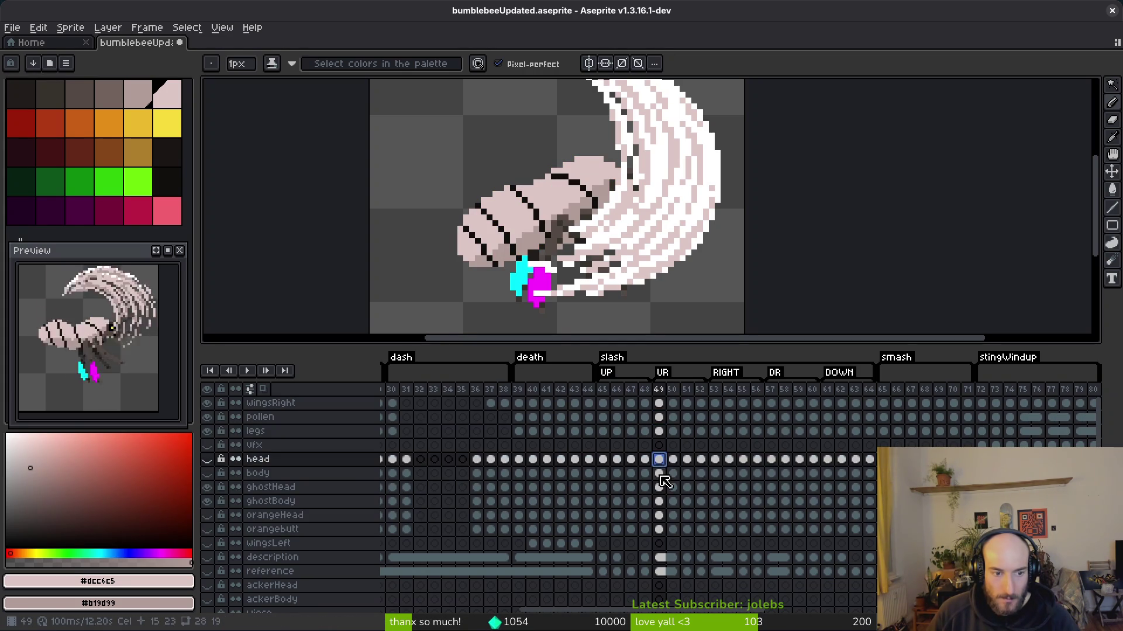
click(717, 405)
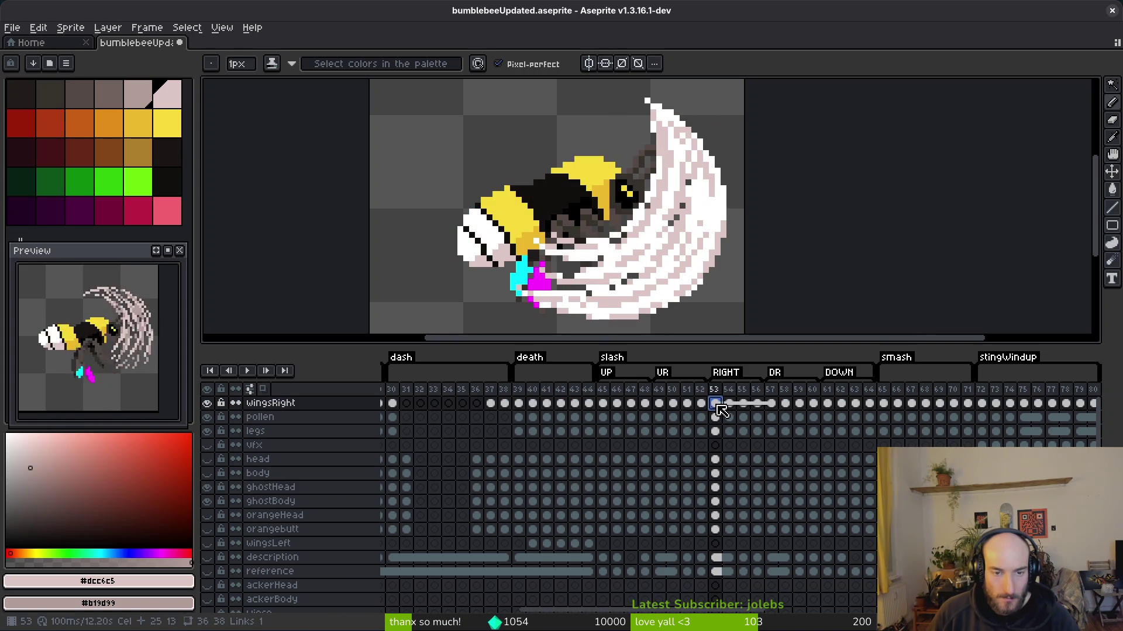
key(Left)
key(Left)
key(Left)
key(Right)
key(Right)
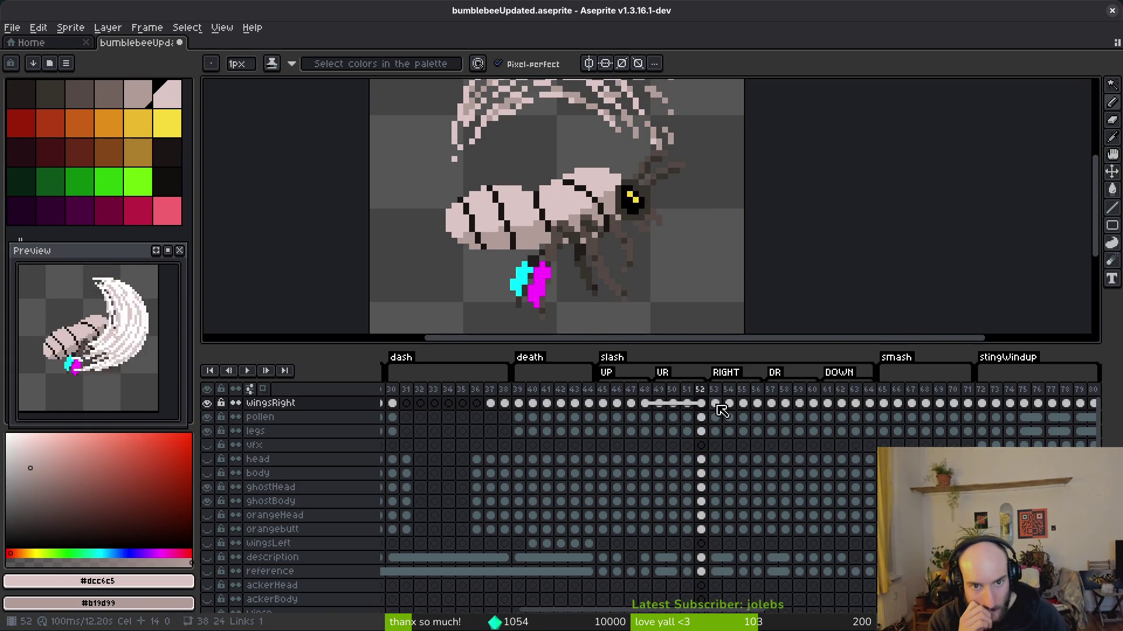
key(Left)
key(Left)
key(Left)
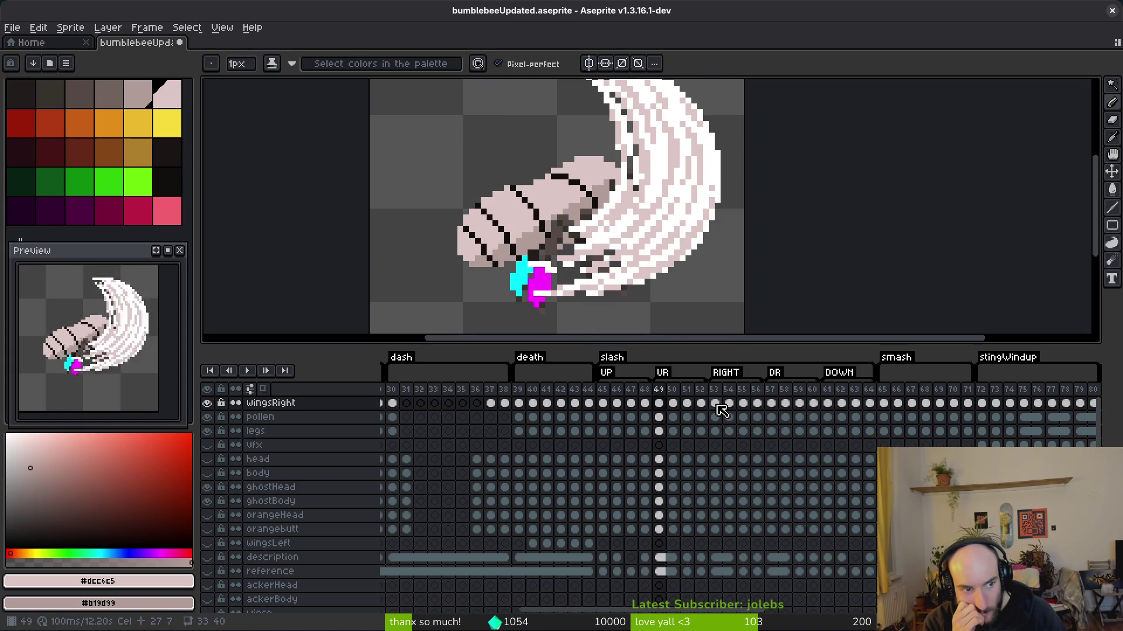
key(Right)
key(Right)
key(Right)
key(Left)
key(Left)
key(Left)
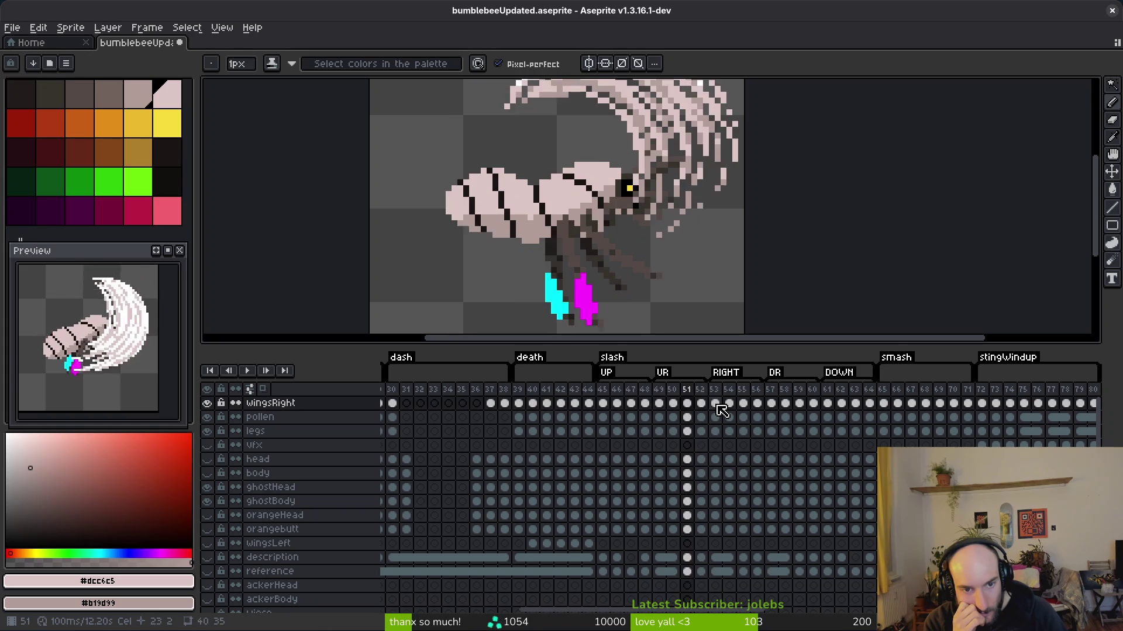
key(Right)
key(Right)
key(Right)
key(Left)
key(Left)
key(Left)
key(Right)
key(Right)
key(Right)
key(Left)
key(Left)
key(Right)
key(Right)
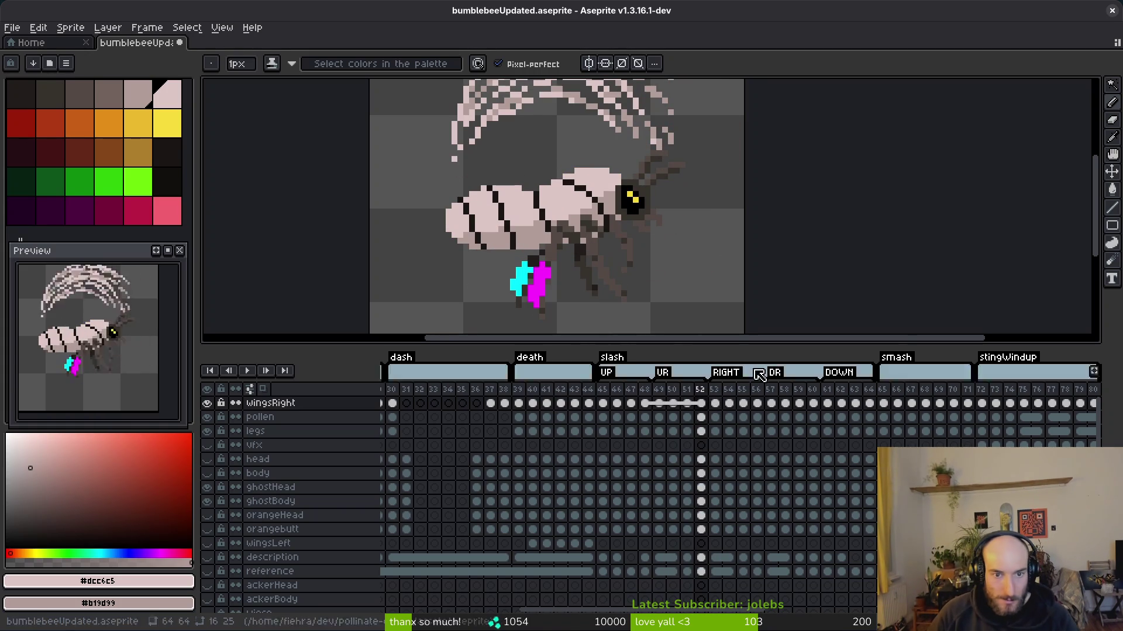
click(704, 432)
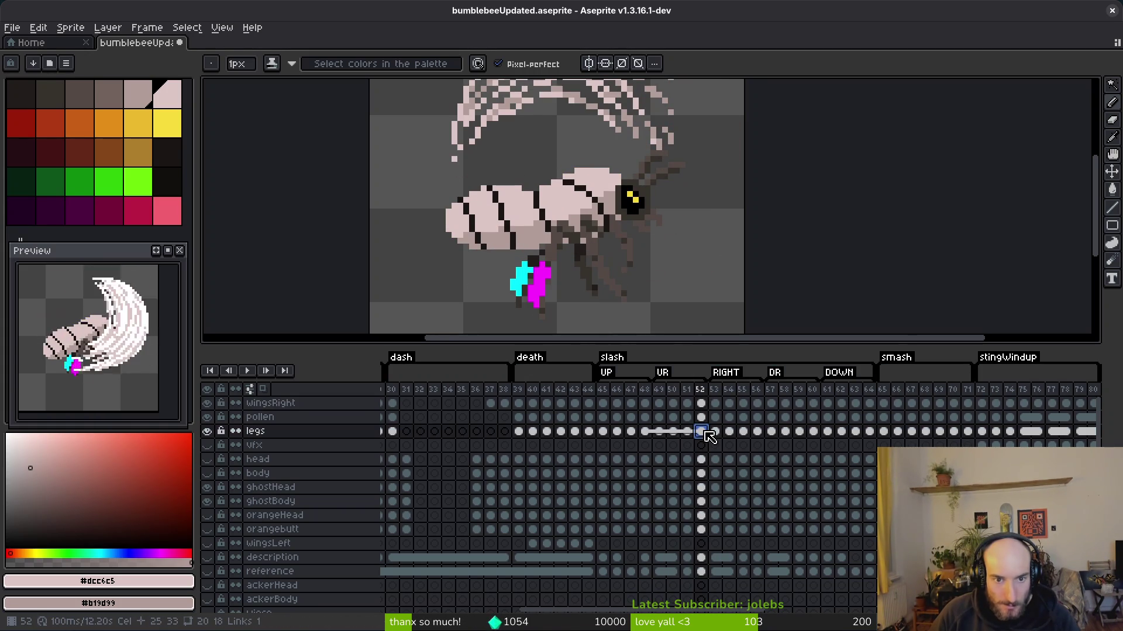
- Compare the legs cels on frames 47–52 and toggle the body layer's visibility
click(645, 432)
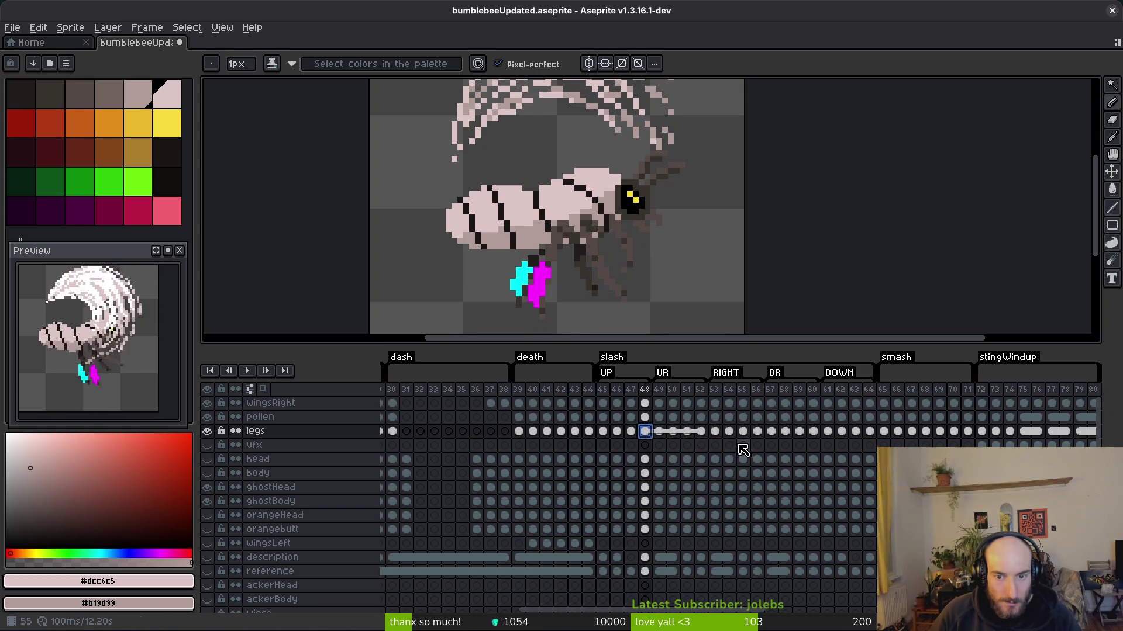
key(Left)
key(Left)
key(Left)
key(Down)
key(Down)
key(Down)
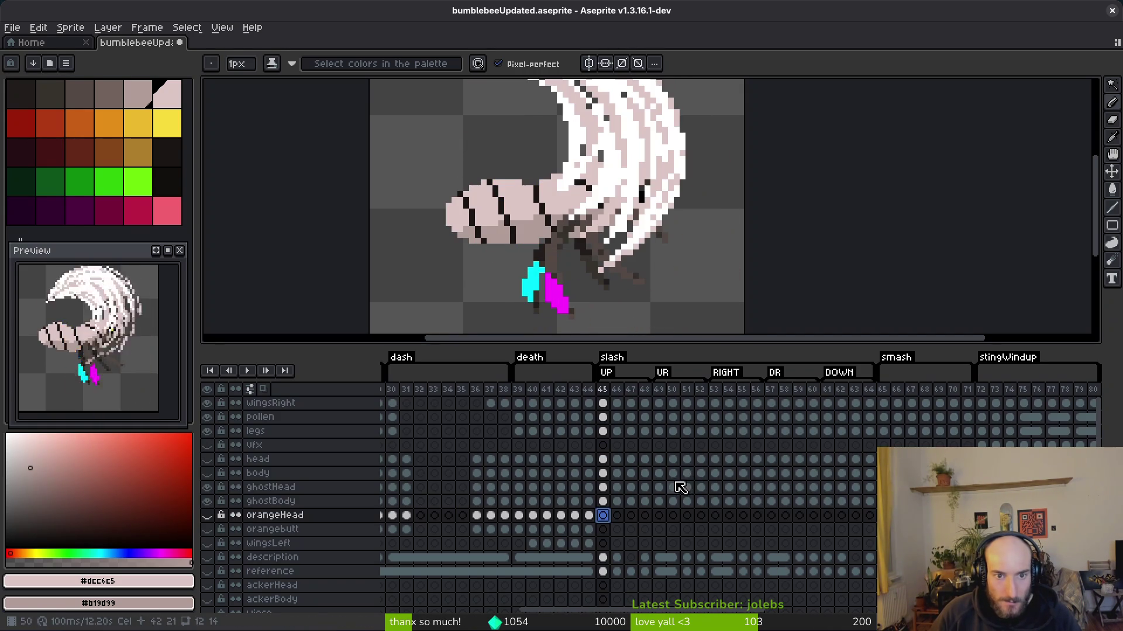
click(647, 432)
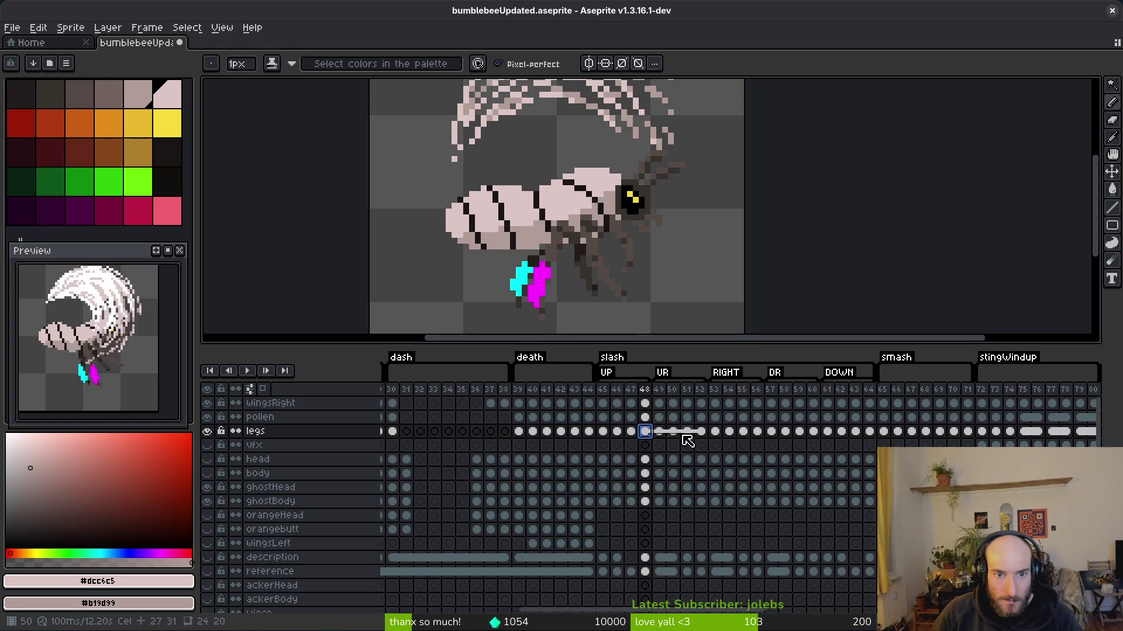
mouse_move(689, 442)
mouse_down()
mouse_move(719, 446)
mouse_move(645, 436)
mouse_up()
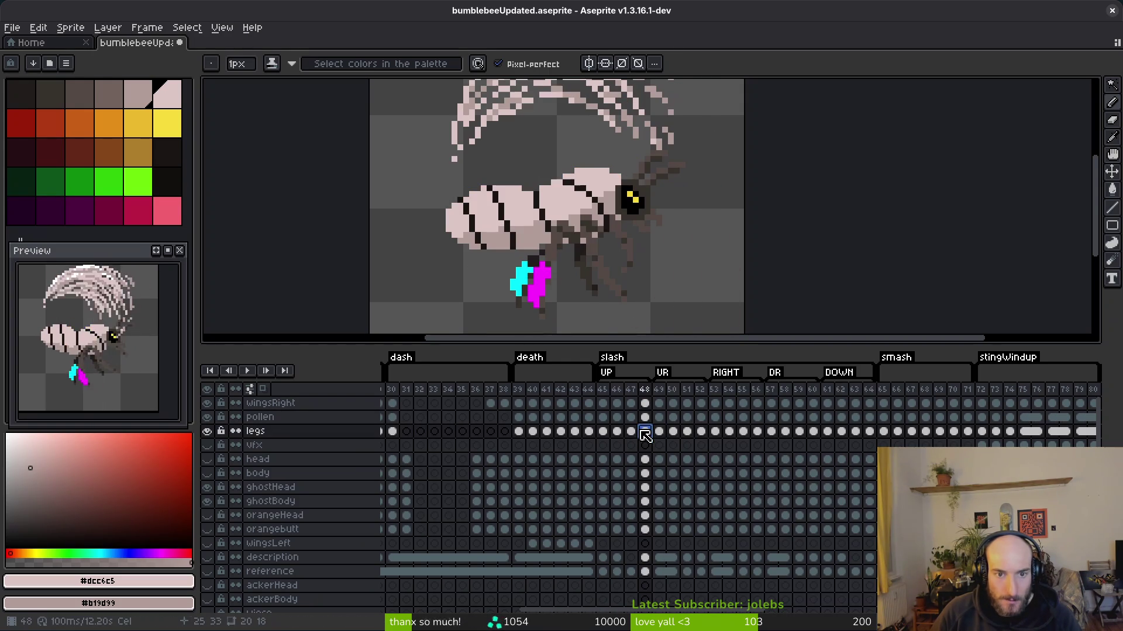
click(212, 468)
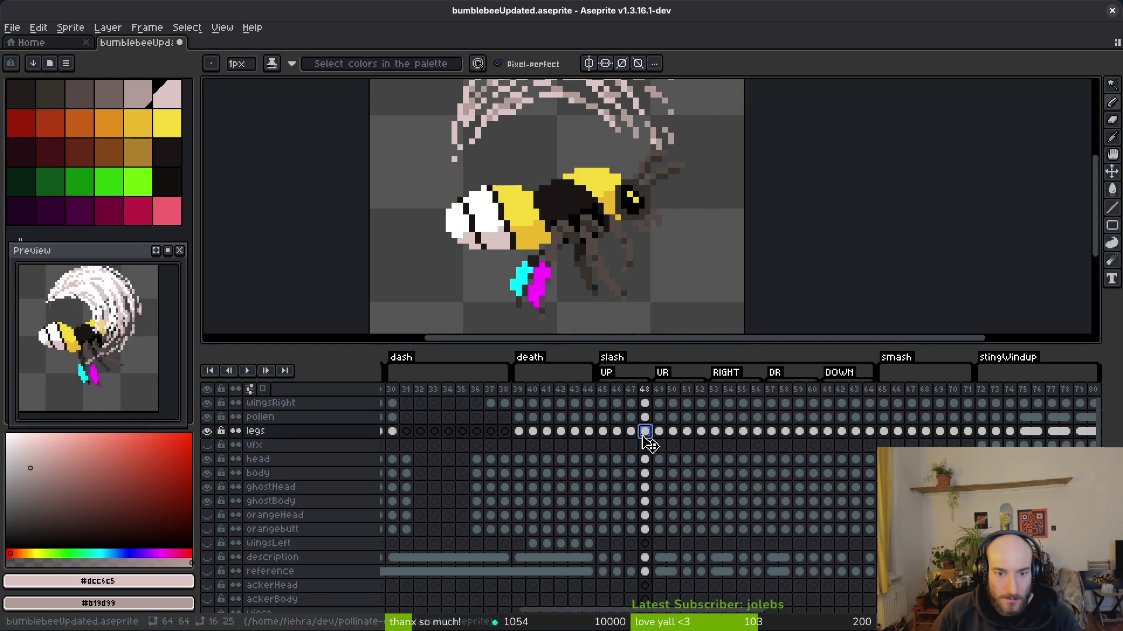
click(632, 432)
scroll(534, 246, up, 4)
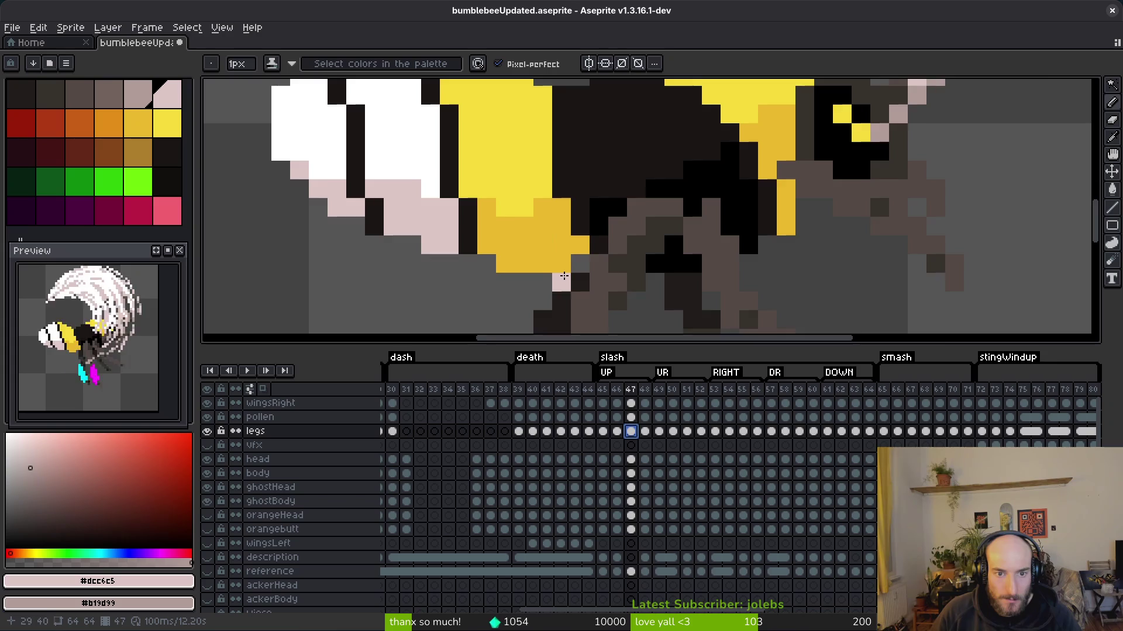
scroll(609, 205, down, 1)
key(alt)
key(Left)
scroll(673, 234, down, 2)
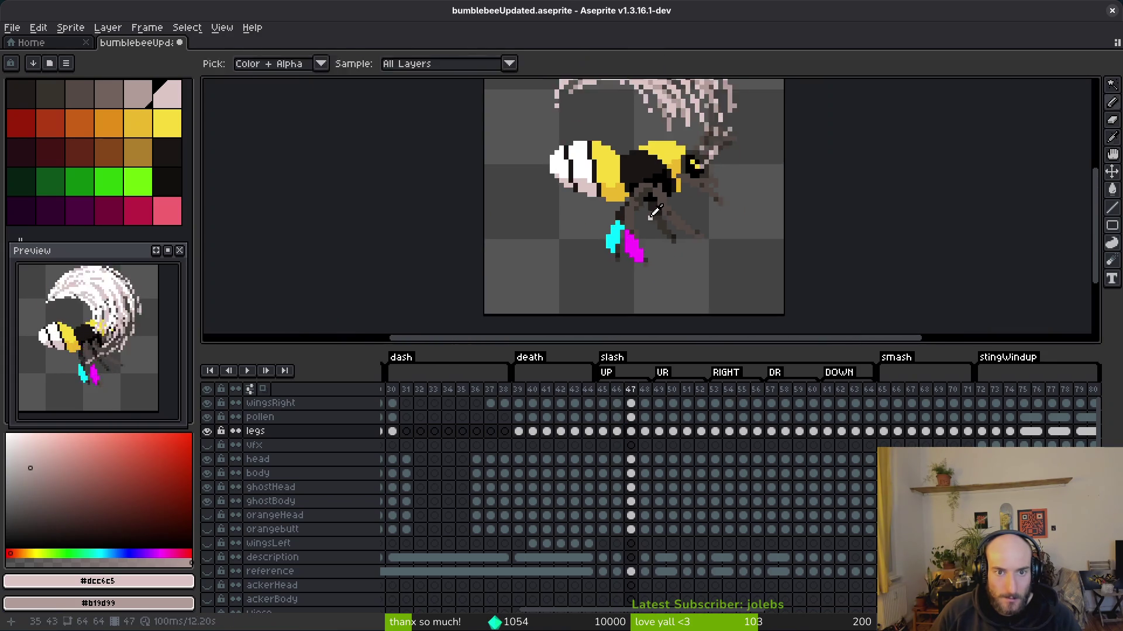
scroll(662, 166, up, 3)
scroll(672, 182, down, 1)
scroll(681, 195, up, 2)
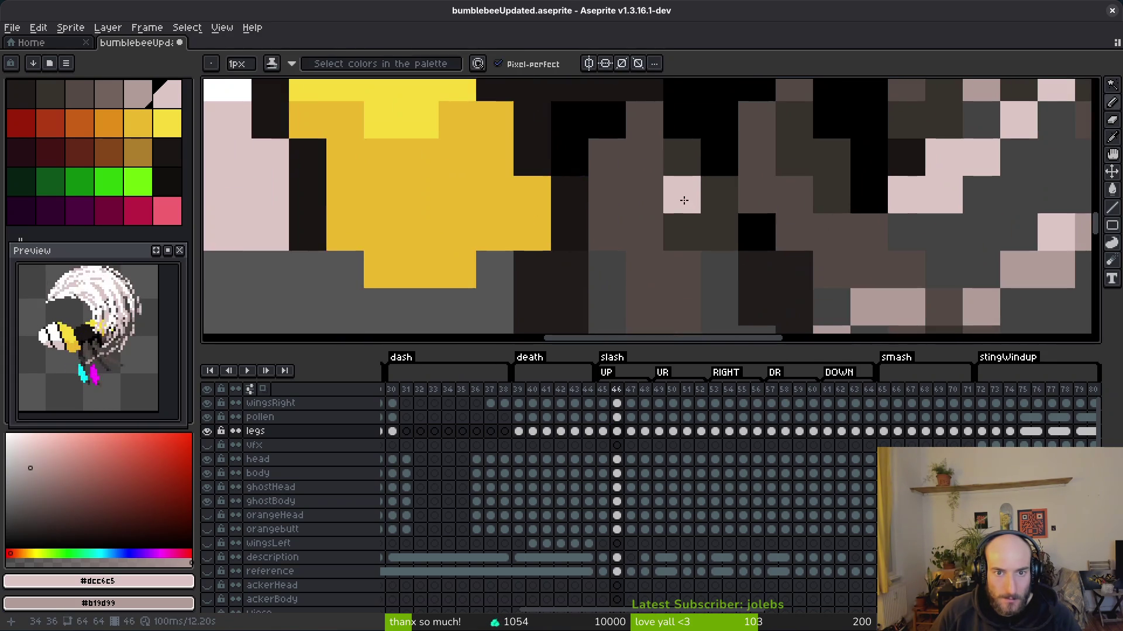
scroll(702, 242, down, 1)
scroll(704, 254, down, 3)
key(Right)
key(Right)
key(Right)
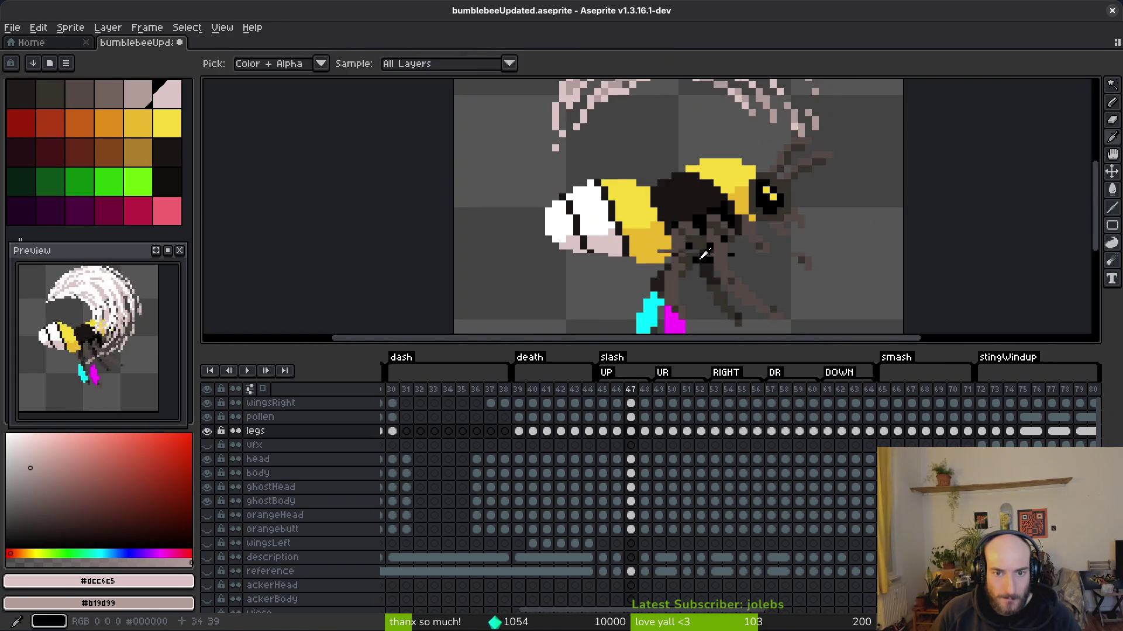
scroll(690, 258, down, 1)
scroll(682, 249, up, 1)
key(Left)
key(Right)
key(Left)
key(Right)
key(Left)
key(Right)
key(Left)
key(Right)
key(Left)
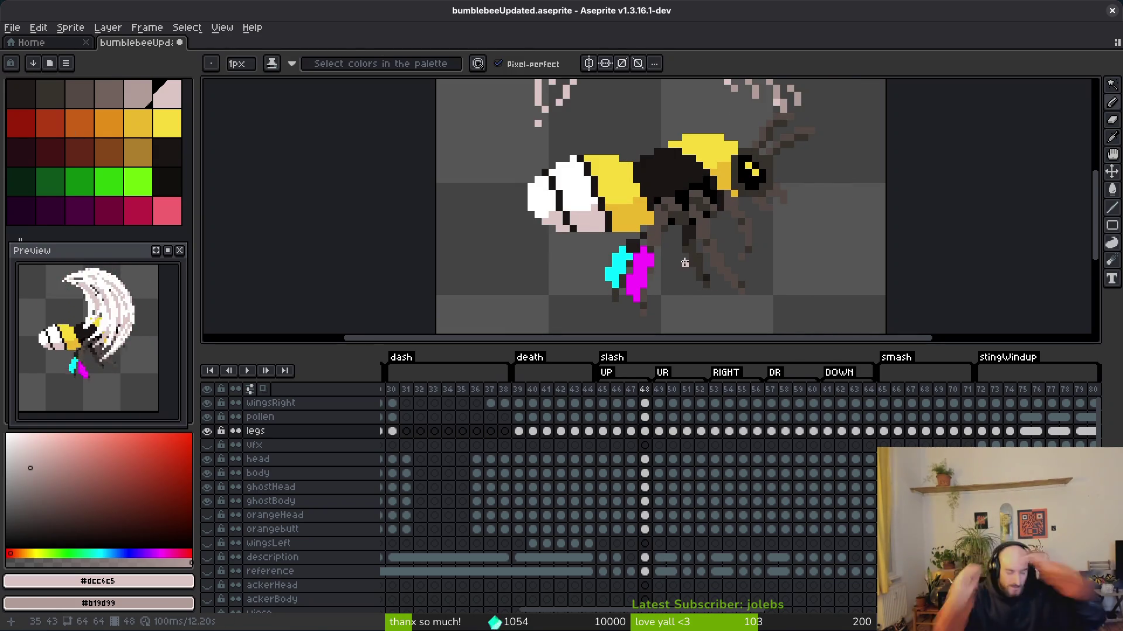
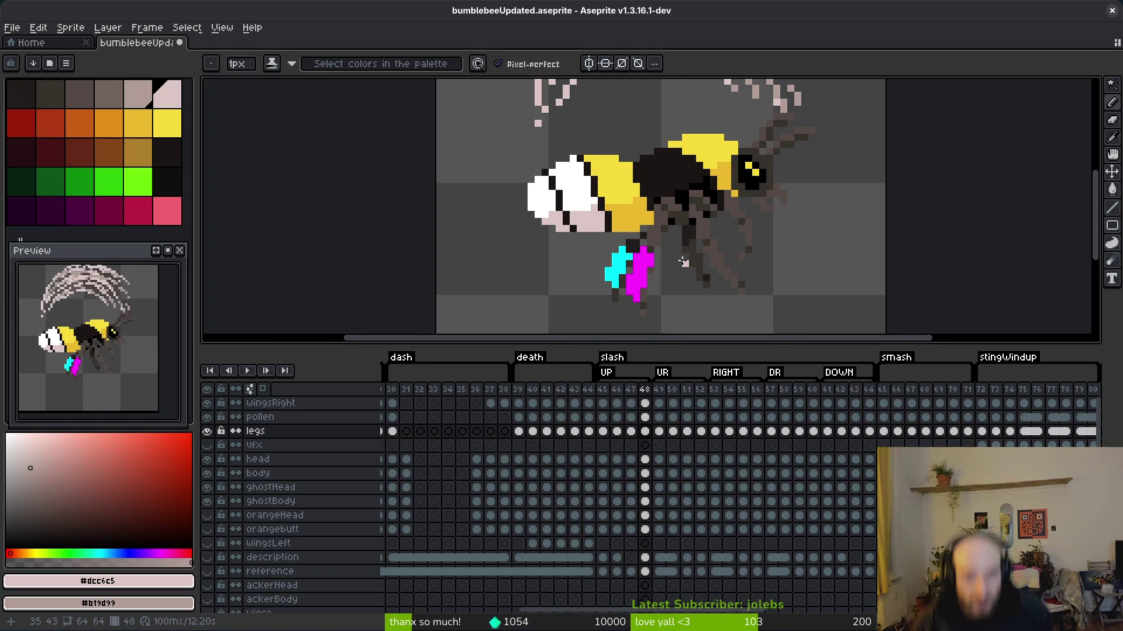
- Review slash frames 50–59, clear the frame 53–55 cel range, and save the sprite
click(672, 403)
click(785, 403)
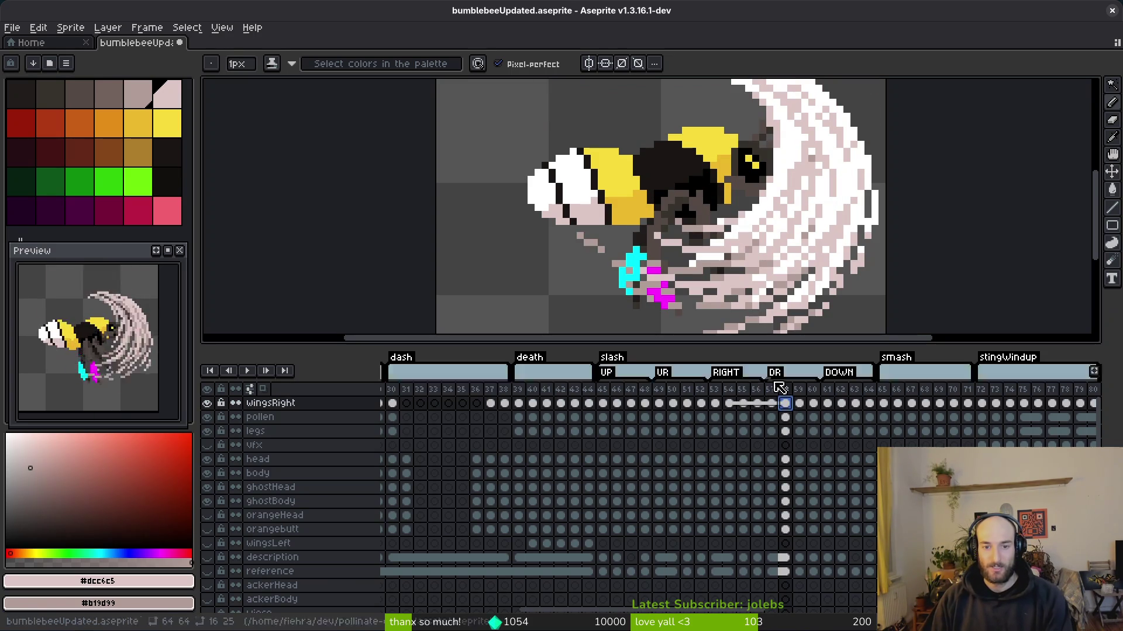
drag(714, 404, 750, 548)
click(799, 532)
click(802, 545)
key(ctrl+s)
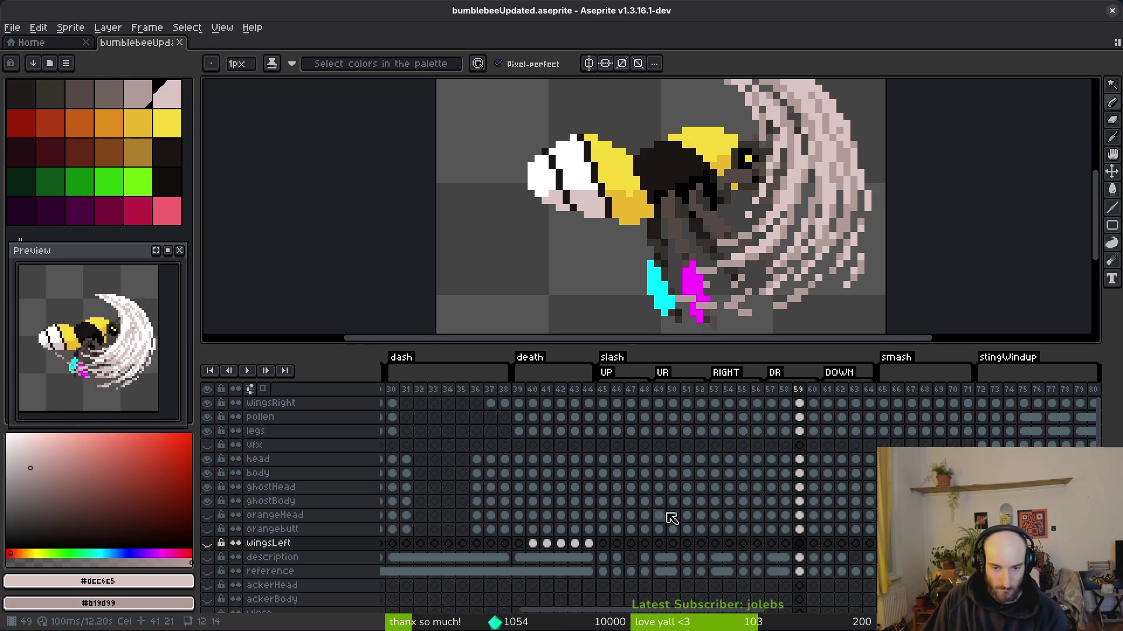
- On frame 45, eyedrop a colour and paint a light-pink pixel on the bee's legs
click(603, 403)
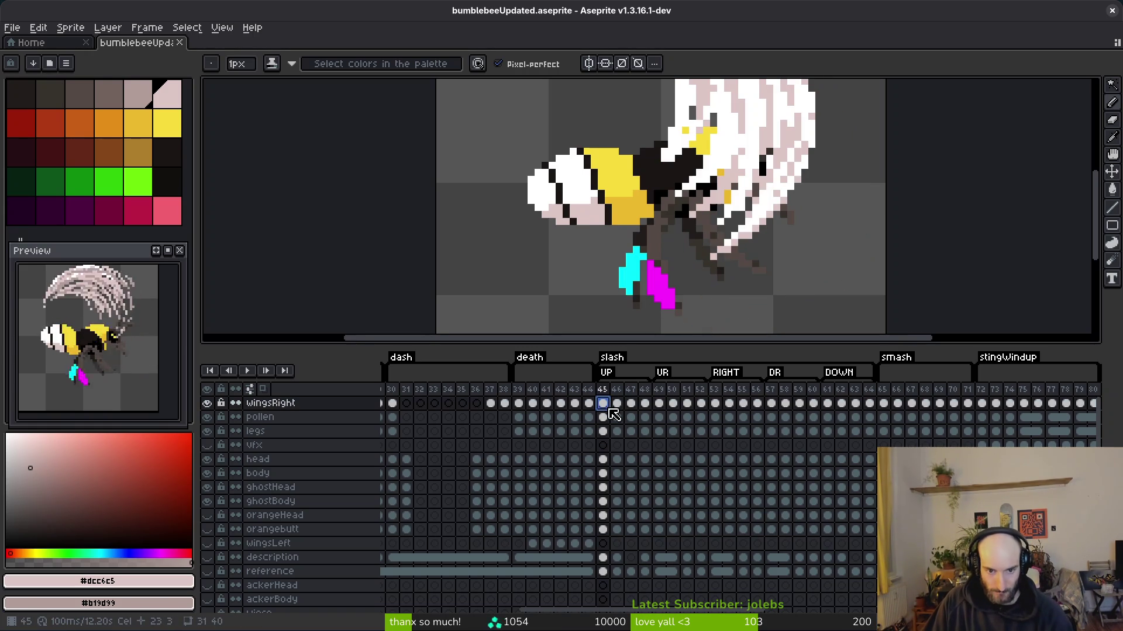
click(651, 452)
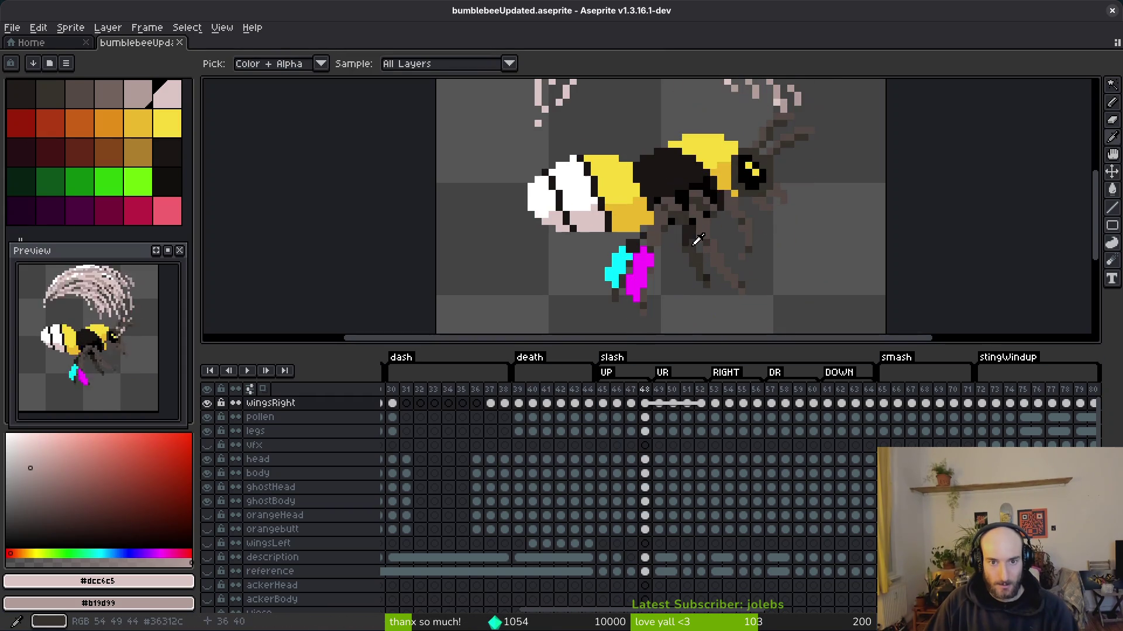
scroll(688, 246, down, 1)
scroll(688, 246, up, 3)
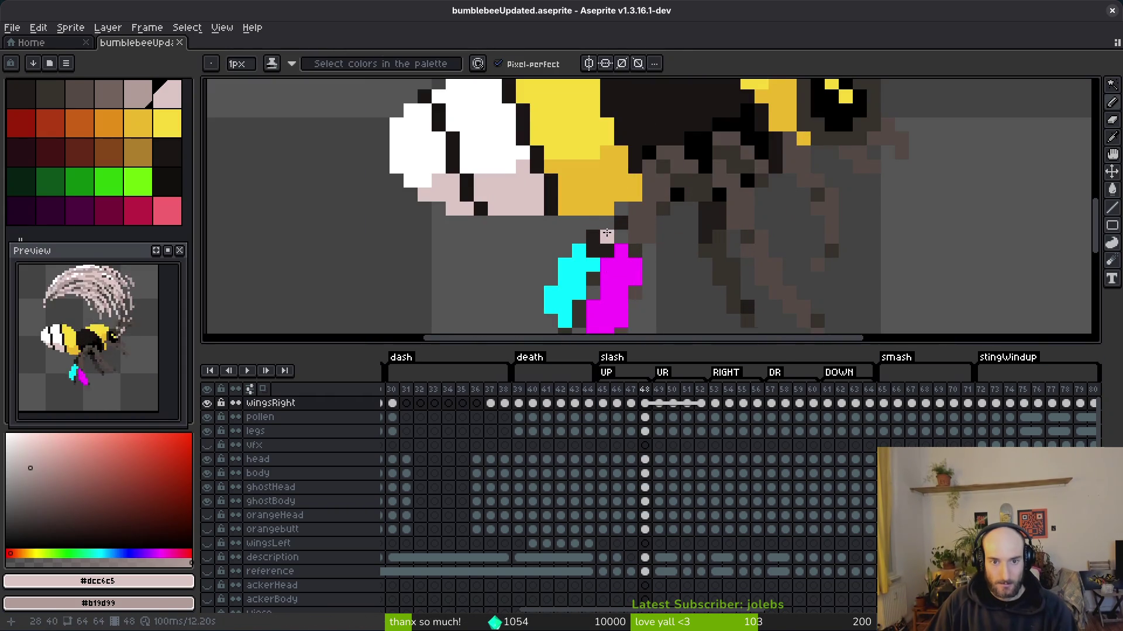
key(comma)
key(comma)
key(comma)
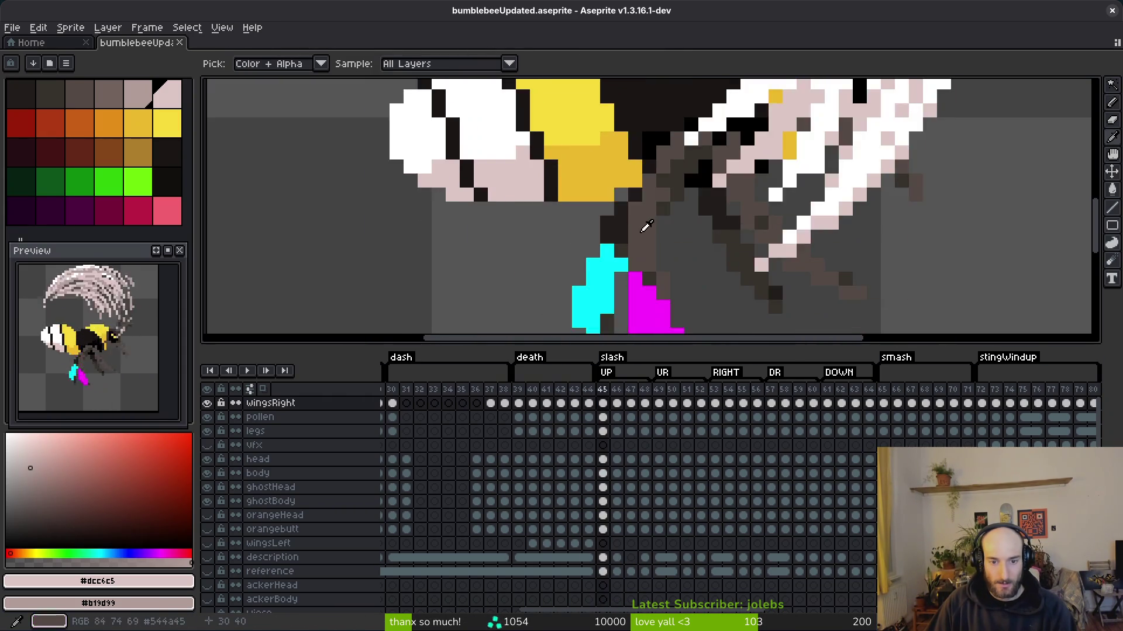
key(b)
click(651, 253)
- Pick the dark leg colour for the leg pixel, save, and view frame 49's legs cel
scroll(653, 252, down, 3)
scroll(649, 248, up, 4)
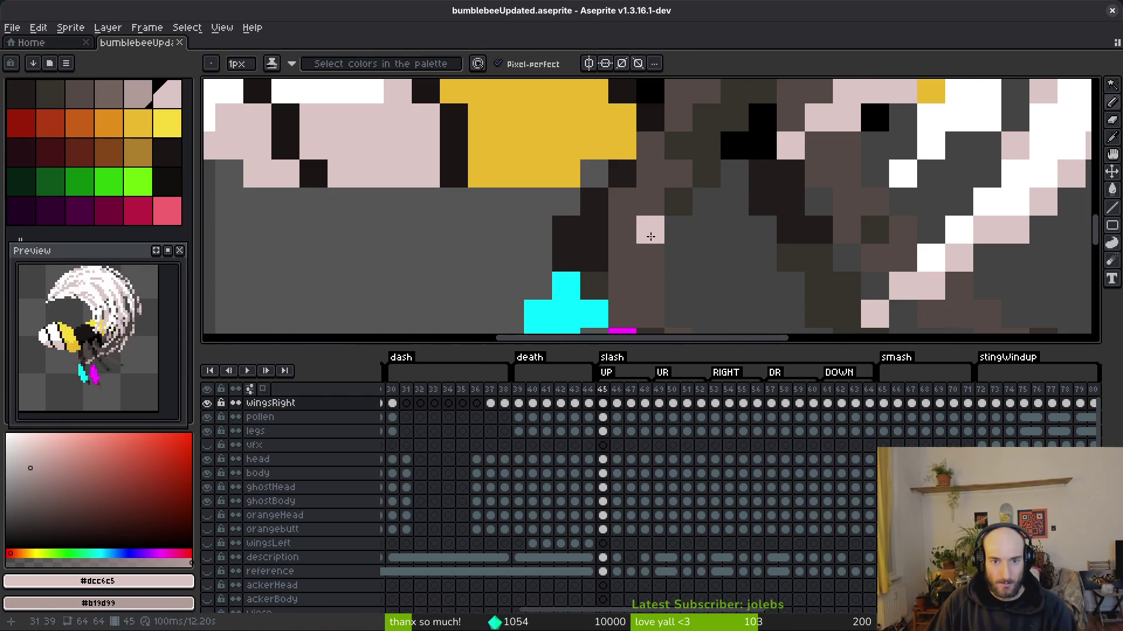
scroll(634, 234, down, 1)
scroll(644, 214, down, 1)
scroll(693, 244, up, 2)
scroll(712, 244, down, 2)
scroll(713, 222, down, 1)
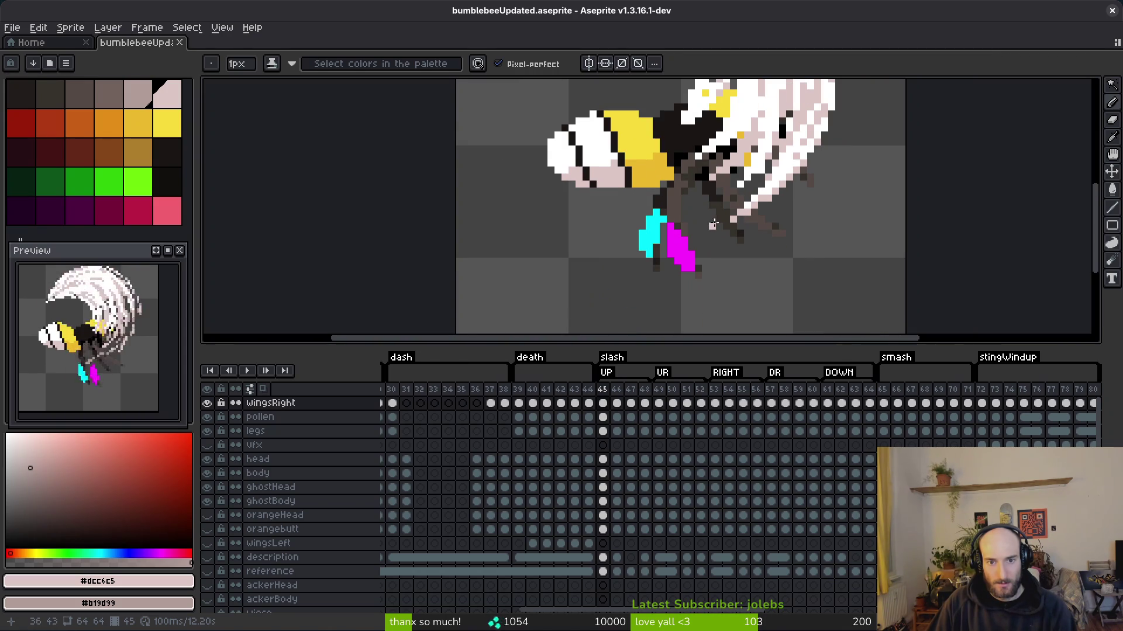
scroll(689, 246, up, 4)
alt+click(673, 233)
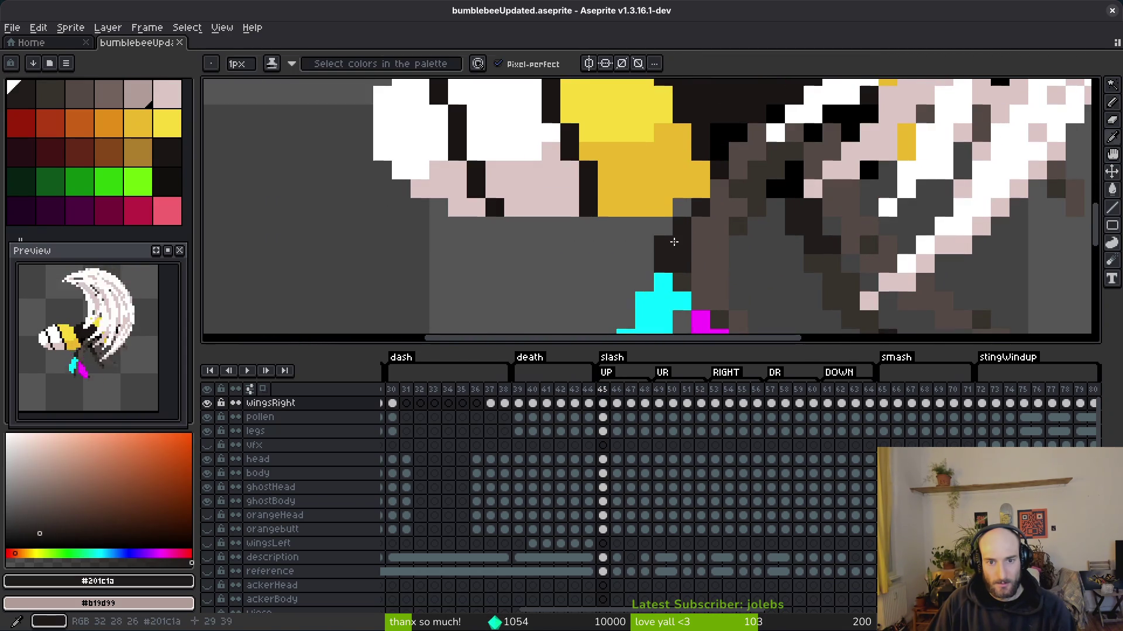
key(ctrl+s)
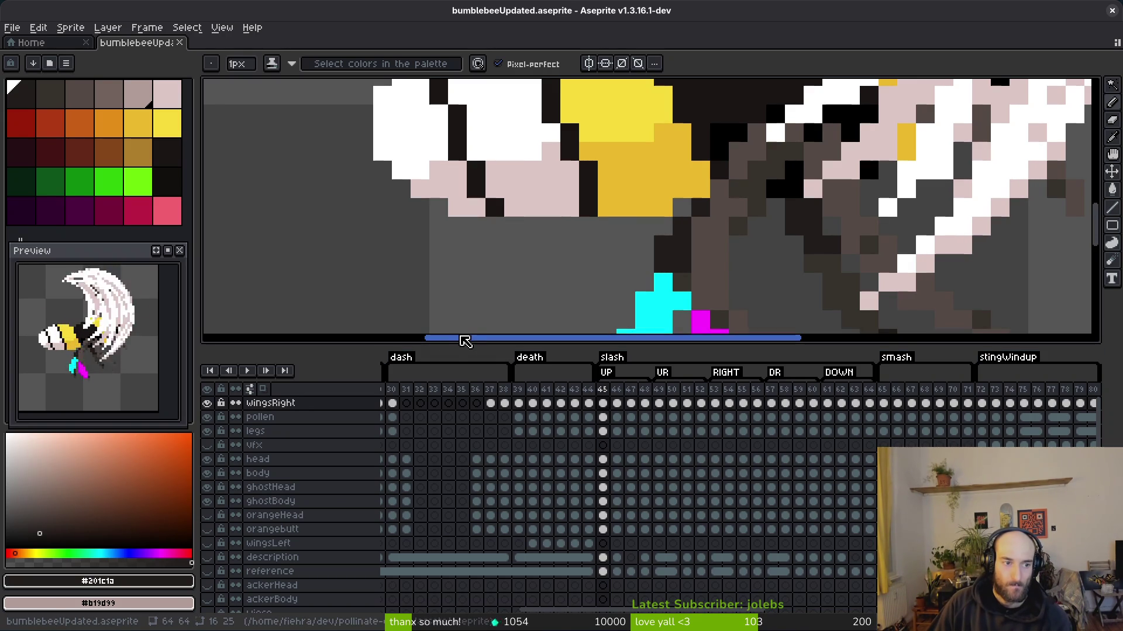
click(659, 431)
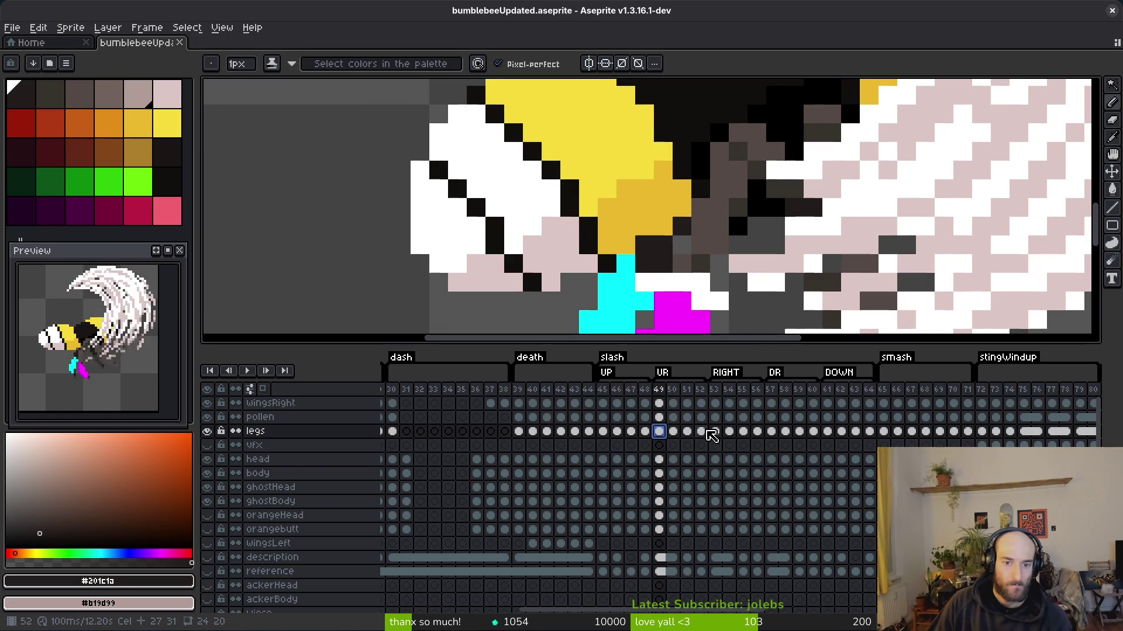
click(717, 420)
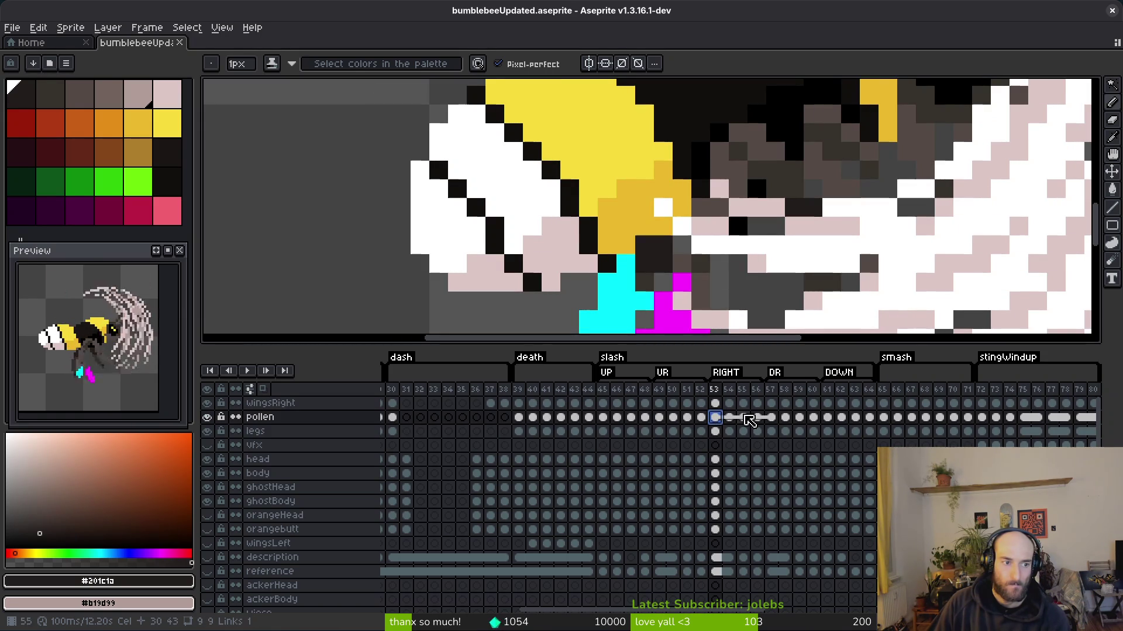
click(603, 418)
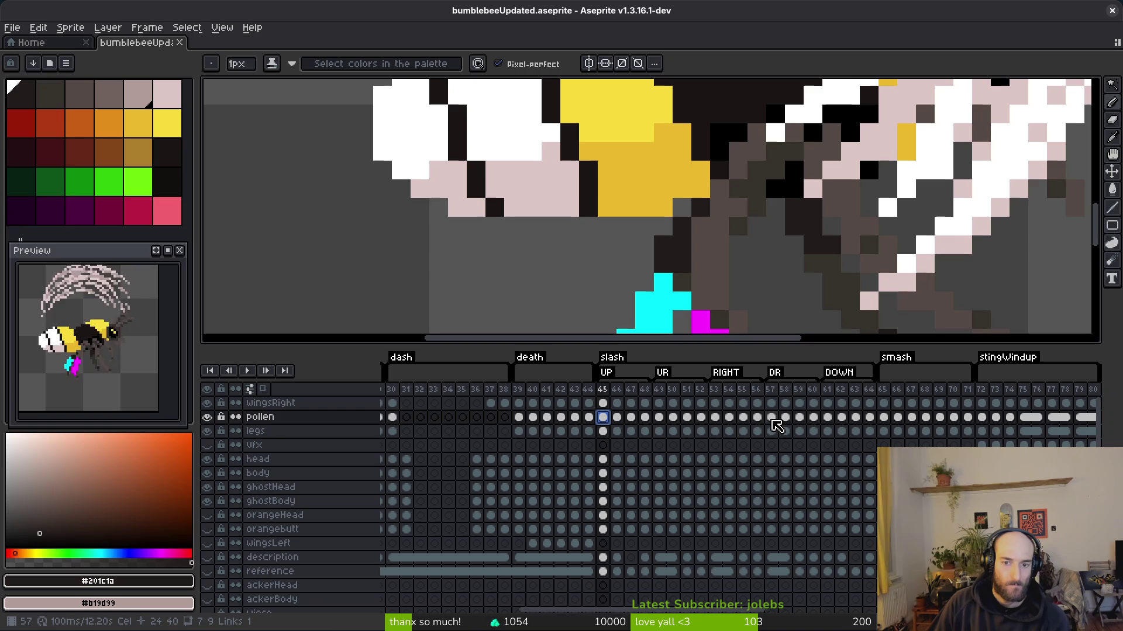
click(772, 418)
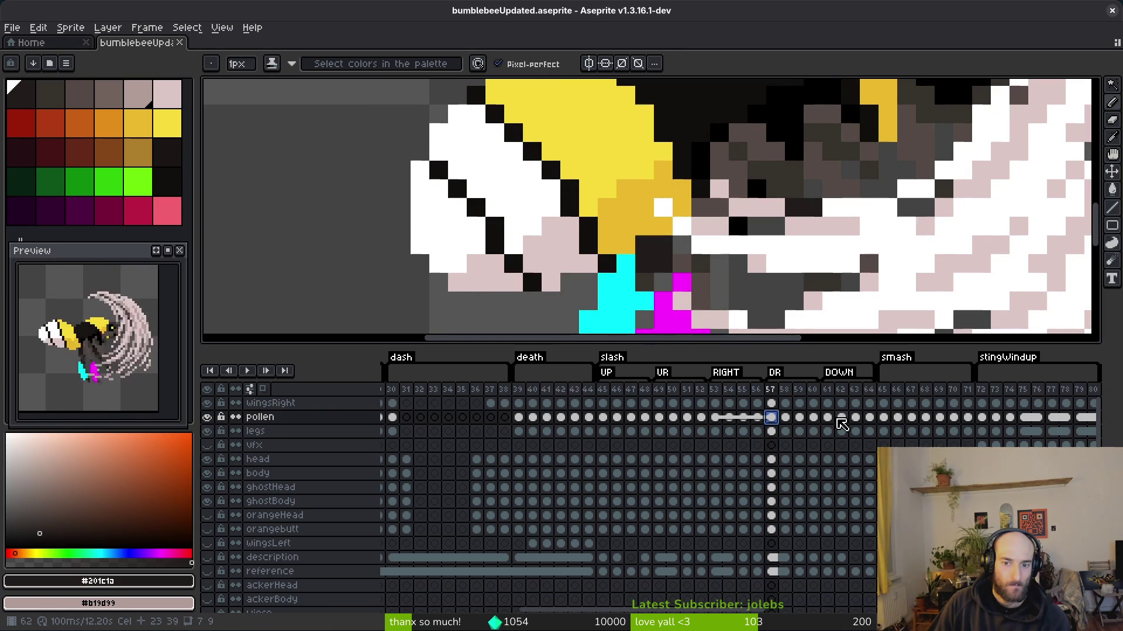
click(827, 418)
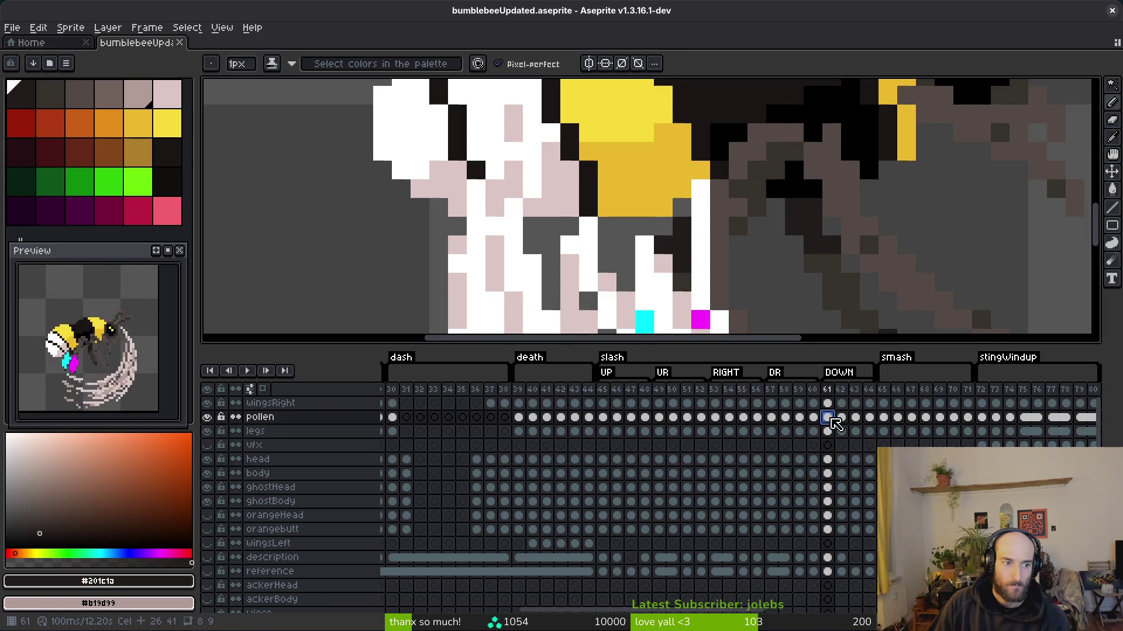
click(771, 420)
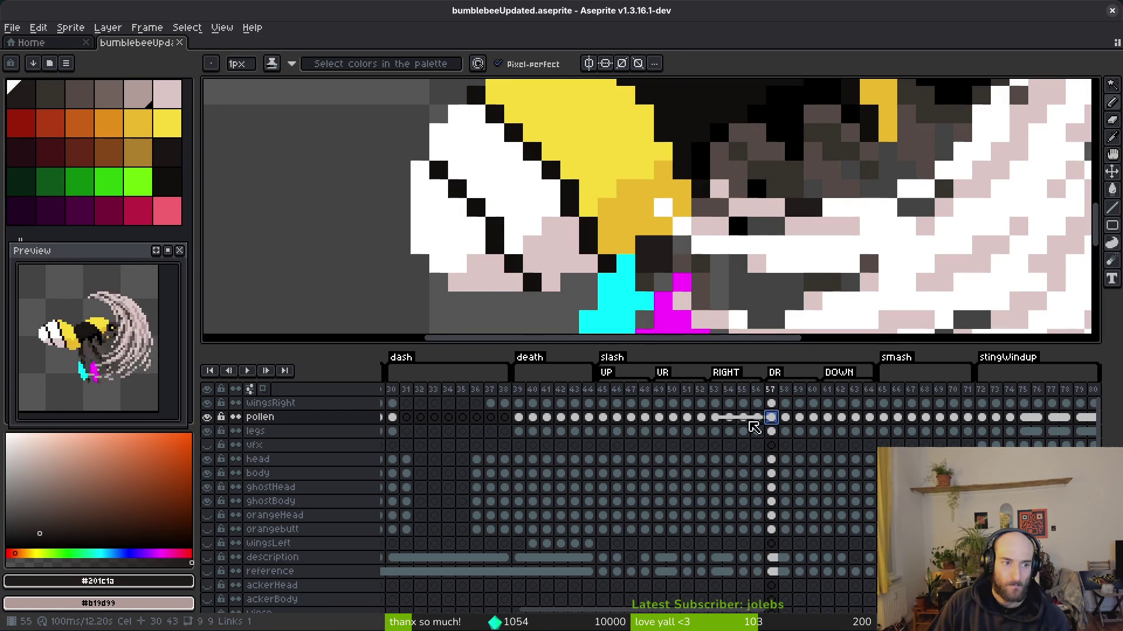
click(603, 418)
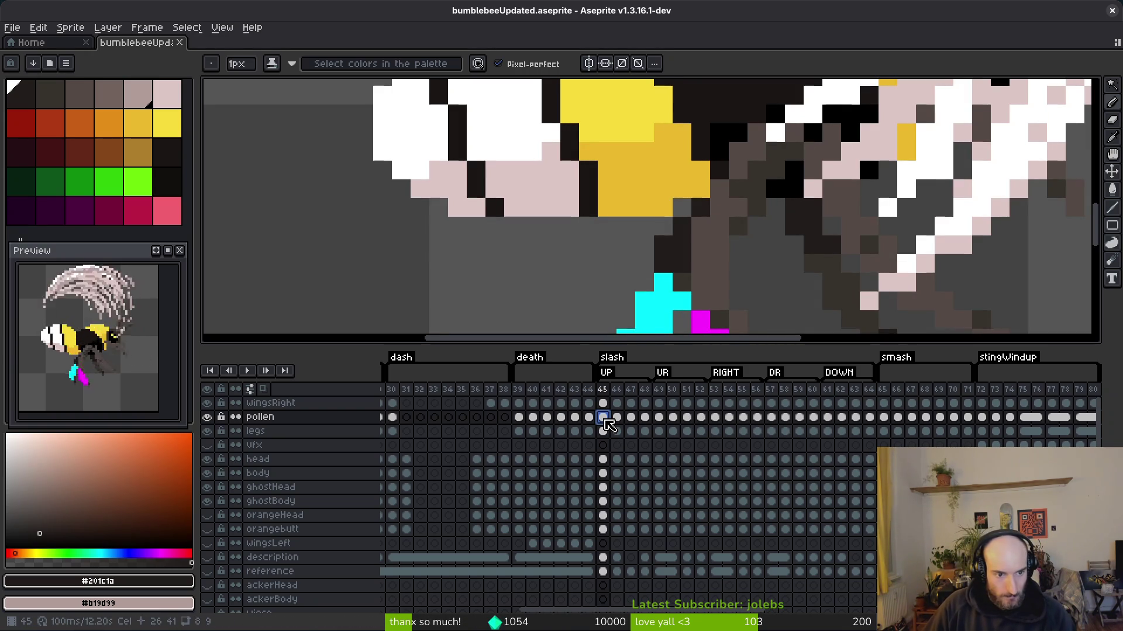
drag(605, 421, 645, 474)
click(648, 486)
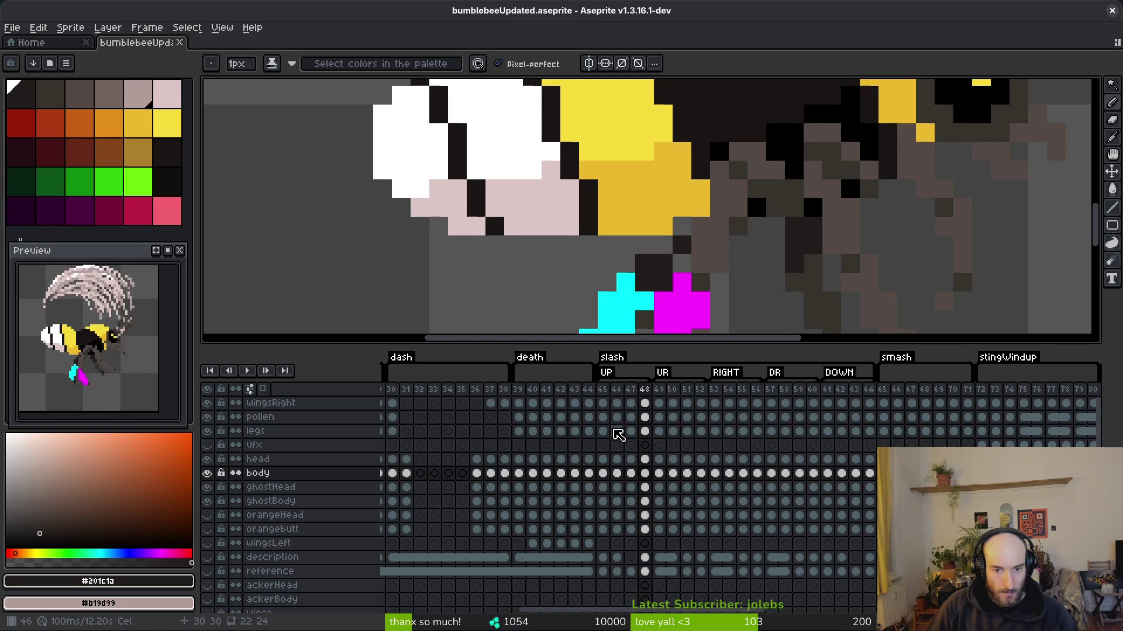
click(602, 417)
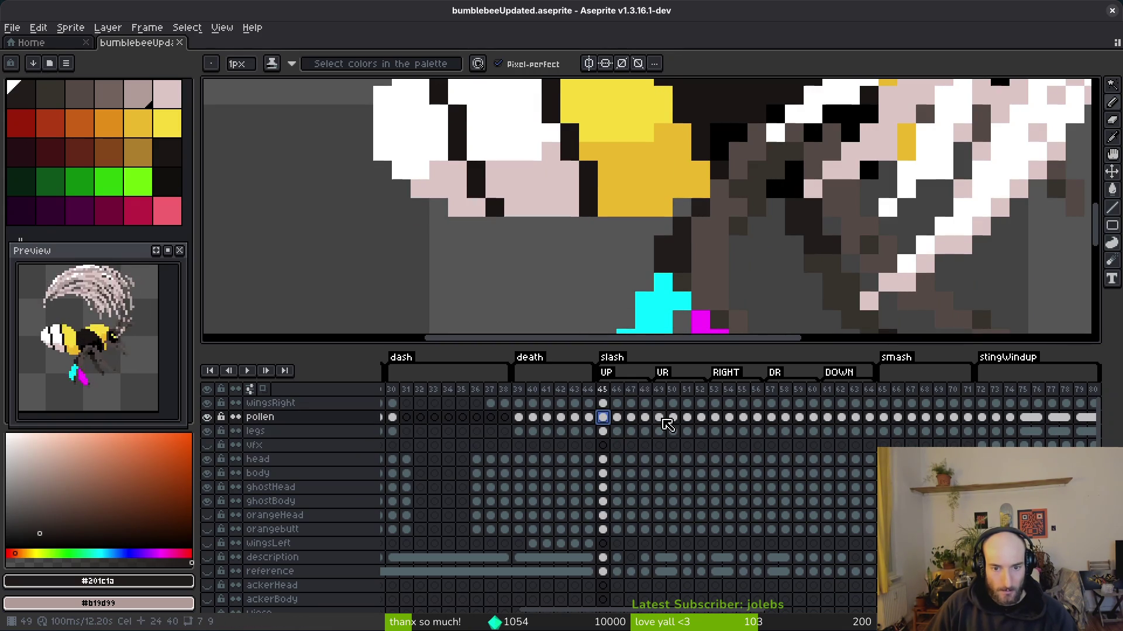
key(Right)
key(Right)
key(Right)
click(704, 432)
- Save, then Save As with 'v2' inserted to create bumblebeeUpdatedv2.aseprite
key(ctrl+s)
click(12, 28)
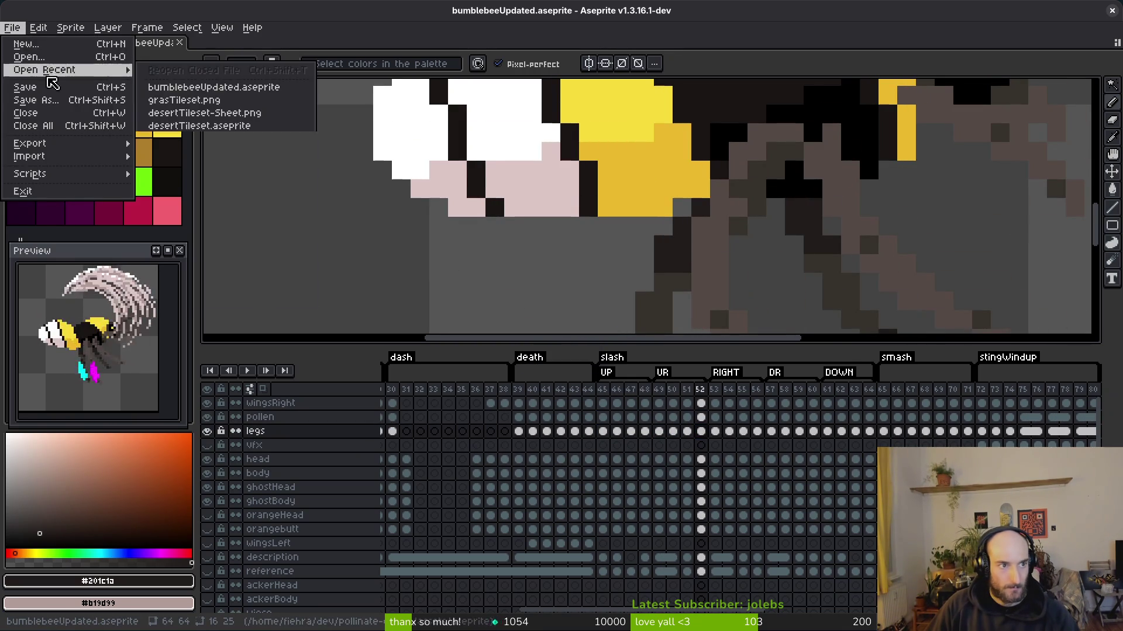
click(102, 120)
click(163, 503)
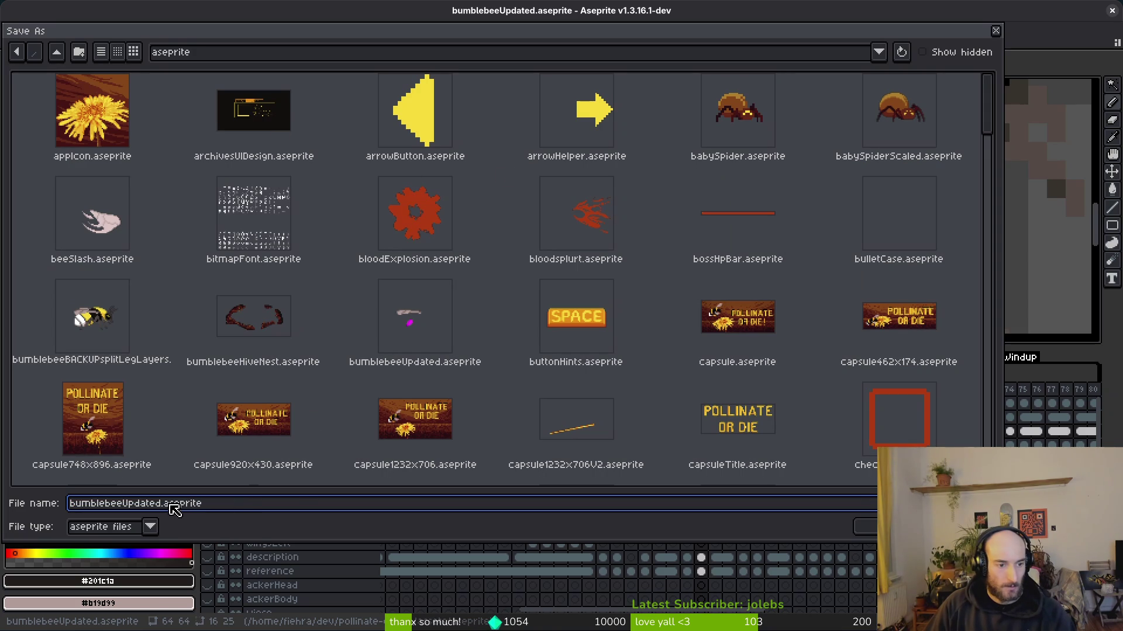
text(v2)
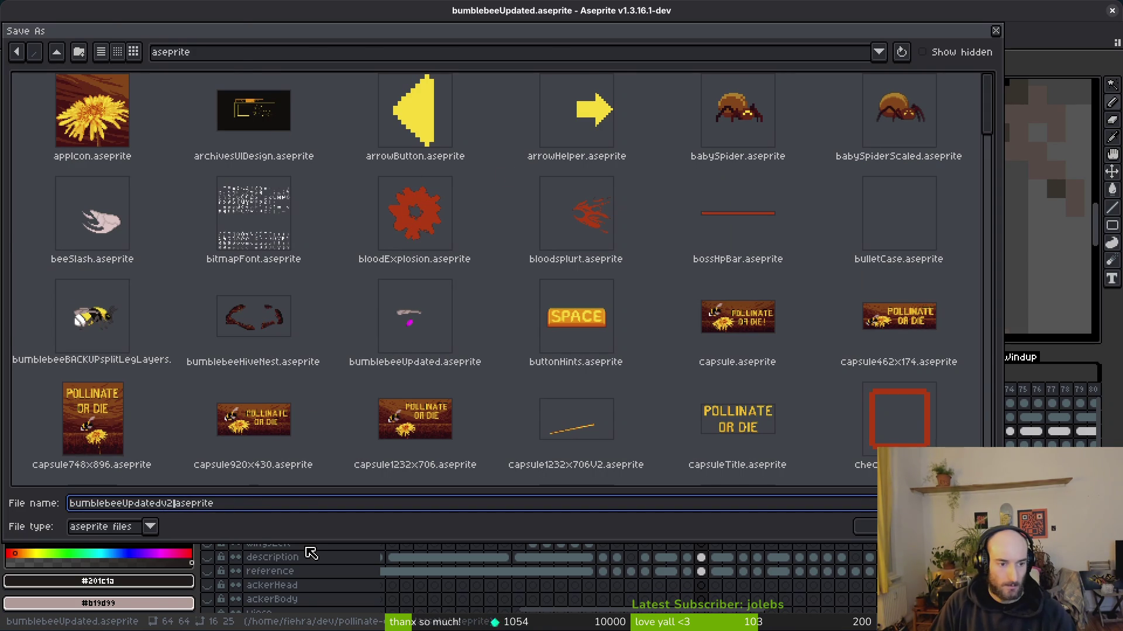
key(Return)
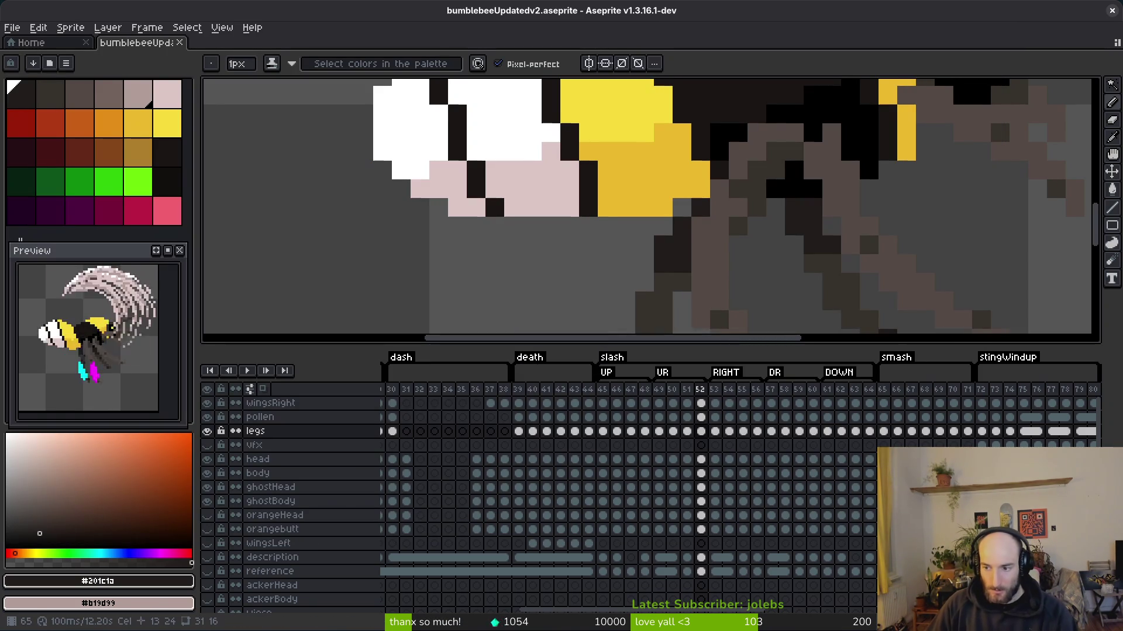
scroll(673, 462, right, 4)
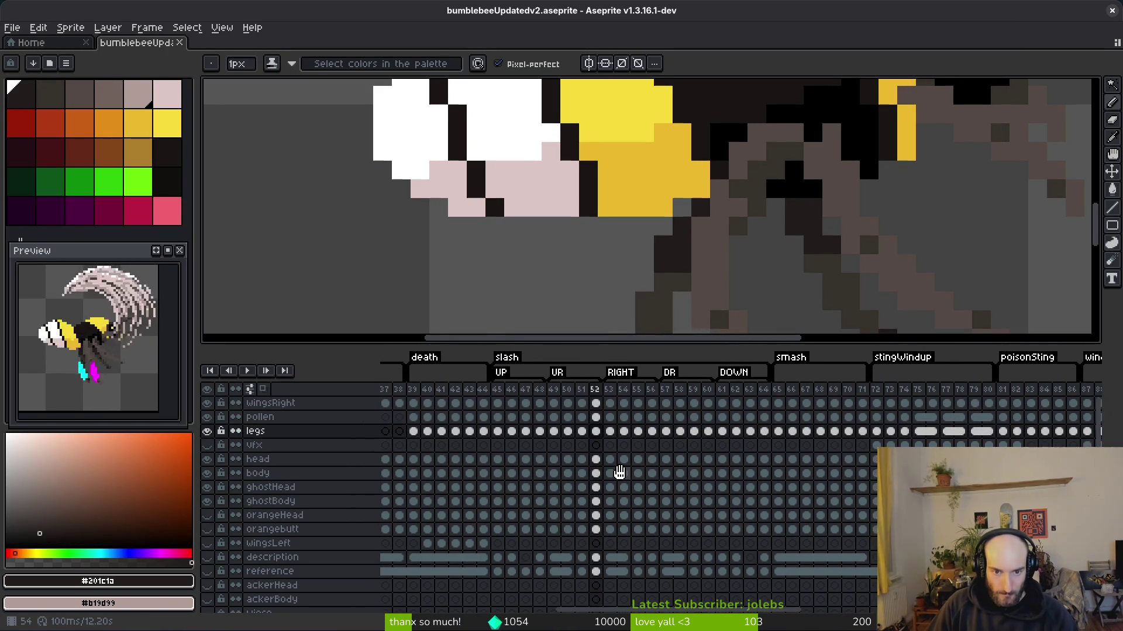
- Enlarge the timeline, toggle ghost layer visibility, and add a new Layer 1 above ghostHead
drag(648, 339, 651, 302)
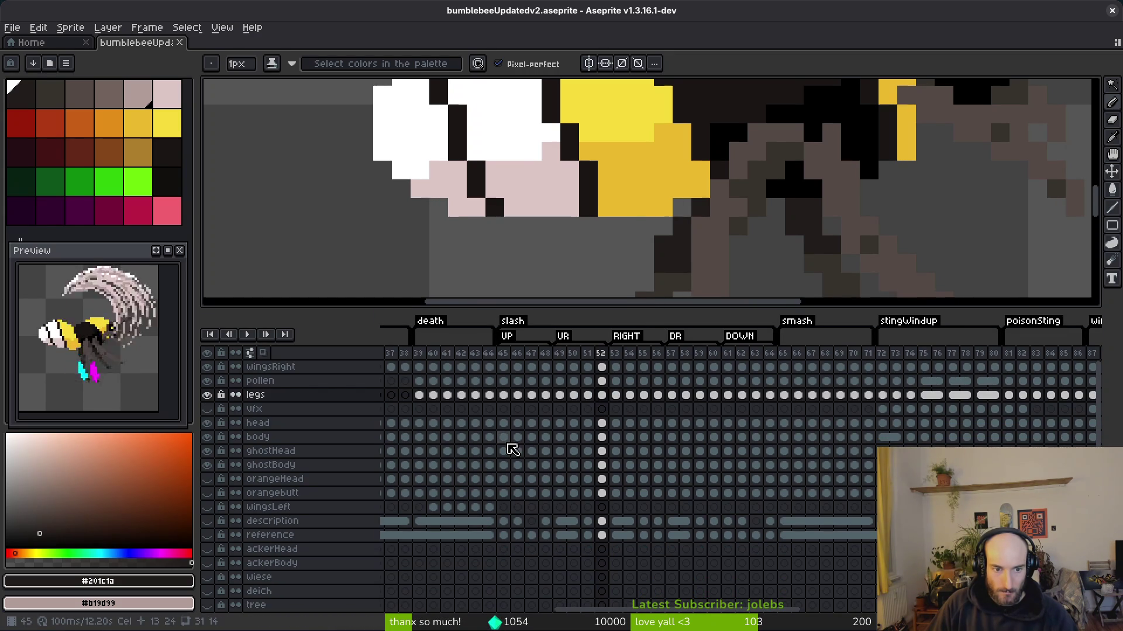
drag(208, 451, 215, 471)
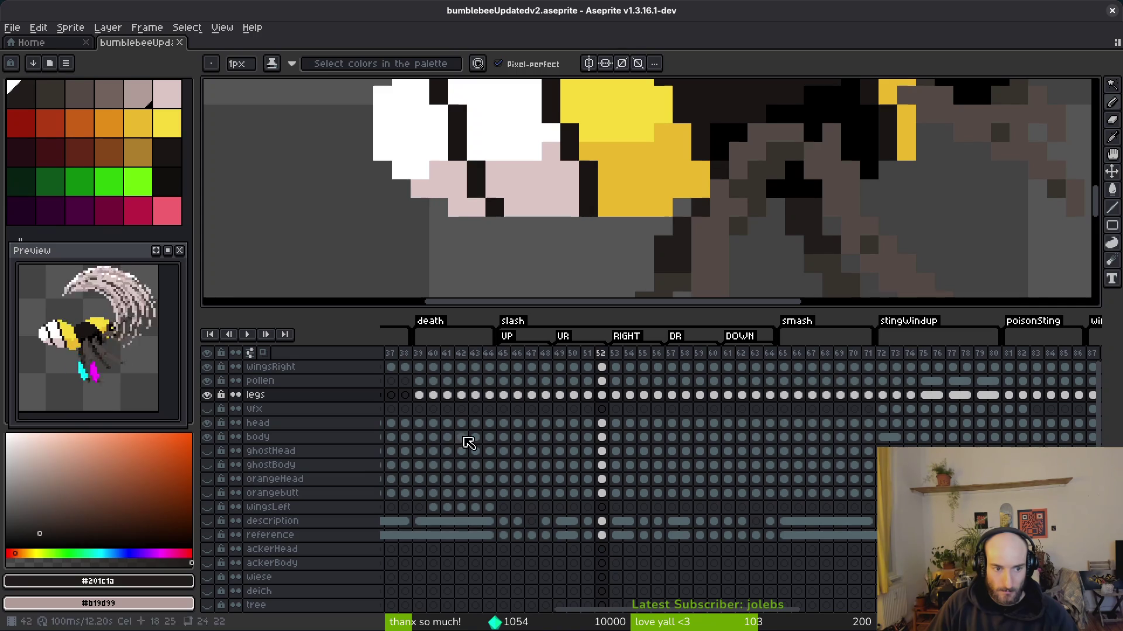
click(207, 451)
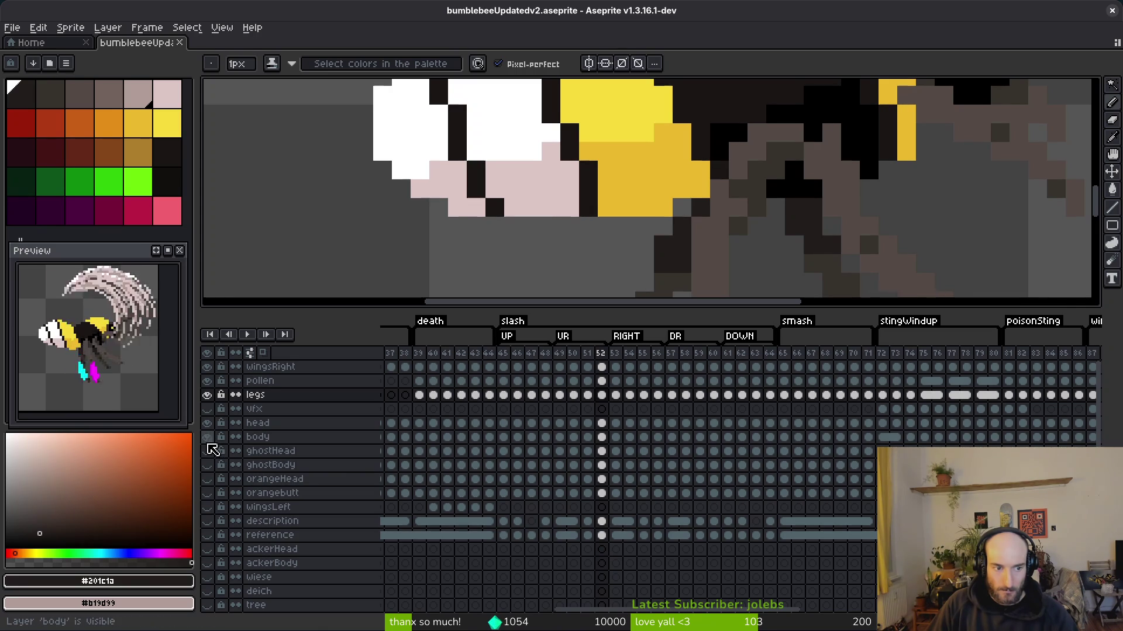
click(278, 454)
key(shift+n)
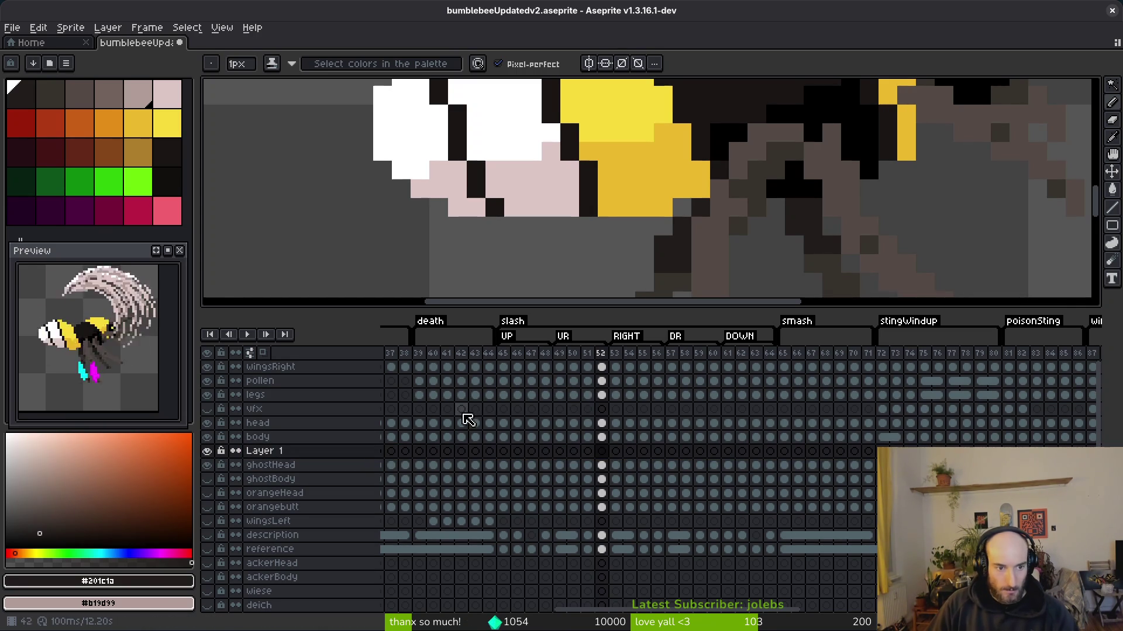
- Copy the pollen-to-Layer 1 cels of frames 45–48 and paste them at frame 53
click(562, 383)
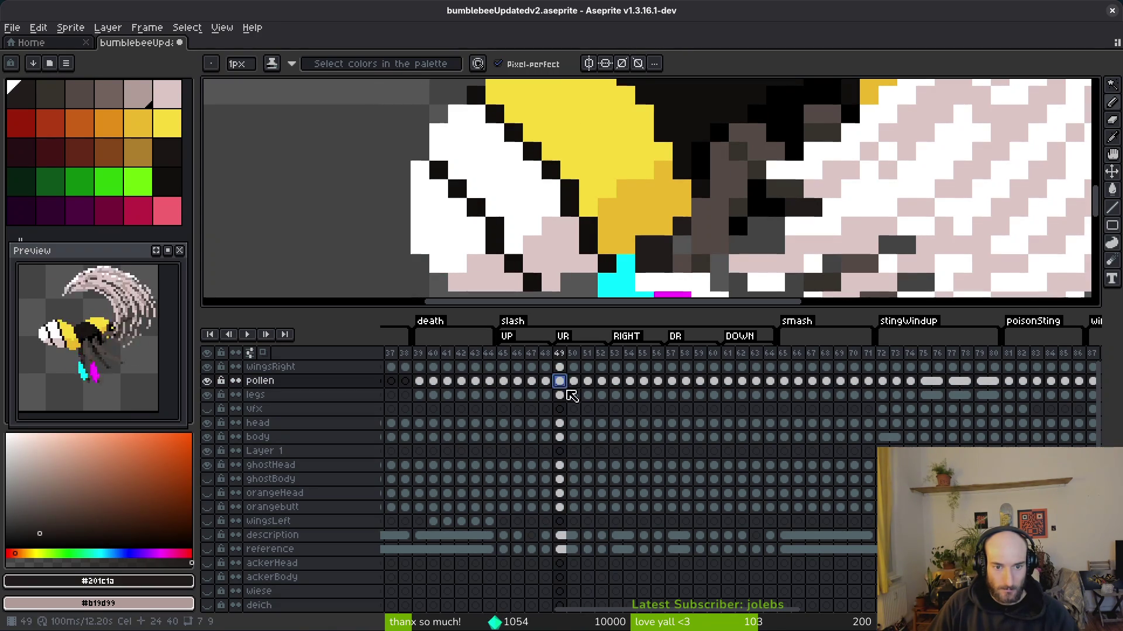
drag(561, 384, 602, 439)
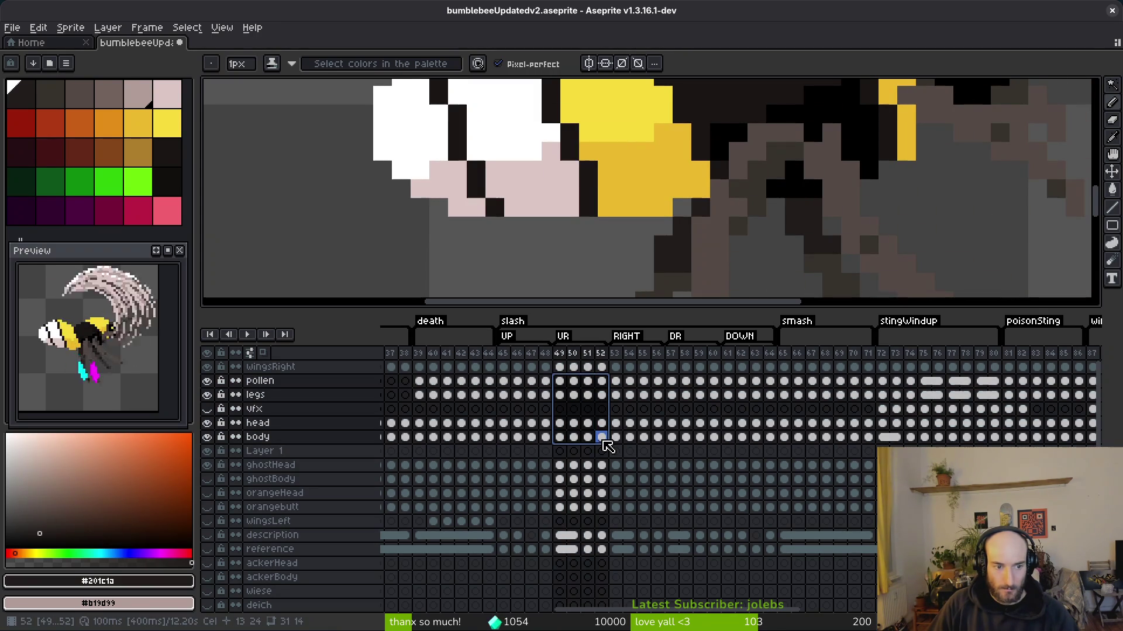
key(ctrl+c)
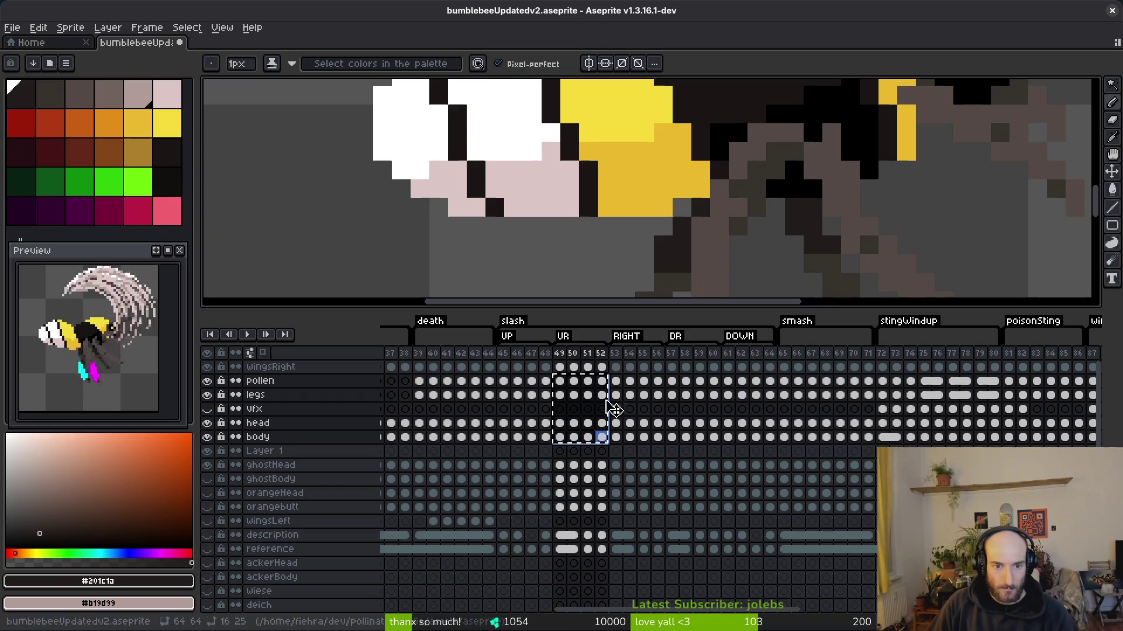
key(Escape)
mouse_move(503, 381)
mouse_down()
mouse_move(546, 451)
mouse_move(545, 437)
mouse_up()
key(ctrl+c)
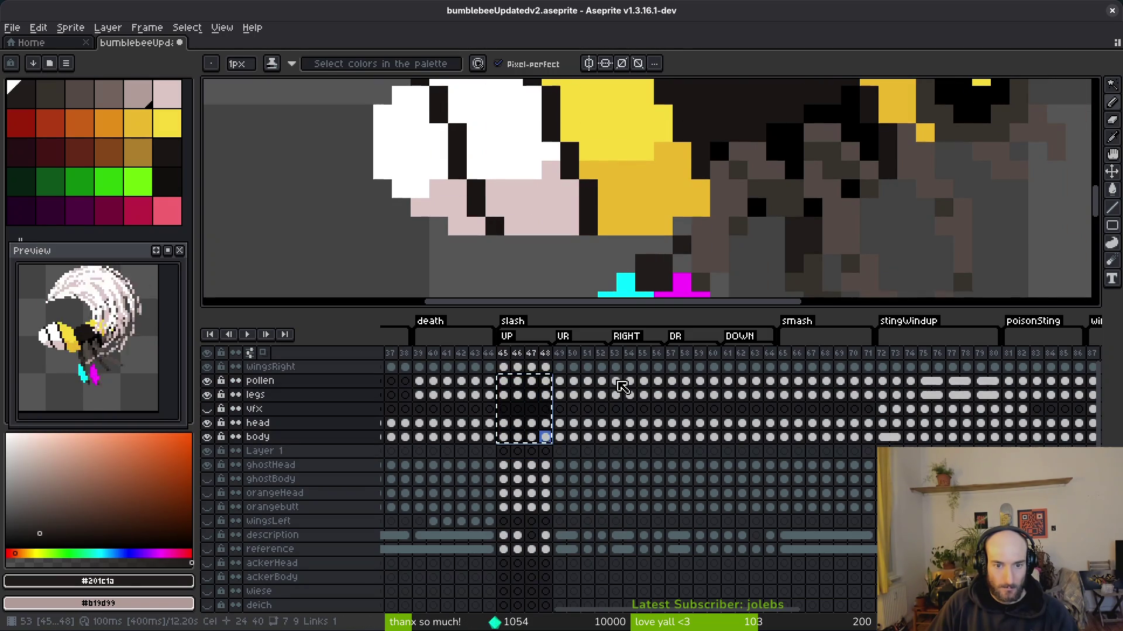
click(618, 382)
key(ctrl+v)
- Copy frames 49–52 cels to frame 45 and frames 53–56 cels to frame 57, then save
mouse_move(560, 381)
mouse_down()
mouse_move(581, 426)
mouse_move(602, 439)
mouse_up()
key(ctrl+c)
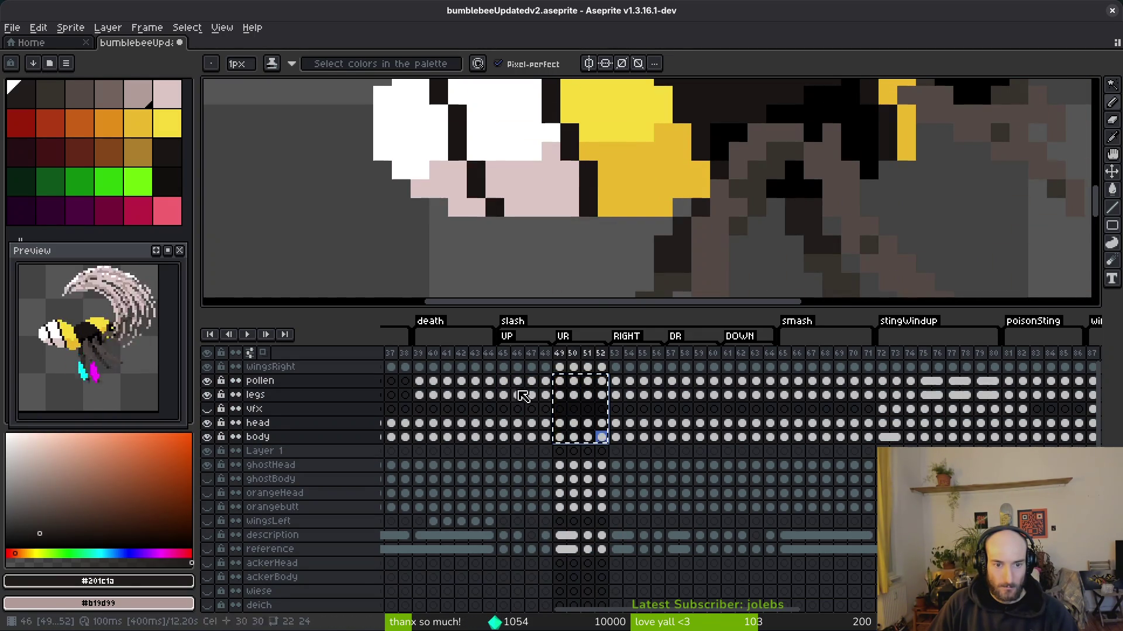
click(503, 381)
key(ctrl+v)
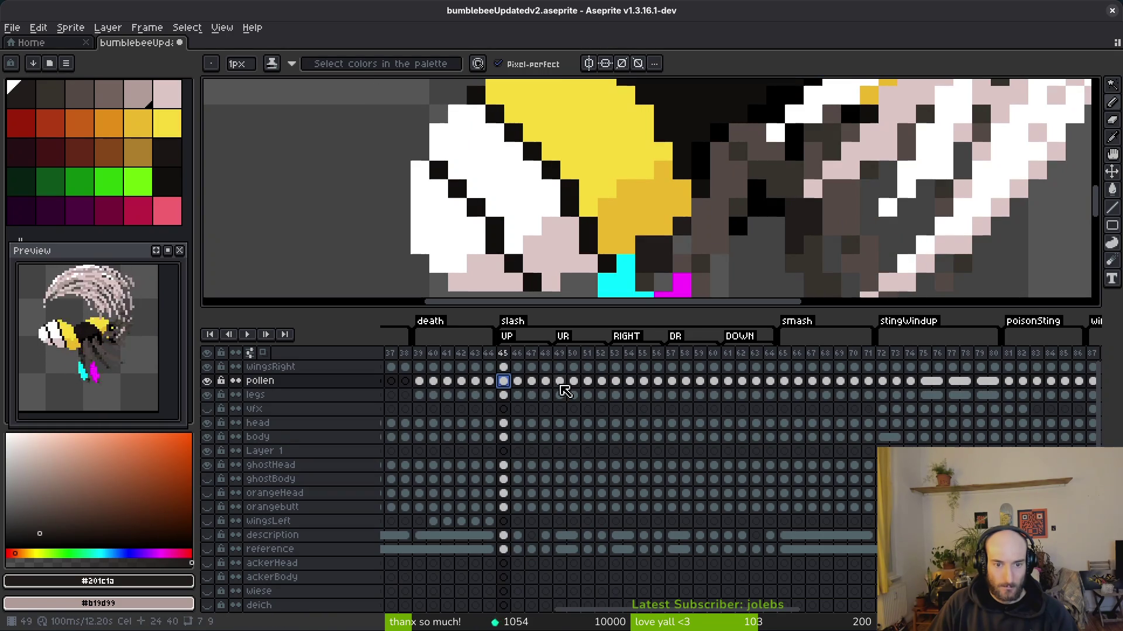
drag(616, 381, 657, 439)
key(ctrl+c)
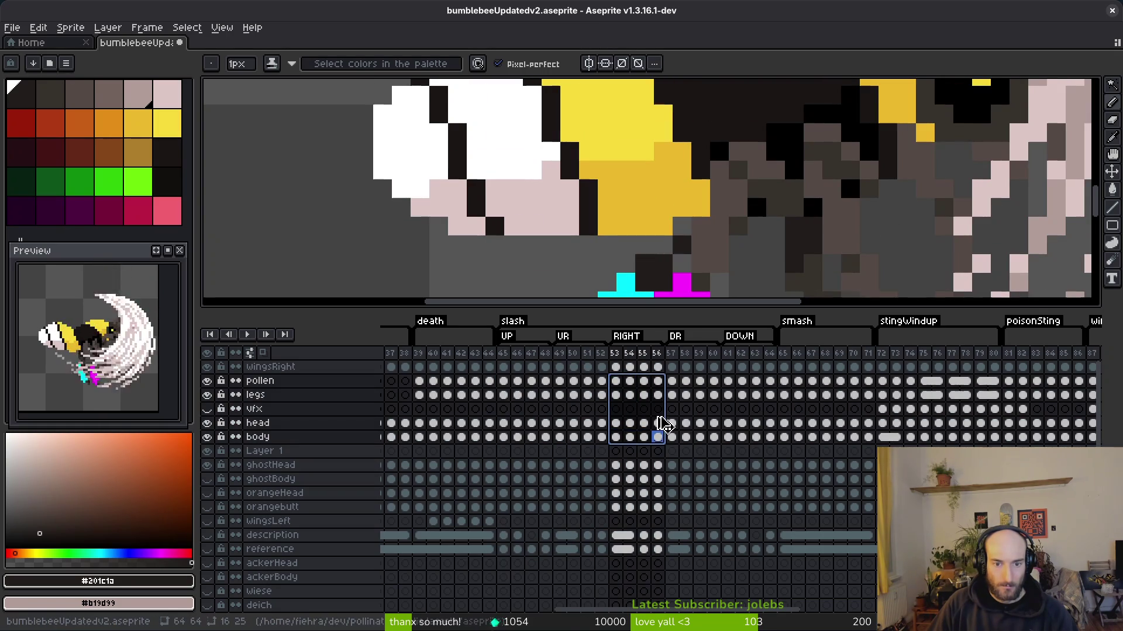
click(659, 431)
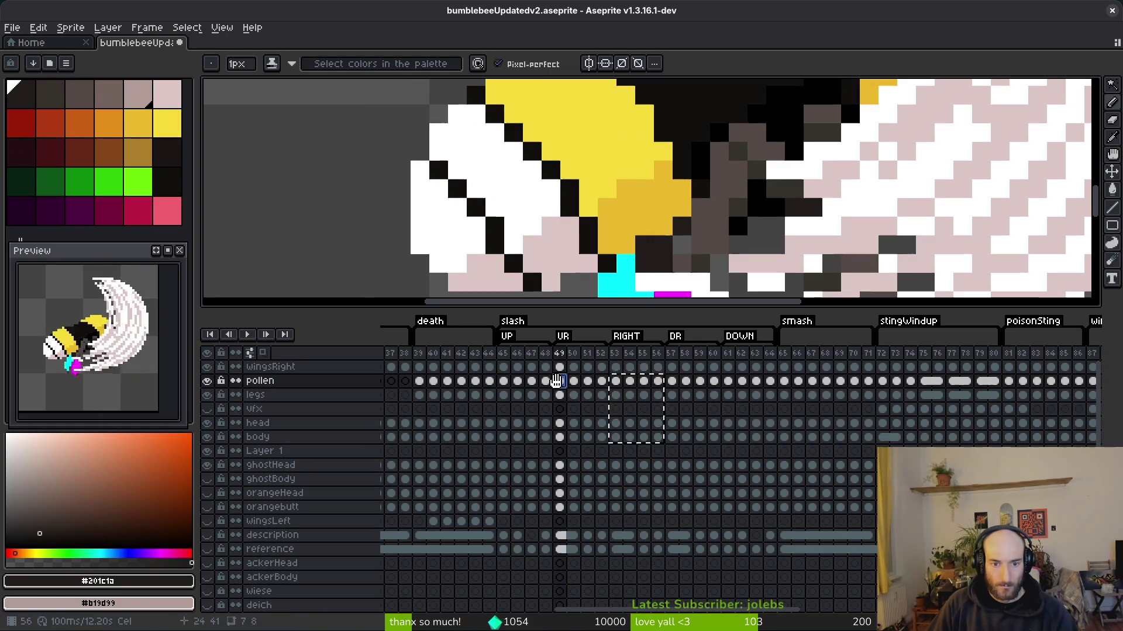
click(673, 381)
key(ctrl+v)
key(ctrl+s)
- Clear the ghostHead through orangebutt cels across slash frames 45–64
drag(560, 381, 560, 474)
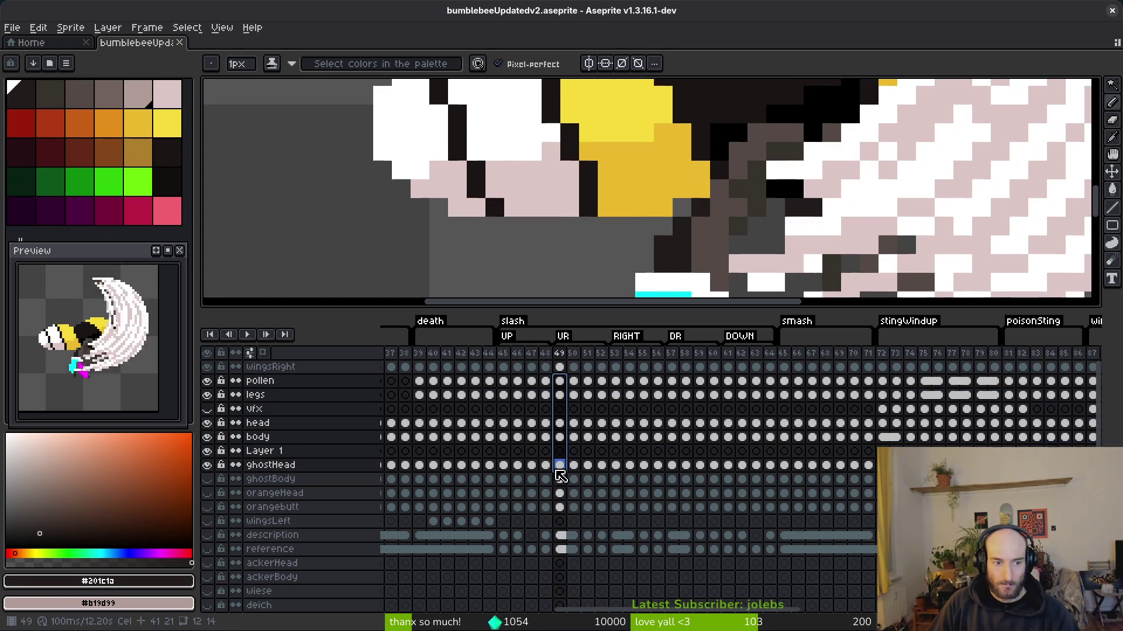
click(573, 423)
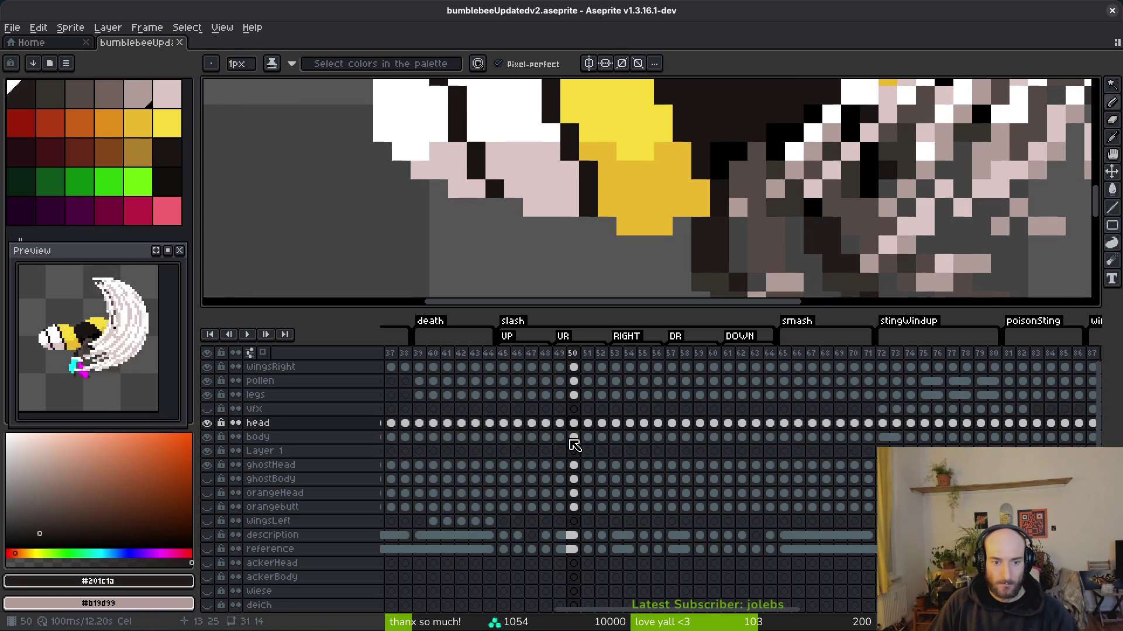
mouse_move(510, 468)
mouse_down()
mouse_move(564, 495)
mouse_move(869, 507)
mouse_up()
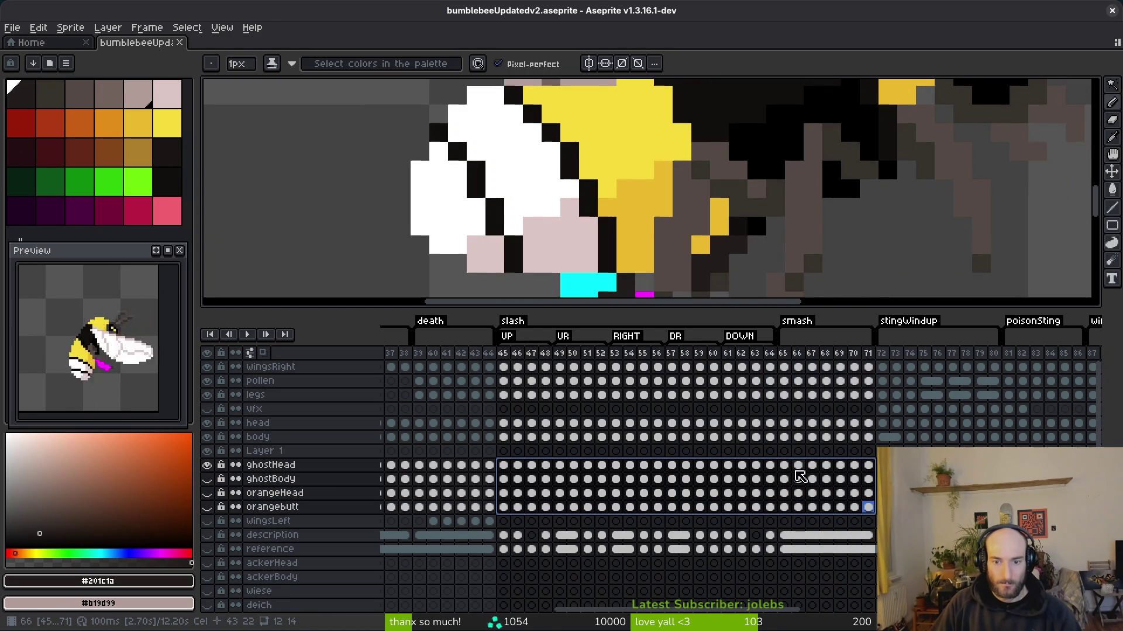
mouse_move(771, 468)
mouse_down()
mouse_move(657, 522)
mouse_move(514, 522)
mouse_move(518, 510)
mouse_move(502, 510)
mouse_up()
right_click(527, 508)
click(602, 483)
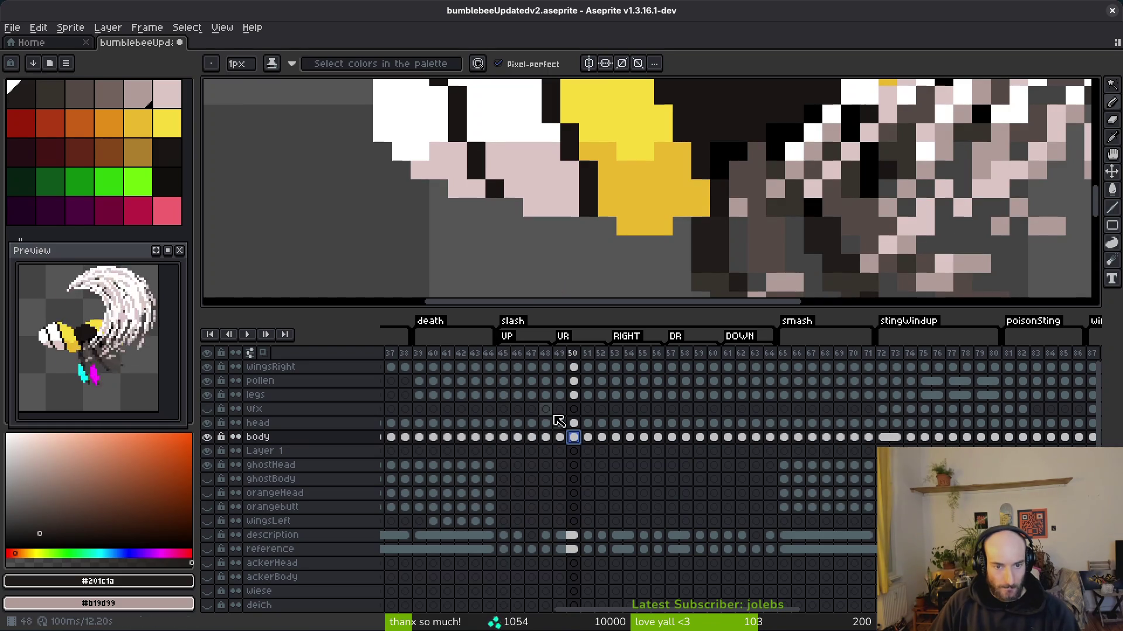
- Select the frame 45, 49, 53 and 57 columns and check their frame options without changes
click(503, 437)
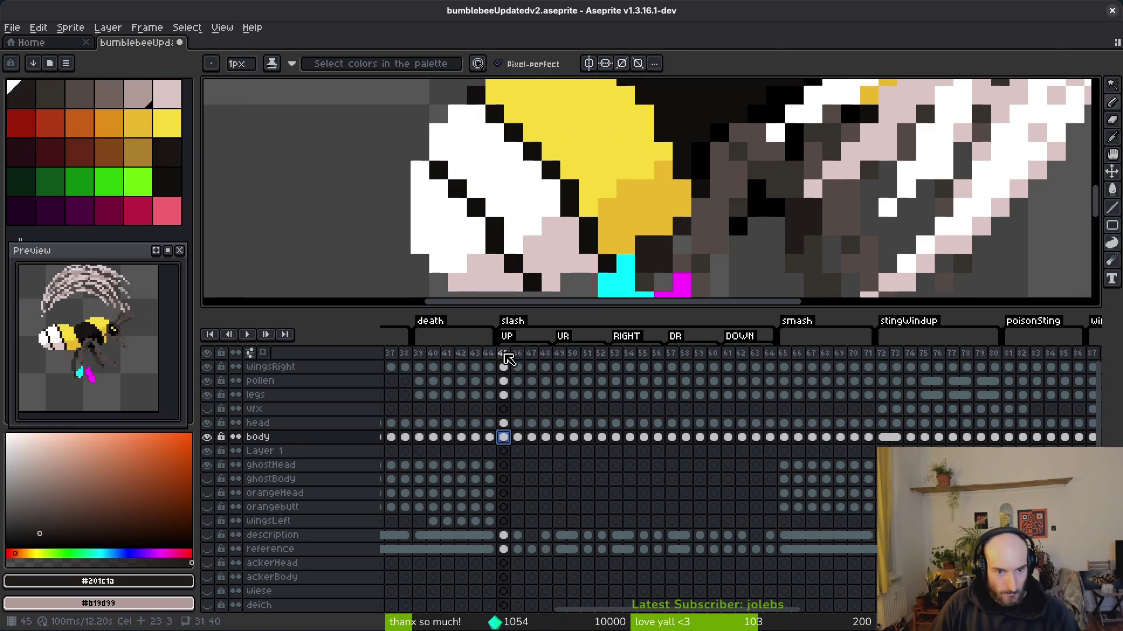
click(504, 354)
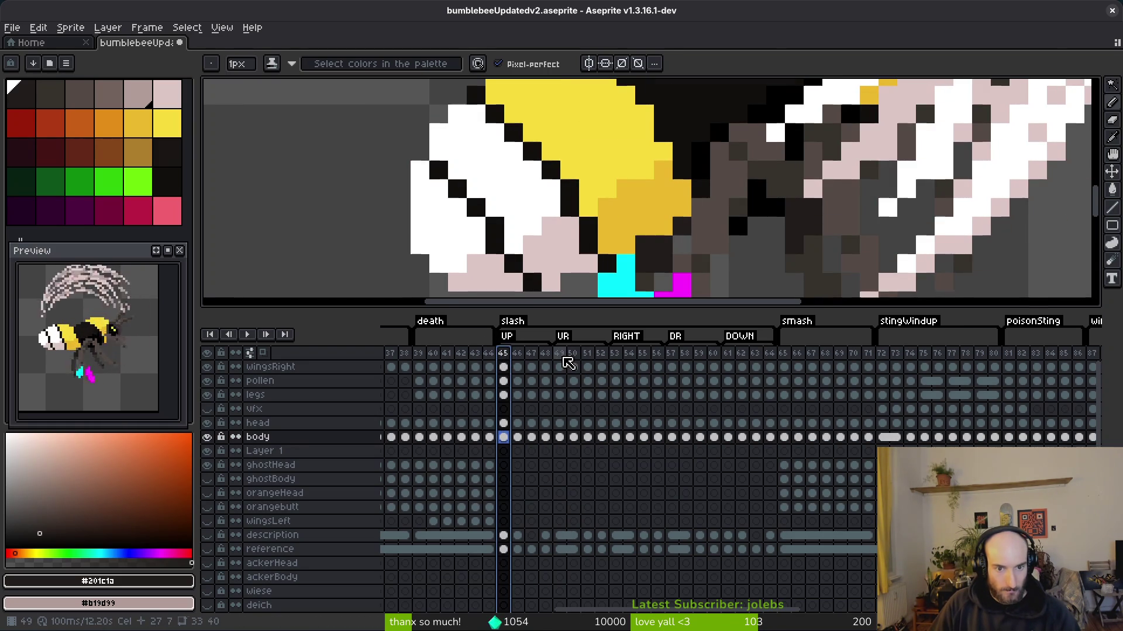
click(560, 354)
ctrl+click(614, 354)
ctrl+click(672, 354)
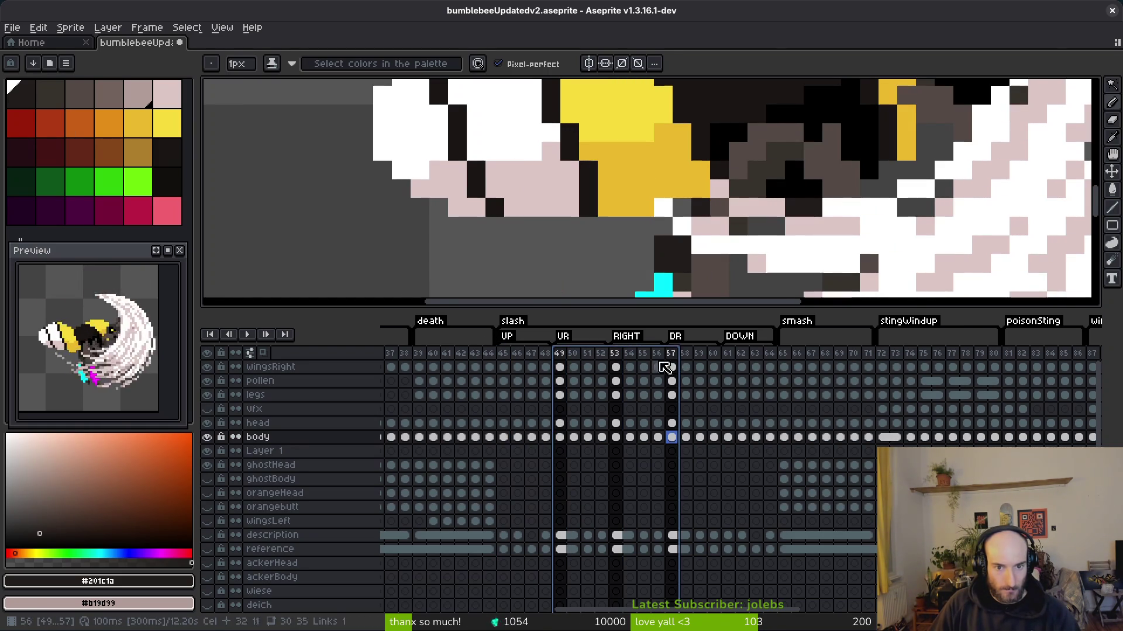
right_click(562, 353)
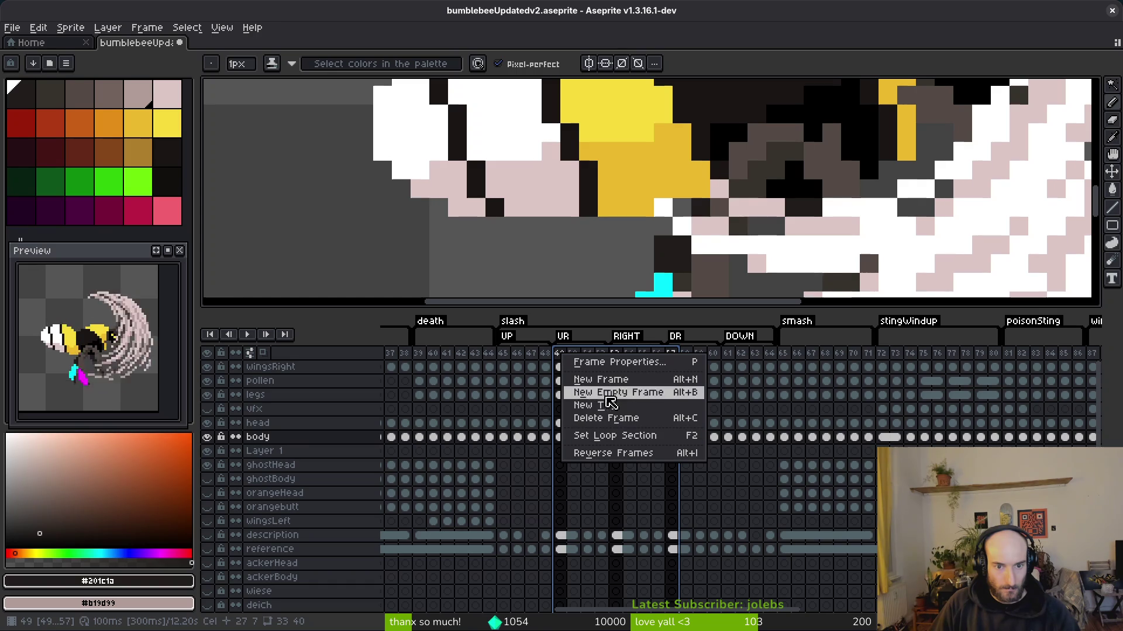
click(562, 369)
- Copy the head and body cels for frames 45–64 into ghostHead/ghostBody and orangeHead/orangebutt
click(559, 367)
drag(564, 376, 560, 520)
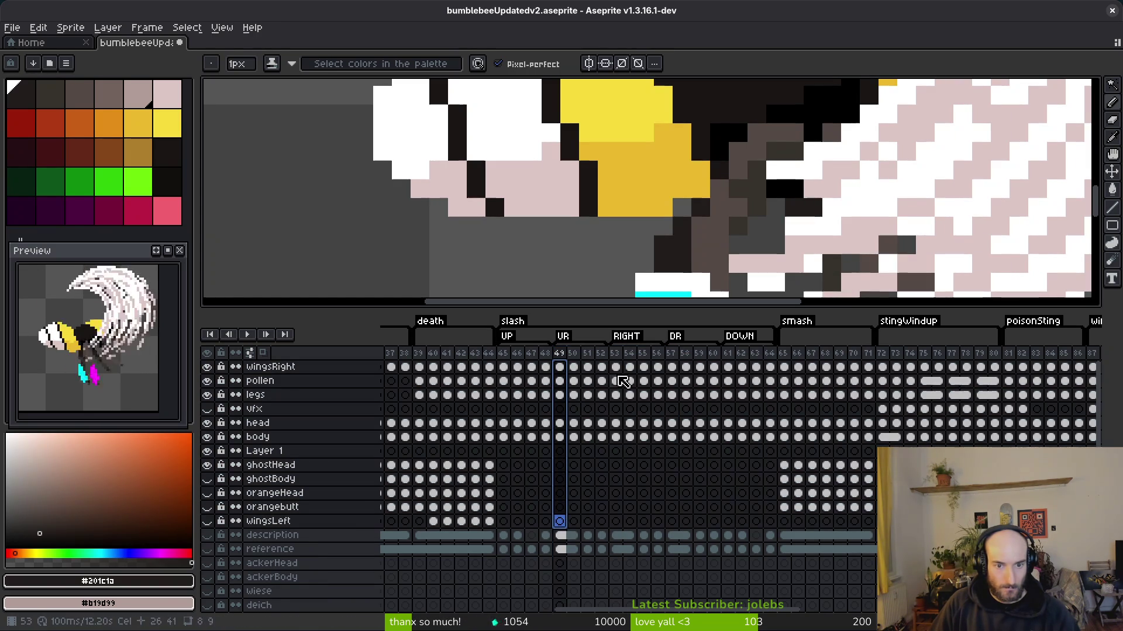
mouse_move(503, 369)
mouse_down()
mouse_move(598, 400)
mouse_move(750, 402)
mouse_up()
drag(503, 423, 771, 443)
key(ctrl+c)
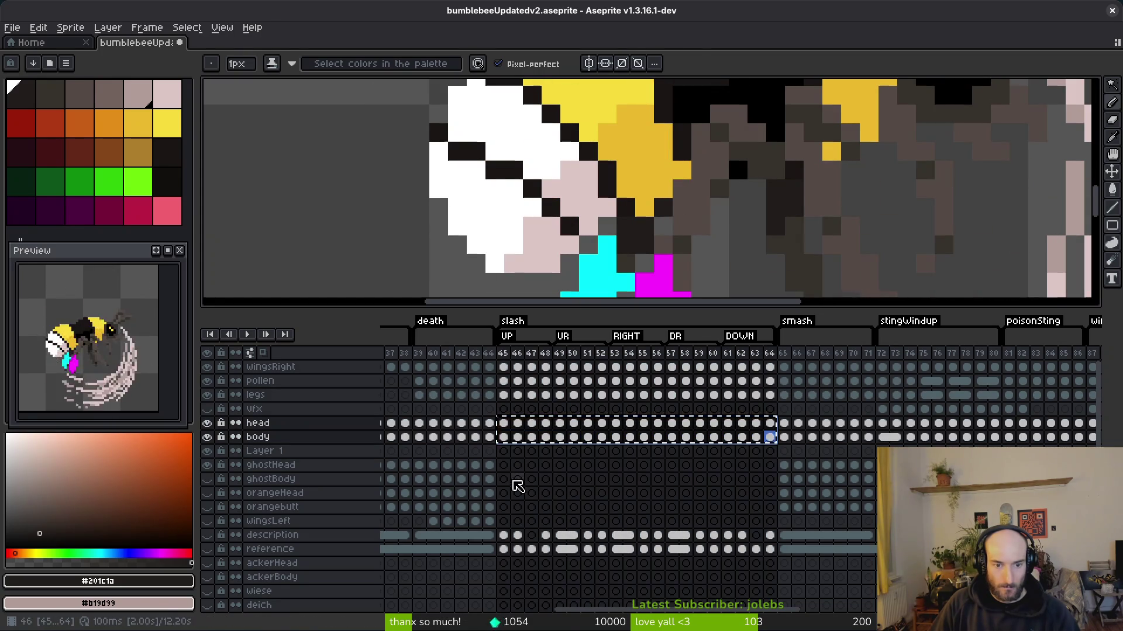
click(505, 467)
key(ctrl+v)
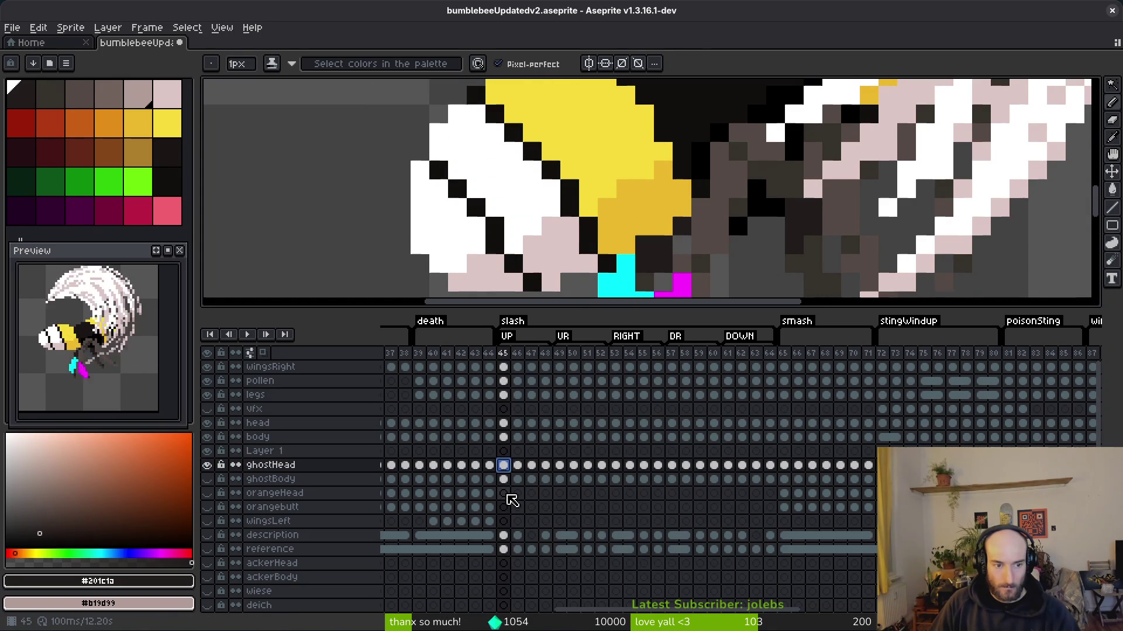
click(503, 493)
key(ctrl+v)
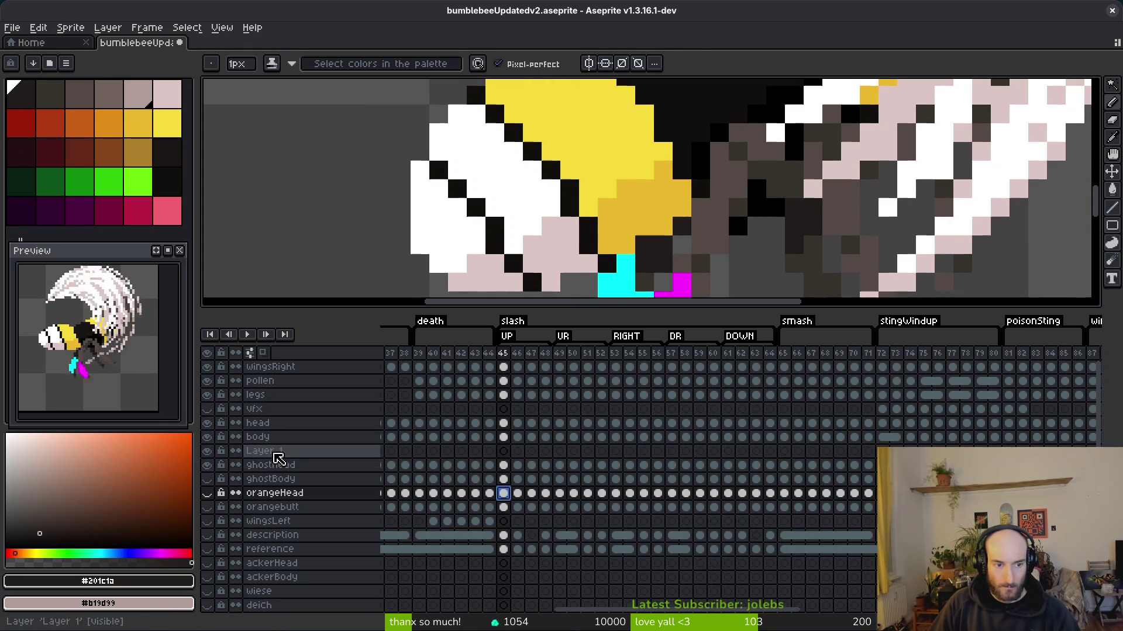
- Select the frame 49 cels from wingsRight downward and open their cel options
click(504, 368)
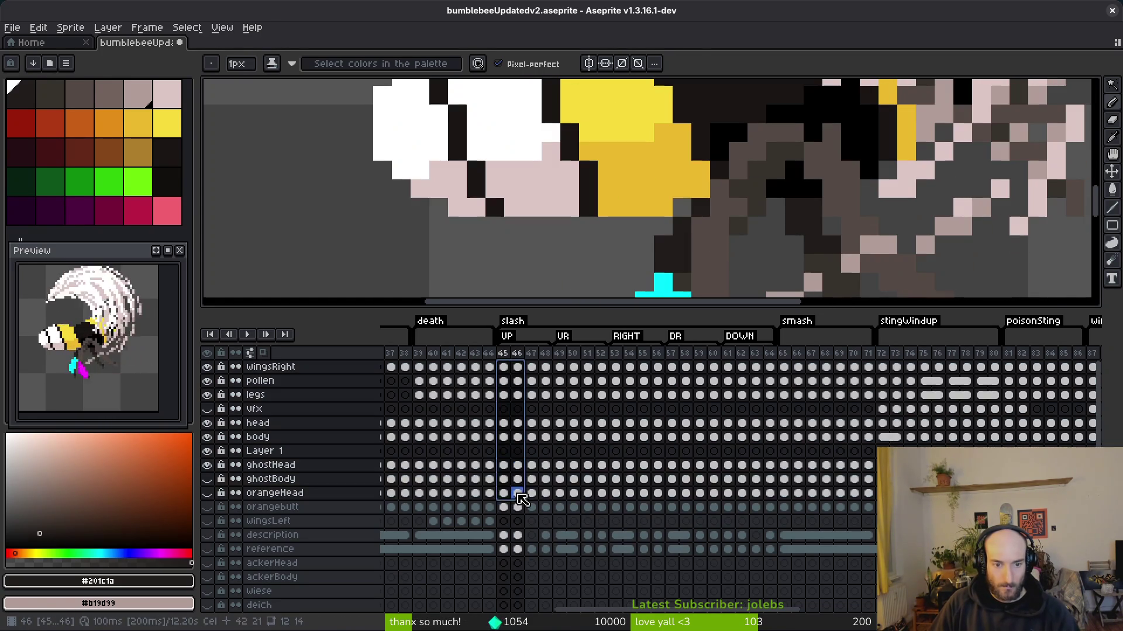
mouse_move(560, 367)
mouse_down()
mouse_move(564, 503)
mouse_move(622, 369)
mouse_move(615, 507)
mouse_move(672, 369)
mouse_move(678, 516)
mouse_up()
right_click(673, 511)
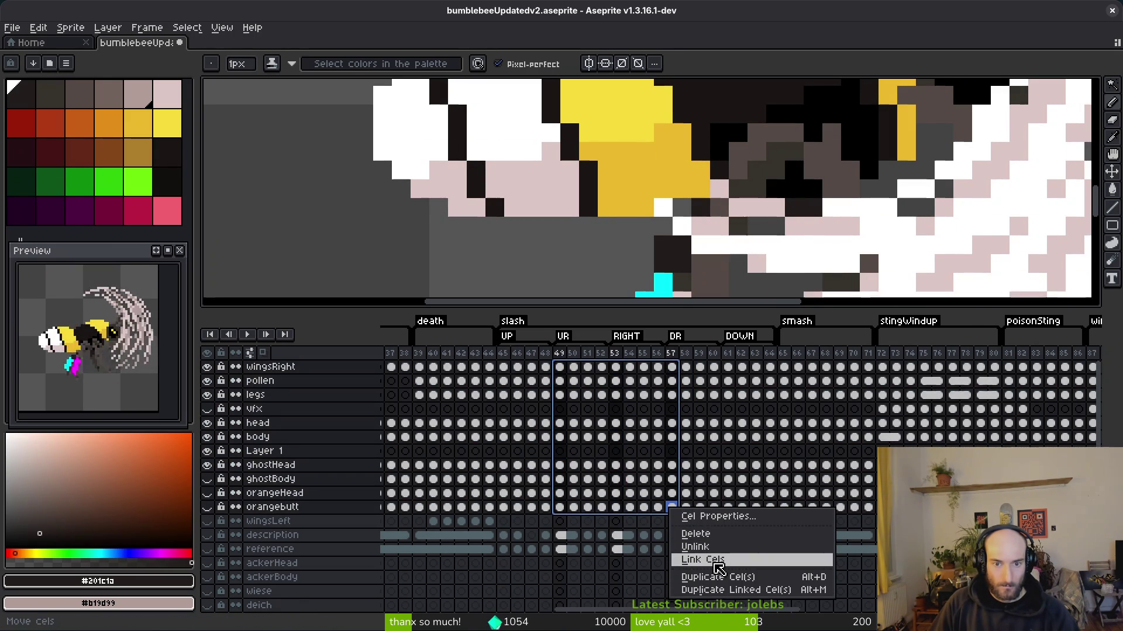
- Link the cels for frames 49–57, then frames 50–58, from wingsRight down the layers
click(718, 561)
mouse_move(572, 506)
mouse_down()
mouse_move(564, 384)
mouse_move(576, 368)
mouse_move(592, 536)
mouse_up()
click(575, 551)
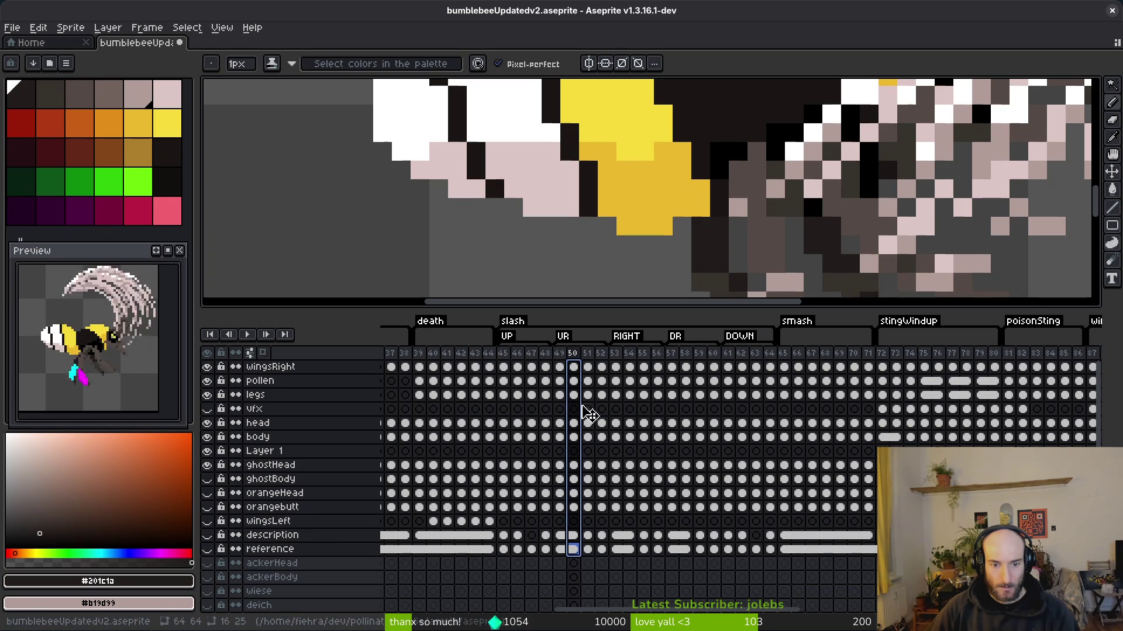
click(579, 368)
drag(579, 370, 573, 521)
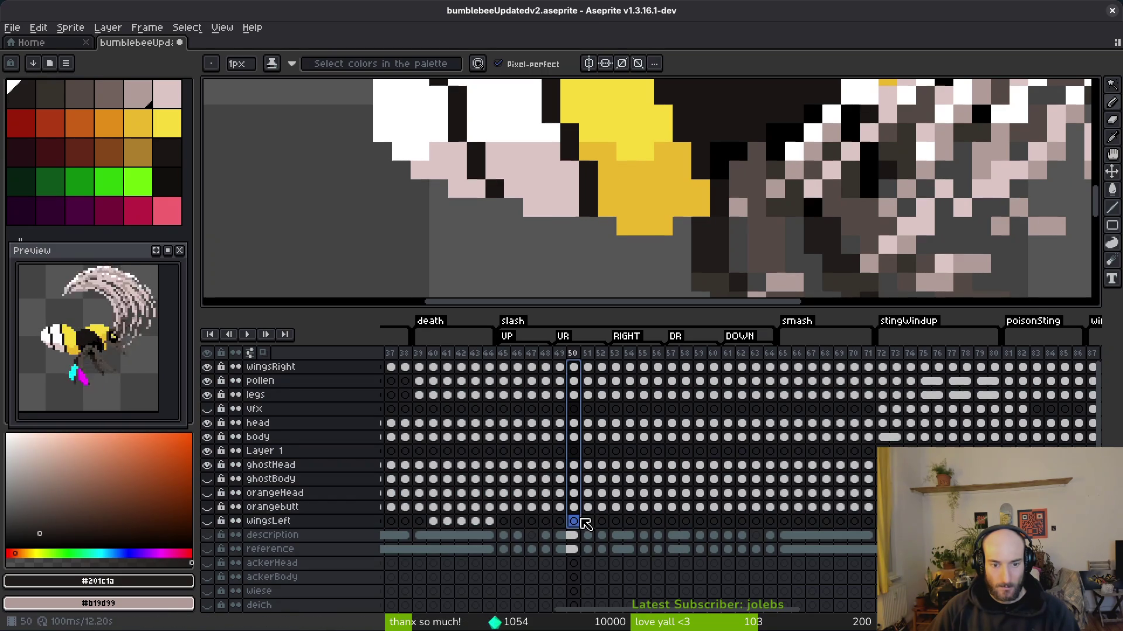
drag(628, 373, 639, 523)
drag(684, 375, 691, 520)
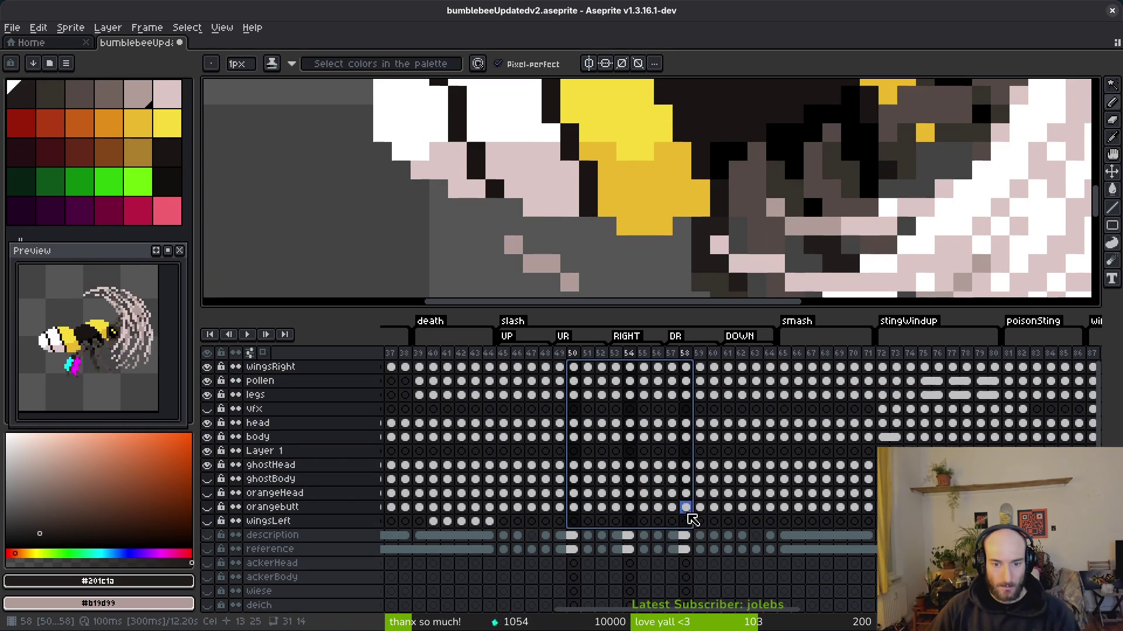
right_click(579, 511)
click(639, 563)
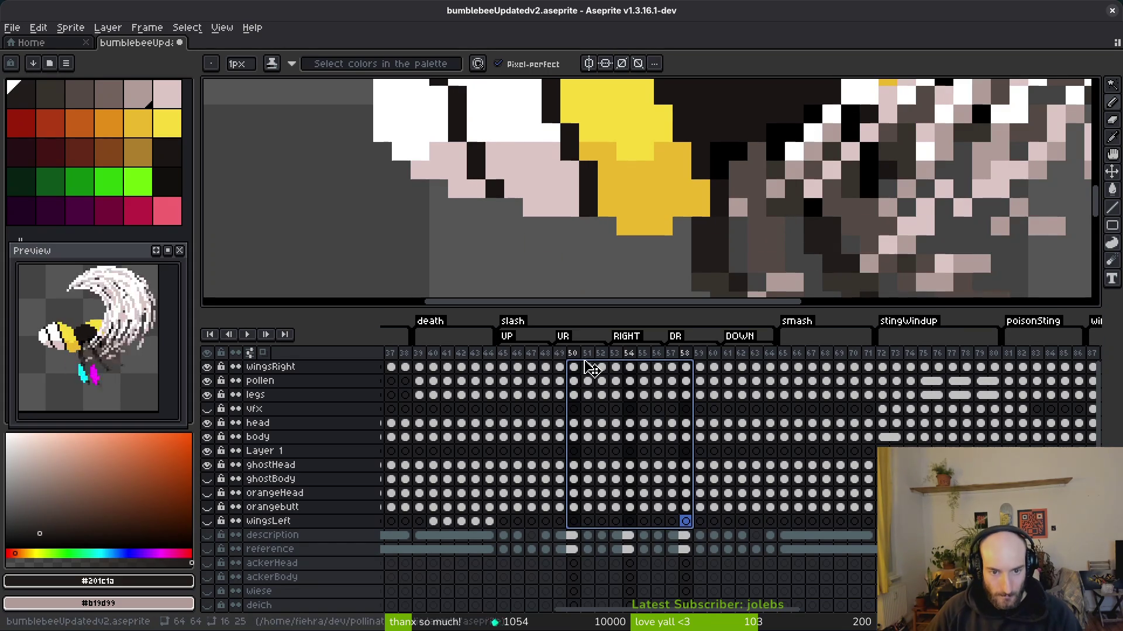
- Link the frame 51–59 cels from wingsRight to orangebutt
click(576, 507)
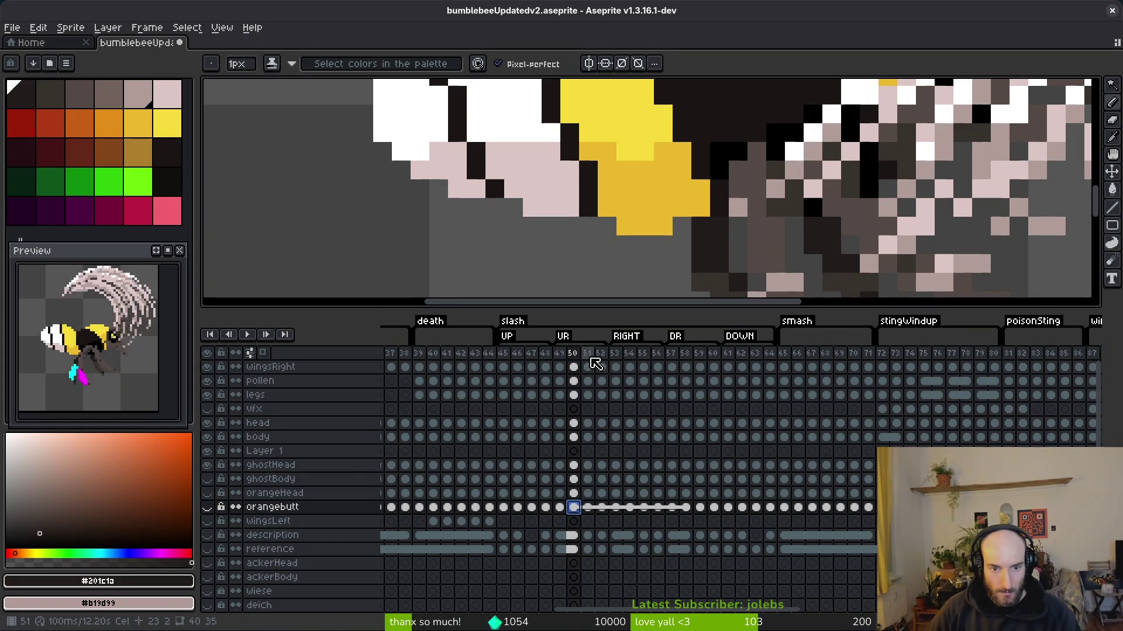
drag(590, 366, 592, 507)
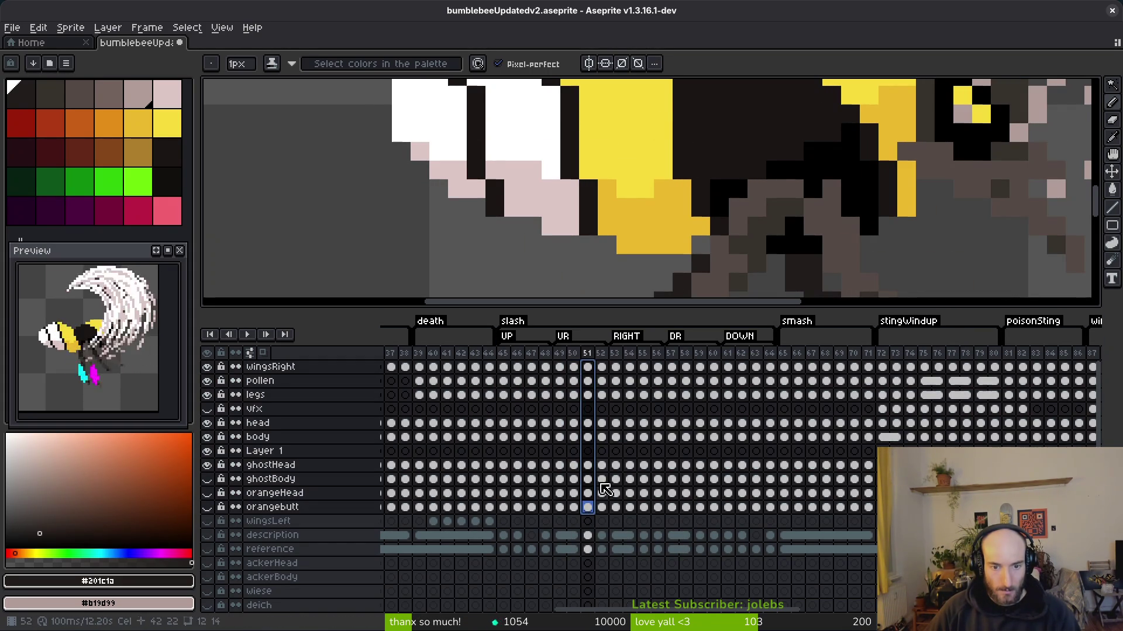
drag(650, 371, 649, 522)
shift+click(700, 436)
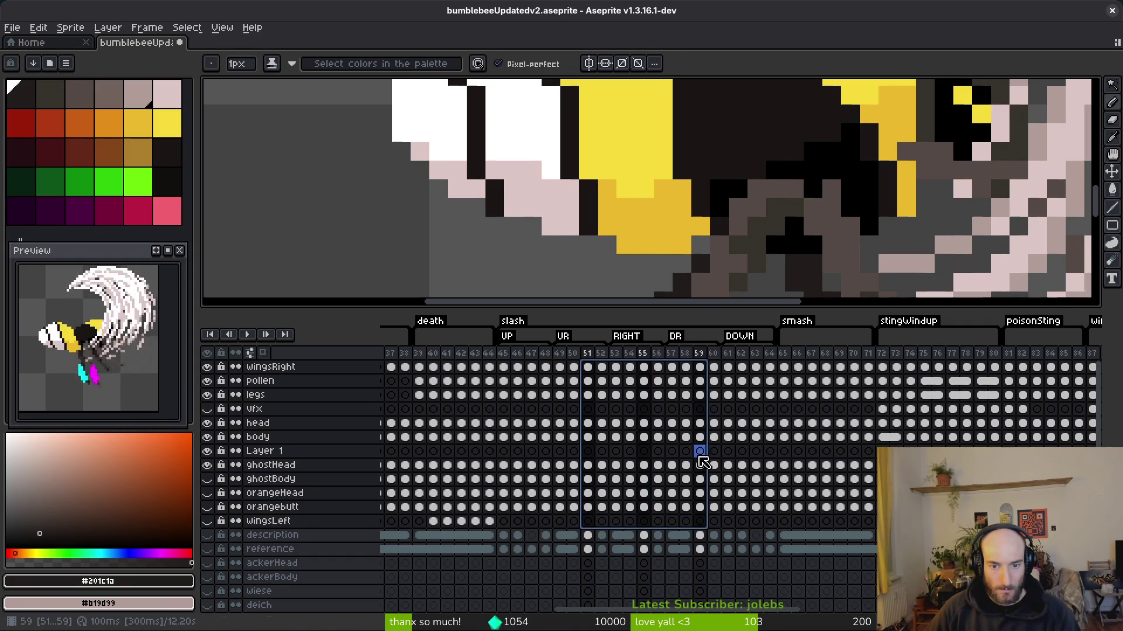
right_click(591, 442)
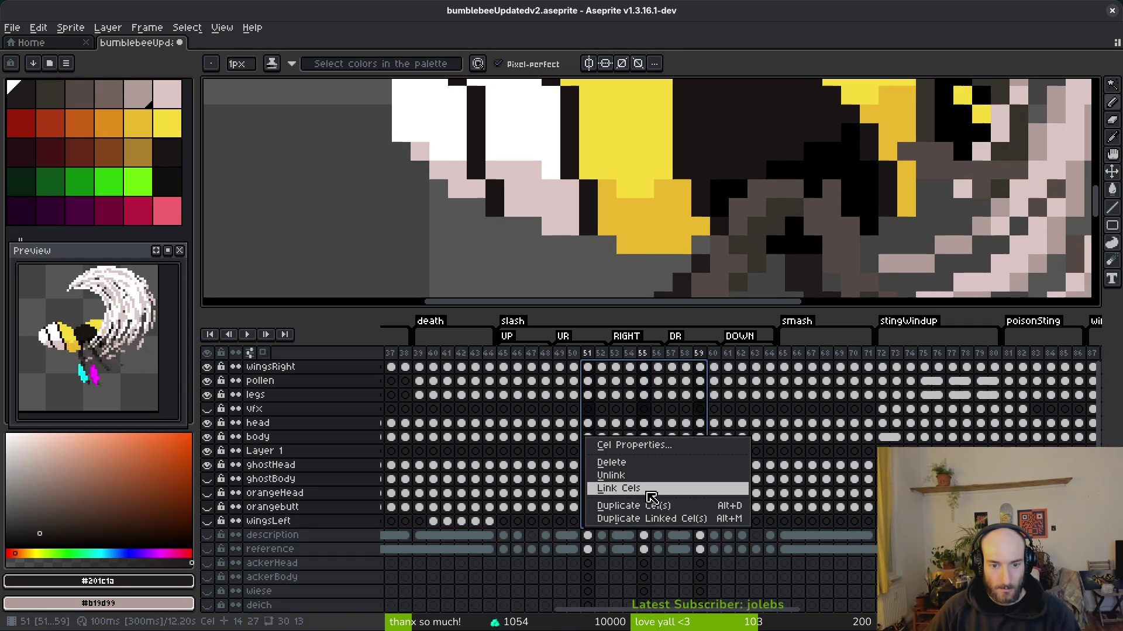
click(642, 496)
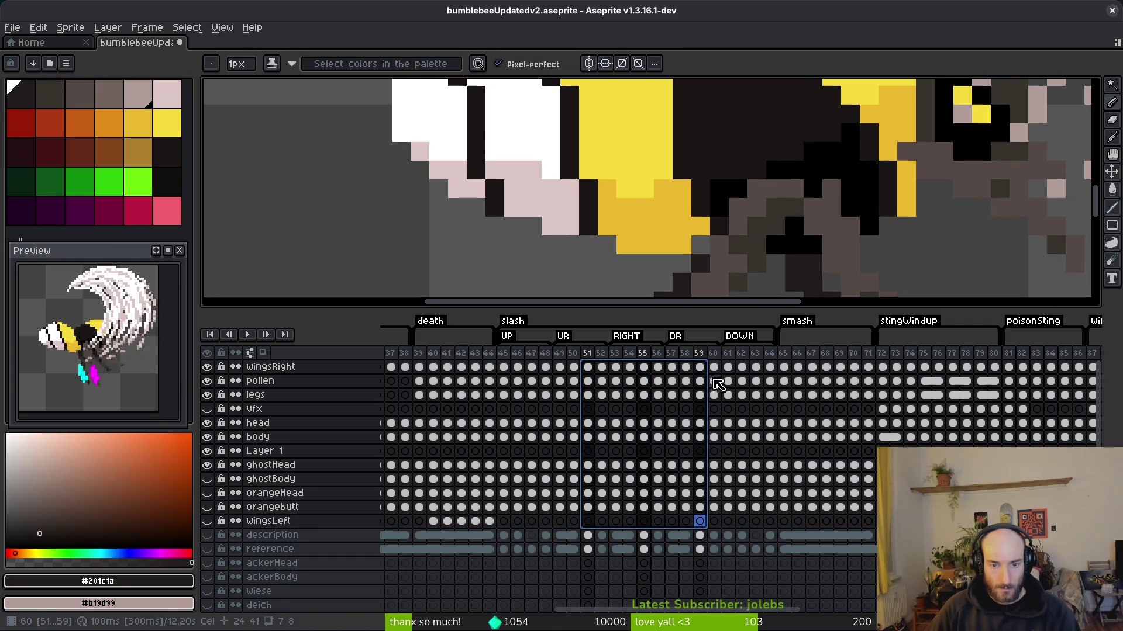
- Link the frame 52–60 cels from wingsRight to orangebutt
click(602, 367)
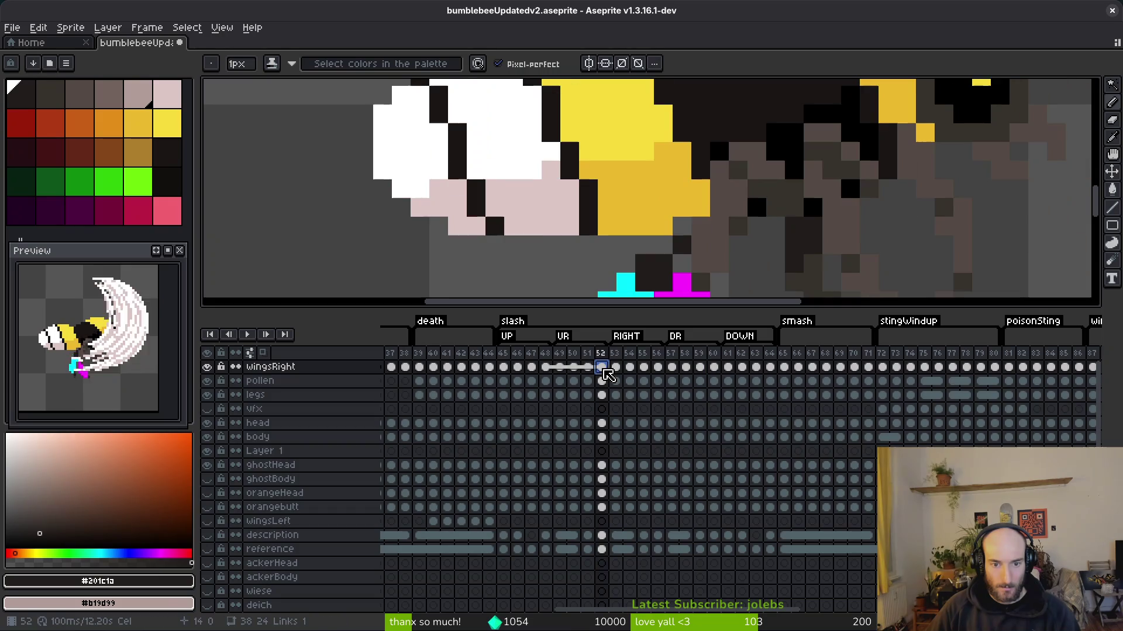
drag(609, 374, 605, 510)
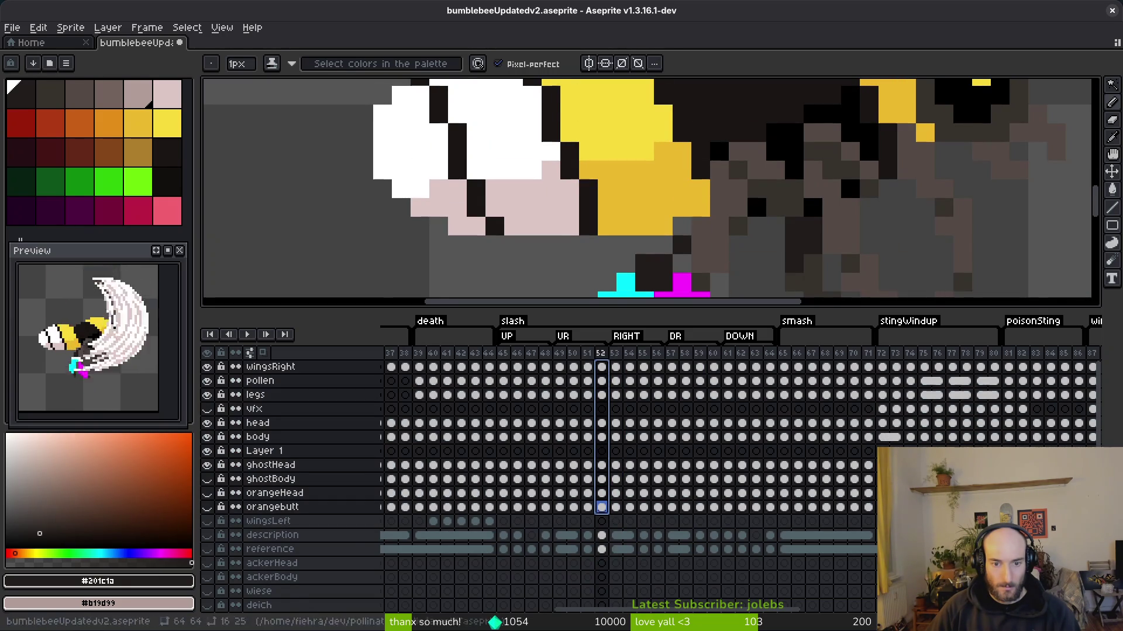
shift+click(658, 410)
drag(714, 388, 723, 506)
right_click(723, 513)
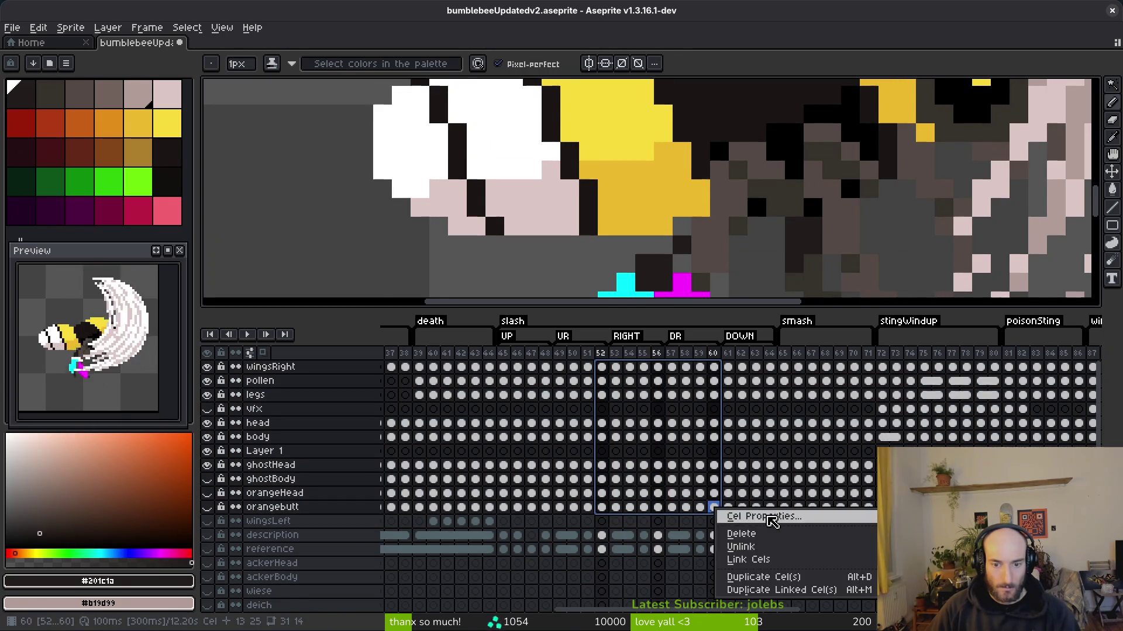
click(757, 560)
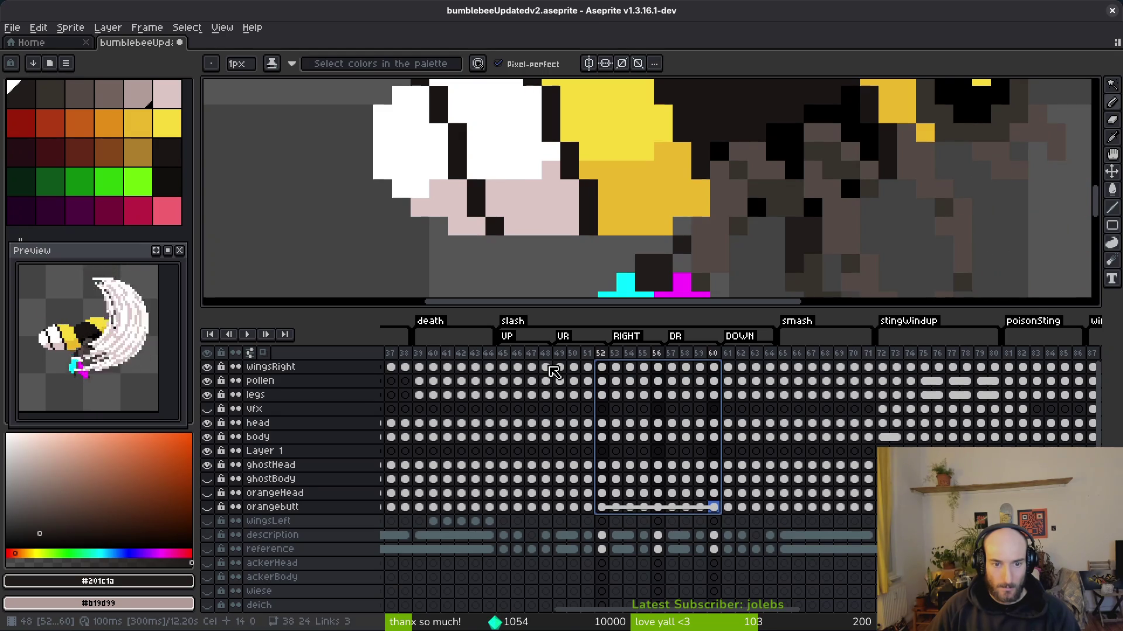
click(548, 368)
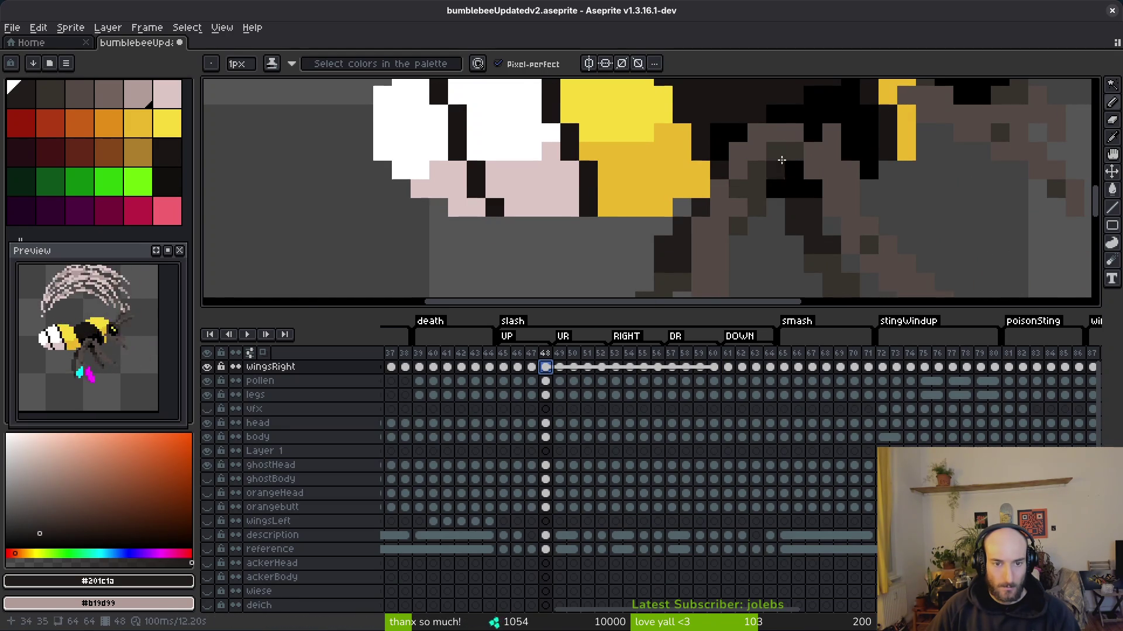
- Compare wing poses, then unlink the wingsRight cel at frame 48
key(minus)
key(minus)
click(602, 368)
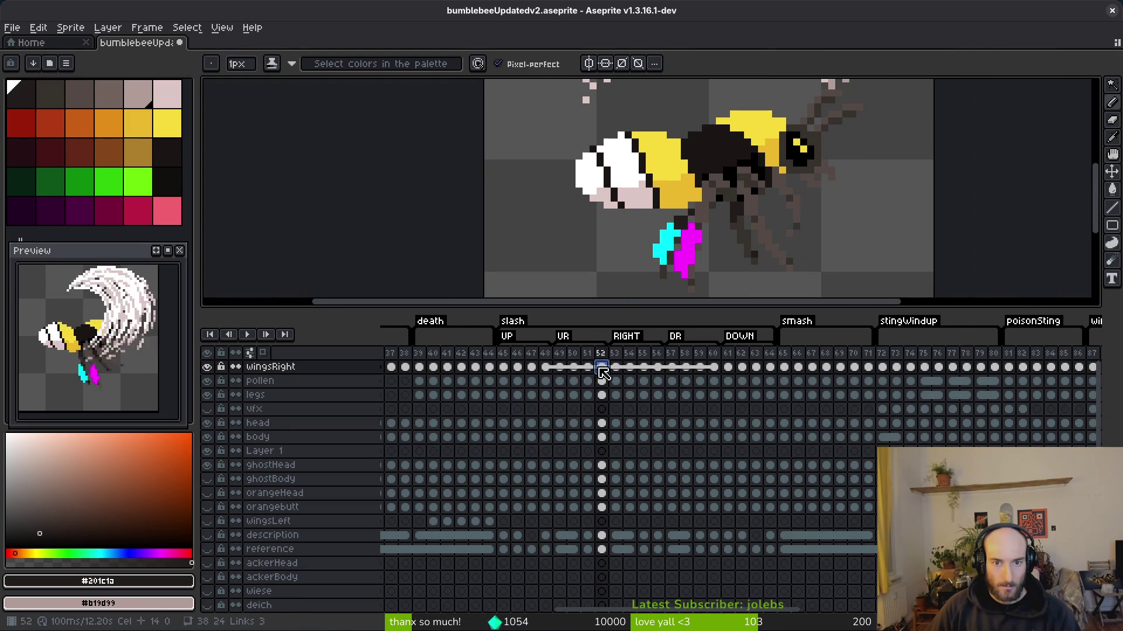
click(546, 367)
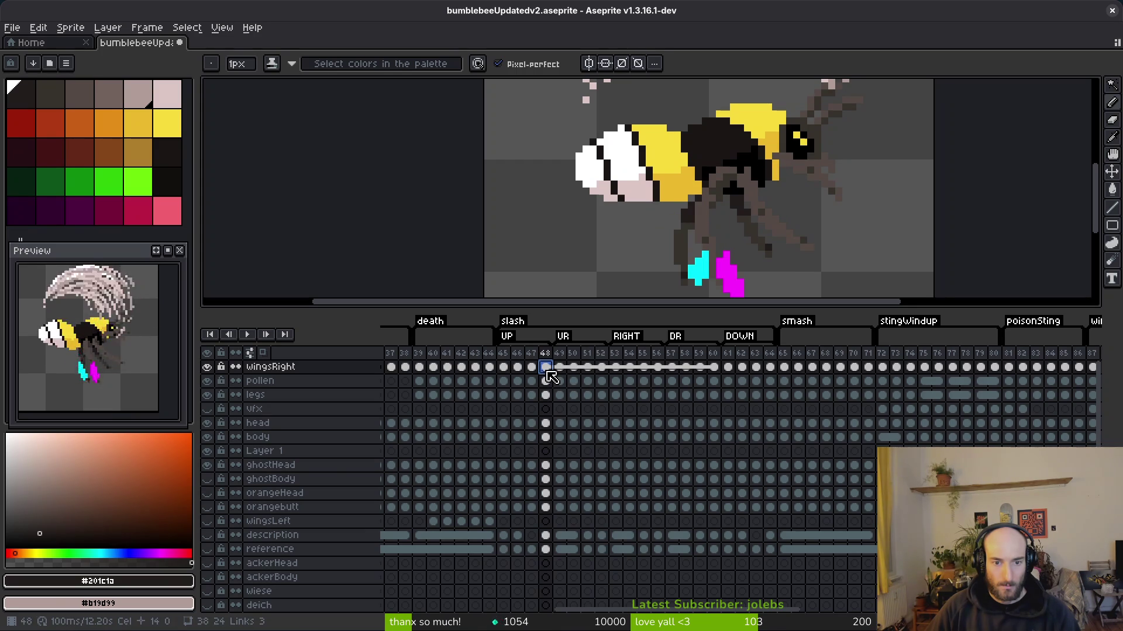
click(589, 367)
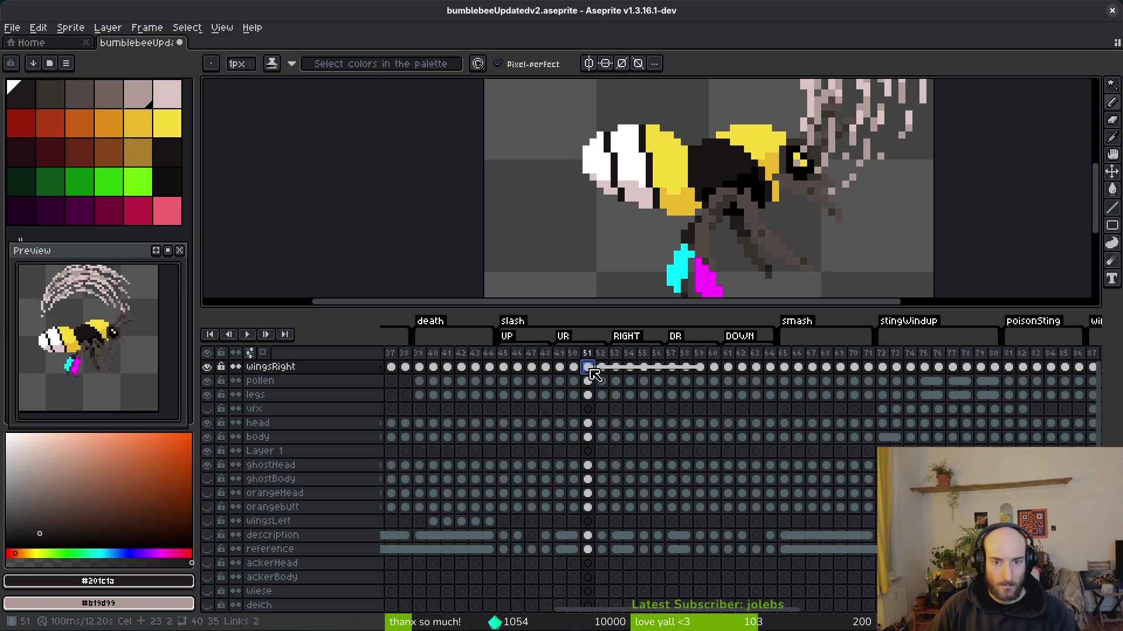
click(546, 395)
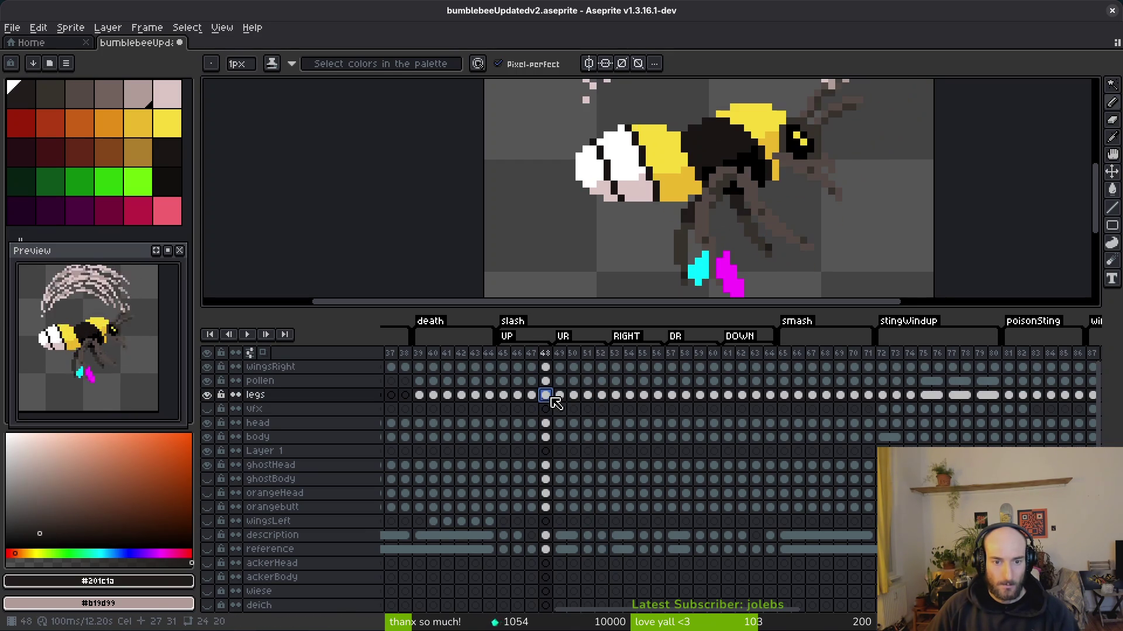
click(547, 368)
right_click(549, 373)
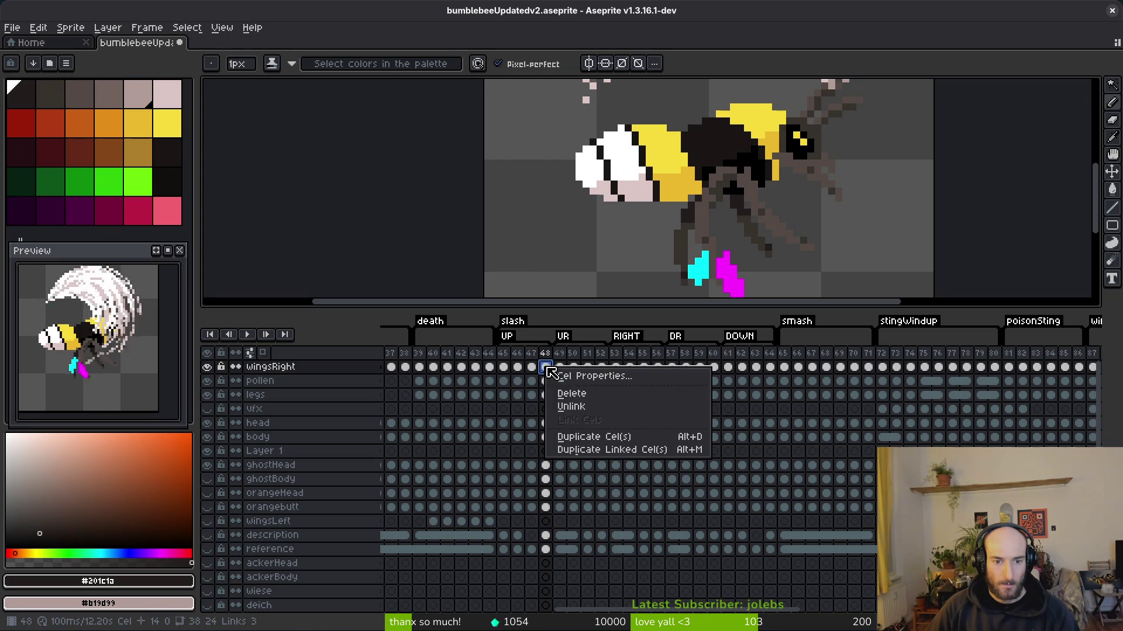
click(582, 409)
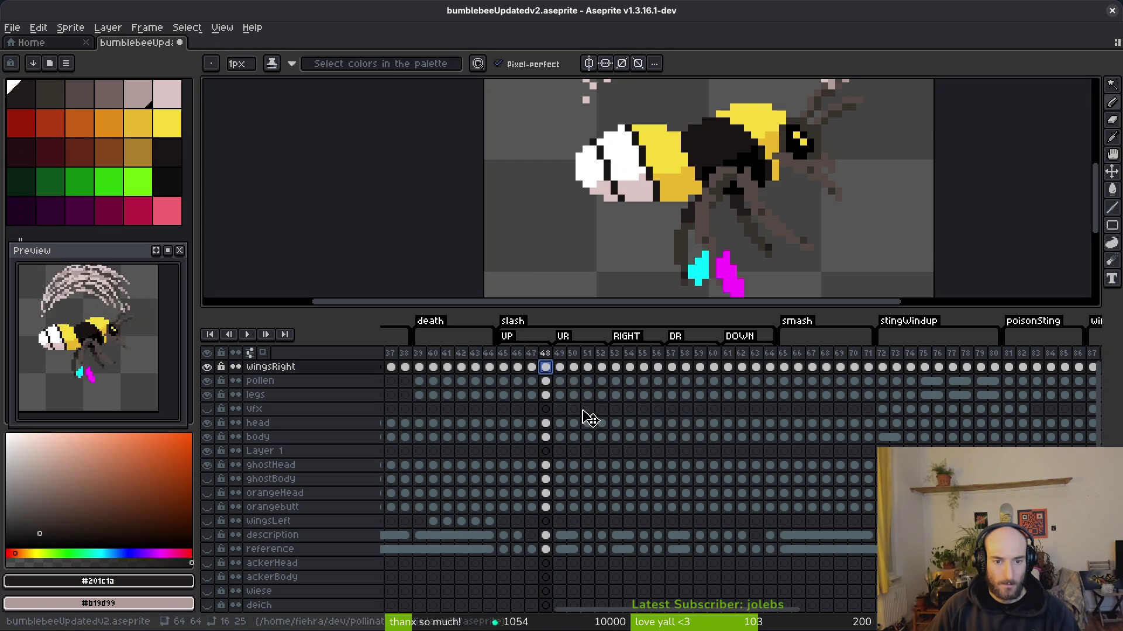
- Check the wingsRight cels at frames 52, 56 and 60 are still linked, returning to frame 48
click(603, 368)
click(658, 367)
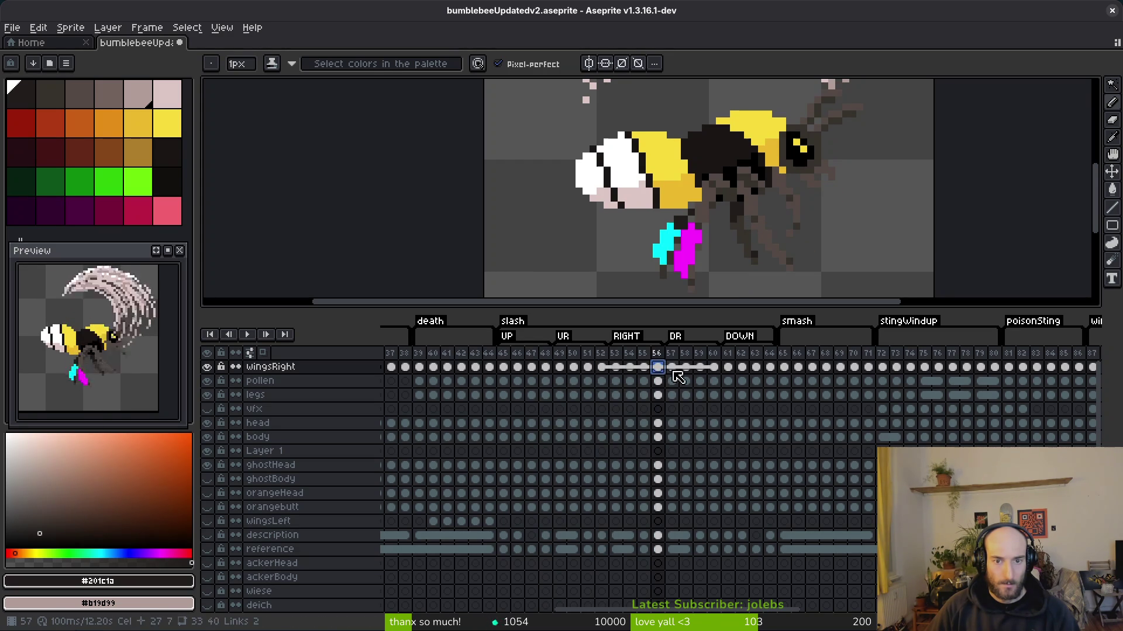
click(714, 368)
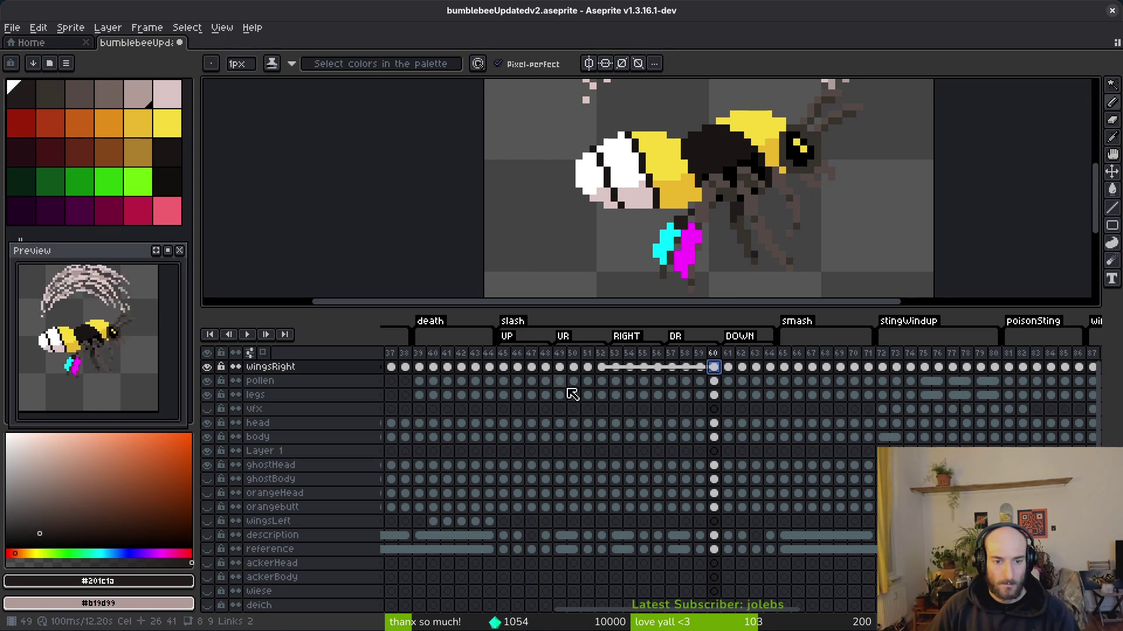
click(547, 367)
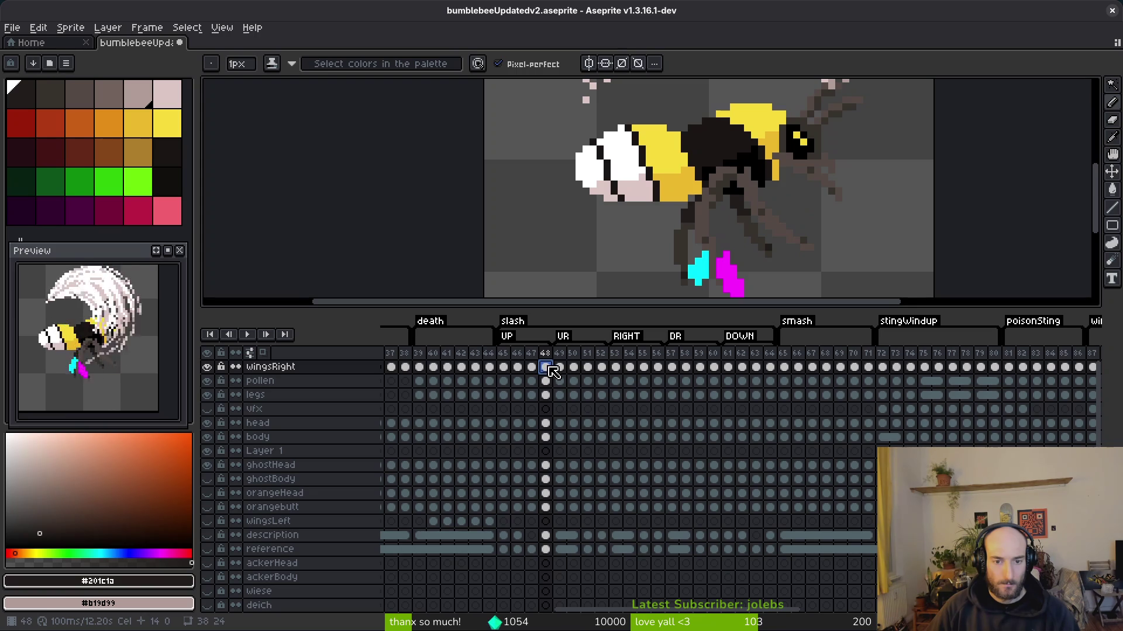
scroll(673, 167, down, 3)
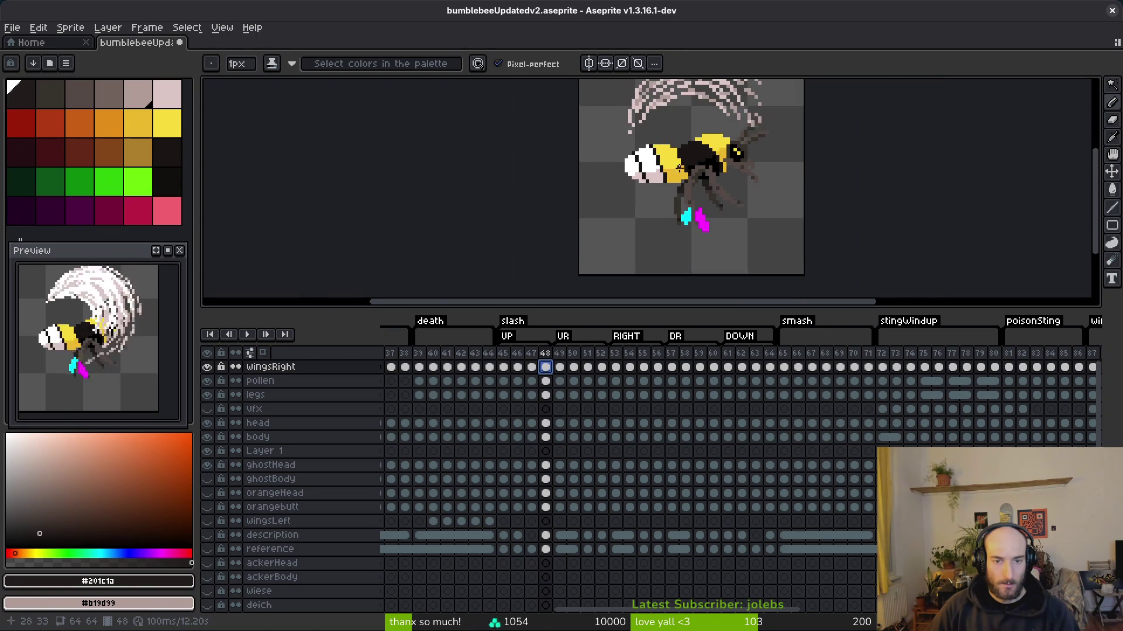
- Select frames 52–60 across the bee layers and play back the slash animation
scroll(673, 199, up, 1)
click(604, 369)
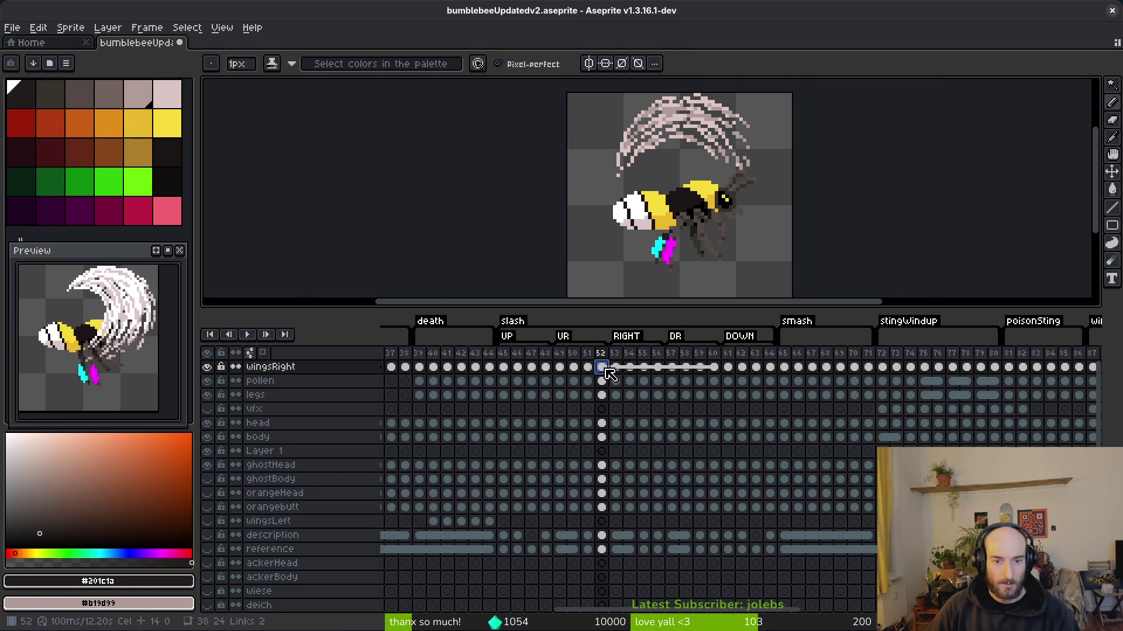
drag(602, 367, 713, 507)
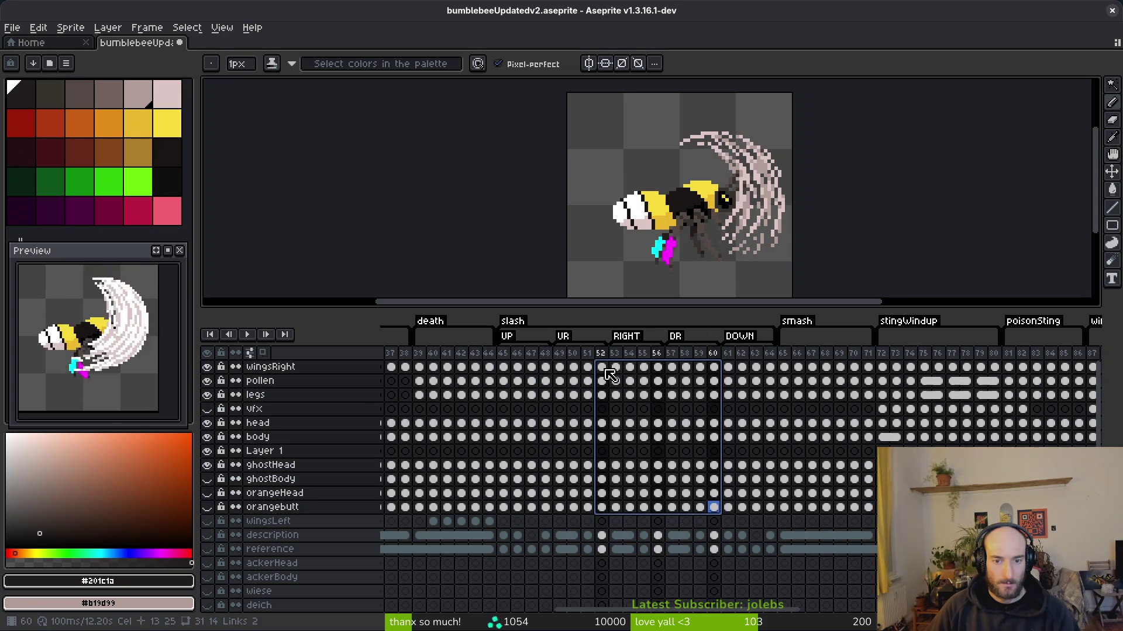
key(Return)
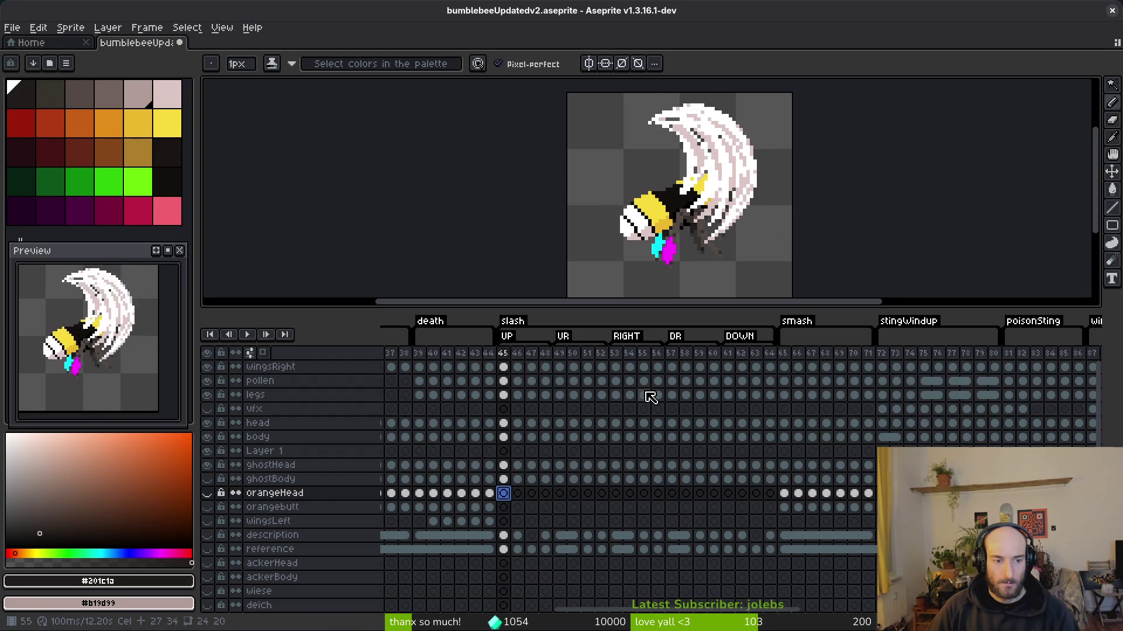
key(Up)
key(Up)
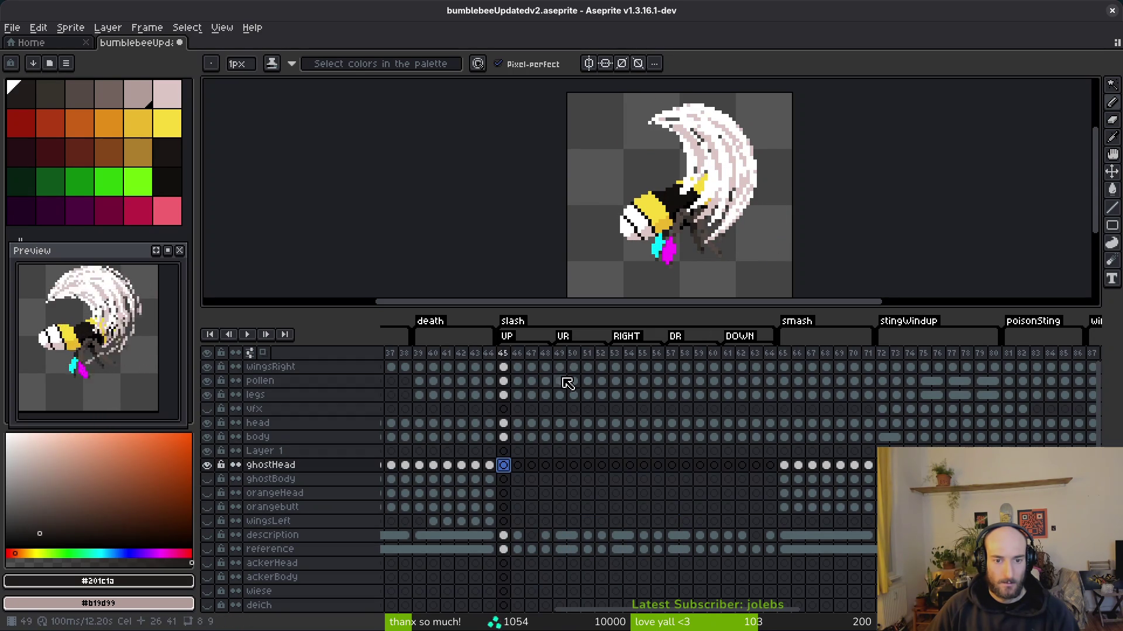
- Paste into the orangeHead cel at frame 45
click(560, 368)
drag(503, 423, 770, 438)
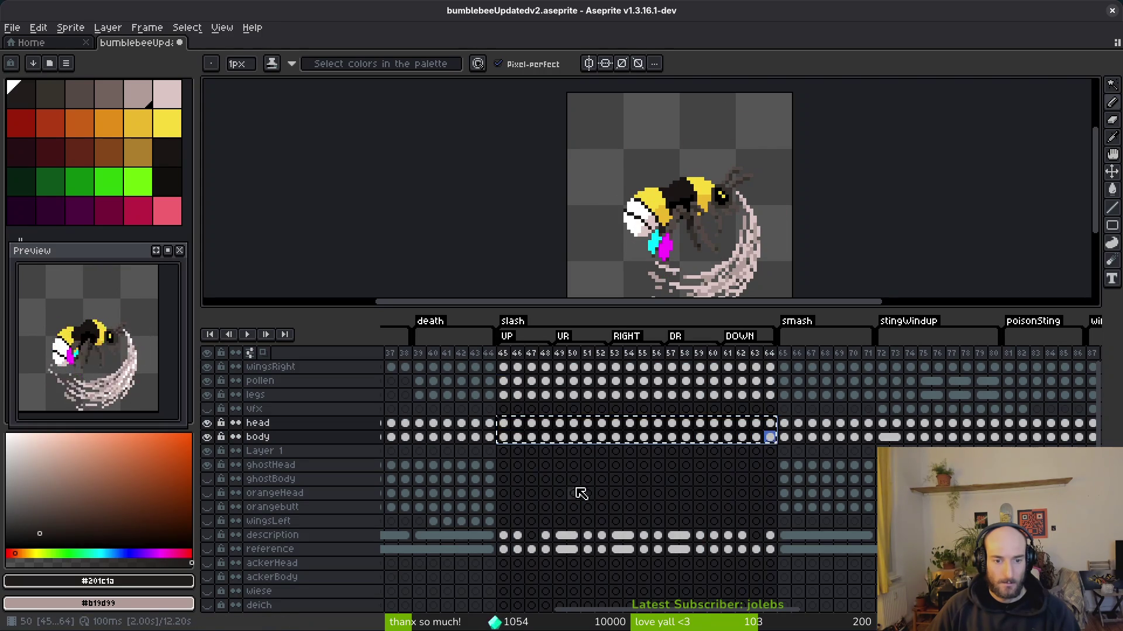
click(503, 465)
click(505, 494)
key(ctrl+v)
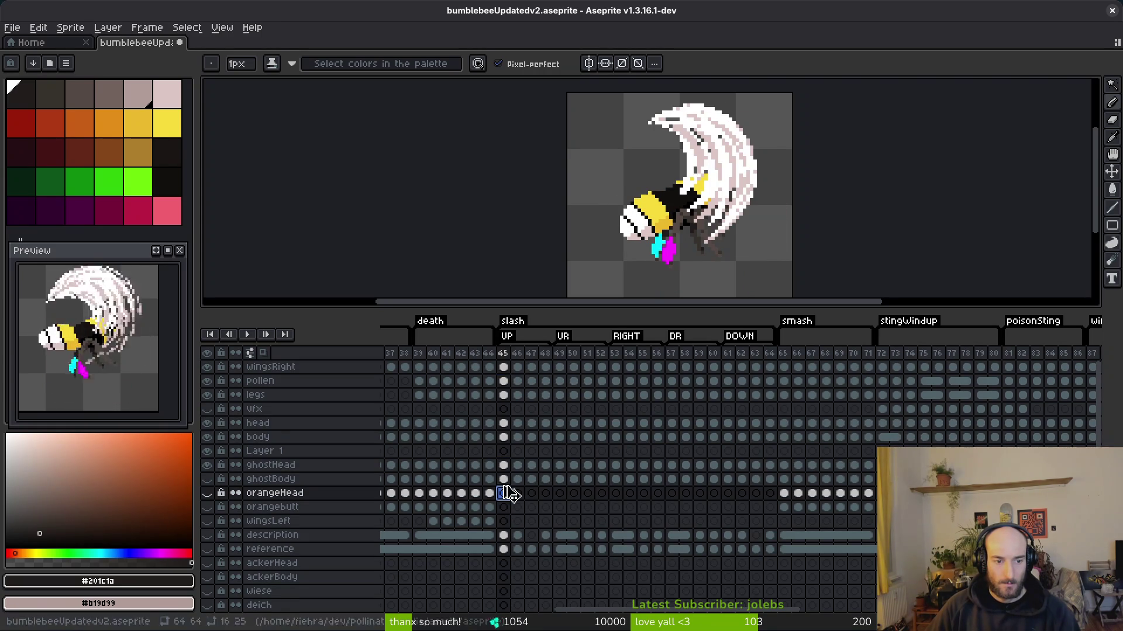
- Link the pollen-to-orangebutt cels at frames 49, 53 and 57
drag(504, 381, 503, 409)
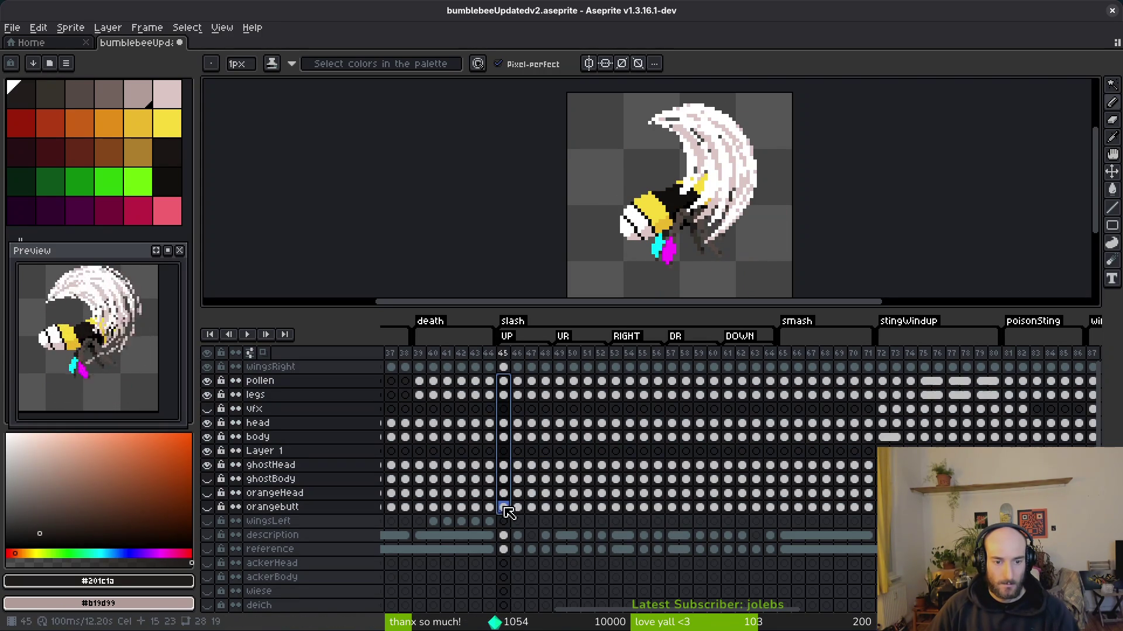
click(559, 380)
drag(560, 380, 563, 510)
drag(618, 384, 616, 485)
drag(682, 386, 672, 467)
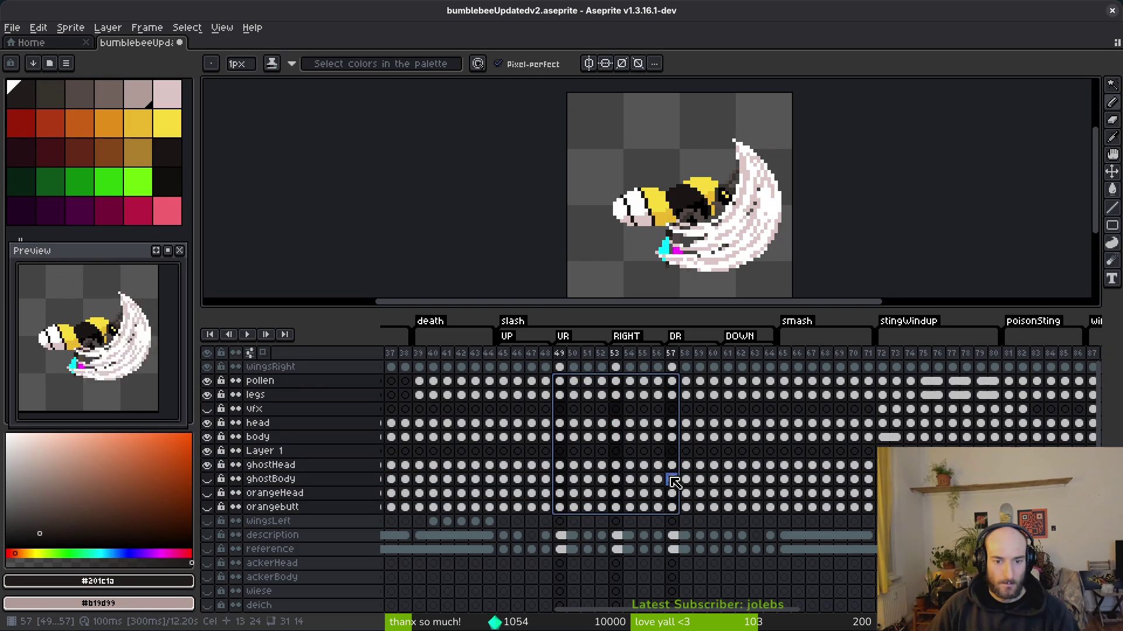
right_click(673, 511)
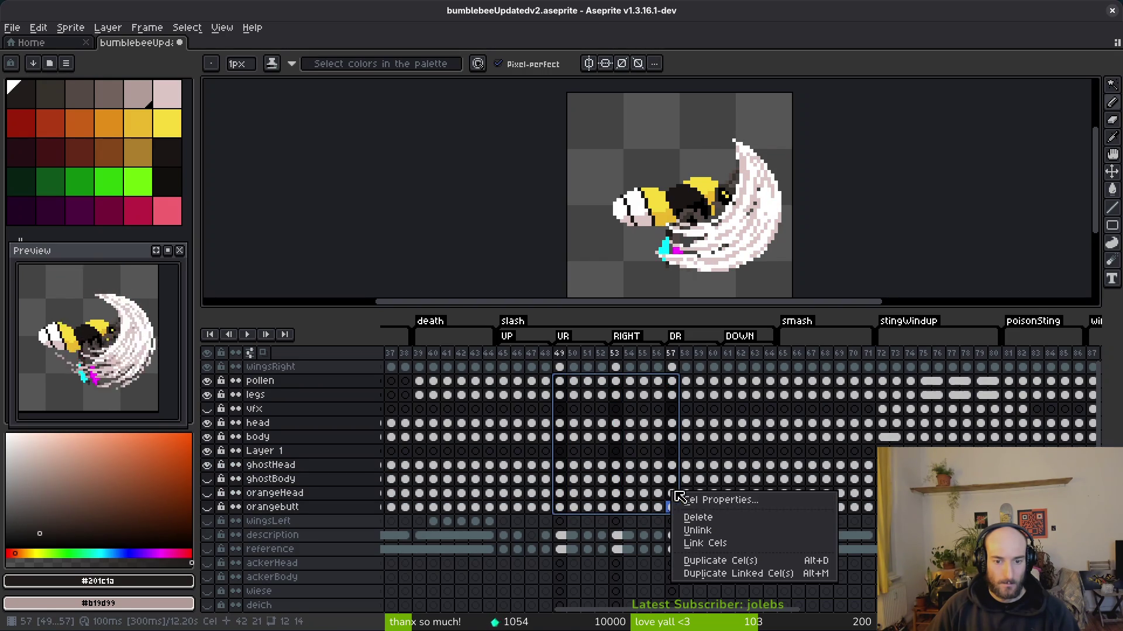
click(715, 540)
- Link the pollen-to-orangebutt cels at frames 50, 54 and 58
drag(573, 381, 578, 513)
shift+click(629, 395)
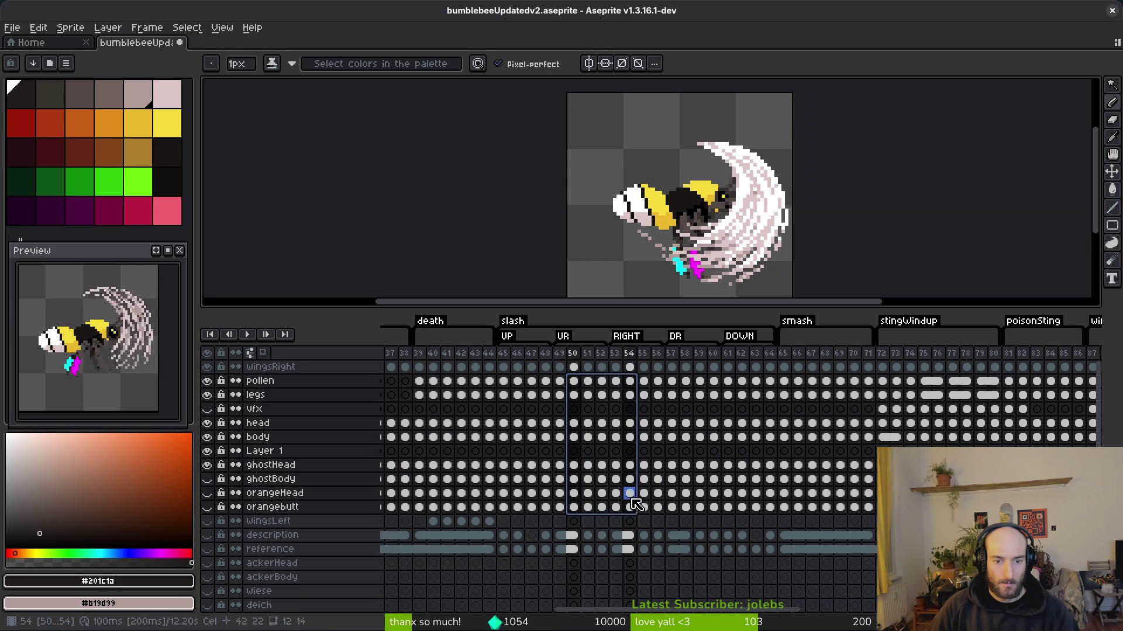
shift+click(686, 381)
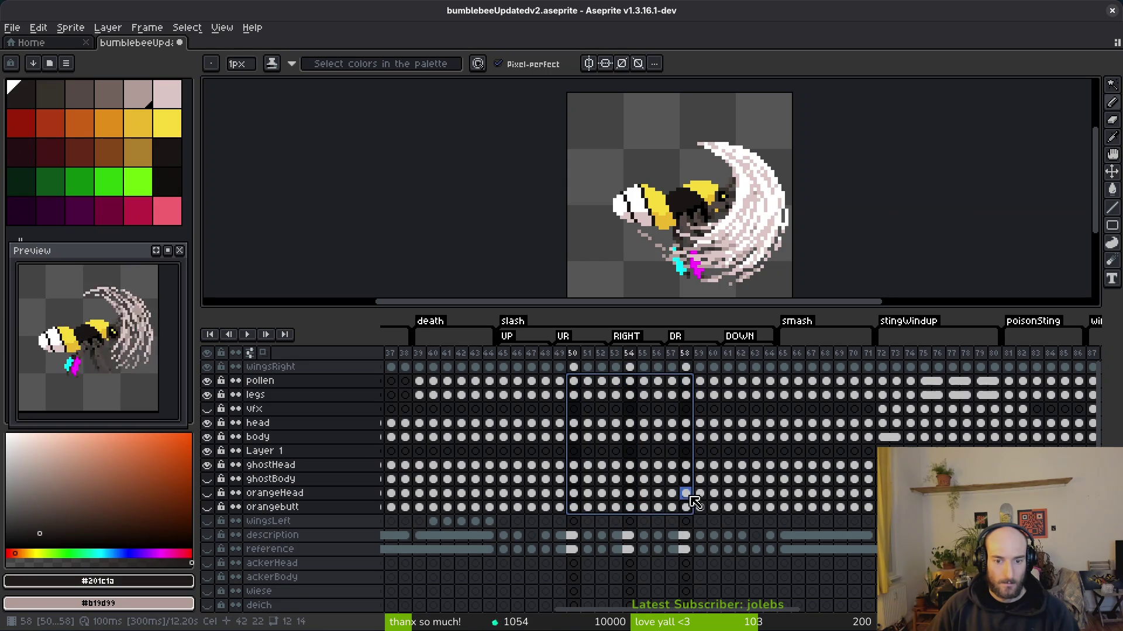
right_click(631, 509)
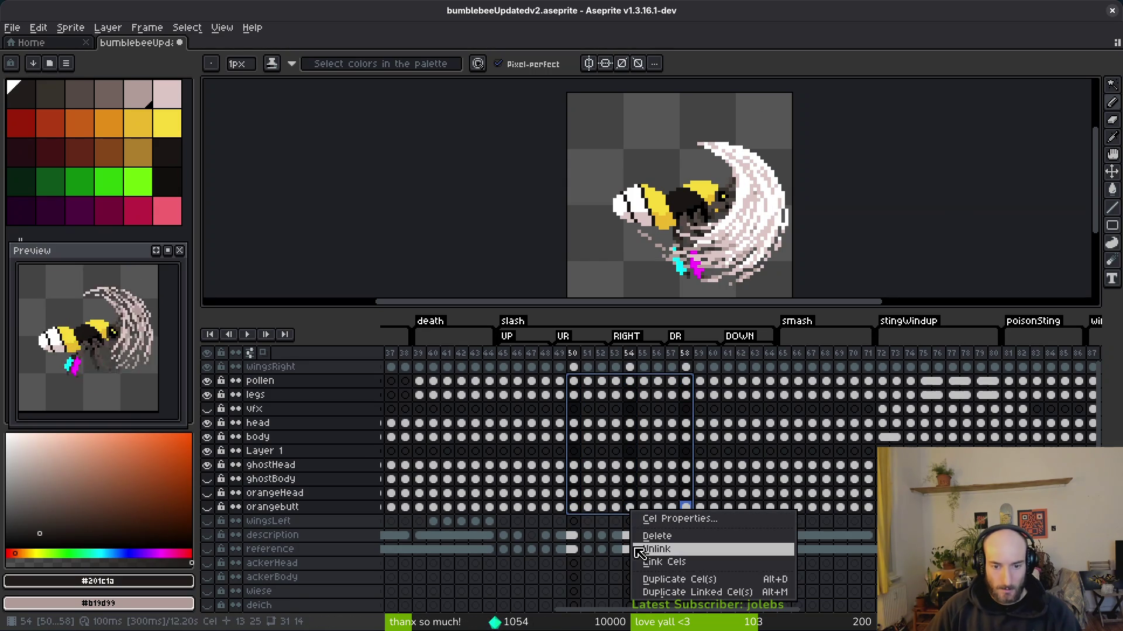
click(668, 563)
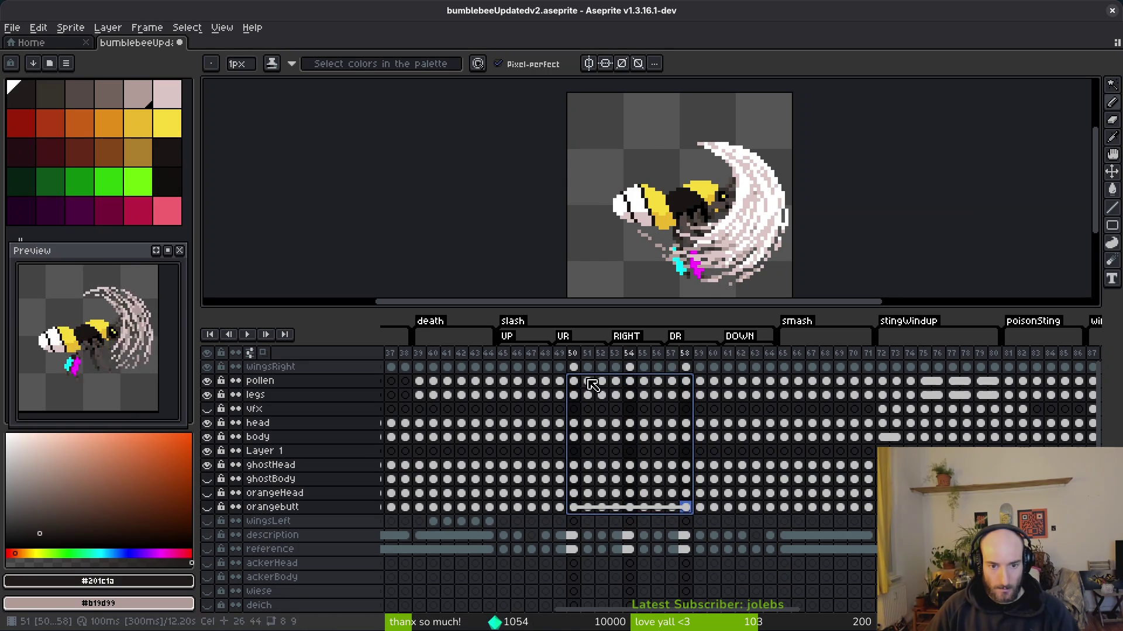
- Link the pollen-to-orangebutt cels at frames 51, 55, 59 and 63
click(587, 382)
shift+click(589, 508)
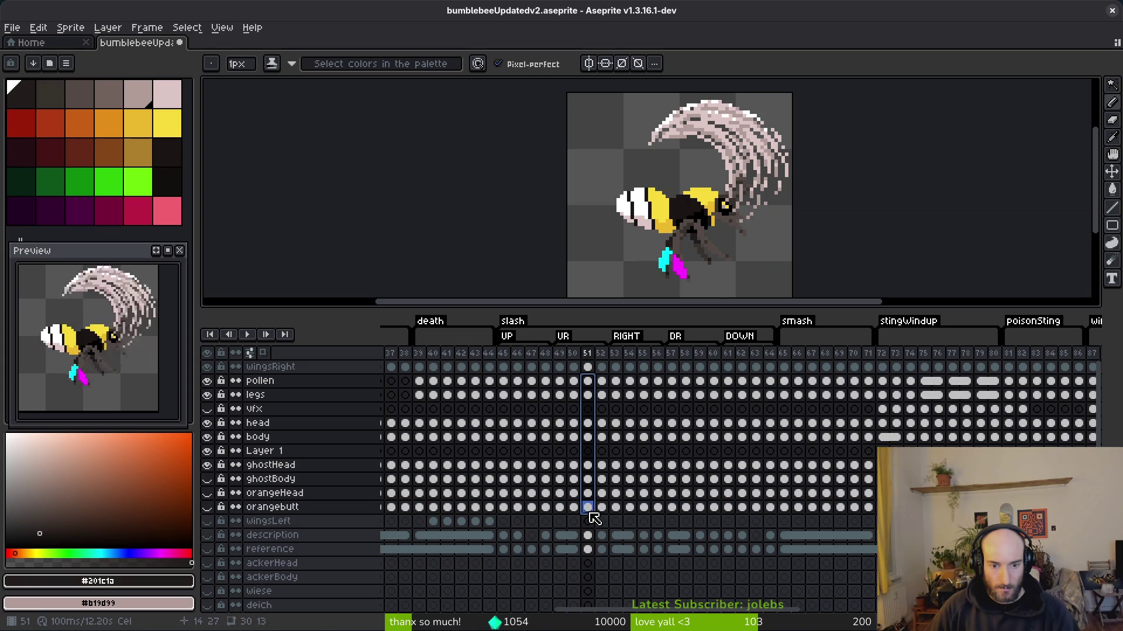
shift+click(645, 395)
shift+click(700, 493)
shift+click(758, 507)
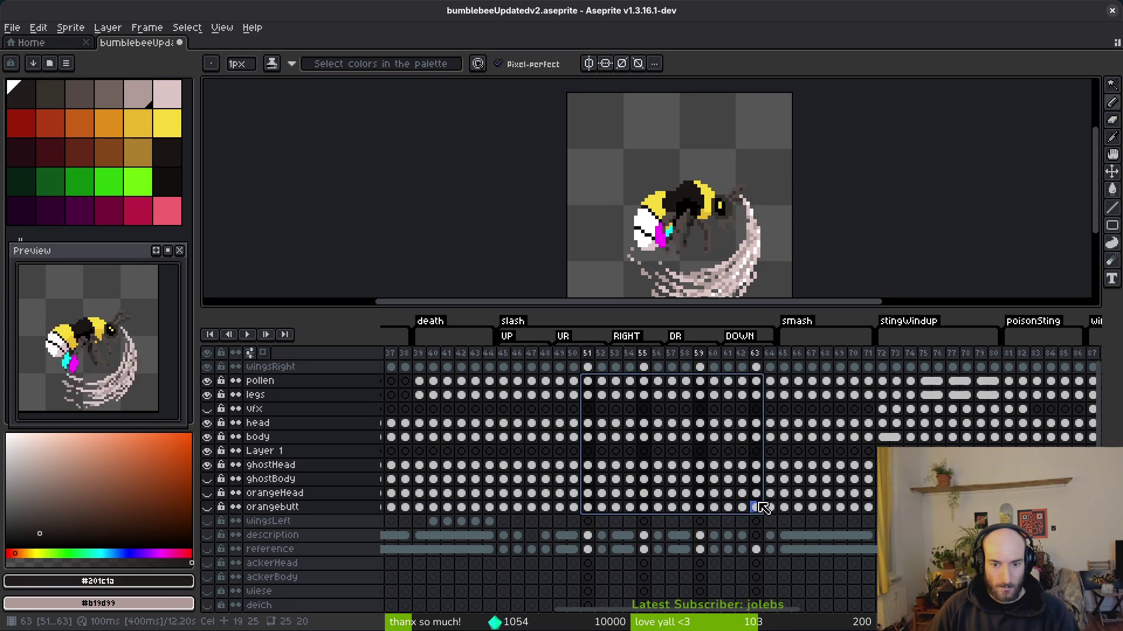
right_click(760, 508)
click(792, 560)
- Link the pollen-to-orangebutt cels at frames 52, 56, 60 and 64
drag(602, 380, 605, 509)
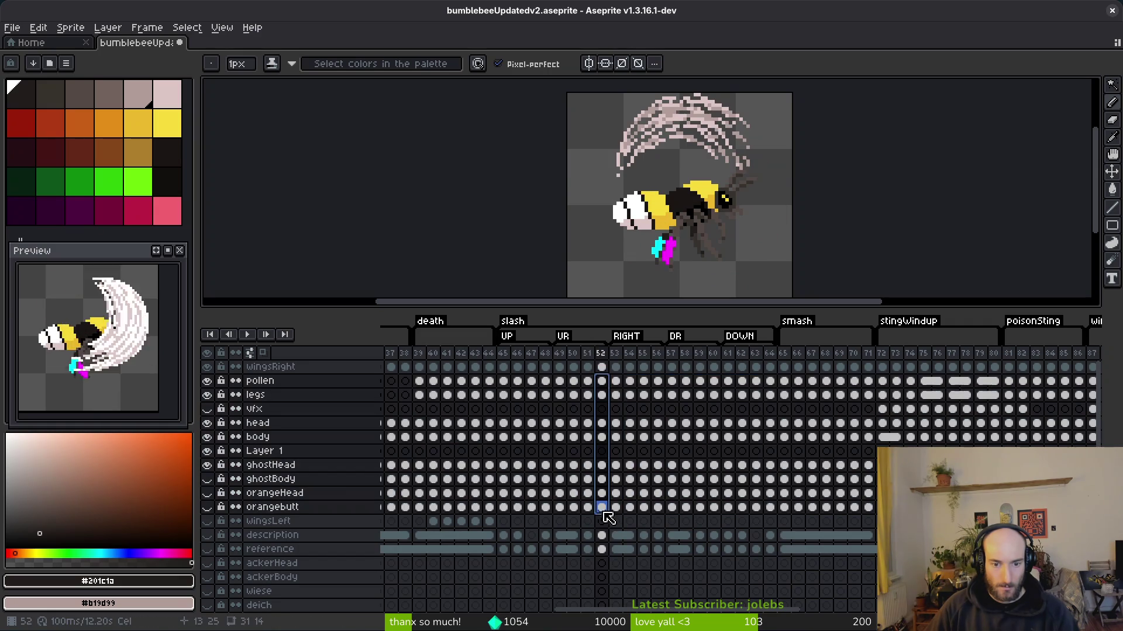
shift+click(658, 507)
shift+click(714, 508)
shift+click(769, 383)
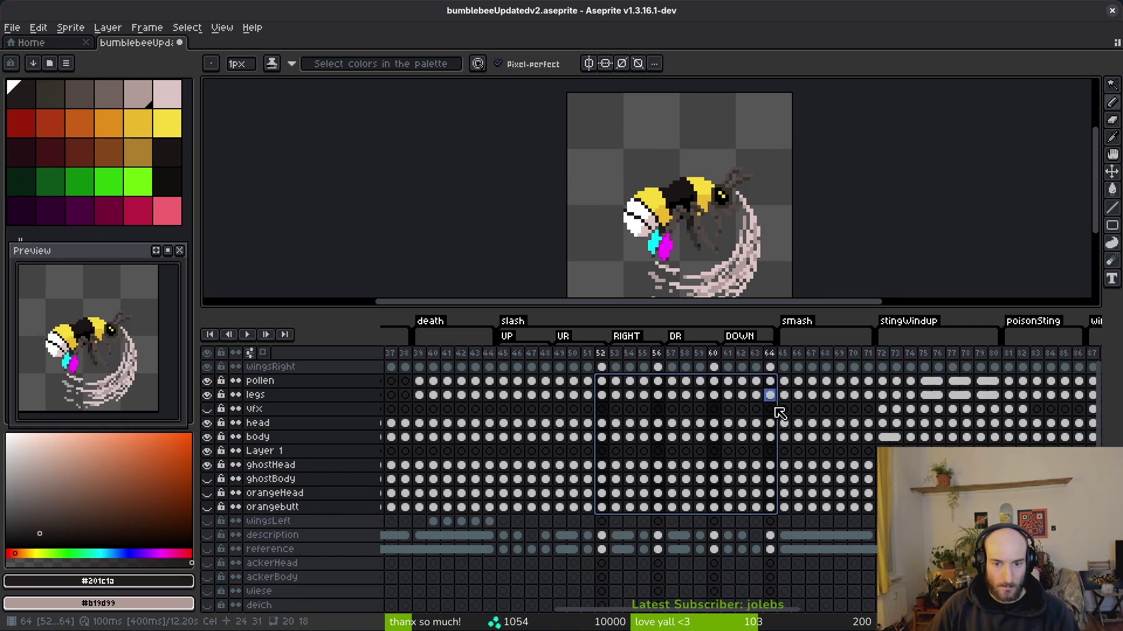
right_click(772, 466)
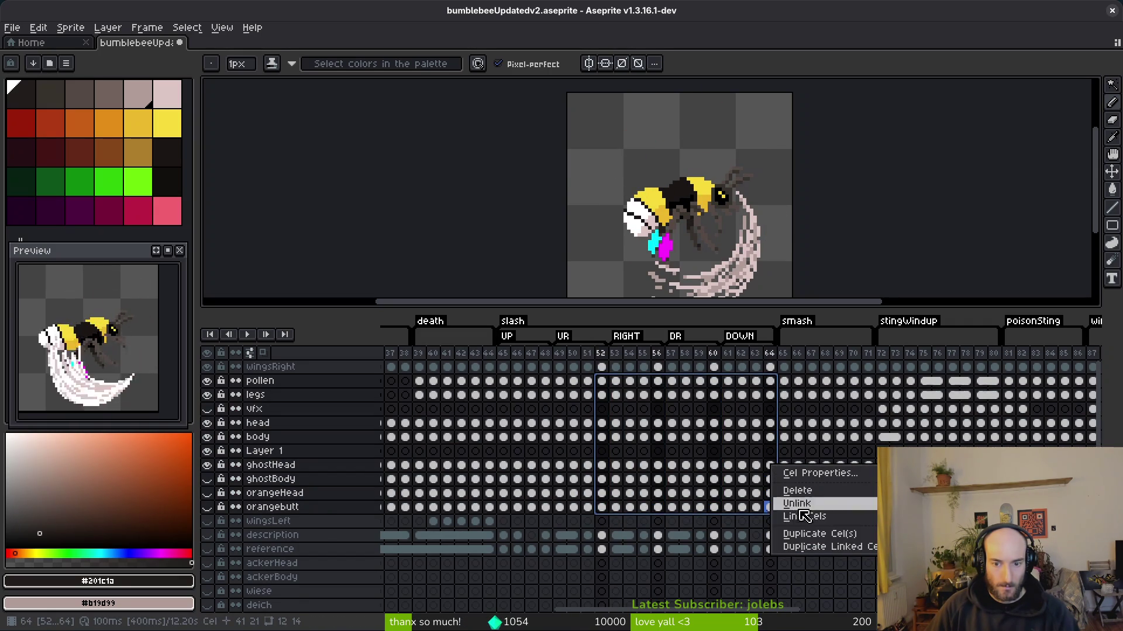
click(804, 517)
- Check the frame 64 cels, then undo the recent cel-linking steps
click(775, 493)
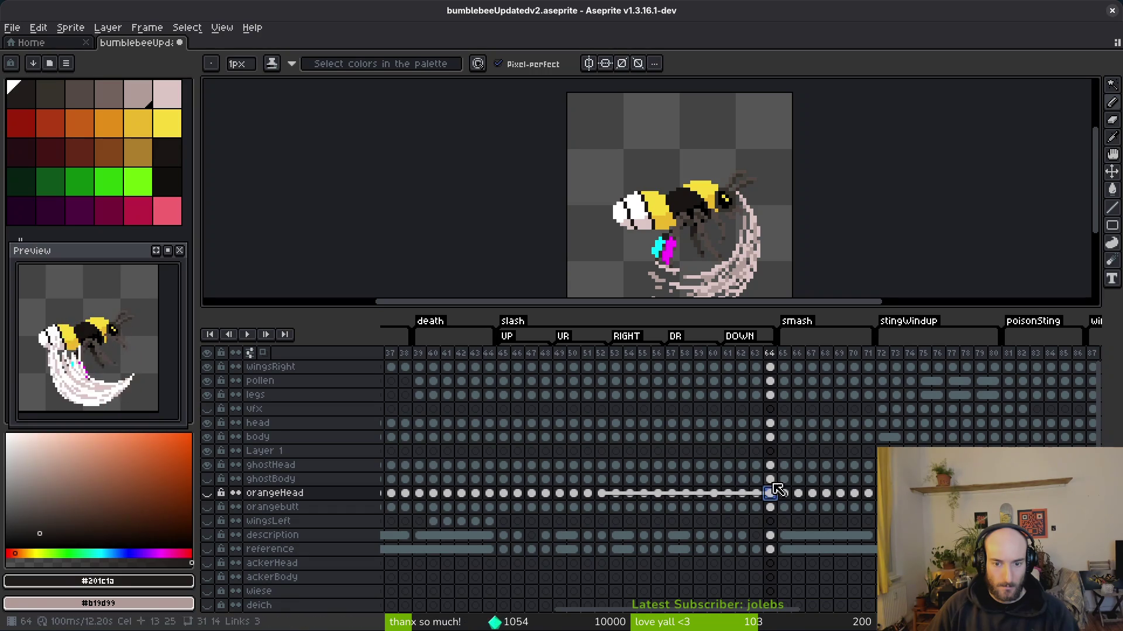
click(777, 478)
key(ctrl+z)
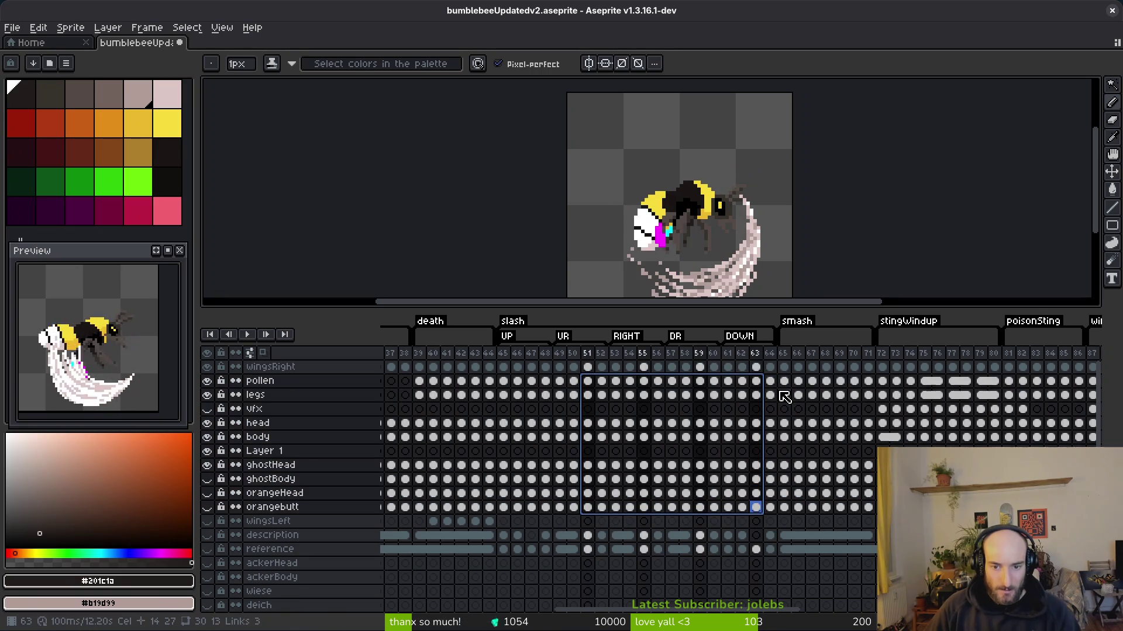
key(ctrl+z)
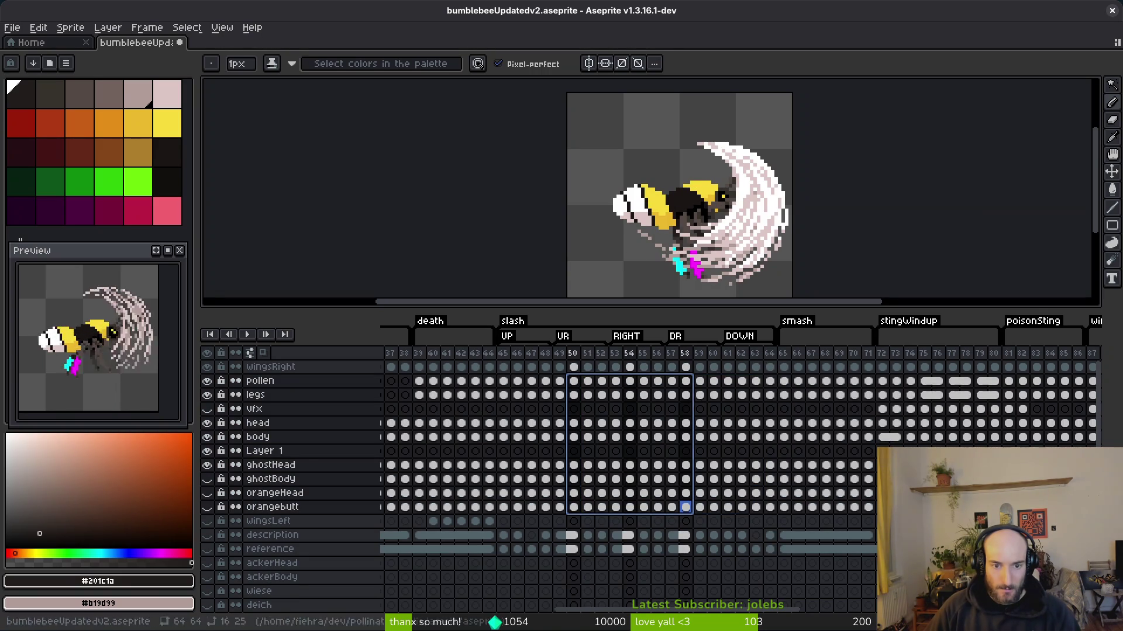
key(ctrl+z)
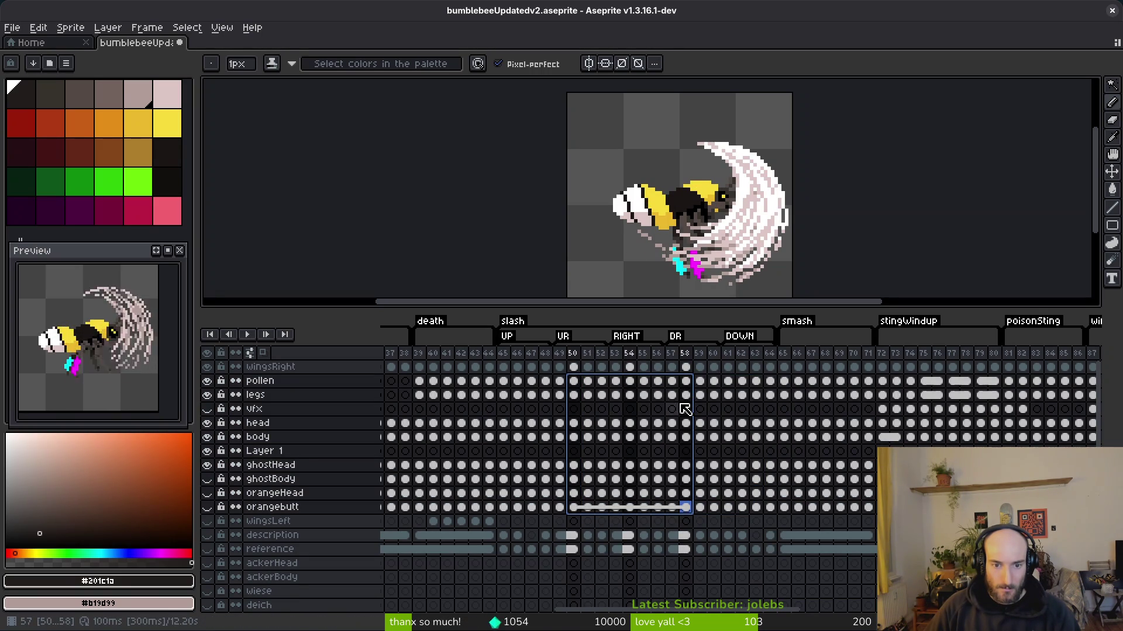
click(574, 493)
key(ctrl+z)
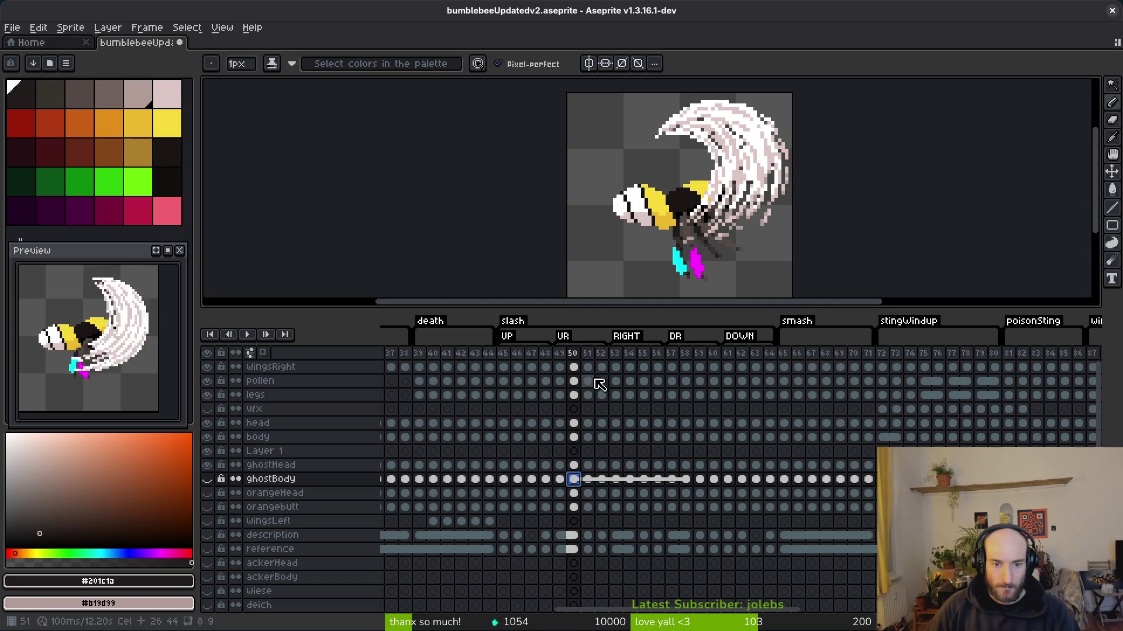
key(ctrl+z)
click(560, 381)
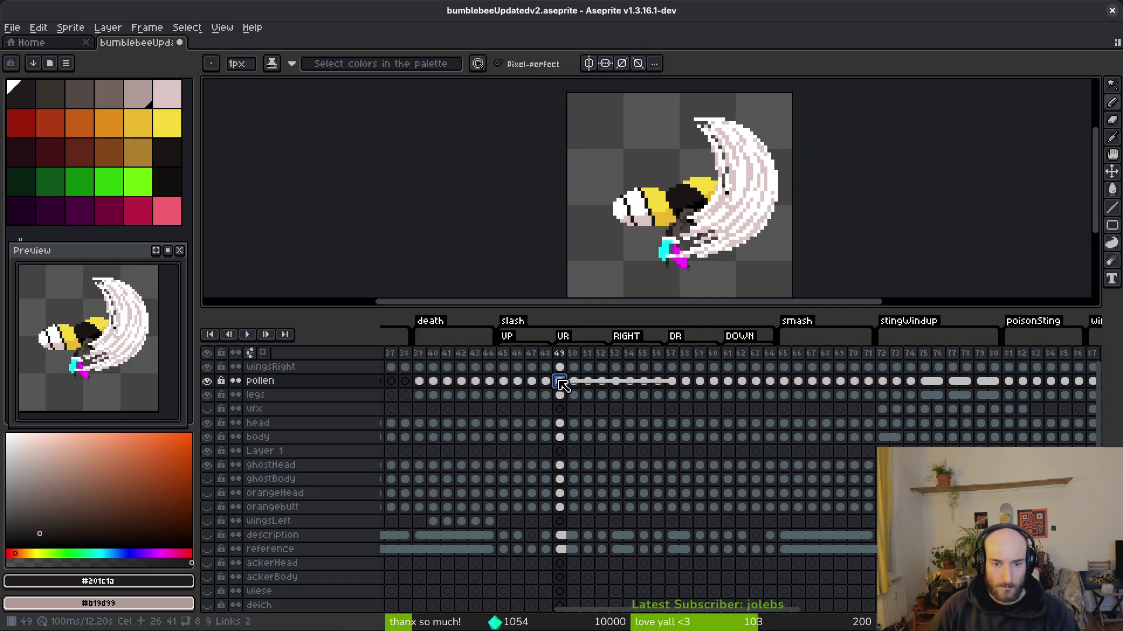
key(ctrl+z)
- Relink the pollen-to-orangebutt cels at frames 51, 55 and 59
drag(588, 380, 588, 507)
shift+click(643, 439)
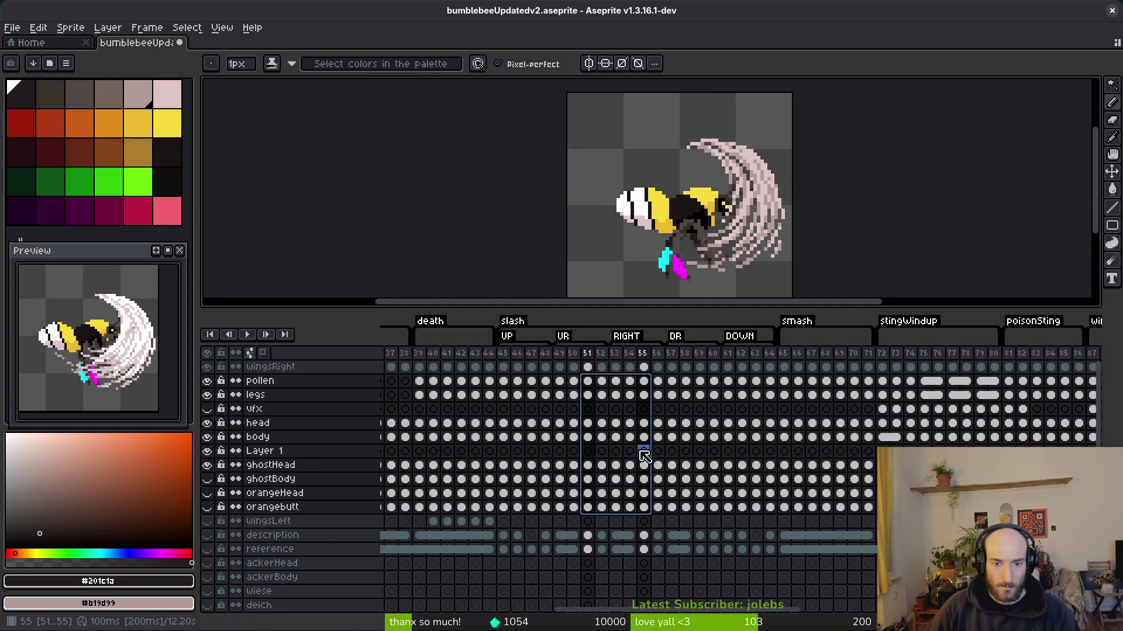
shift+click(701, 395)
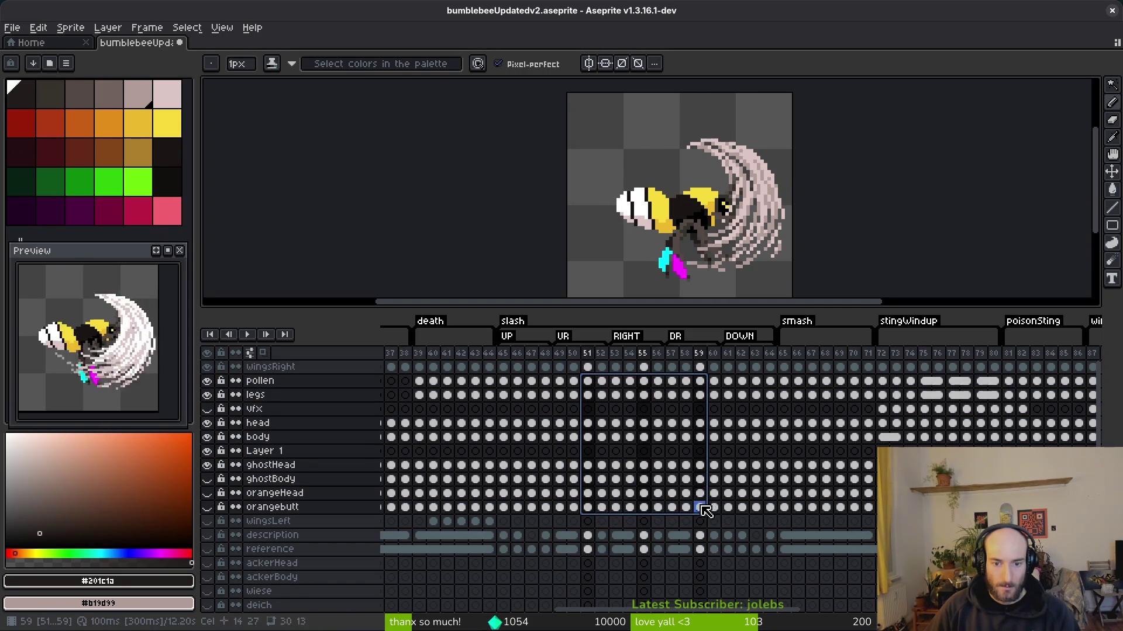
right_click(643, 382)
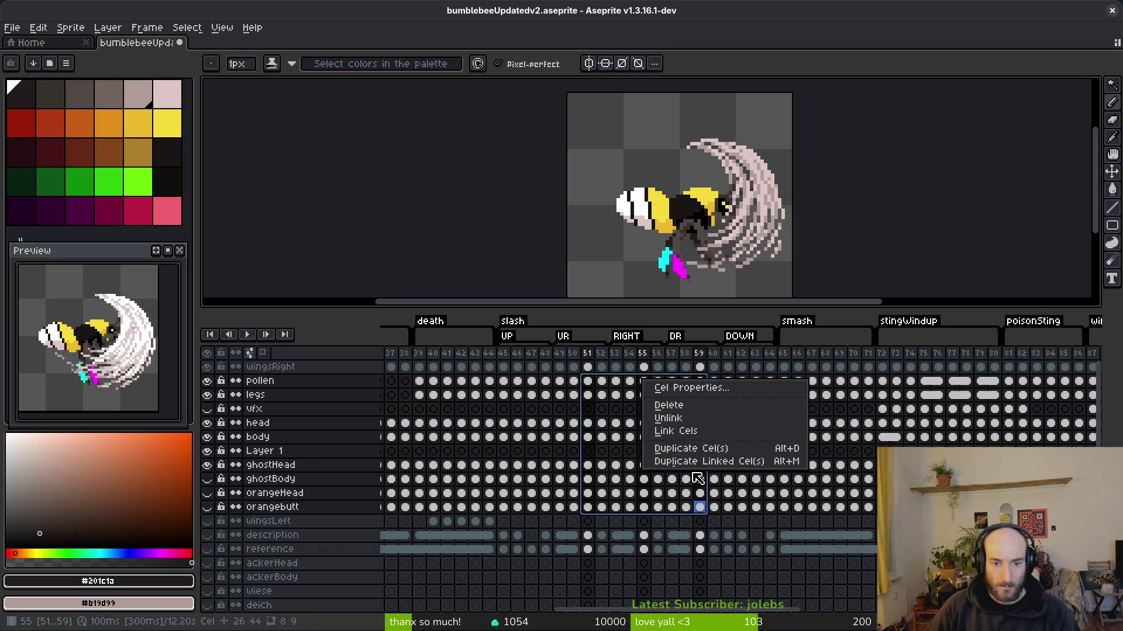
click(700, 437)
- Link the cels at frames 52, 56 and 60, and save bumblebeeUpdatedv2.aseprite
drag(602, 382, 604, 508)
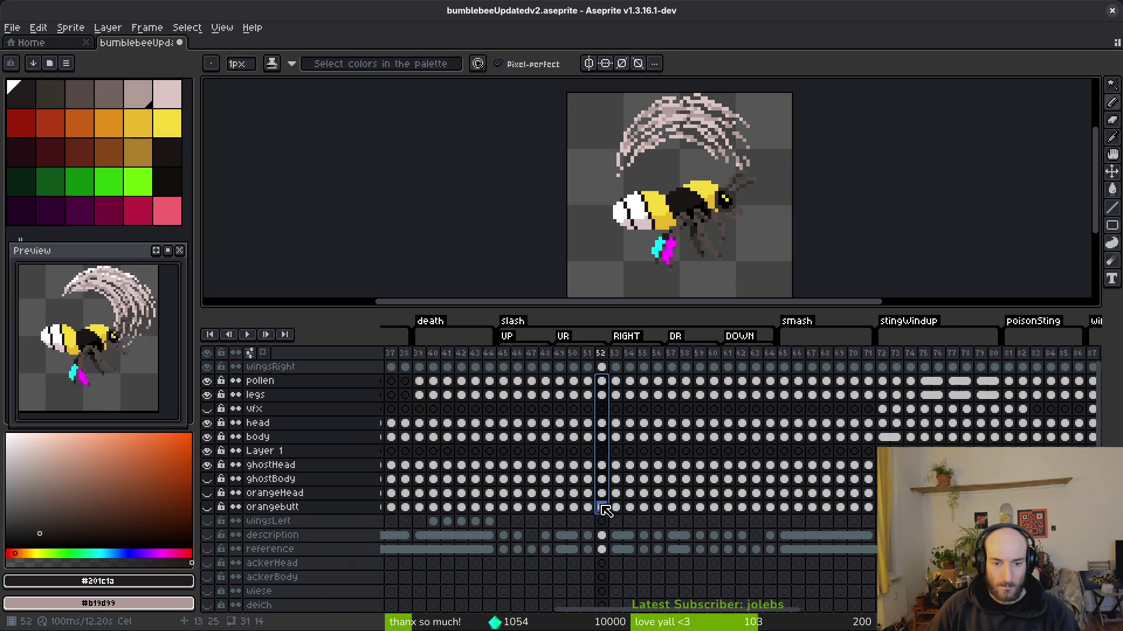
shift+click(658, 507)
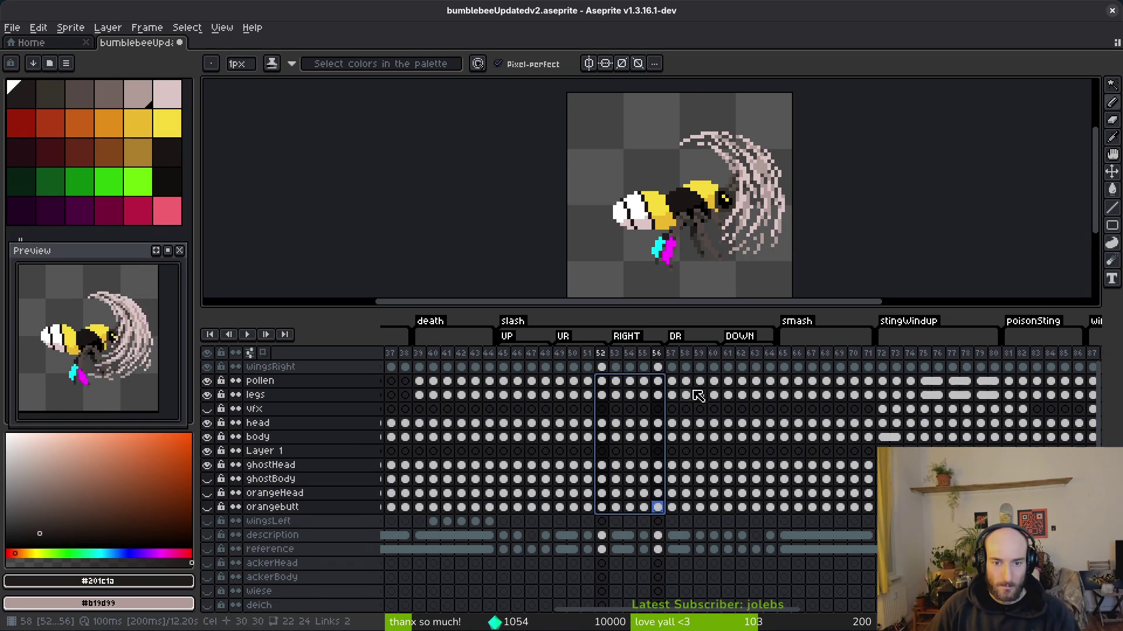
shift+click(714, 507)
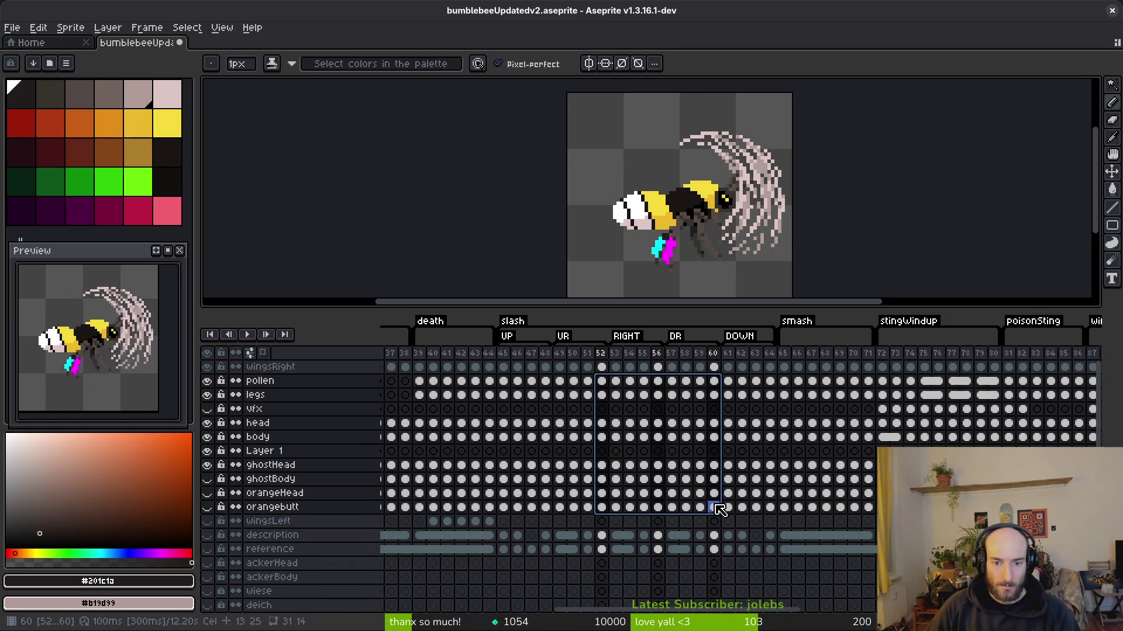
right_click(724, 421)
click(758, 475)
key(ctrl+s)
- Step the legs layer from frame 49 to 52 and paint two dark pixels on the legs
click(601, 381)
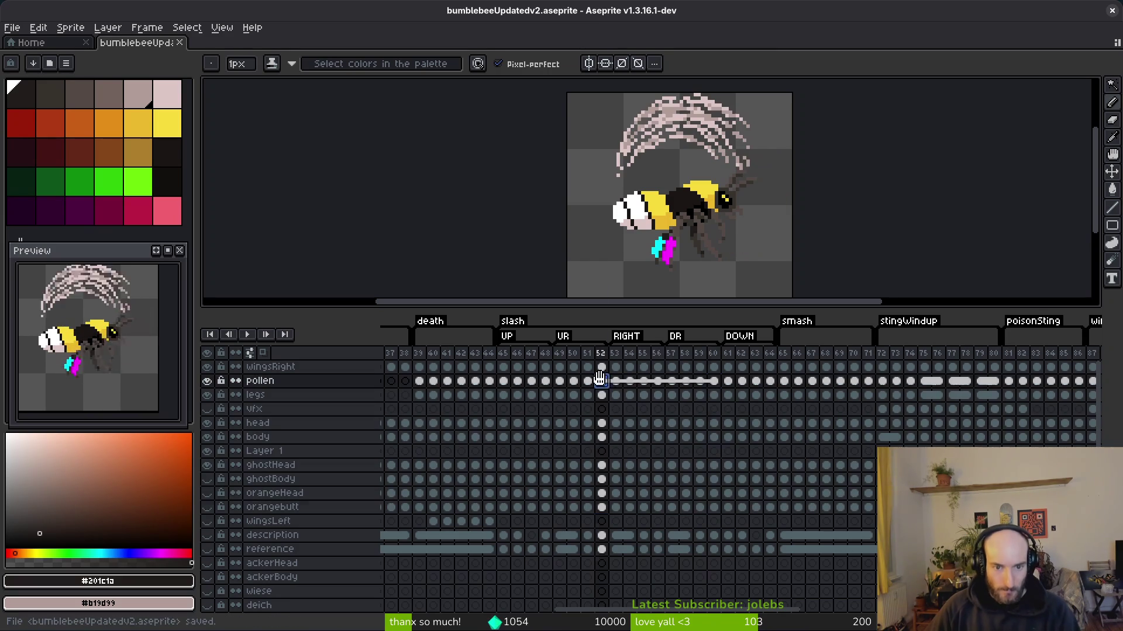
scroll(670, 228, up, 2)
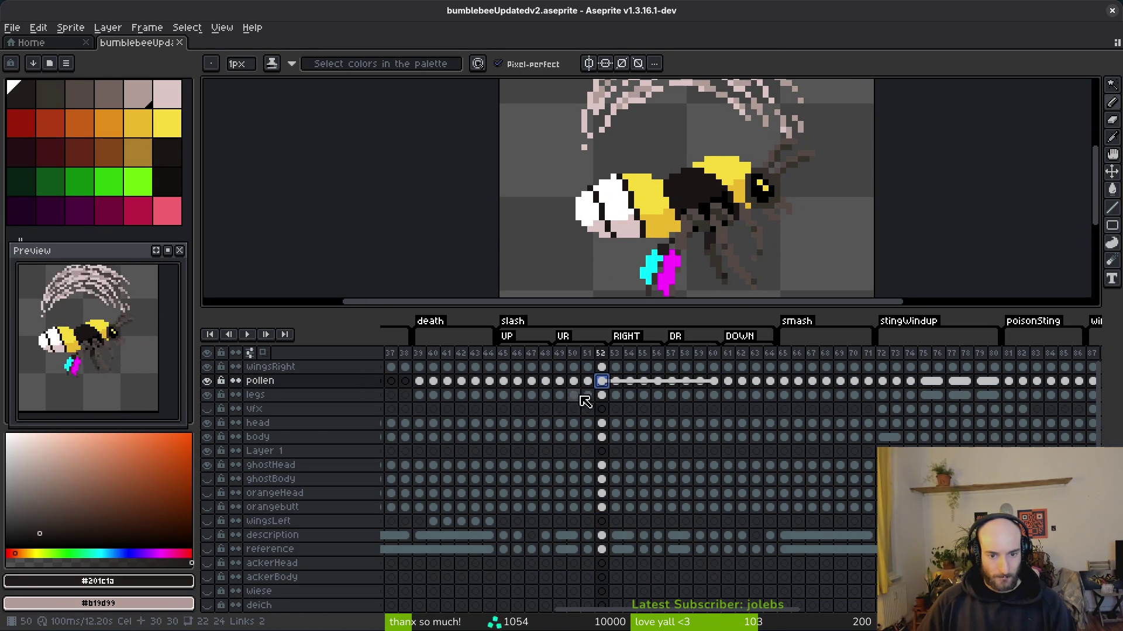
click(560, 395)
scroll(637, 214, up, 5)
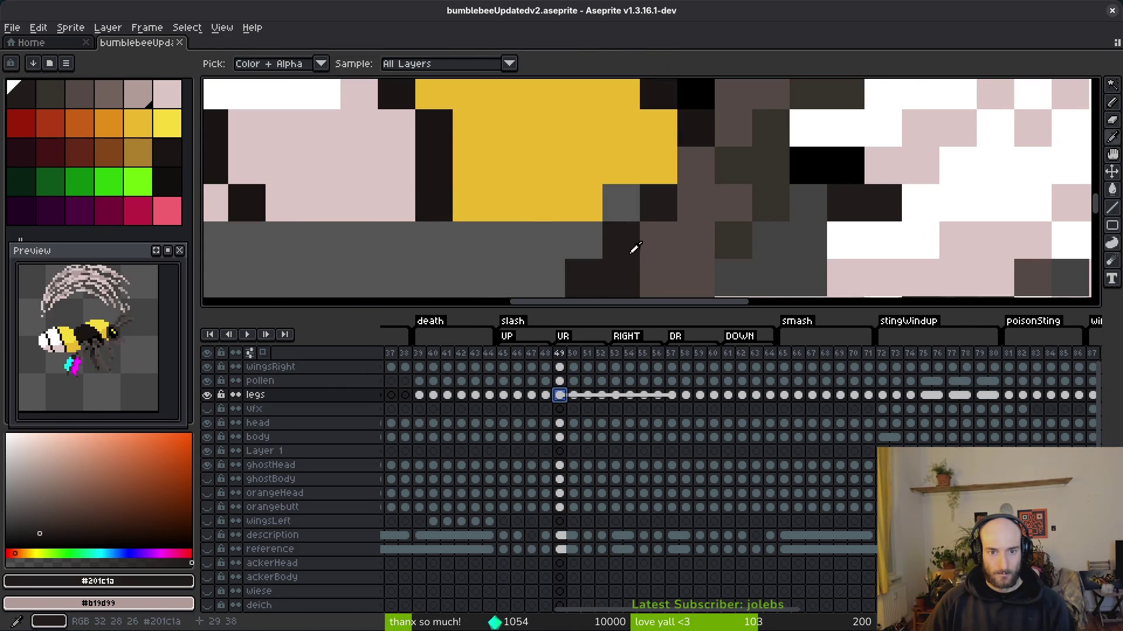
scroll(637, 214, down, 4)
key(Right)
scroll(720, 229, up, 4)
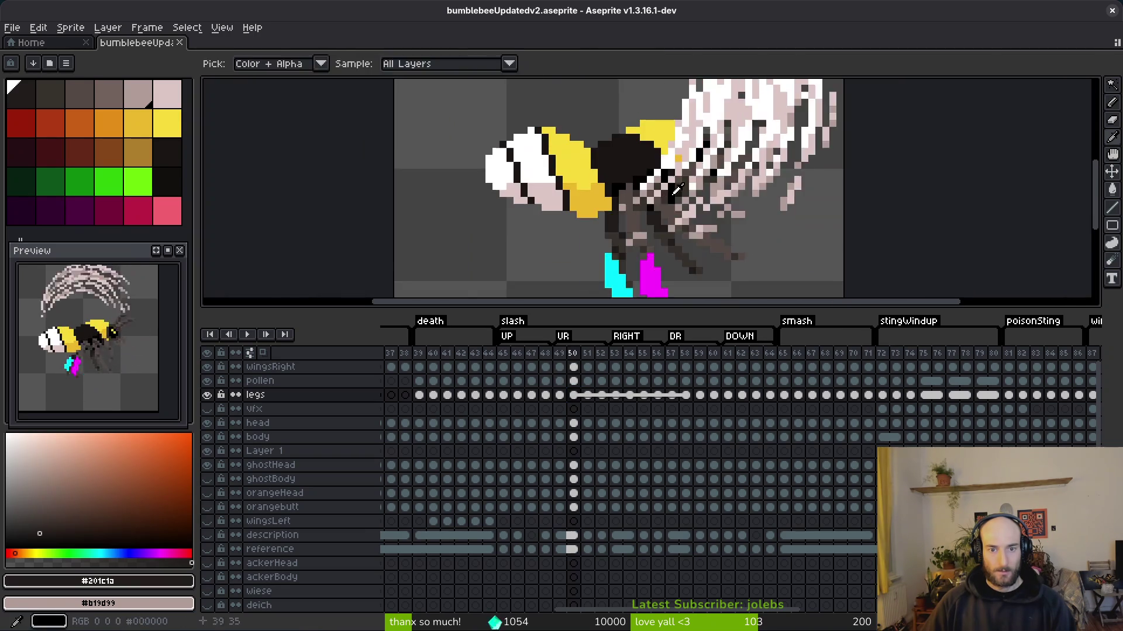
key(Right)
scroll(622, 163, up, 3)
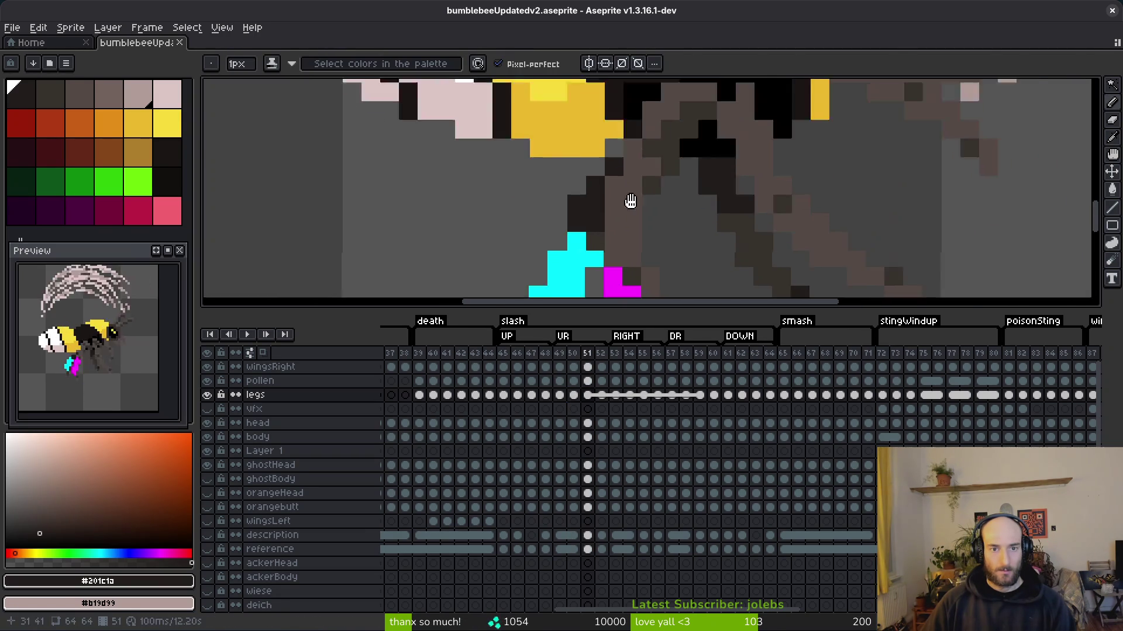
scroll(615, 165, down, 3)
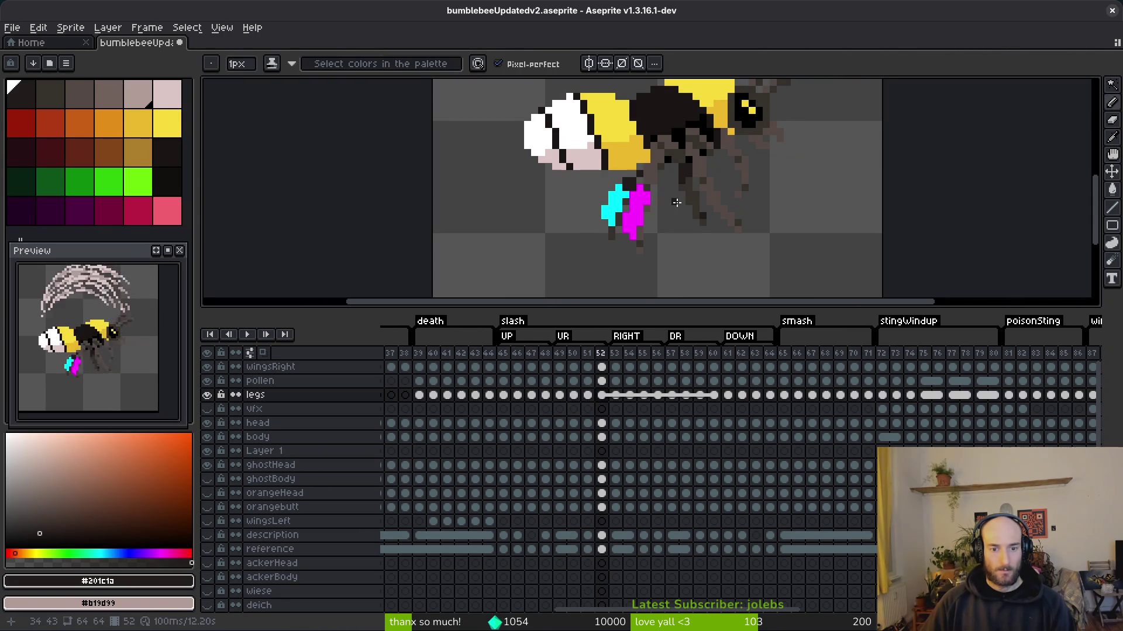
key(Right)
scroll(555, 176, up, 5)
drag(530, 212, 510, 218)
- Review the legs through frames 53–57, then return to the legs cel at frame 49
scroll(649, 231, down, 4)
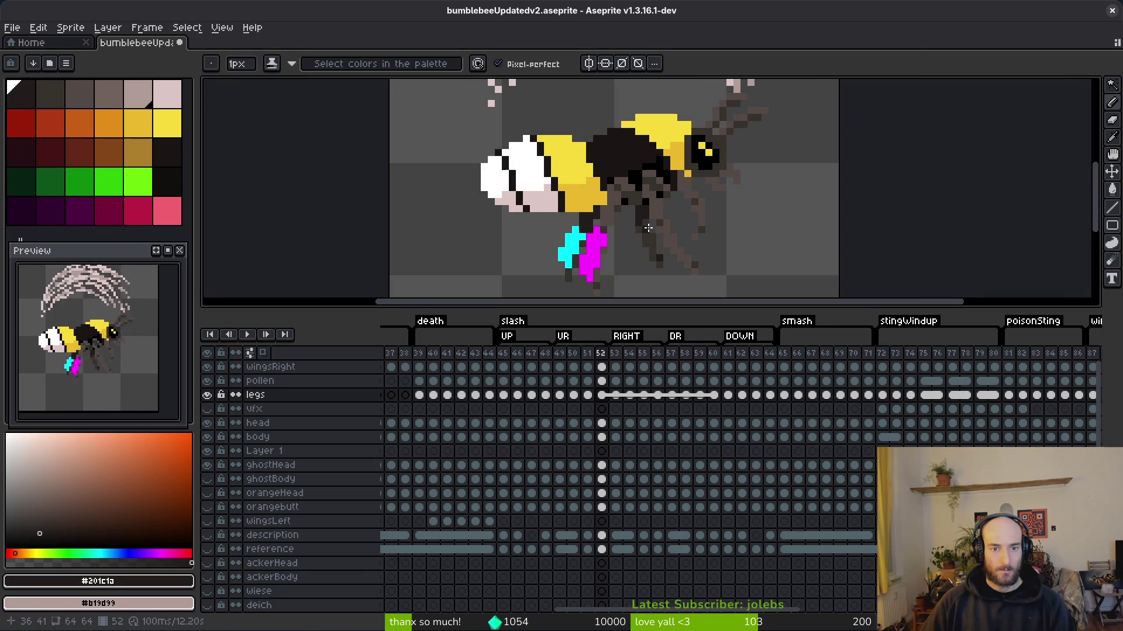
key(Right)
scroll(599, 219, up, 4)
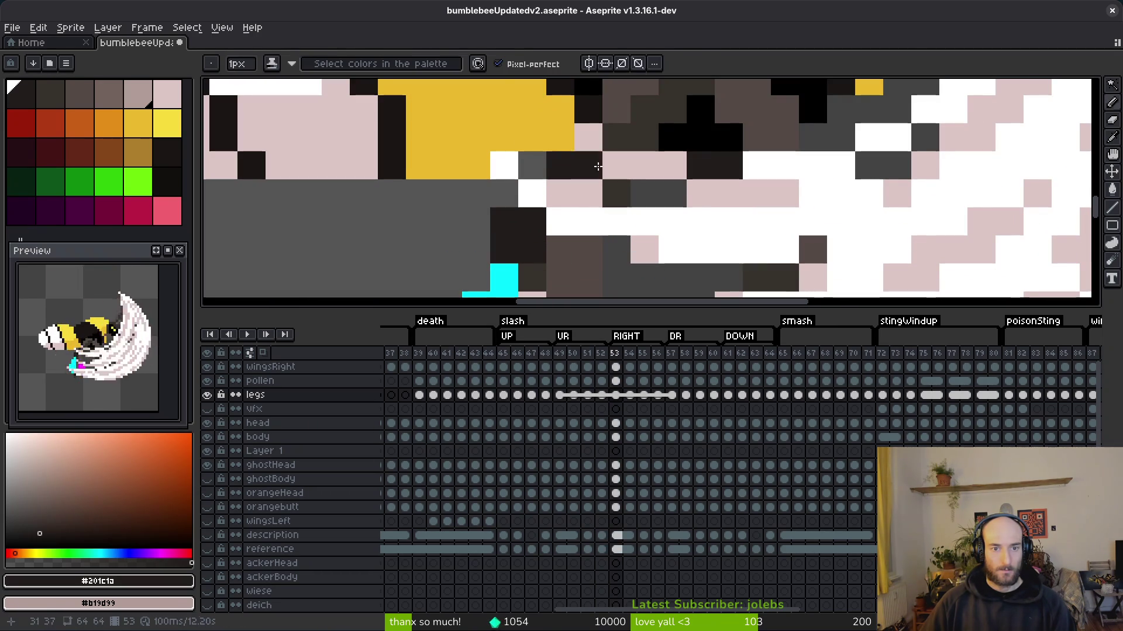
key(Right)
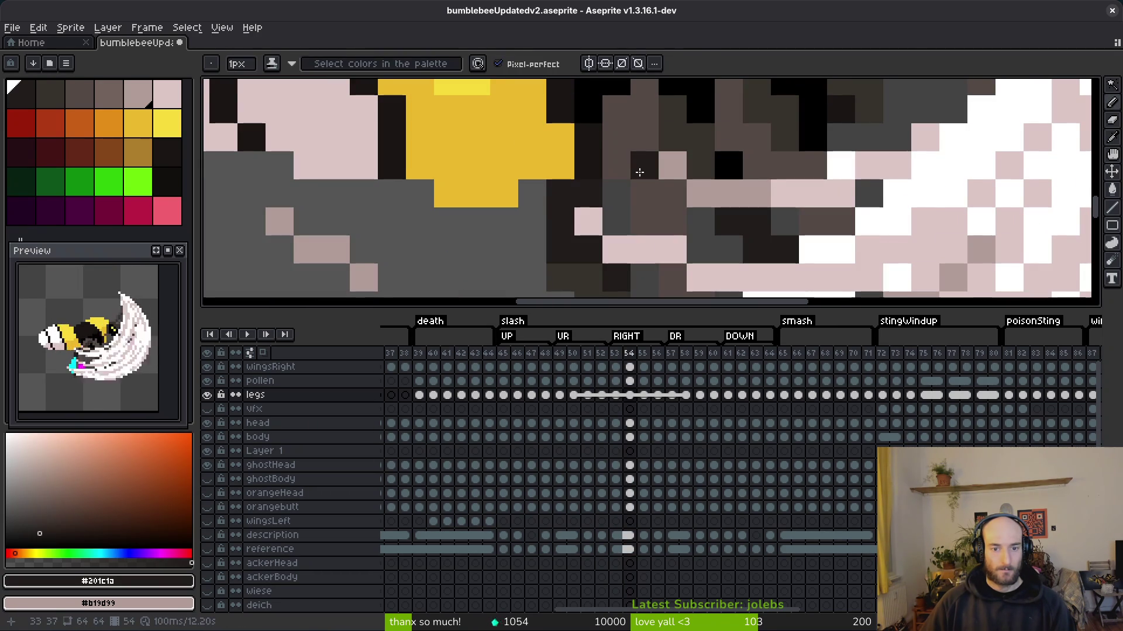
key(Right)
scroll(641, 172, down, 3)
key(Right)
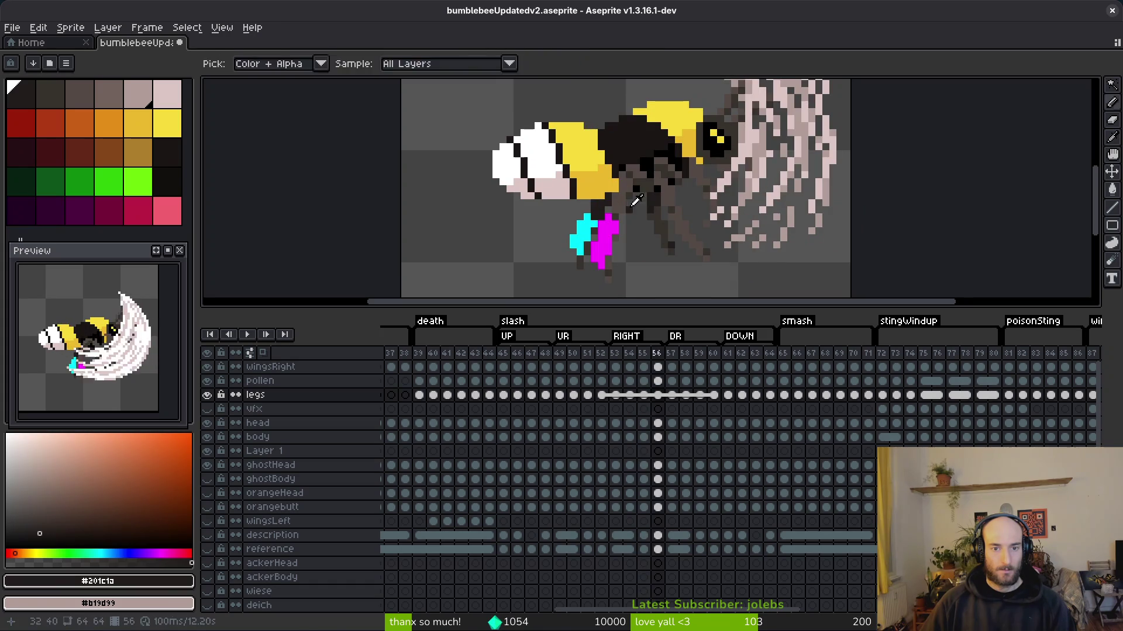
key(Right)
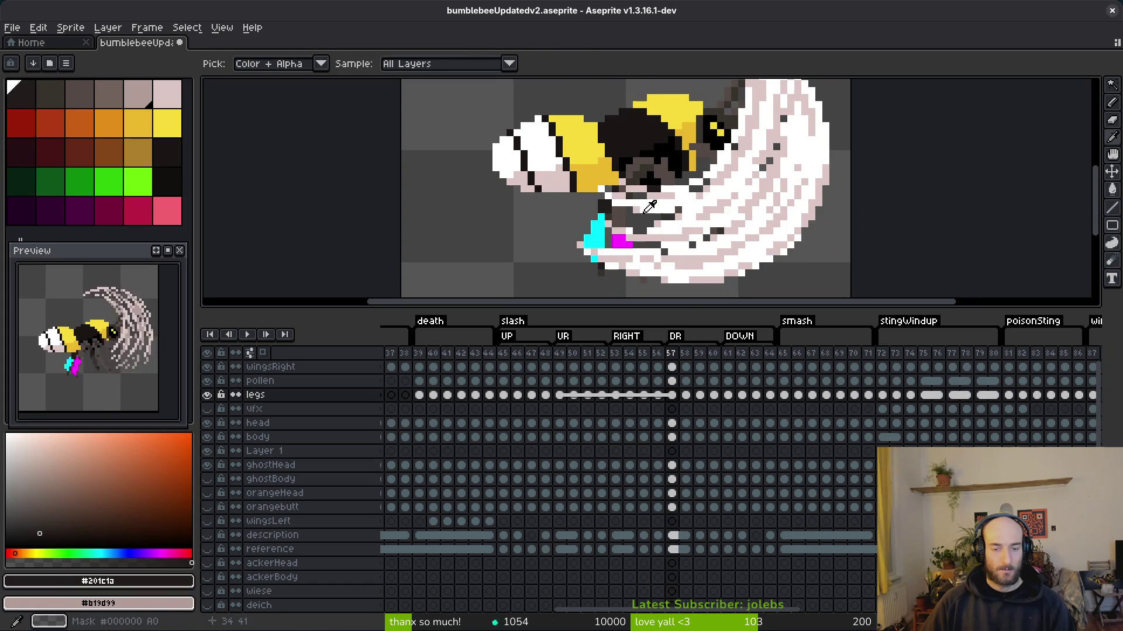
click(560, 395)
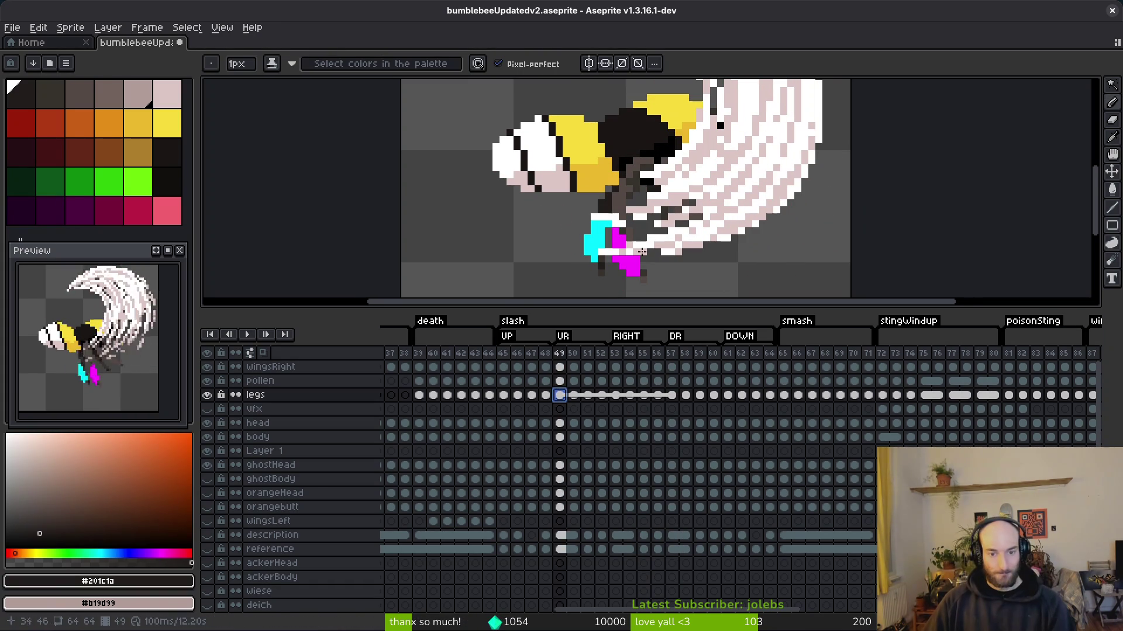
- Move to the pollen layer, step forward two frames, and save the file
key(Up)
key(Right)
key(Right)
key(Right)
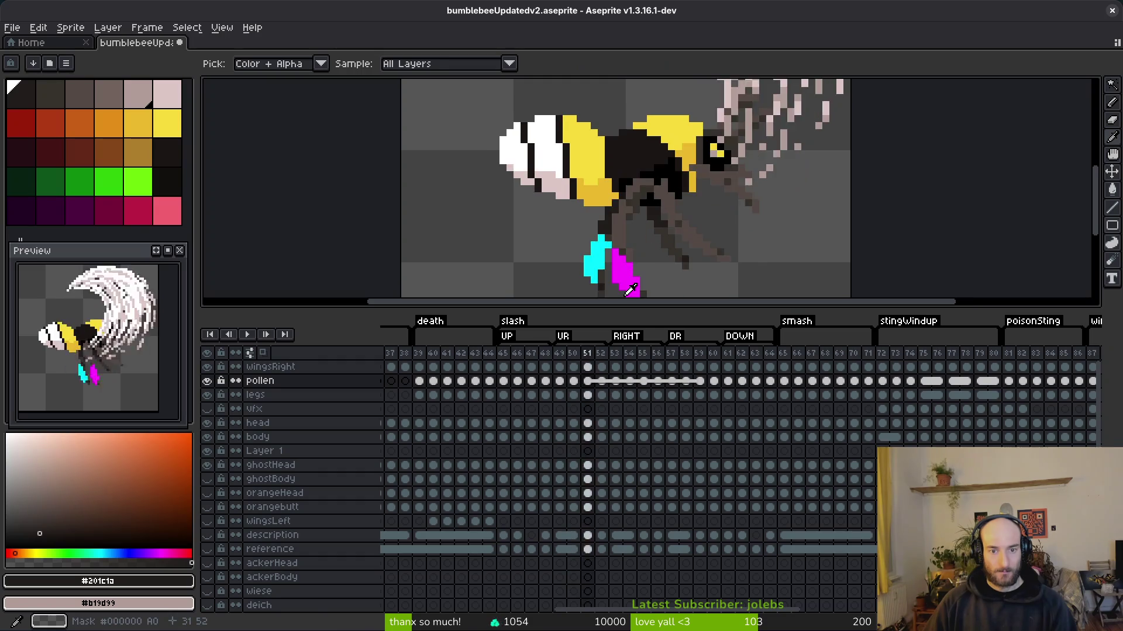
key(Right)
key(Right)
key(Right)
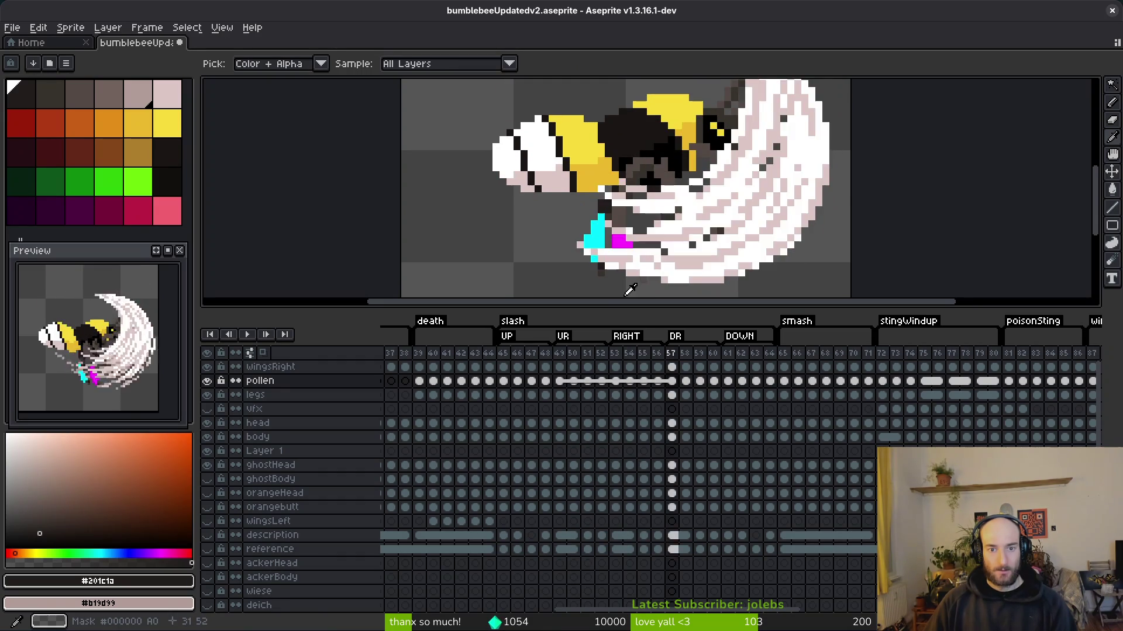
key(ctrl+s)
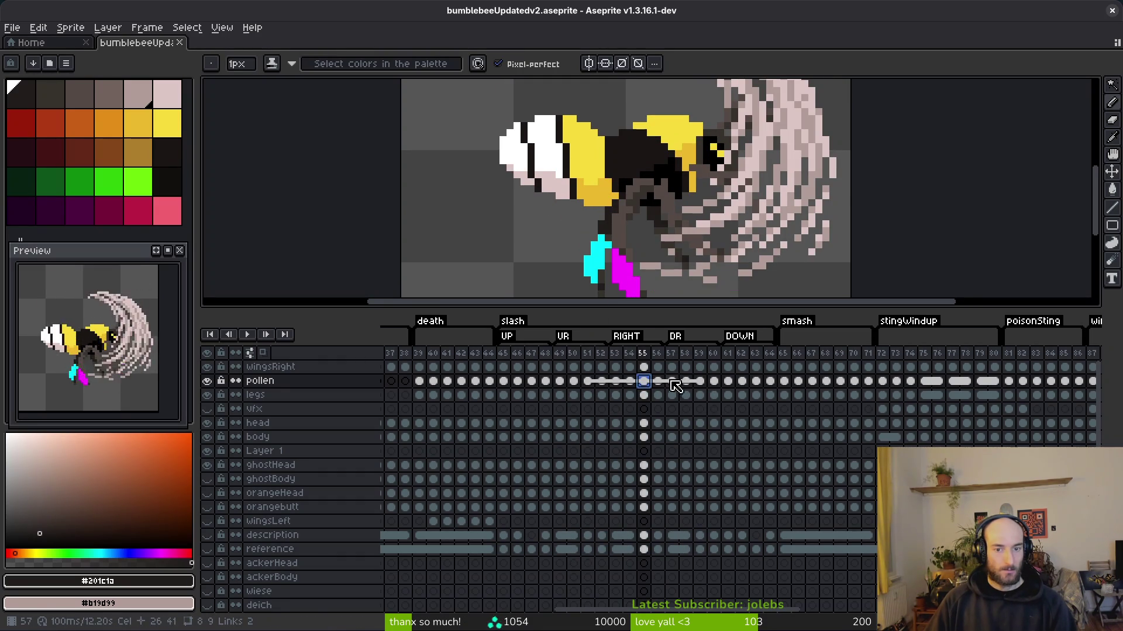
- Compare the pollen cels at frames 53, 57 and 61, then select wingsRight at frame 53
click(674, 383)
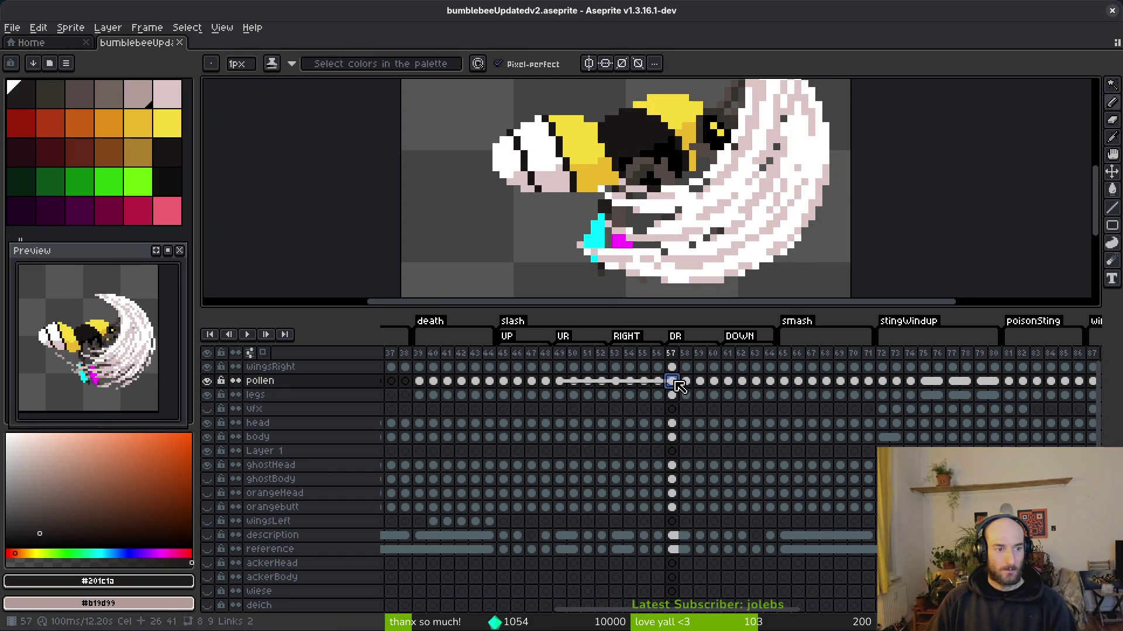
click(728, 381)
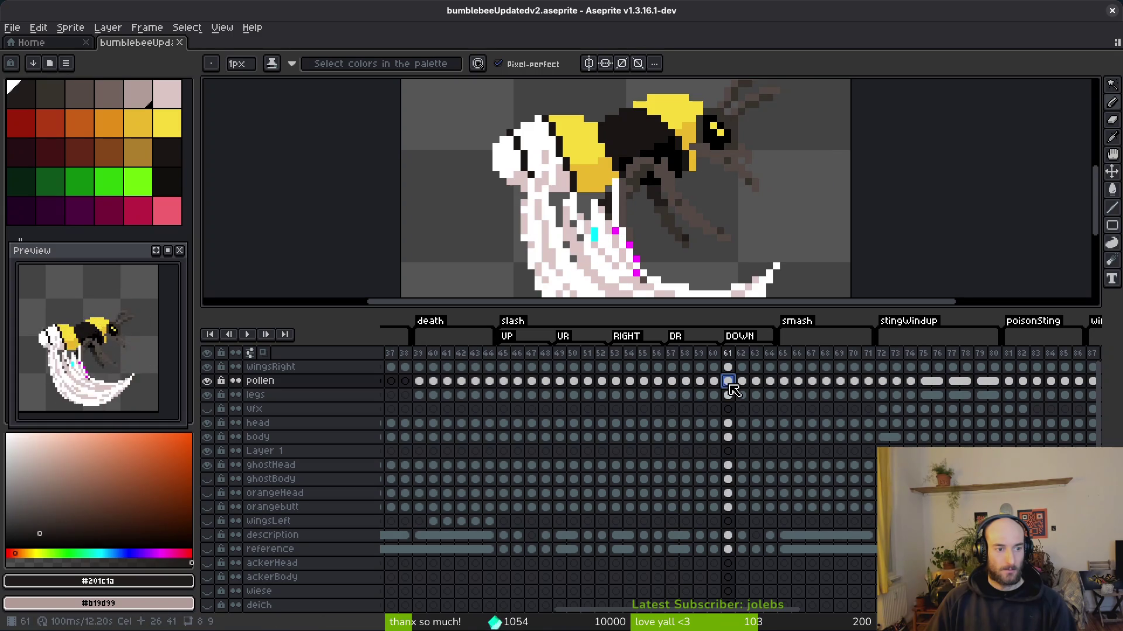
click(617, 382)
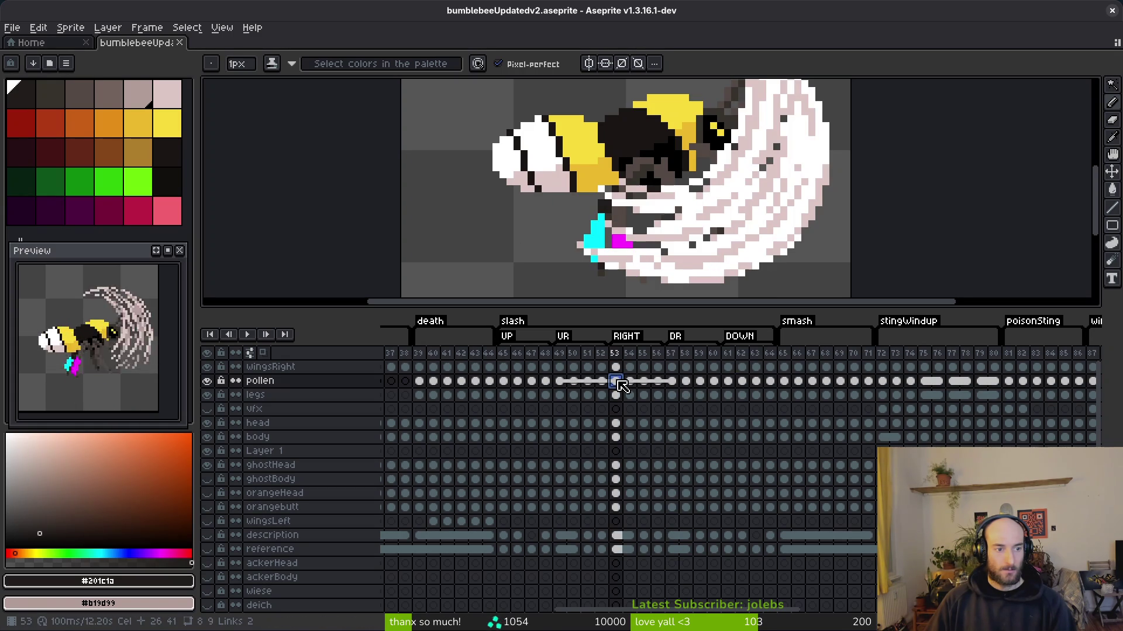
click(673, 383)
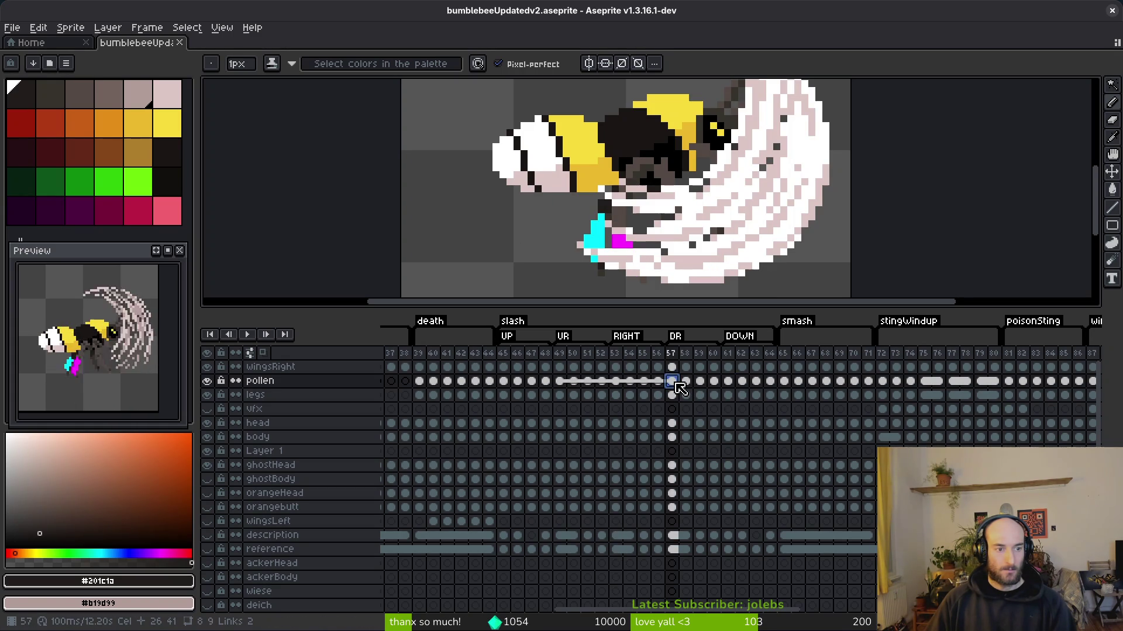
click(617, 381)
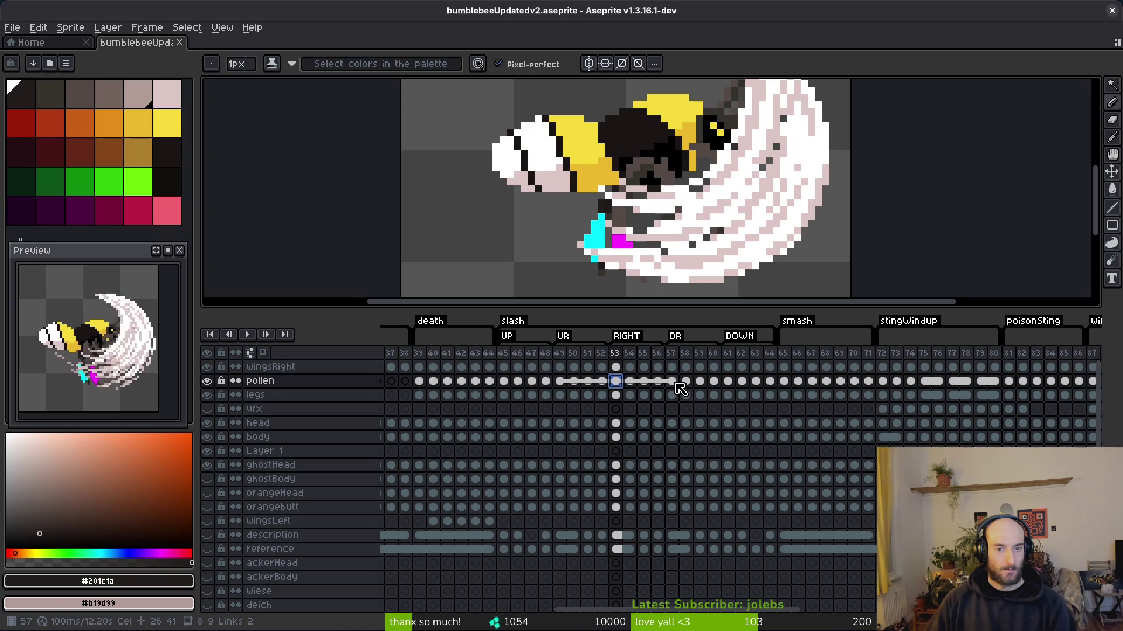
click(617, 368)
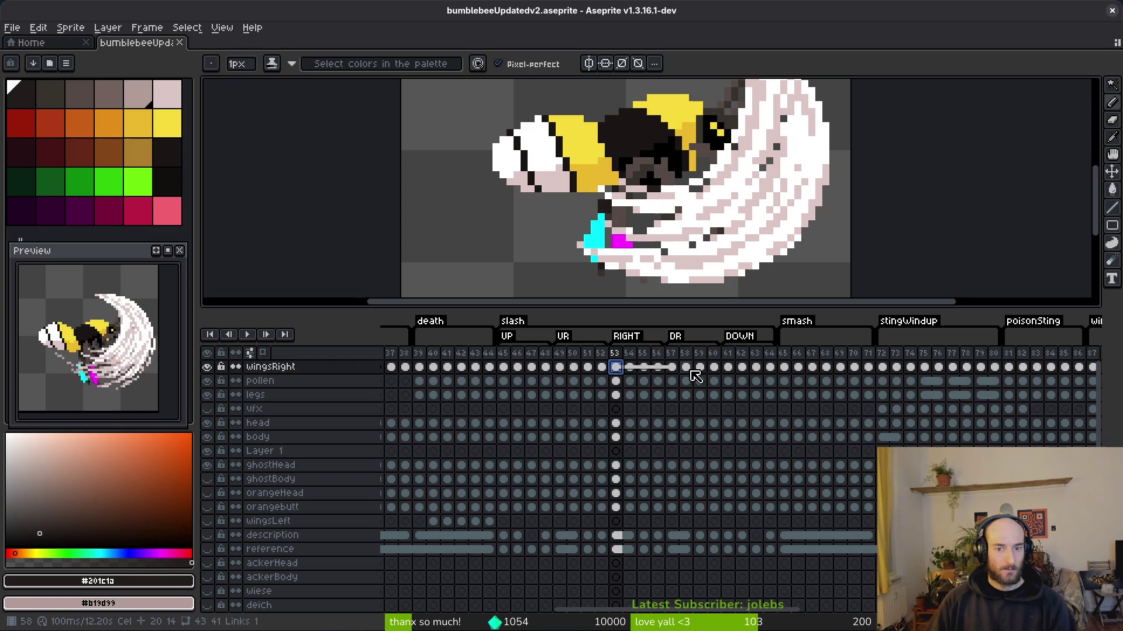
- Undo the last five edits while checking the wingsRight cel at frame 52
key(ctrl+z)
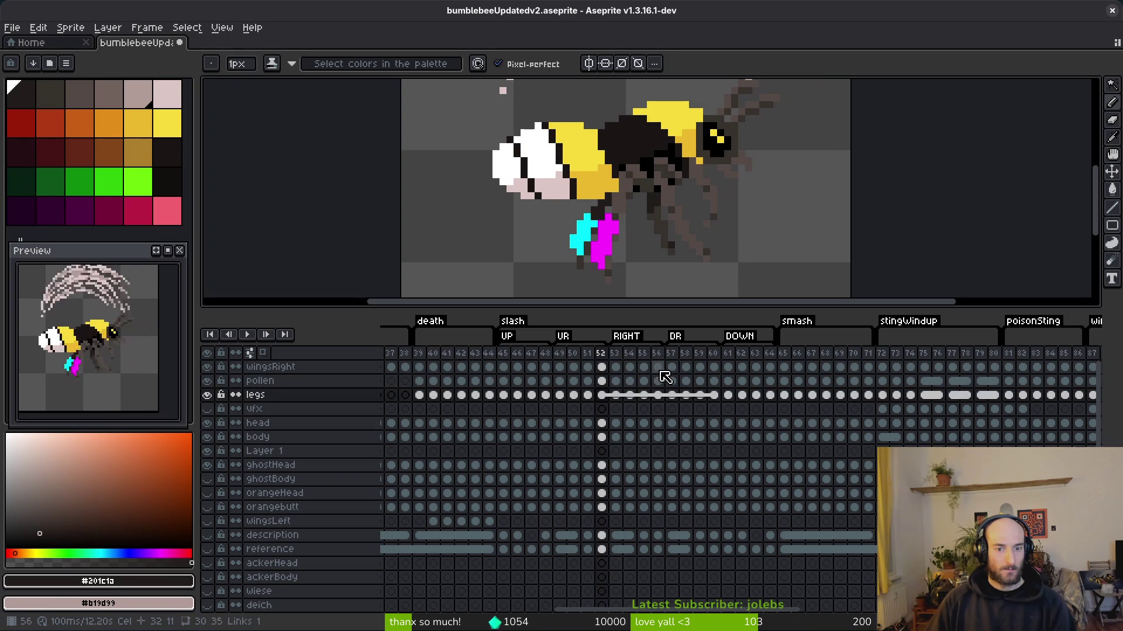
key(ctrl+z)
key(ctrl+z)
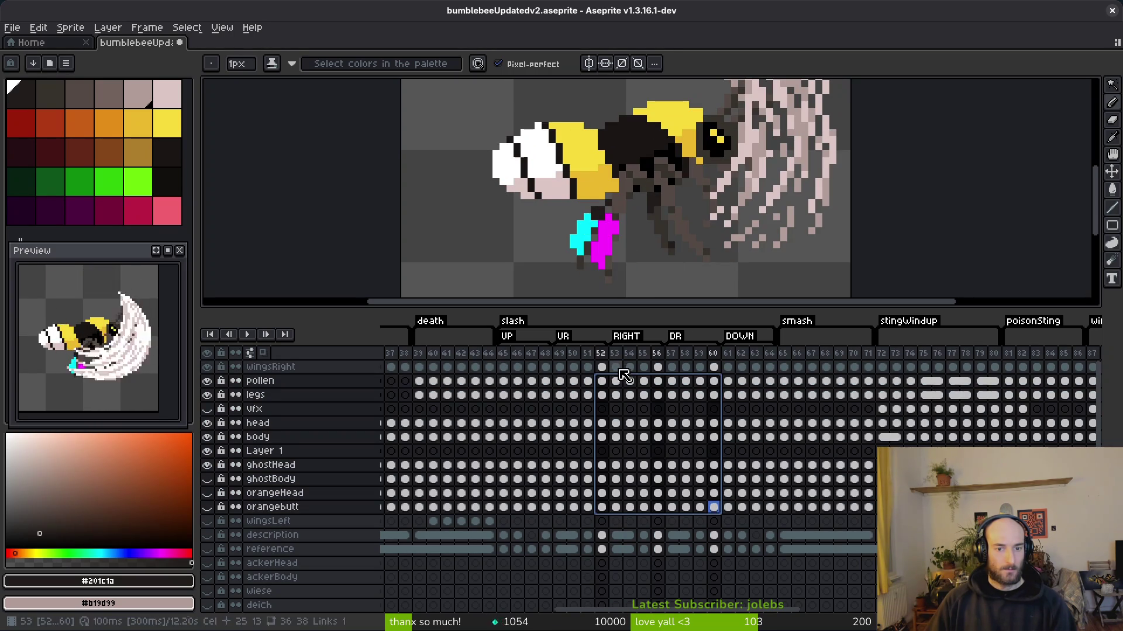
key(ctrl+z)
key(ctrl+z)
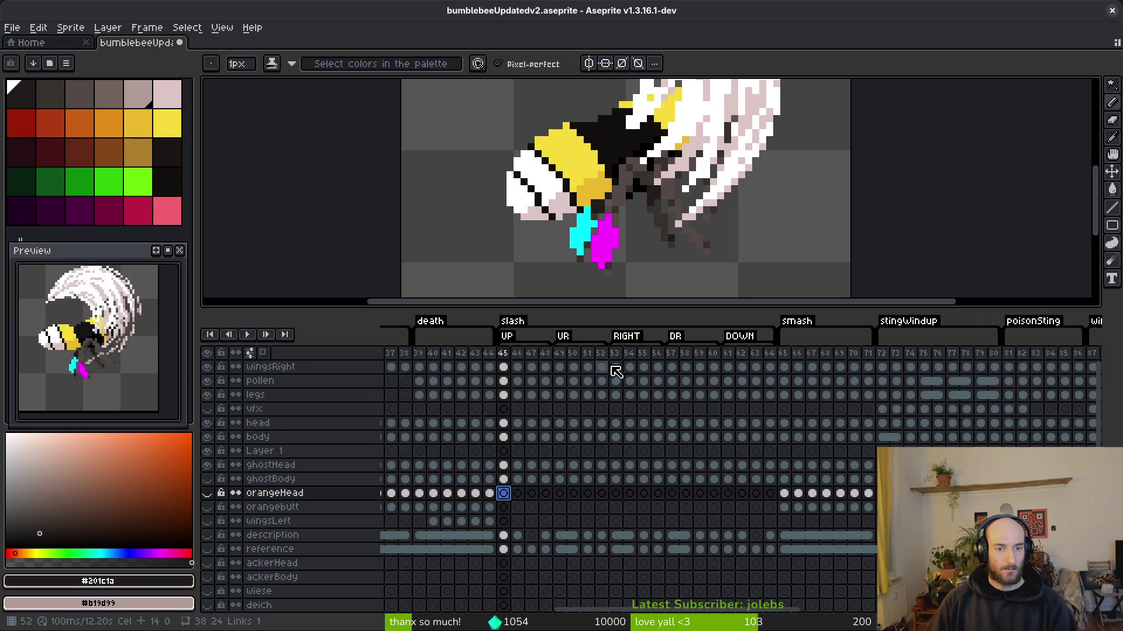
click(609, 372)
key(ctrl+z)
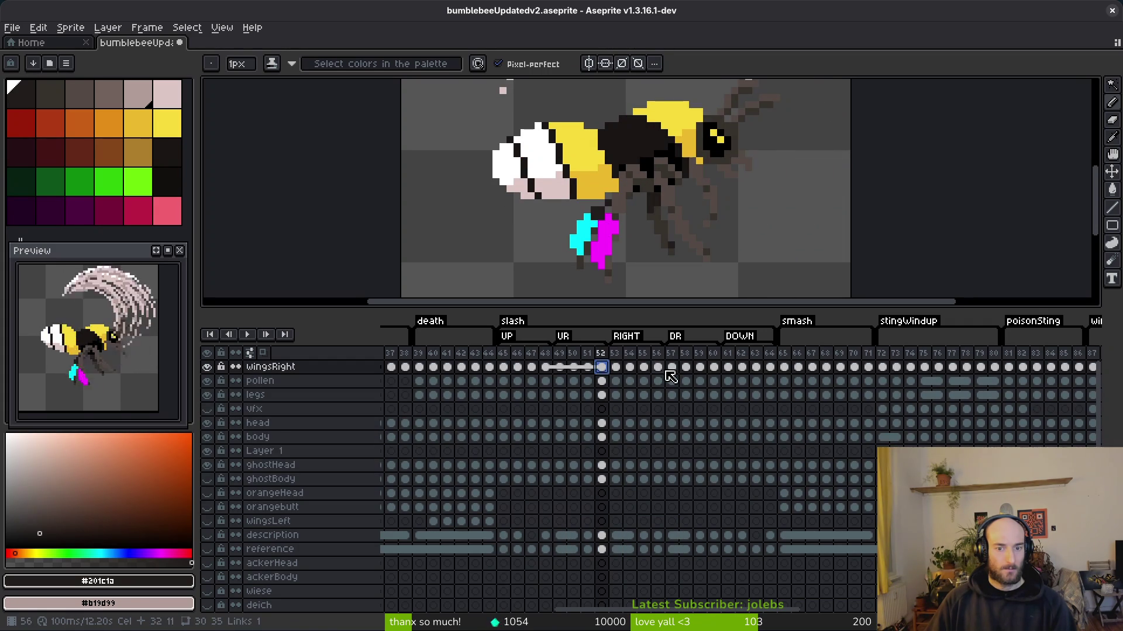
key(ctrl+z)
- Toggle undo and redo on wingsRight frame 57, finishing with the wing cel linking undone
click(670, 368)
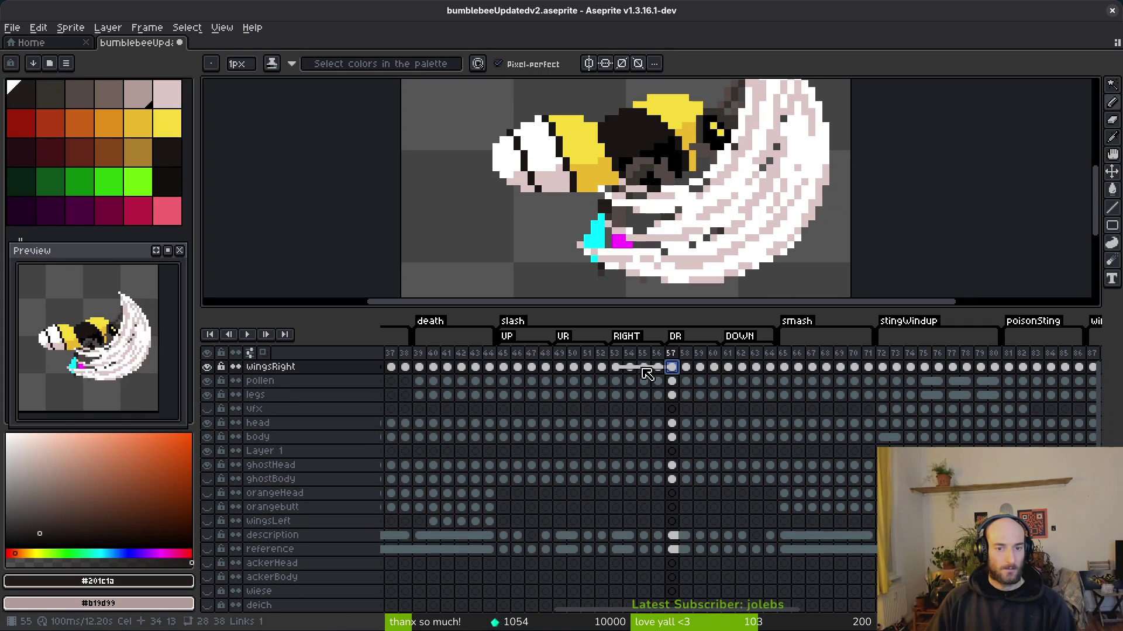
key(ctrl+z)
key(ctrl+y)
key(ctrl+z)
key(ctrl+z)
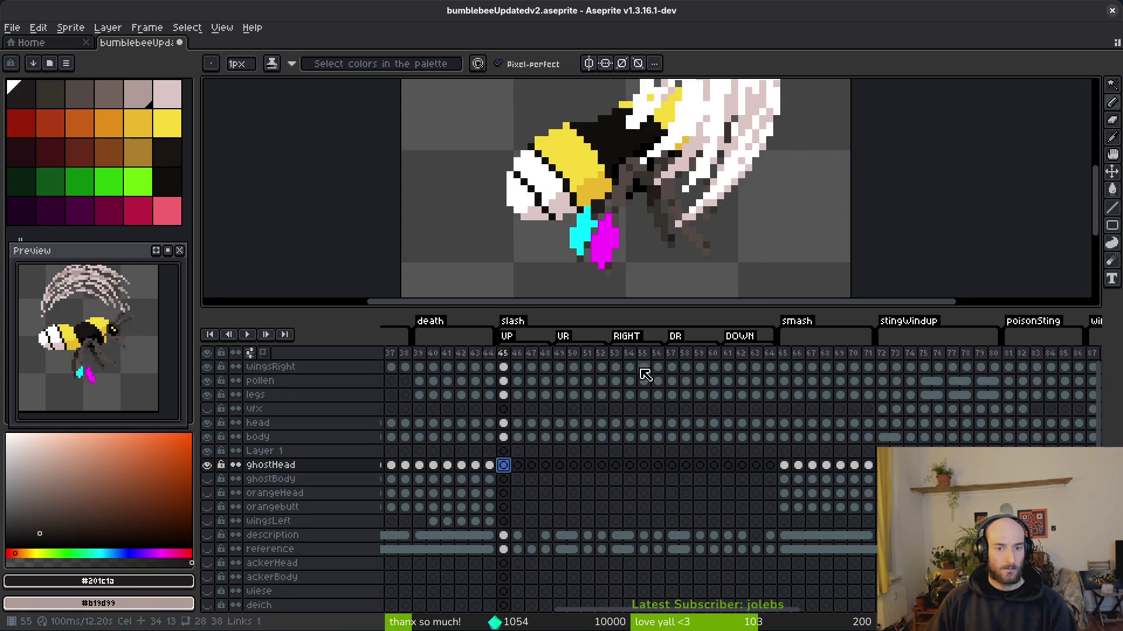
key(ctrl+y)
click(672, 369)
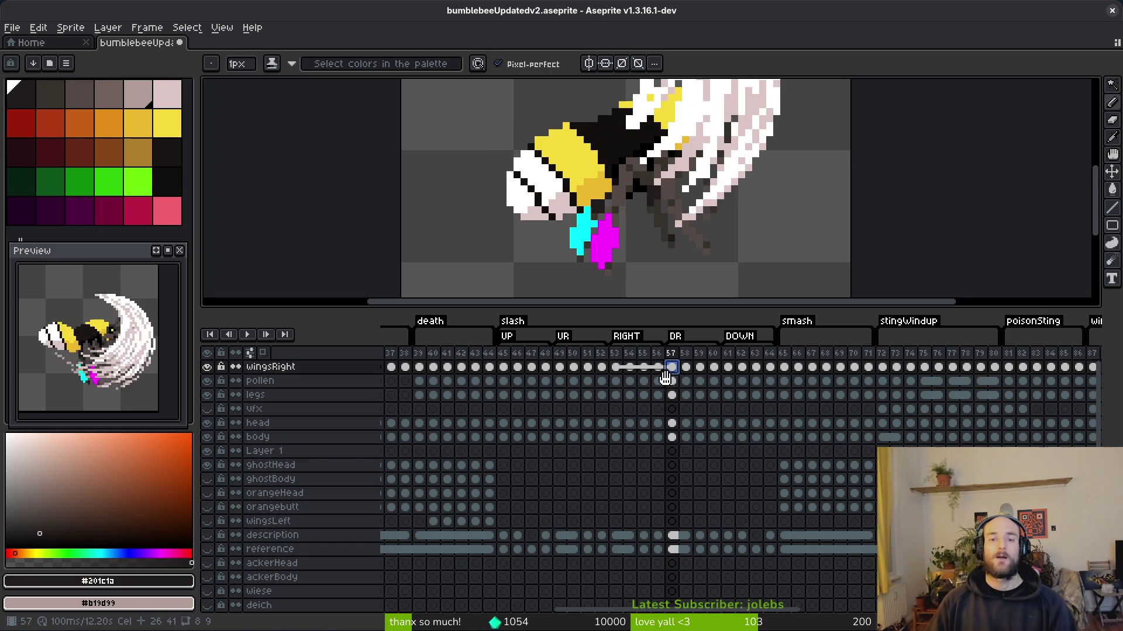
key(ctrl+z)
key(ctrl+z)
key(ctrl+y)
key(ctrl+y)
key(ctrl+z)
key(ctrl+y)
key(ctrl+z)
key(ctrl+y)
key(ctrl+z)
key(ctrl+y)
key(ctrl+z)
key(ctrl+y)
key(ctrl+z)
key(ctrl+y)
key(ctrl+z)
key(ctrl+z)
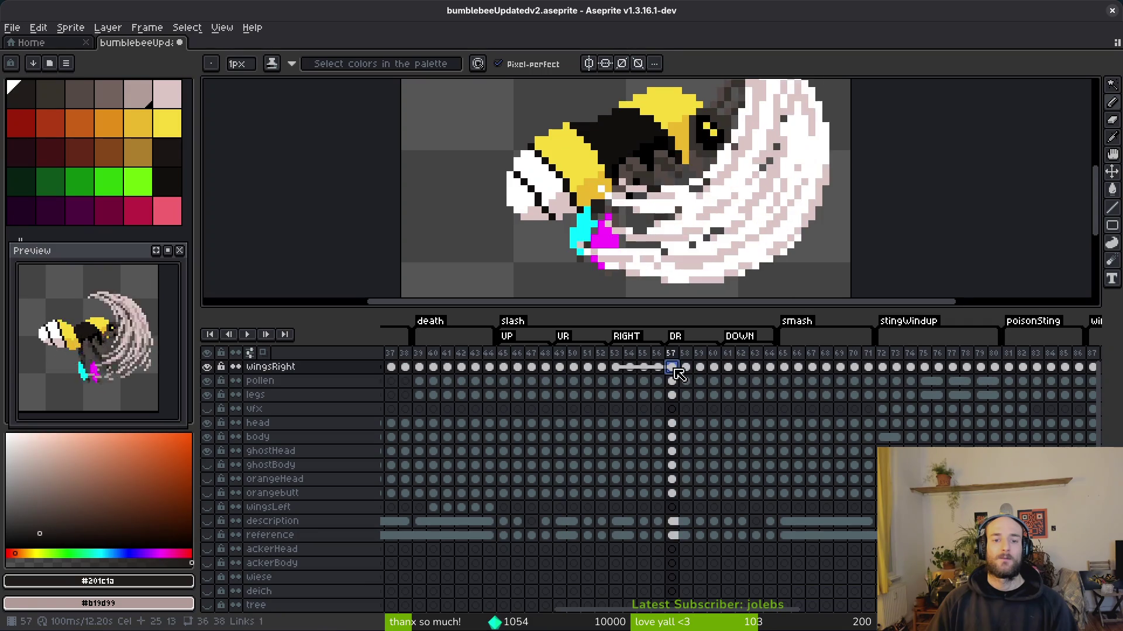
key(ctrl+y)
key(ctrl+z)
key(ctrl+z)
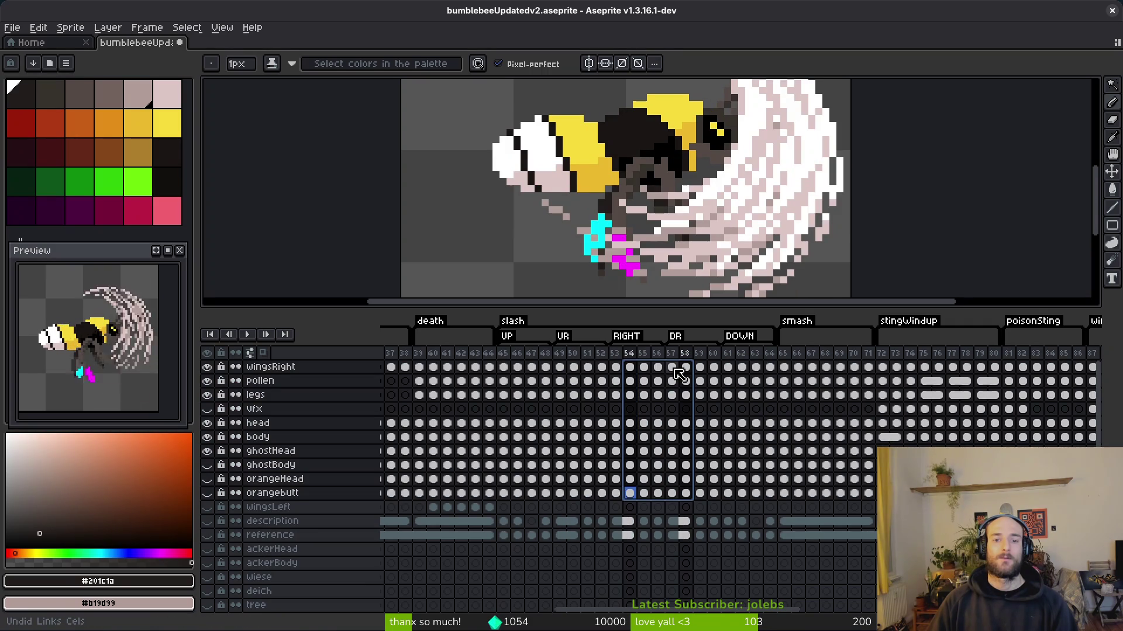
key(ctrl+z)
key(ctrl+z)
key(ctrl+z)
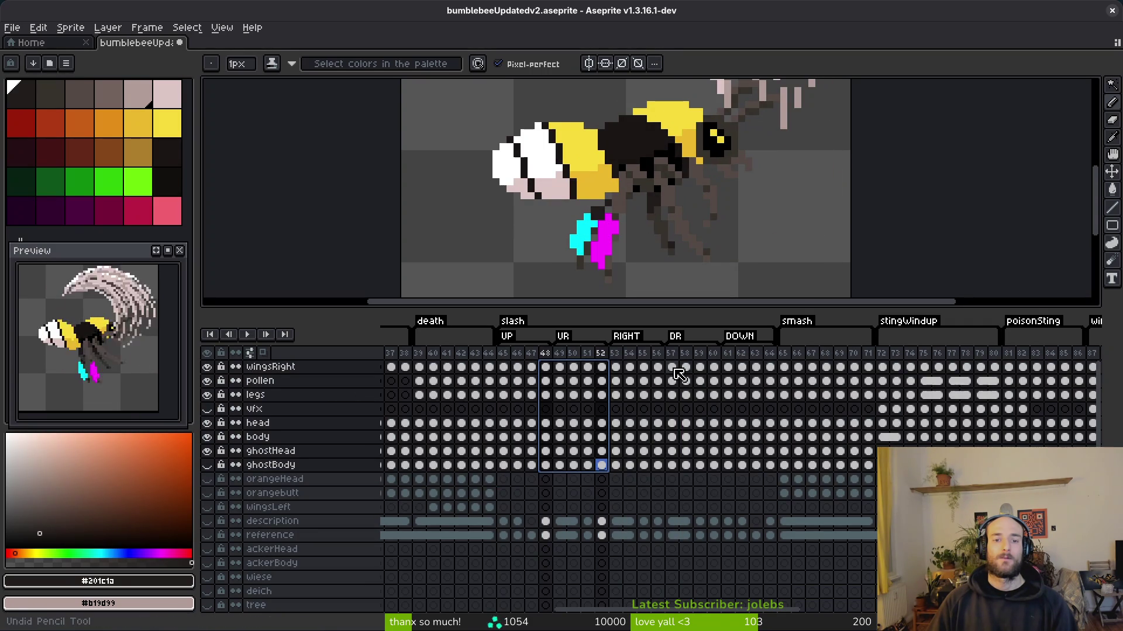
- Step through wingsRight frames 48–51 to compare the wing poses
click(546, 368)
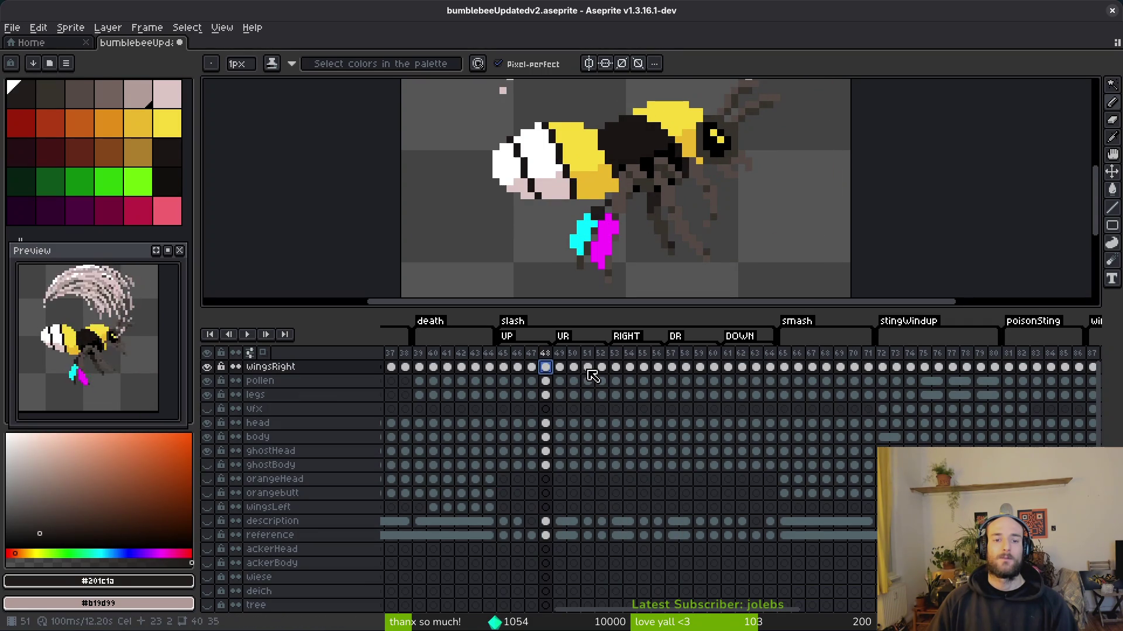
key(Right)
key(Right)
key(Right)
key(Left)
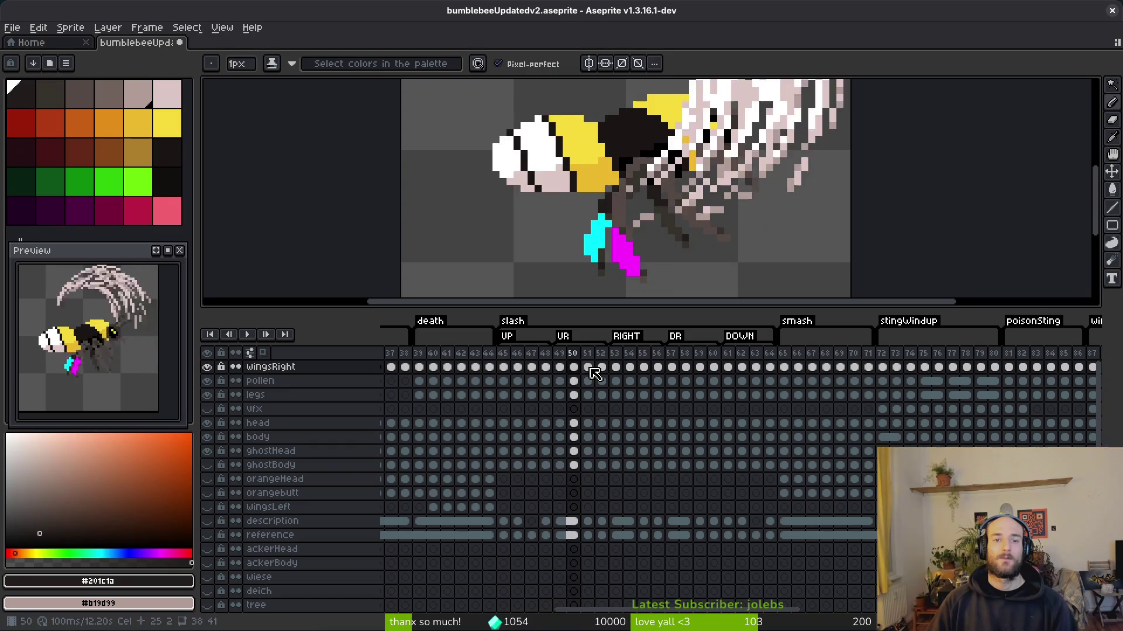
key(Left)
key(Left)
key(Right)
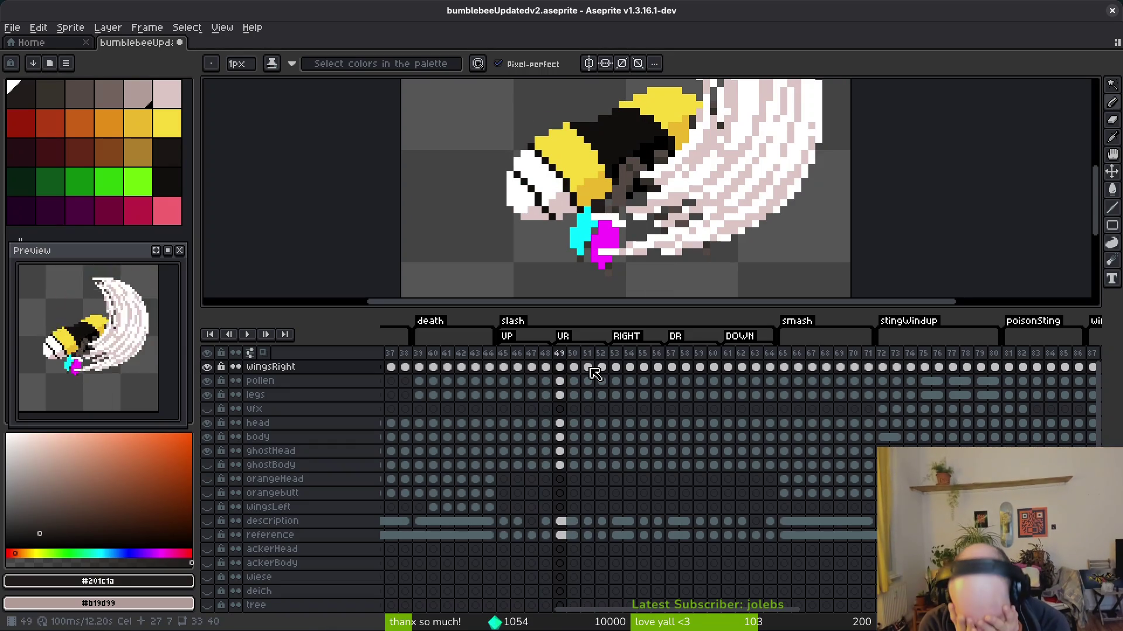
- Select slash frames 45–64 and redo the undone edits
drag(515, 374, 771, 372)
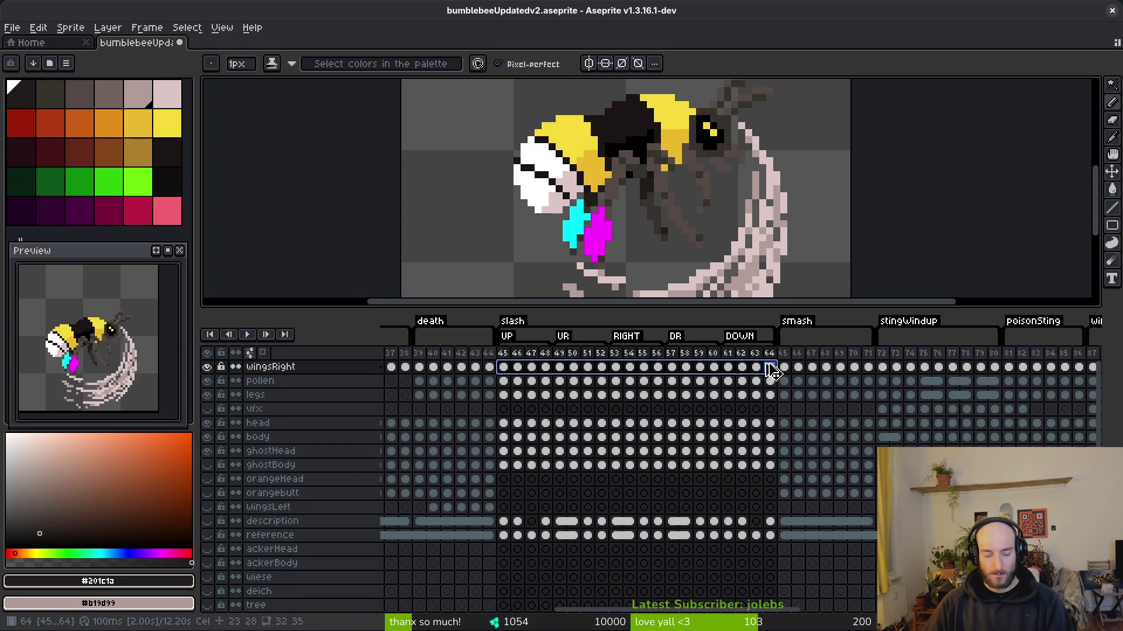
key(ctrl+z)
key(ctrl+z)
key(ctrl+z)
key(ctrl+y)
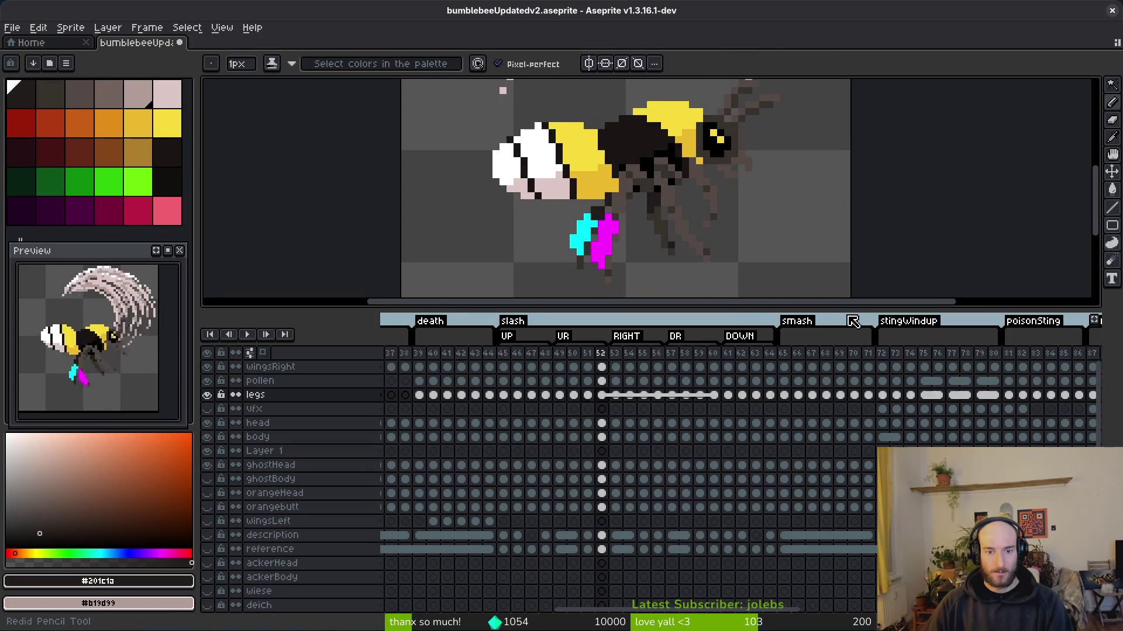
- Review the wingsRight cels at frames 45, 49 and 57, then return to frame 45
click(504, 367)
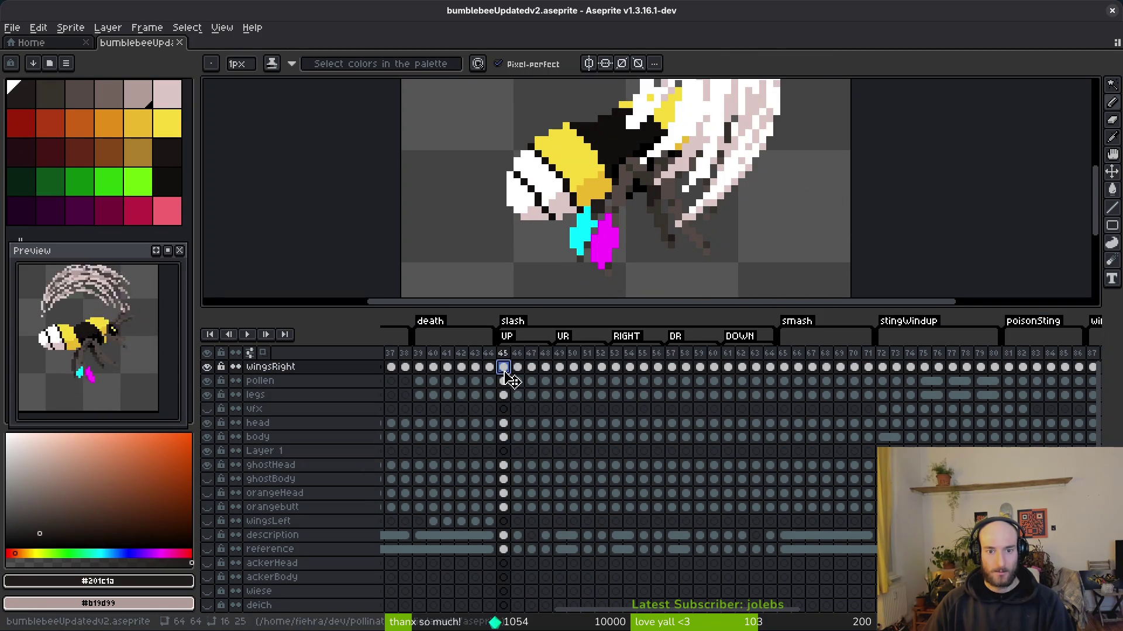
key(Right)
key(Right)
key(Right)
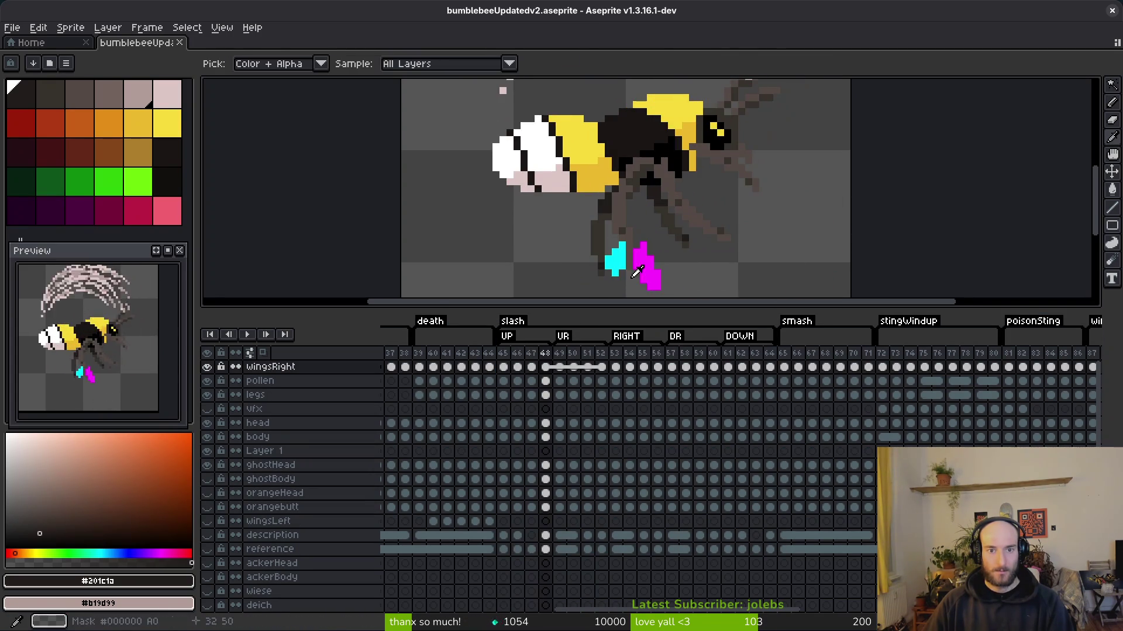
click(560, 368)
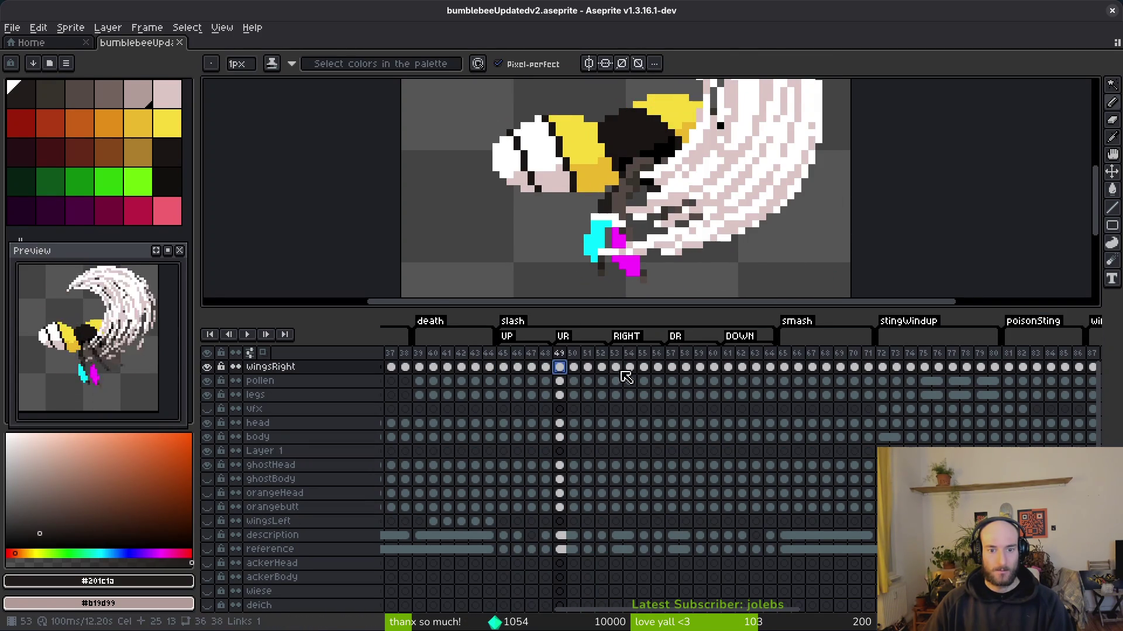
key(Right)
key(Right)
key(Right)
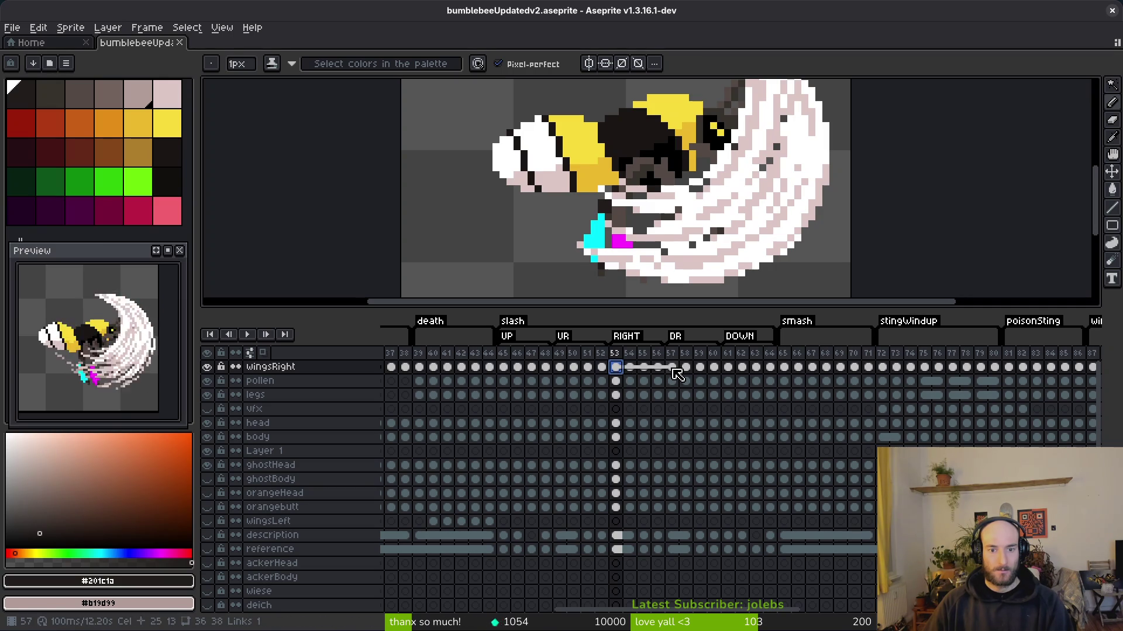
click(672, 367)
key(Left)
key(Left)
key(Left)
key(Down)
key(Down)
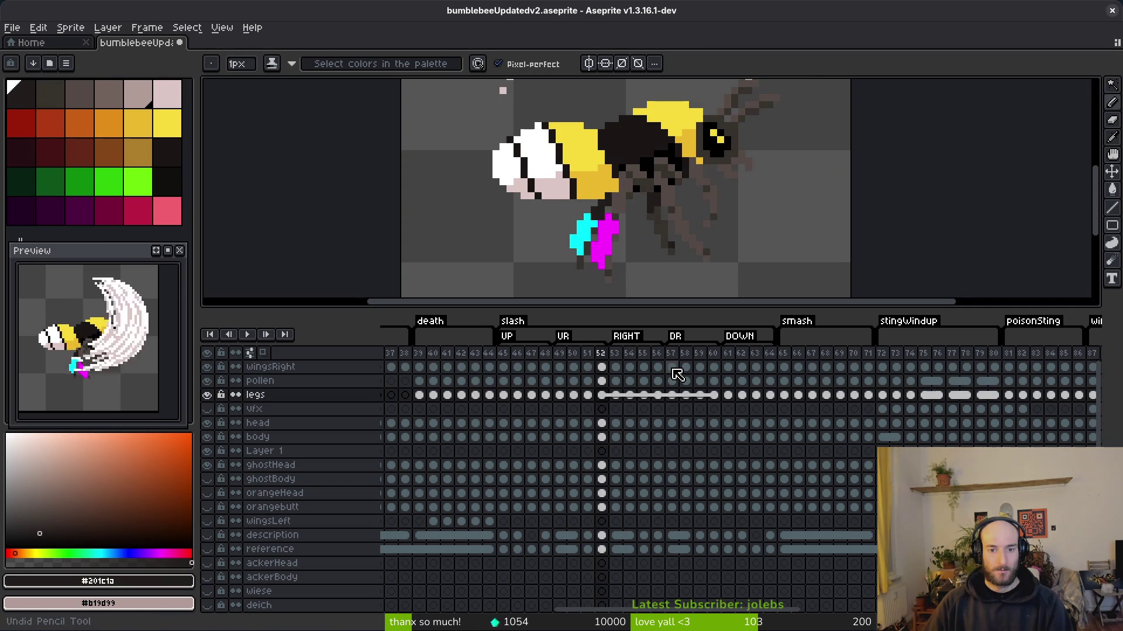
key(Left)
key(Down)
key(Down)
key(Down)
key(Left)
key(Left)
key(Left)
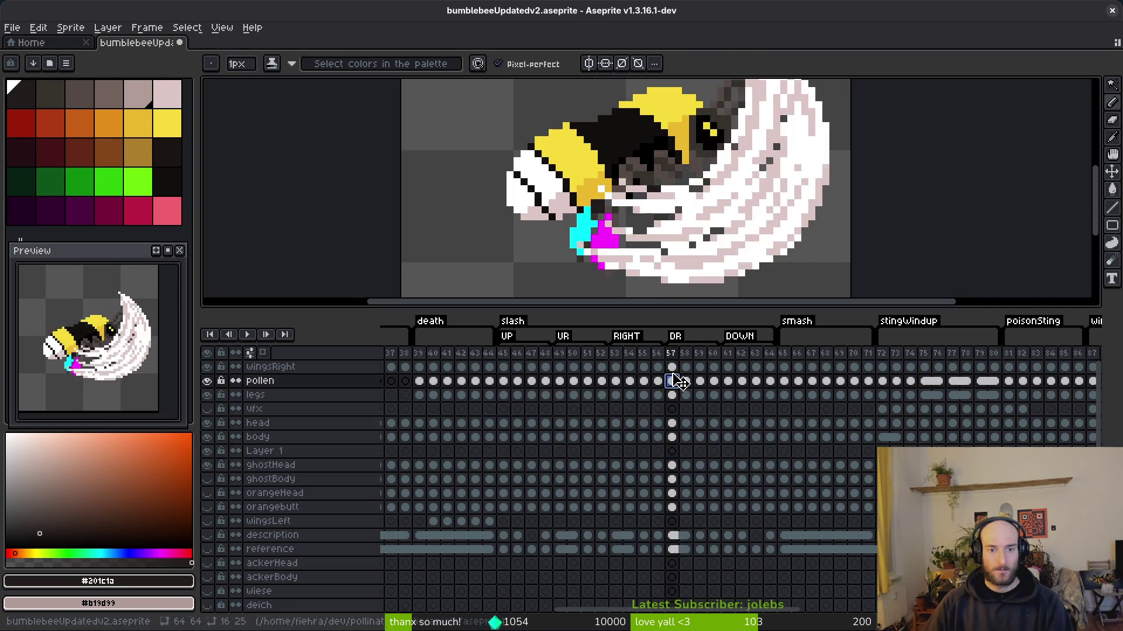
- Delete the empty Layer 1 and unlink the wingsRight cels across frames 56–60
click(664, 370)
key(ctrl+z)
click(659, 367)
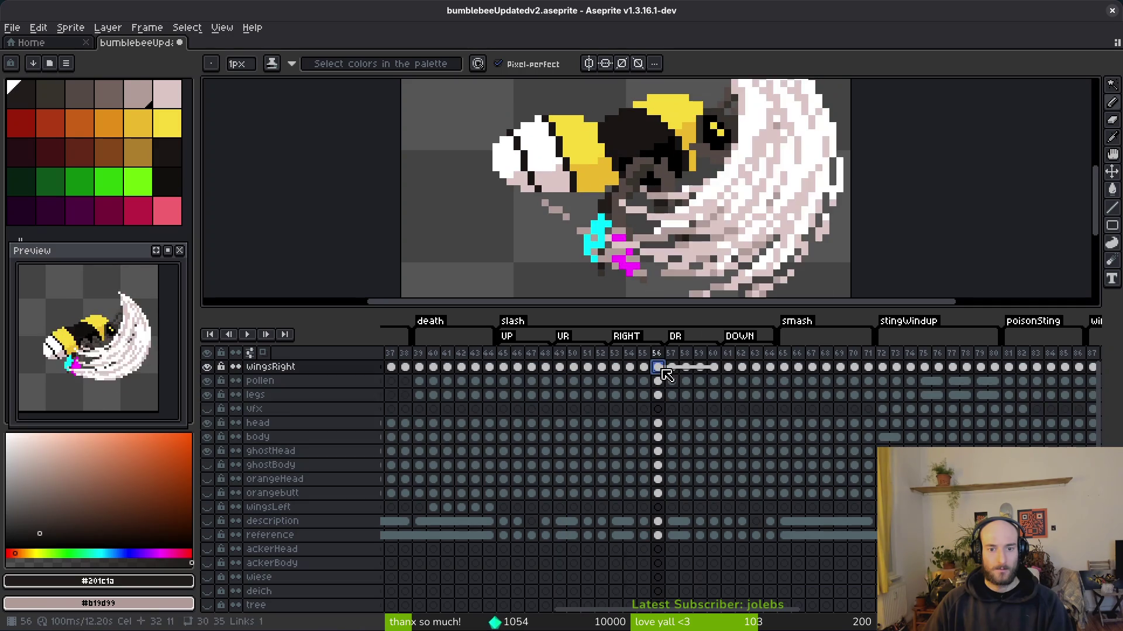
key(ctrl+z)
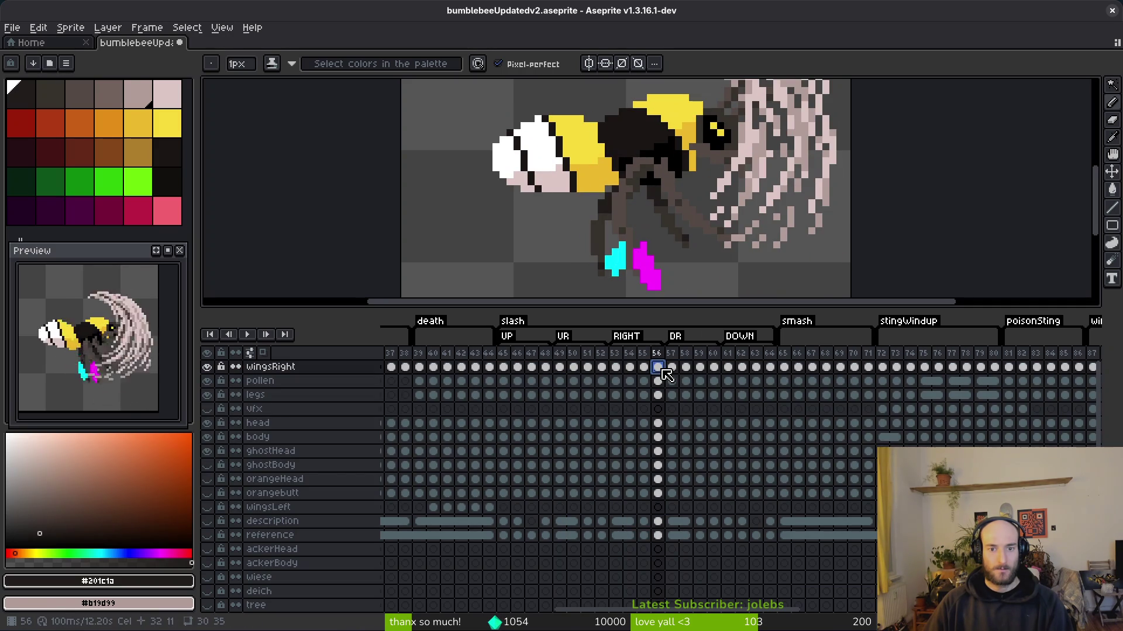
key(ctrl+z)
click(659, 368)
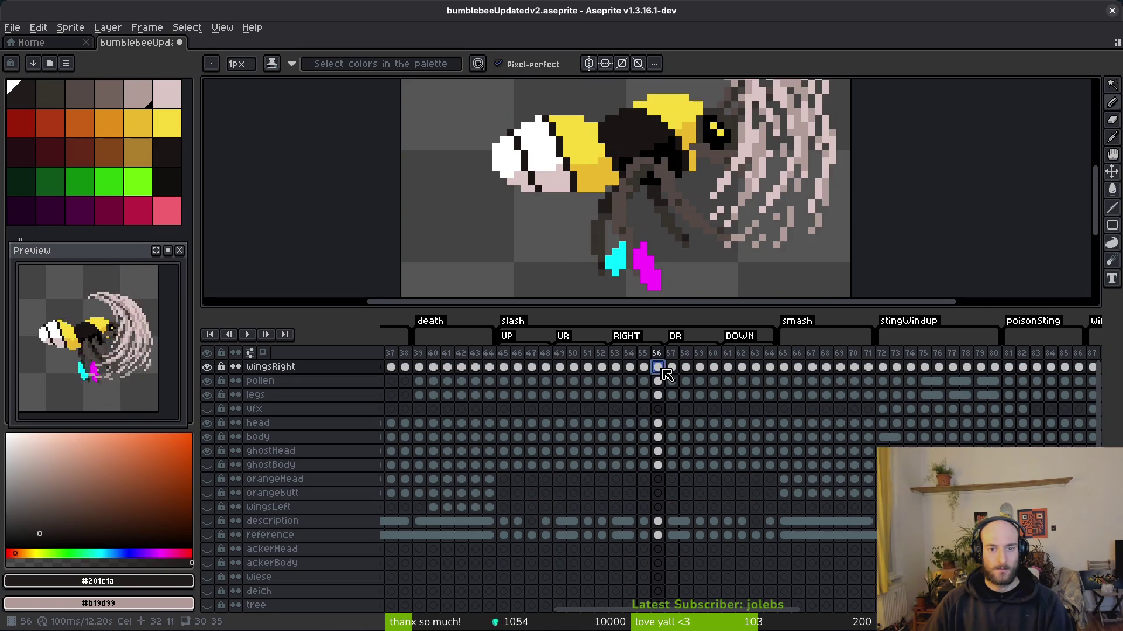
click(630, 367)
- Compare wingsRight poses and unlink the wingsRight cels across frames 53–57
drag(508, 371, 644, 374)
click(615, 367)
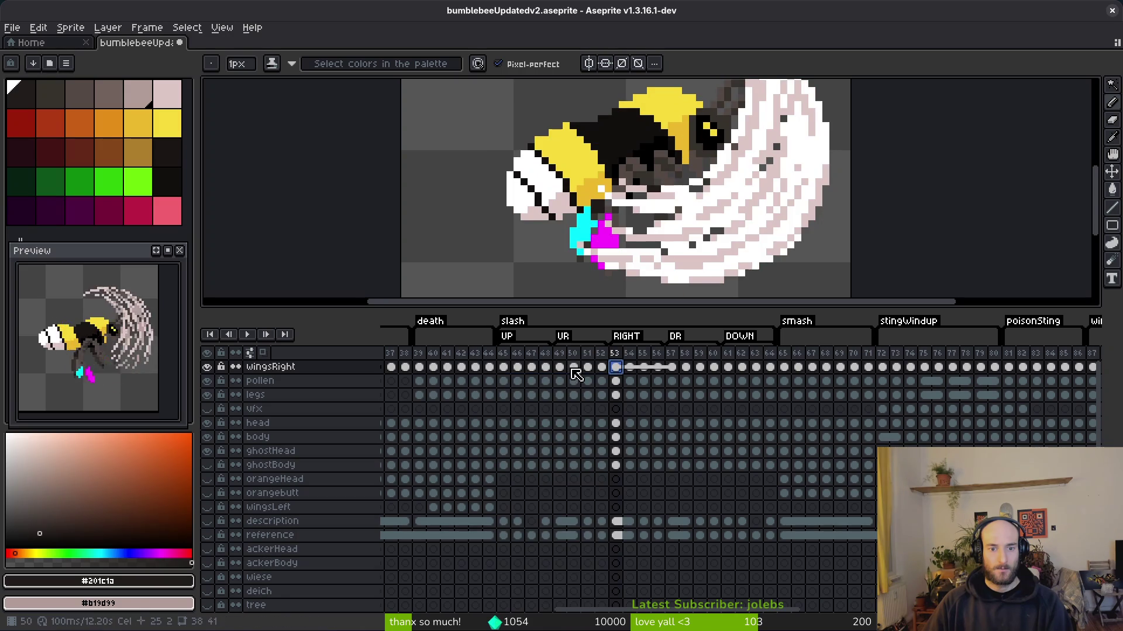
click(571, 368)
click(631, 367)
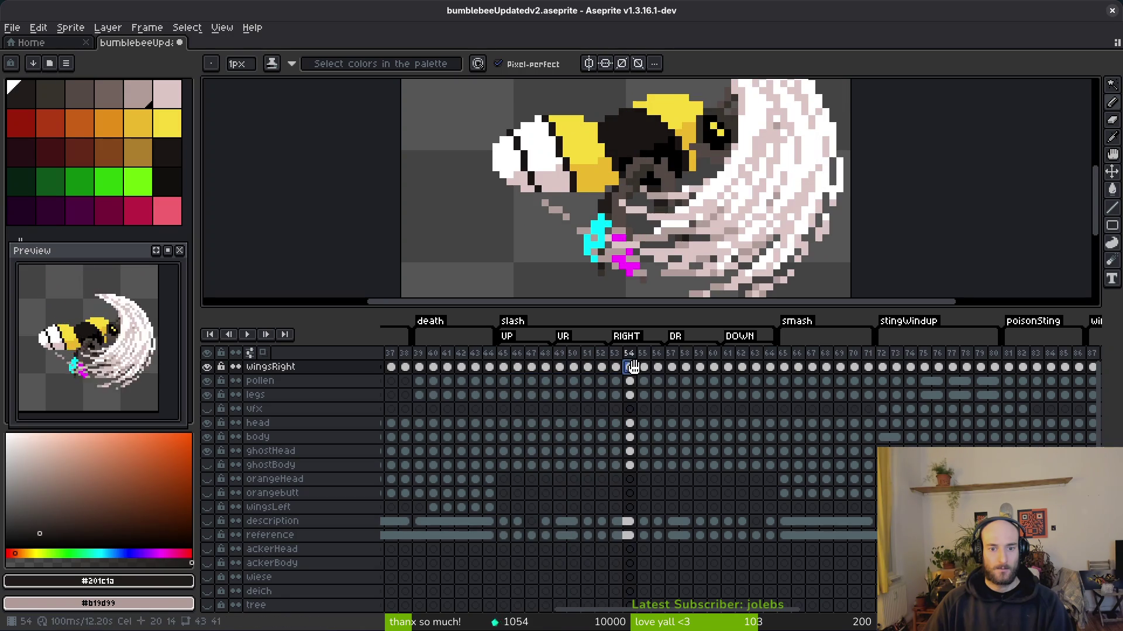
click(677, 369)
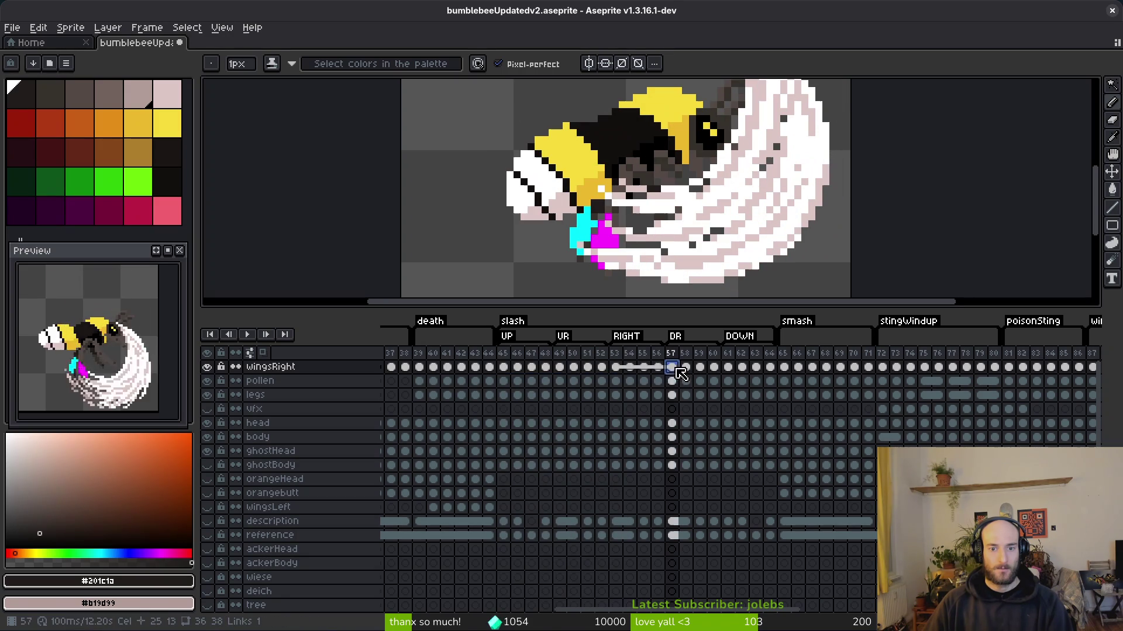
click(618, 369)
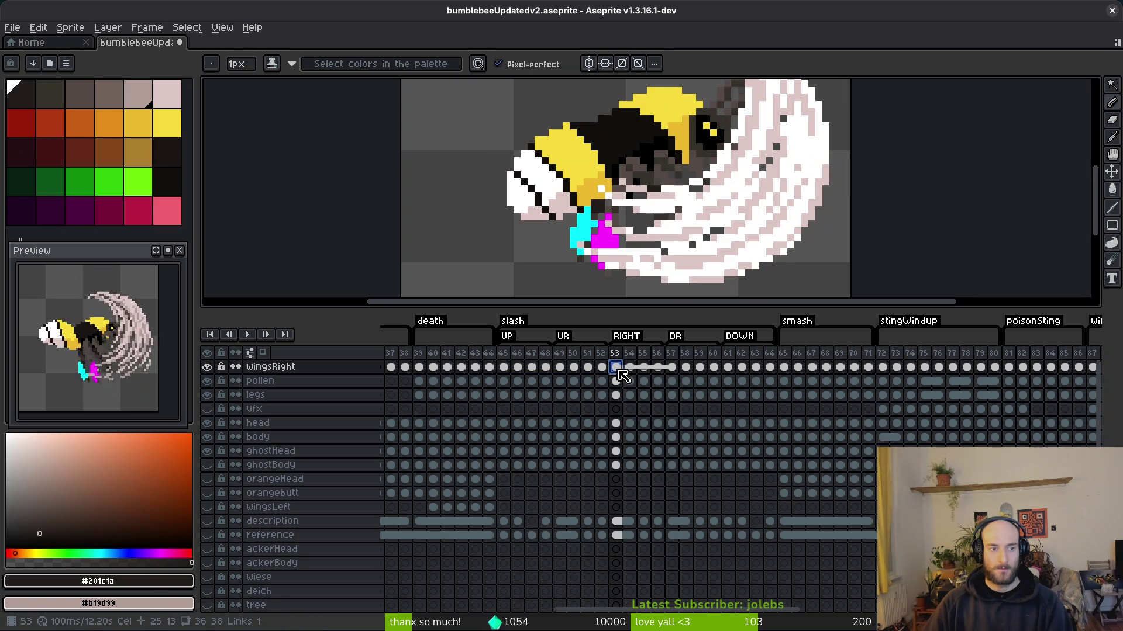
click(673, 369)
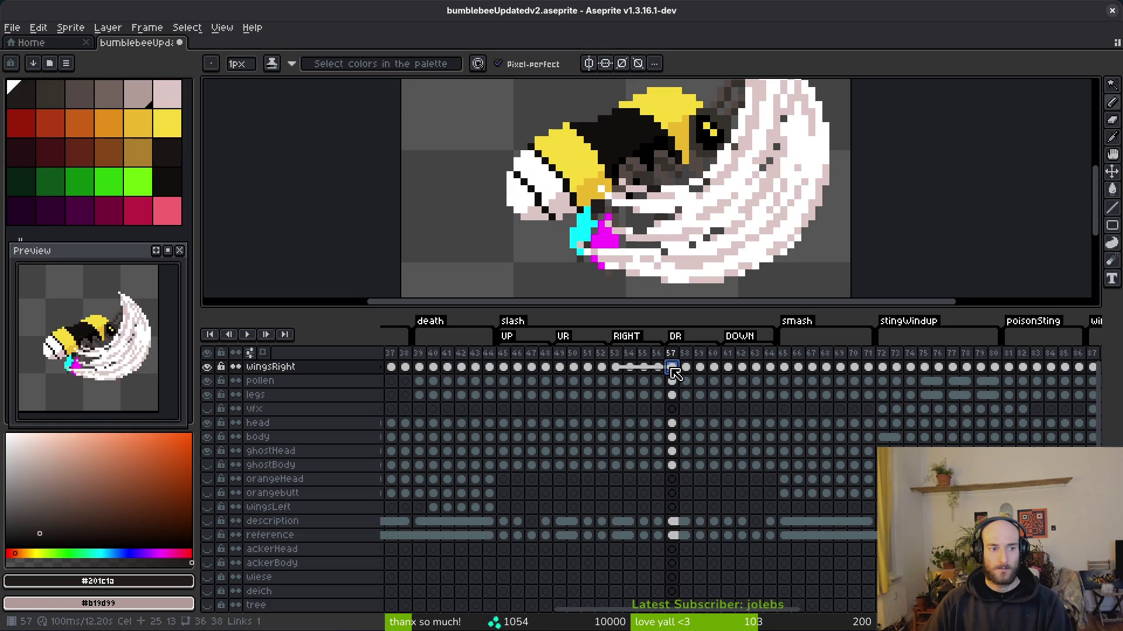
key(ctrl+z)
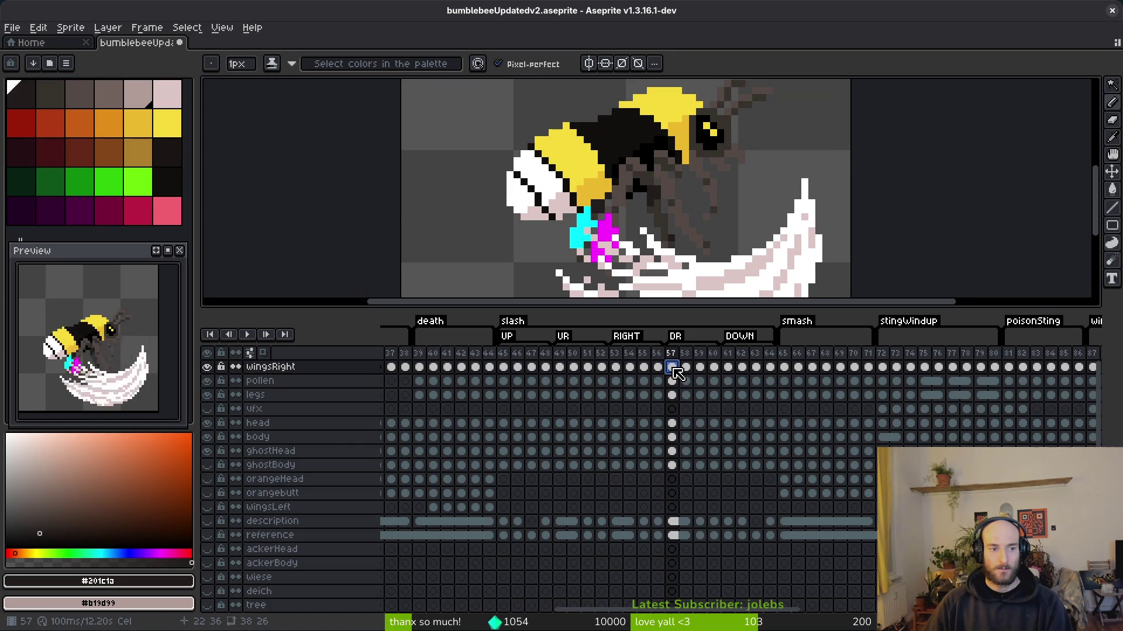
- Check wing poses at frames 53, 57 and 61, play frames 45–64, then show Home
click(617, 369)
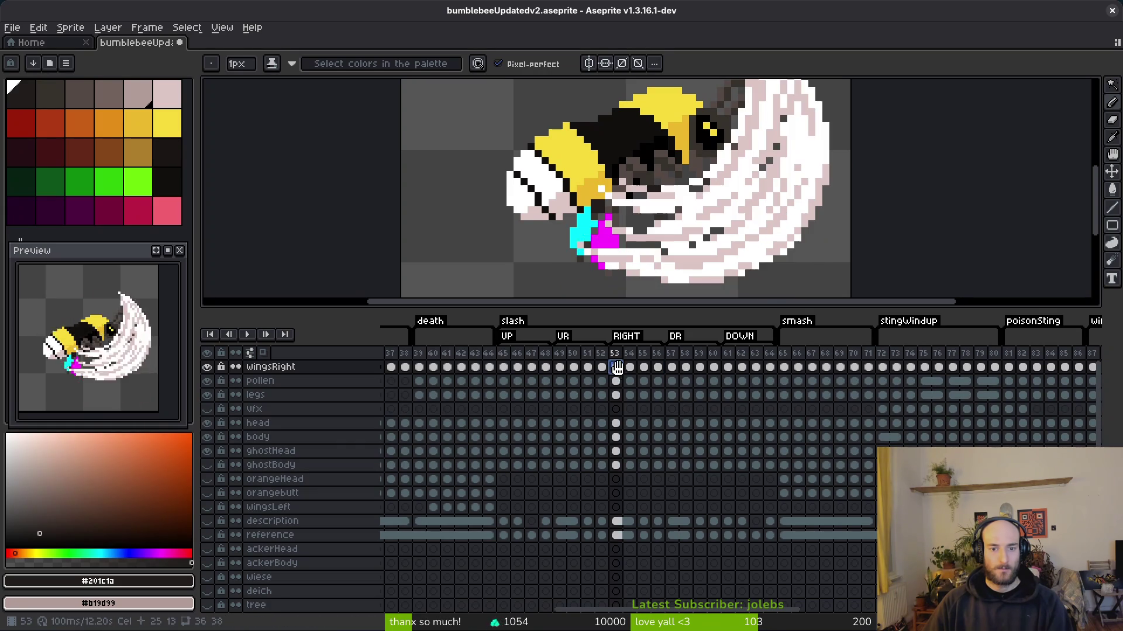
click(670, 367)
click(728, 367)
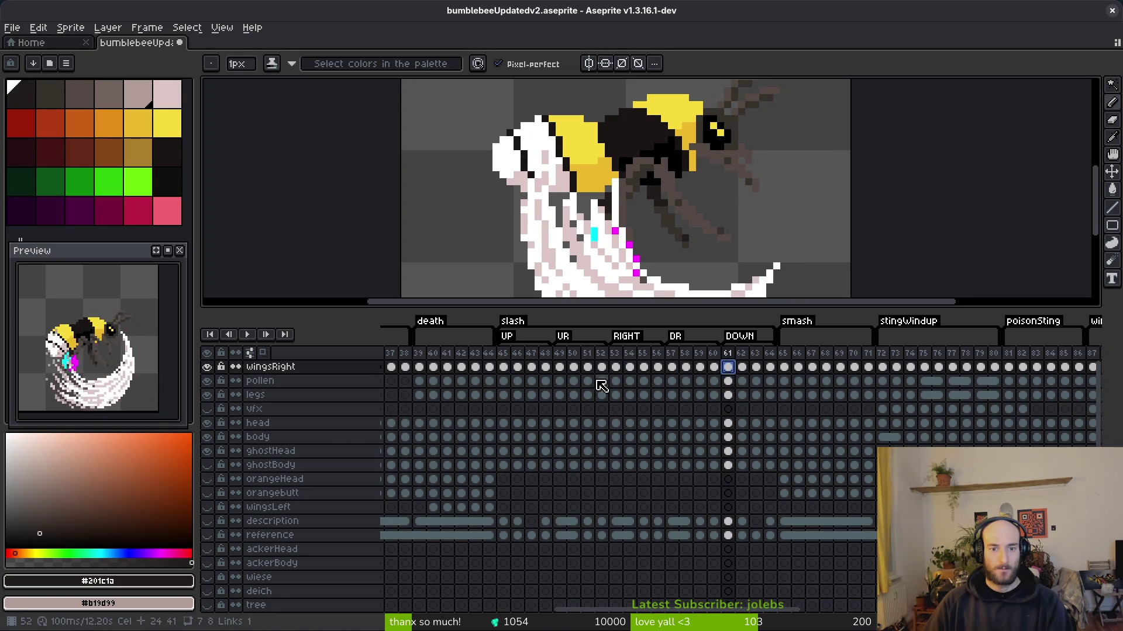
drag(504, 371, 776, 372)
key(ctrl+Return)
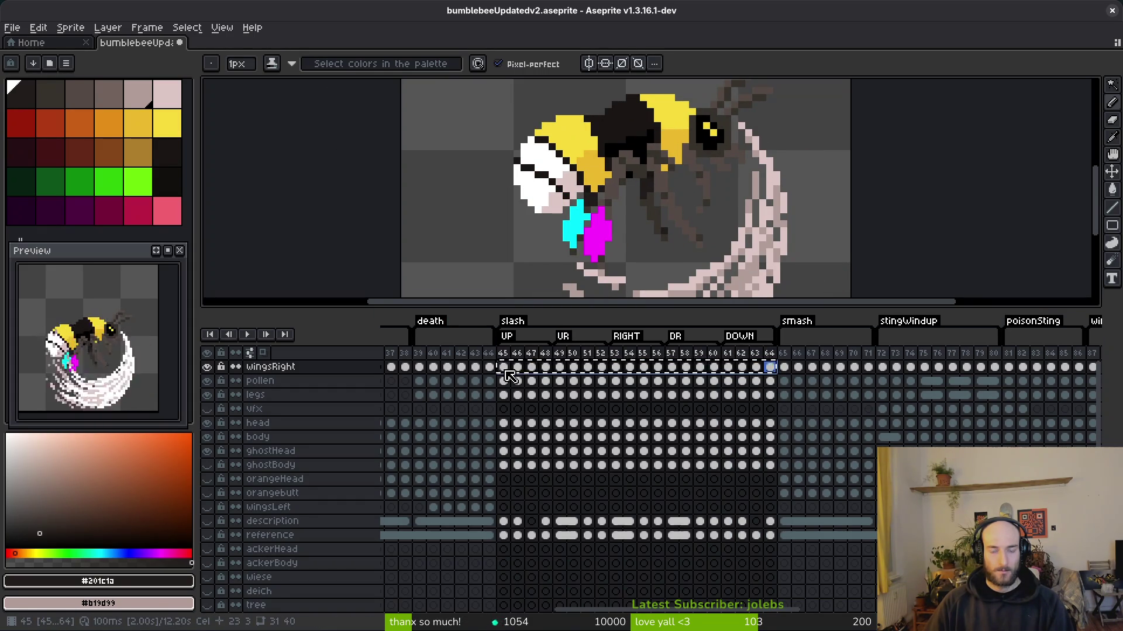
click(31, 42)
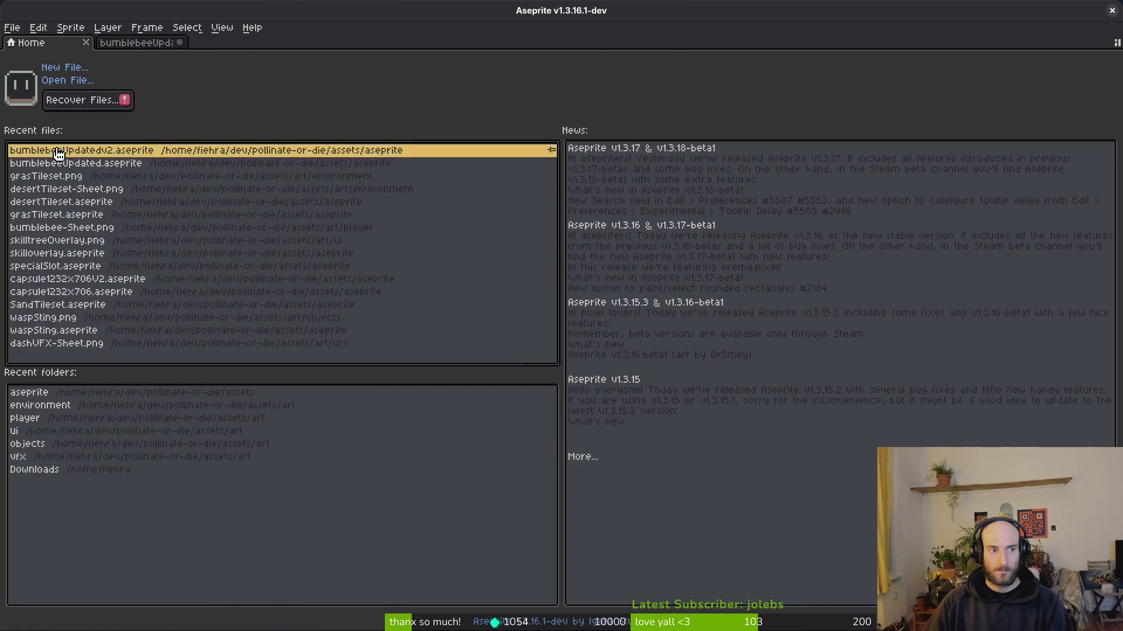
- Reopen bumblebeeUpdatedv2.aseprite from recent files, select frames 45–64, and make ghostHead frame 45 current
click(58, 151)
click(125, 42)
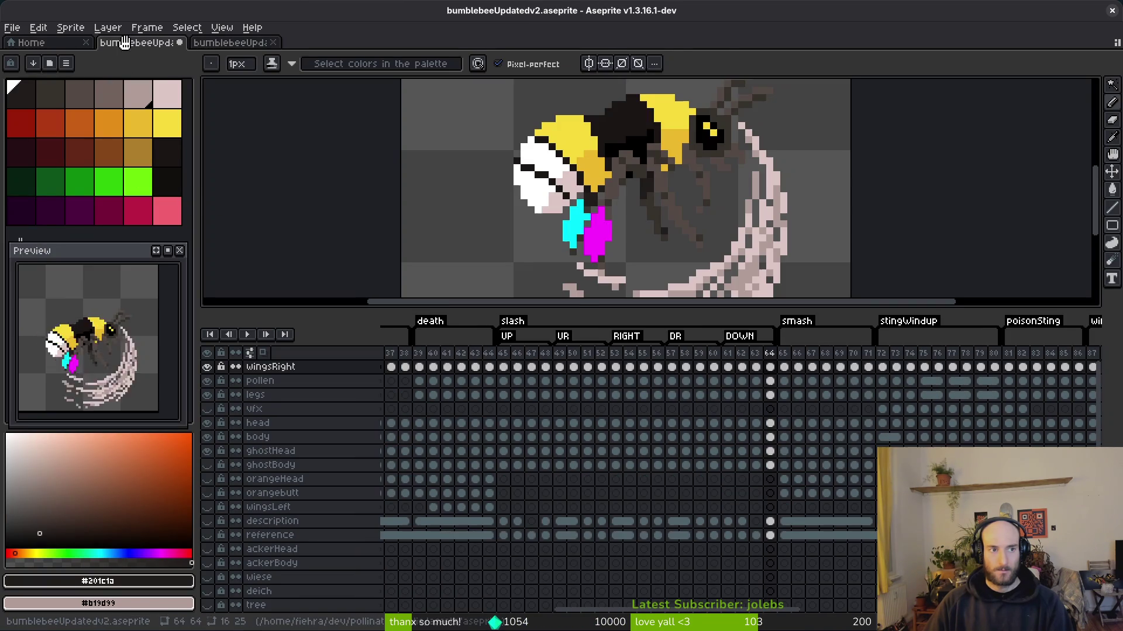
drag(497, 372, 770, 375)
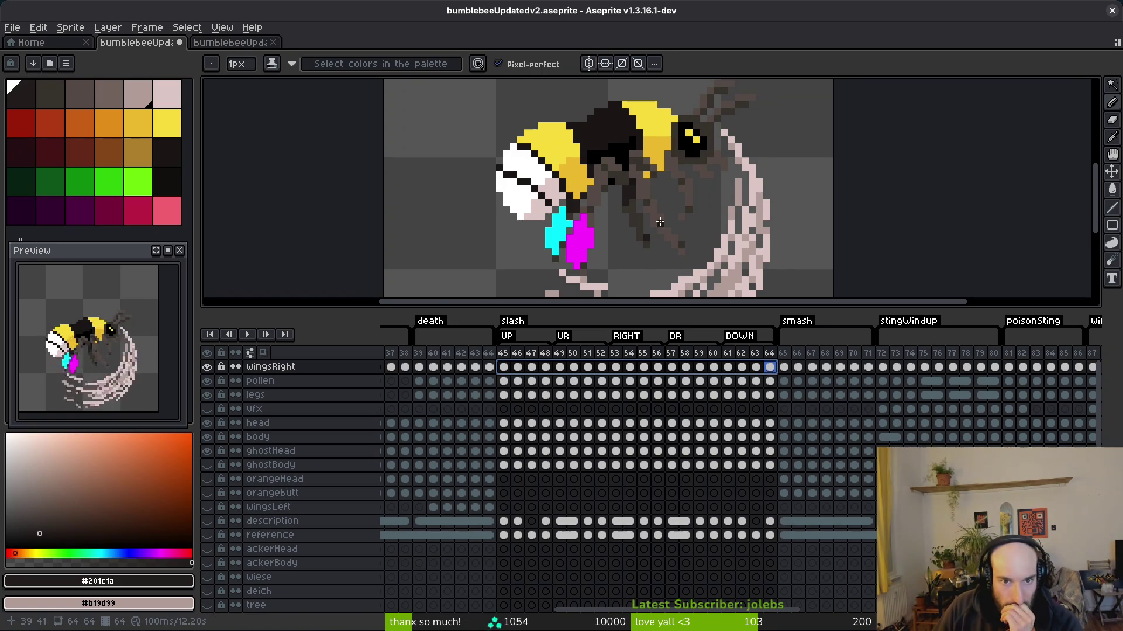
click(502, 451)
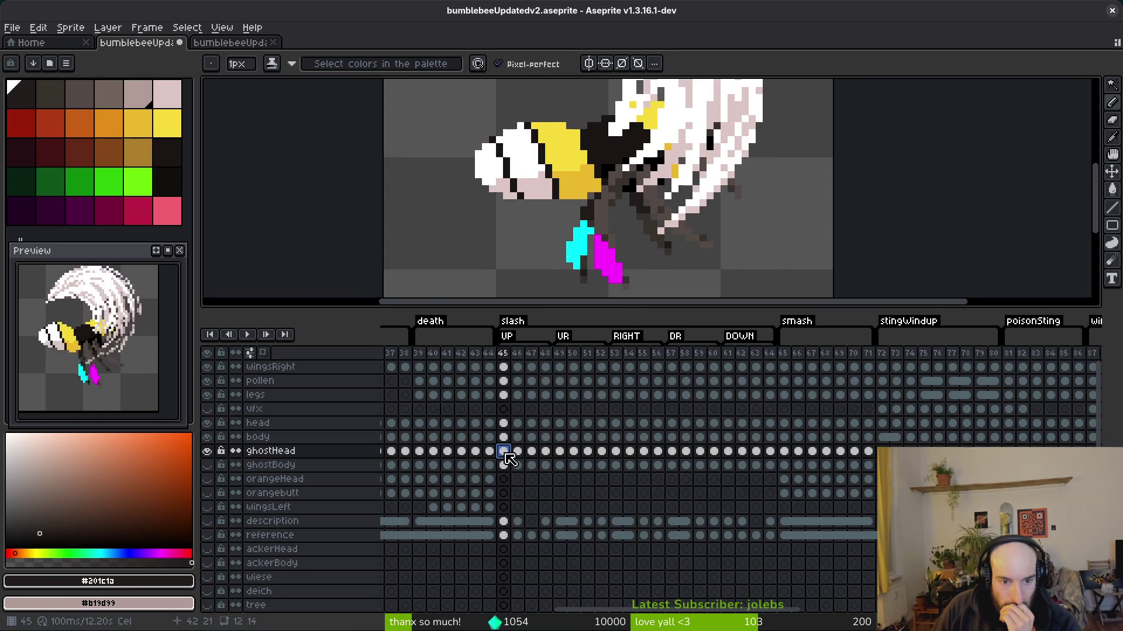
- Clear the ghostHead and ghostBody cels from slash frames 45–64
click(209, 464)
drag(503, 453, 775, 467)
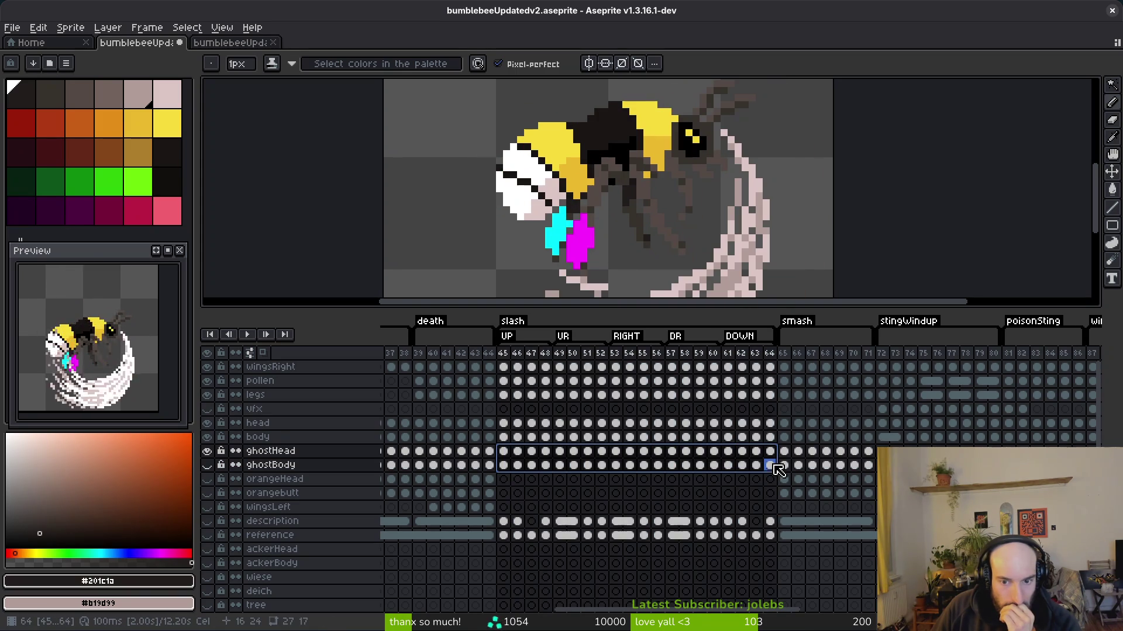
key(Delete)
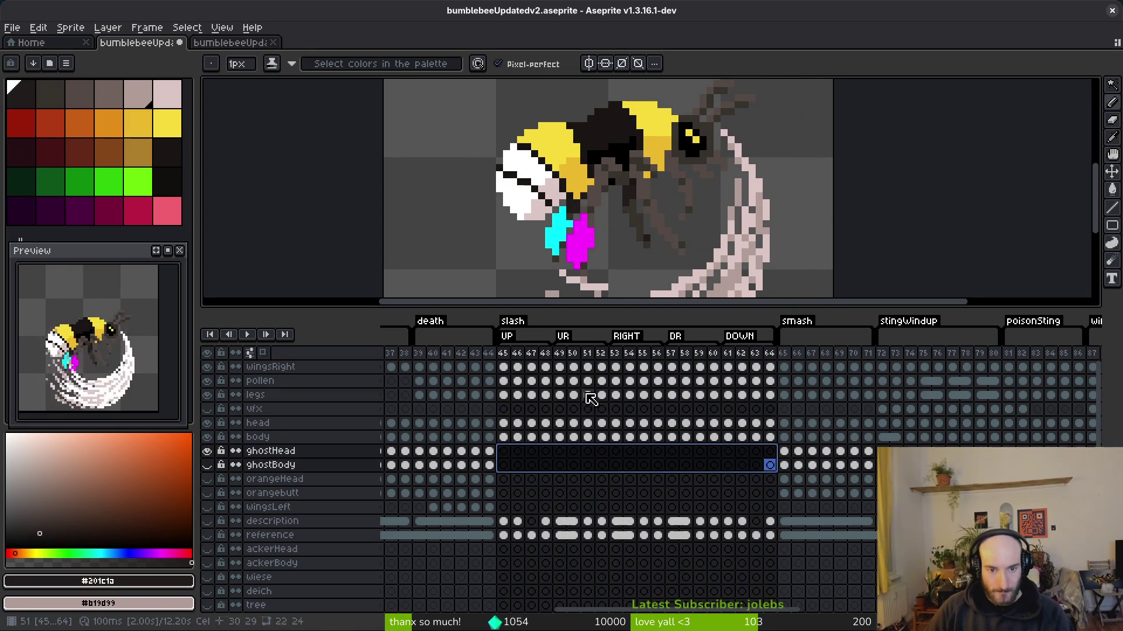
- Link the legs cels across frames 48–51 and step through the slash frames to check them
click(588, 395)
key(Return)
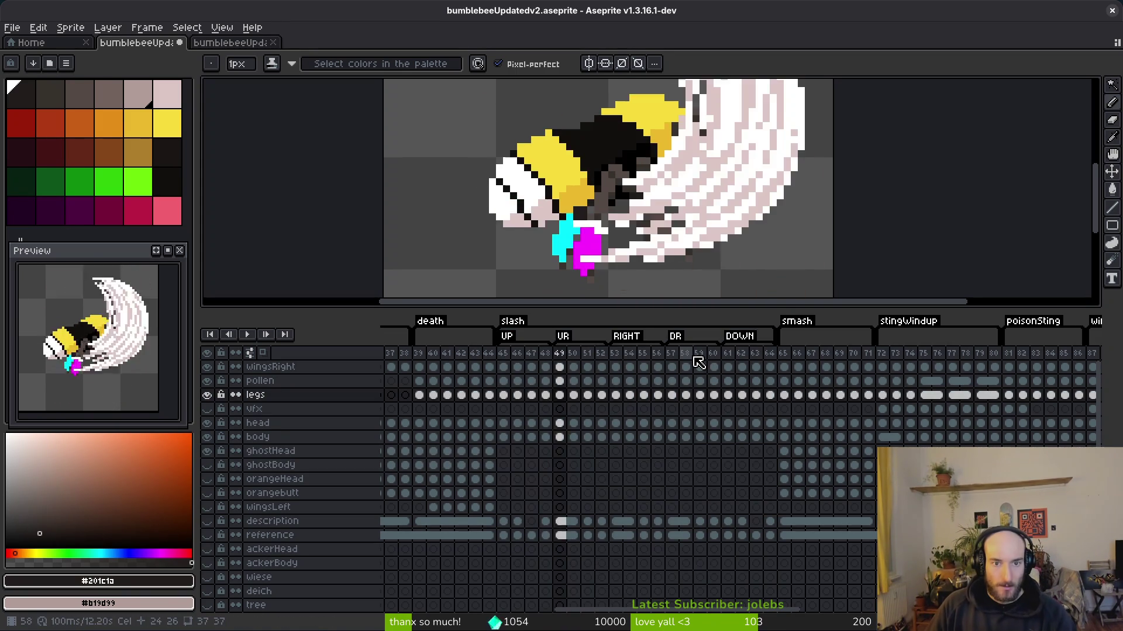
key(Return)
key(Right)
key(Right)
key(Right)
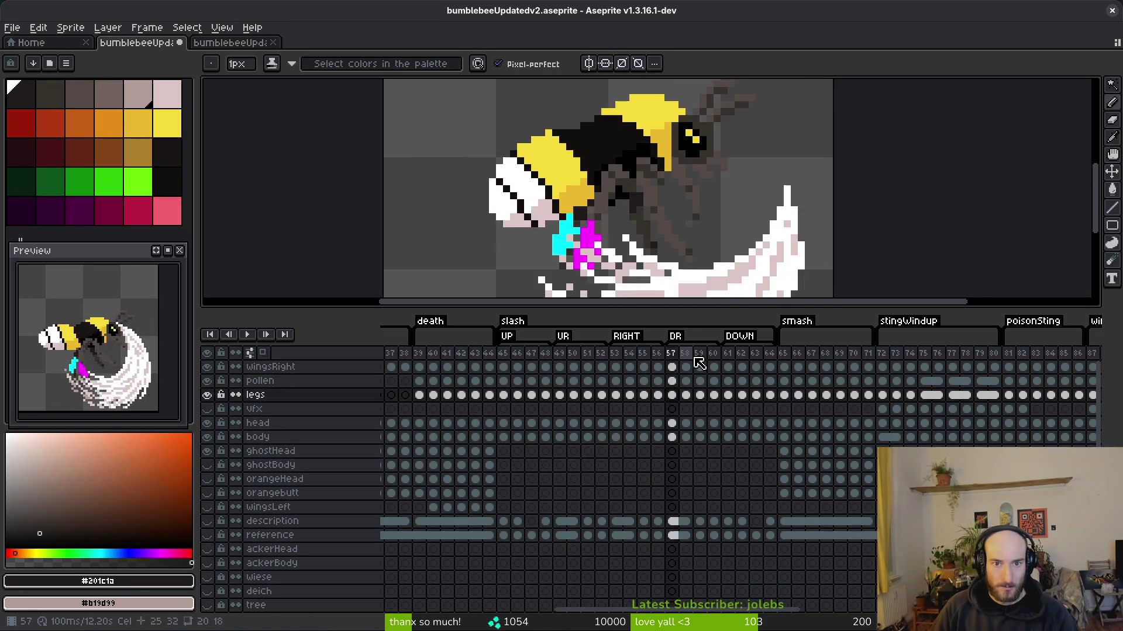
key(Left)
key(Left)
key(Left)
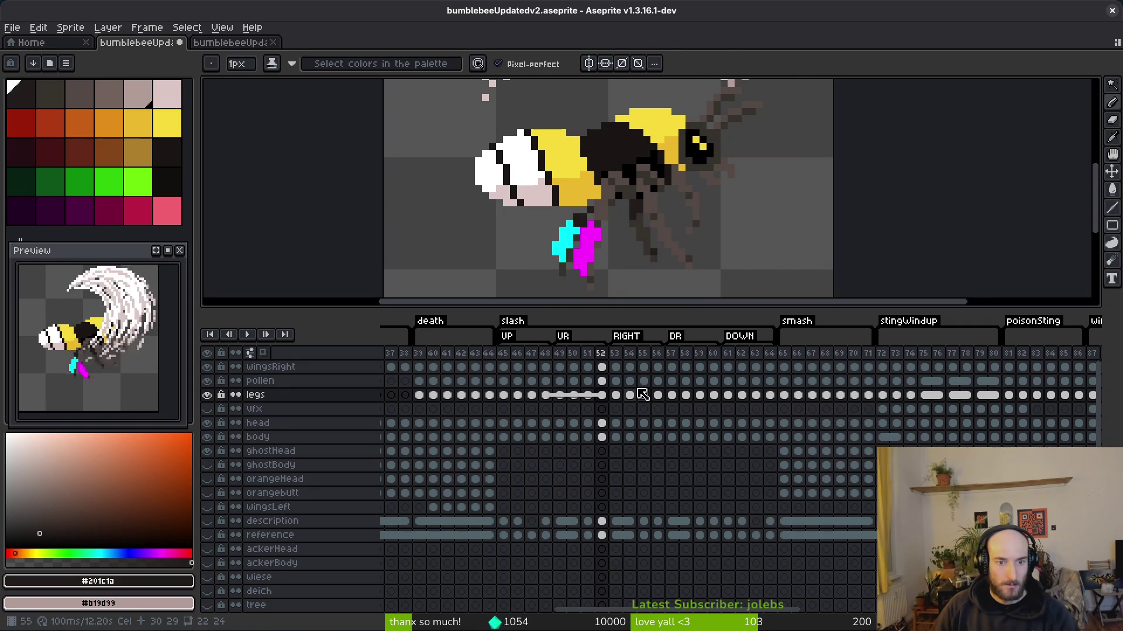
click(630, 367)
click(680, 372)
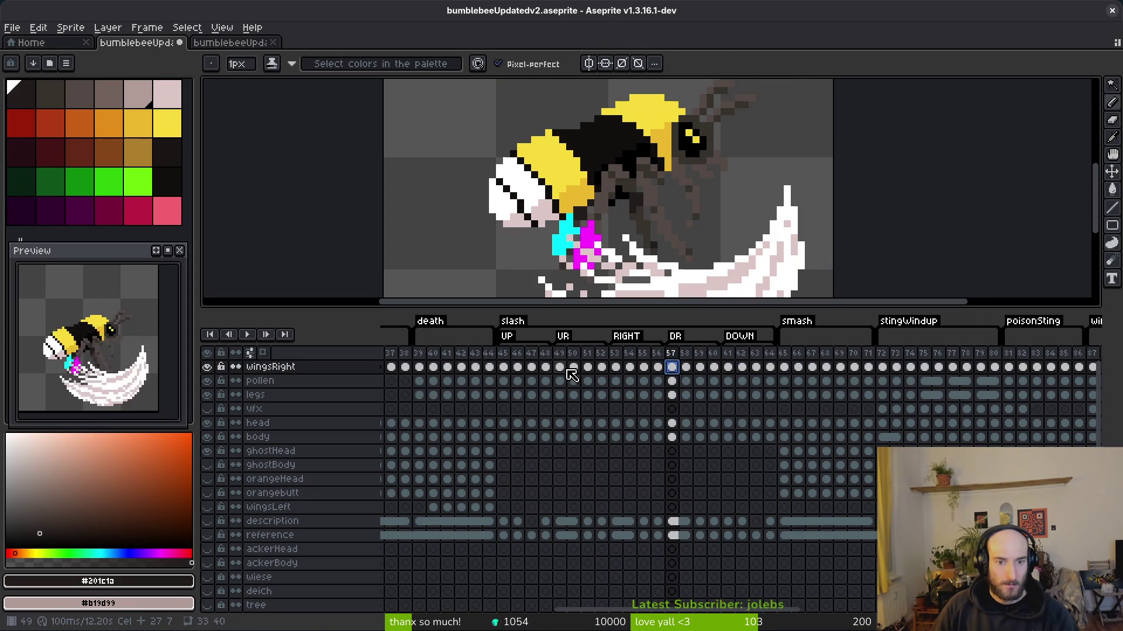
click(563, 368)
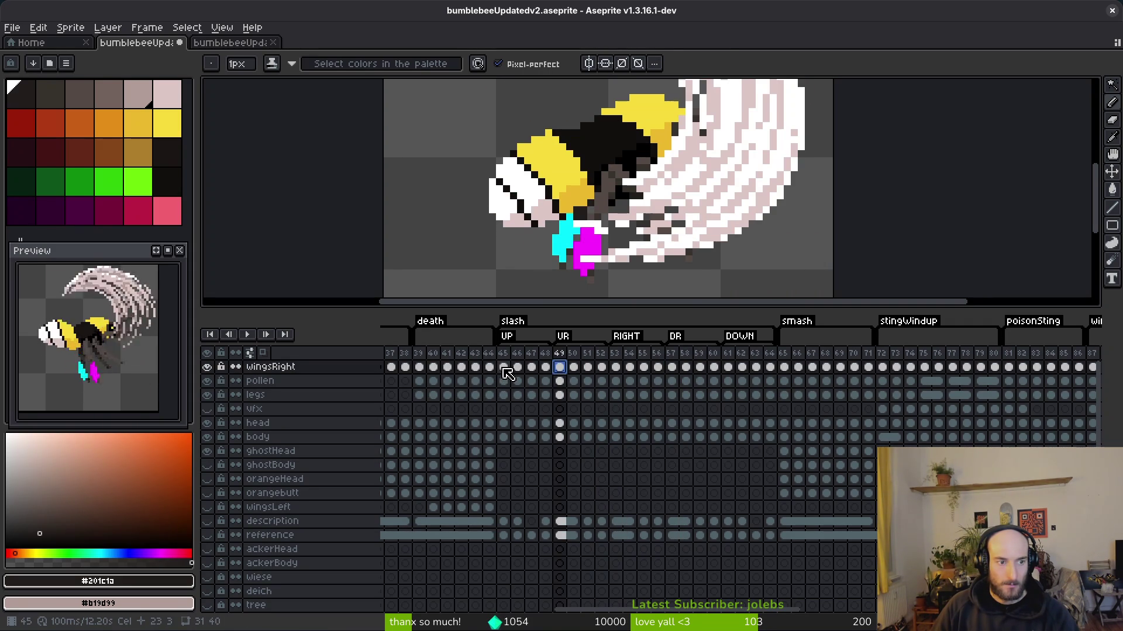
click(504, 369)
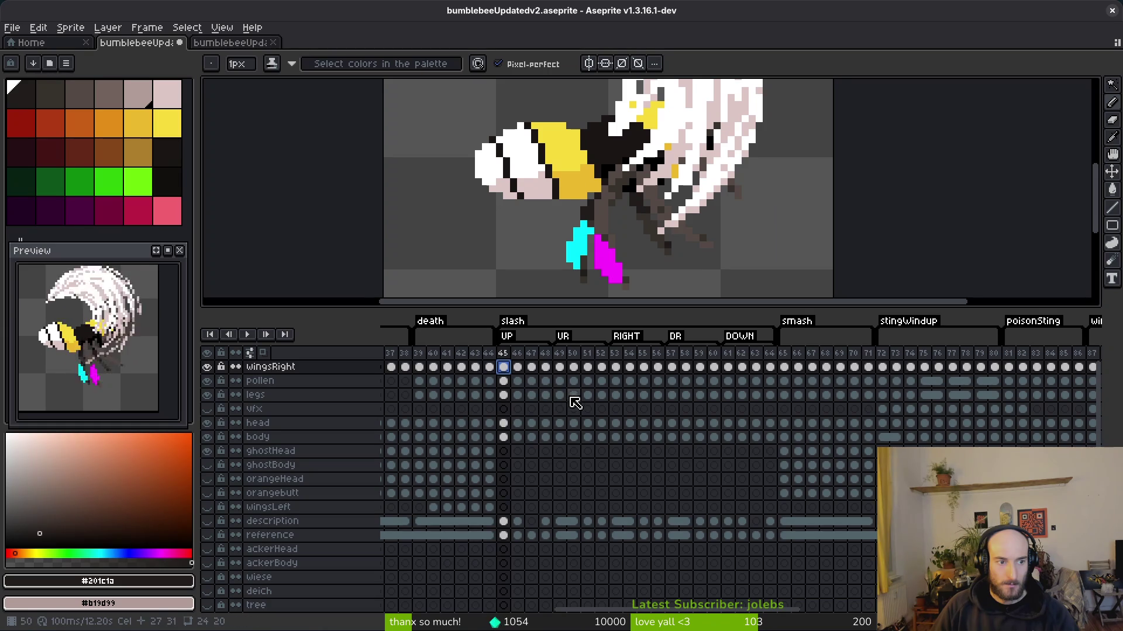
click(560, 368)
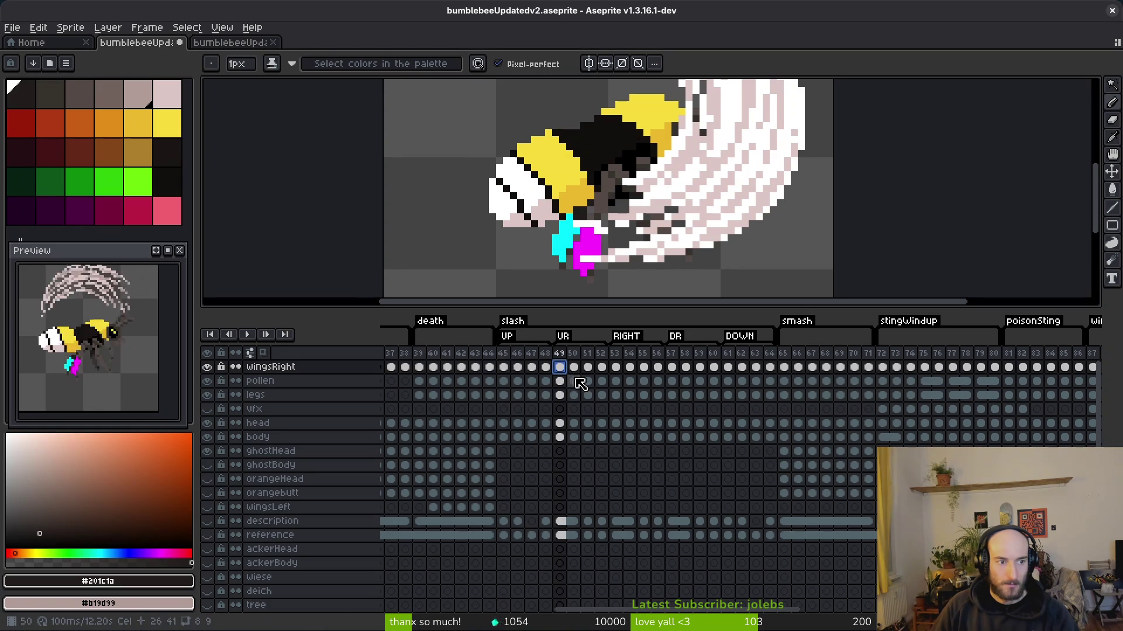
click(517, 368)
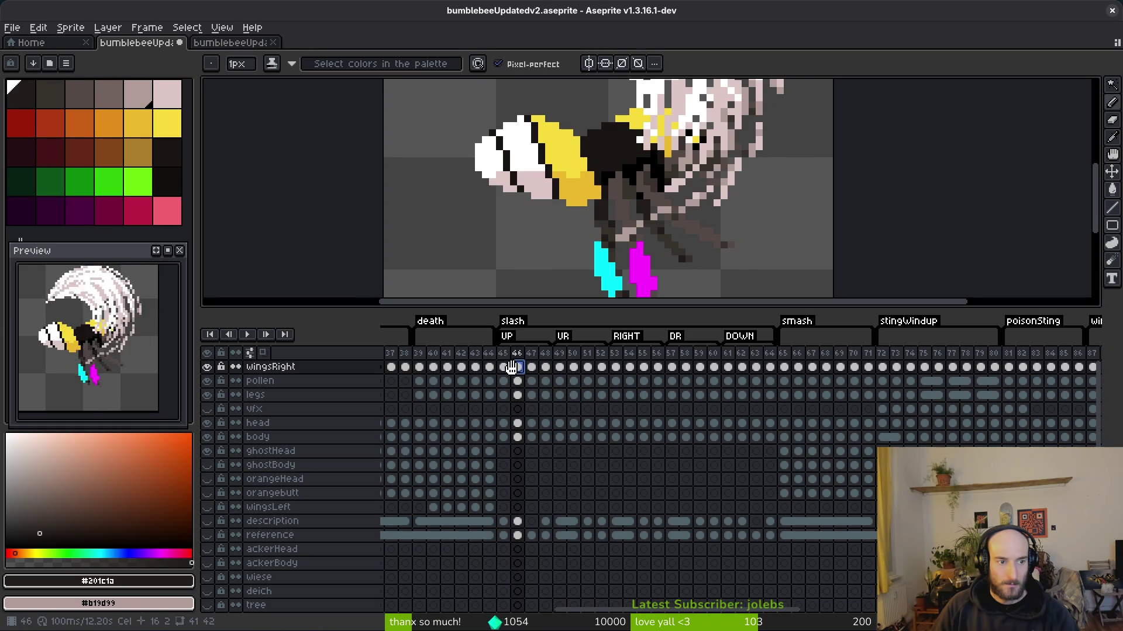
click(615, 368)
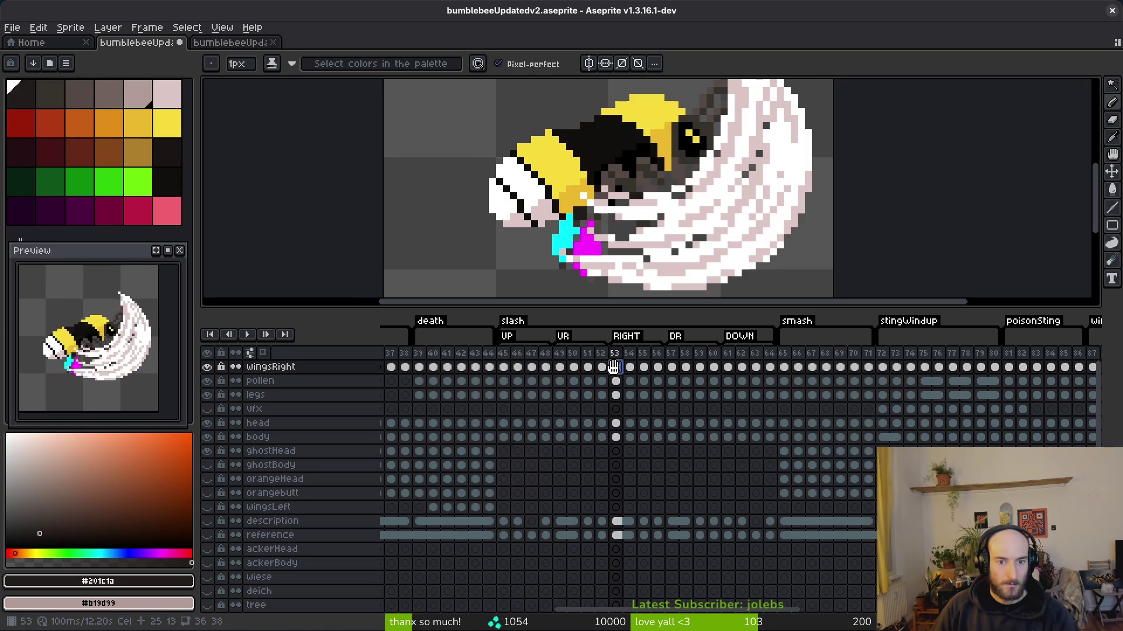
click(673, 368)
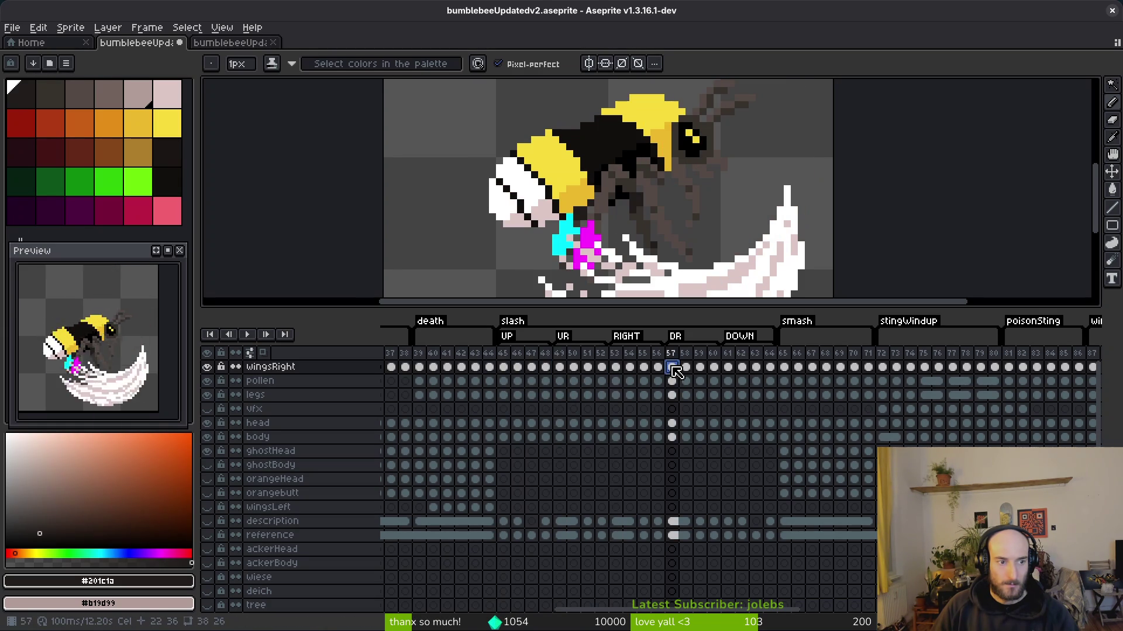
click(728, 368)
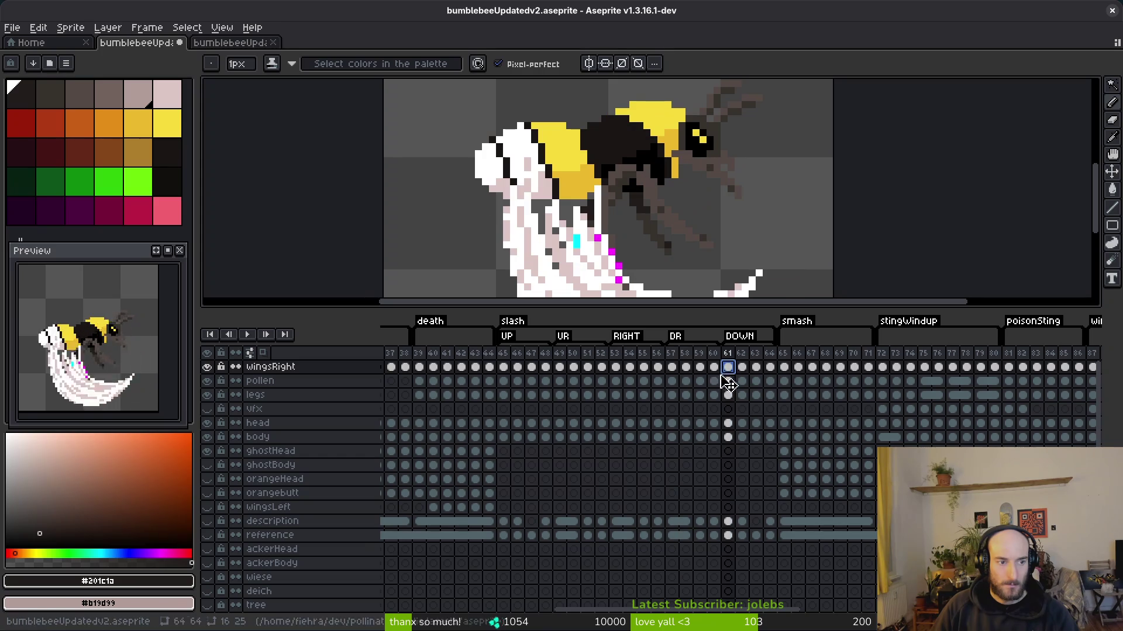
click(672, 367)
- Unlink the pollen-to-body cels across slash frames 45–64
drag(615, 367, 658, 437)
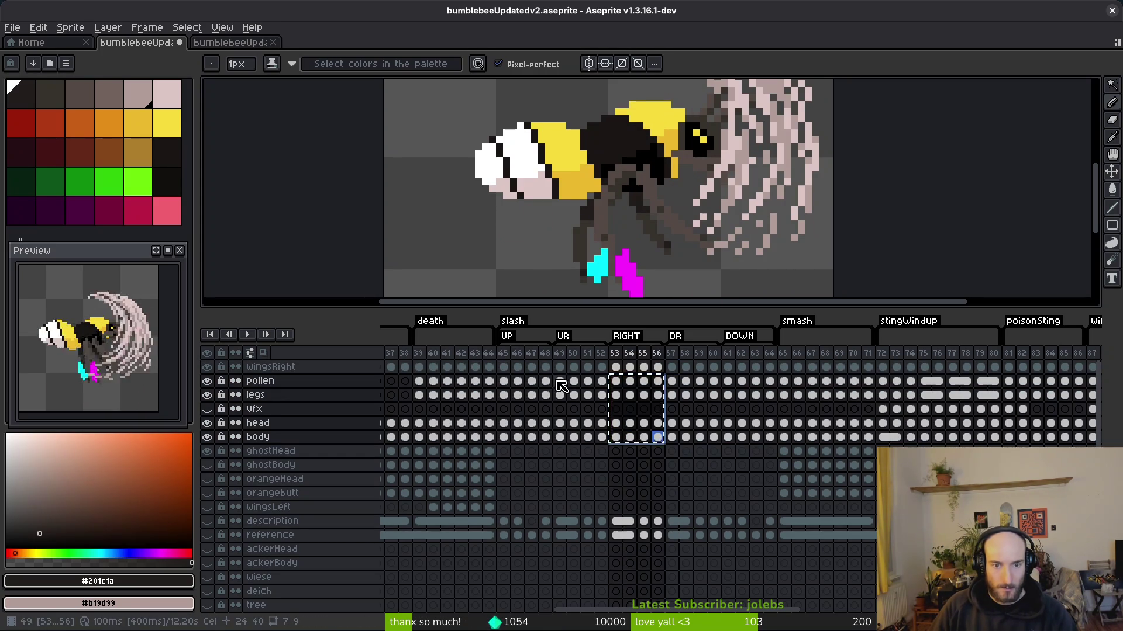
click(504, 382)
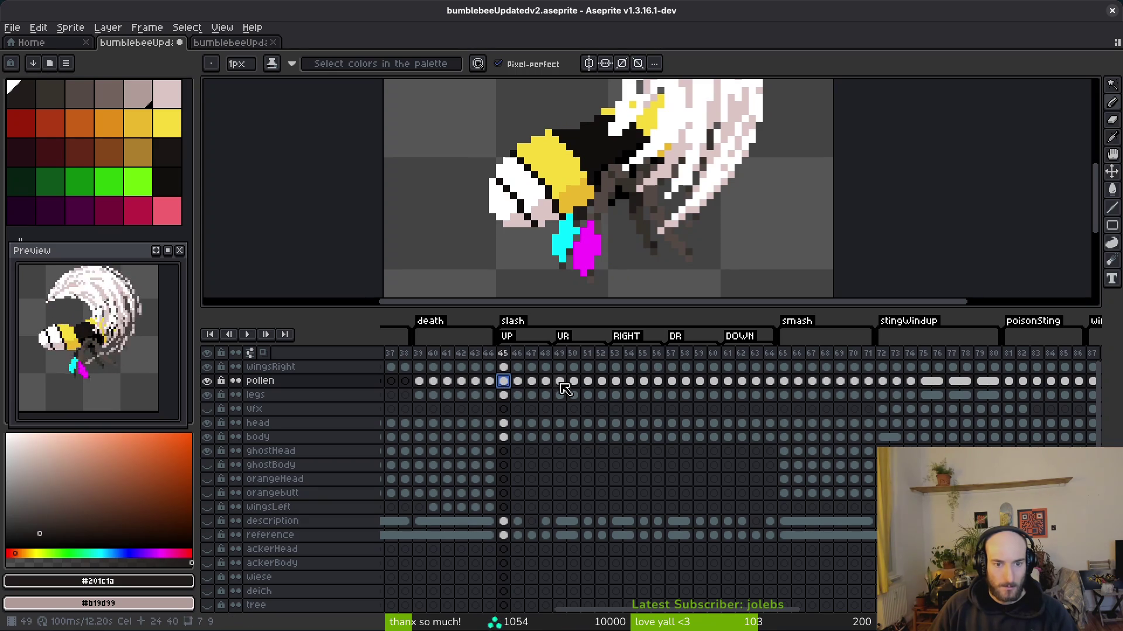
drag(507, 386, 545, 450)
mouse_move(507, 381)
mouse_down()
mouse_move(504, 395)
mouse_move(555, 437)
mouse_up()
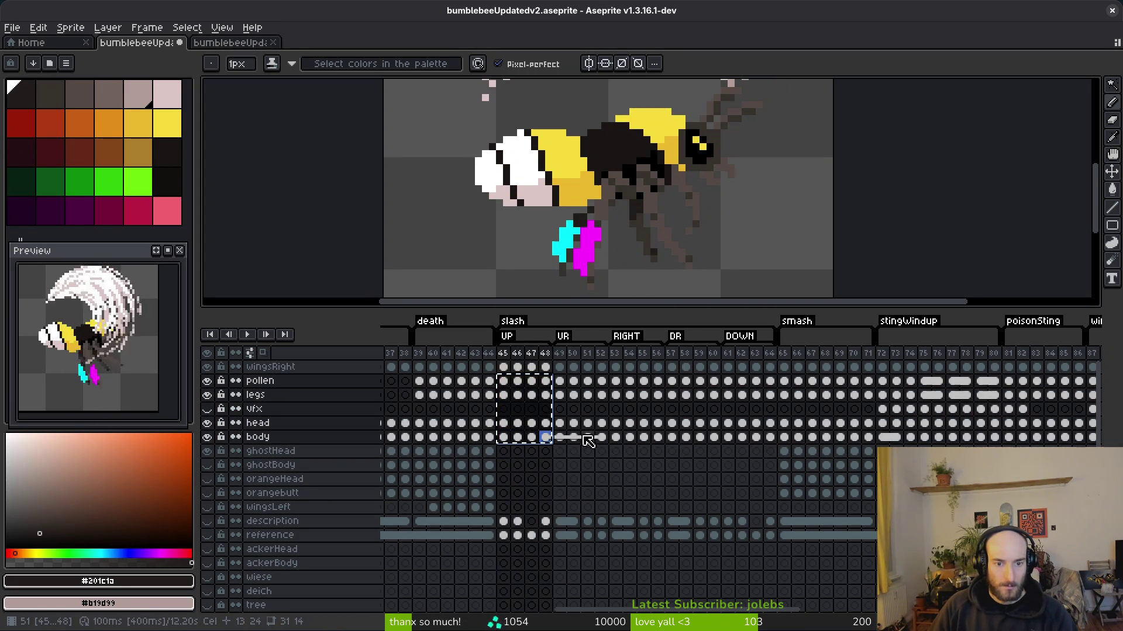
click(511, 390)
mouse_move(507, 383)
mouse_down()
mouse_move(564, 413)
mouse_move(770, 439)
mouse_up()
right_click(502, 438)
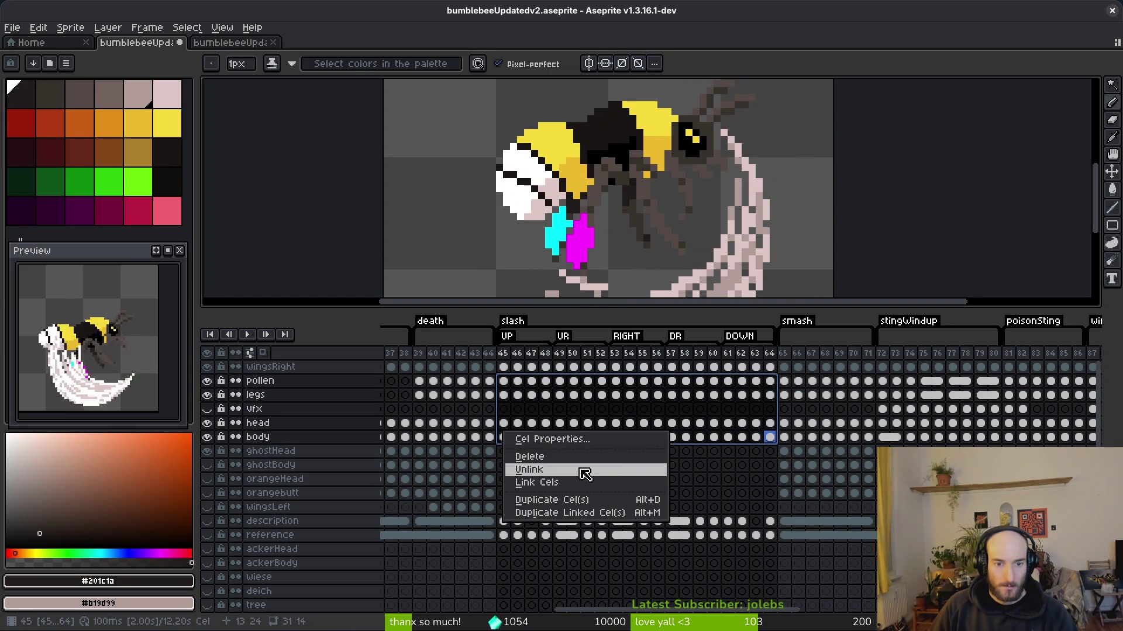
click(556, 474)
- Inspect cel ranges in frames 45–52 and save bumblebeeUpdatedv2.aseprite
drag(504, 383, 545, 437)
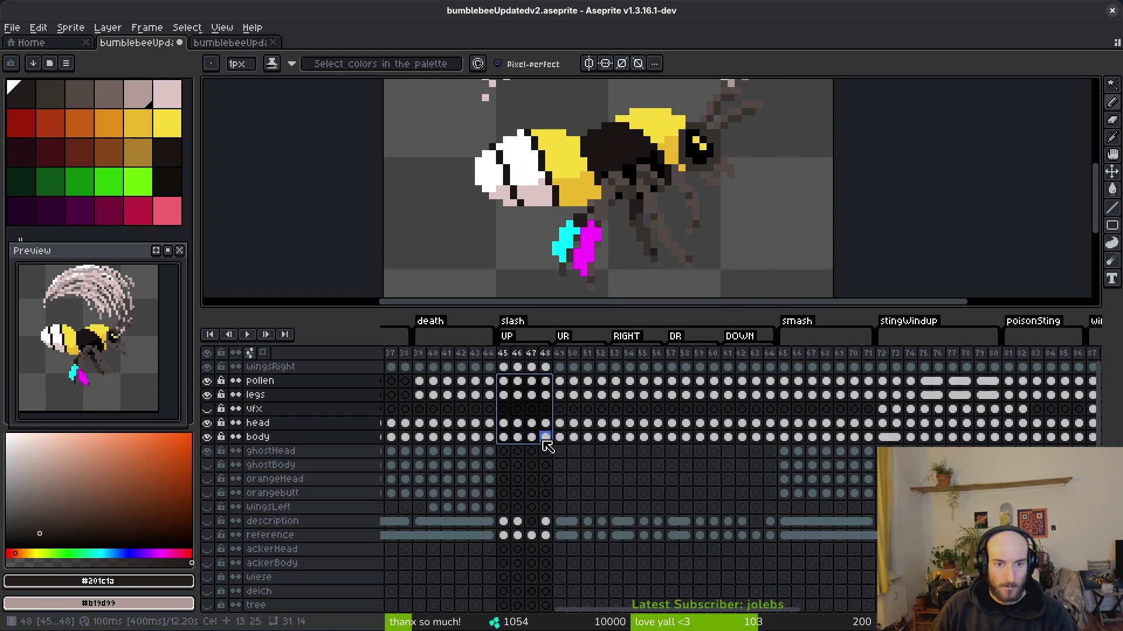
click(559, 381)
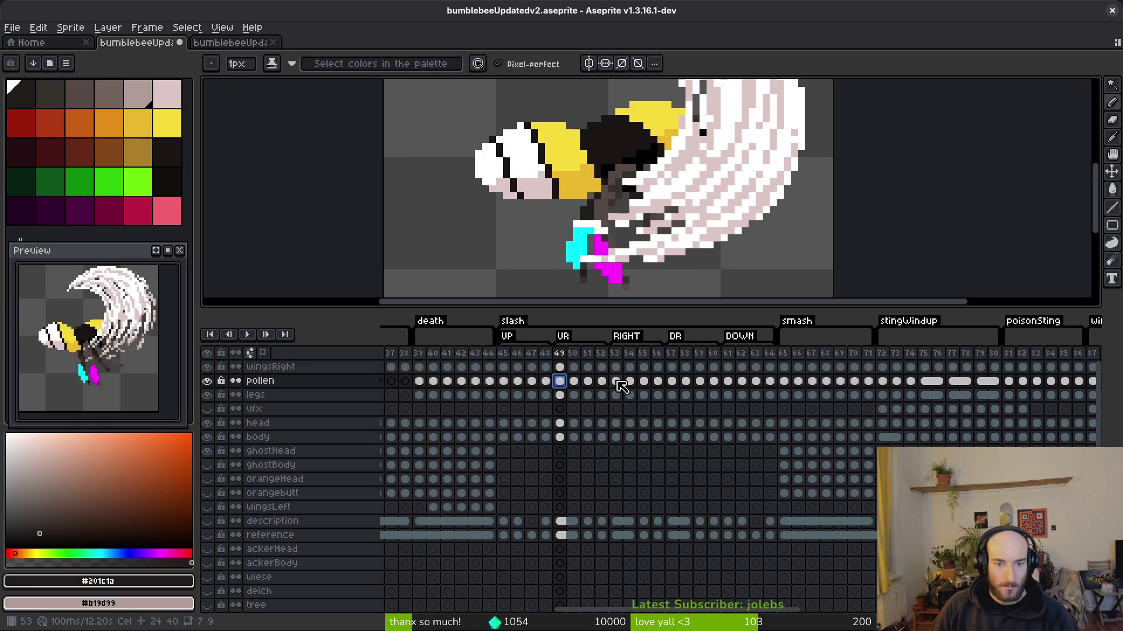
mouse_move(512, 386)
mouse_down()
mouse_move(543, 451)
mouse_move(559, 381)
mouse_move(632, 408)
mouse_move(657, 437)
mouse_up()
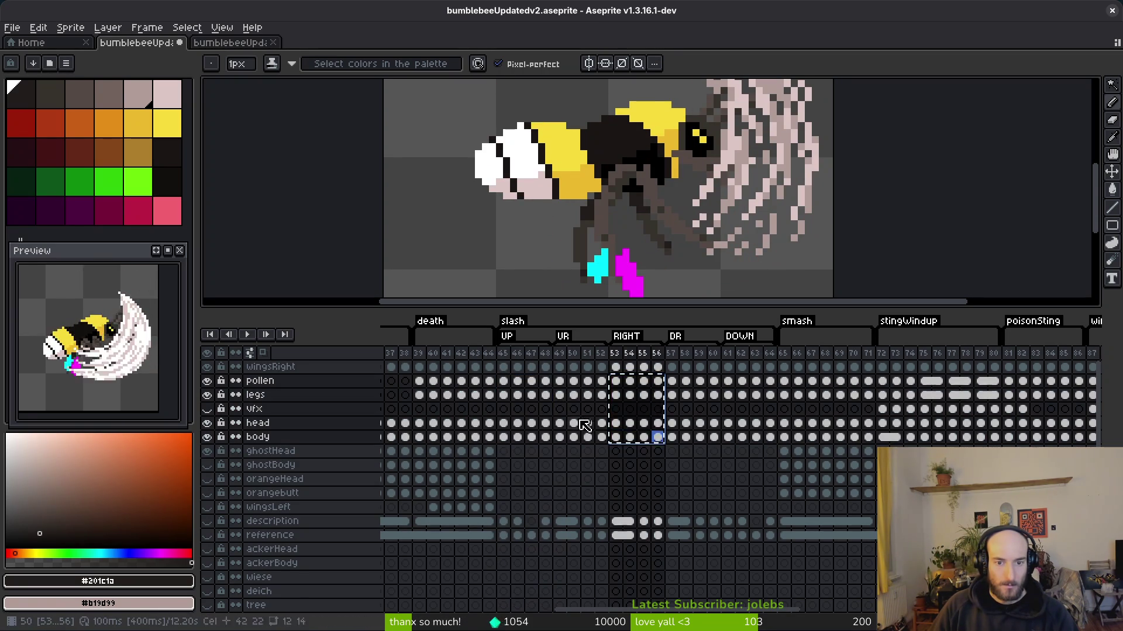
click(503, 380)
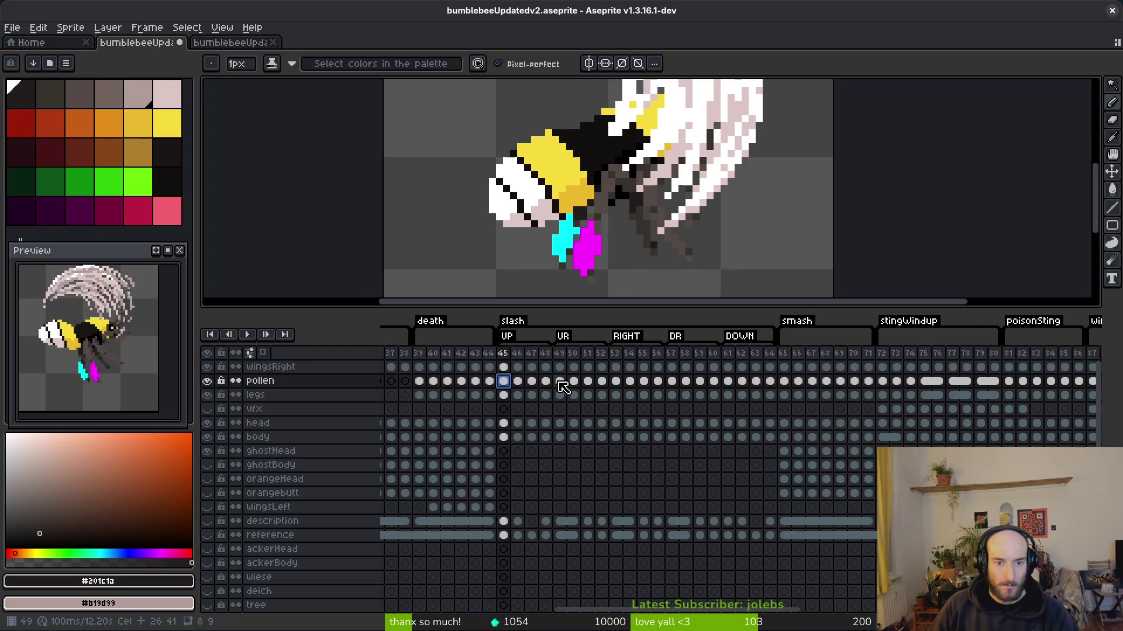
mouse_move(559, 380)
mouse_down()
mouse_move(602, 451)
mouse_move(623, 389)
mouse_up()
click(672, 386)
key(ctrl+s)
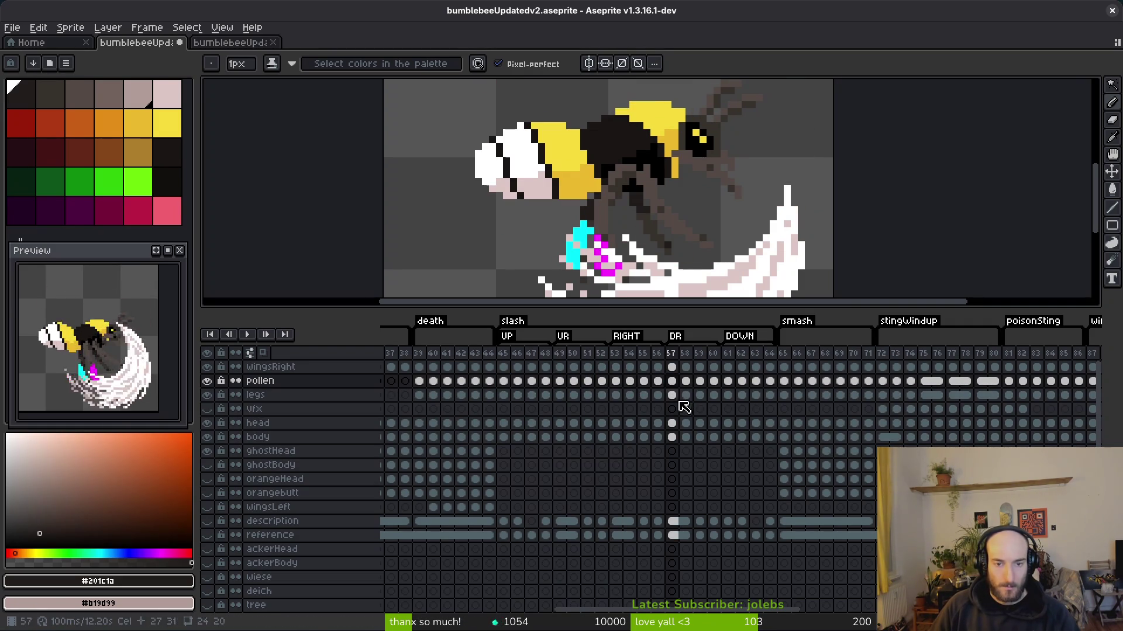
- Check the slash poses at frames 53, 49, 45, 61 and 62
click(617, 381)
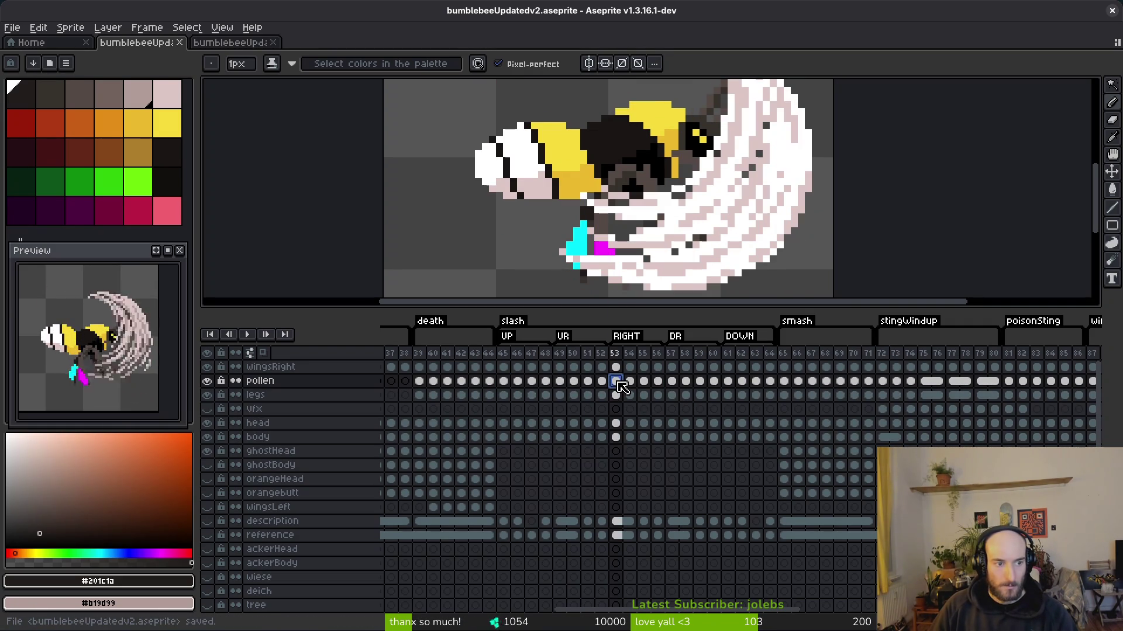
click(561, 383)
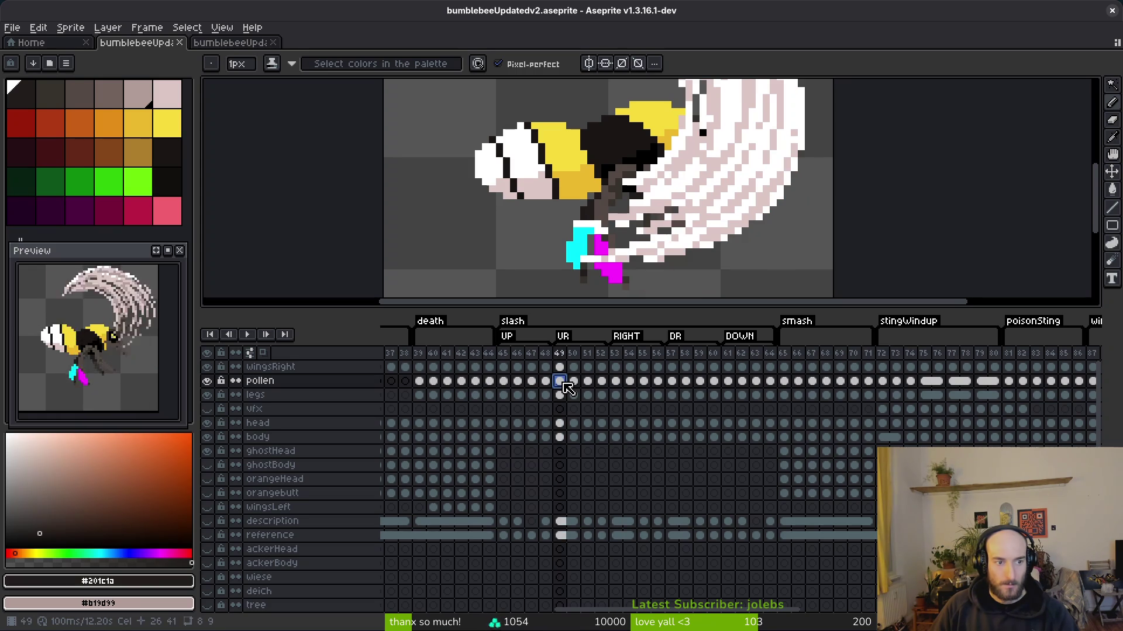
click(503, 381)
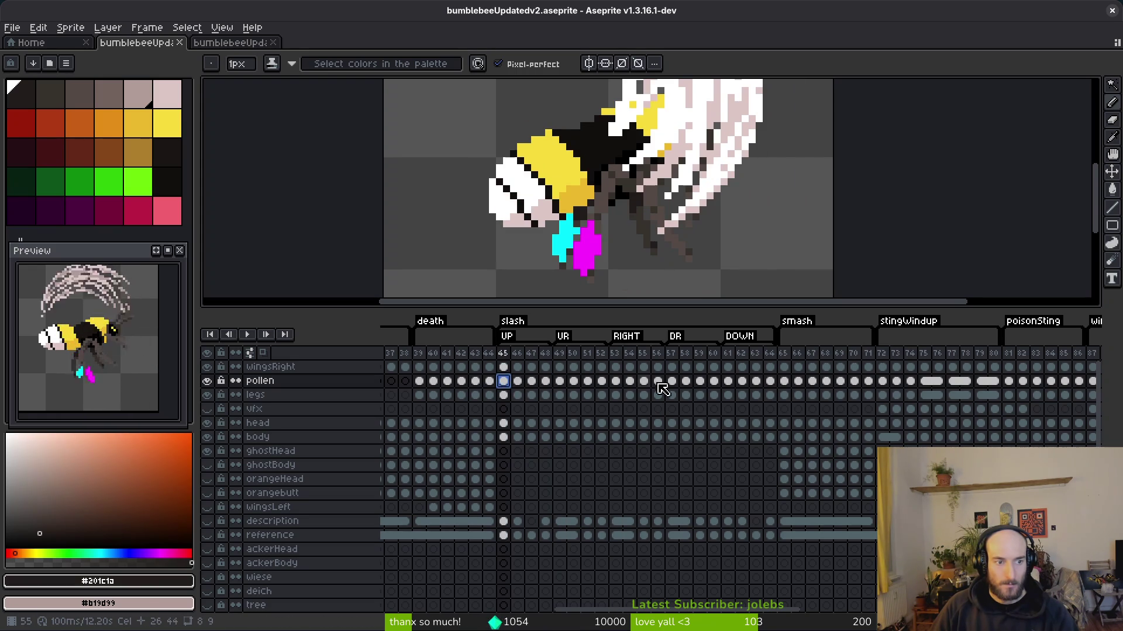
click(728, 381)
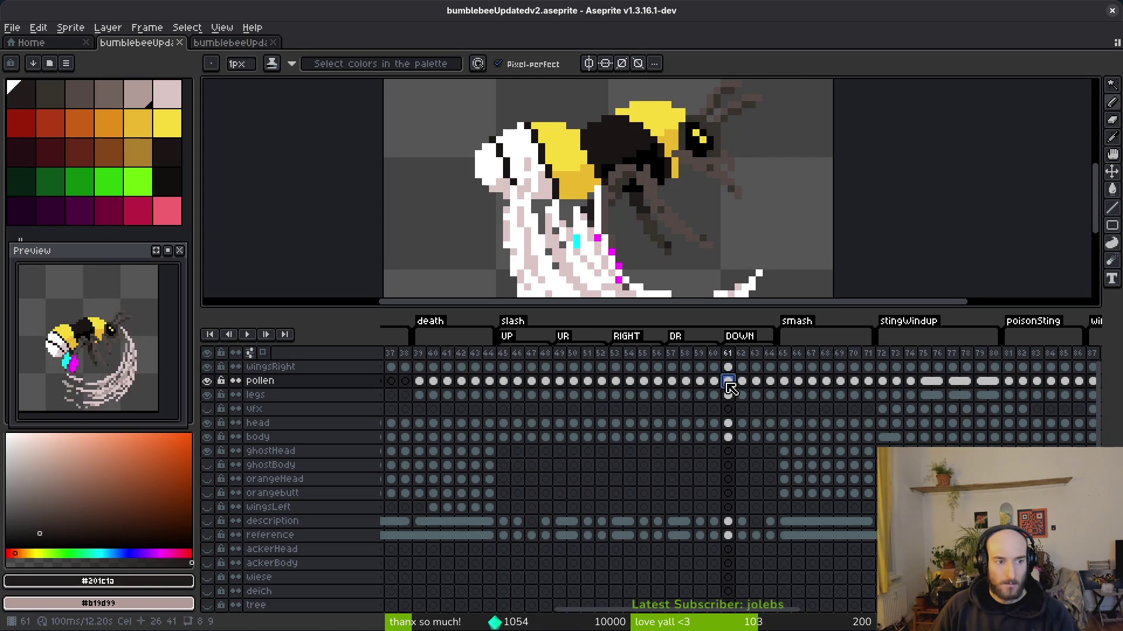
key(Right)
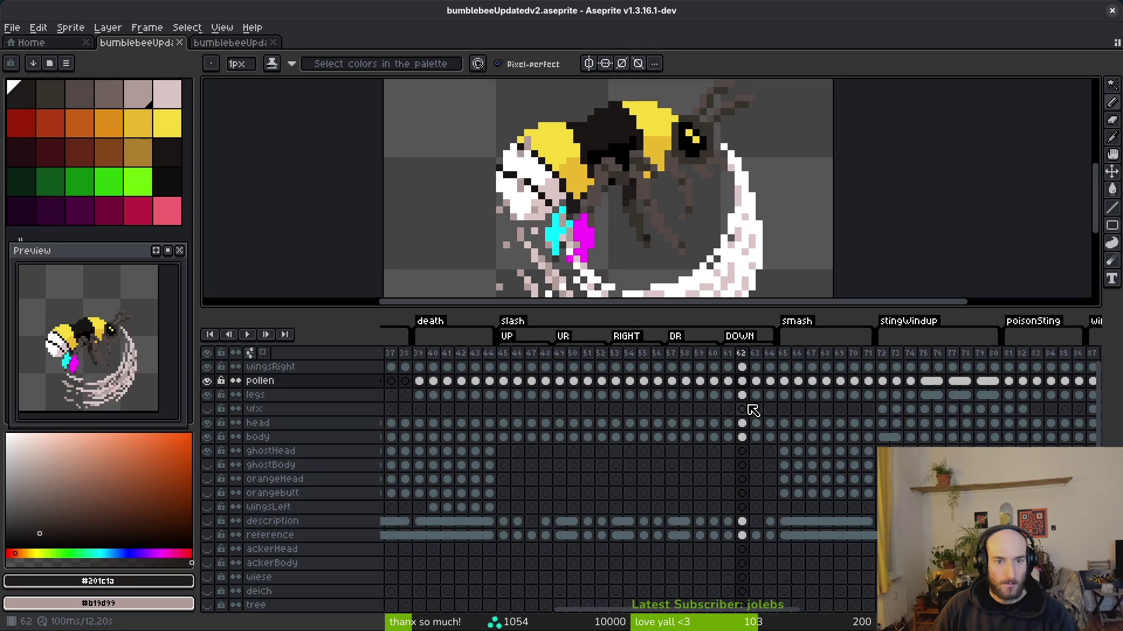
- Review the legs around frames 48–49 with the Eraser selected and enlarge the canvas area
key(Right)
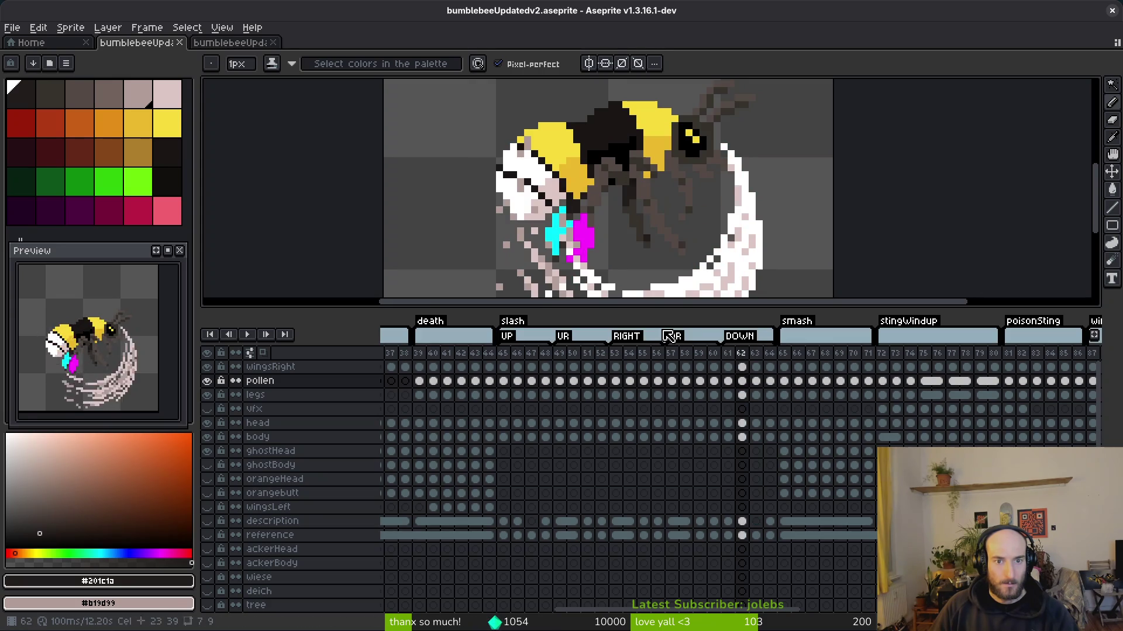
scroll(609, 229, up, 3)
key(e)
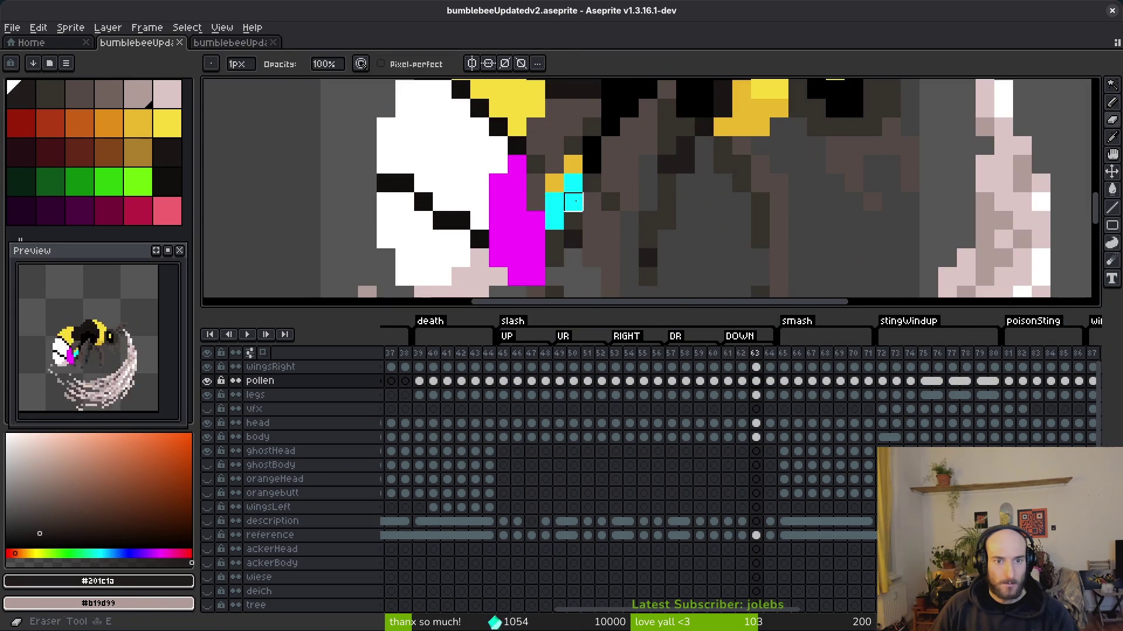
scroll(784, 359, down, 1)
scroll(709, 220, down, 4)
scroll(708, 220, down, 3)
scroll(754, 388, up, 1)
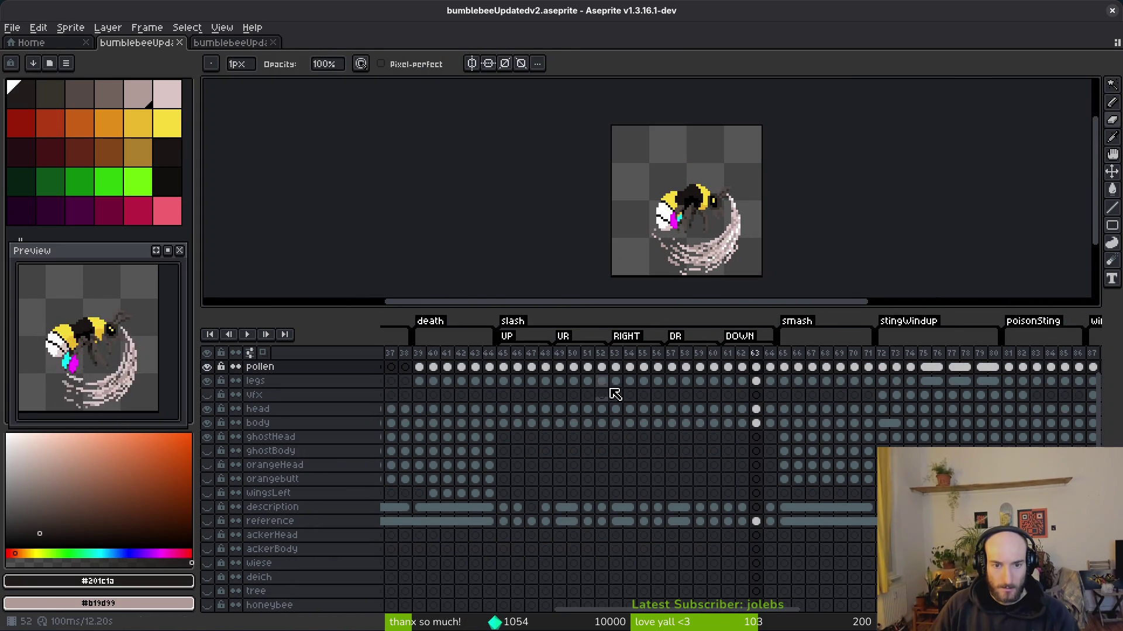
click(559, 381)
scroll(693, 164, up, 3)
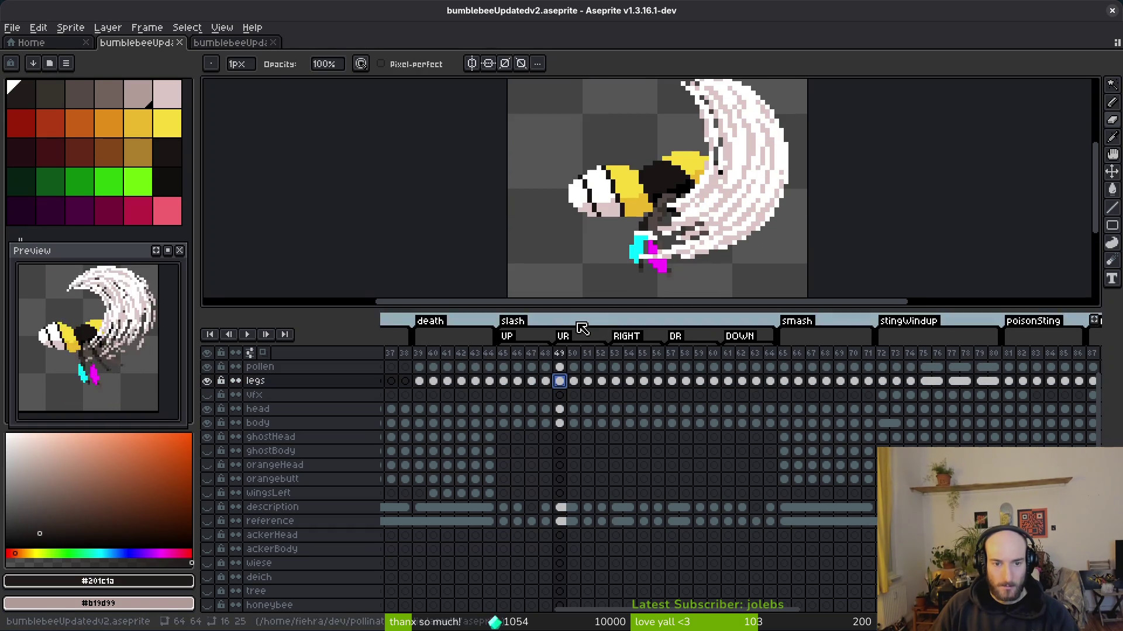
key(Left)
drag(596, 308, 595, 370)
- Select the head and body cels across frames 45–64, checking heads at frames 53 and 57
click(506, 474)
drag(513, 479, 769, 487)
click(587, 472)
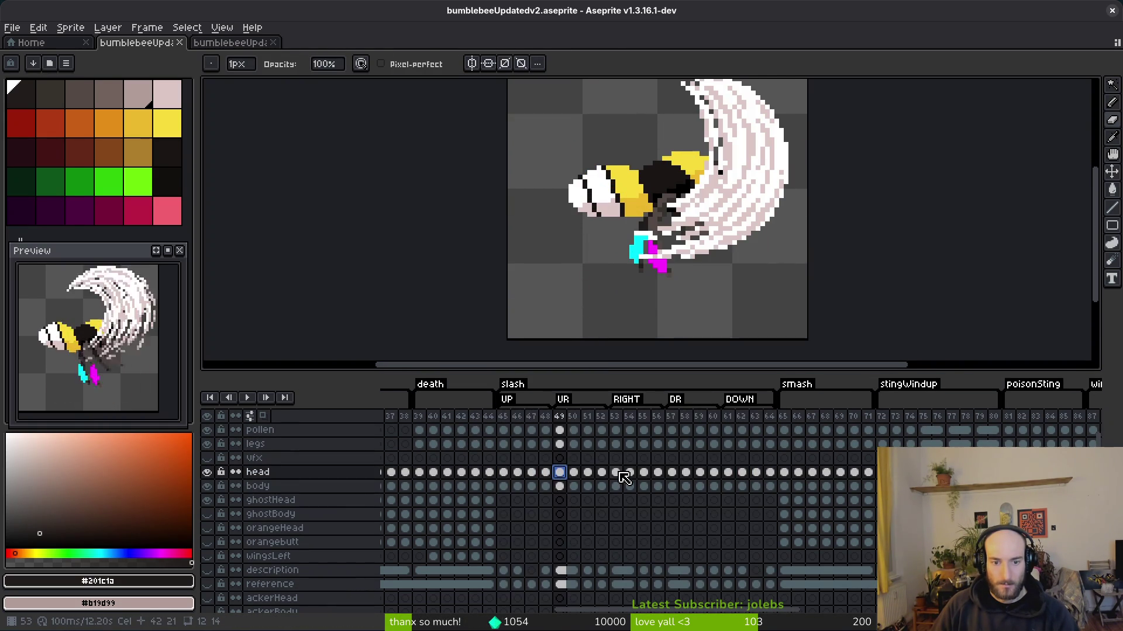
click(615, 473)
click(680, 474)
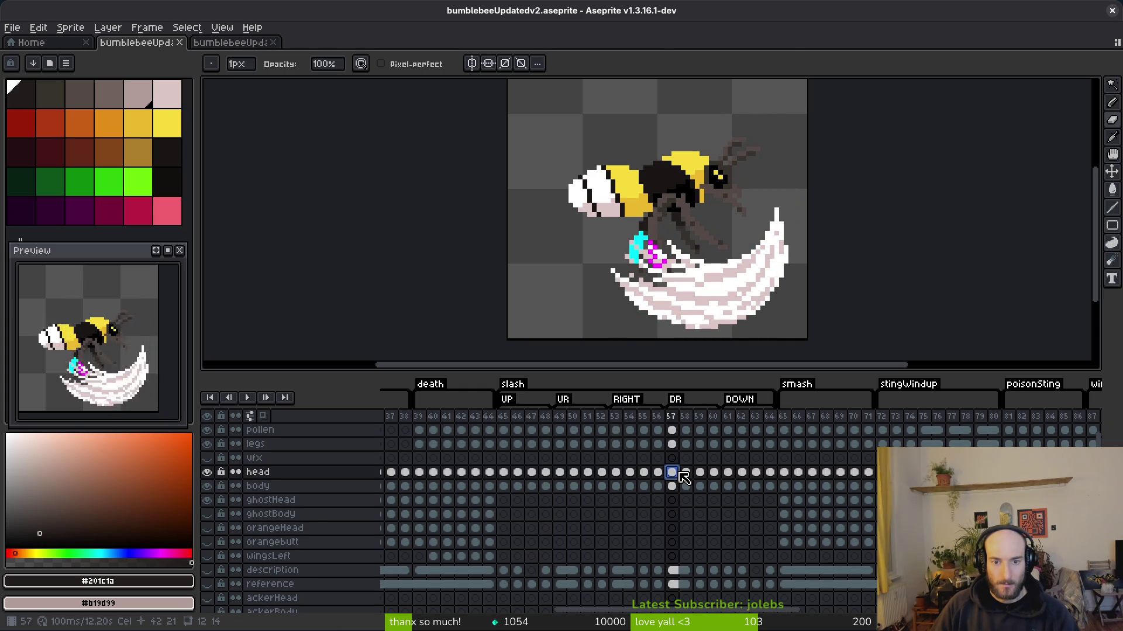
mouse_move(508, 444)
mouse_down()
mouse_move(767, 491)
mouse_move(756, 486)
mouse_up()
drag(507, 475, 772, 495)
- Copy the head and body cels into the ghostHead and ghostBody layers at frame 45
key(ctrl+c)
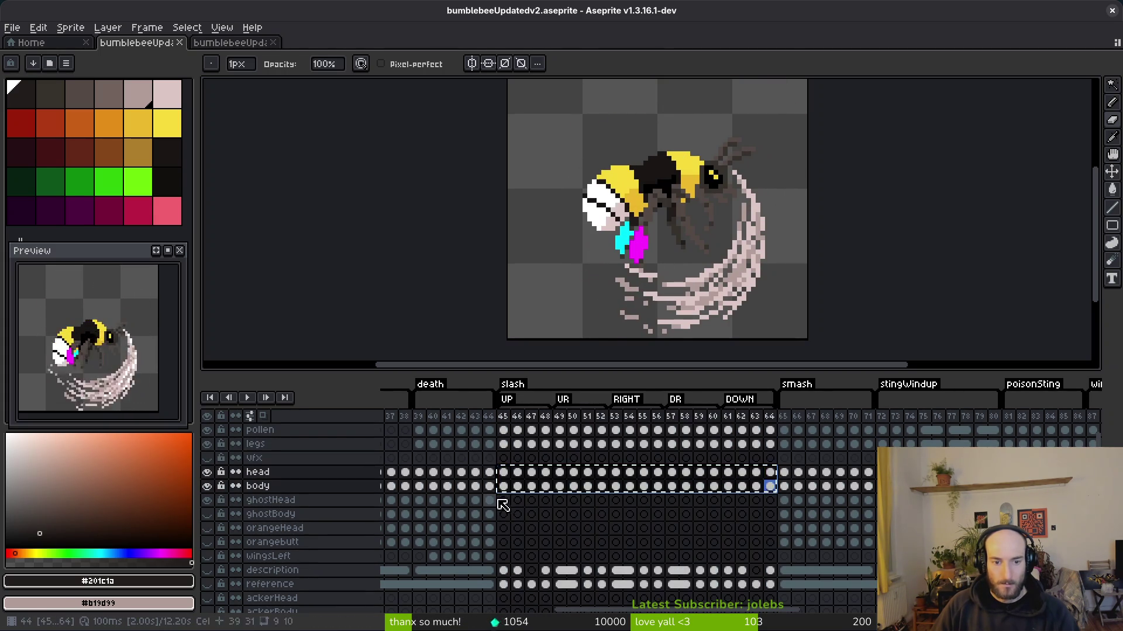
click(503, 500)
key(ctrl+v)
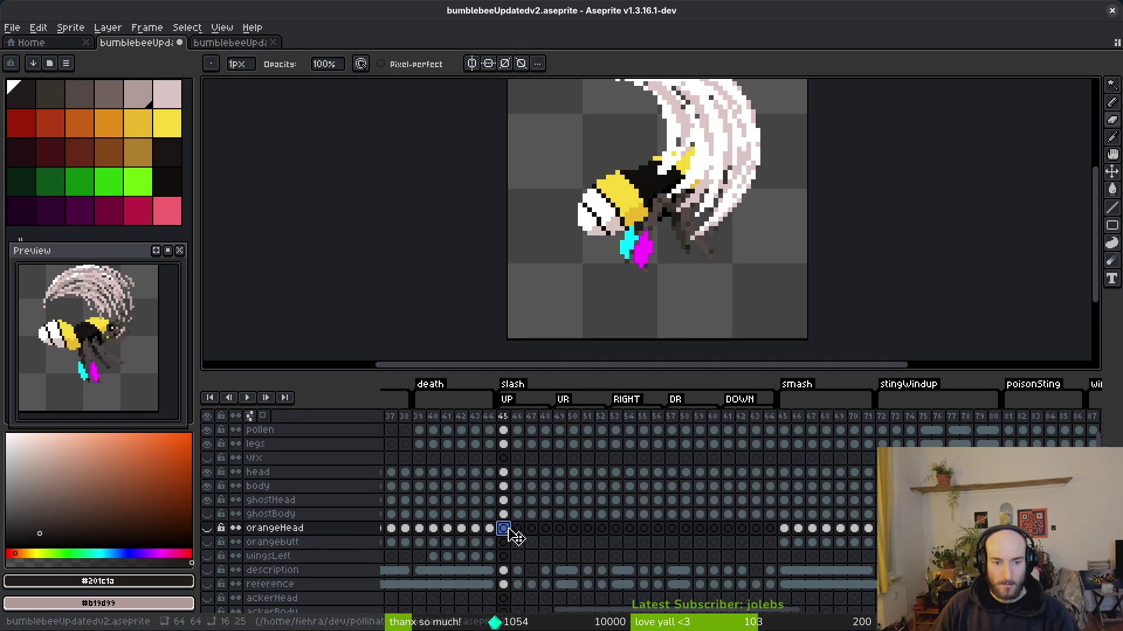
click(277, 503)
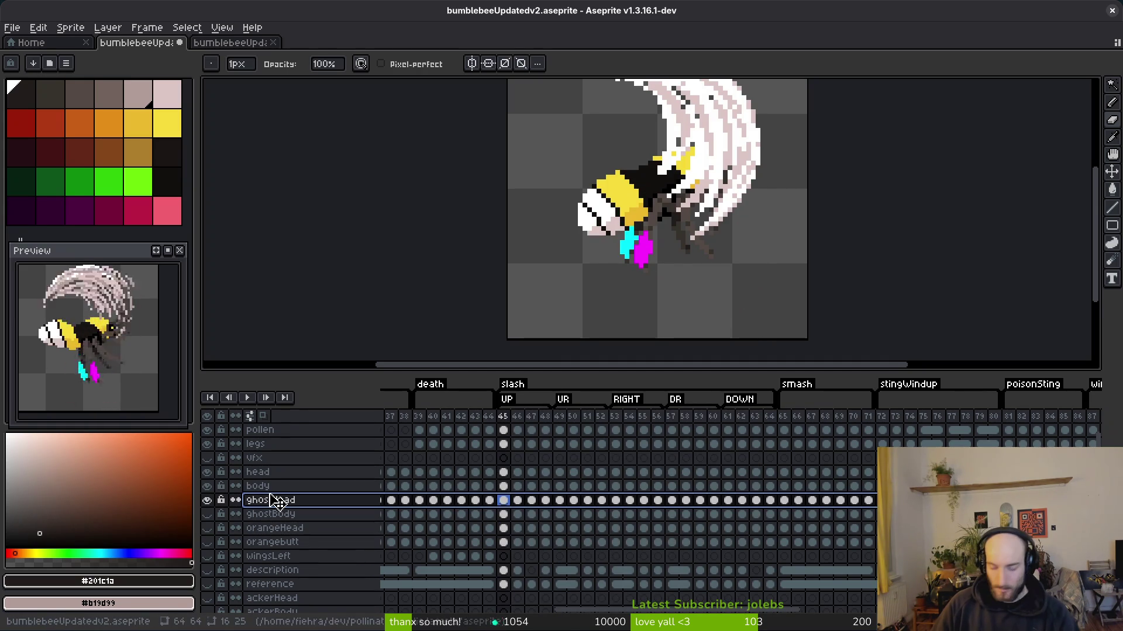
- Add a new empty Layer 1 above ghostHead and make the timeline taller
key(shift+n)
scroll(489, 501, down, 1)
drag(653, 371, 667, 333)
- Link the pollen-through-orangebutt cels across slash frames 52–60
drag(587, 392, 643, 532)
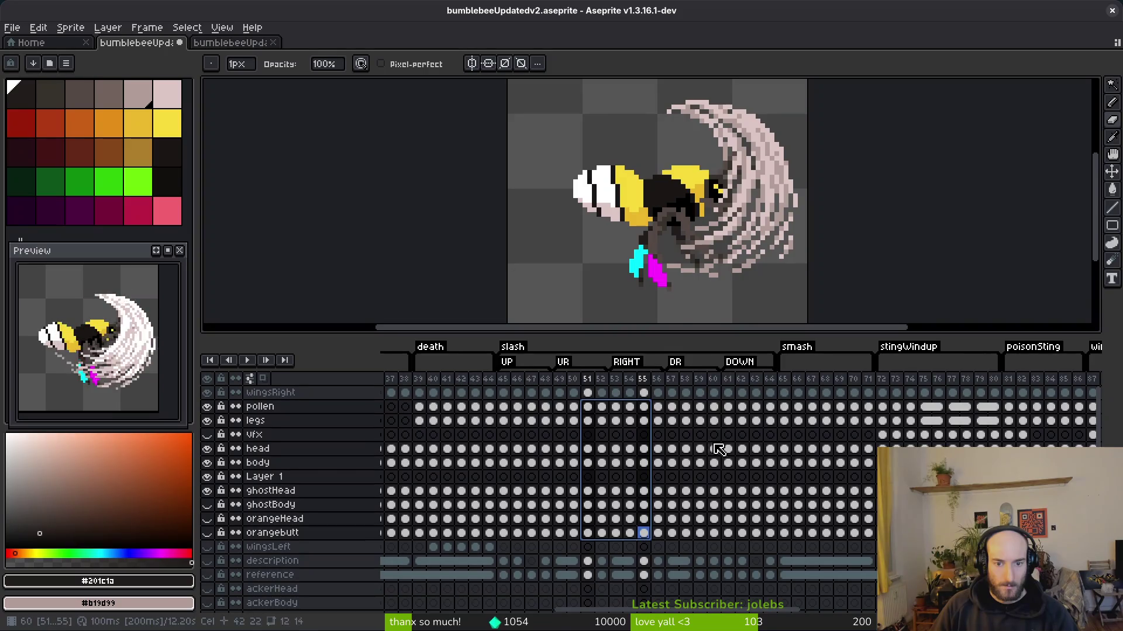
drag(707, 411, 707, 537)
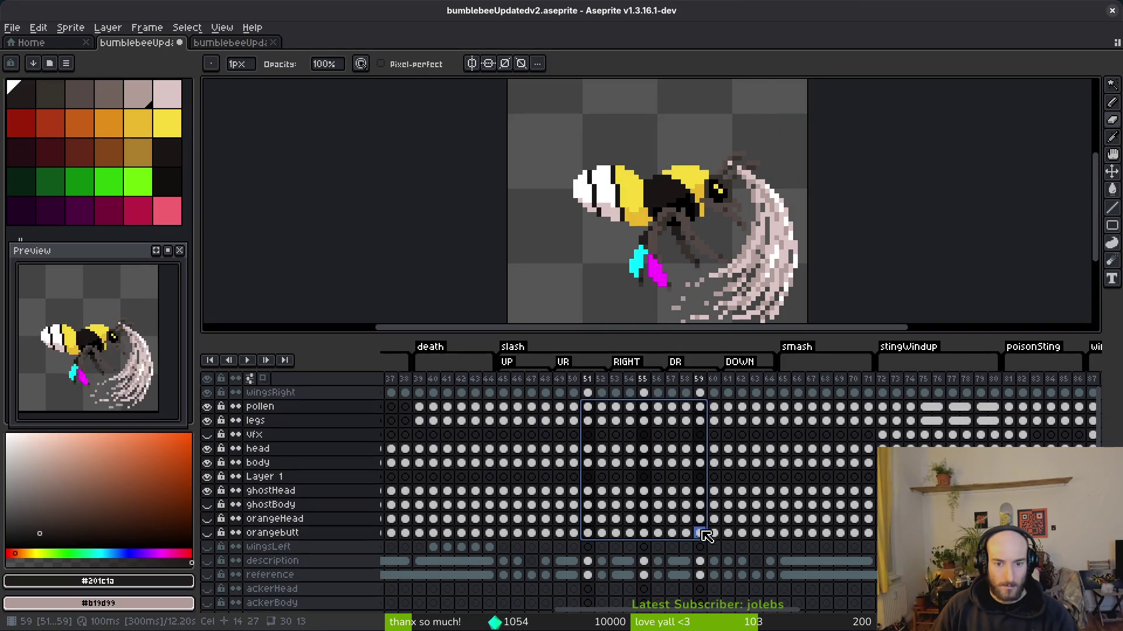
right_click(705, 411)
click(752, 461)
drag(602, 407, 602, 533)
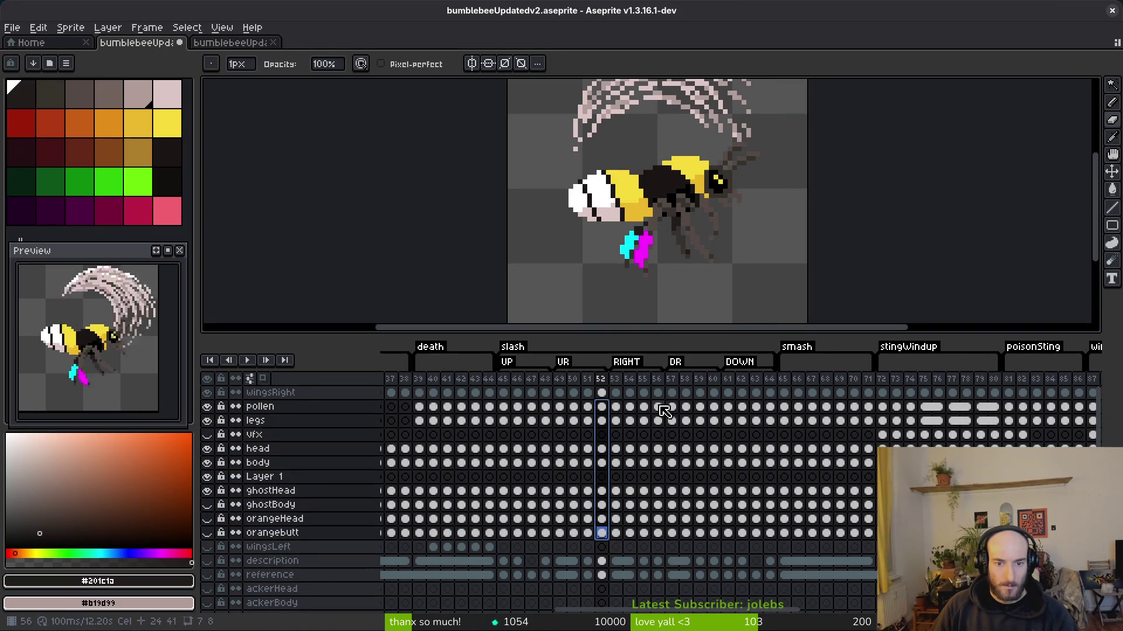
shift+click(663, 521)
mouse_move(716, 408)
mouse_down()
mouse_move(718, 548)
mouse_move(719, 537)
mouse_up()
right_click(719, 537)
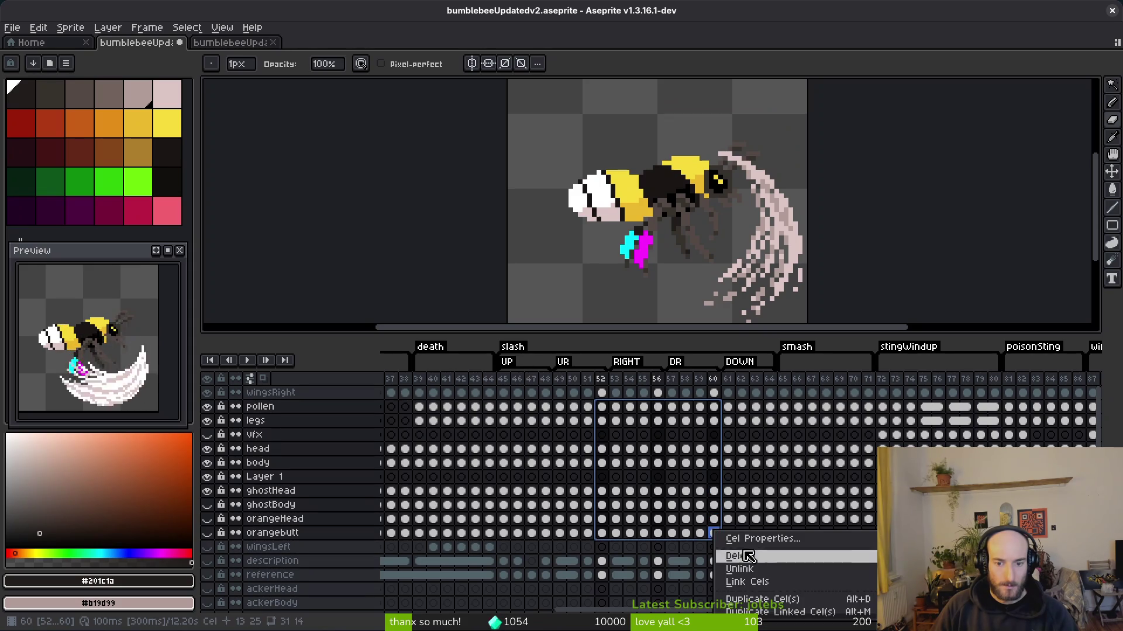
click(760, 584)
- Save the file and review slash frames 47–61, ending on frame 47 of the legs layer
key(ctrl+s)
click(531, 393)
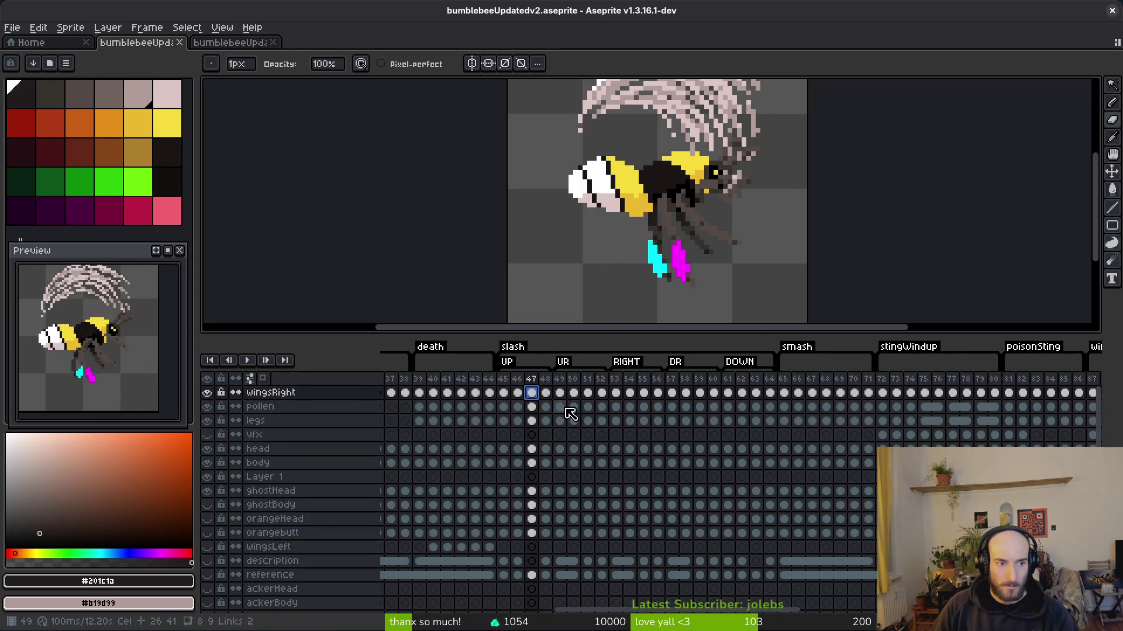
click(559, 392)
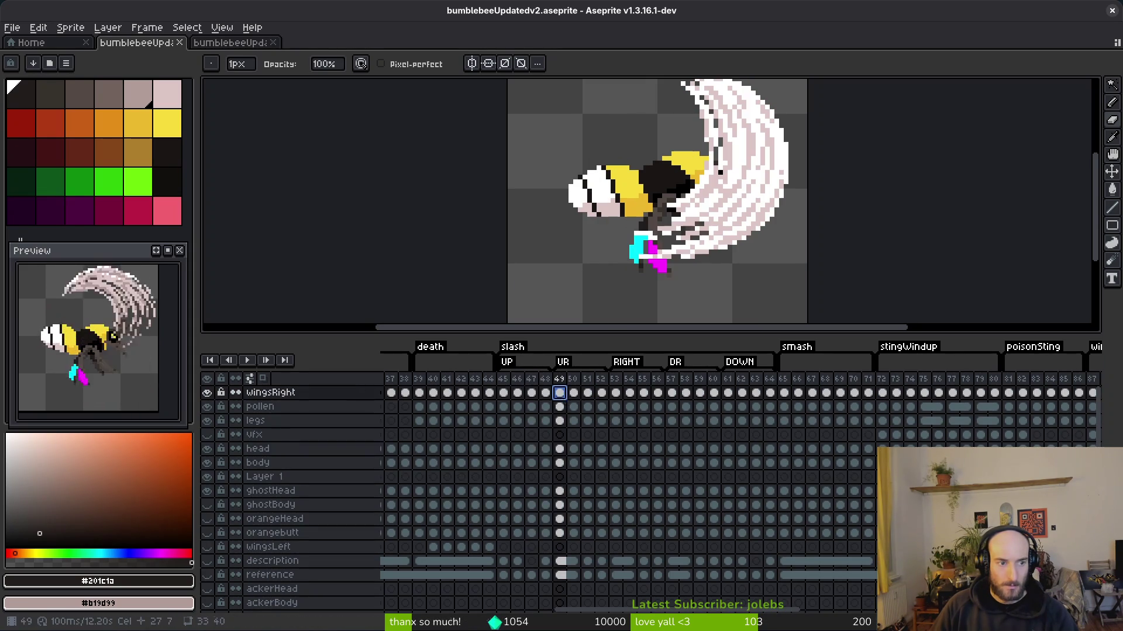
click(617, 393)
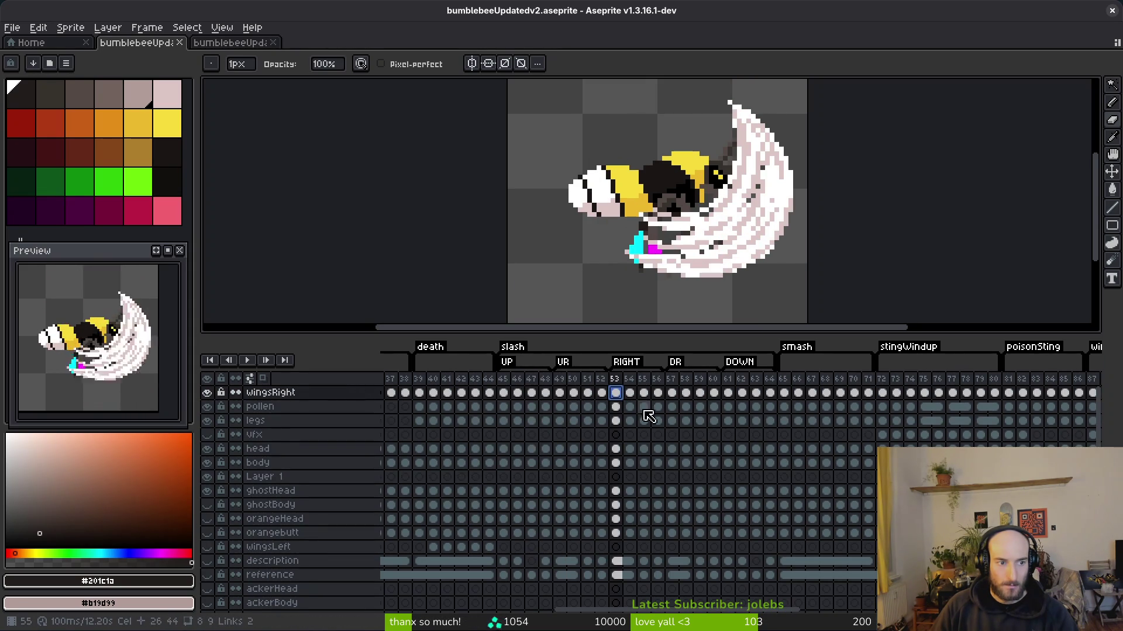
click(672, 394)
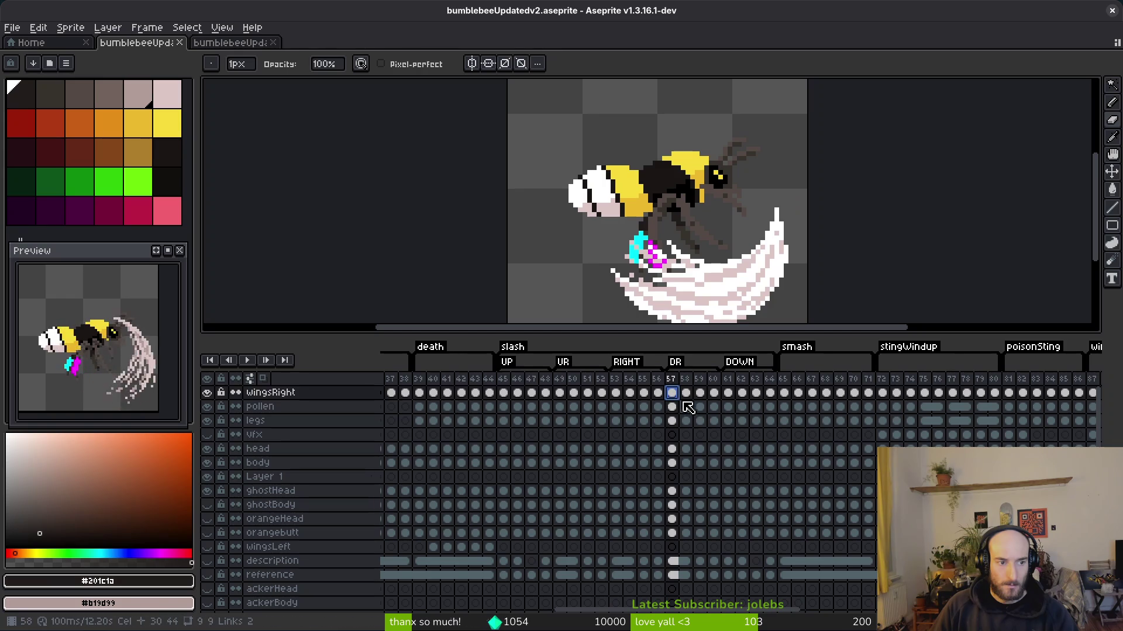
click(726, 396)
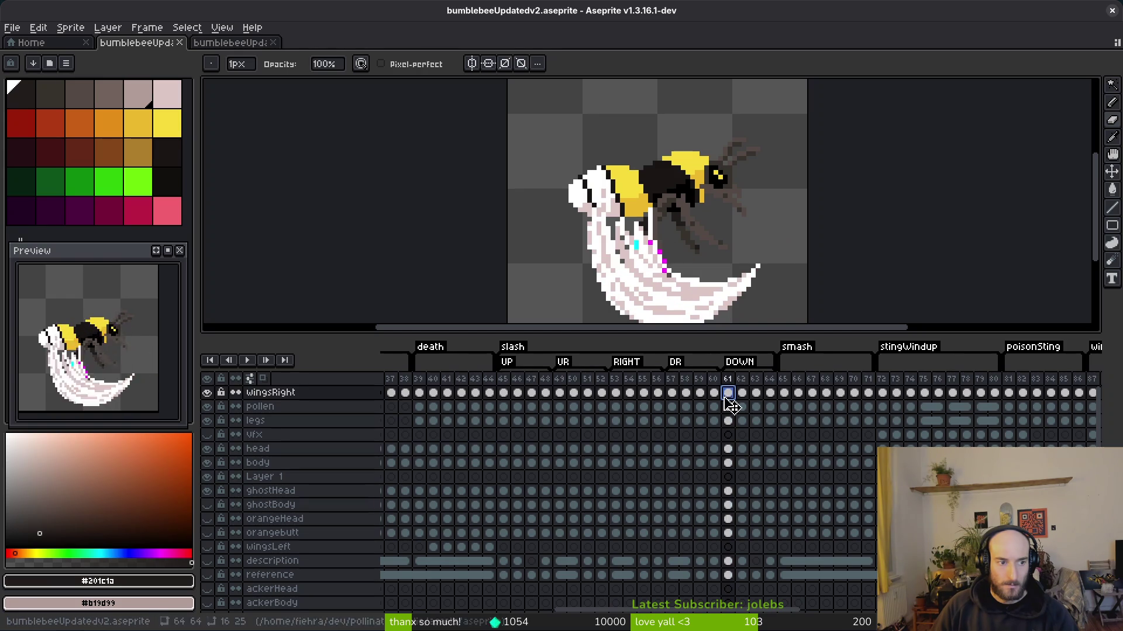
click(503, 394)
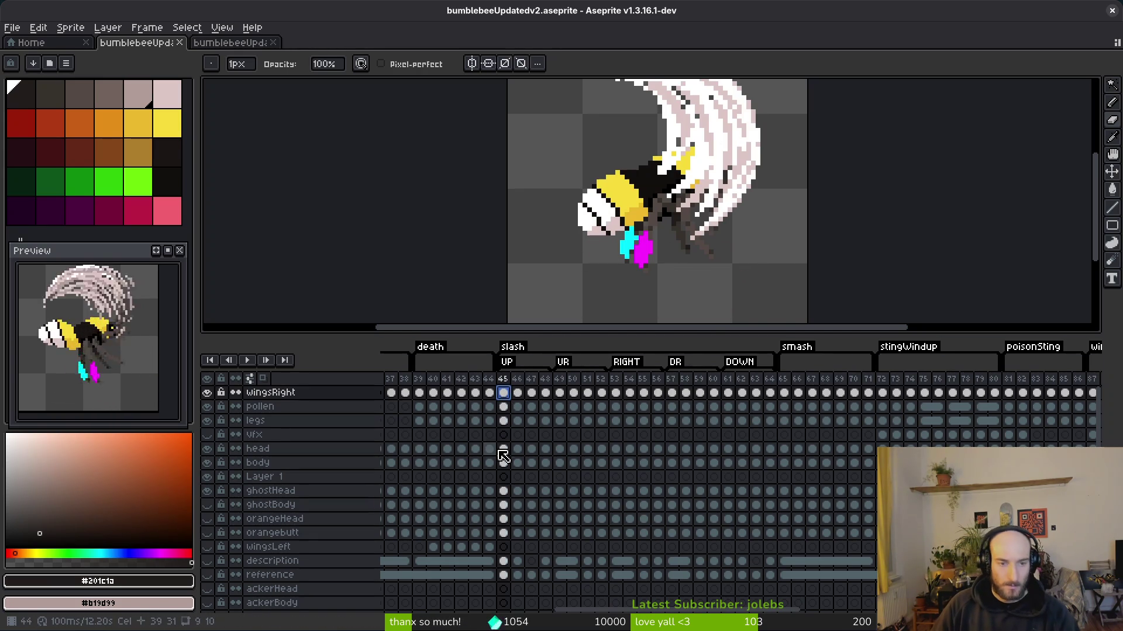
click(507, 423)
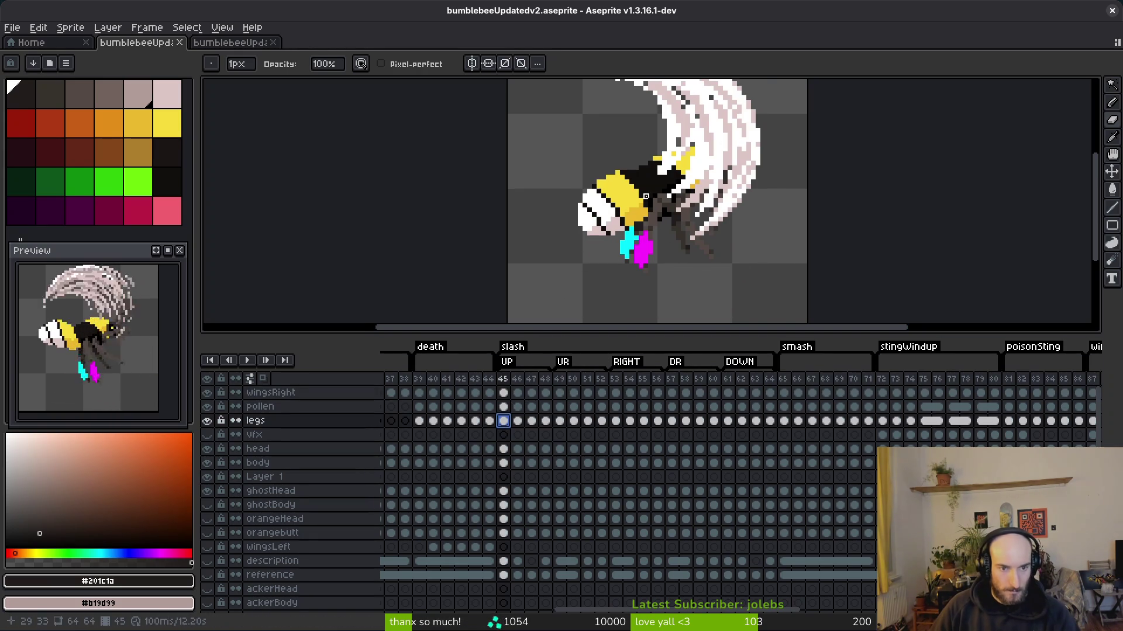
scroll(664, 251, up, 2)
key(Right)
key(Right)
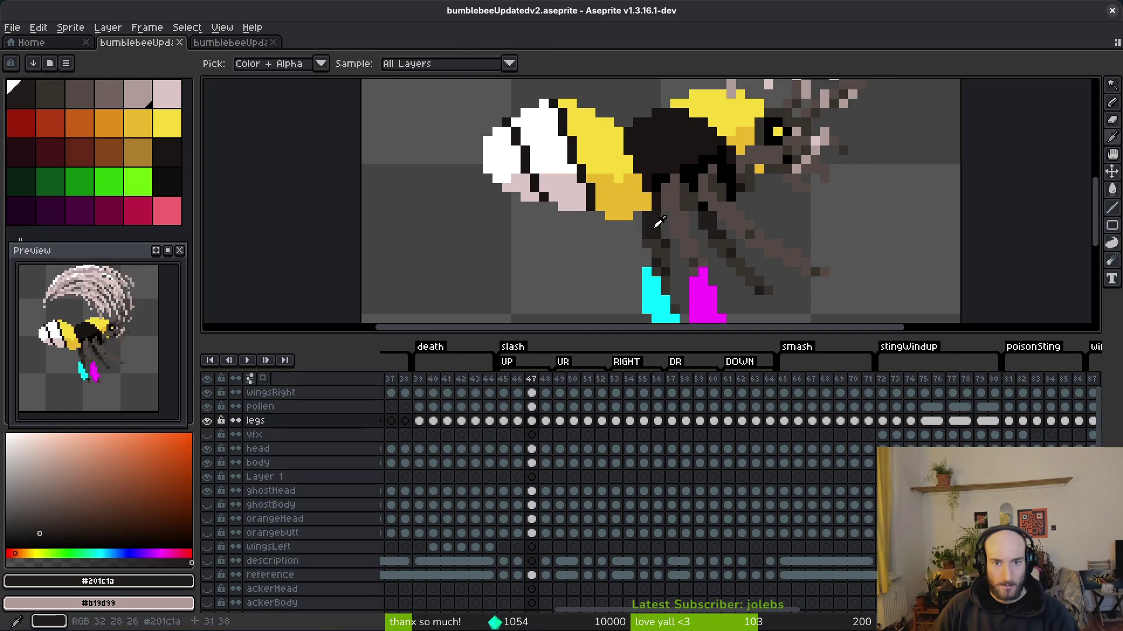
- Add two dark pixels to the bee's legs in frame 52
key(Right)
key(Right)
scroll(647, 240, up, 2)
key(Right)
key(Right)
key(Right)
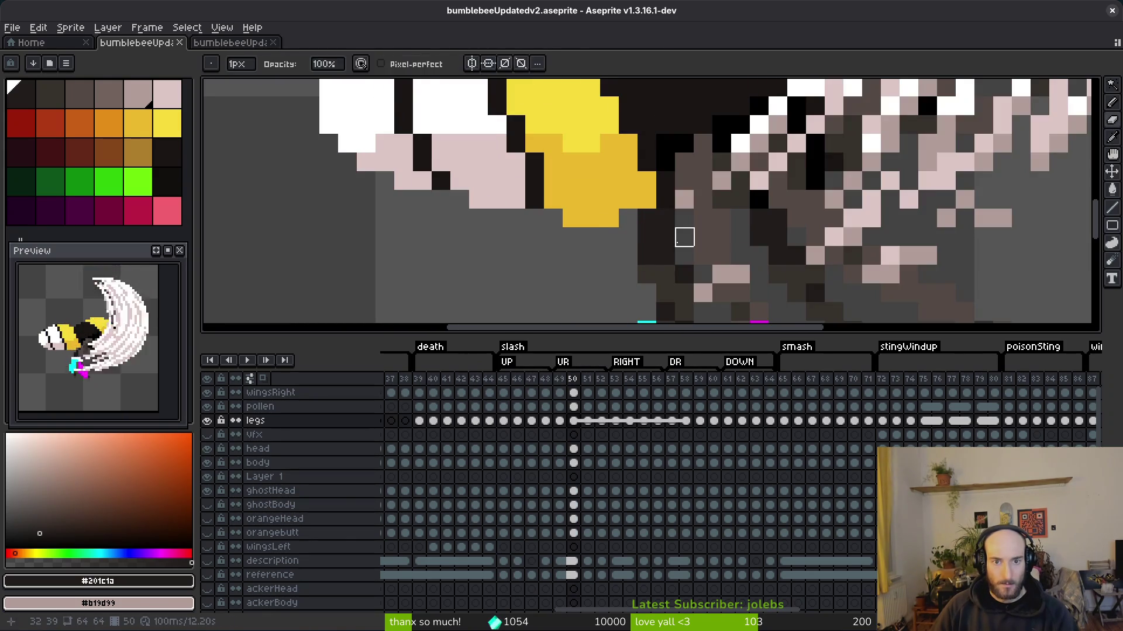
click(609, 237)
click(629, 225)
scroll(684, 269, down, 2)
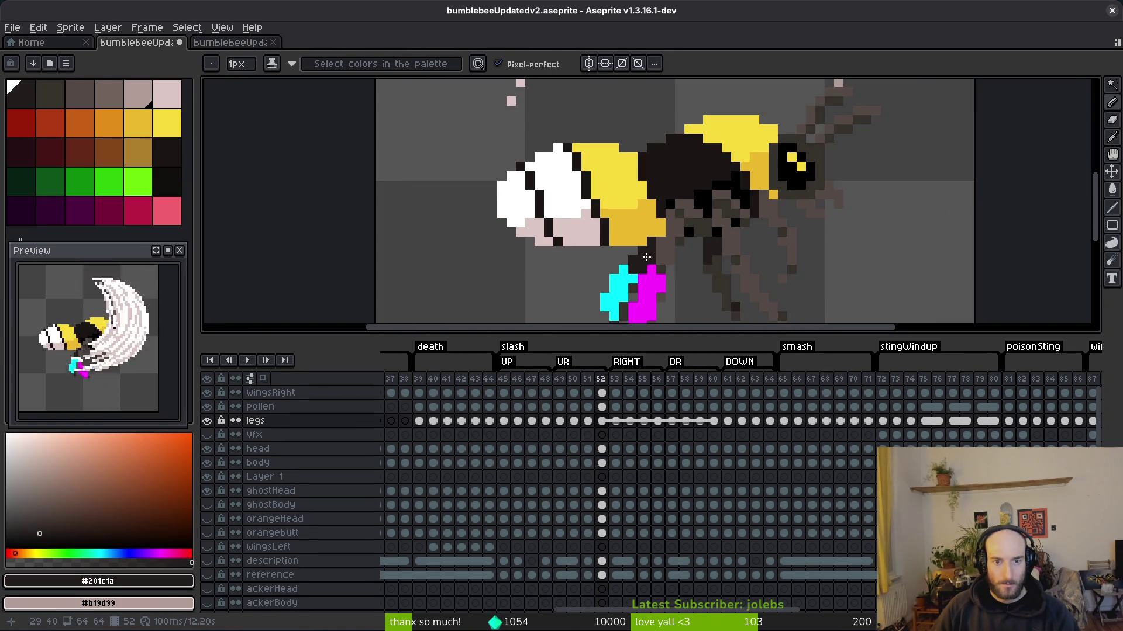
scroll(626, 246, up, 1)
scroll(627, 245, down, 3)
scroll(593, 250, up, 3)
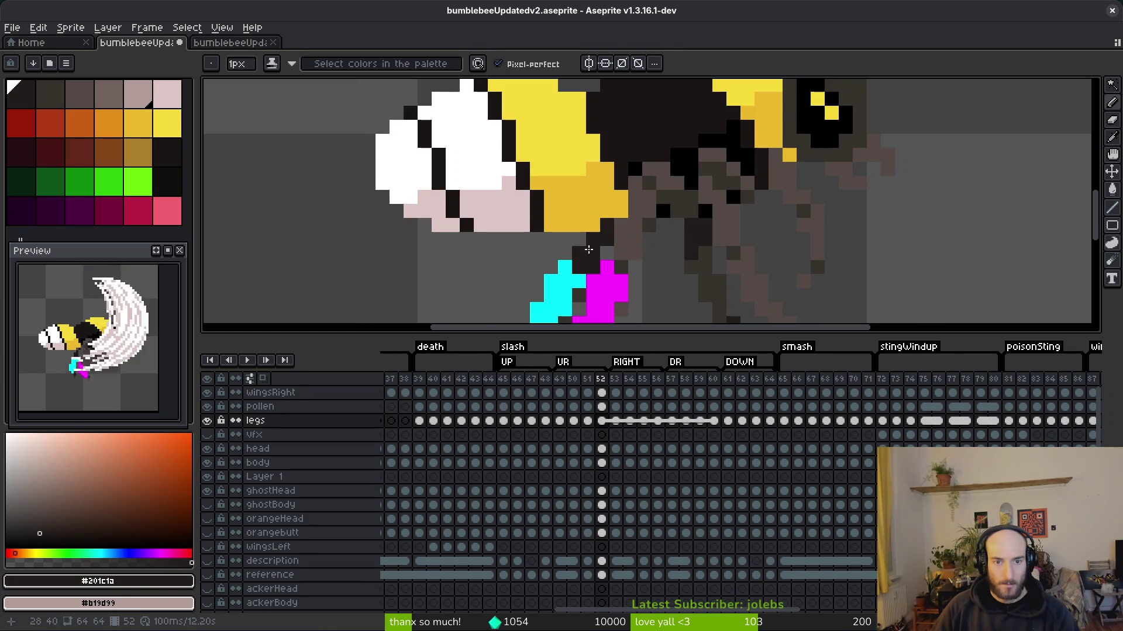
- Compare the legs across frames 55–56 using the Eyedropper, then return to the Pencil
key(period)
key(period)
key(period)
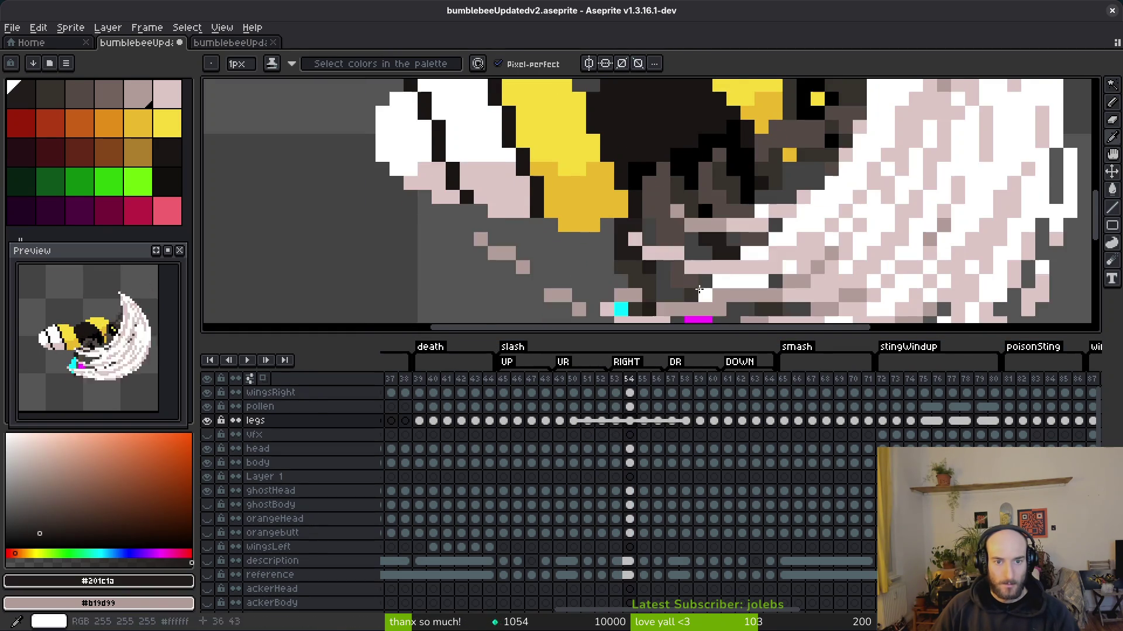
scroll(659, 277, down, 2)
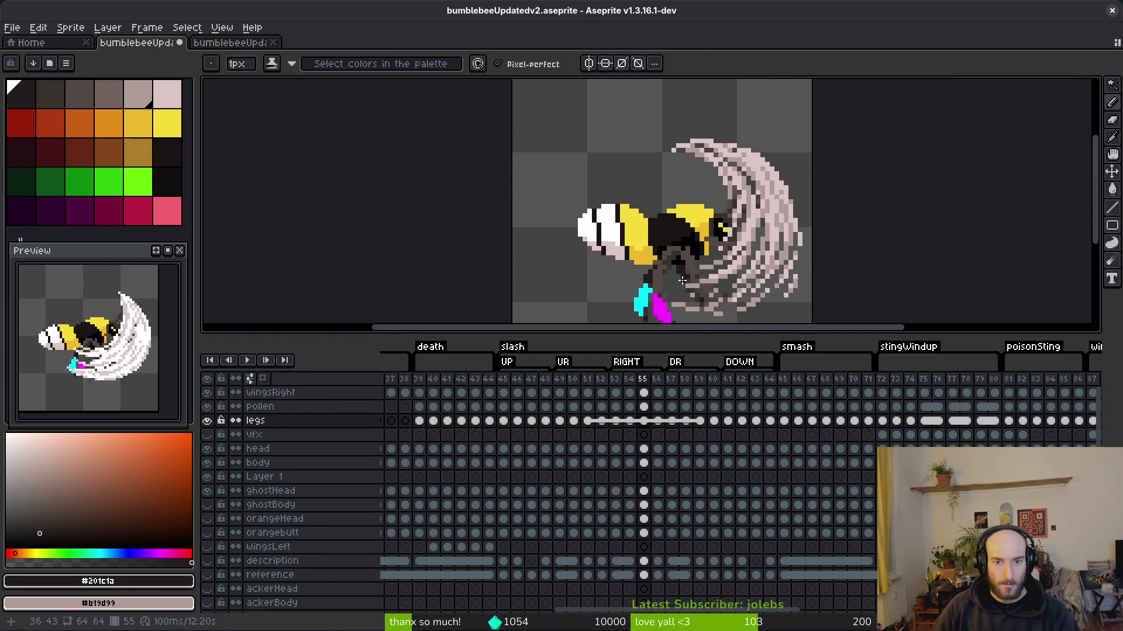
scroll(674, 281, up, 3)
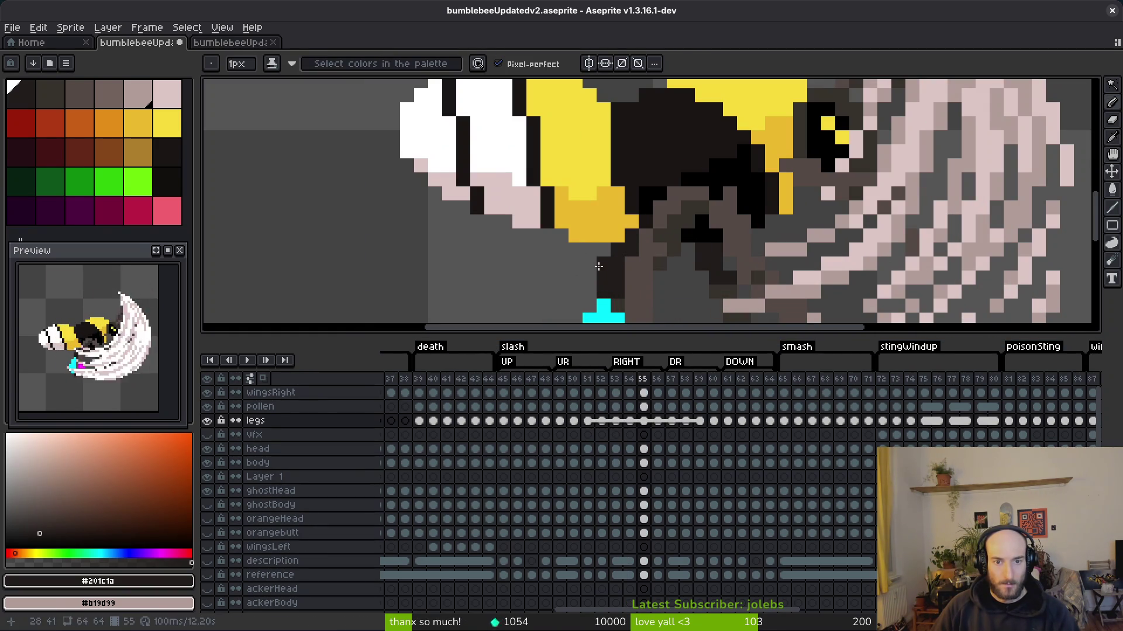
scroll(598, 266, down, 3)
scroll(738, 301, up, 3)
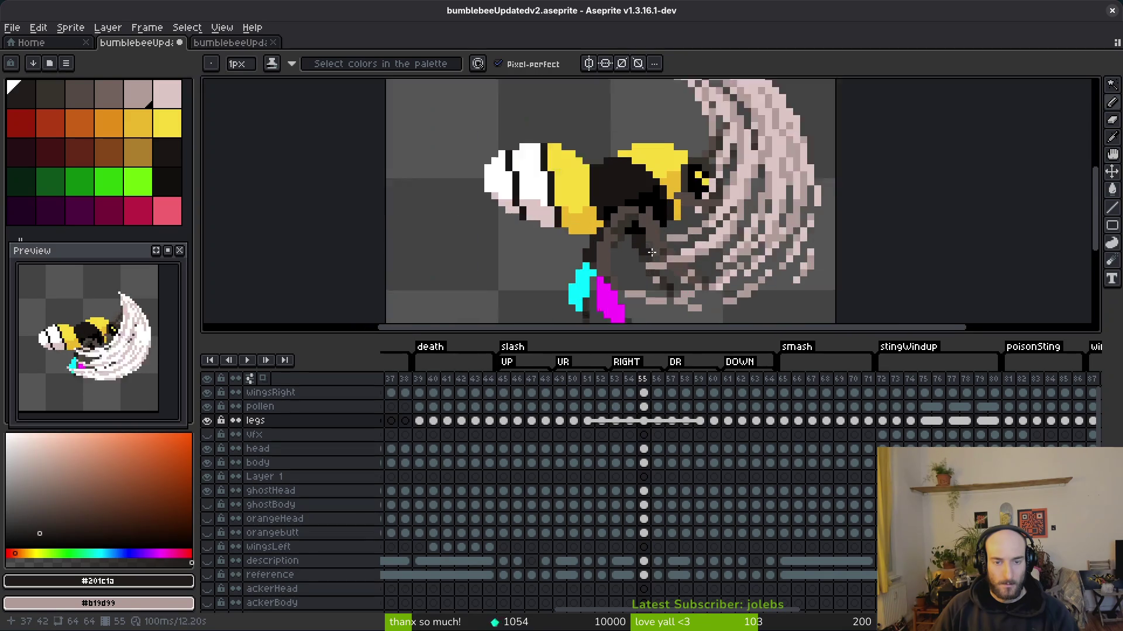
key(i)
key(Right)
key(Right)
key(Right)
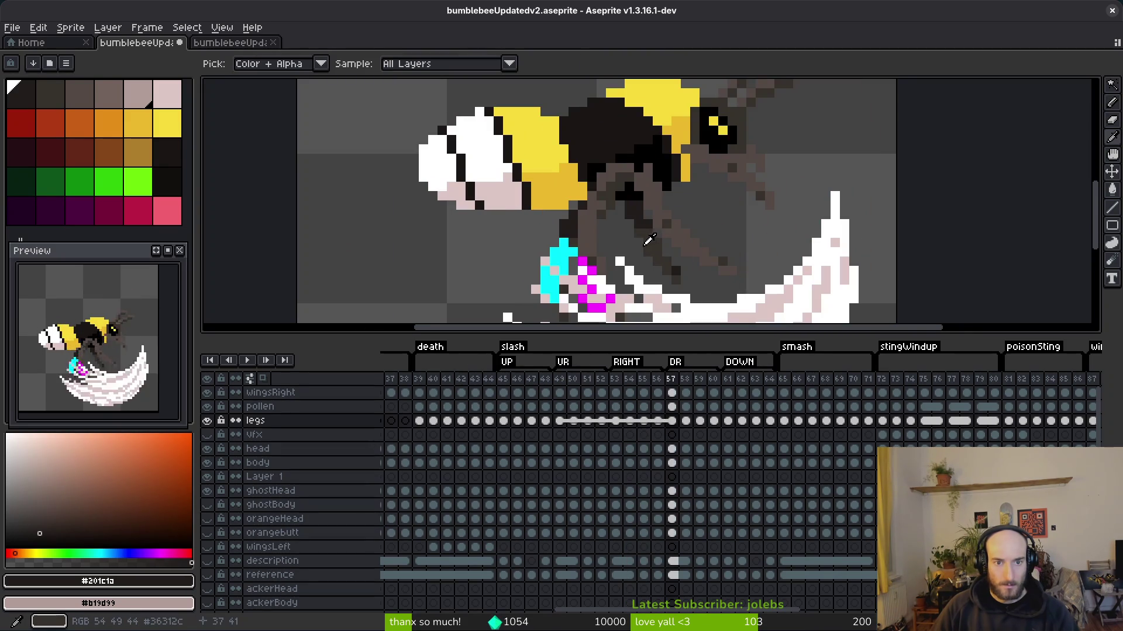
key(Left)
key(Left)
key(Left)
key(Right)
key(Right)
key(Right)
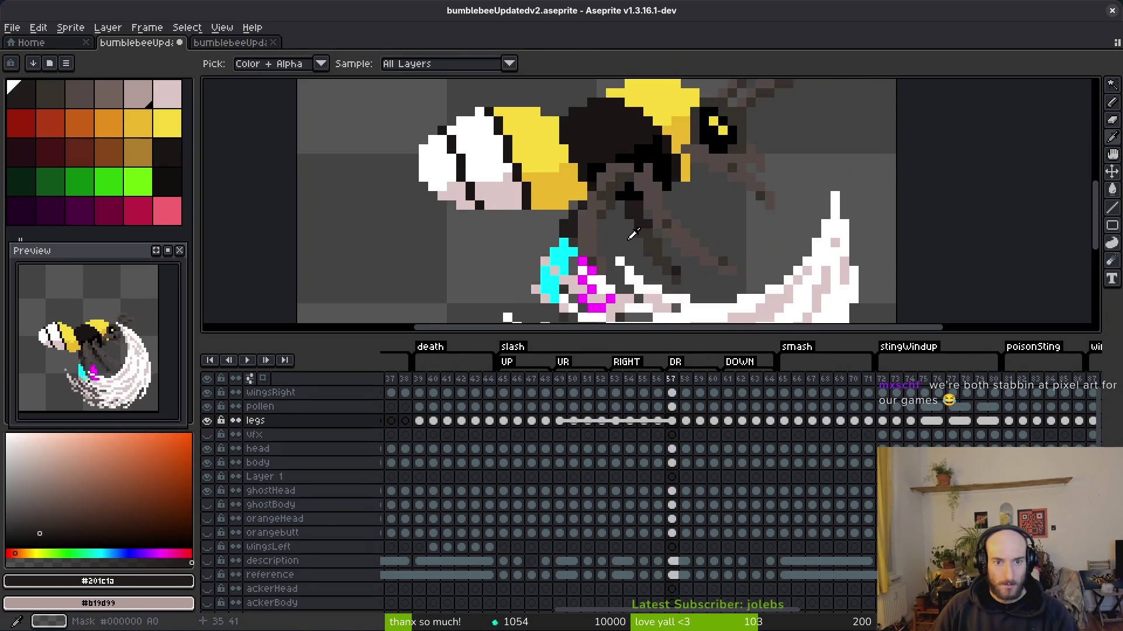
key(b)
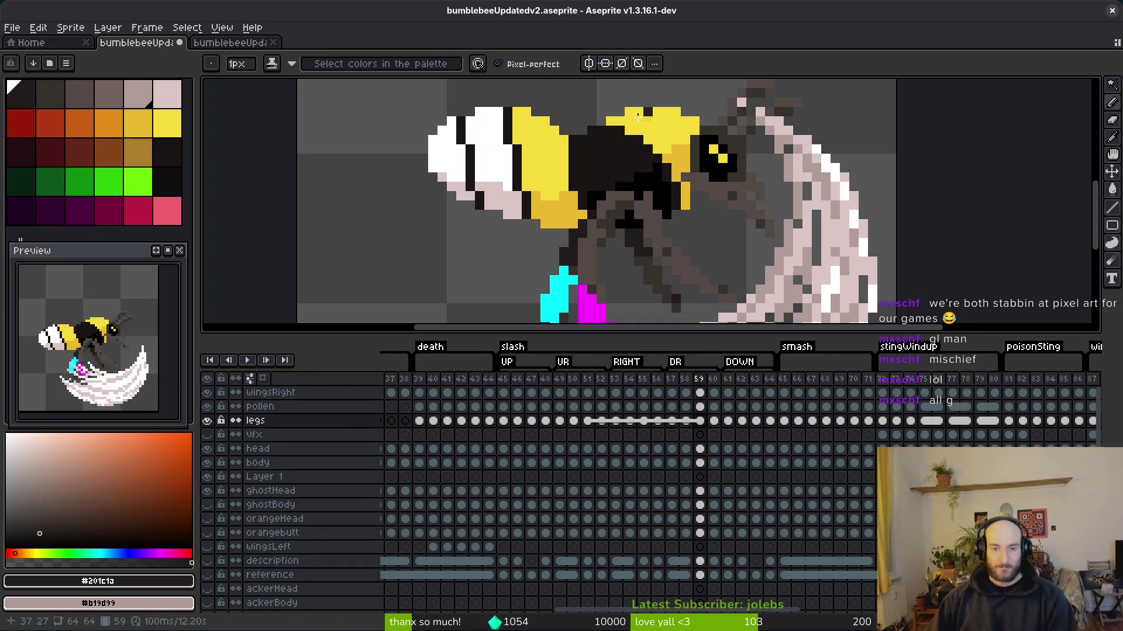
scroll(680, 243, down, 1)
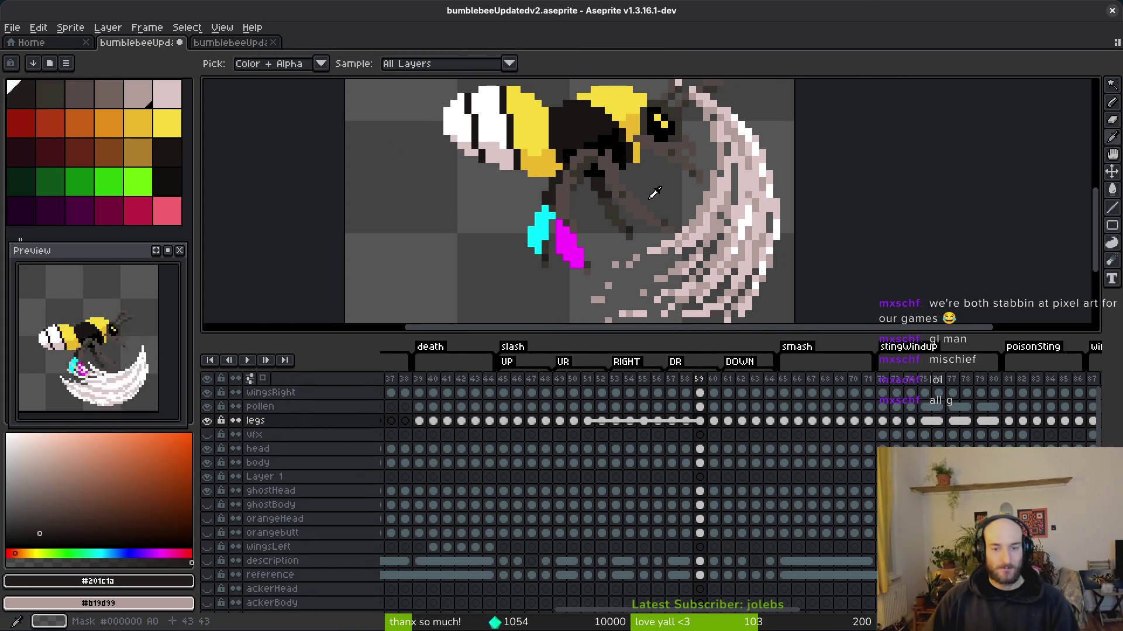
- Return to frame 58 and hide the head, body, ghostHead, legs and pollen layers
key(comma)
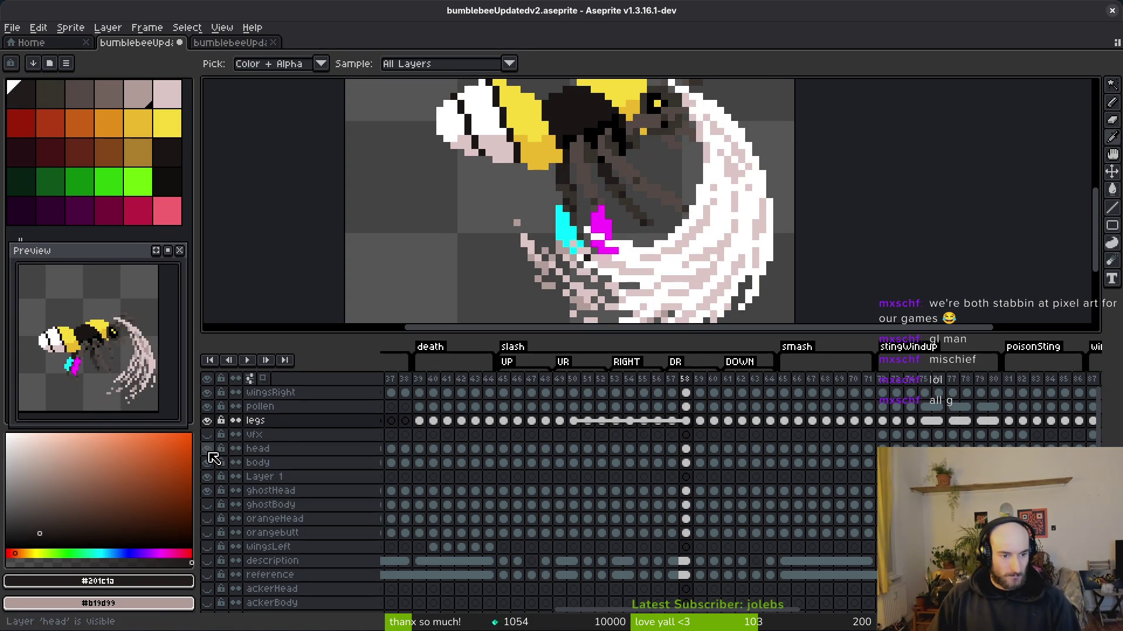
drag(209, 452, 209, 465)
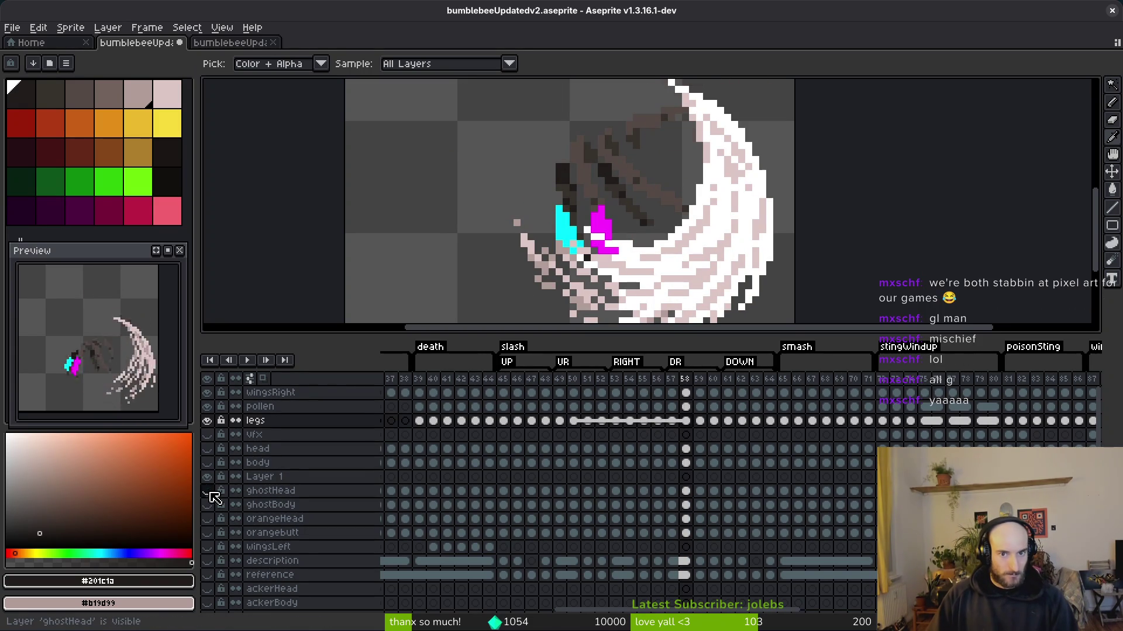
click(208, 492)
drag(208, 420, 208, 392)
- Go to frame 45 on the ghostHead layer with the ghost layers visible, zoomed in
key(b)
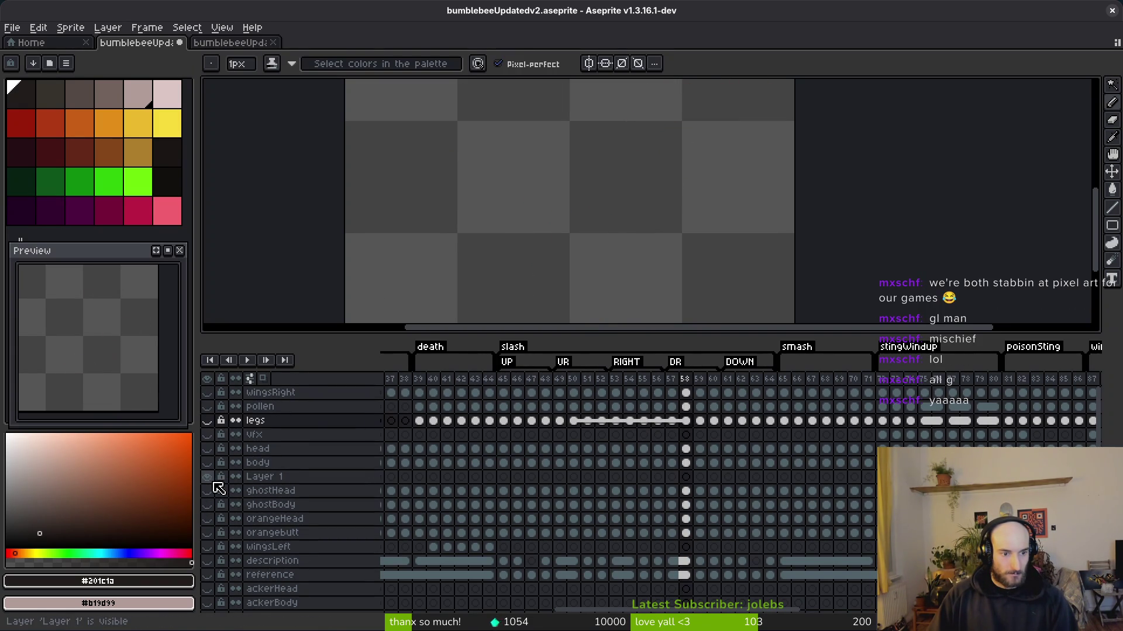
click(503, 491)
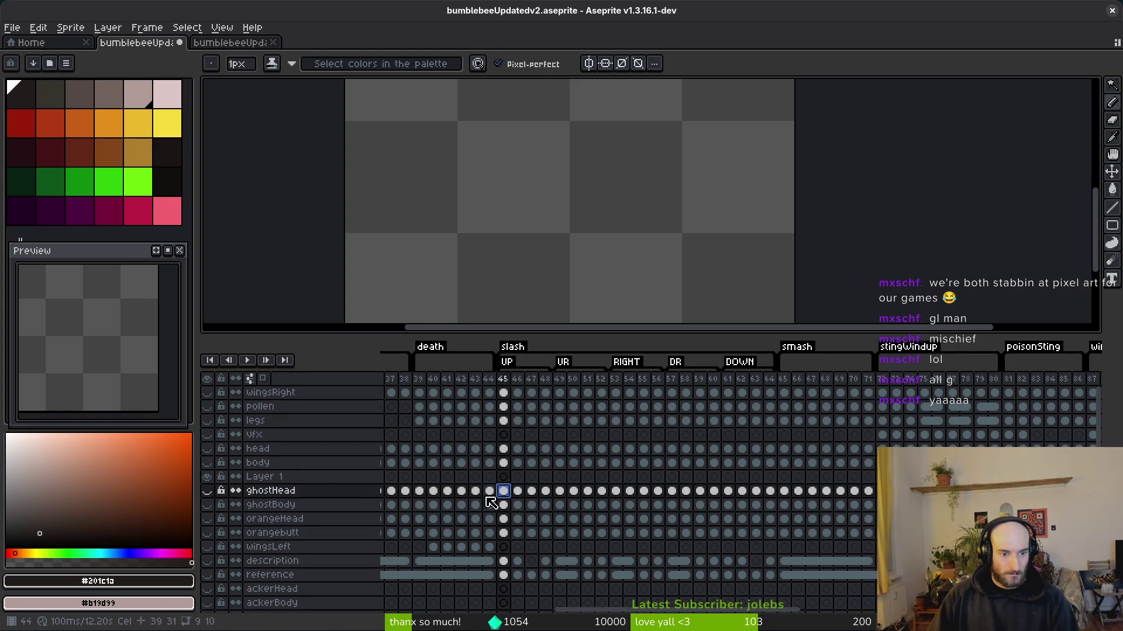
click(208, 493)
click(208, 506)
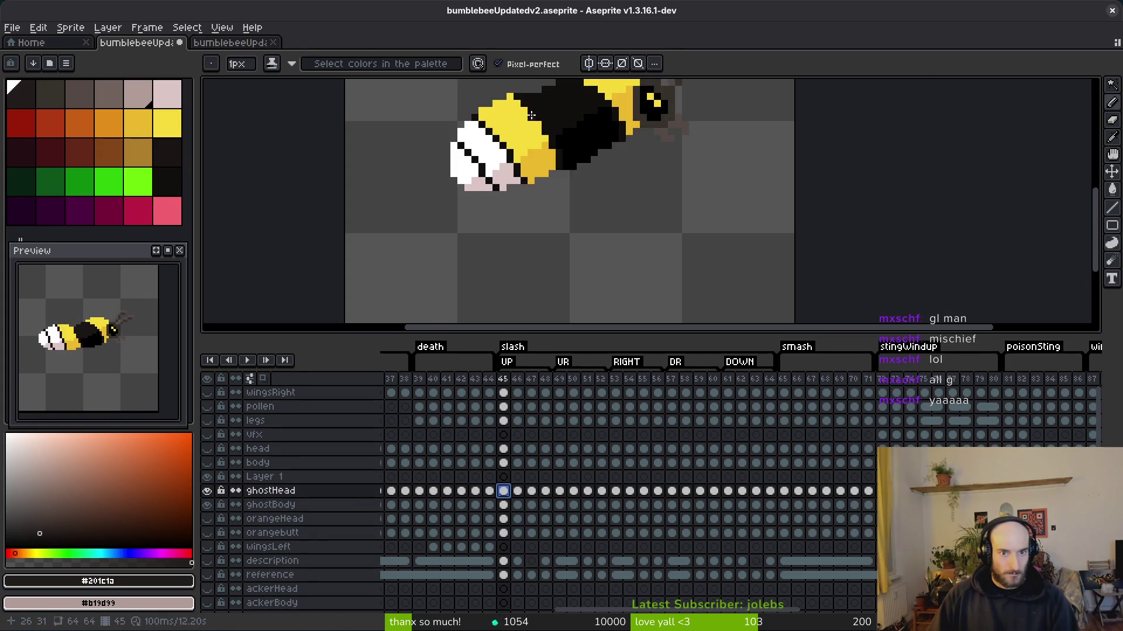
scroll(695, 212, left, 3)
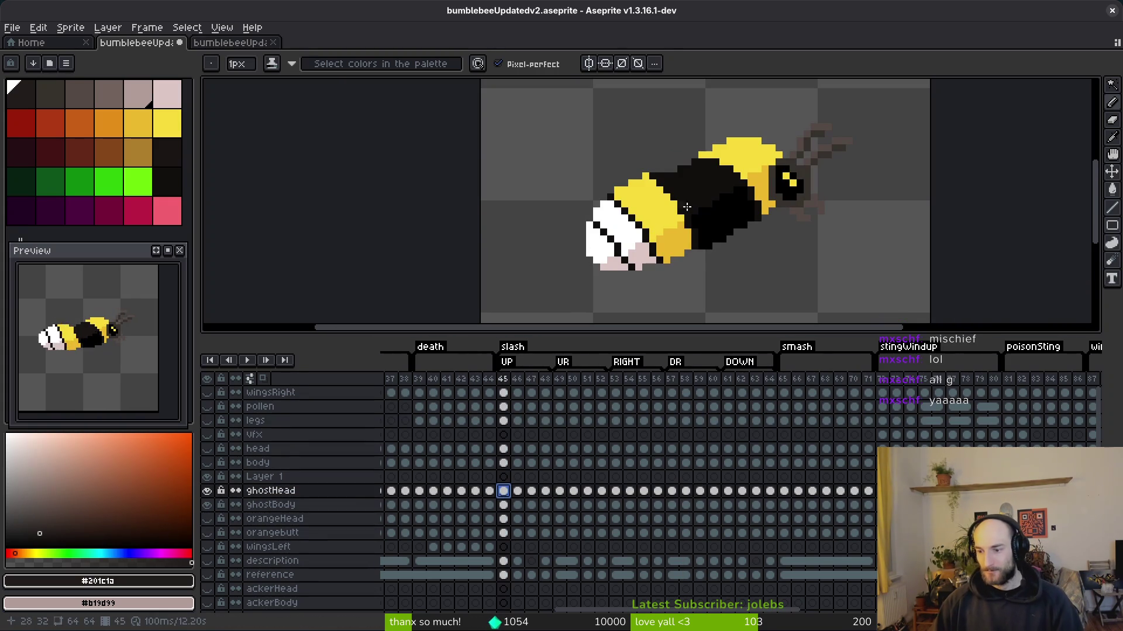
scroll(544, 229, up, 3)
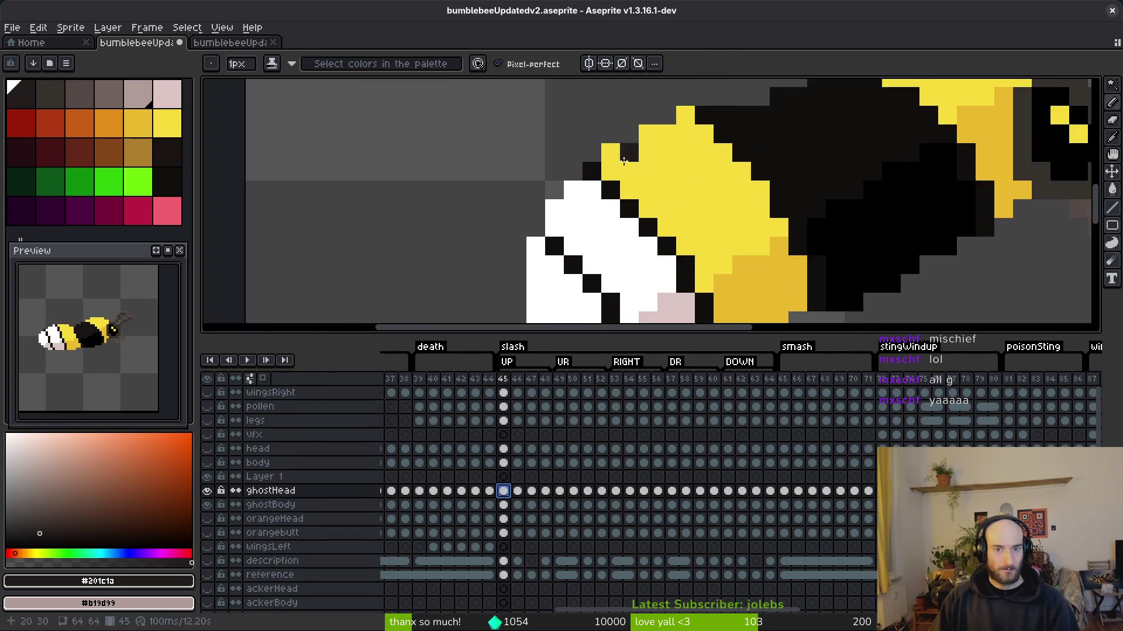
- Draw trial pink (palette idx-5) stripes across the bee's black back
click(167, 93)
click(648, 154)
key(ctrl+z)
drag(635, 151, 714, 227)
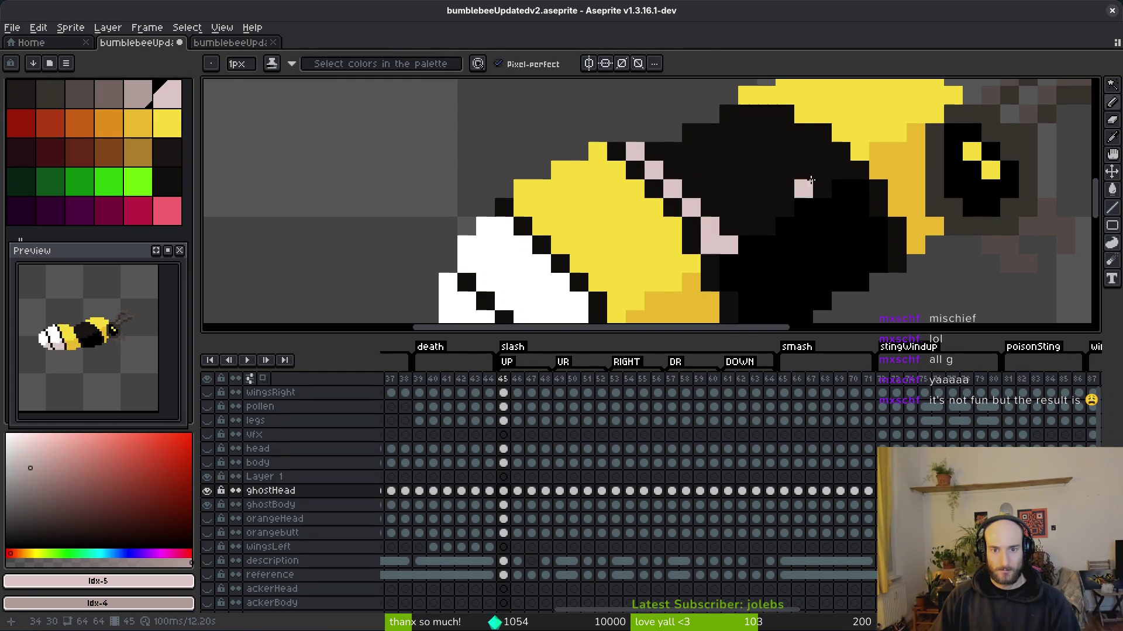
drag(841, 170, 820, 154)
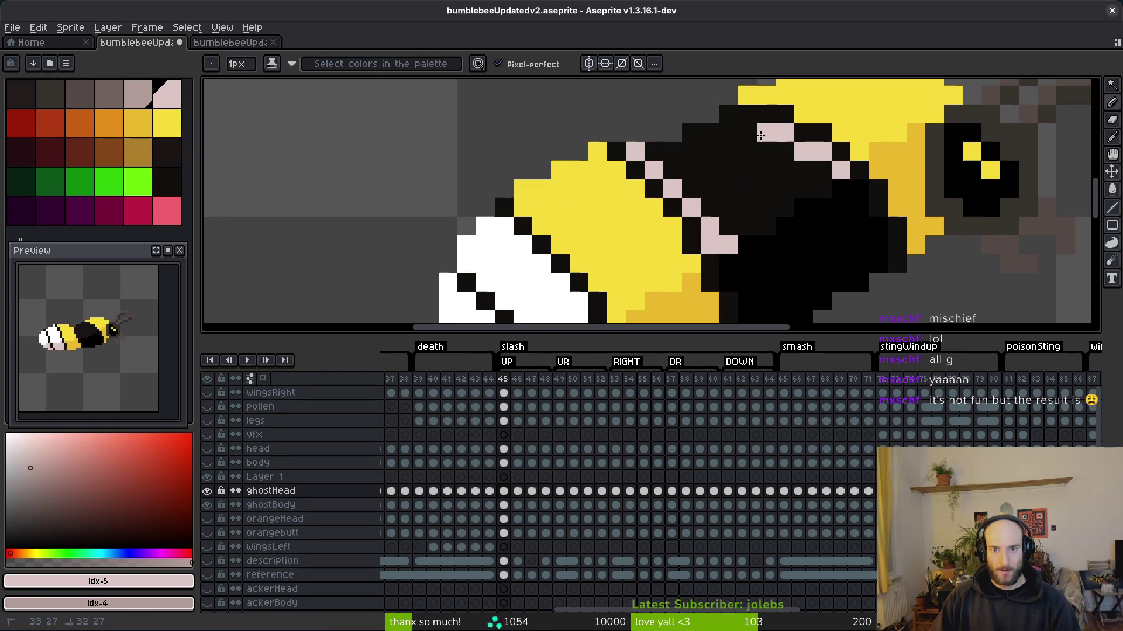
- Try a pink flood fill, then undo it and all pink strokes, selecting the head layer
key(g)
click(748, 196)
key(ctrl+z)
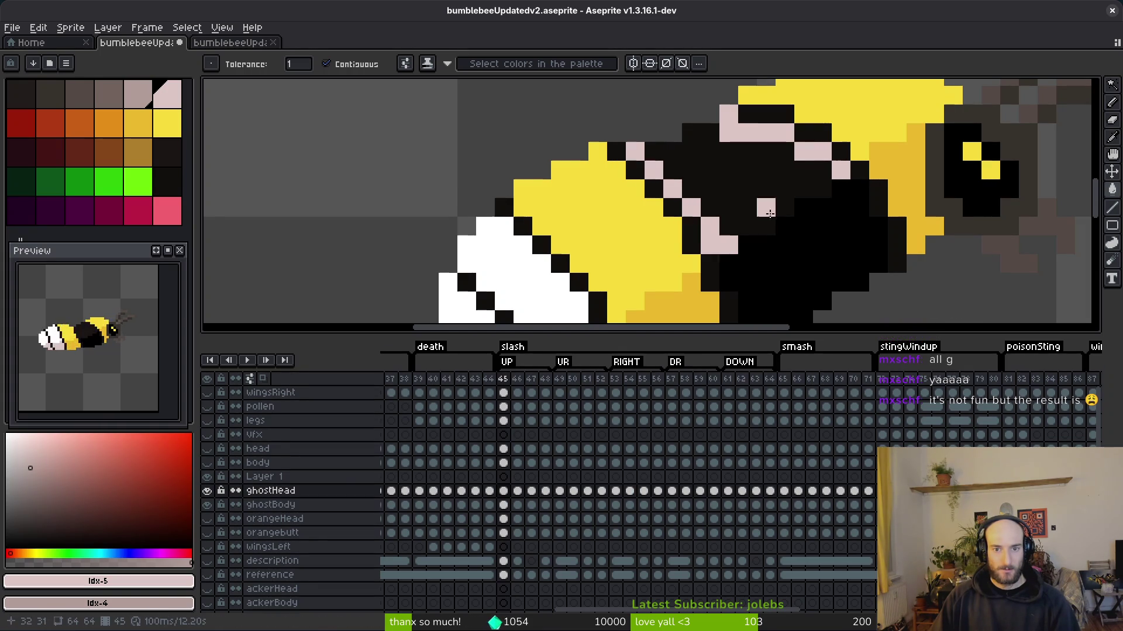
key(ctrl+z)
key(ctrl+z)
key(ctrl+z)
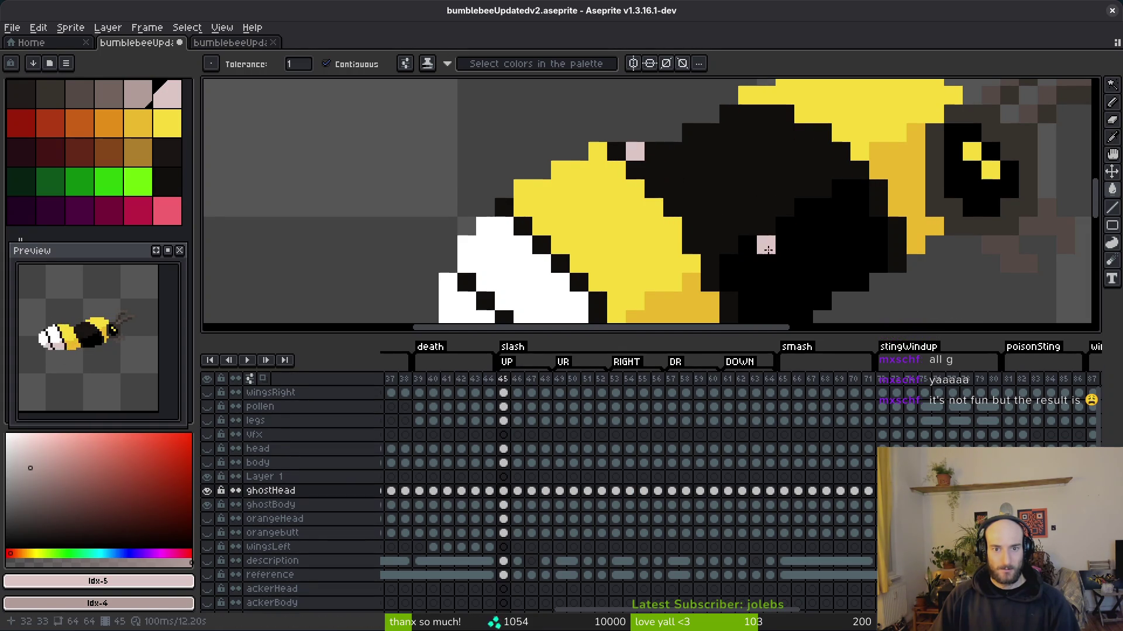
key(ctrl+z)
key(ctrl+z)
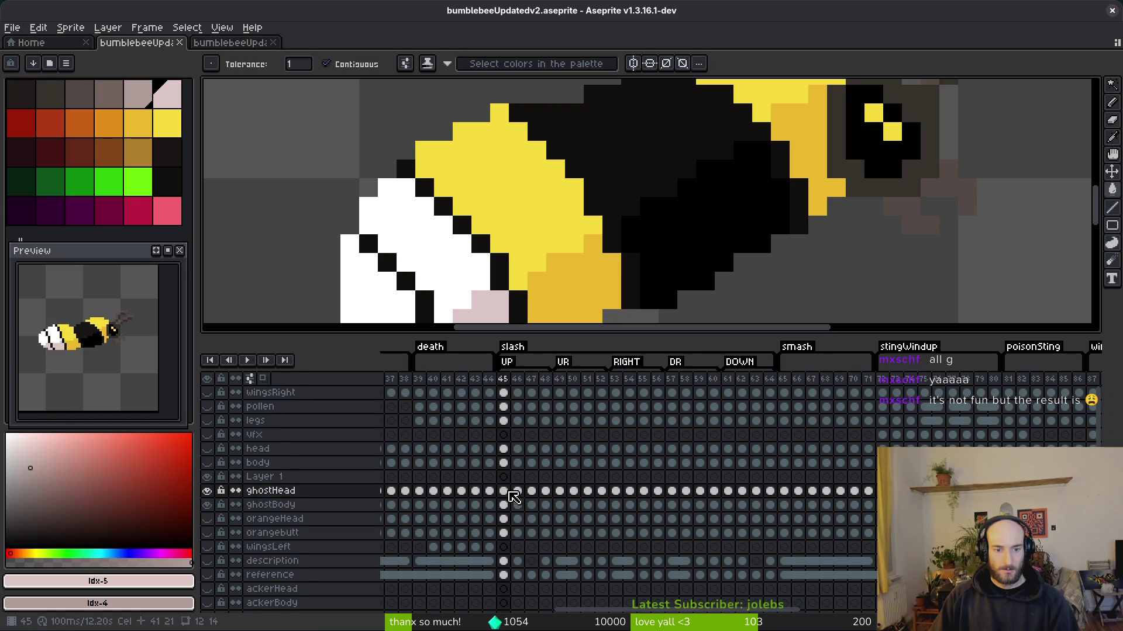
click(504, 449)
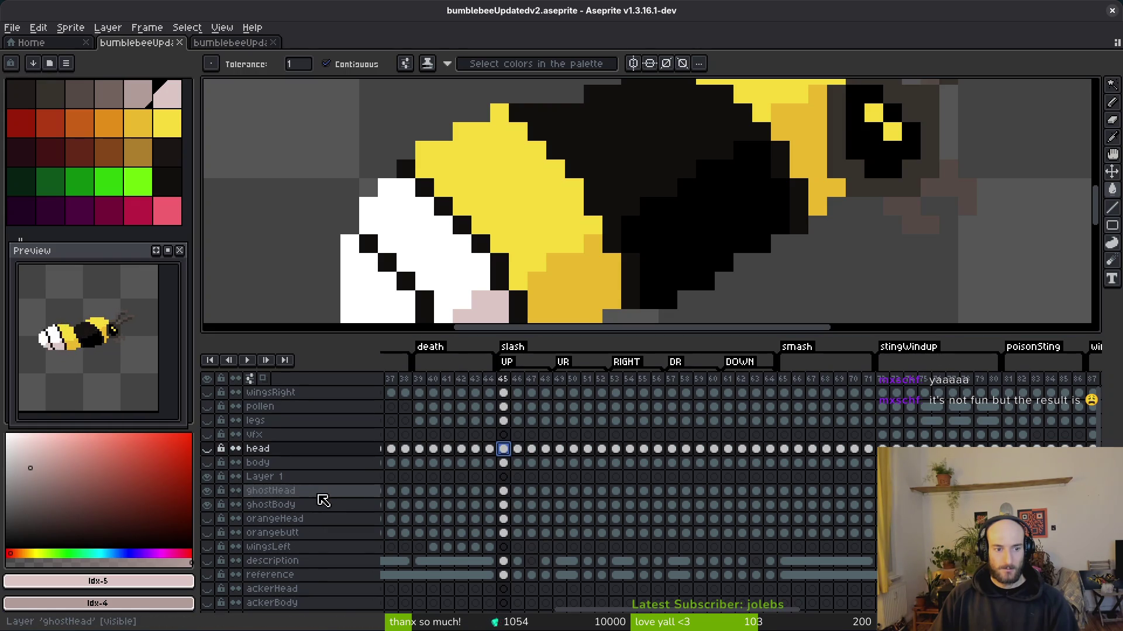
- Sample the grey-brown #71625d from the ghost's head in the death frames
click(491, 491)
key(Left)
key(Left)
key(Left)
key(i)
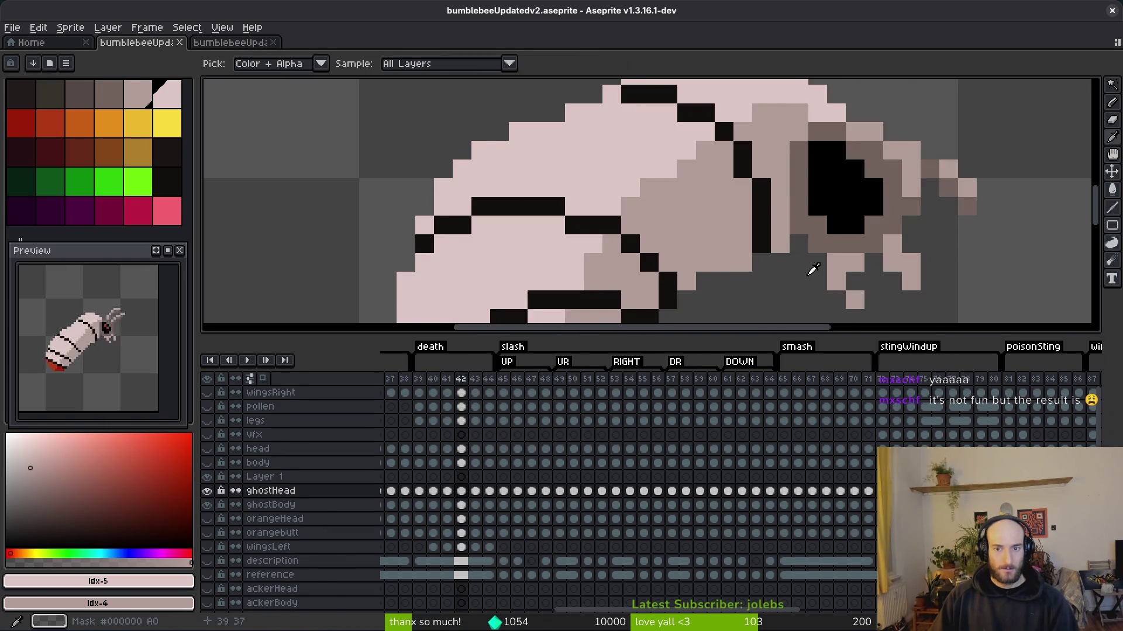
drag(824, 252, 615, 311)
alt+click(682, 151)
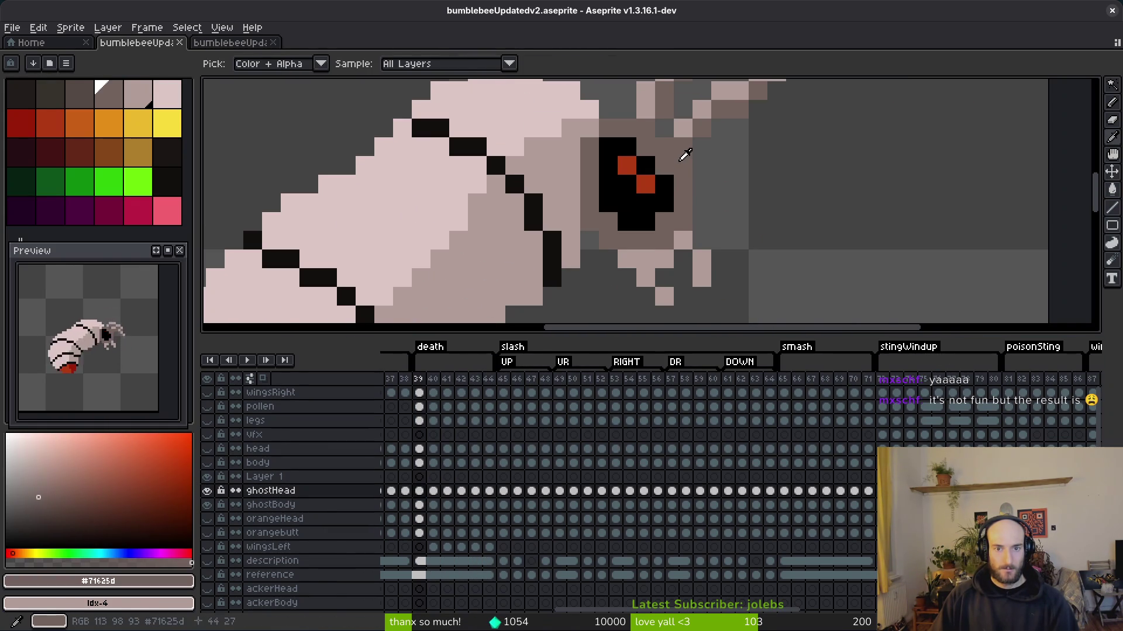
- Compare the ghost at frame 43, then settle back on frame 45 showing the bee
click(504, 491)
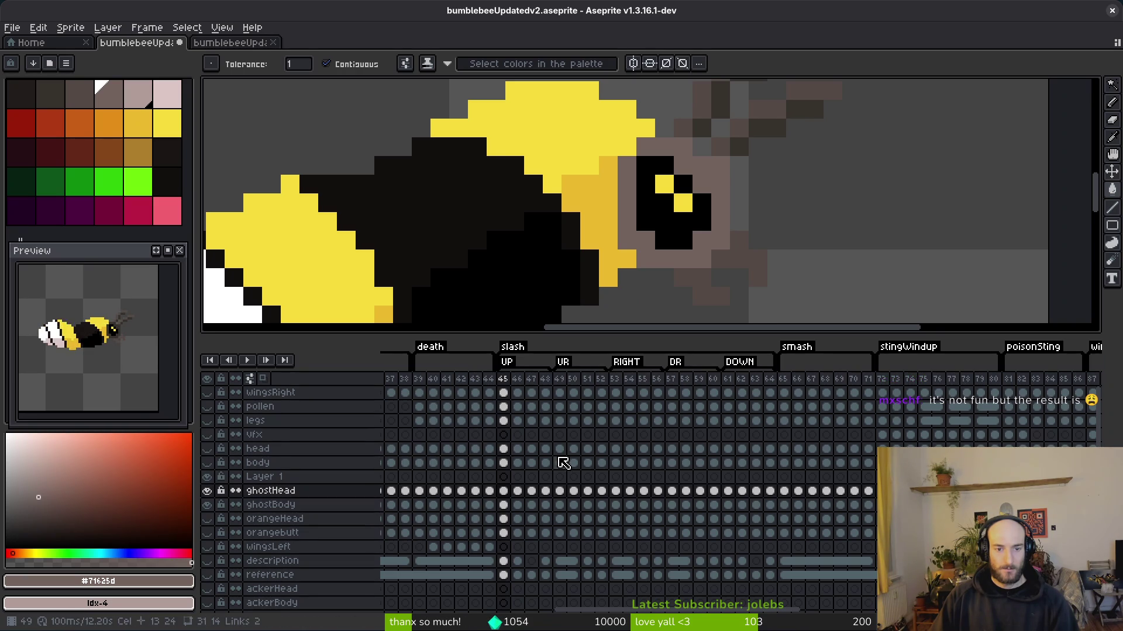
key(Left)
key(Left)
scroll(750, 246, down, 2)
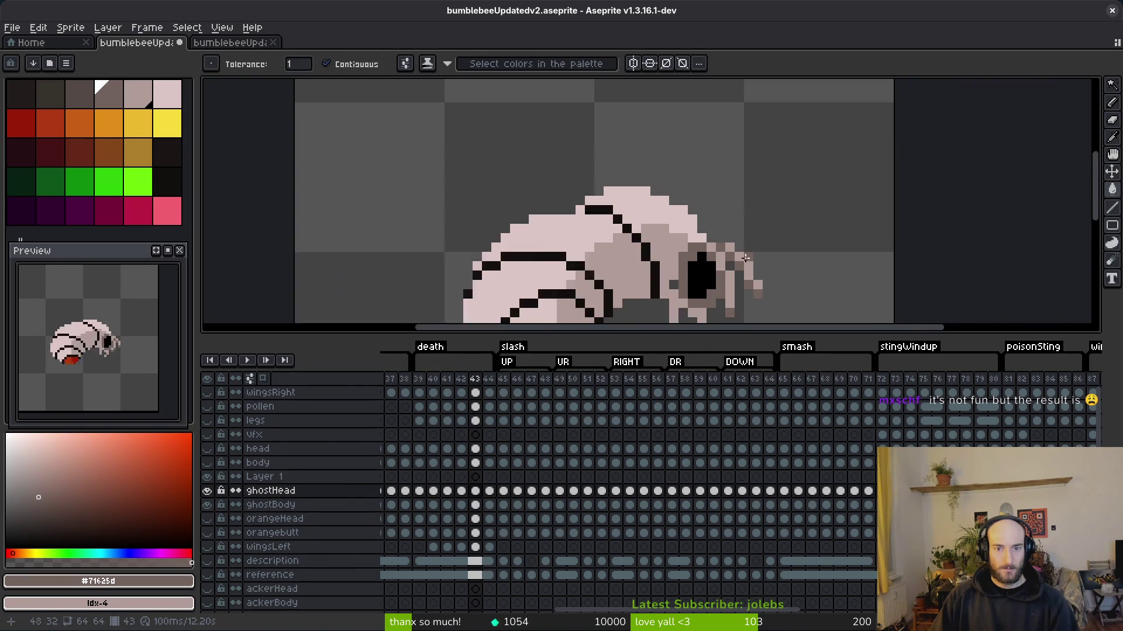
scroll(750, 246, up, 3)
key(Right)
key(Right)
scroll(760, 274, up, 2)
scroll(766, 278, up, 3)
- Pencil the bee's antennae in light pink at frame 45
click(578, 158)
click(550, 214)
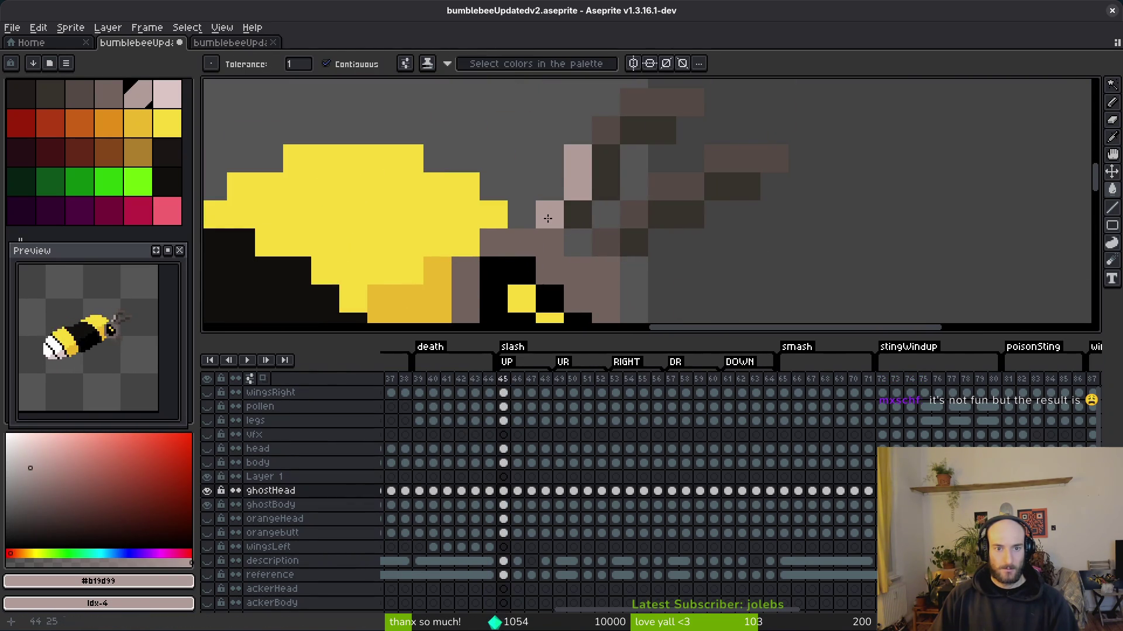
click(605, 130)
drag(633, 102, 690, 102)
click(746, 158)
drag(774, 157, 662, 186)
click(606, 214)
click(634, 214)
click(606, 242)
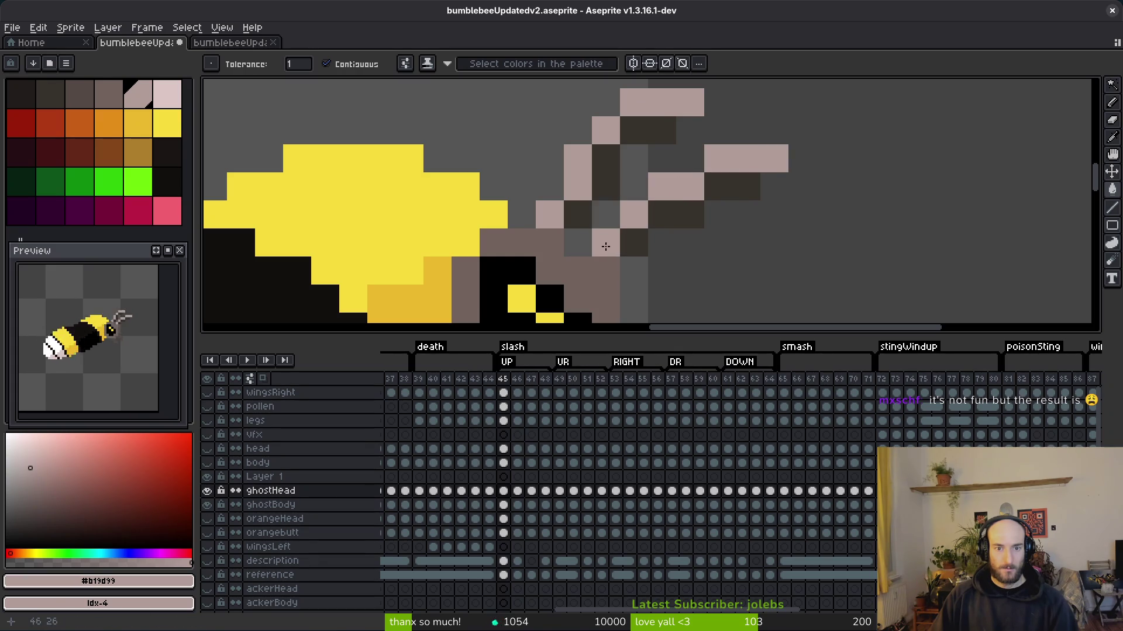
- Re-sample #71625d from the ghost's head at frame 44 and return to frame 45
scroll(740, 239, down, 1)
key(Left)
scroll(652, 229, left, 2)
key(i)
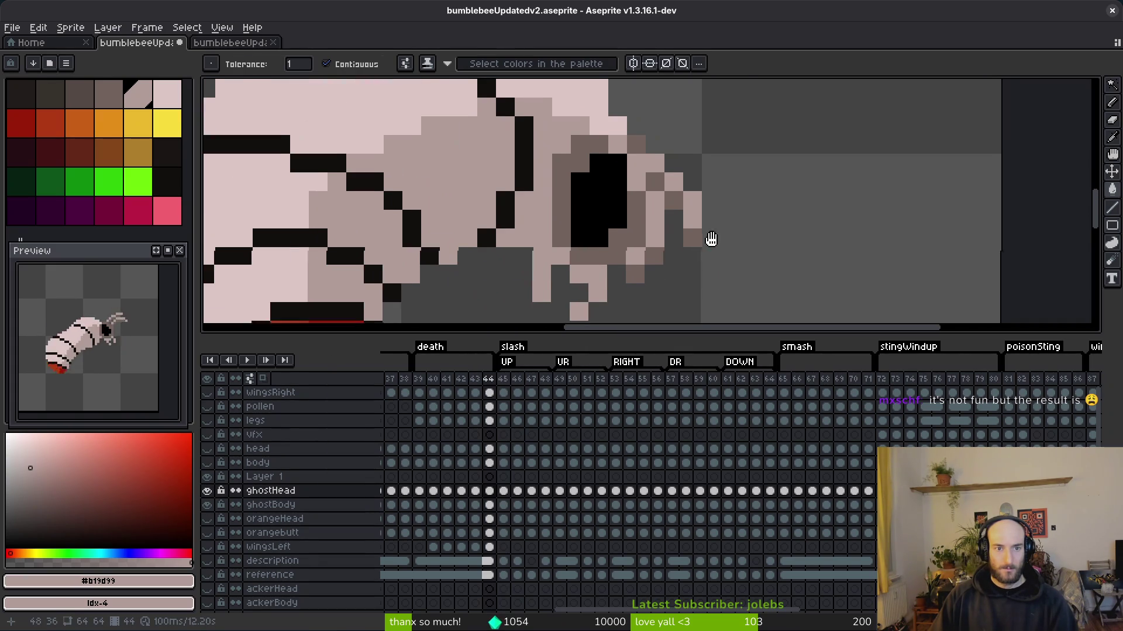
click(644, 203)
key(Right)
scroll(731, 222, up, 3)
key(w)
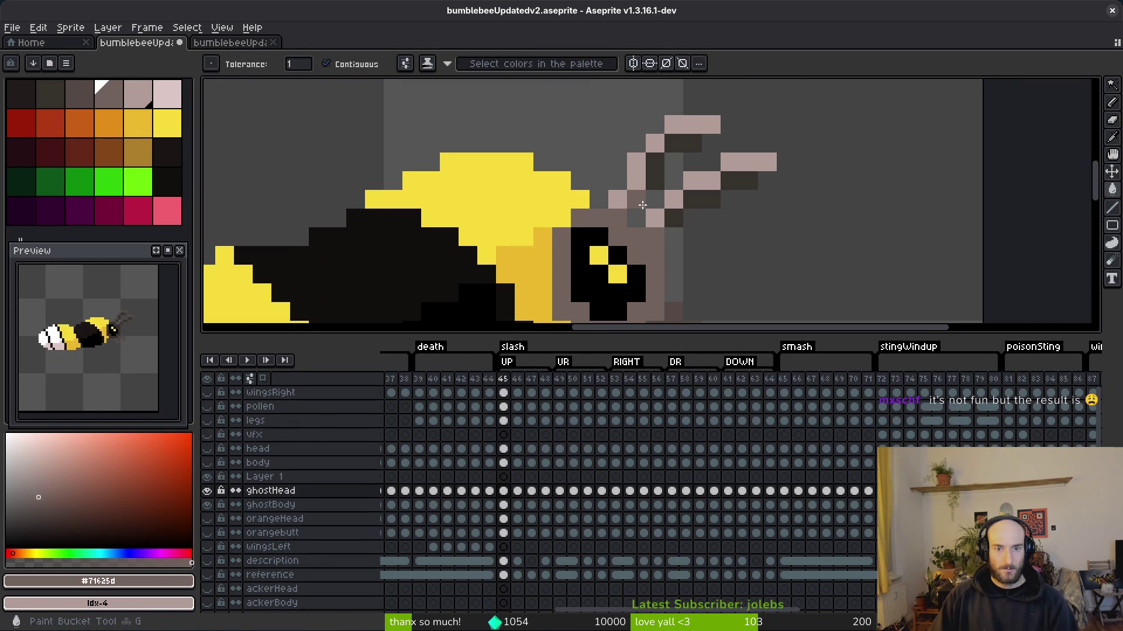
- Sample the light colour #b19d99 from the ghost at frame 44
key(Left)
scroll(727, 243, down, 3)
key(i)
click(553, 196)
key(w)
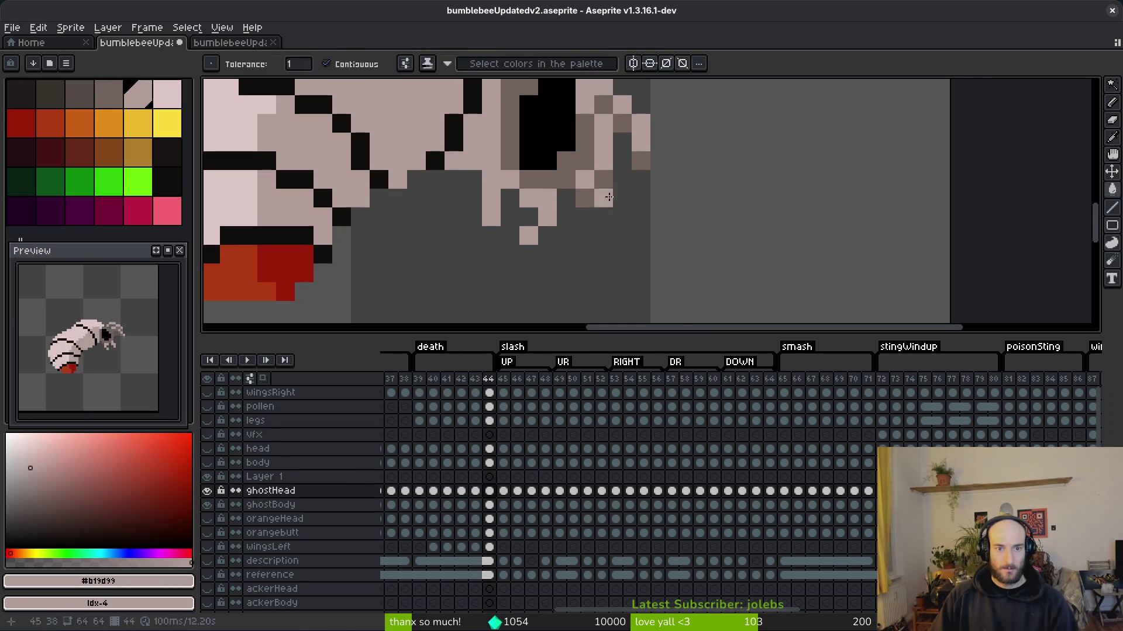
key(Right)
scroll(711, 232, up, 3)
click(670, 137)
scroll(671, 176, down, 3)
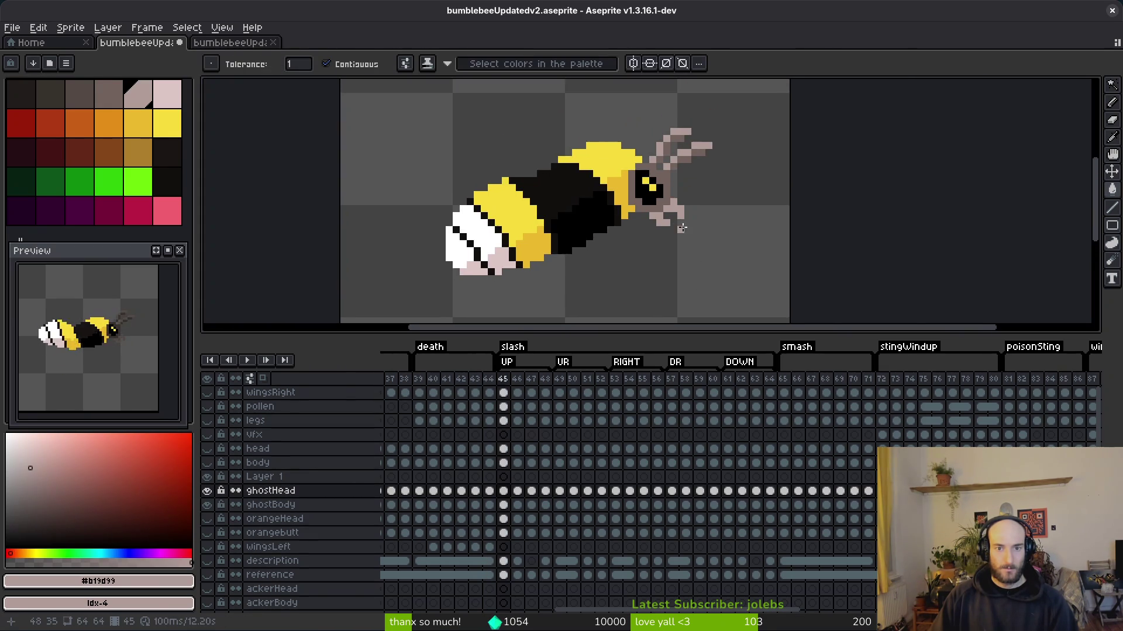
scroll(674, 222, up, 3)
- Sample the ghost's red #af3a13 at frame 39, fill the bee's eye red, and save
key(Left)
key(i)
key(Left)
key(Left)
key(Left)
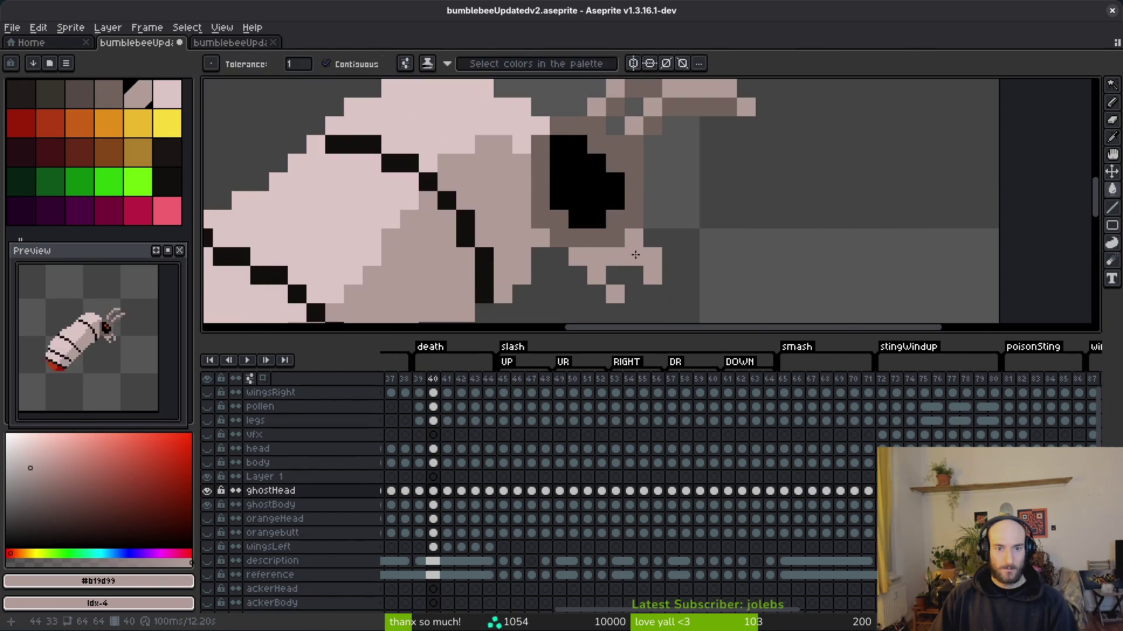
alt+click(627, 168)
scroll(627, 168, up, 3)
key(g)
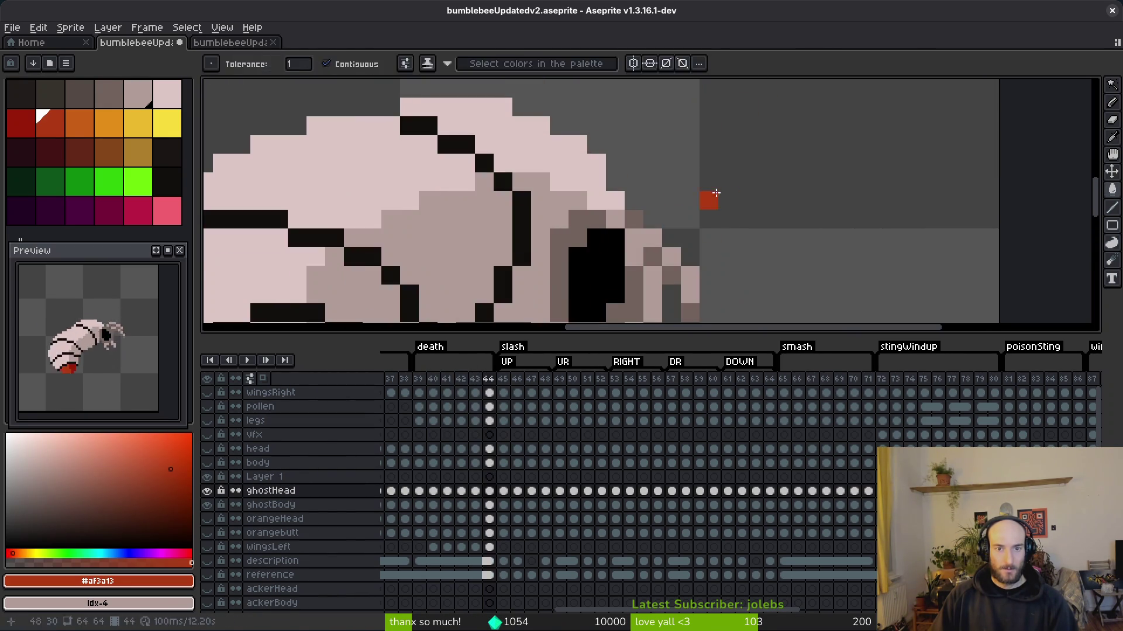
key(Right)
key(Right)
key(Right)
scroll(672, 253, down, 2)
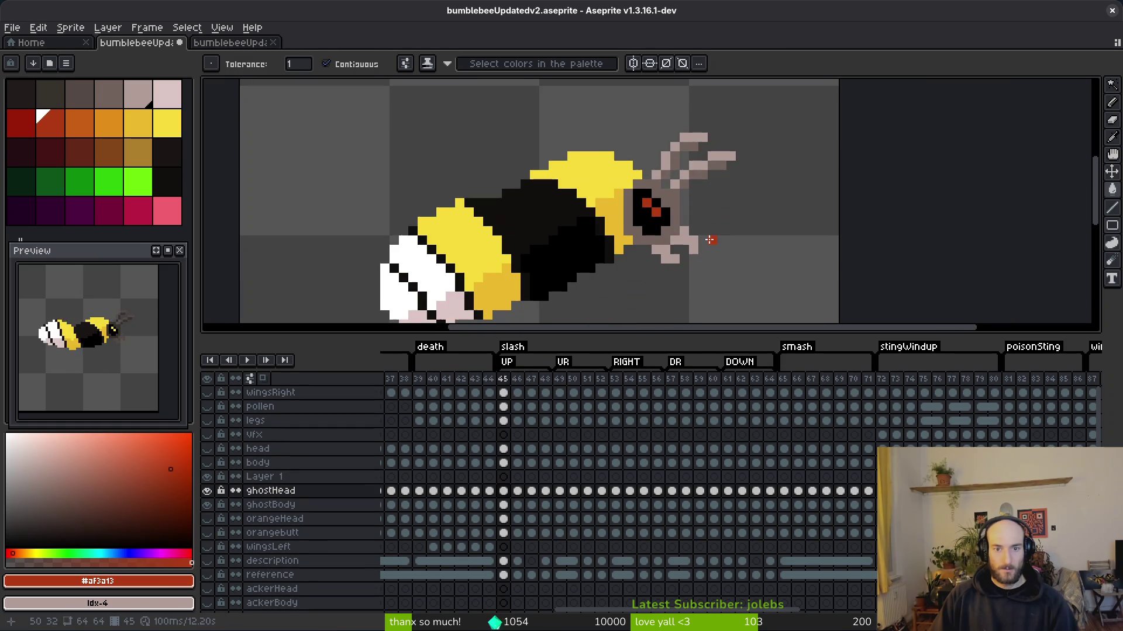
key(ctrl+s)
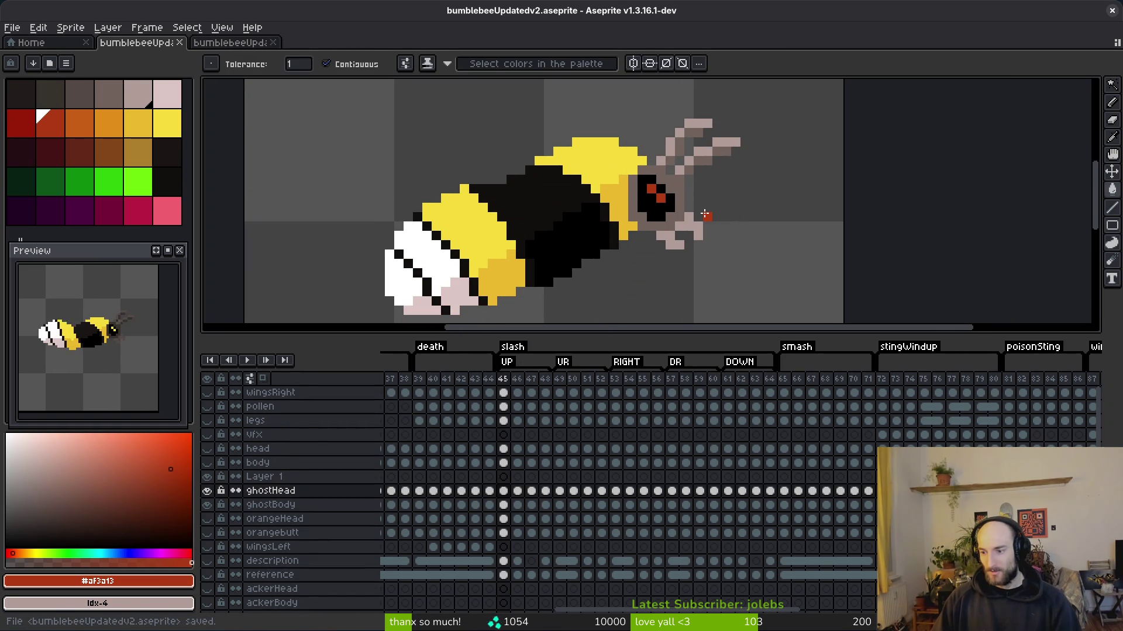
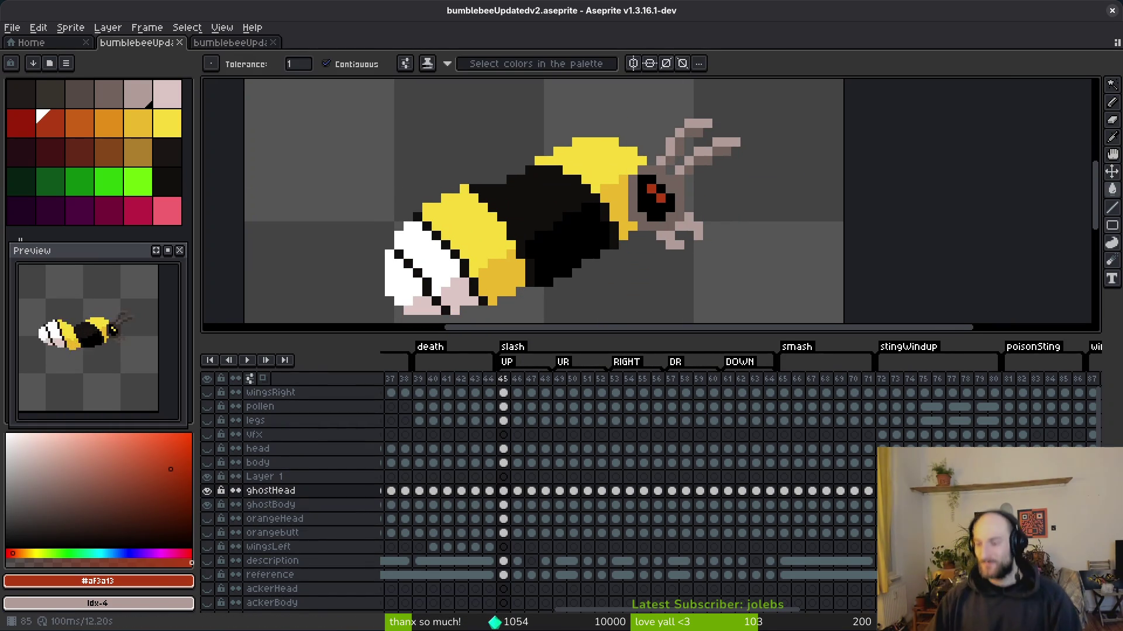
- Save the sprite, then on frame 46 fill the yellow eye pixel with red
scroll(701, 239, left, 2)
key(ctrl+s)
scroll(587, 190, left, 2)
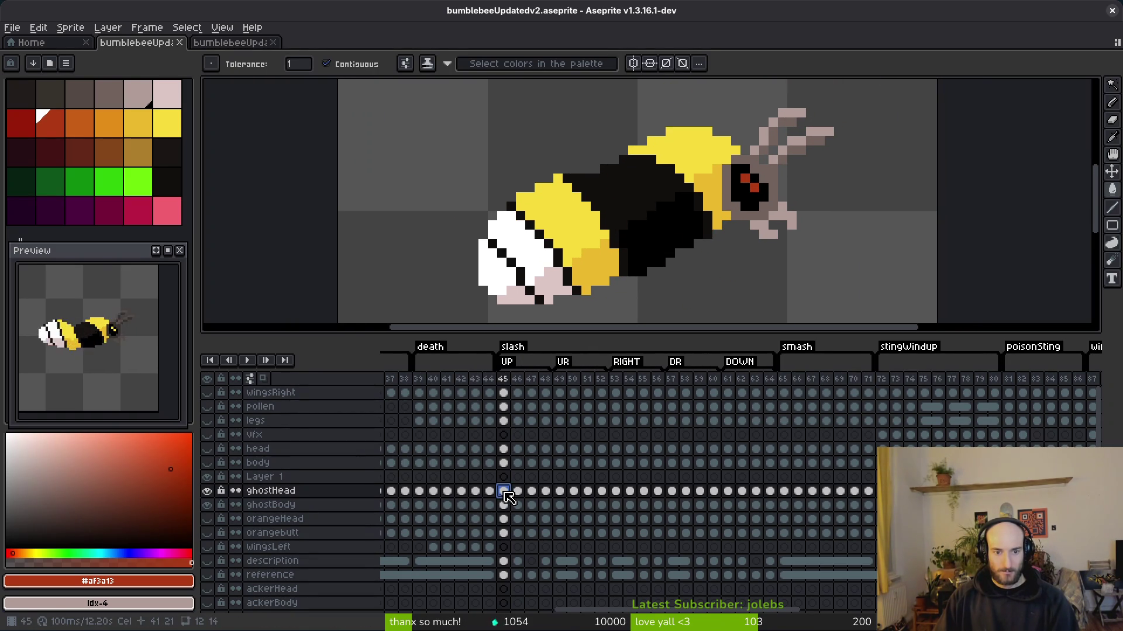
key(Right)
scroll(701, 199, up, 3)
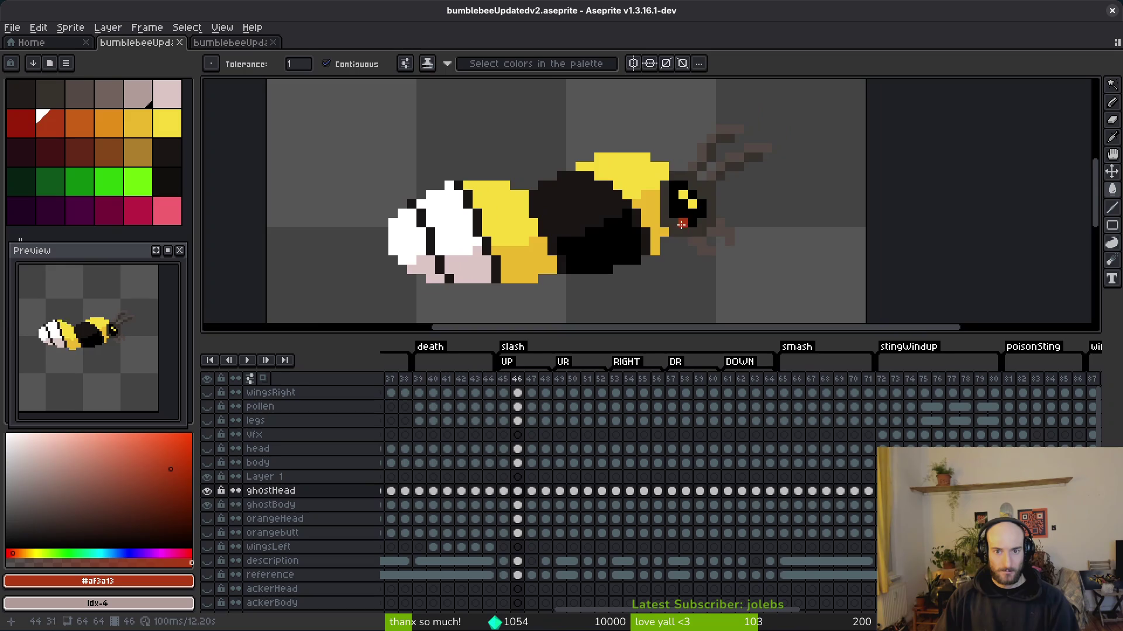
alt+click(699, 199)
click(669, 180)
- Sample the brown-grey head colour from frame 45 and fill frame 46's head ring with it
key(alt+Left)
key(alt+Right)
key(alt+Left)
alt+click(714, 176)
key(alt+Right)
key(g)
click(724, 186)
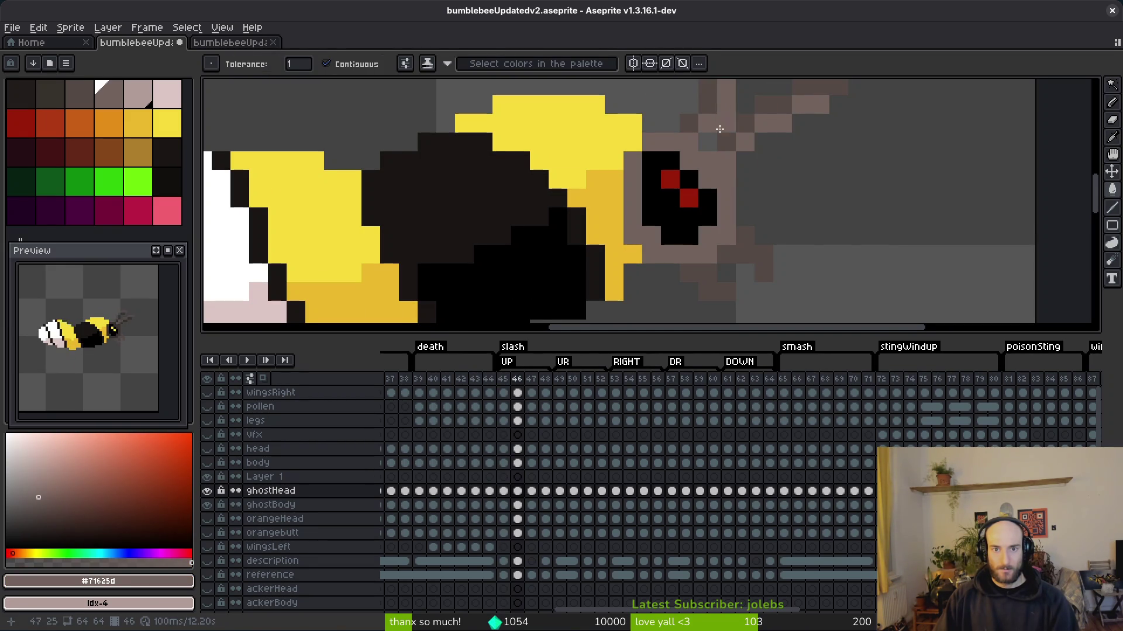
- Fill frame 46's head, the pixels below it, and the antenna with the light pink-grey
scroll(737, 128, up, 2)
scroll(785, 180, right, 2)
alt+click(694, 221)
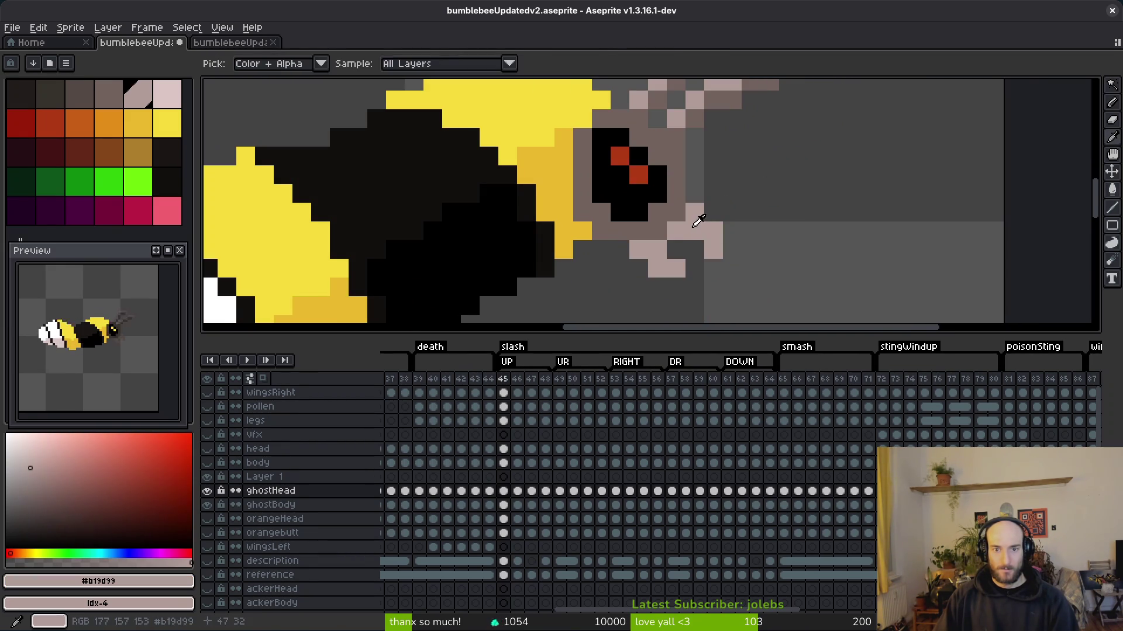
click(696, 283)
click(667, 305)
click(710, 151)
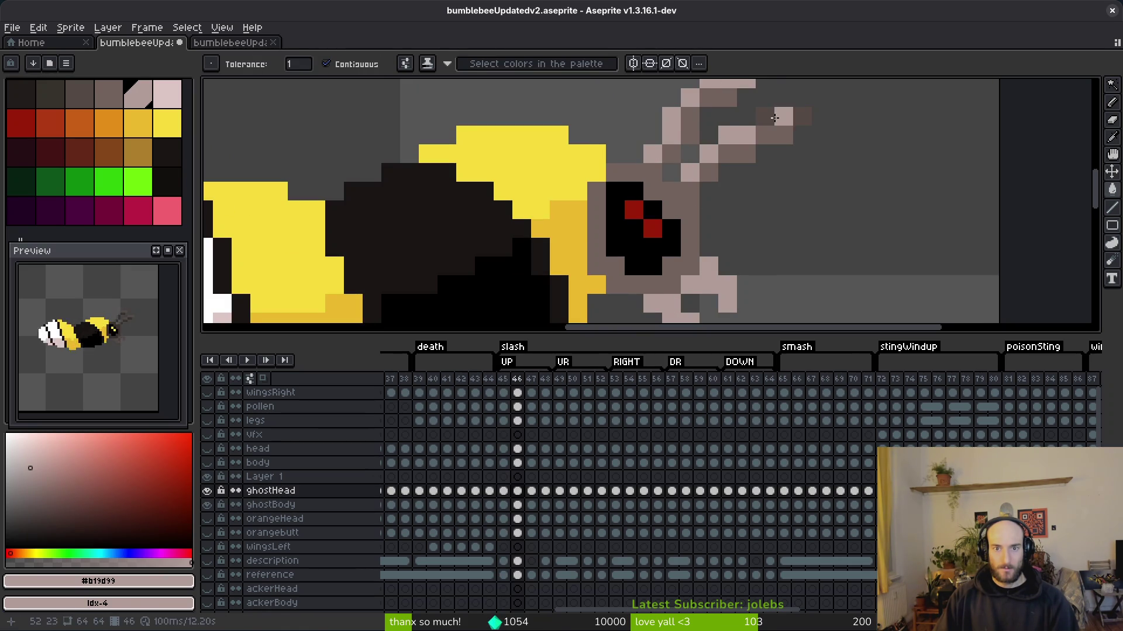
click(774, 117)
scroll(774, 117, down, 2)
- Flip between frames 46 and 47 to compare the head drawings
key(period)
scroll(721, 196, up, 3)
key(i)
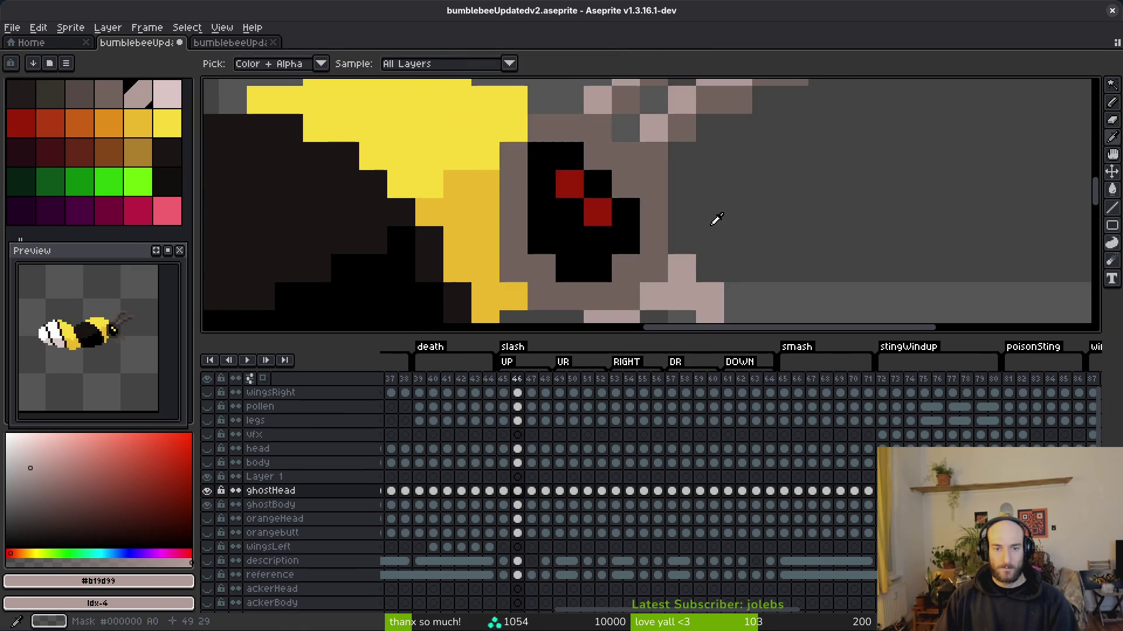
key(comma)
scroll(719, 221, down, 5)
key(period)
key(comma)
key(period)
key(comma)
key(period)
key(comma)
key(period)
key(comma)
- Save the sprite and select the ghostHead cels for frames 46–48
click(518, 490)
click(532, 491)
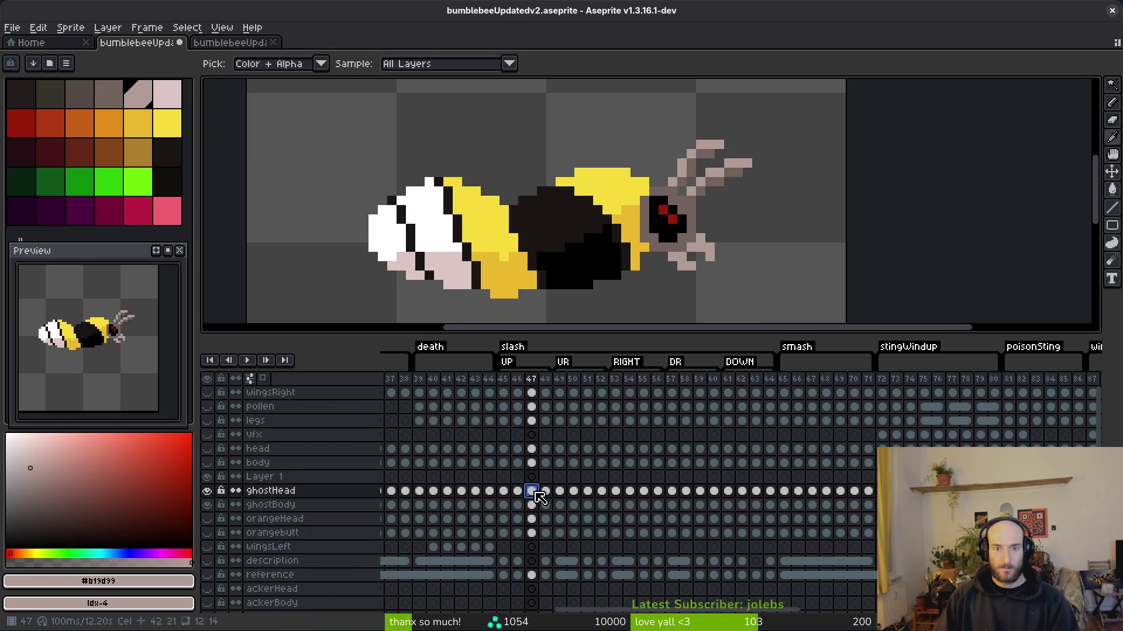
key(period)
key(ctrl+s)
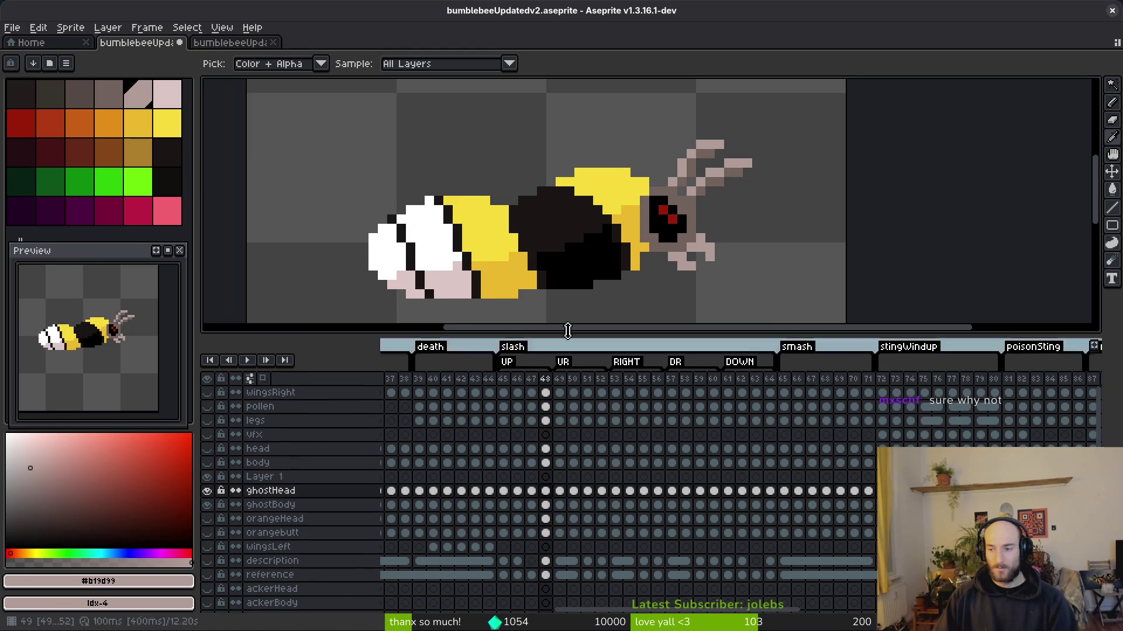
key(w)
drag(503, 491, 549, 496)
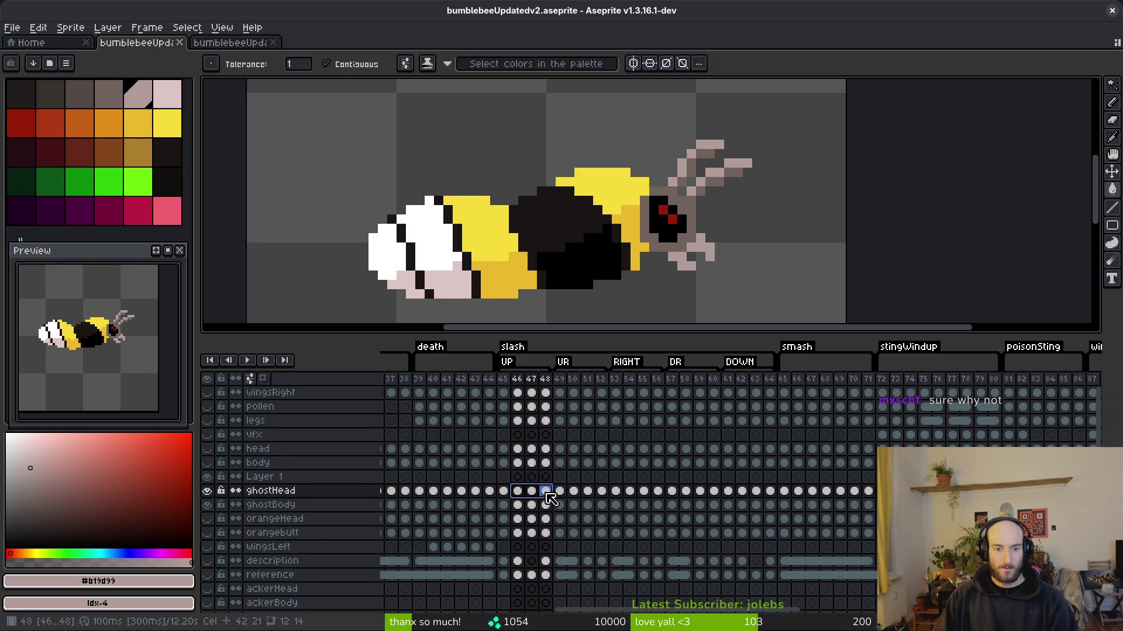
- Link the head, ghostHead and orangeHead cels for frames 46–48
right_click(529, 498)
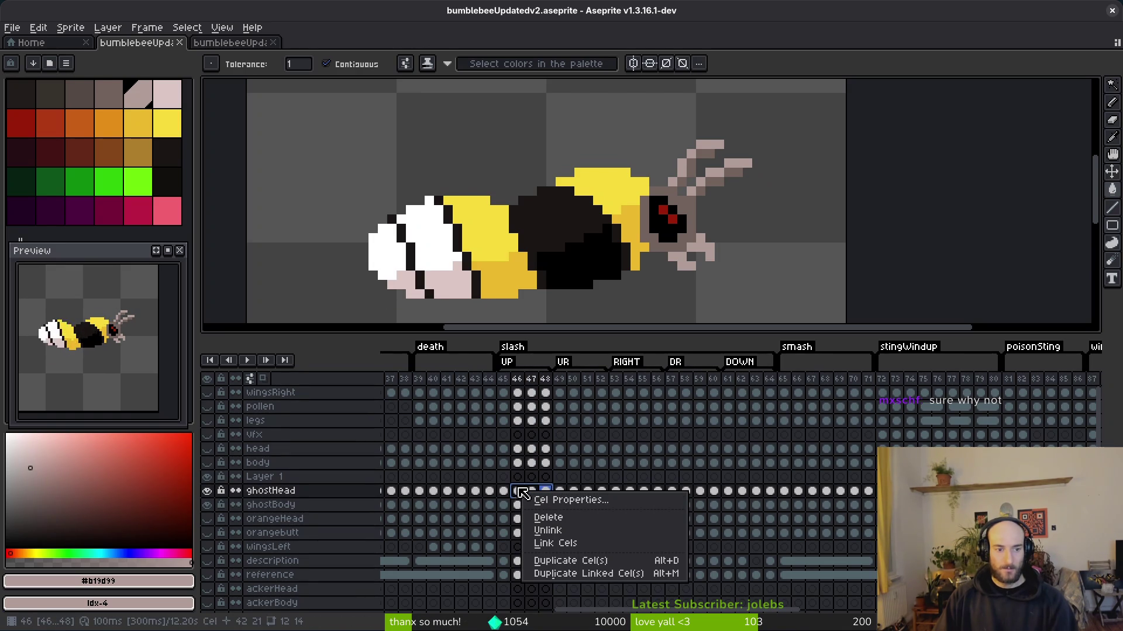
click(521, 463)
drag(517, 449, 549, 456)
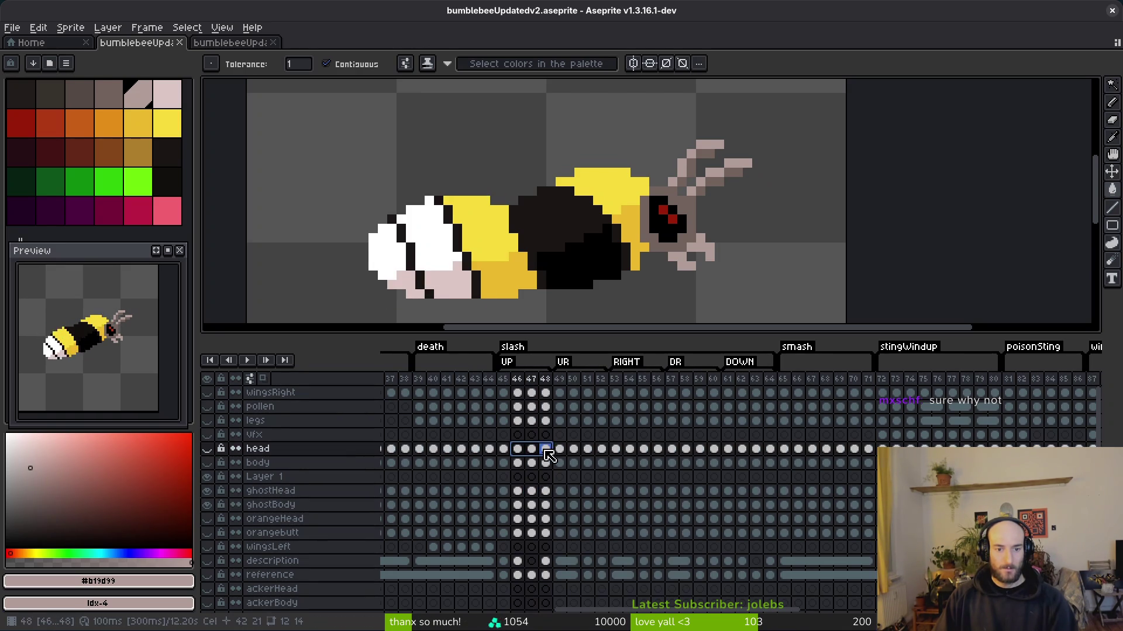
shift+click(524, 496)
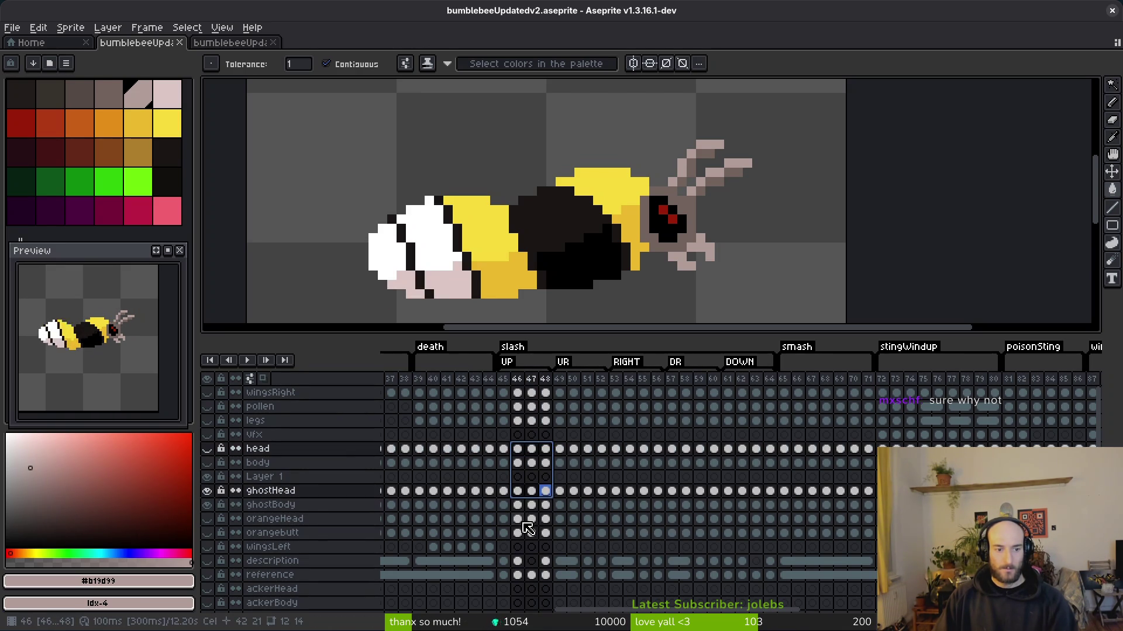
shift+click(525, 519)
right_click(520, 521)
click(565, 571)
- Unlink the head cels spanning frames 50–60
drag(573, 450, 603, 451)
click(574, 451)
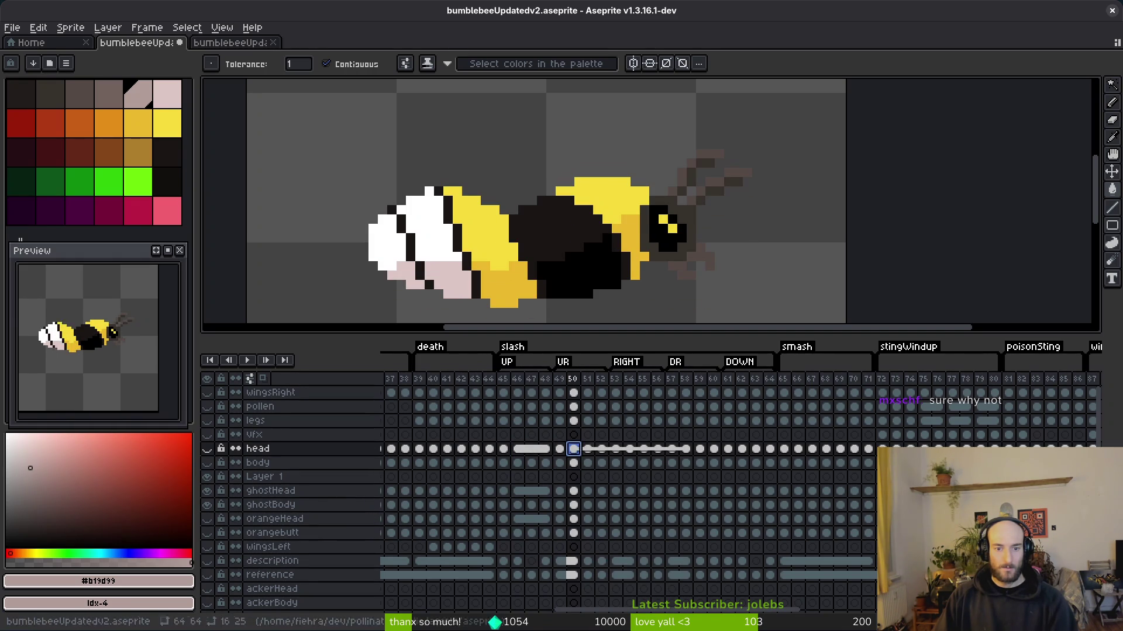
click(602, 451)
drag(573, 450, 717, 456)
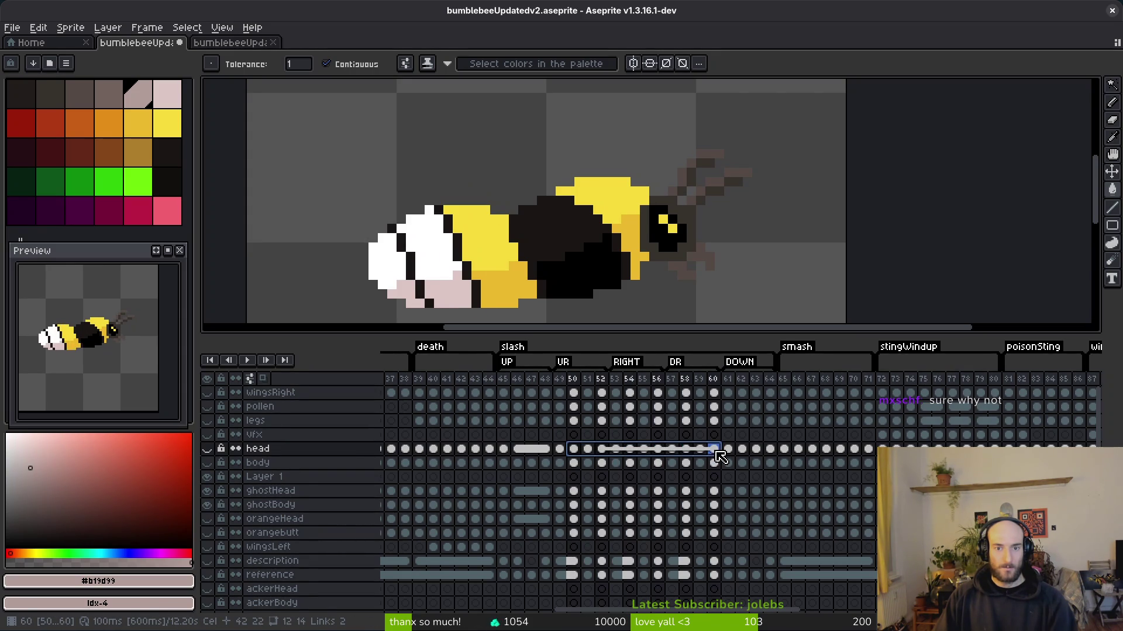
right_click(716, 455)
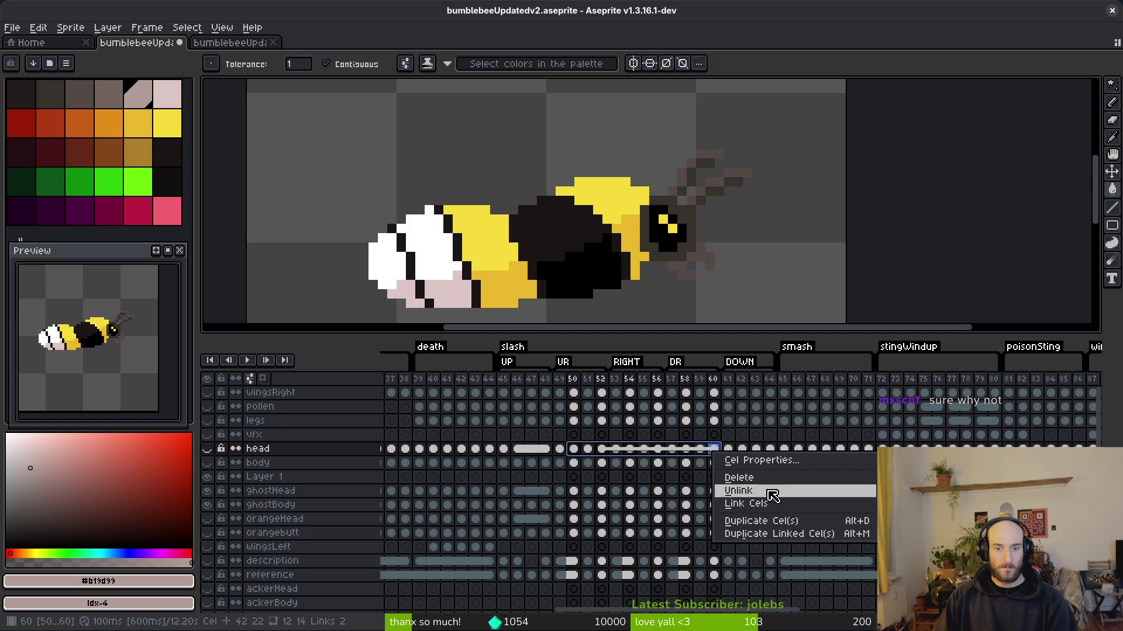
click(766, 504)
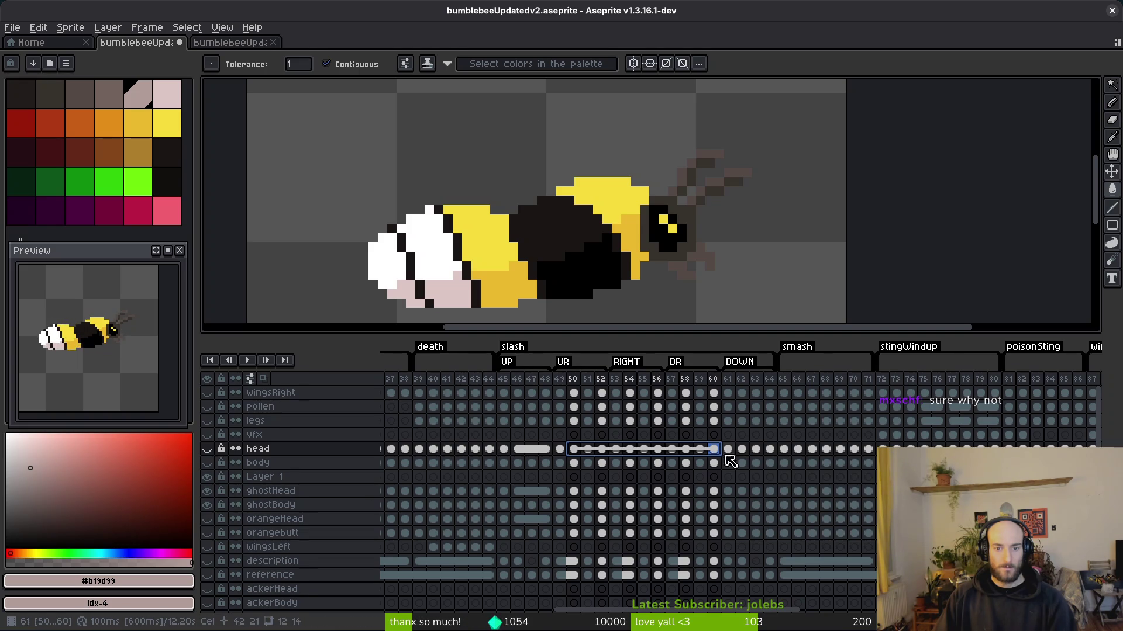
- Inspect the head cels at frames 61–64 and 49, then clear the cel selection
click(743, 449)
key(Left)
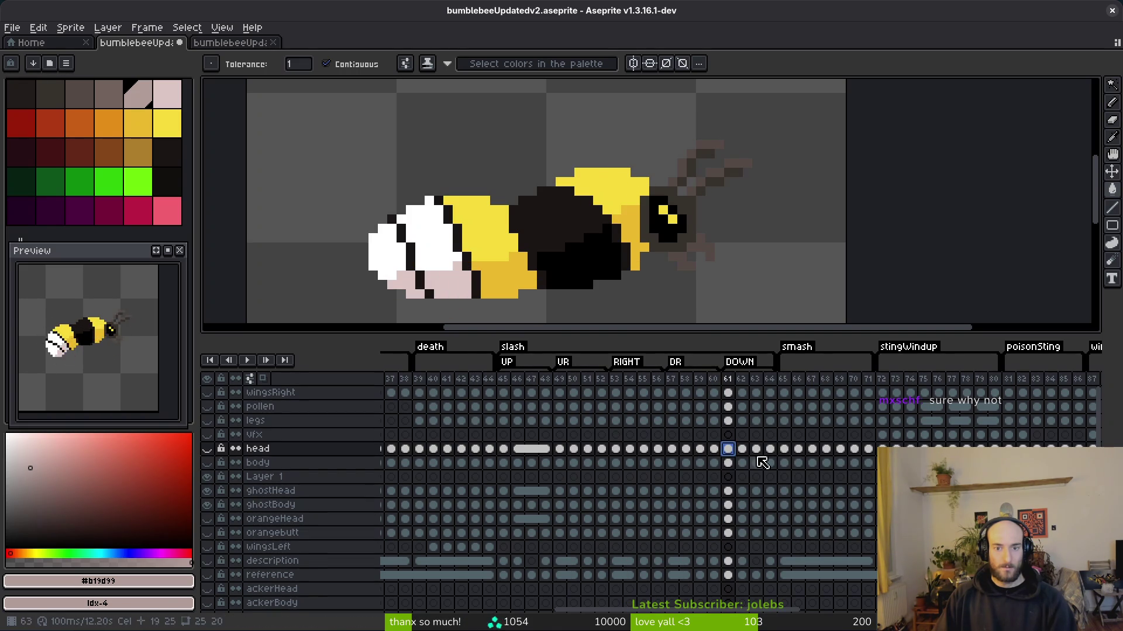
shift+click(770, 449)
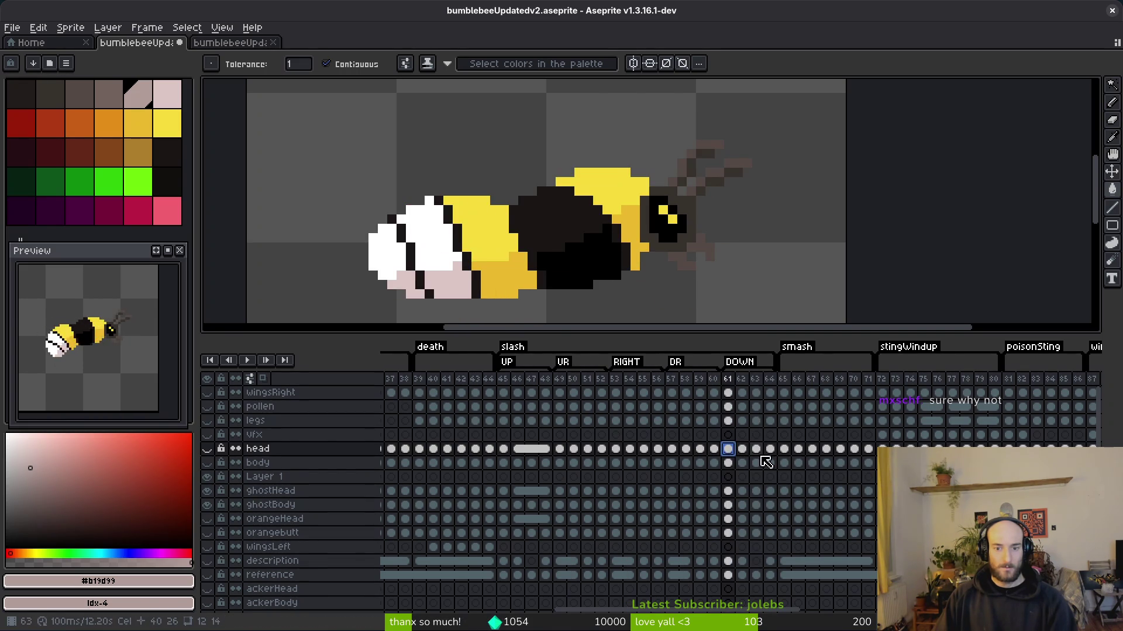
key(Escape)
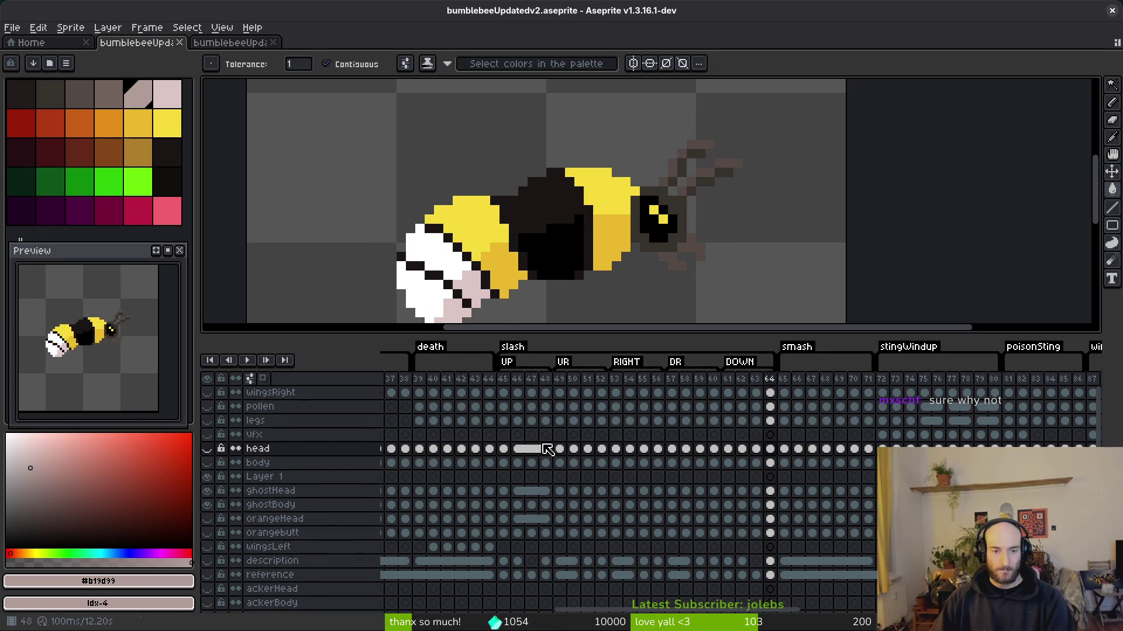
click(560, 450)
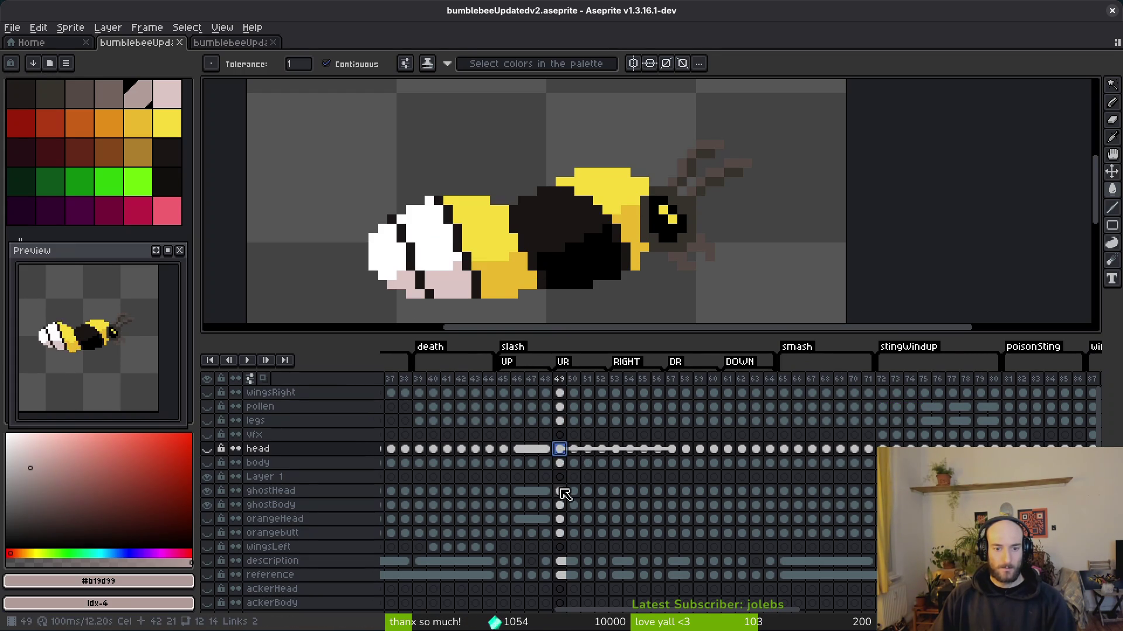
- Extend a cel selection from the head, ghostHead and orangeHead cels at frame 49 through frame 55
ctrl+click(563, 493)
ctrl+click(561, 522)
shift+click(587, 450)
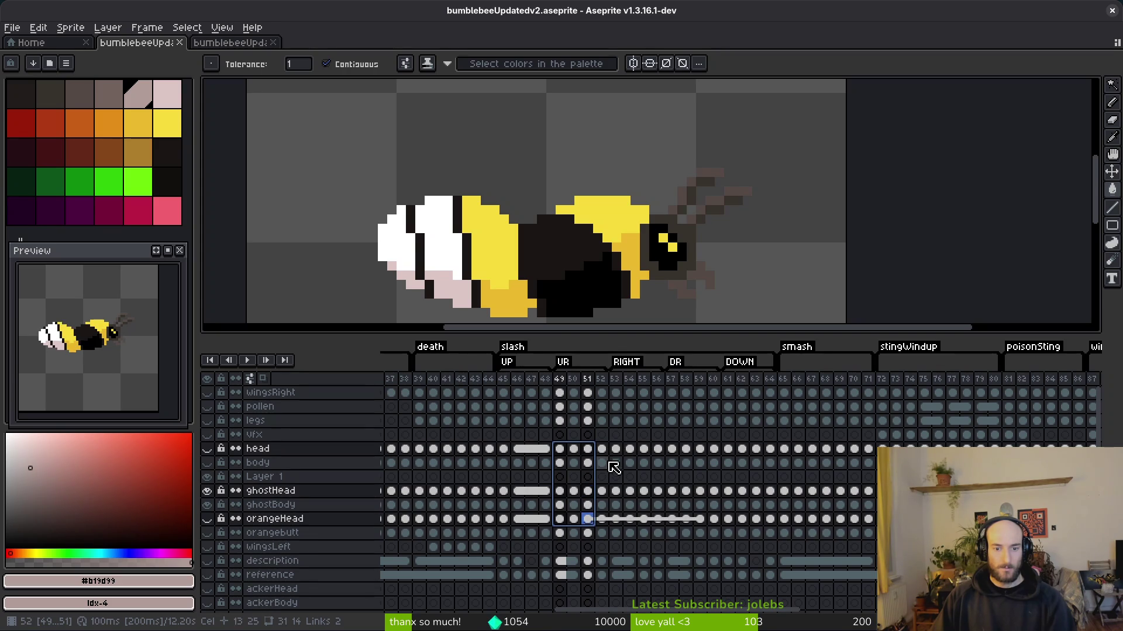
shift+click(602, 449)
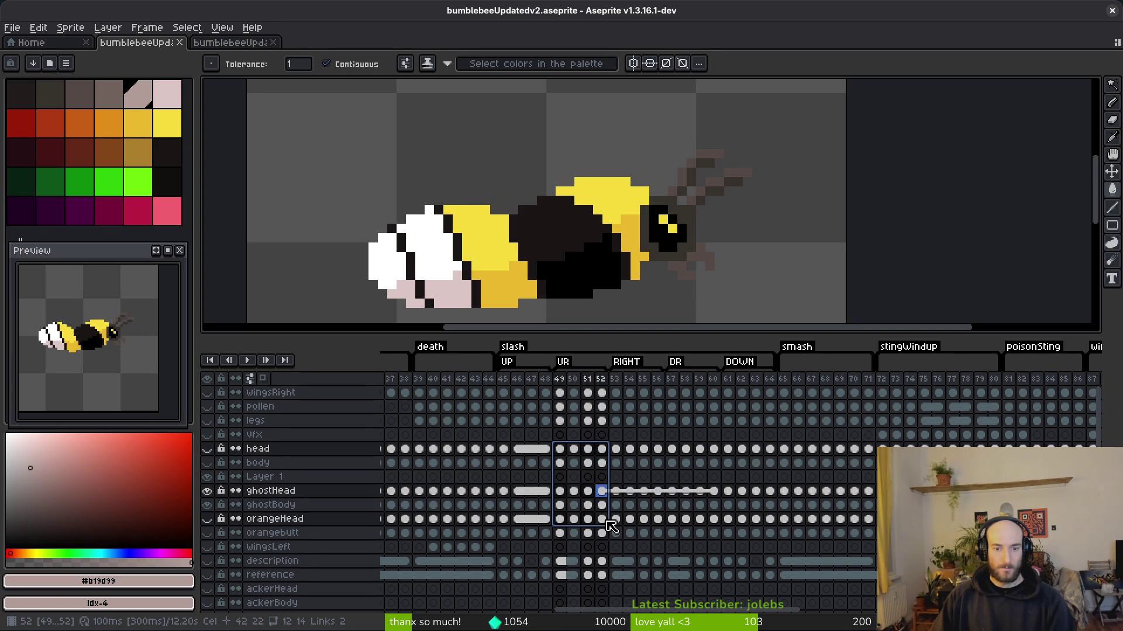
shift+click(616, 450)
click(616, 518)
shift+click(644, 449)
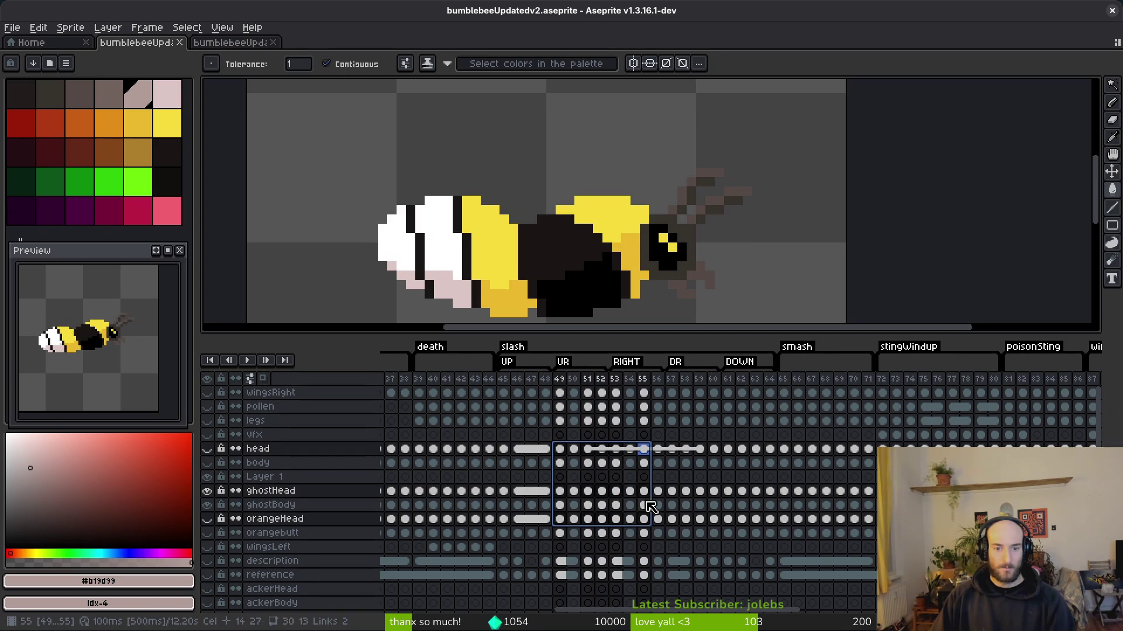
- Check the head cels at frames 49, 51 and 53 and the ghostHead cel at 49
click(561, 449)
click(590, 449)
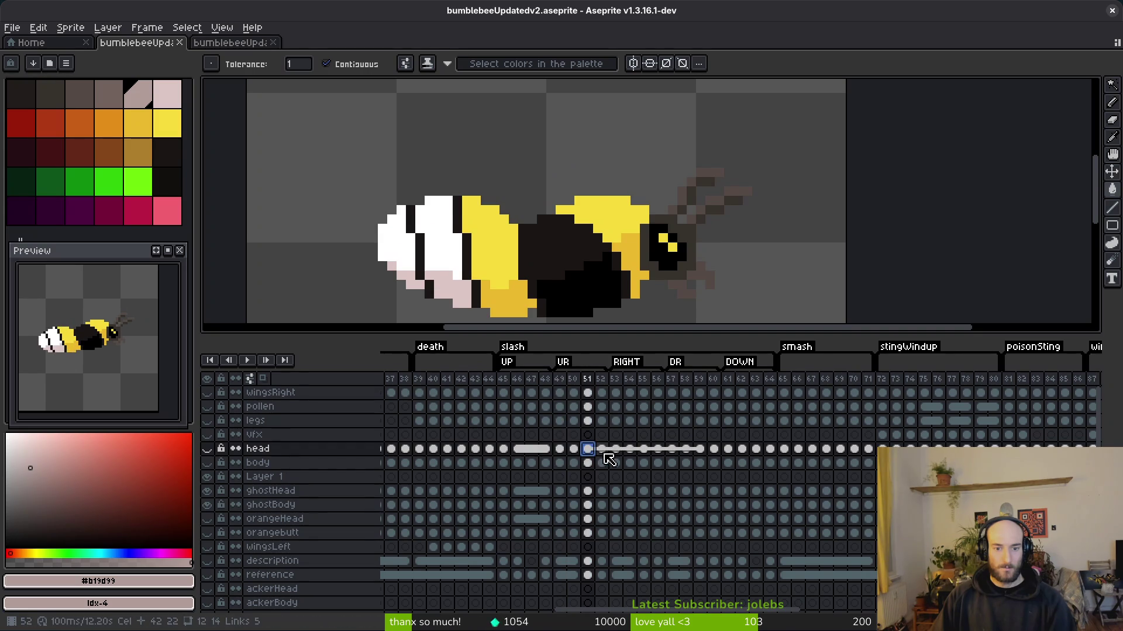
click(618, 450)
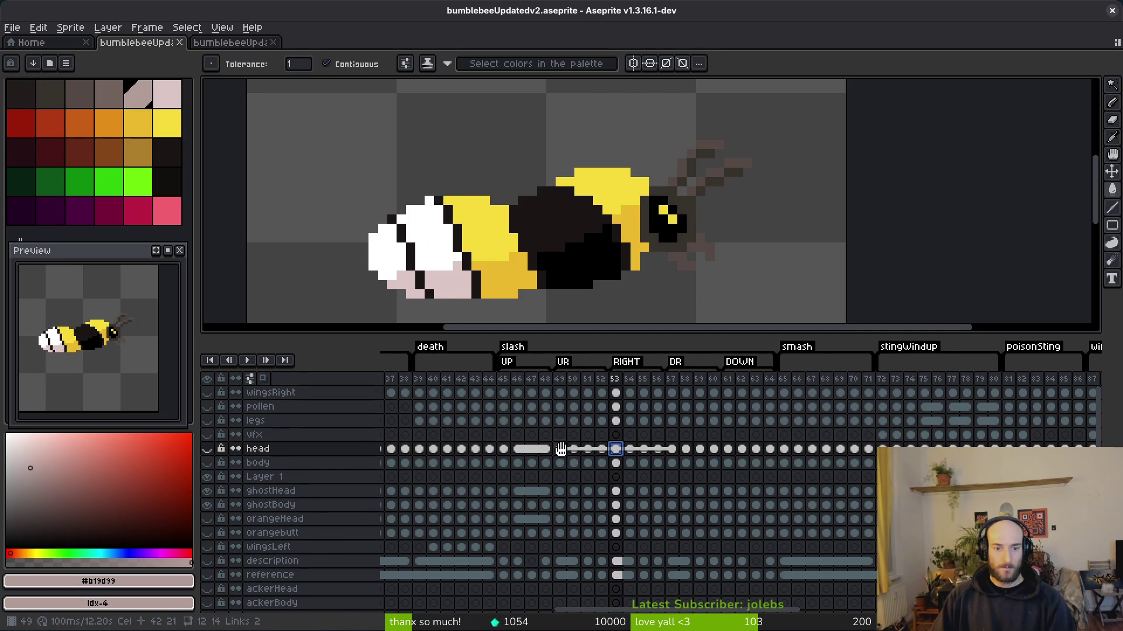
click(559, 449)
click(559, 490)
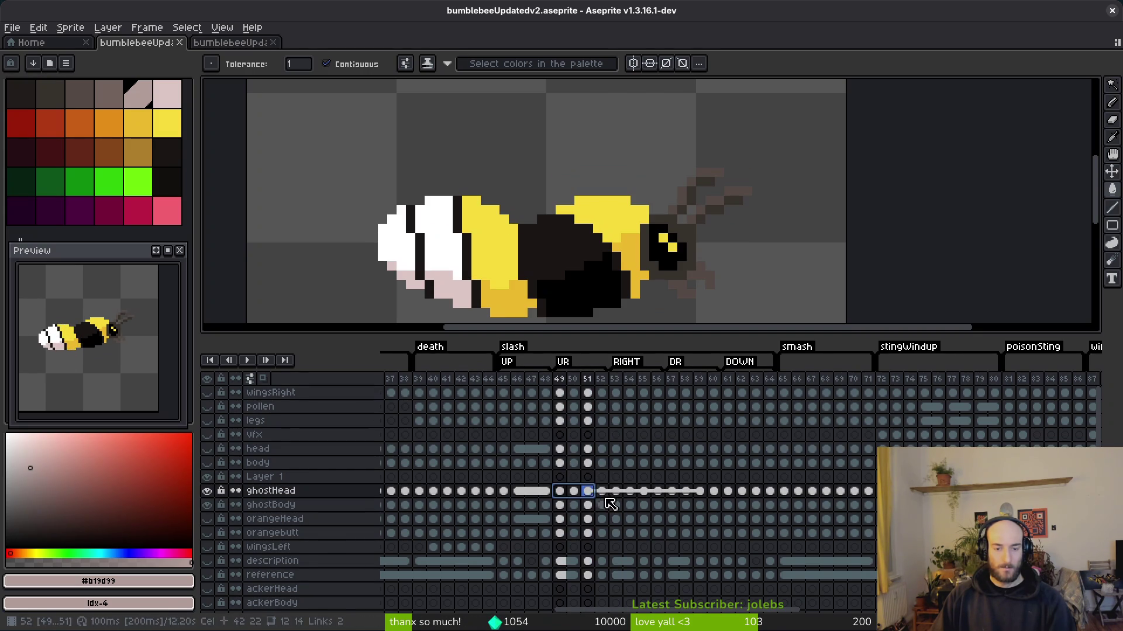
click(586, 450)
- Move the linked head cels to start at frame 50, selecting through frame 54
drag(563, 457, 563, 457)
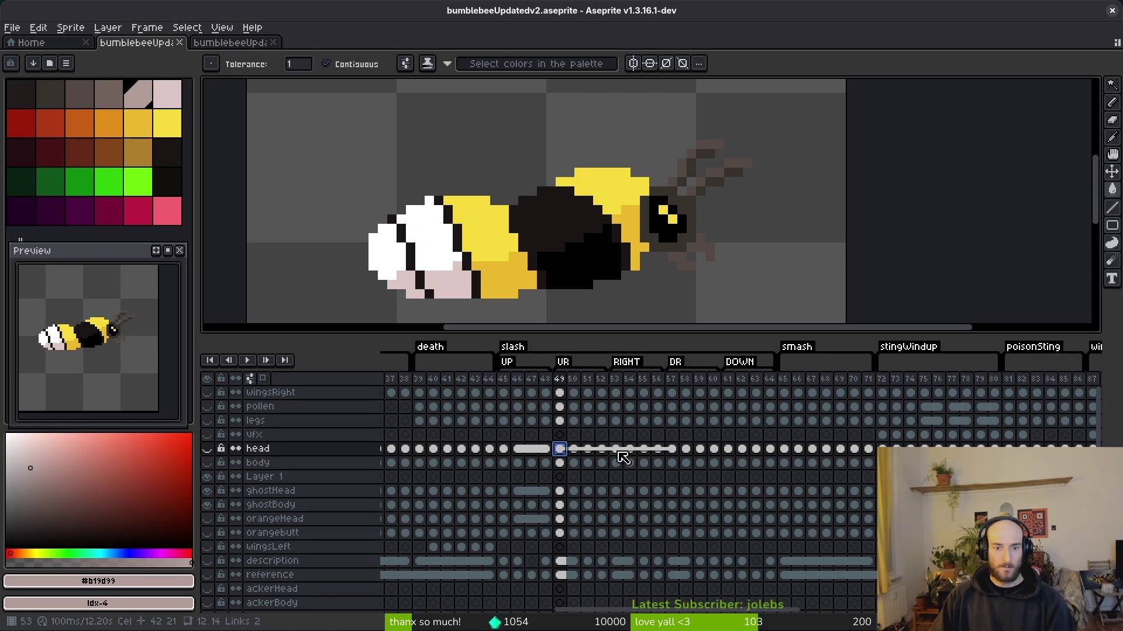
drag(581, 458, 608, 456)
shift+click(606, 454)
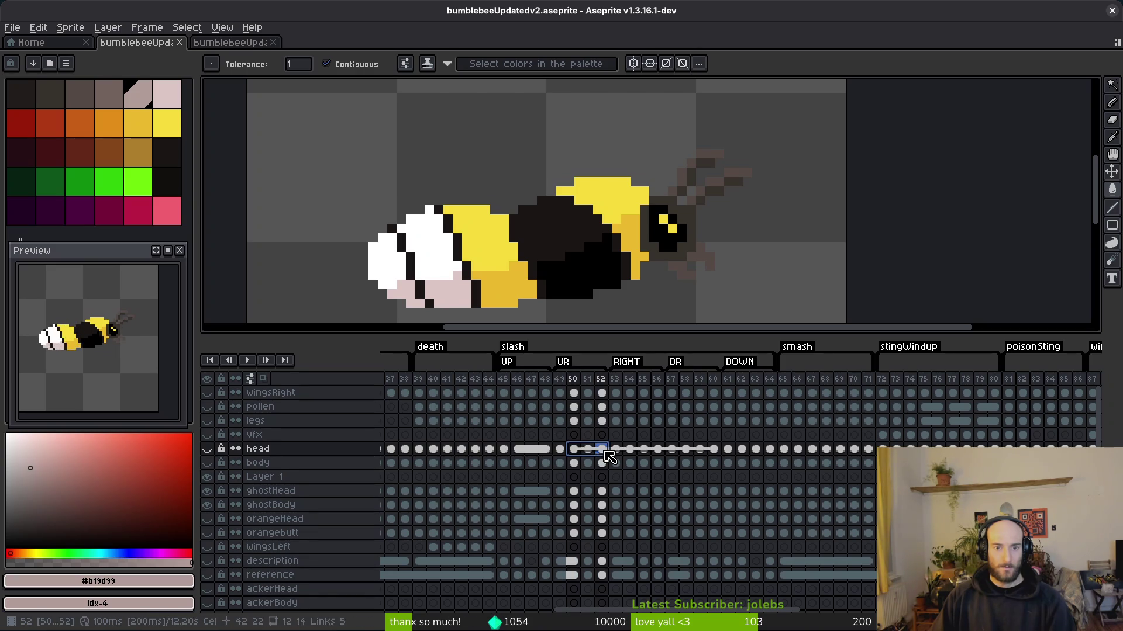
shift+click(629, 449)
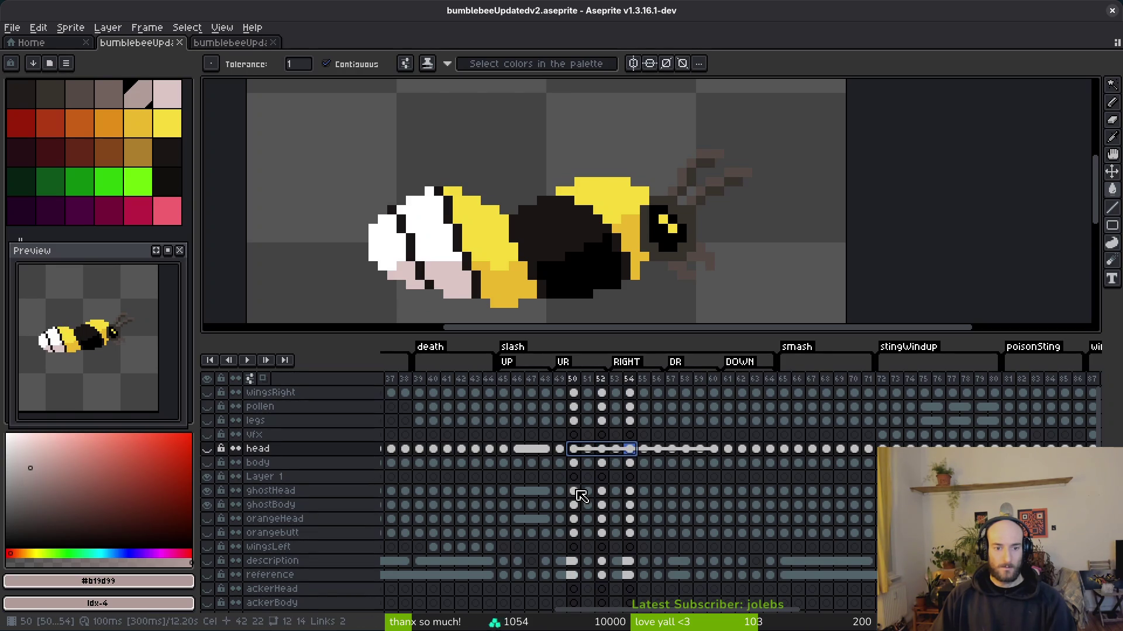
- Link the ghostHead cels across frames 50–60
click(573, 491)
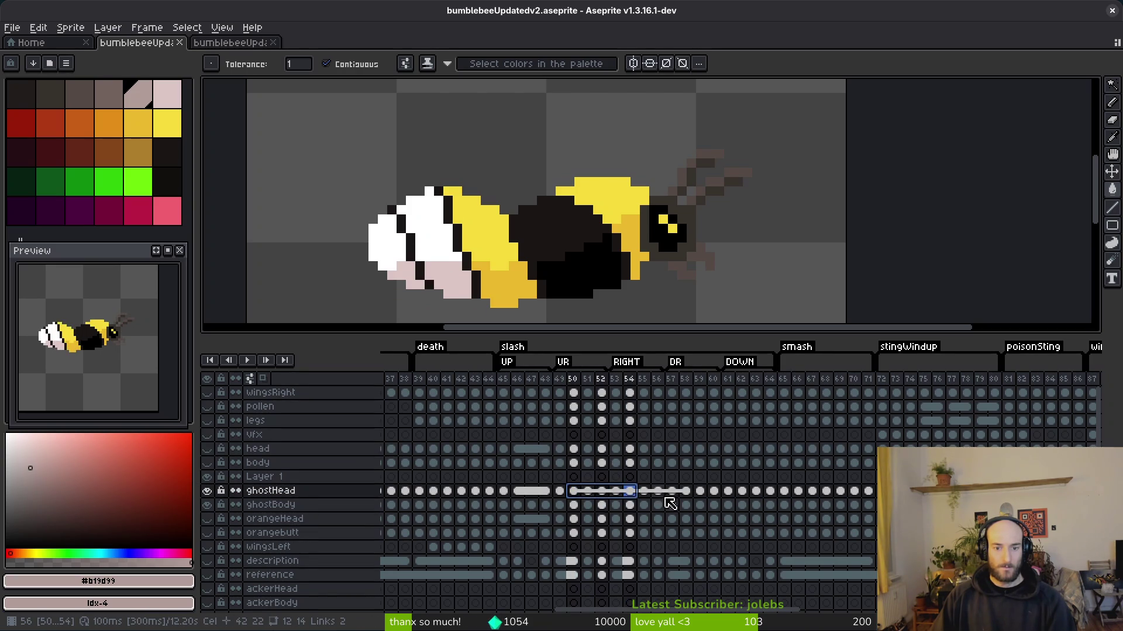
shift+click(657, 491)
shift+click(686, 491)
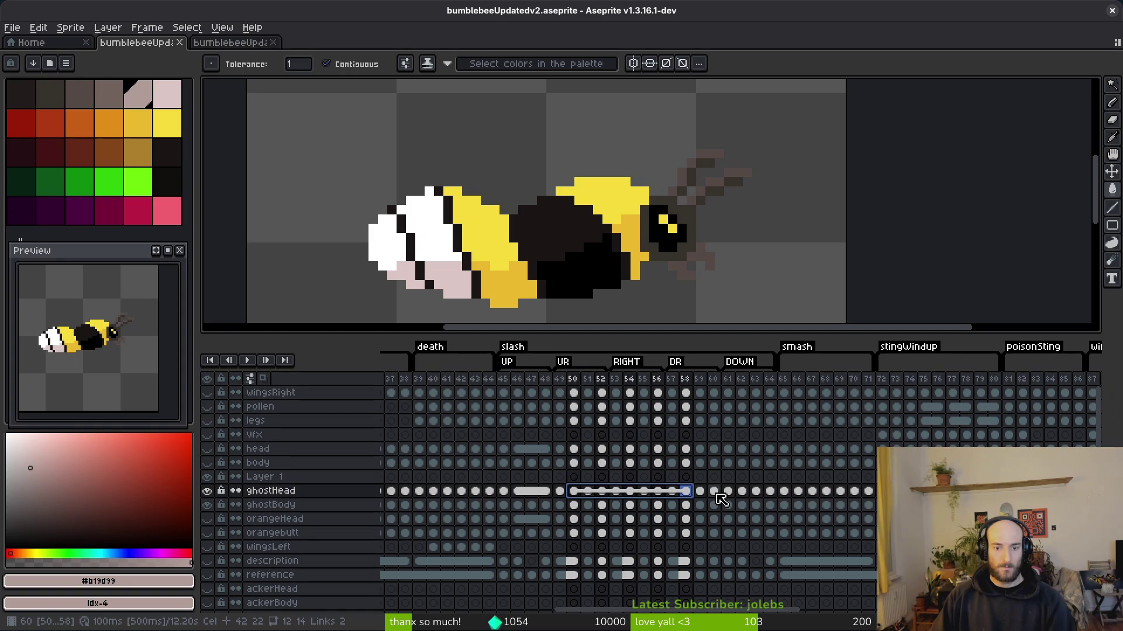
shift+click(715, 491)
right_click(714, 491)
click(753, 548)
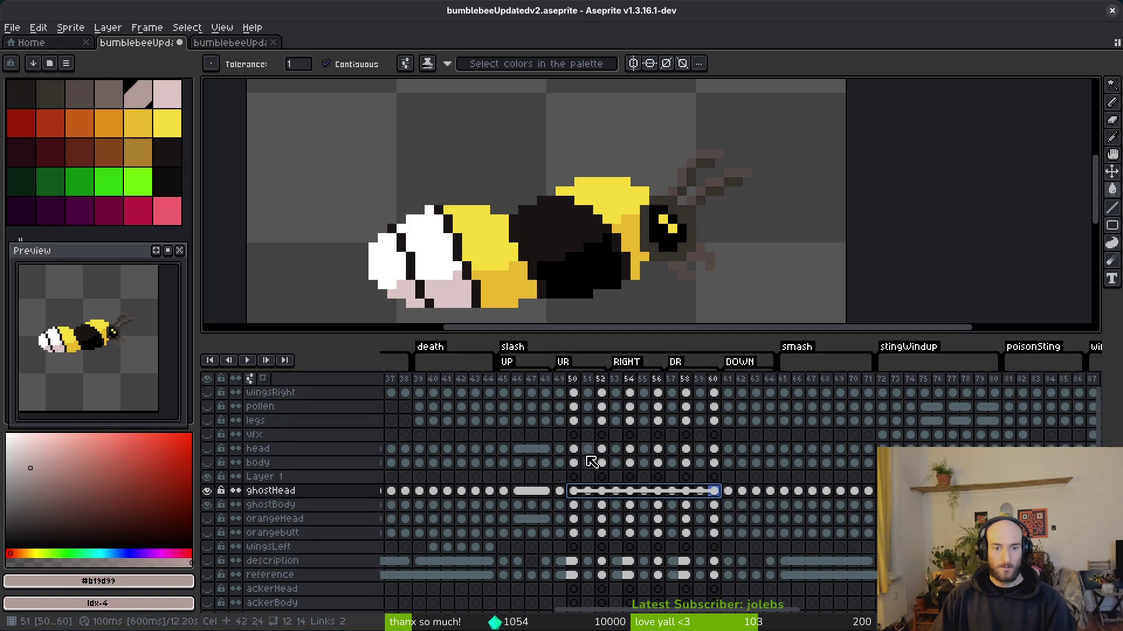
- Link the orangeHead cels across frames 50–60 and save the file
click(575, 451)
click(575, 493)
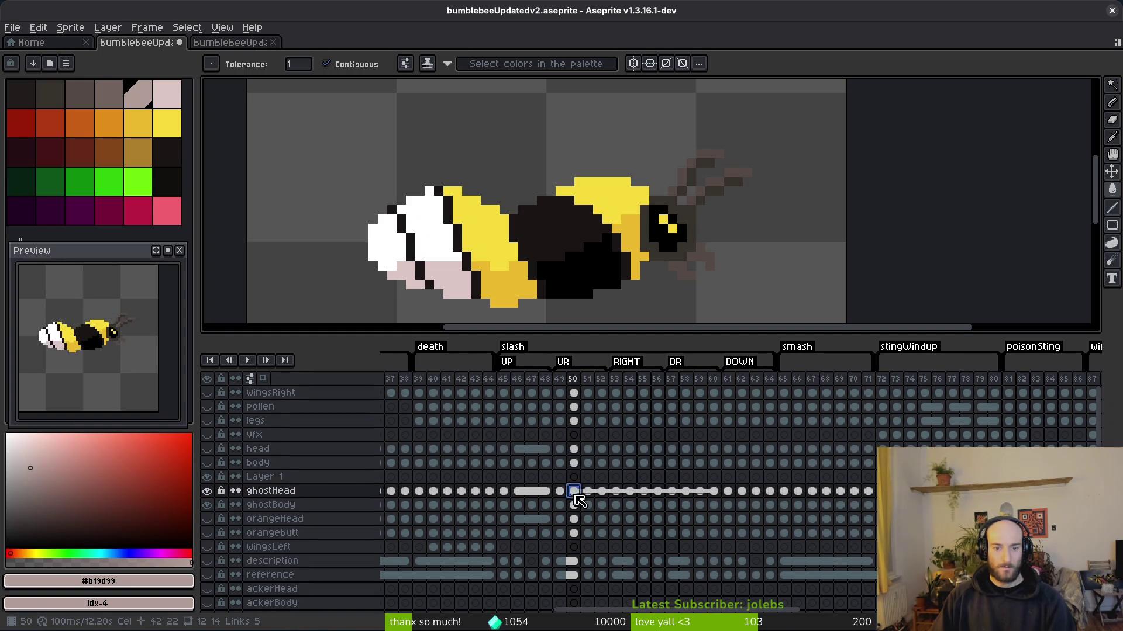
drag(576, 520, 724, 526)
right_click(723, 526)
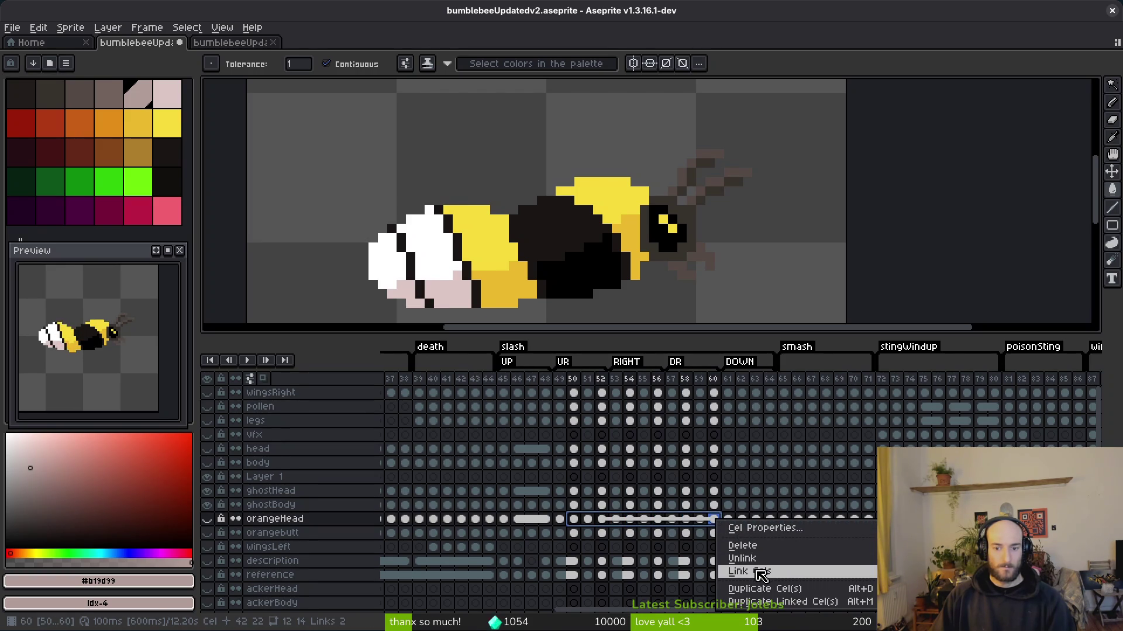
click(761, 573)
key(ctrl+s)
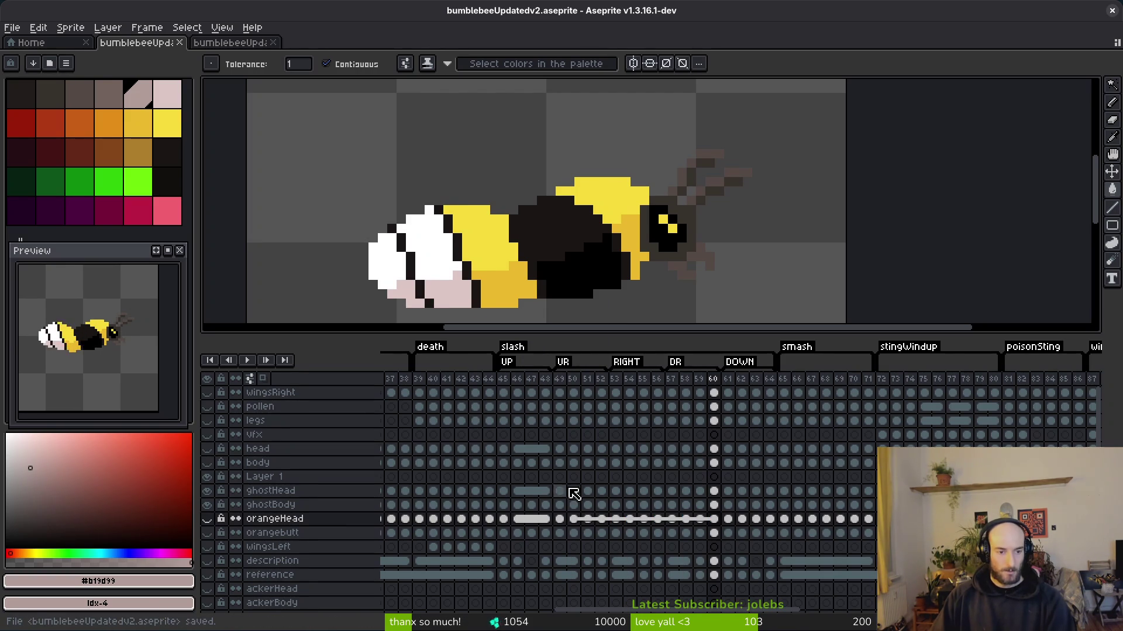
scroll(585, 515, left, 3)
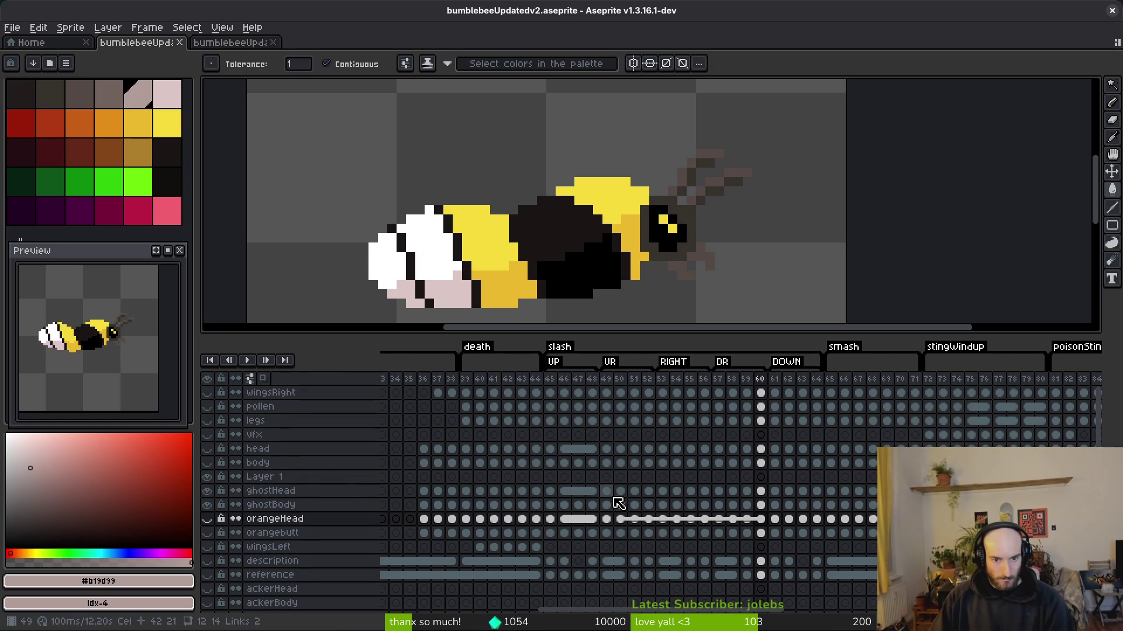
- Marquee-select the ghost head on frame 48 and paste it onto frame 50
click(620, 490)
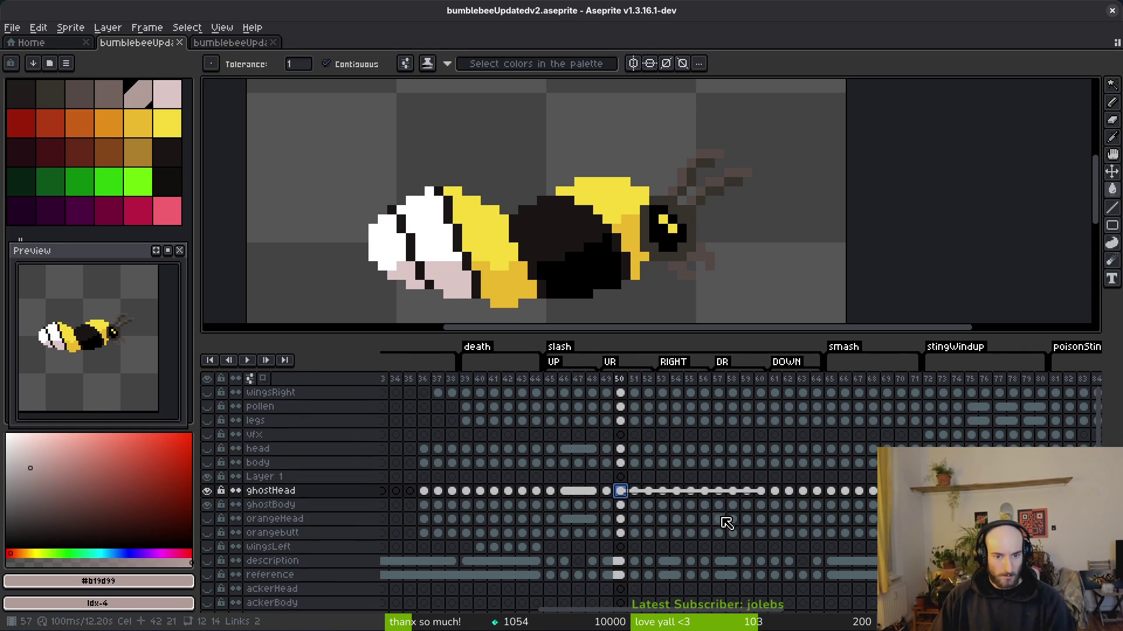
key(Left)
key(Left)
key(Right)
key(Right)
key(Left)
key(Left)
key(m)
drag(620, 119, 810, 301)
click(621, 491)
key(ctrl+v)
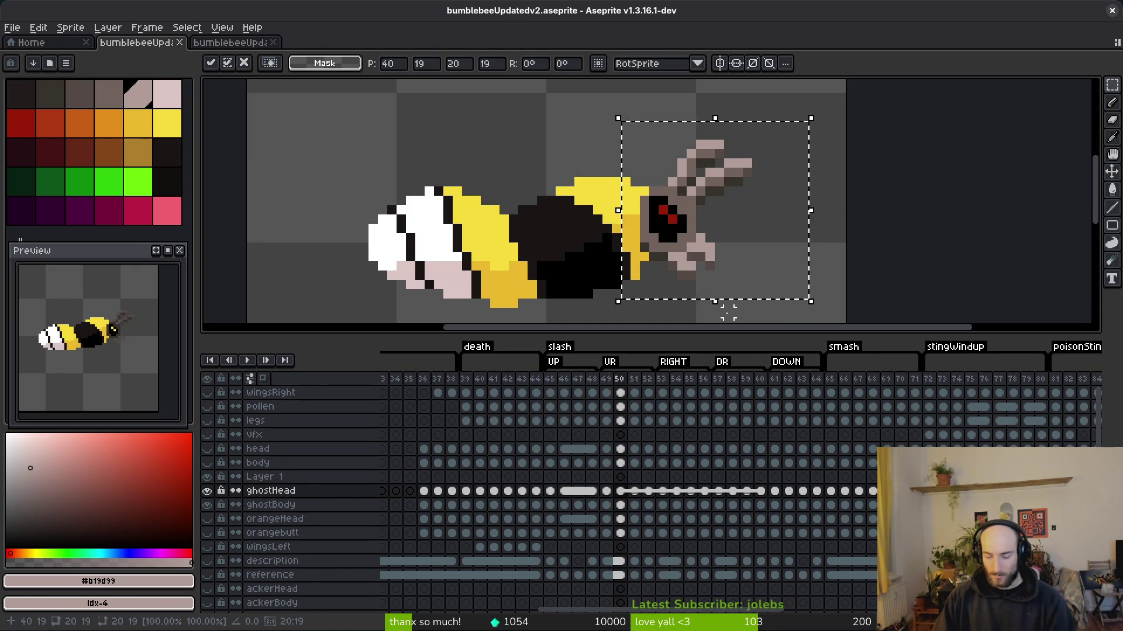
click(728, 314)
- Paste the ghost head onto frame 49 and commit it
click(648, 490)
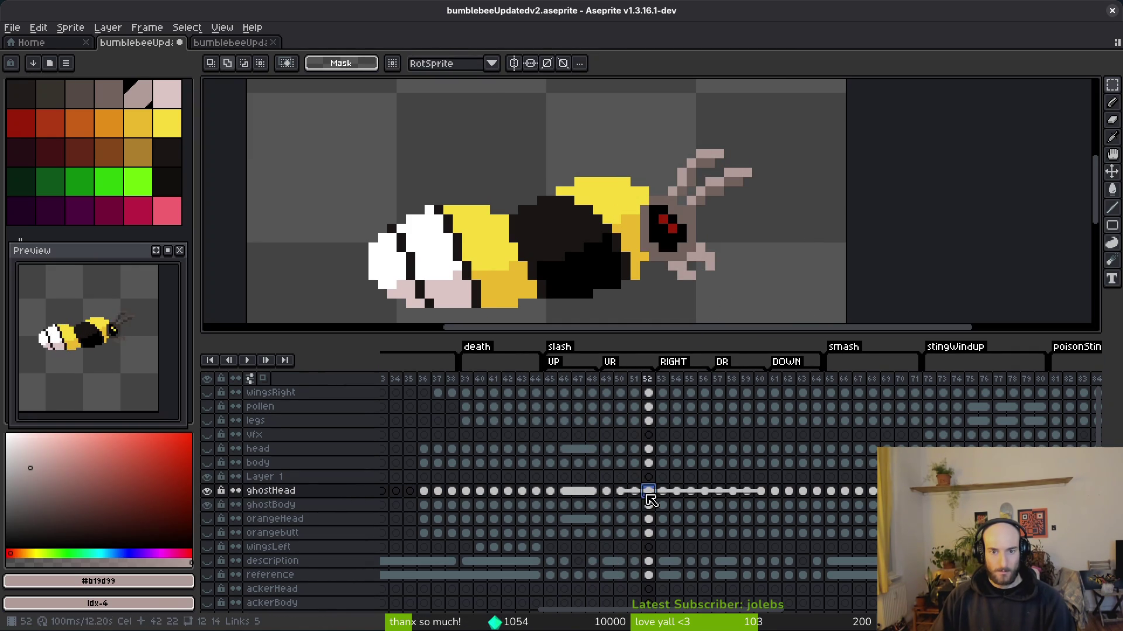
click(615, 494)
click(608, 497)
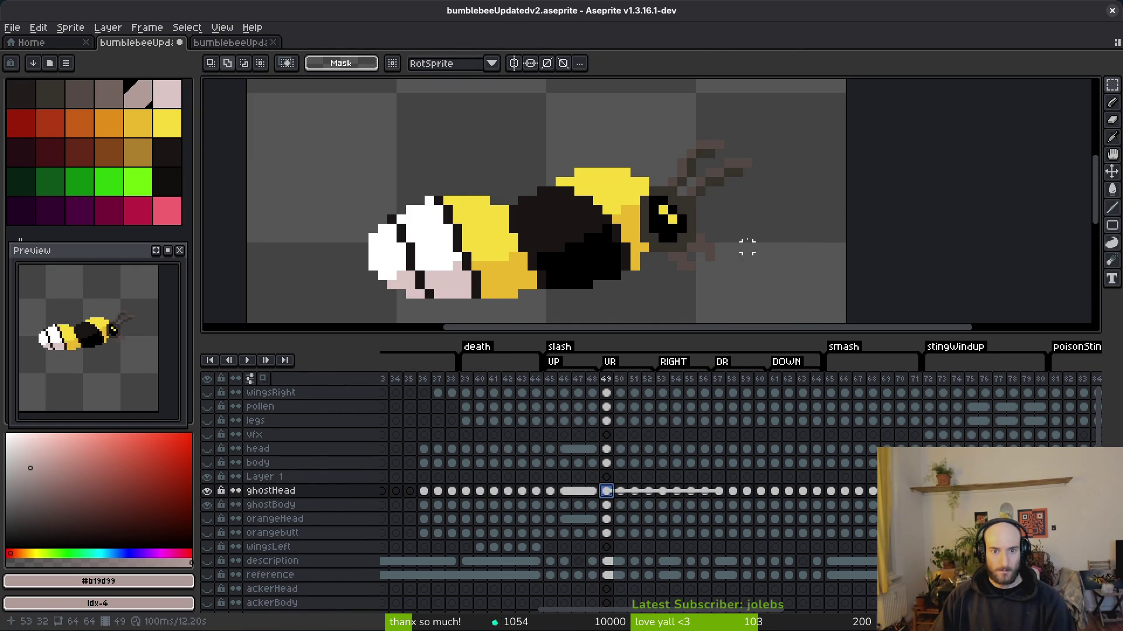
key(ctrl+v)
key(Return)
click(615, 496)
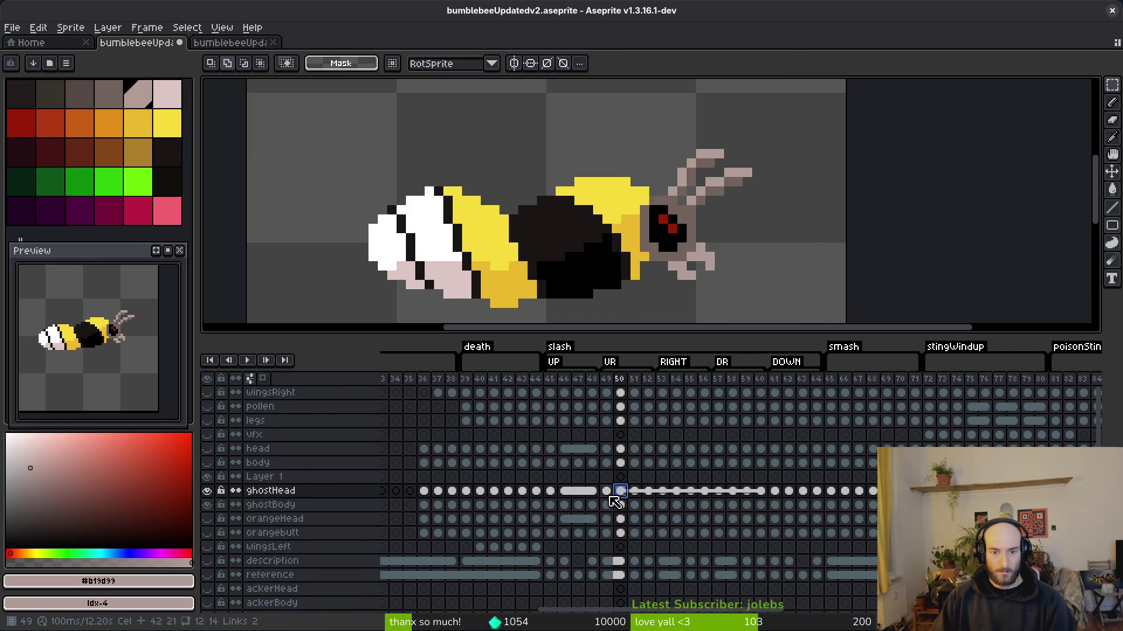
click(608, 496)
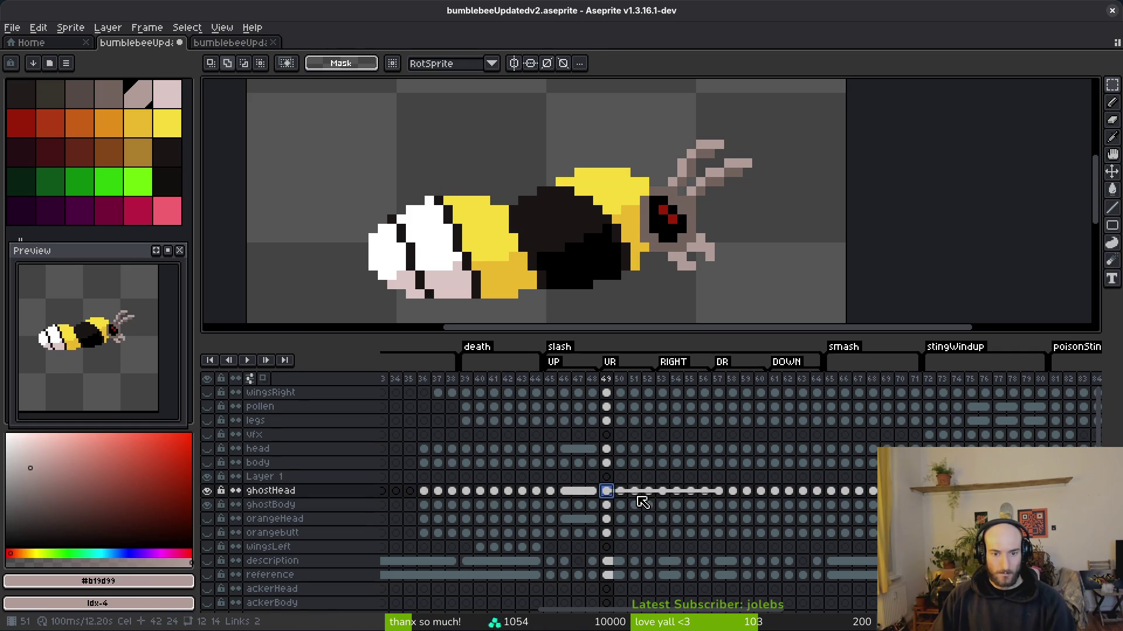
- Nudge the ghost head on frames 49–51 down one pixel
shift+click(635, 492)
key(ctrl+t)
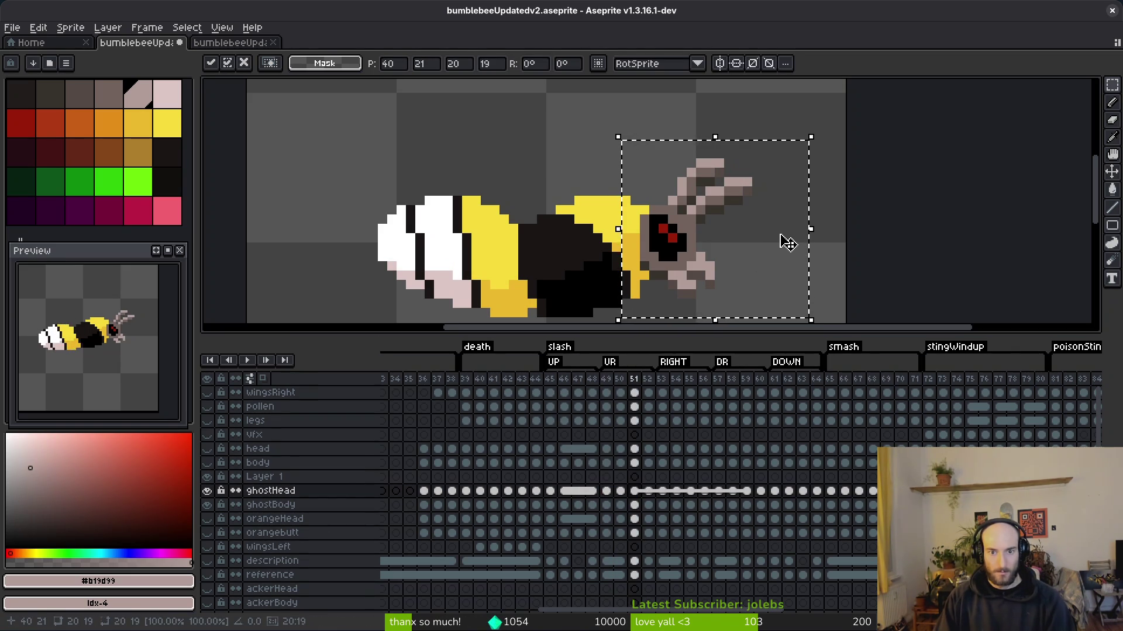
key(Down)
key(Return)
scroll(774, 239, down, 1)
mouse_move(763, 261)
mouse_down()
mouse_move(711, 247)
mouse_move(714, 263)
mouse_up()
- Step through frames 52–61 and marquee-select the bee's head area on frame 61
key(i)
key(Right)
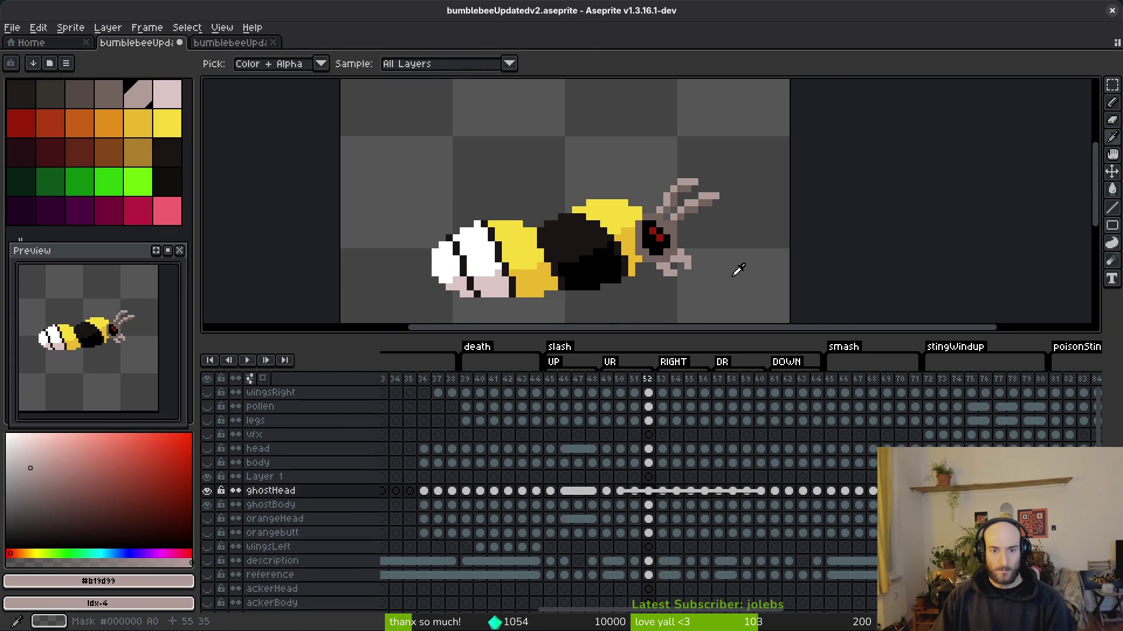
key(Right)
key(Right)
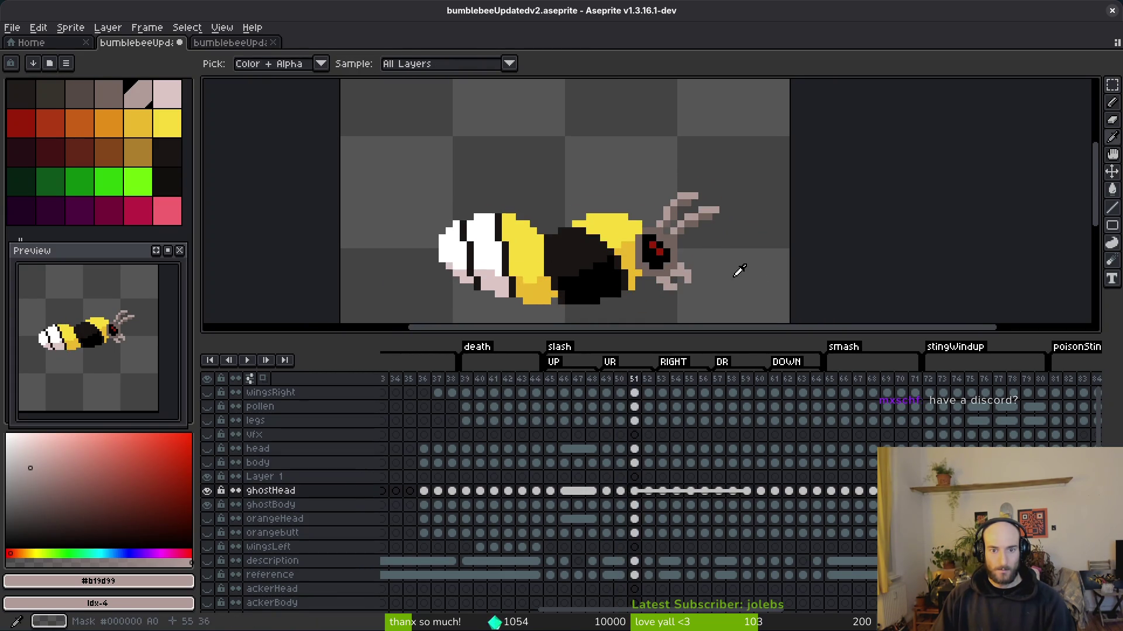
key(Right)
key(Right)
key(Right)
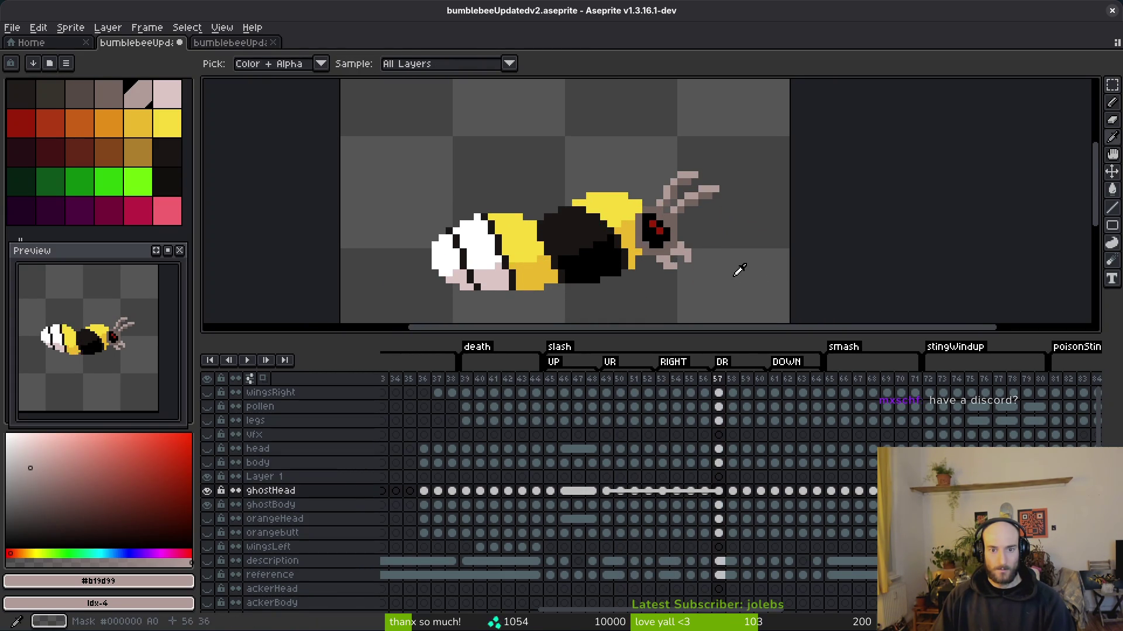
key(Right)
key(m)
scroll(644, 253, up, 1)
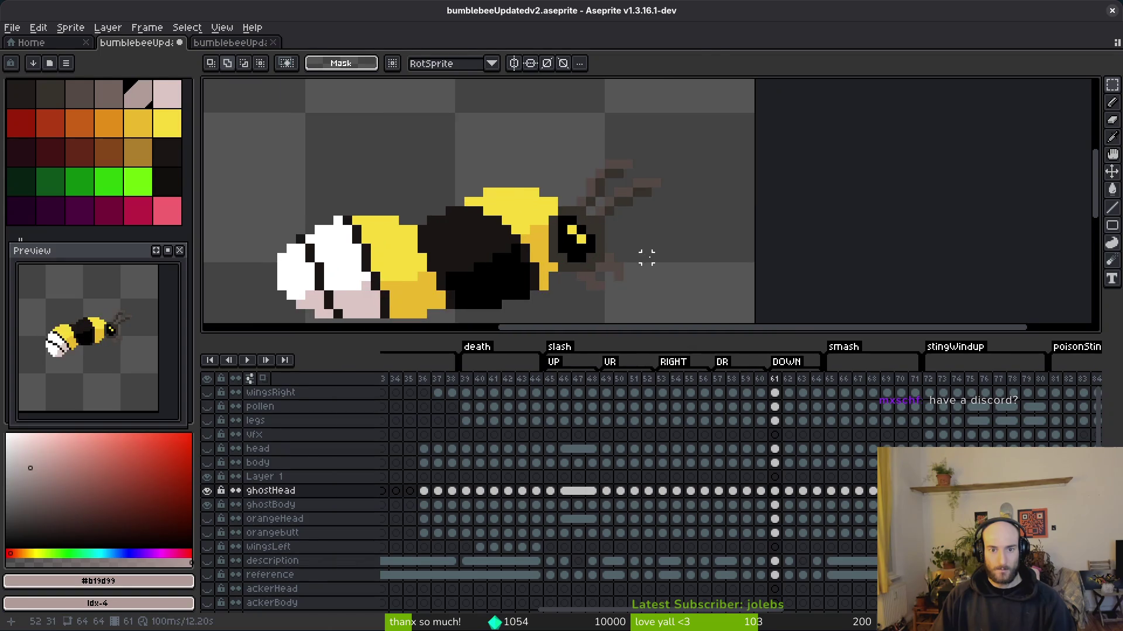
drag(532, 133, 720, 312)
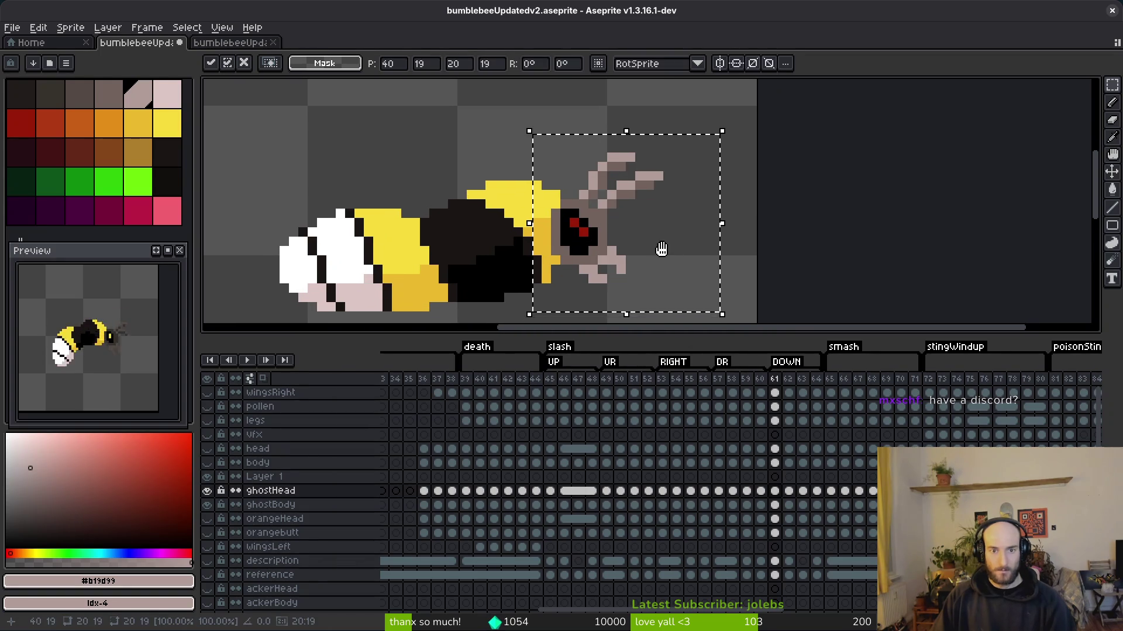
click(763, 492)
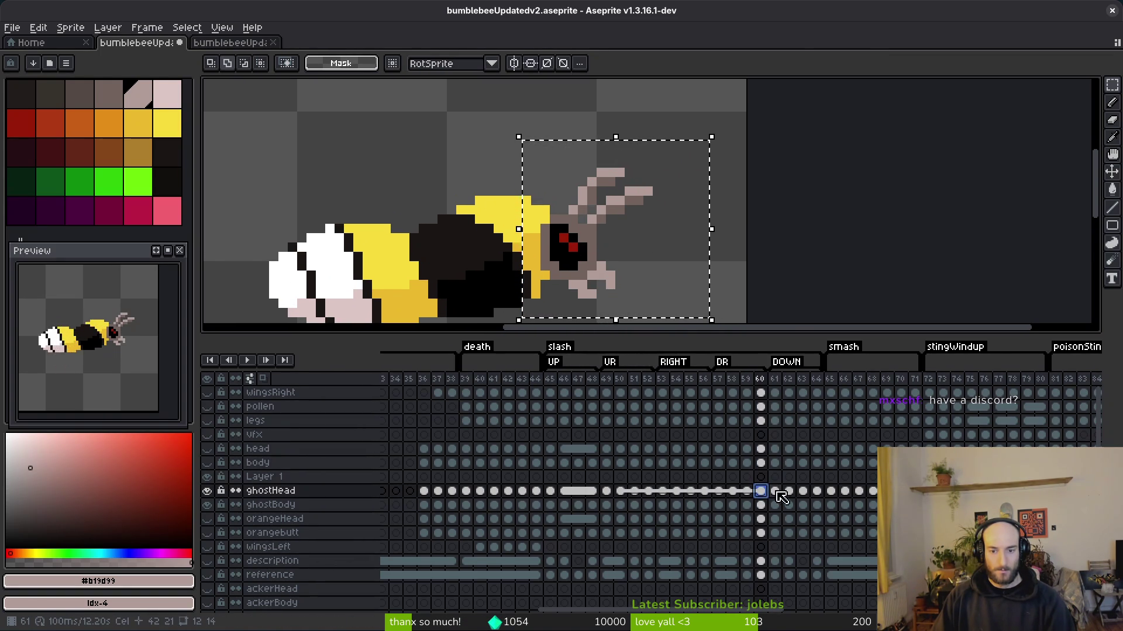
- Paste the ghost head onto frames 62 and 63
key(Right)
key(Right)
key(ctrl+d)
key(ctrl+v)
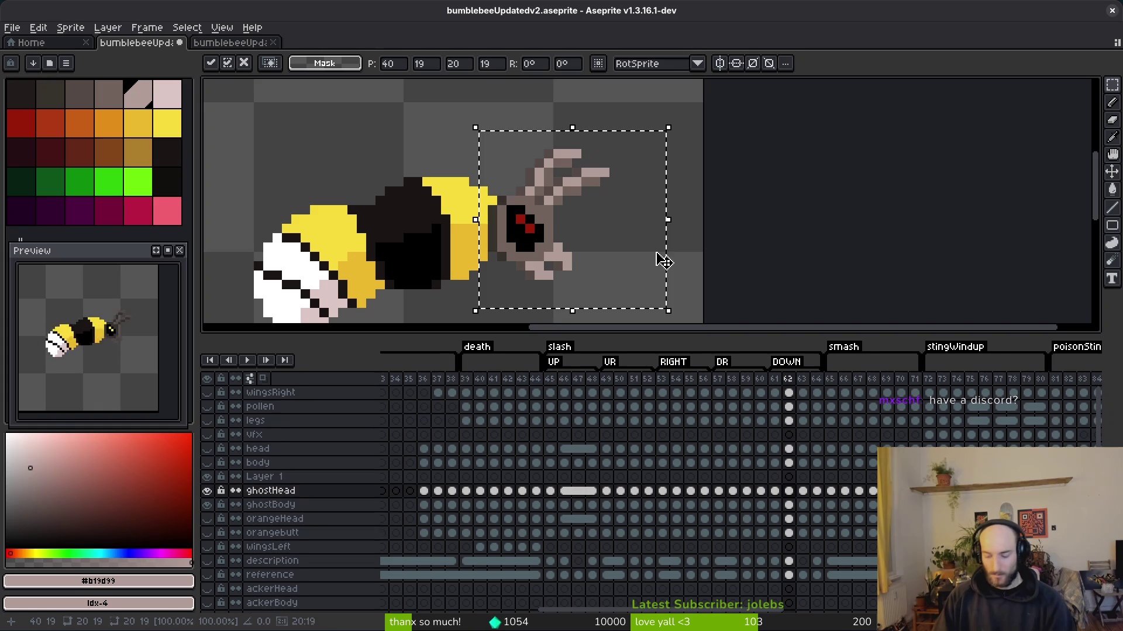
key(Return)
key(Right)
key(ctrl+v)
key(Return)
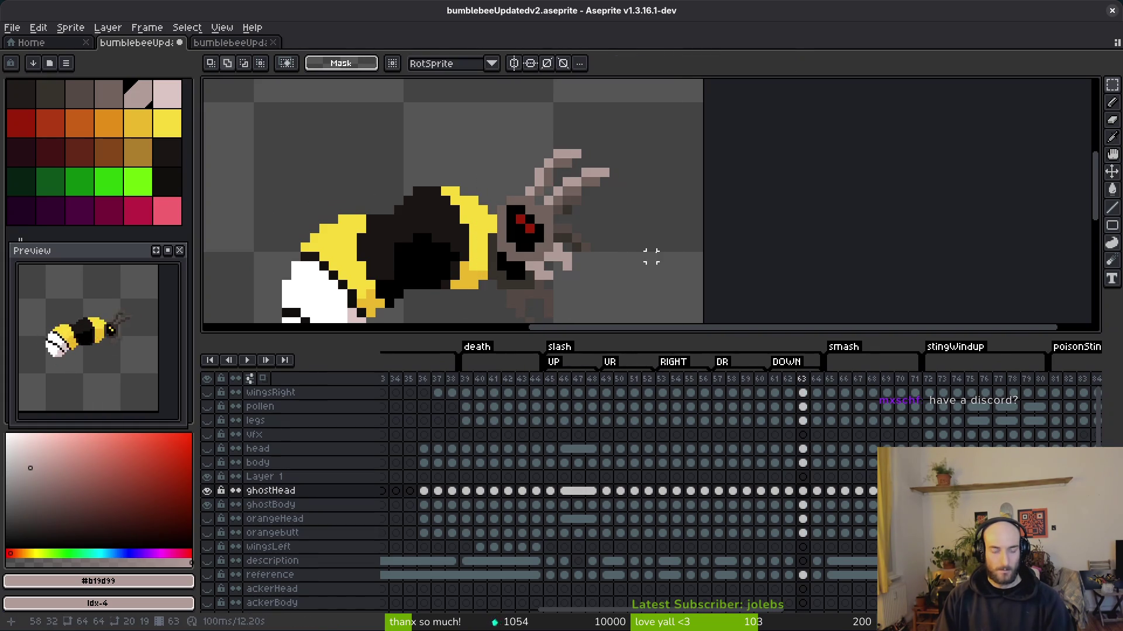
- Paste the ghost head onto frame 64, shift it one pixel left, and save
key(Right)
key(ctrl+d)
key(ctrl+v)
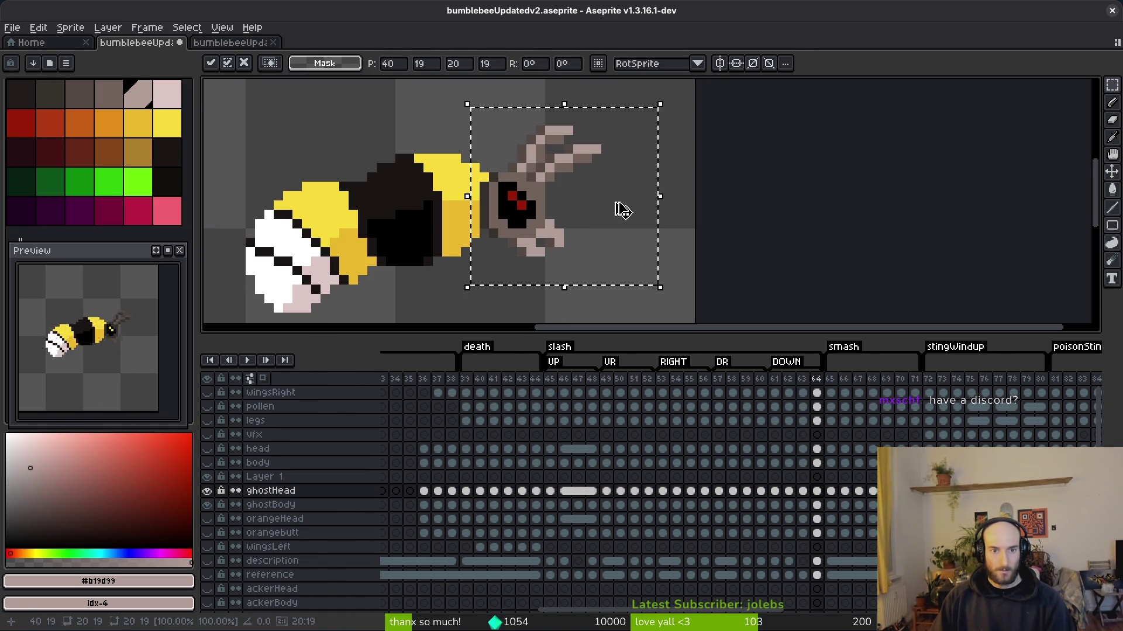
key(Left)
key(Return)
key(ctrl+s)
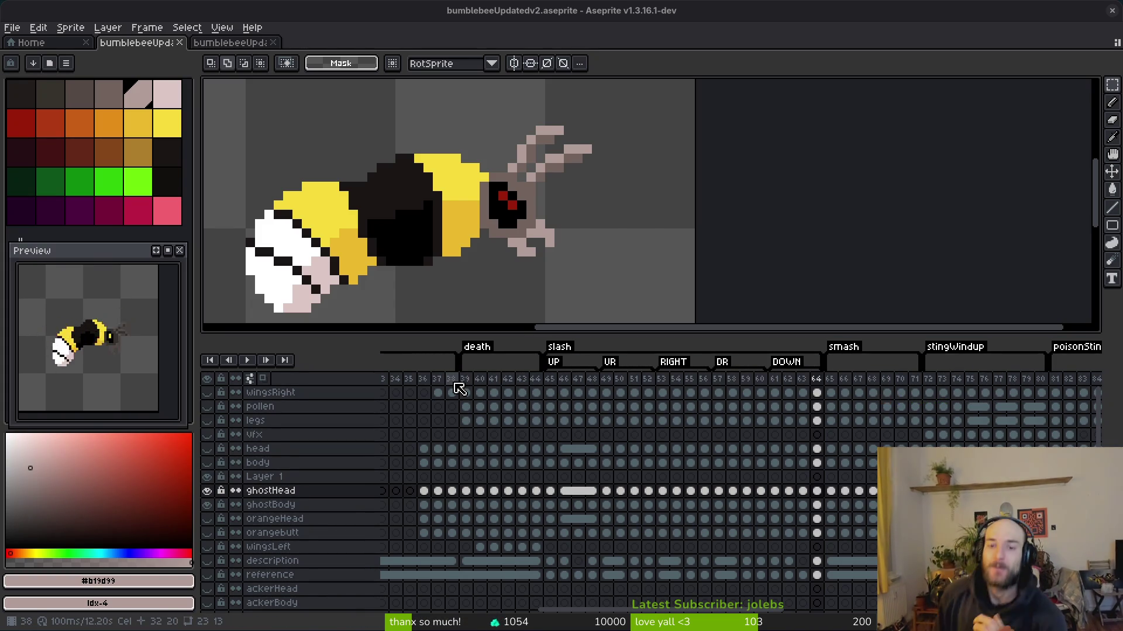
- Sample the eye's dark red and the head's grey-brown #71625d from frame 64
key(Left)
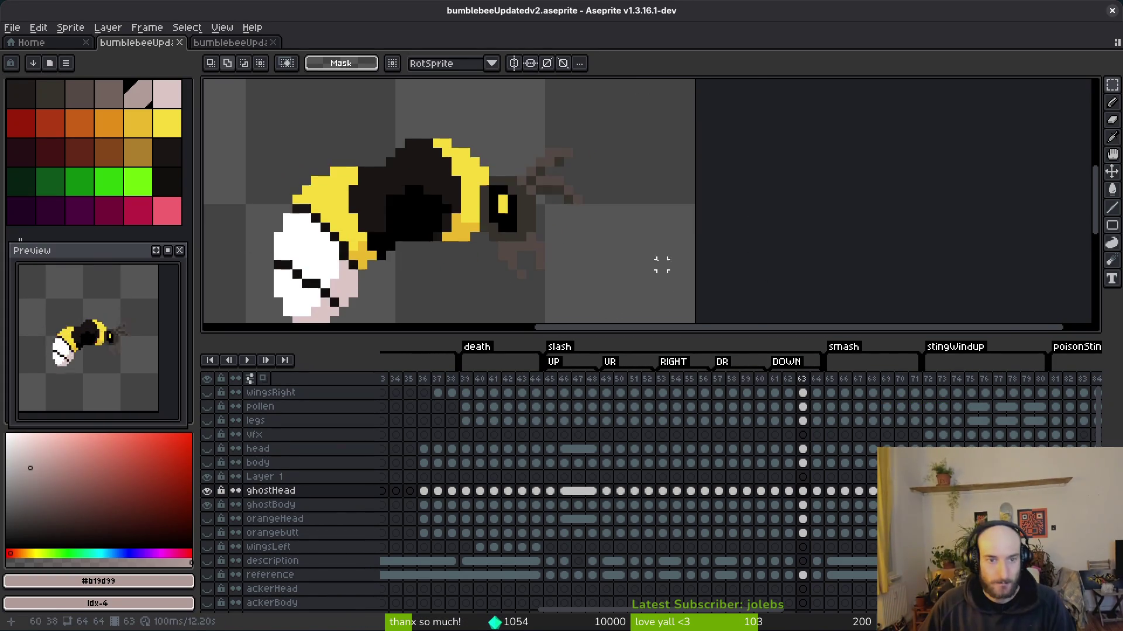
scroll(661, 264, up, 4)
key(Right)
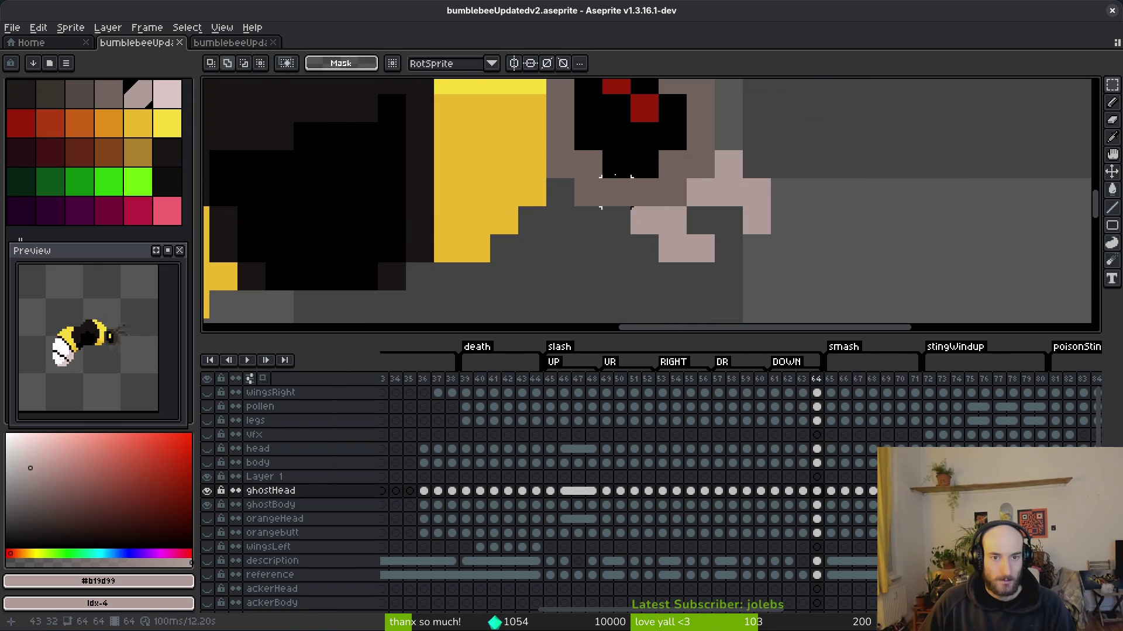
alt+click(643, 107)
scroll(698, 263, down, 2)
key(g)
key(Left)
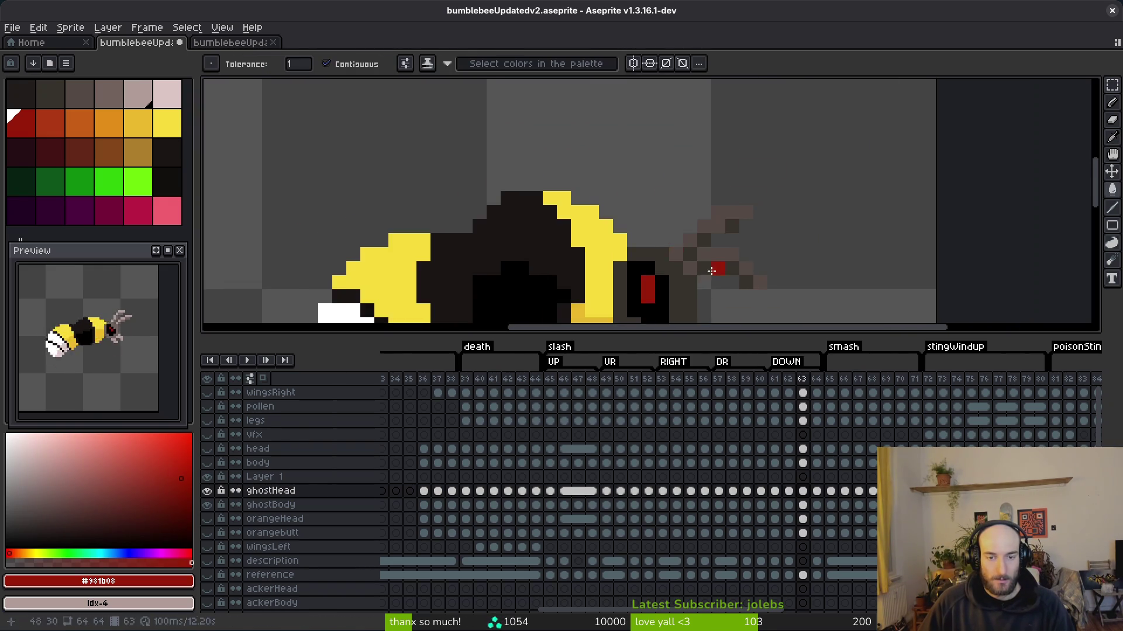
drag(711, 271, 708, 211)
key(i)
key(Right)
key(Left)
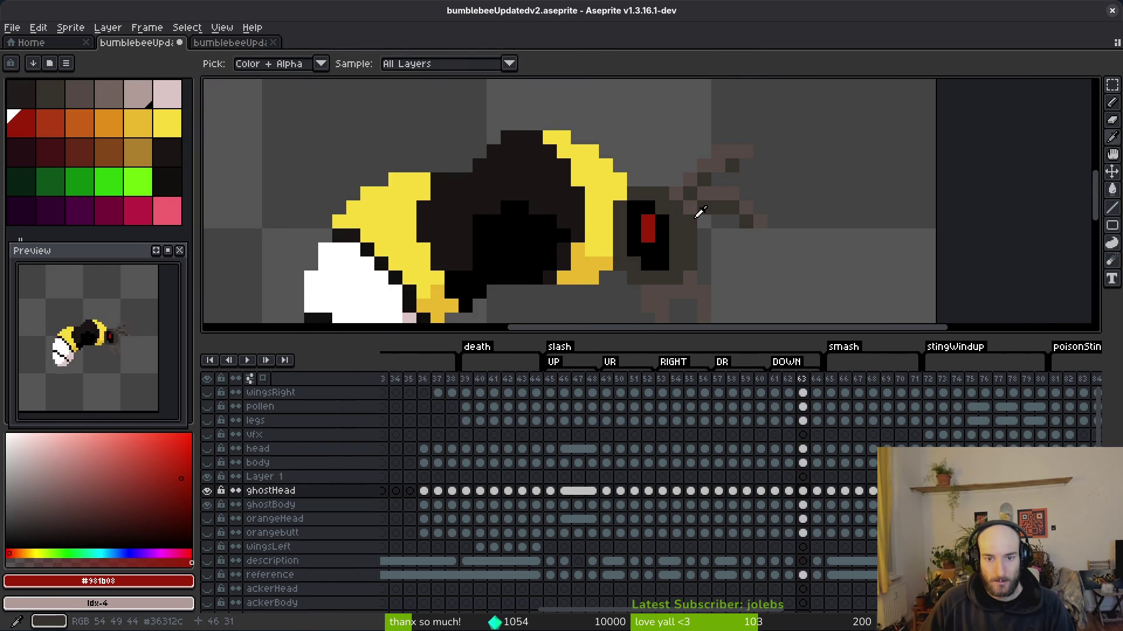
key(Right)
key(g)
scroll(699, 213, down, 2)
key(i)
scroll(697, 214, up, 4)
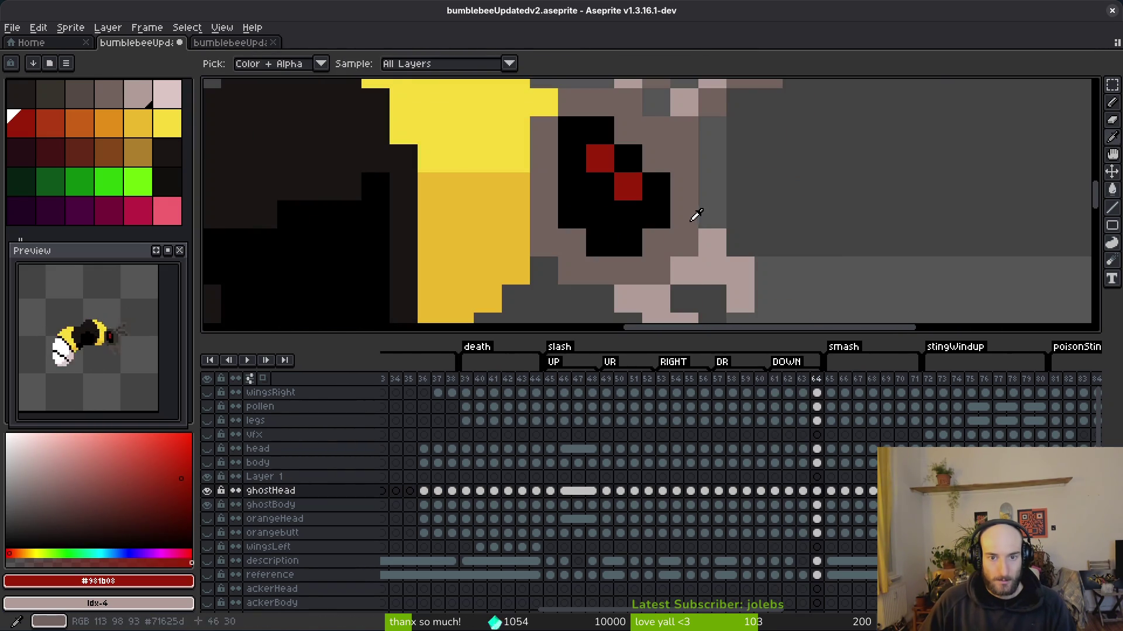
click(698, 214)
key(g)
- On frame 63, Paint Bucket the six dark patches around the eye with #71625d
key(Left)
scroll(678, 228, down, 2)
scroll(708, 255, down, 2)
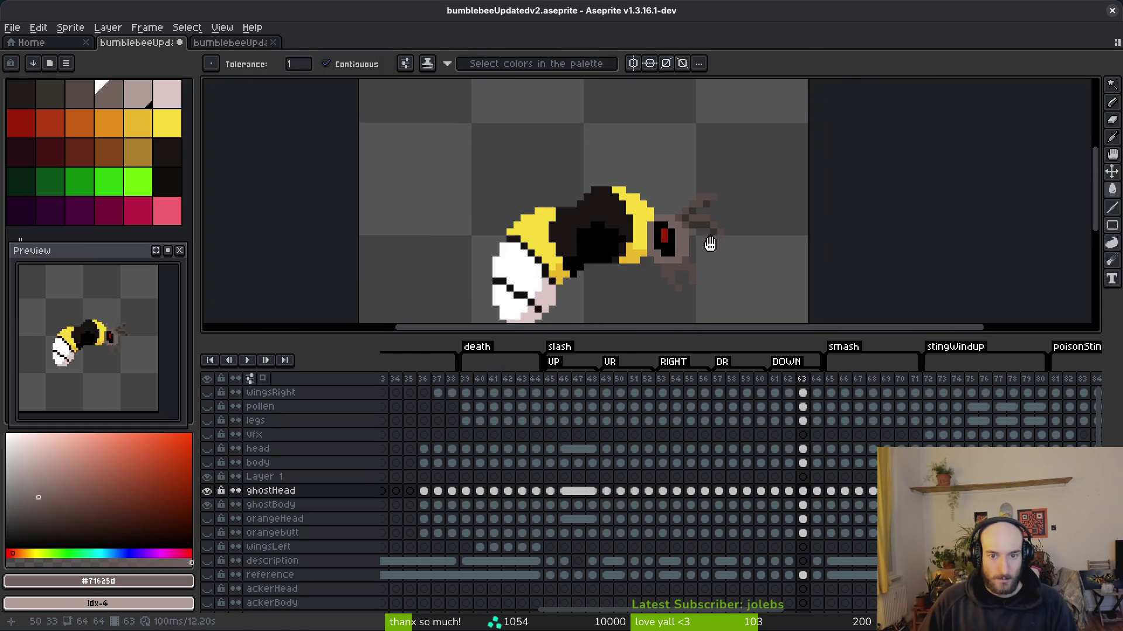
drag(711, 259, 709, 237)
key(i)
key(g)
scroll(646, 197, up, 3)
click(647, 198)
click(593, 153)
click(621, 126)
click(677, 97)
click(733, 210)
click(716, 214)
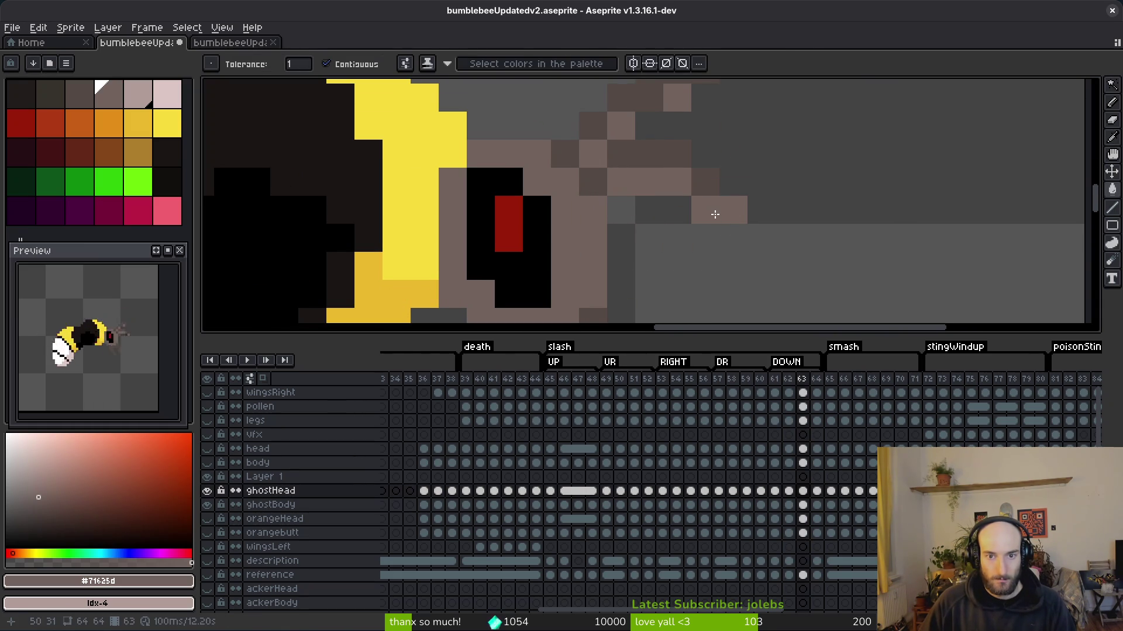
- Sample pale #b19d99 from frame 64's legs and fill five leg pixels on frame 63
scroll(725, 228, down, 3)
key(Right)
alt+click(702, 224)
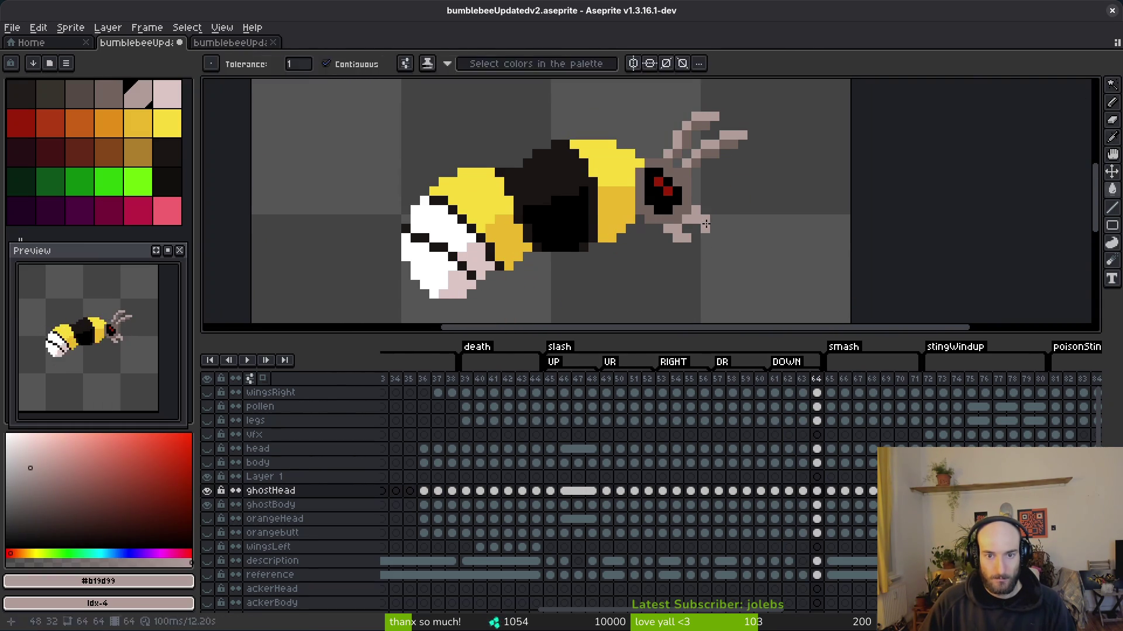
key(Left)
click(695, 257)
click(675, 263)
click(659, 294)
scroll(664, 234, up, 2)
click(689, 278)
click(764, 168)
scroll(763, 173, up, 3)
- Lighten ten more dark leg pixels to #b19d99, then compare against the neighbouring frame
click(664, 232)
click(683, 213)
click(739, 176)
click(720, 232)
click(739, 232)
click(683, 250)
click(776, 251)
click(777, 270)
click(795, 270)
click(832, 250)
scroll(869, 248, down, 3)
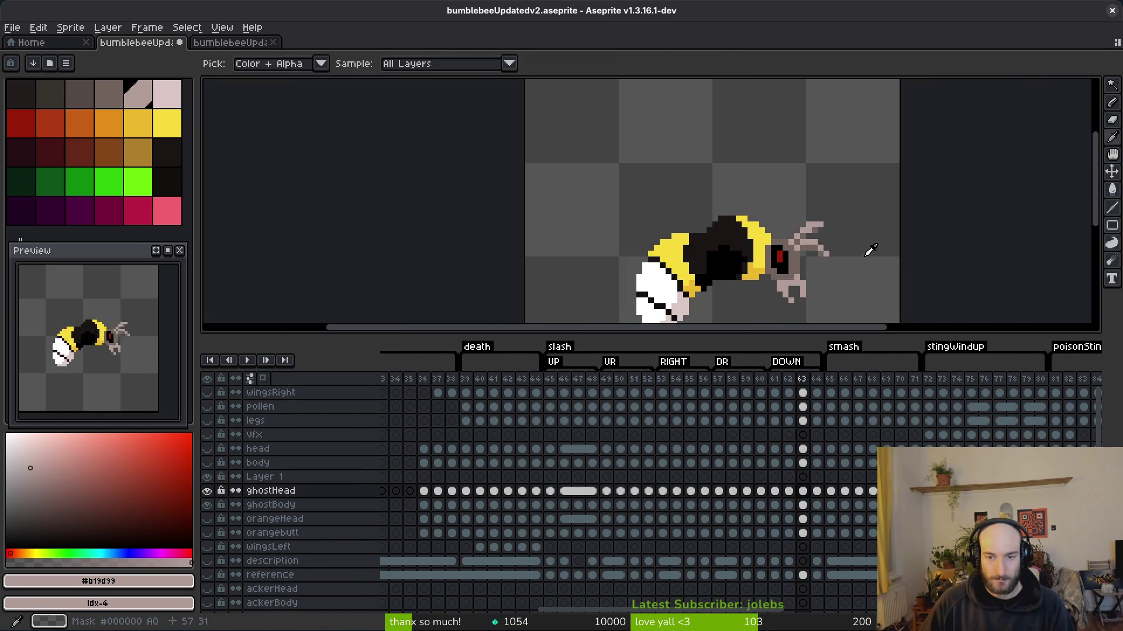
key(Right)
key(Left)
key(Right)
key(Left)
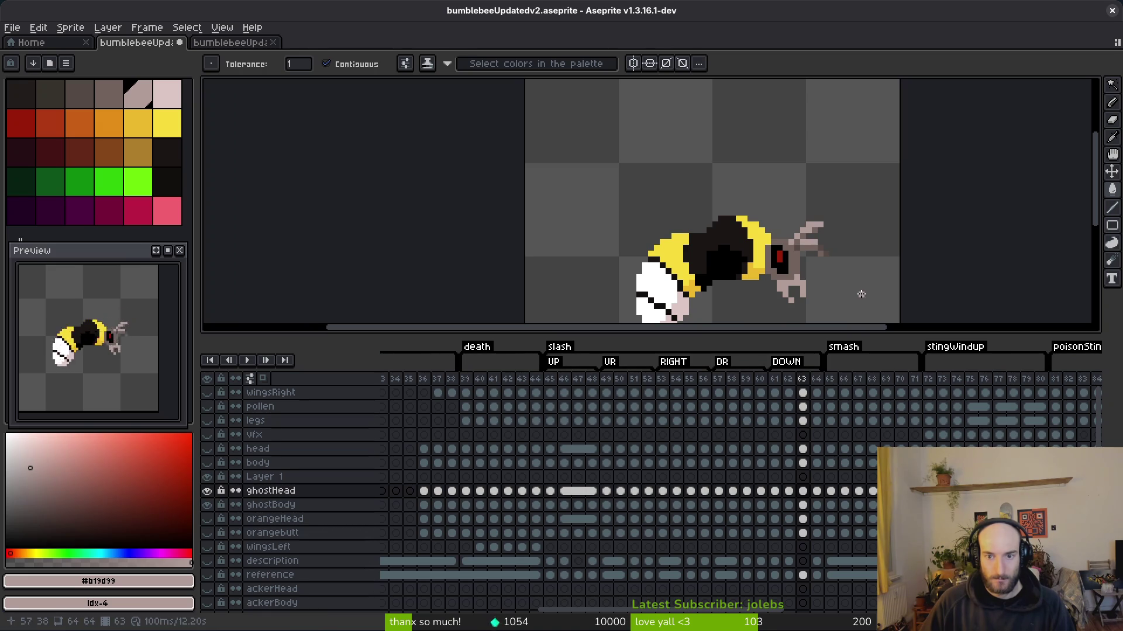
- Save the sprite, sample #71625d from the legs, and save again
key(ctrl+s)
scroll(819, 246, up, 3)
alt+click(814, 185)
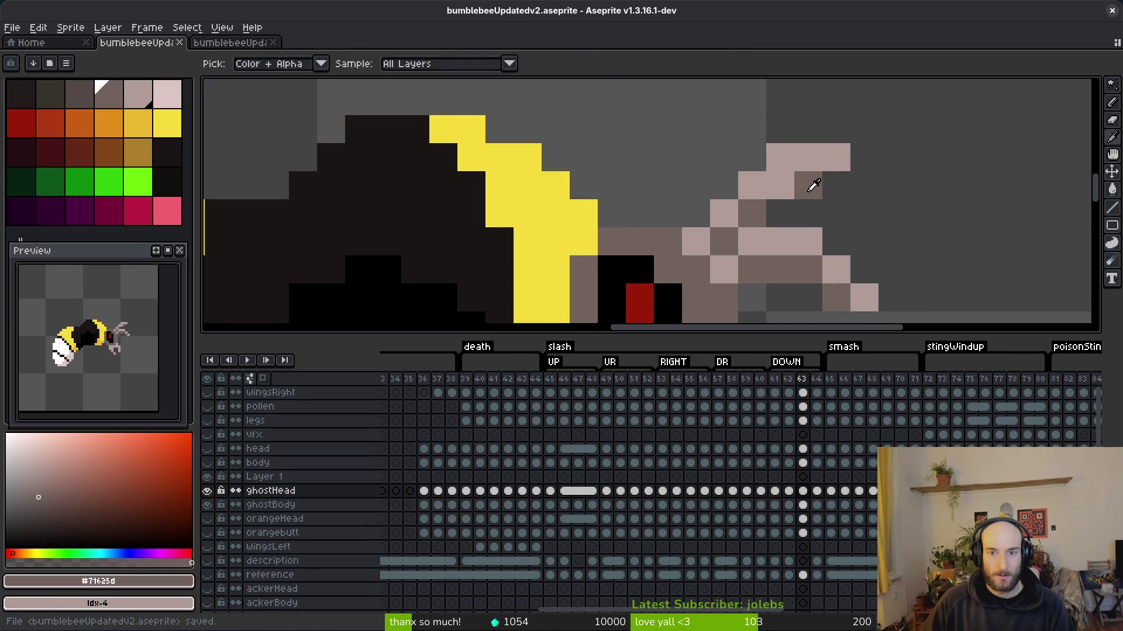
scroll(865, 193, down, 5)
key(ctrl+s)
- Show the original head layer to compare, sampling its dark #36312c, then reselect ghostHead
key(v)
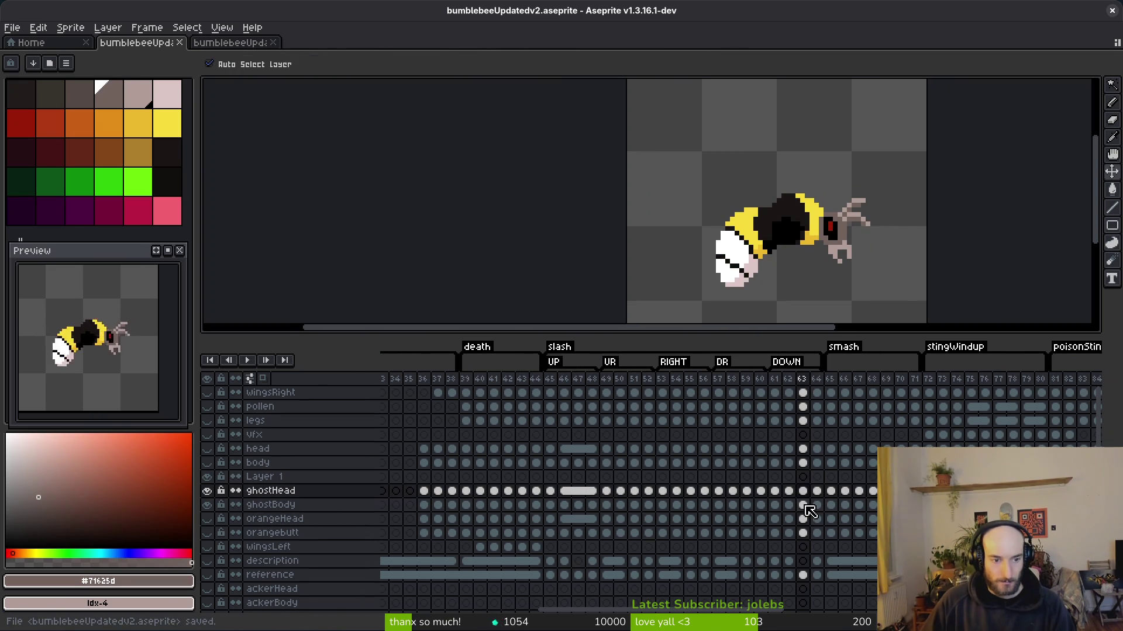
click(802, 448)
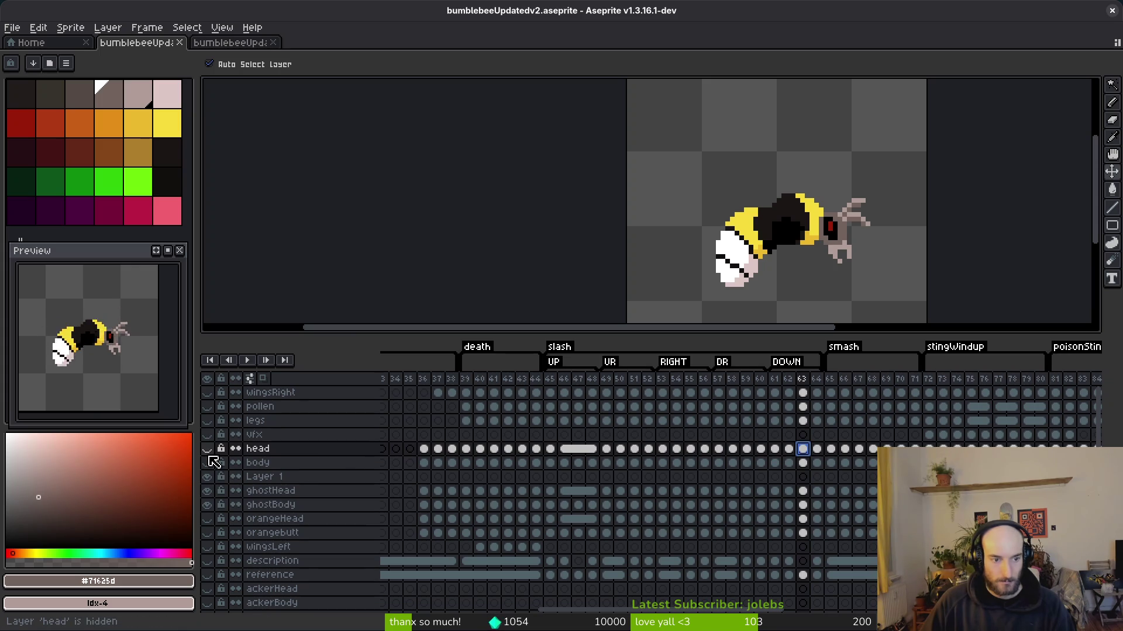
click(207, 448)
key(b)
scroll(894, 195, up, 4)
alt+click(865, 196)
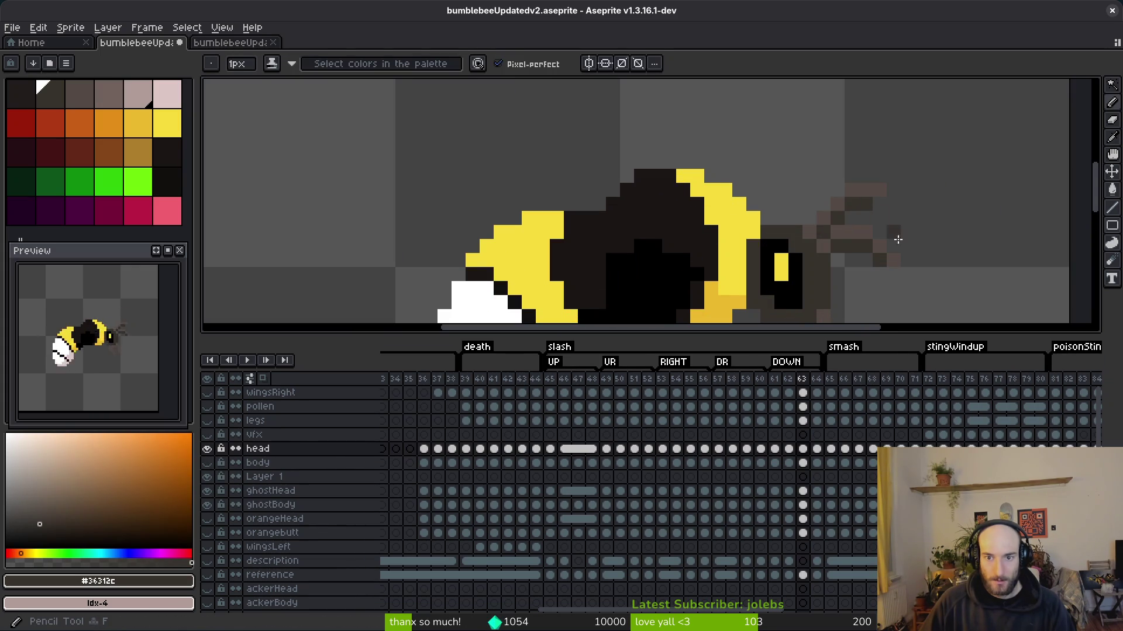
scroll(894, 234, down, 3)
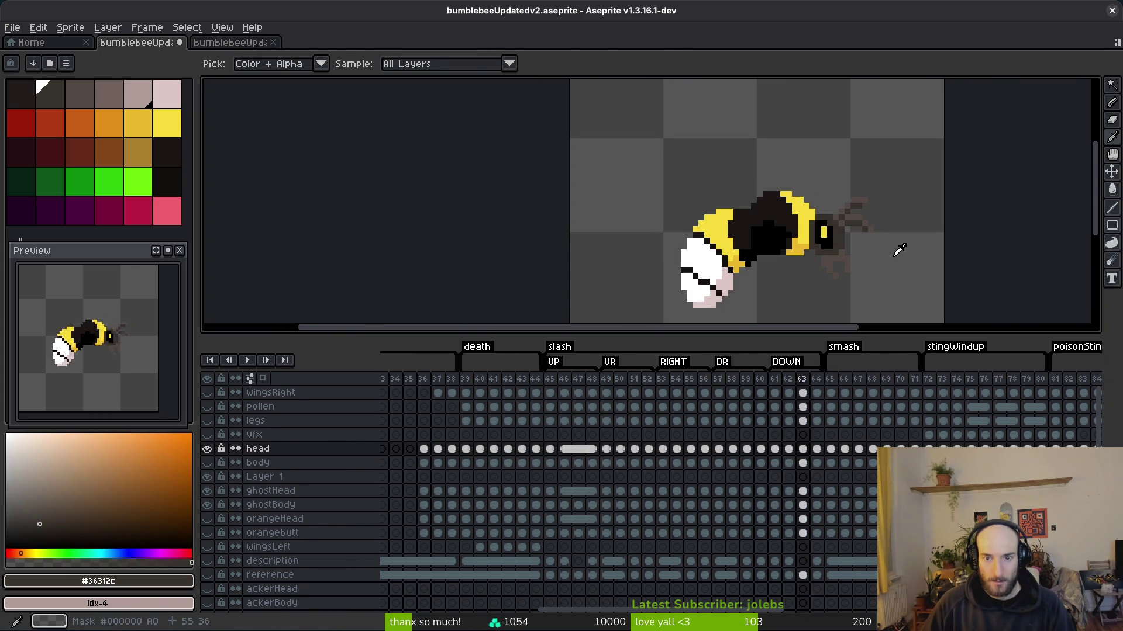
click(207, 448)
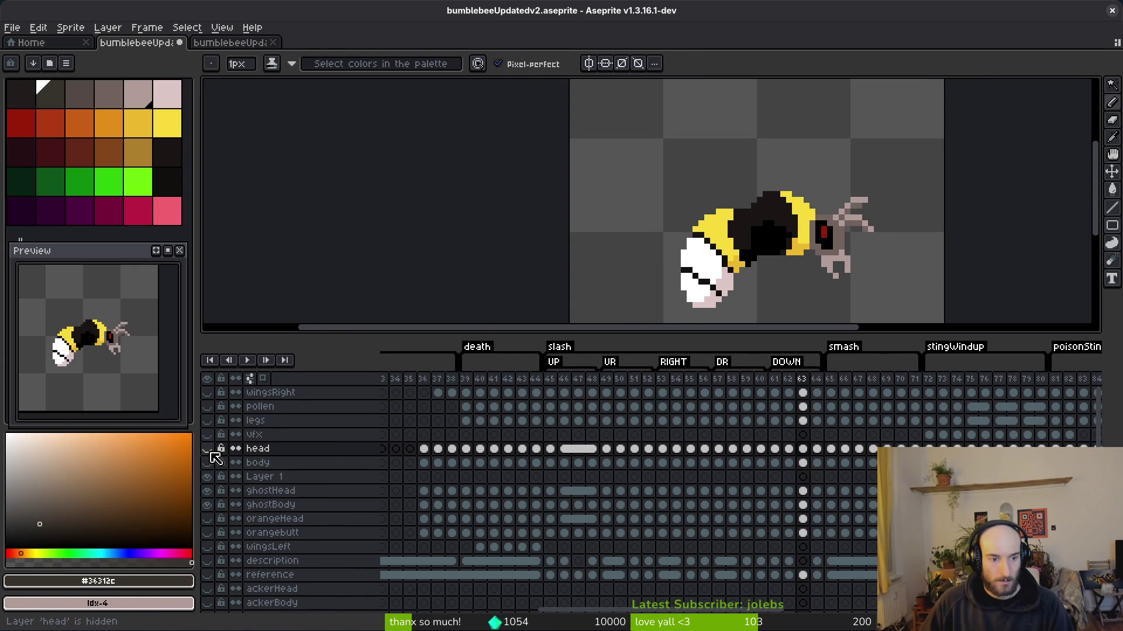
click(803, 492)
- Compare frames 62 and 63, then save bumblebeeUpdatedv2.aseprite
key(Left)
scroll(853, 225, up, 3)
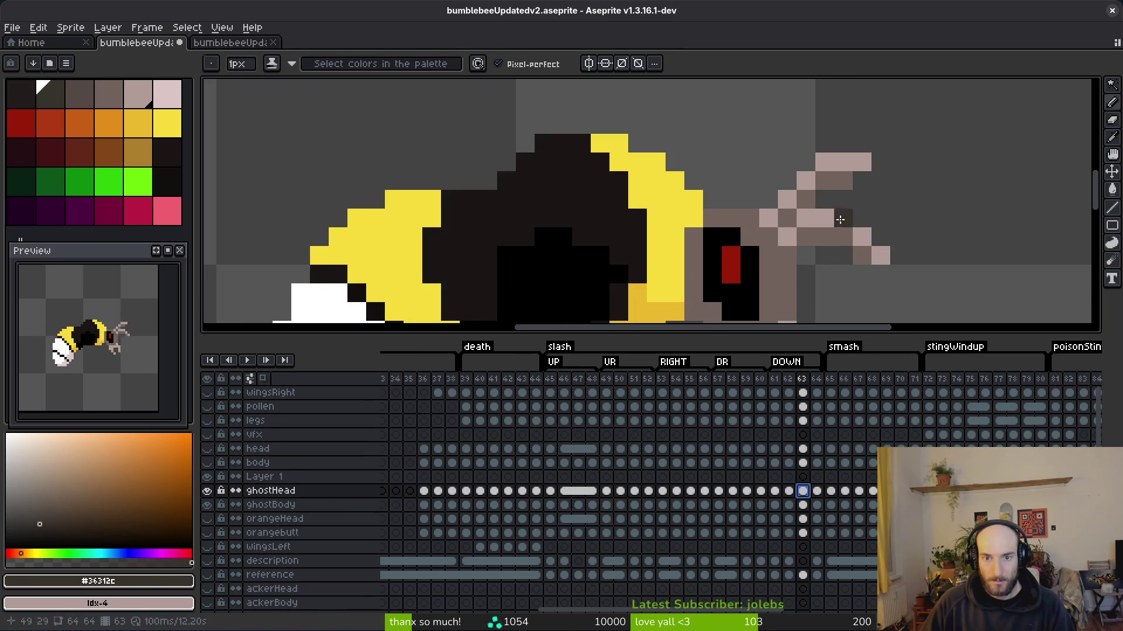
key(i)
key(Right)
key(Left)
key(Right)
key(v)
key(ctrl+s)
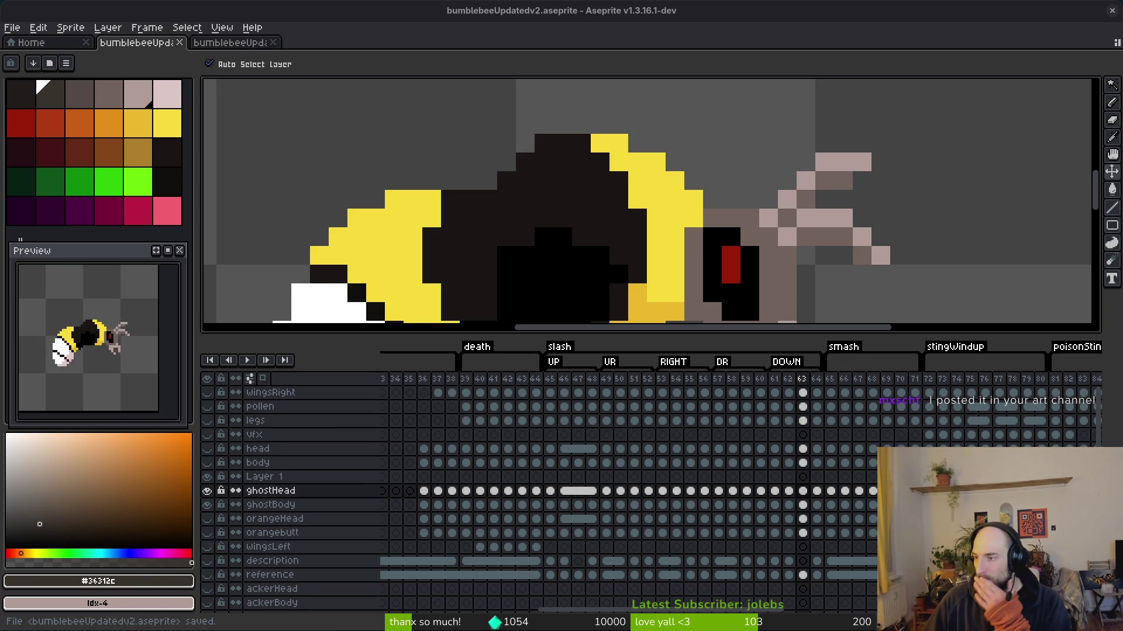
key(alt+Tab)
click(813, 485)
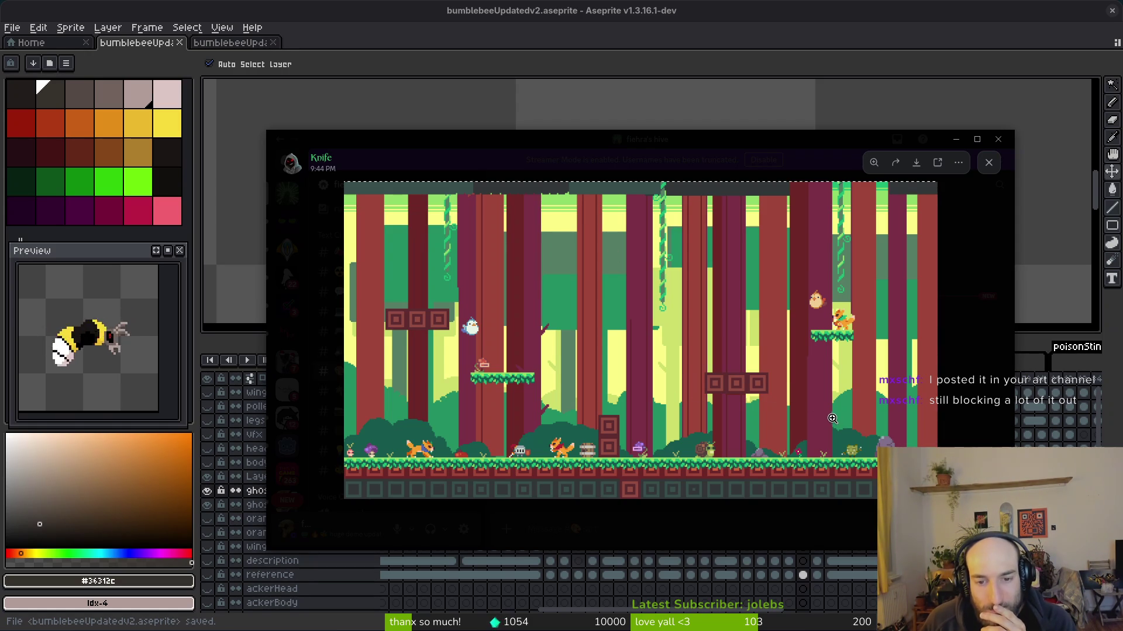
- Reopen the forest screenshot and zoom in on the central pillars and the ground
click(988, 162)
scroll(739, 380, up, 3)
scroll(740, 380, down, 3)
click(740, 403)
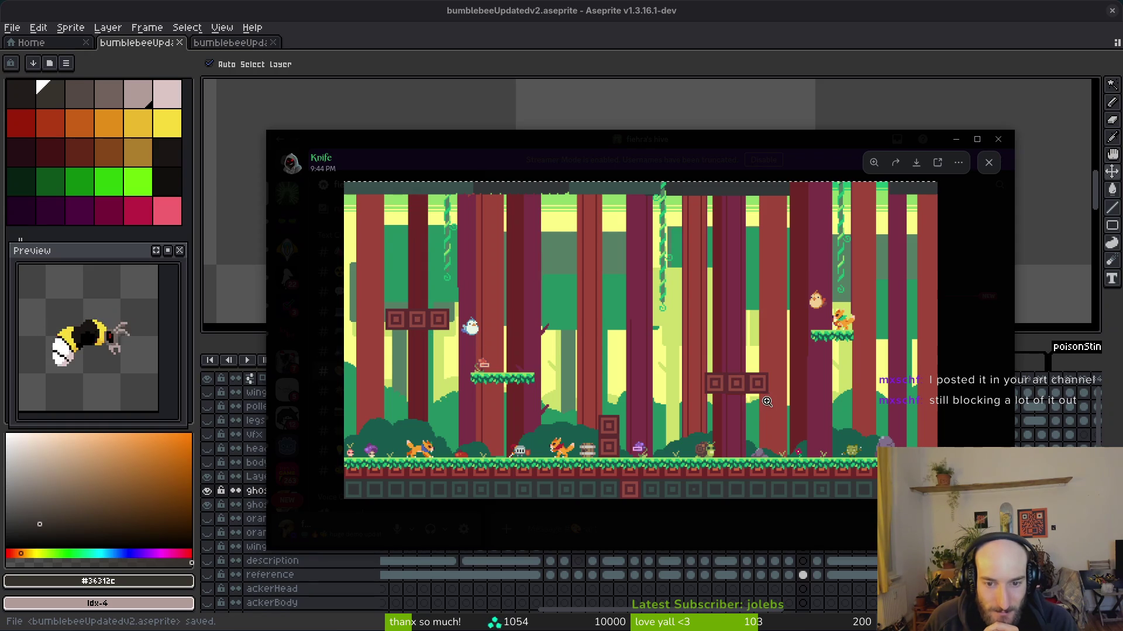
click(719, 395)
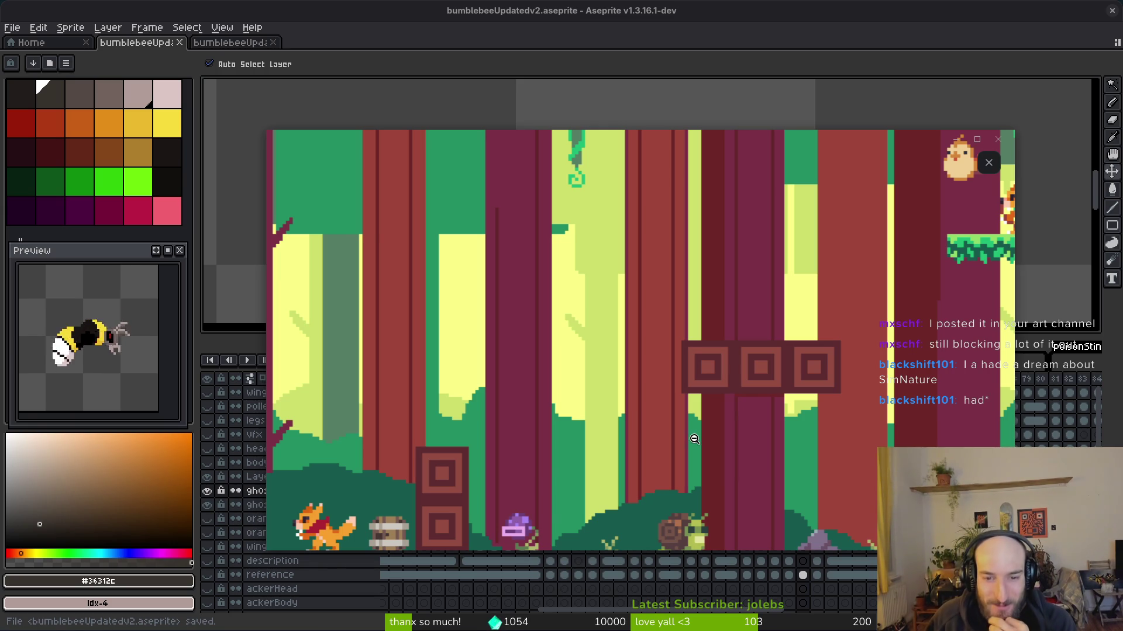
click(730, 446)
click(614, 471)
click(614, 470)
click(636, 441)
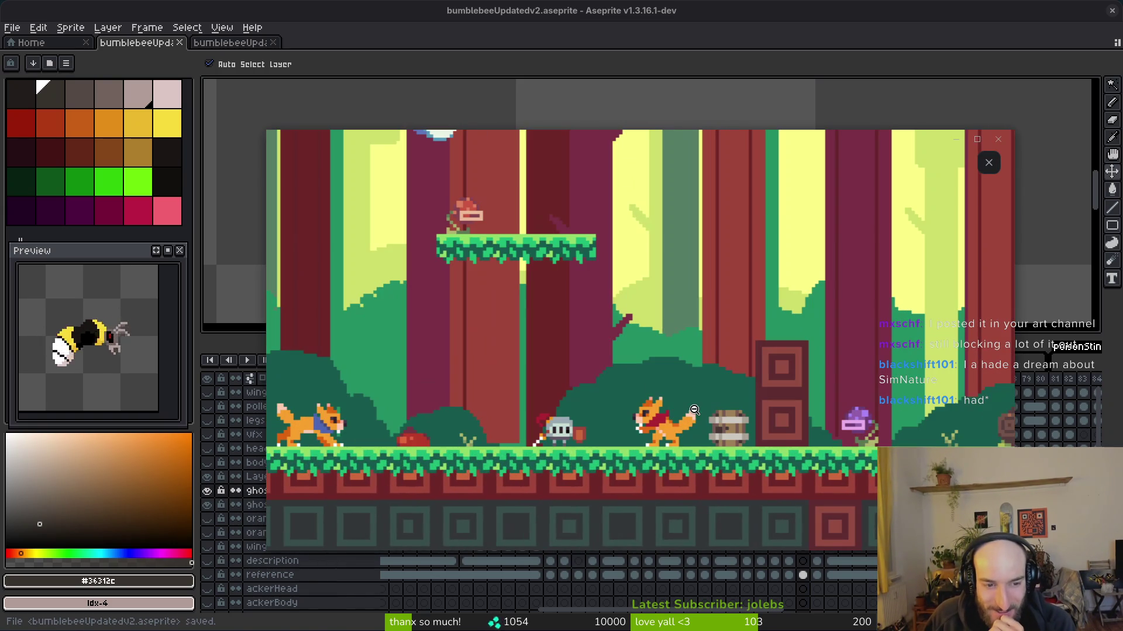
click(660, 418)
- Zoom into the crates, characters, left side and bird, returning to the full screenshot
click(724, 430)
click(701, 455)
click(585, 444)
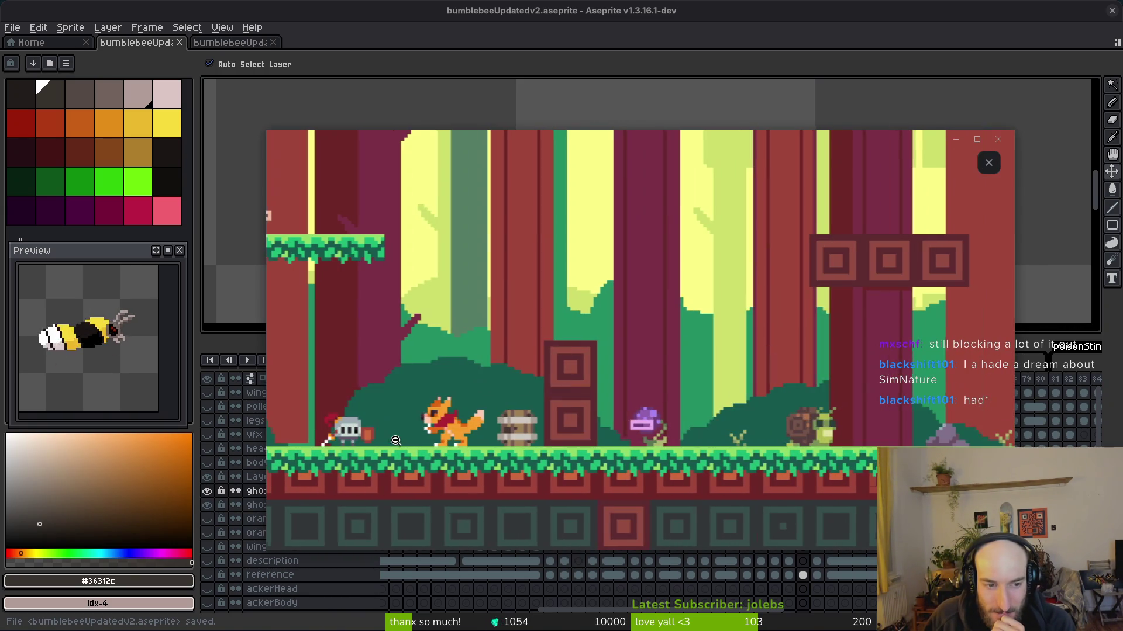
click(665, 446)
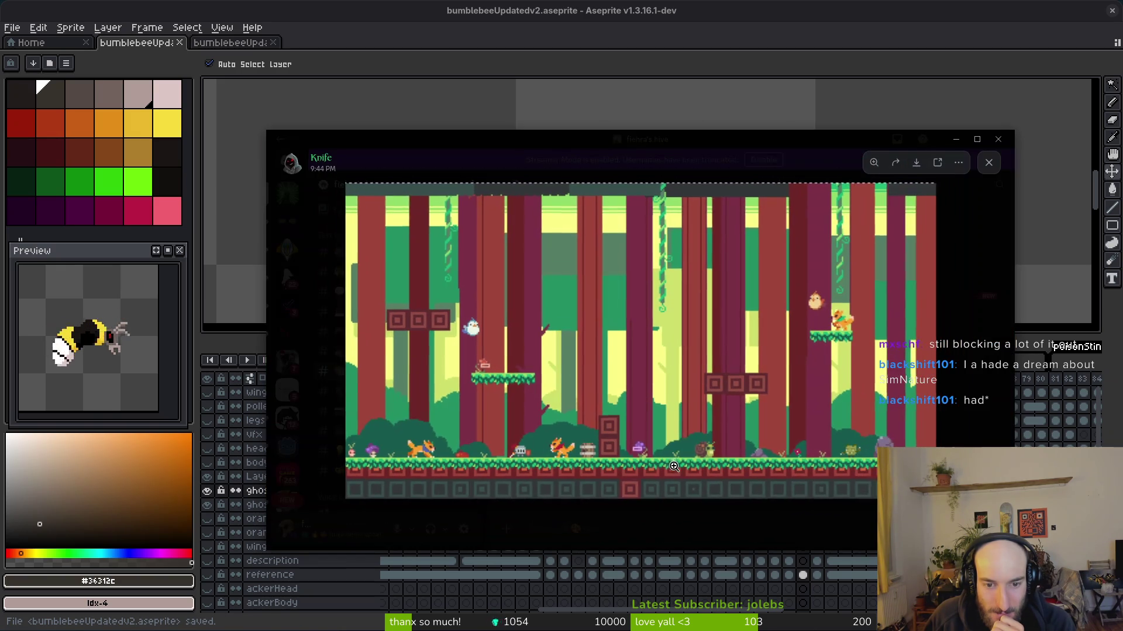
click(654, 458)
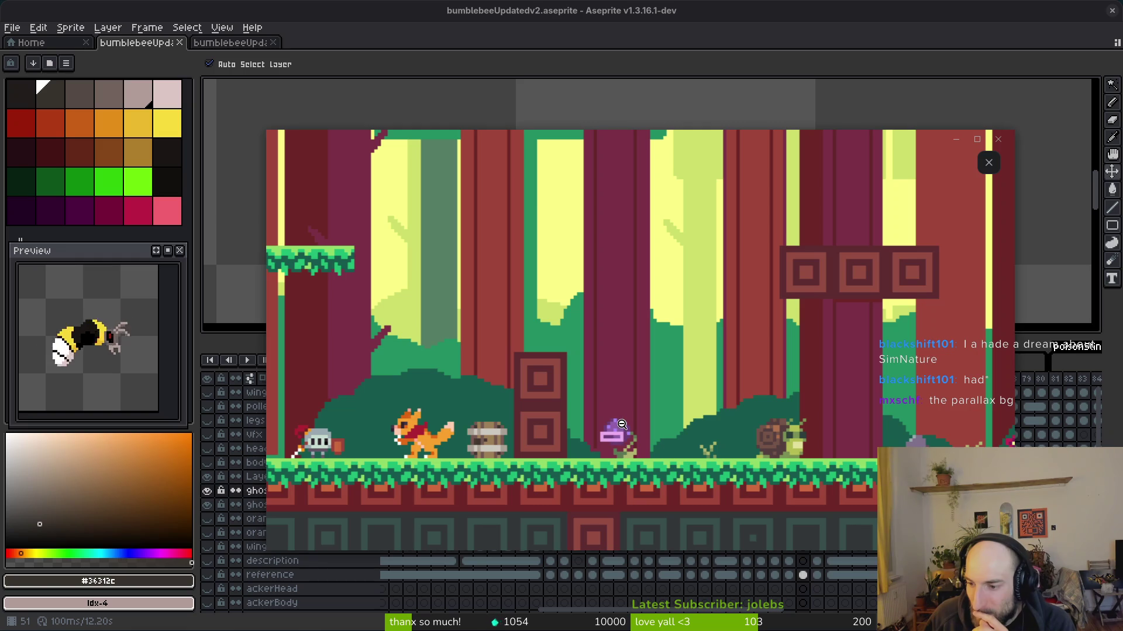
click(622, 426)
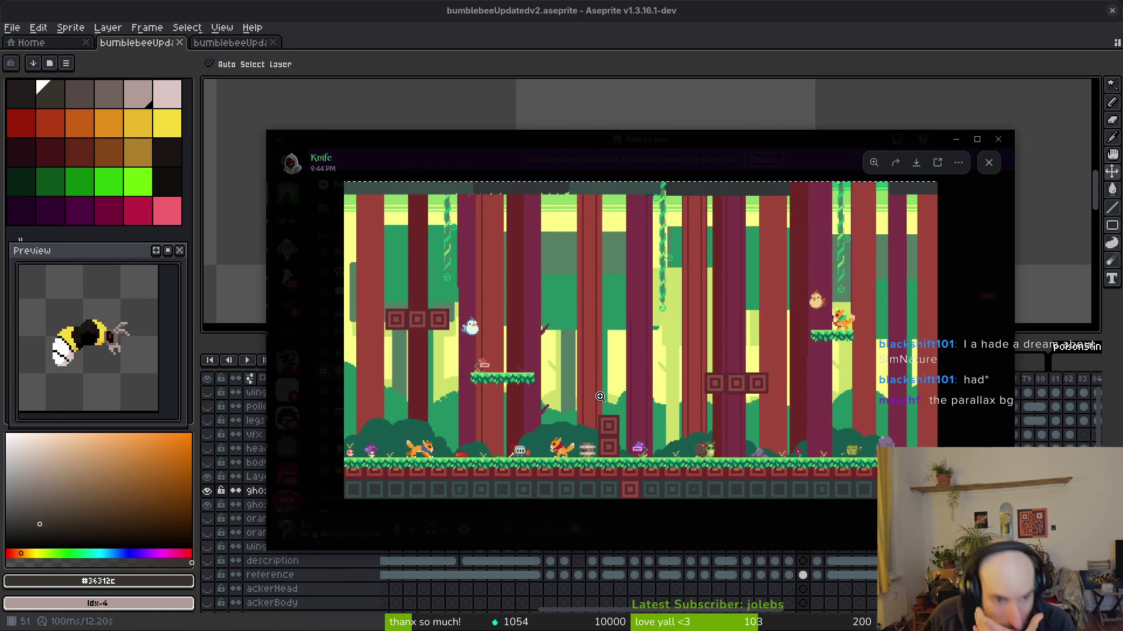
click(555, 374)
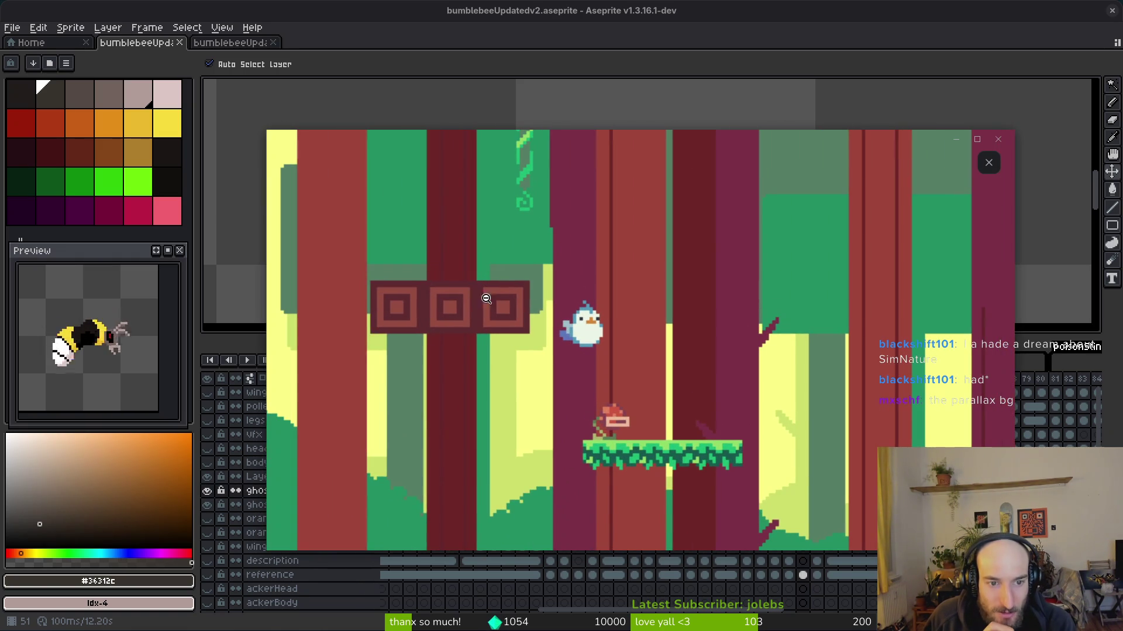
click(484, 283)
click(659, 289)
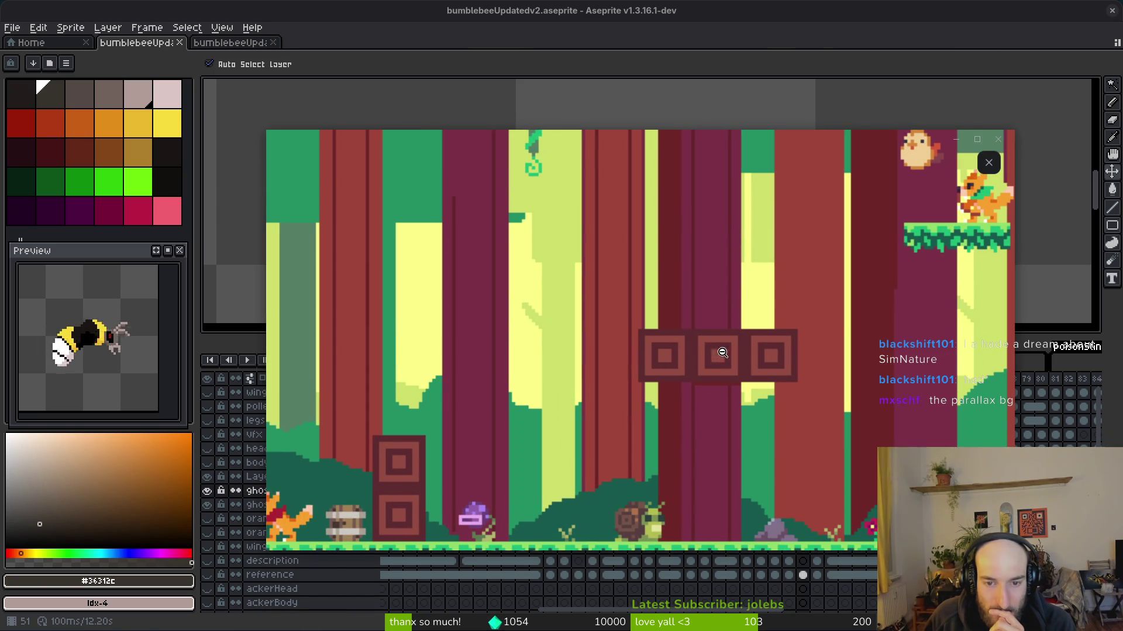
click(730, 356)
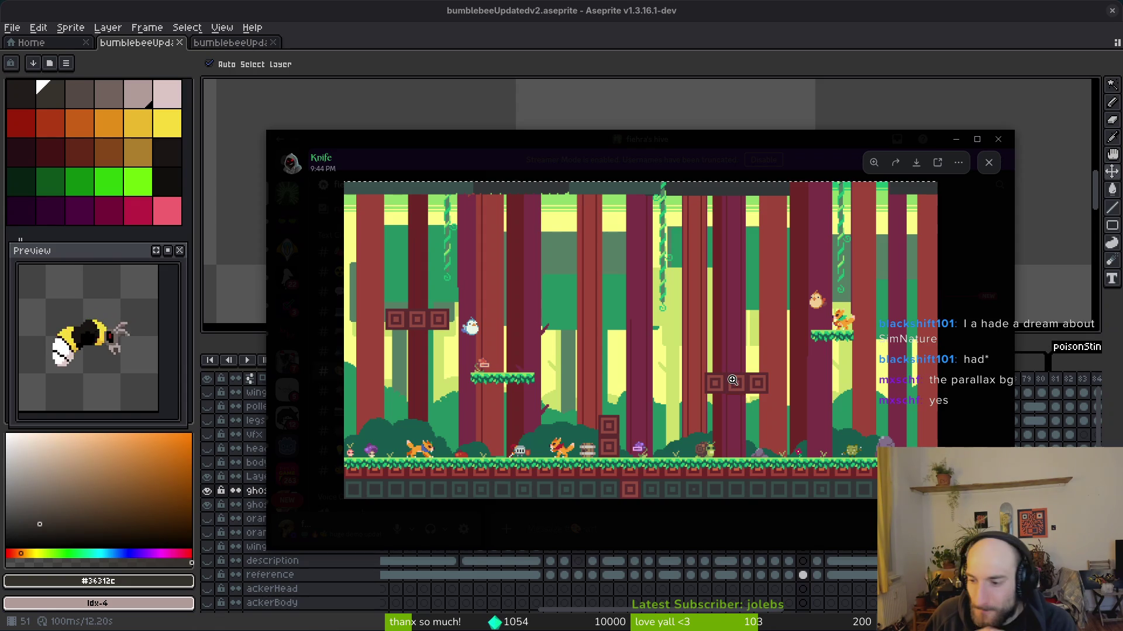
key(ctrl)
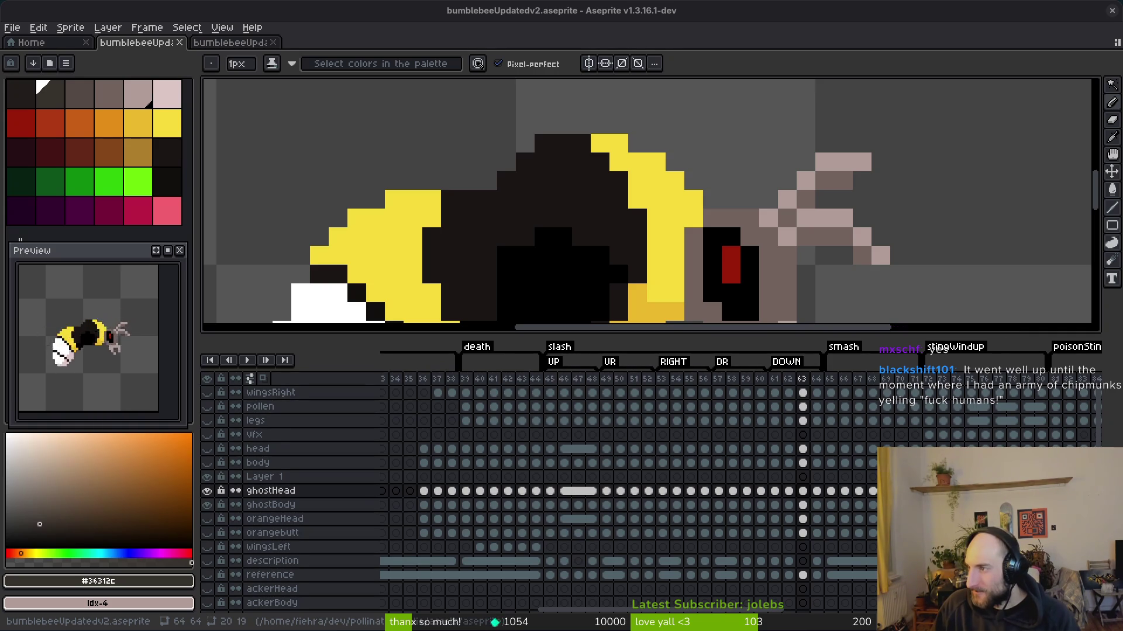
- Save the bee sprite, step back from frame 57 to 46, and select its ghostBody cel
key(ctrl+s)
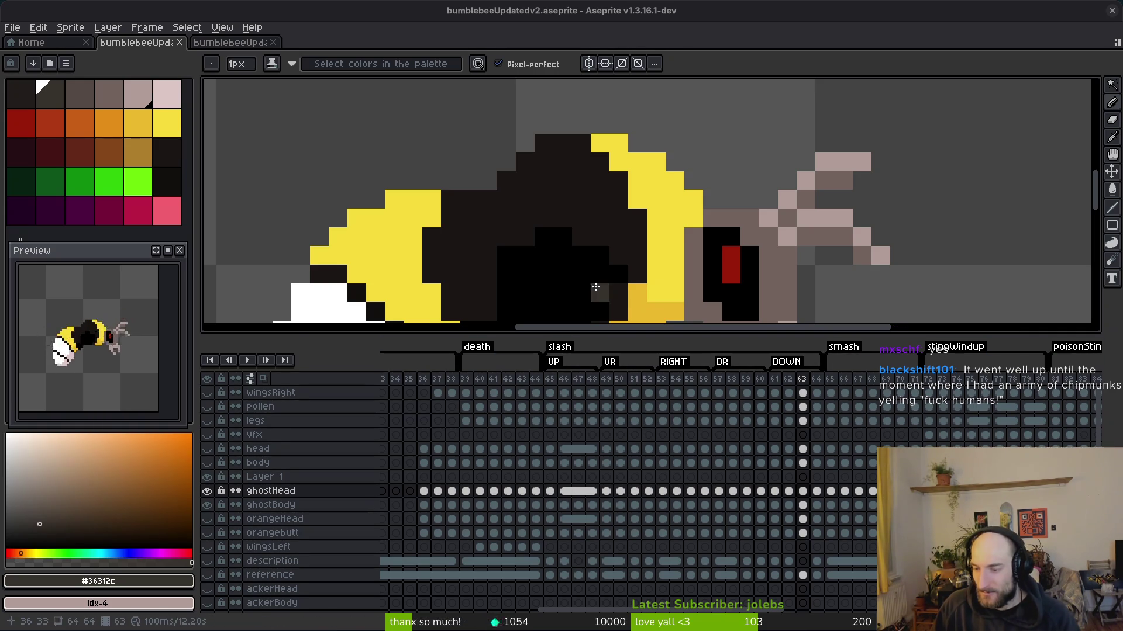
scroll(693, 205, down, 5)
key(Left)
key(Left)
key(Left)
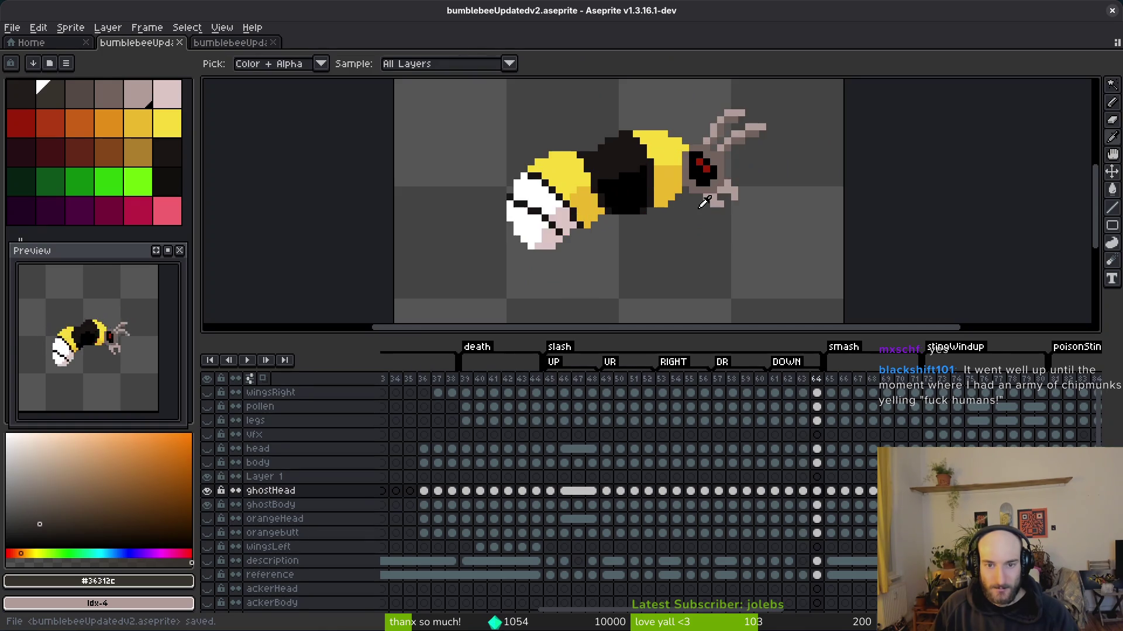
key(Left)
key(Left)
key(Left)
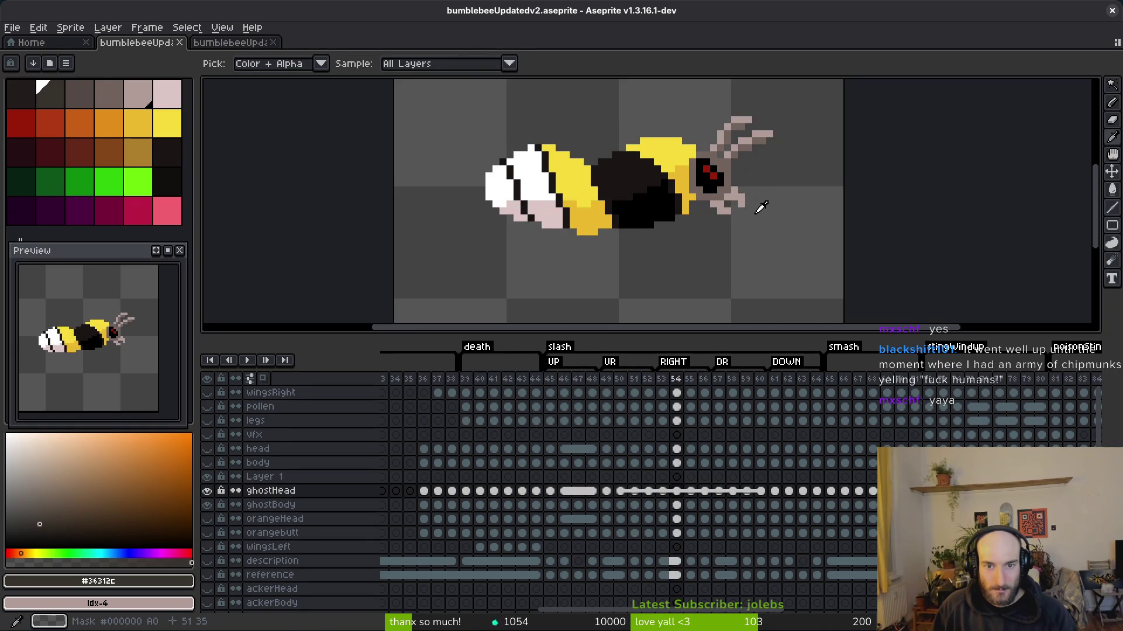
key(Left)
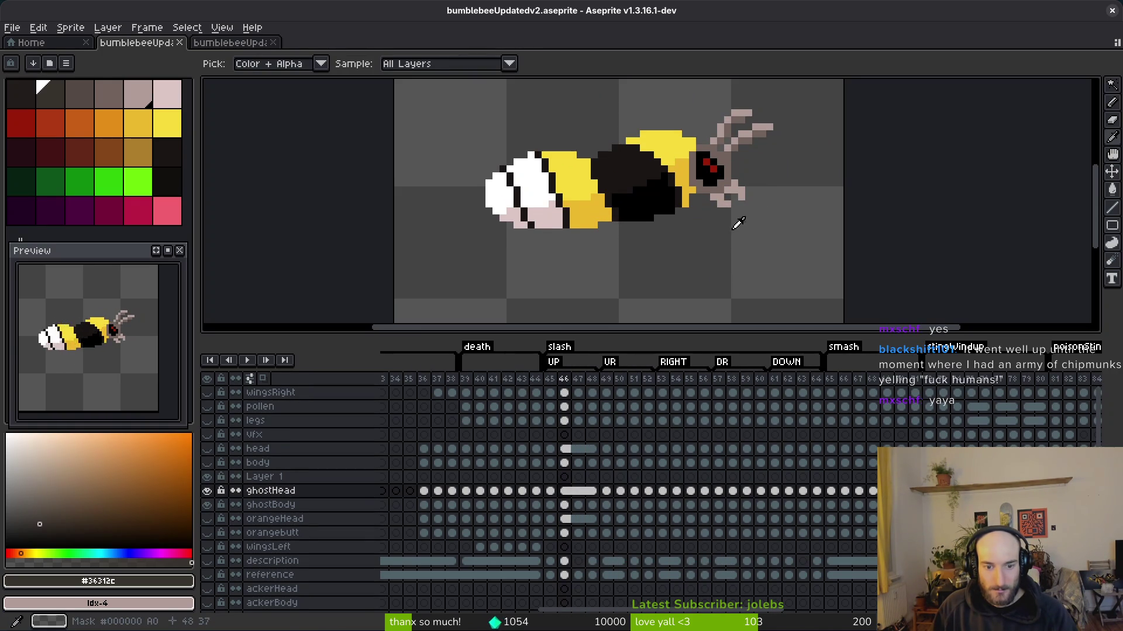
key(b)
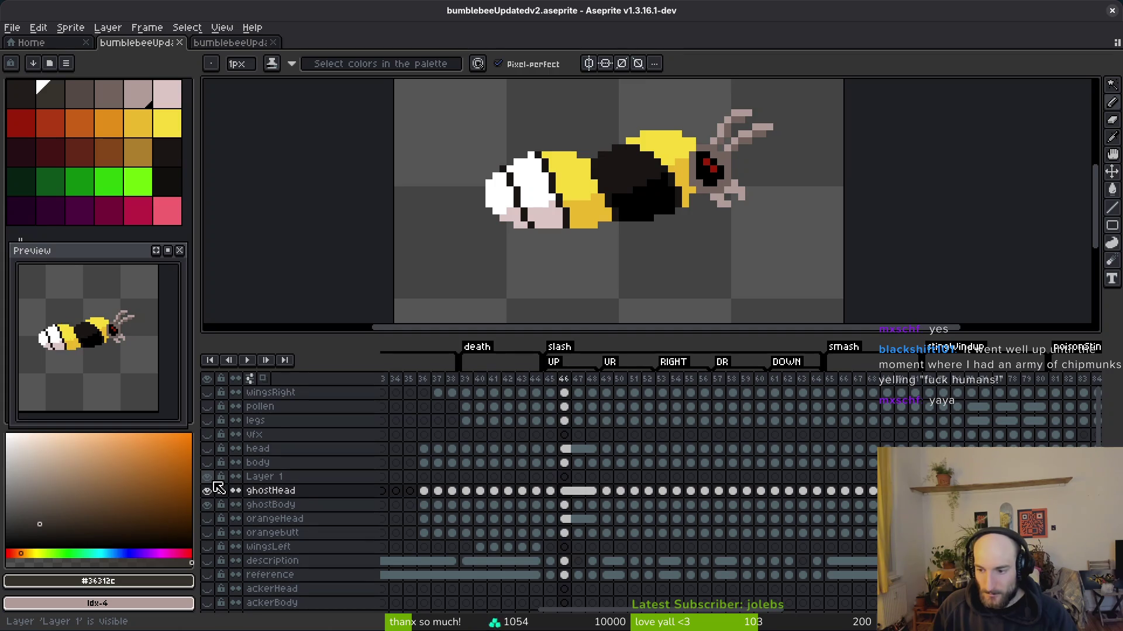
click(566, 506)
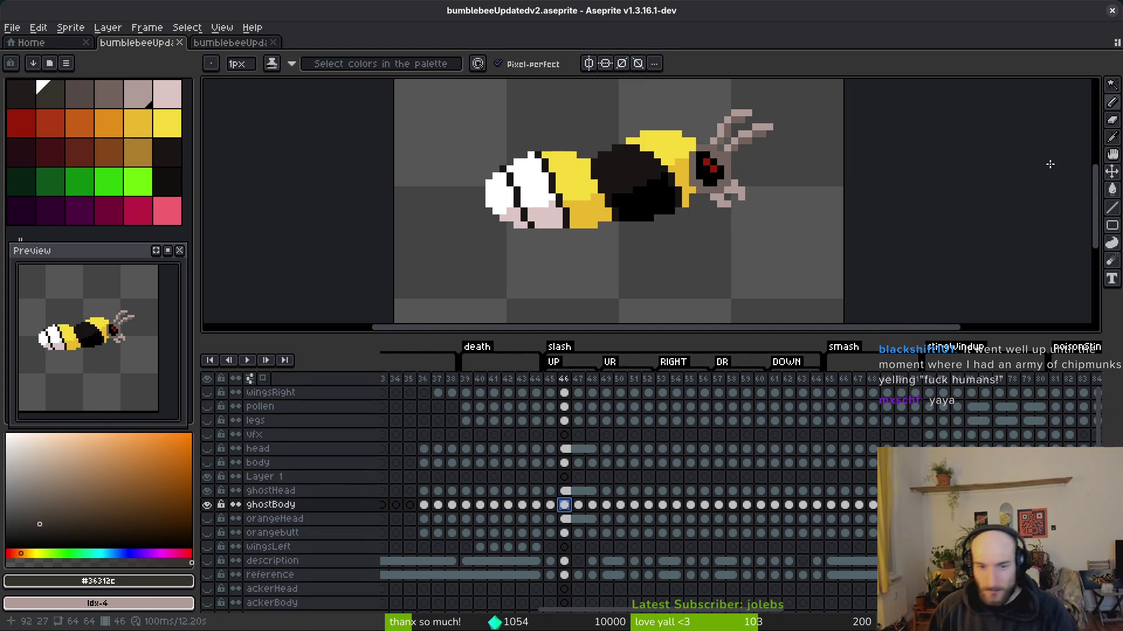
- On frame 45, pick the pale pink swatch and pencil an outline along the body's staircase and top edge
drag(605, 183, 622, 197)
drag(684, 223, 693, 231)
key(alt)
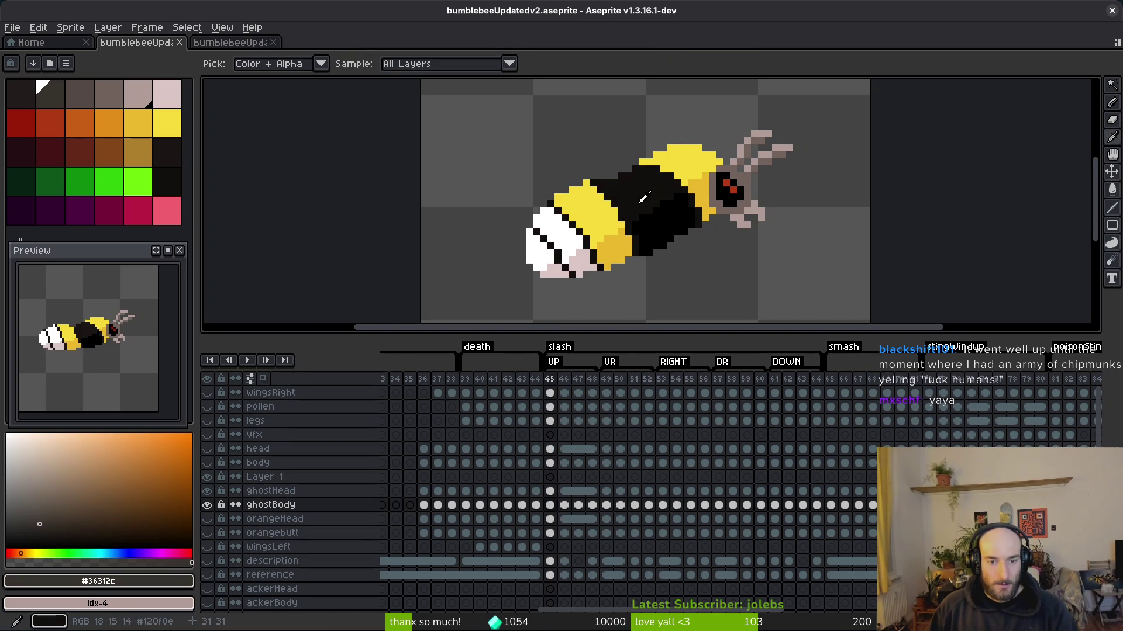
key(Left)
scroll(713, 178, up, 2)
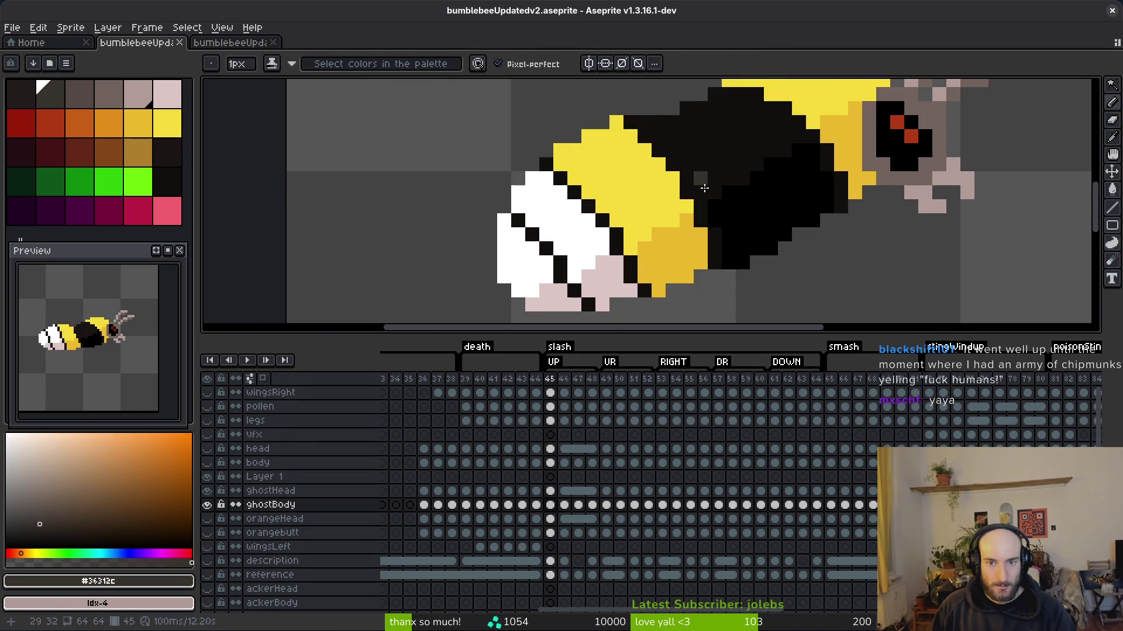
click(168, 93)
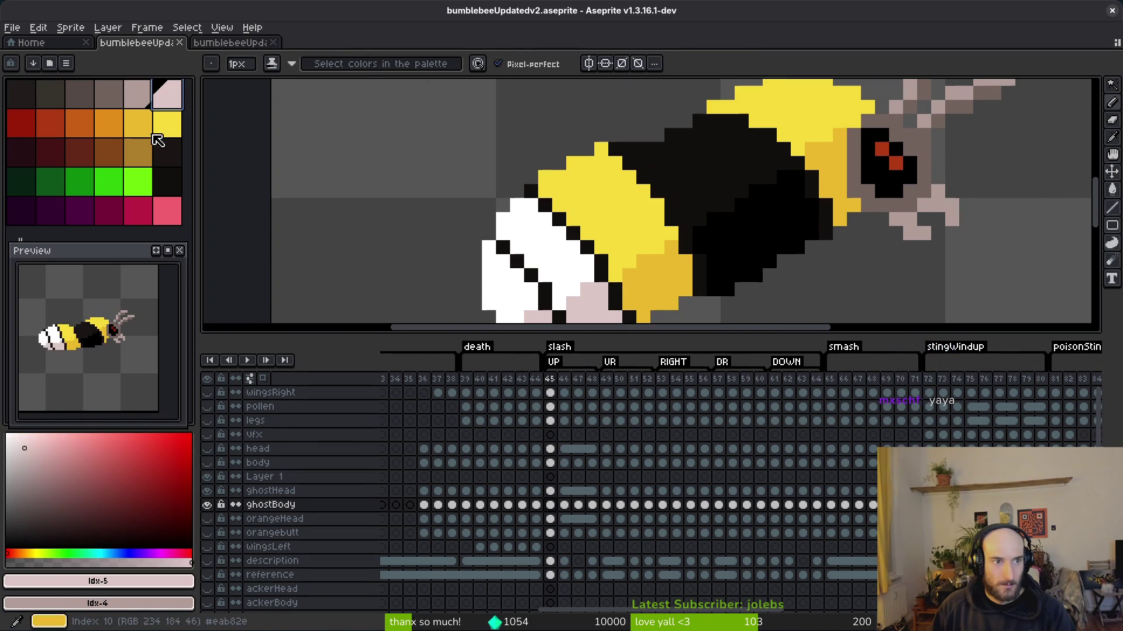
key(g)
key(b)
mouse_move(608, 181)
mouse_down()
mouse_move(661, 231)
mouse_move(666, 255)
mouse_up()
click(738, 208)
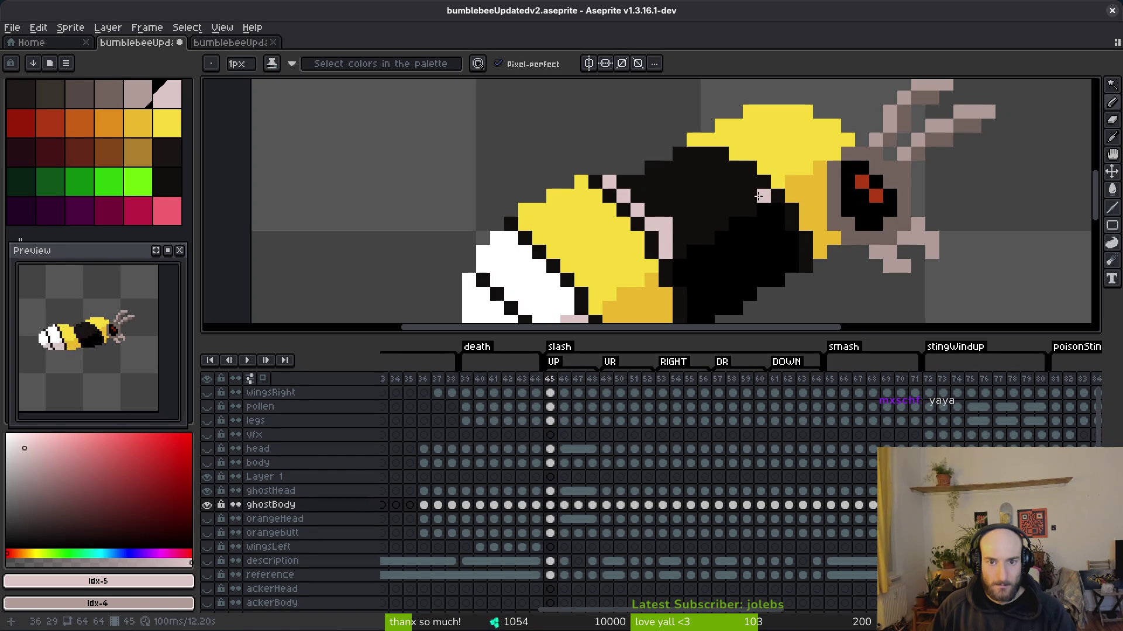
drag(748, 187, 679, 153)
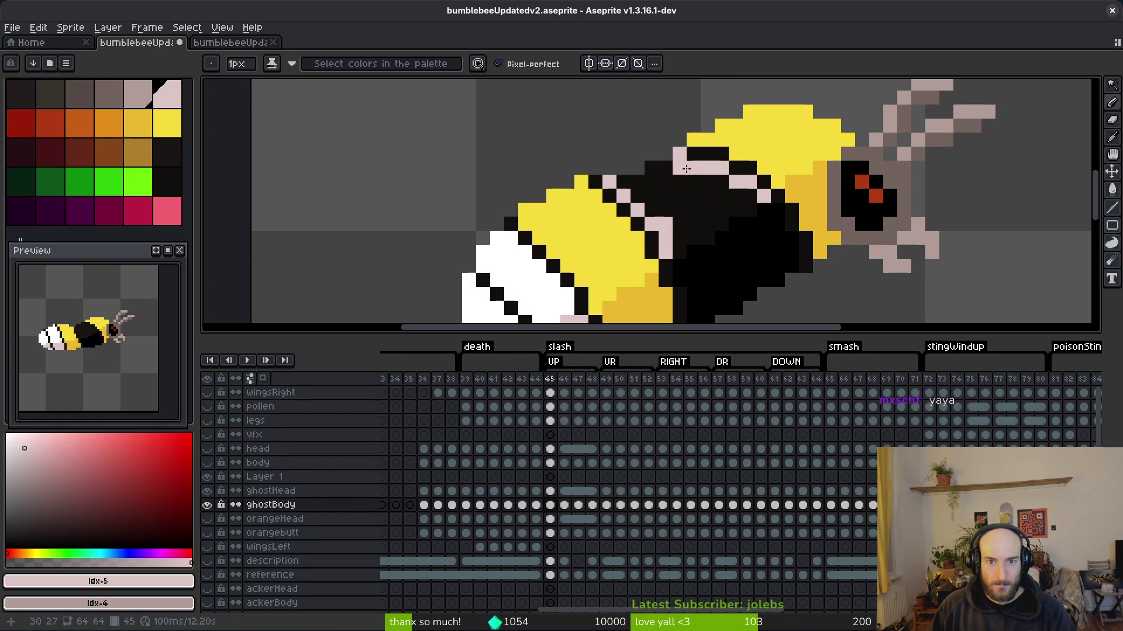
- Paint Bucket the upper body, yellow top stripe and leftover yellow pixels pink
key(g)
click(697, 209)
click(789, 125)
click(648, 249)
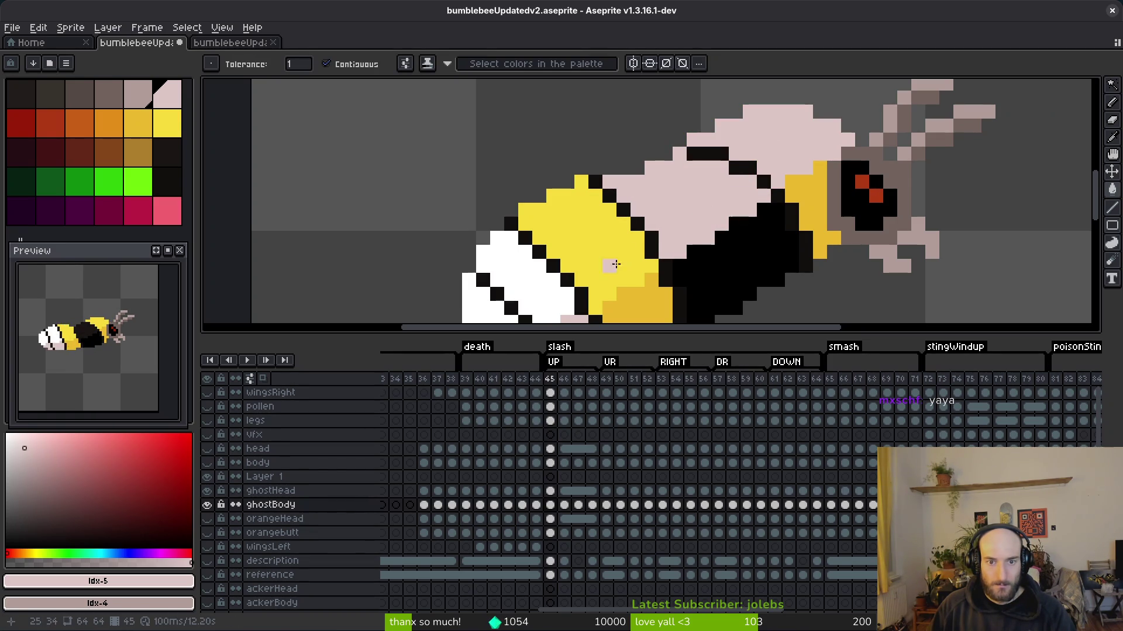
drag(617, 265, 638, 162)
click(548, 115)
- Fill the lower stripes grey-pink and the remaining white patches light pink
right_click(593, 227)
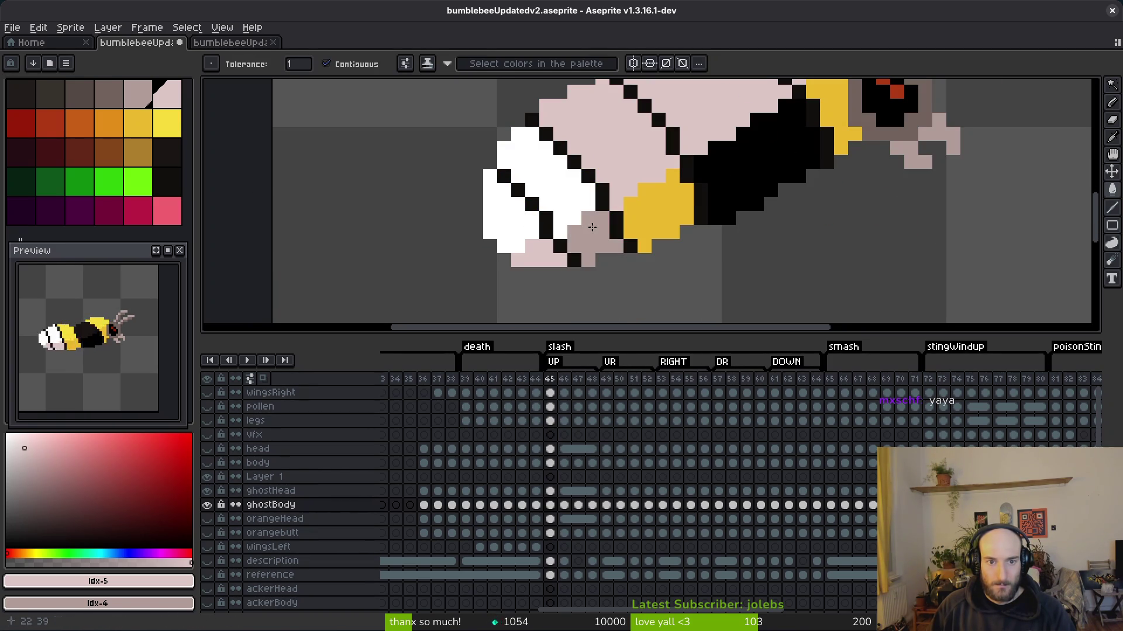
right_click(538, 257)
right_click(655, 210)
right_click(749, 176)
right_click(830, 117)
click(519, 205)
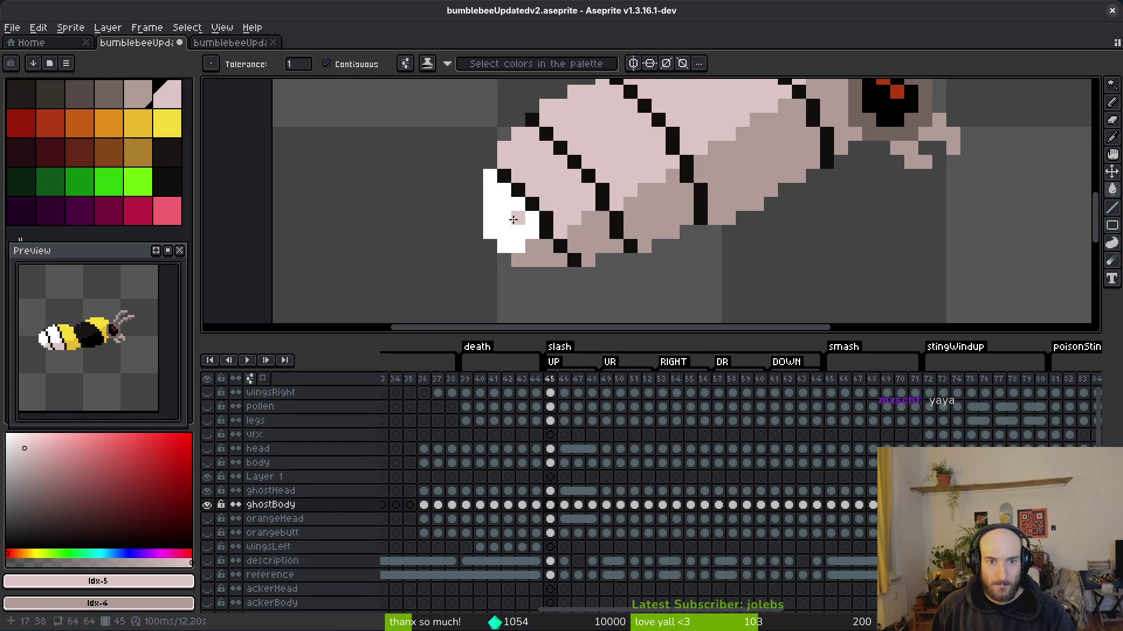
click(521, 212)
- Review frames 41, 39, 30, 17 and 68, then return to slash frame 45
scroll(520, 211, down, 4)
scroll(731, 234, right, 2)
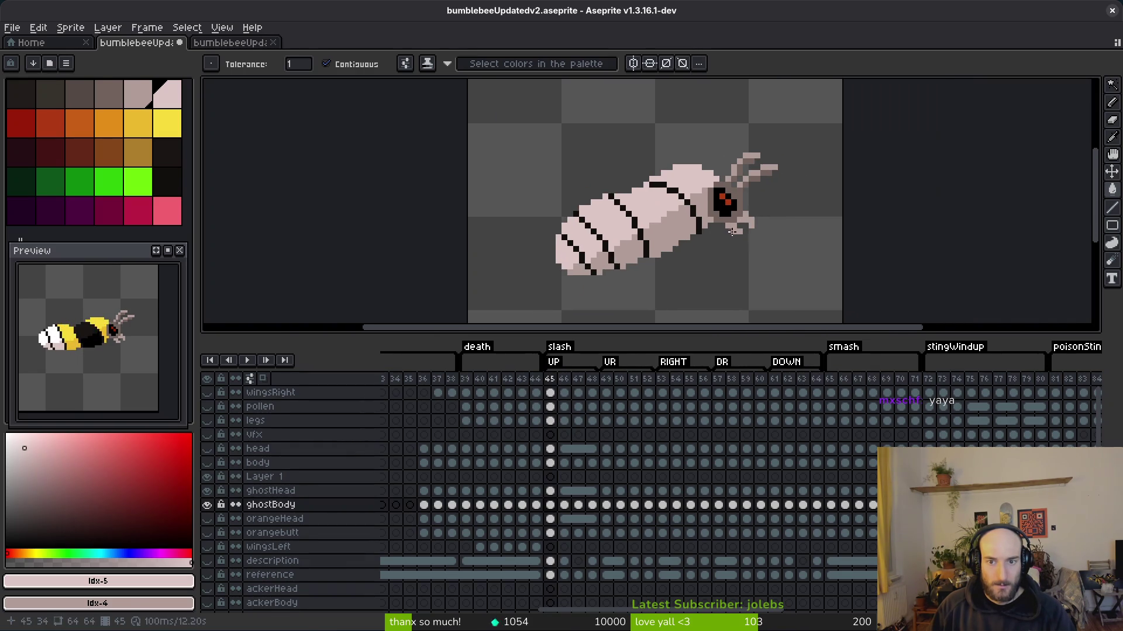
scroll(731, 234, down, 1)
key(Left)
key(Left)
key(Left)
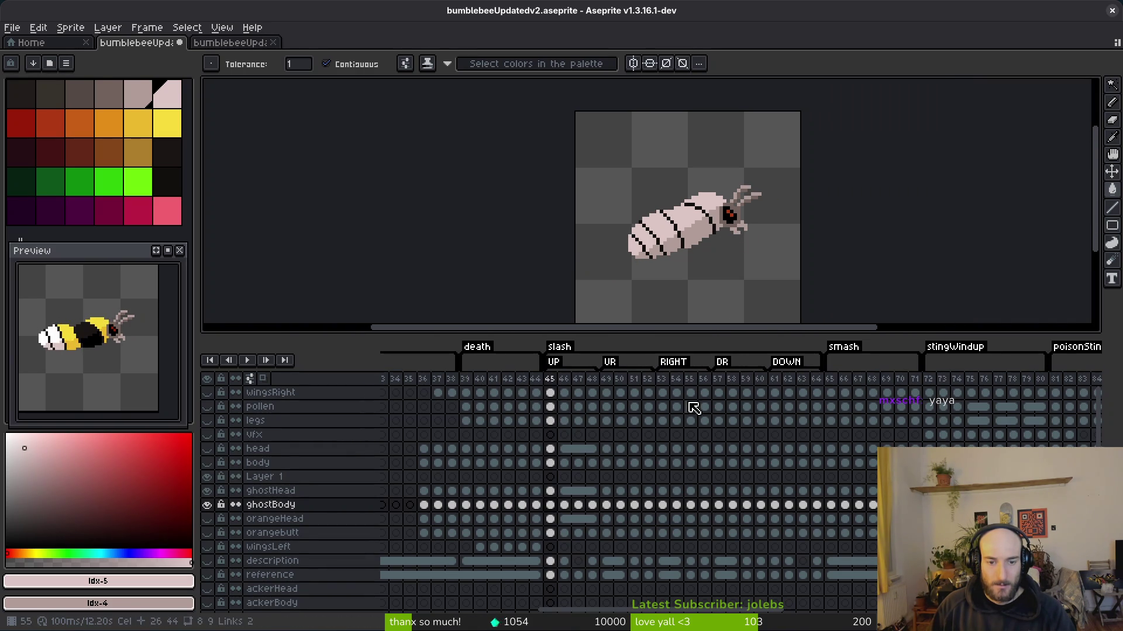
key(Left)
key(Left)
key(Left)
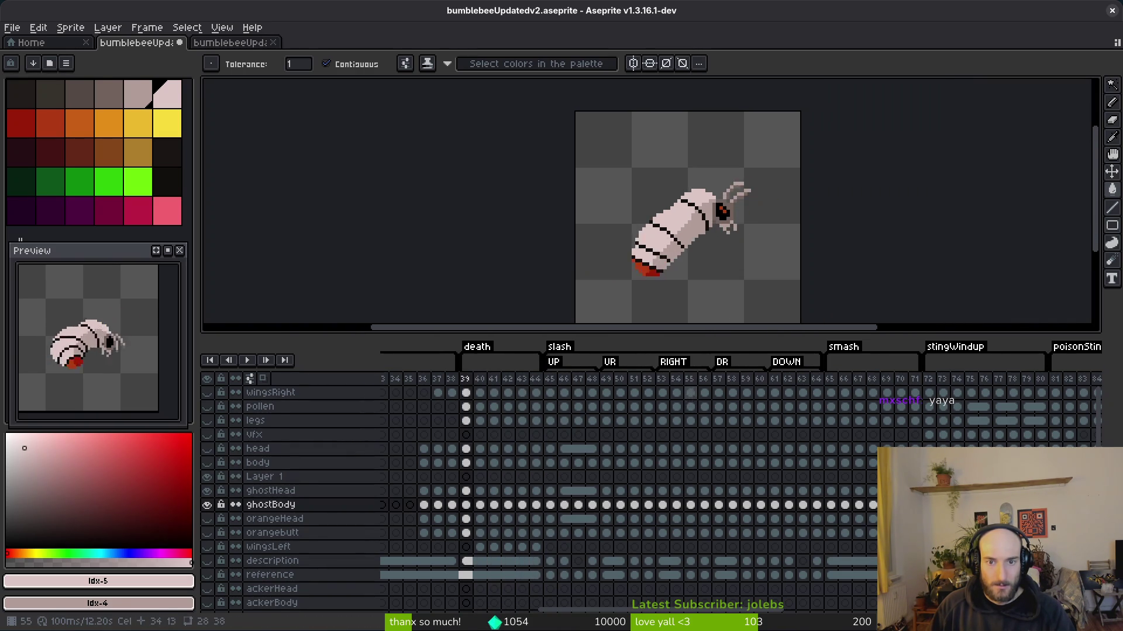
key(i)
key(Right)
key(Left)
key(Left)
key(Left)
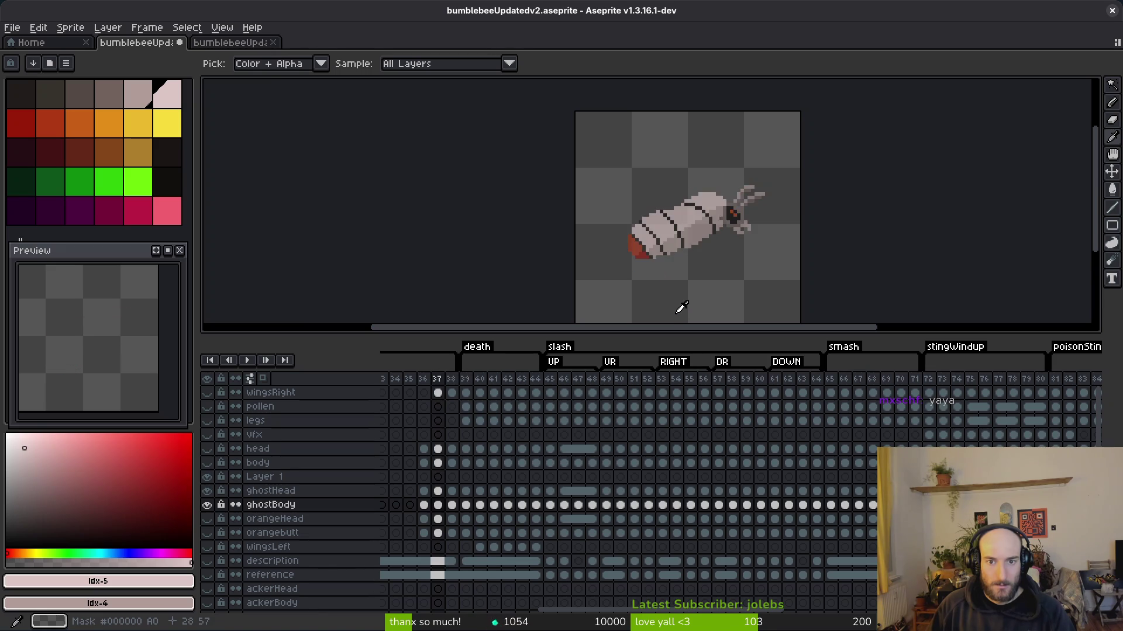
key(Left)
key(Left)
key(Left)
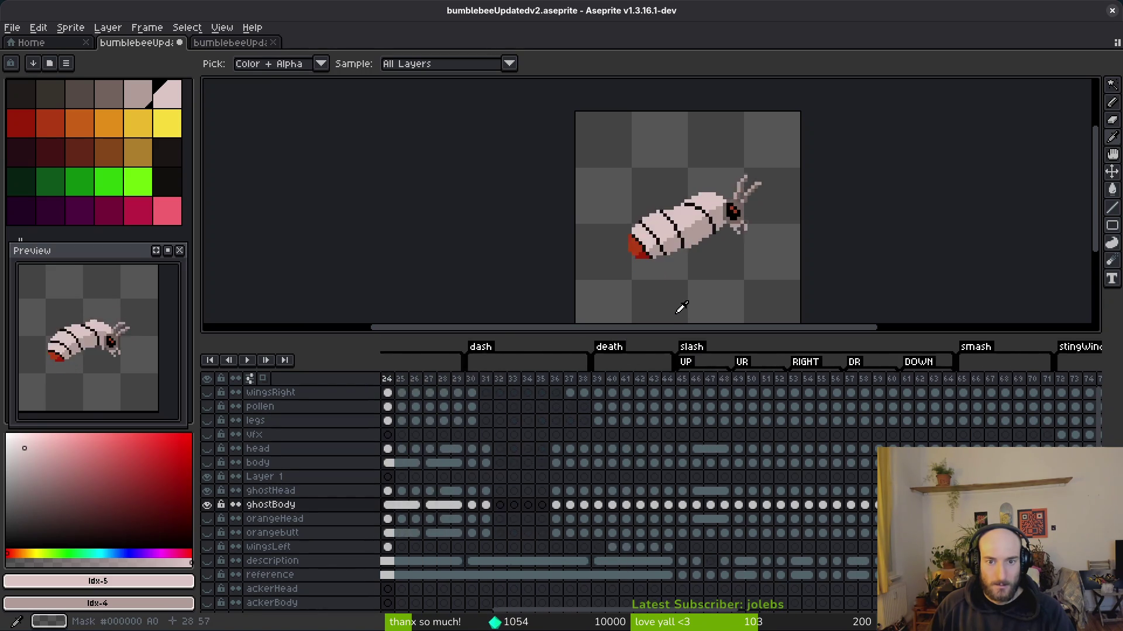
key(Right)
key(Right)
key(Right)
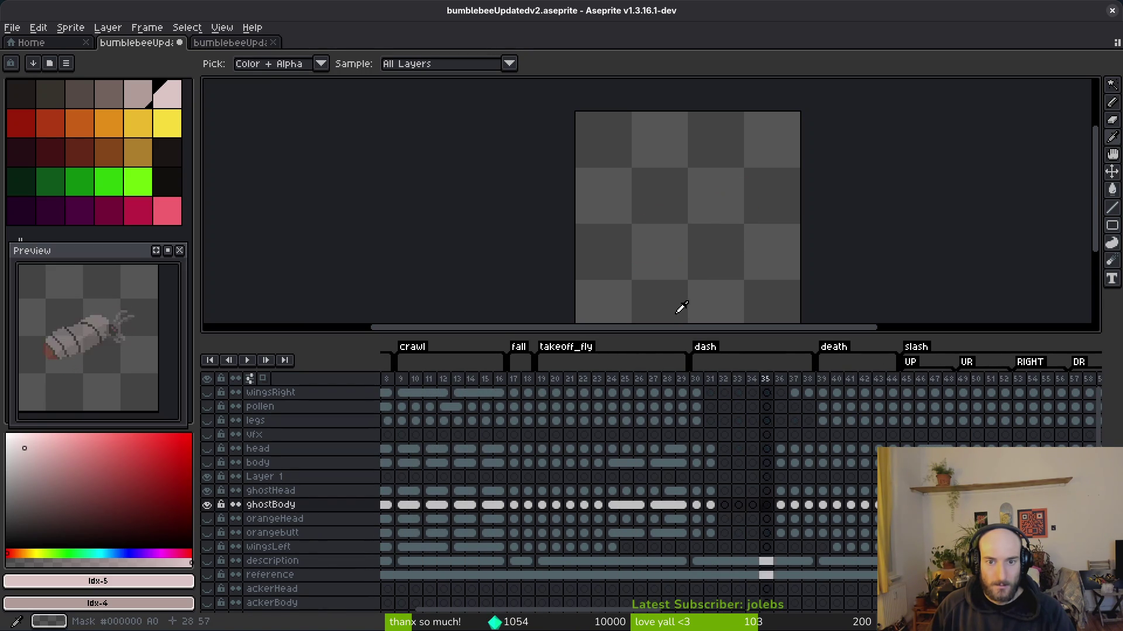
key(Left)
key(Left)
key(Left)
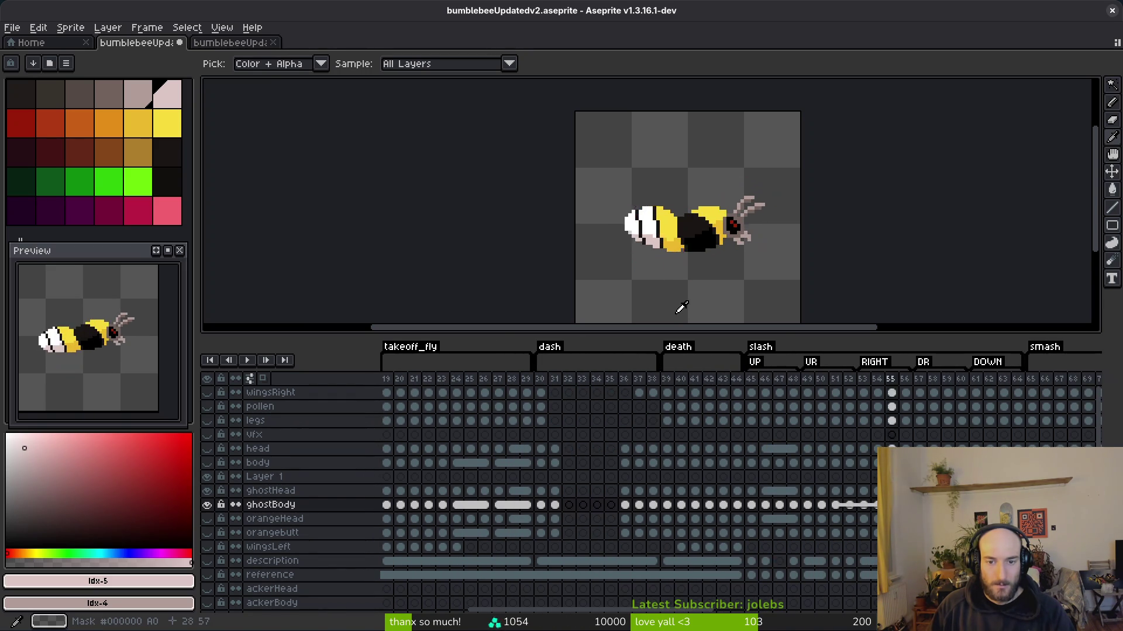
- On frame 46, pencil pink pixels over the bee's dark body and outline
key(w)
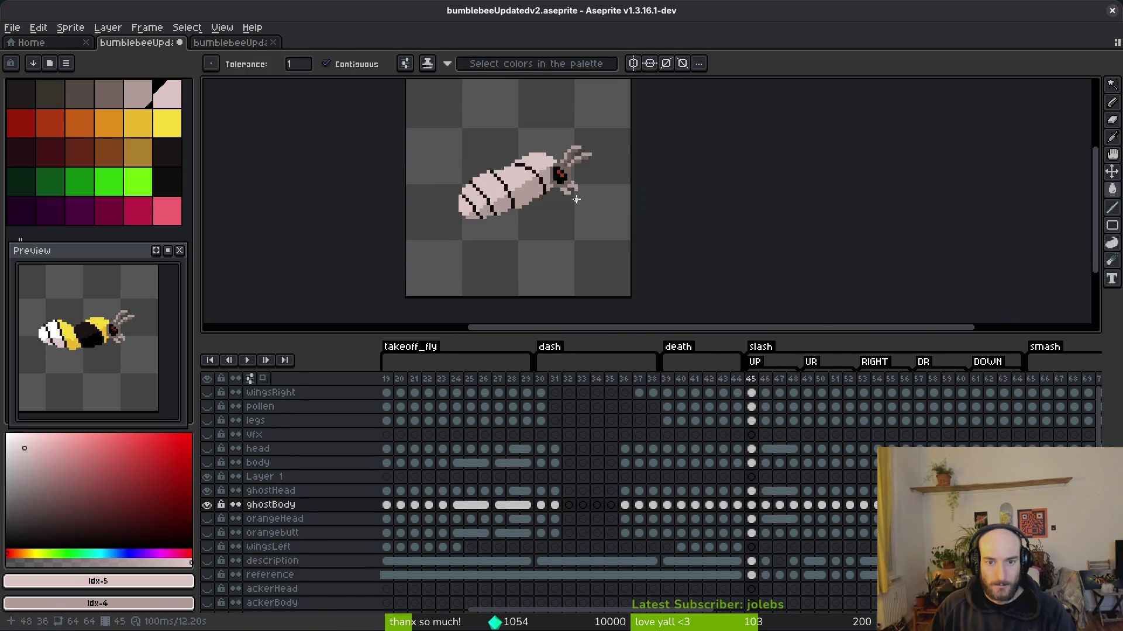
scroll(616, 219, up, 3)
key(Right)
scroll(615, 219, up, 3)
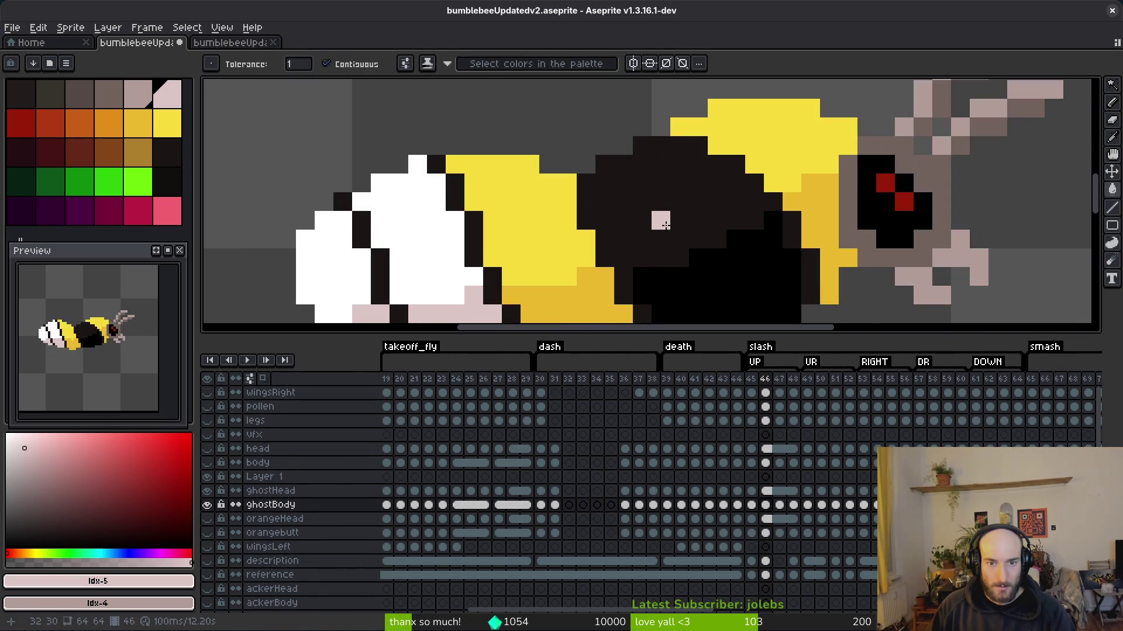
key(b)
click(633, 252)
drag(623, 258, 605, 181)
click(661, 145)
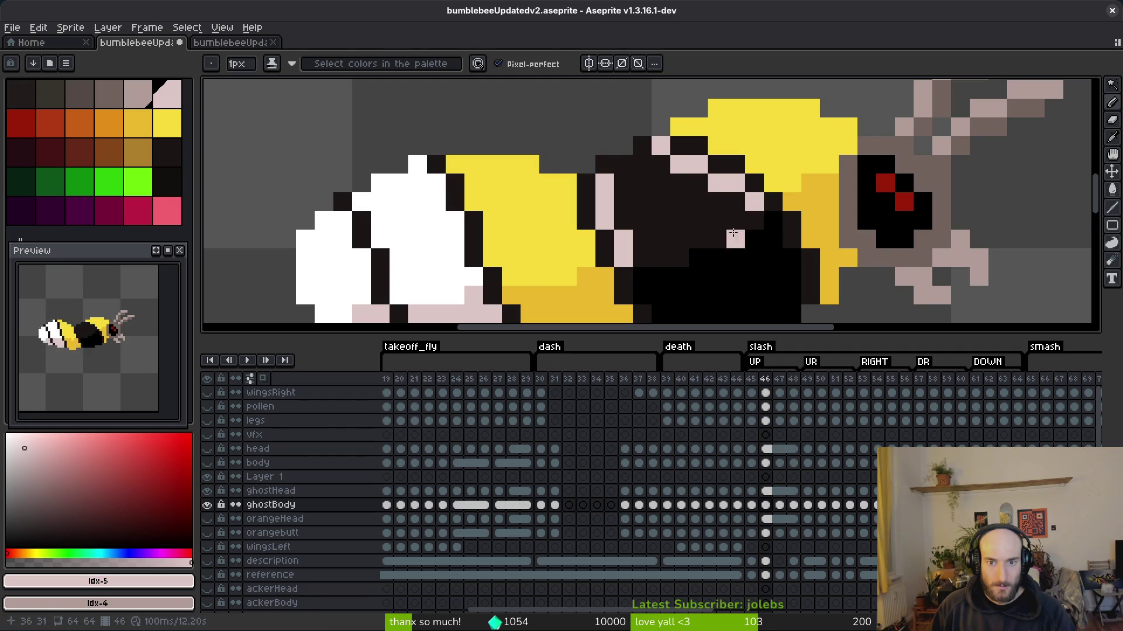
- Bucket-fill frame 46's body and gold areas grey-pink, and its wing and yellow bands light pink
key(g)
click(673, 199)
right_click(755, 258)
right_click(810, 200)
click(799, 153)
scroll(760, 170, down, 5)
right_click(687, 190)
right_click(582, 210)
scroll(597, 231, up, 4)
click(568, 234)
click(596, 188)
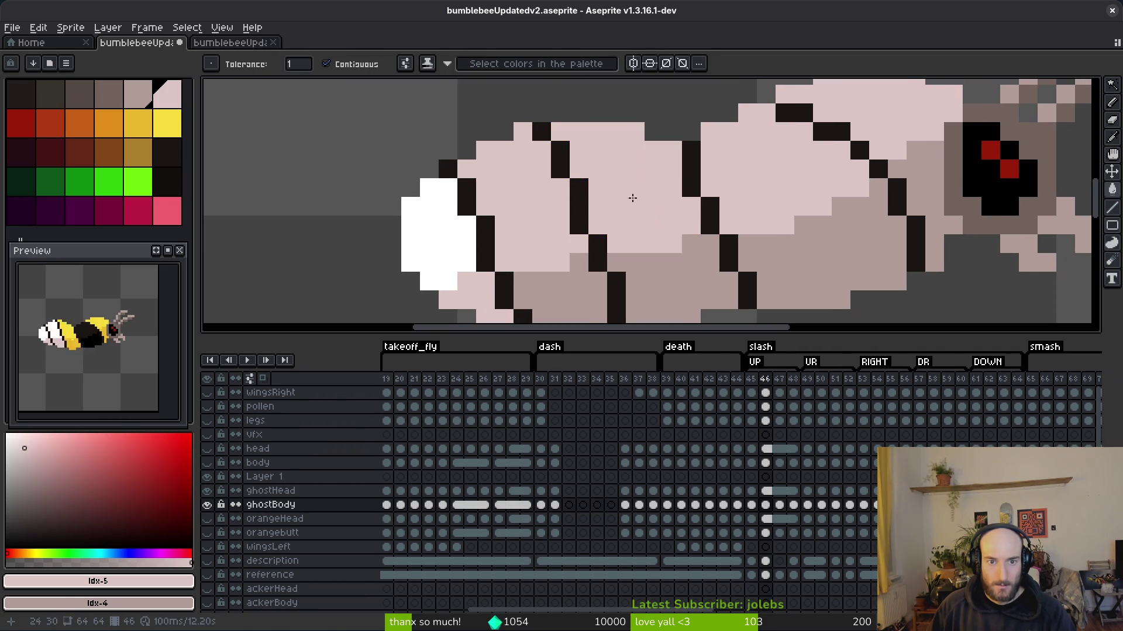
scroll(597, 193, down, 3)
- On frame 47, fill the lower body, gold and wing areas grey-pink and the top yellow light pink
key(Right)
scroll(639, 230, up, 3)
right_click(652, 252)
right_click(556, 269)
right_click(471, 260)
right_click(752, 205)
click(714, 140)
- Pencil pink pixels across frame 47's black body
key(b)
click(626, 153)
key(ctrl+z)
drag(625, 152, 654, 152)
click(682, 167)
click(674, 166)
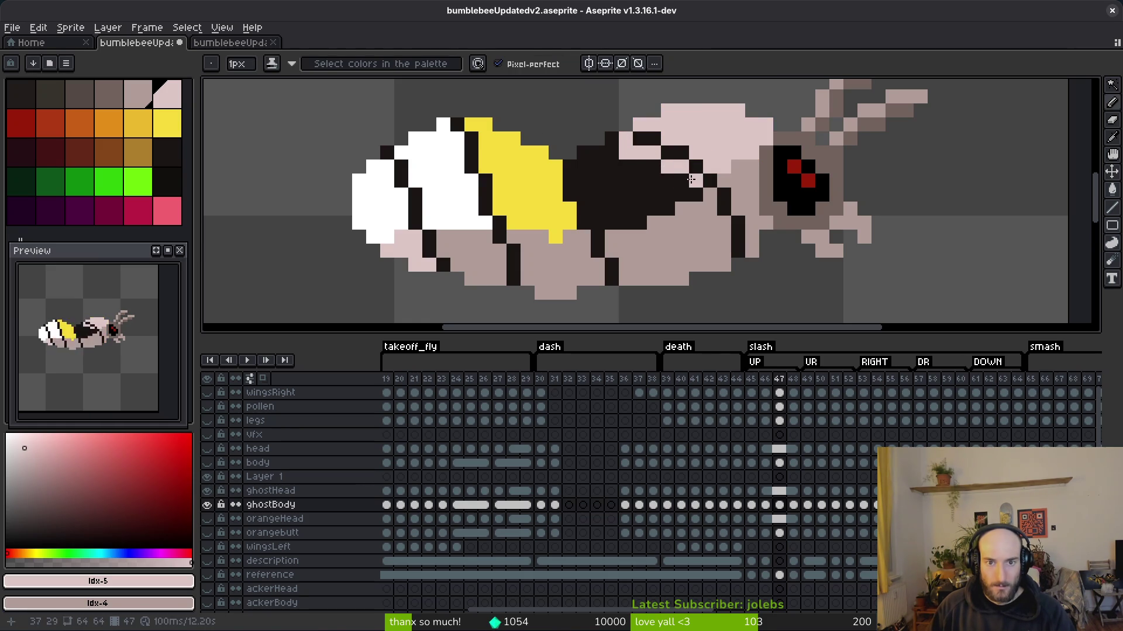
key(e)
drag(583, 195, 585, 175)
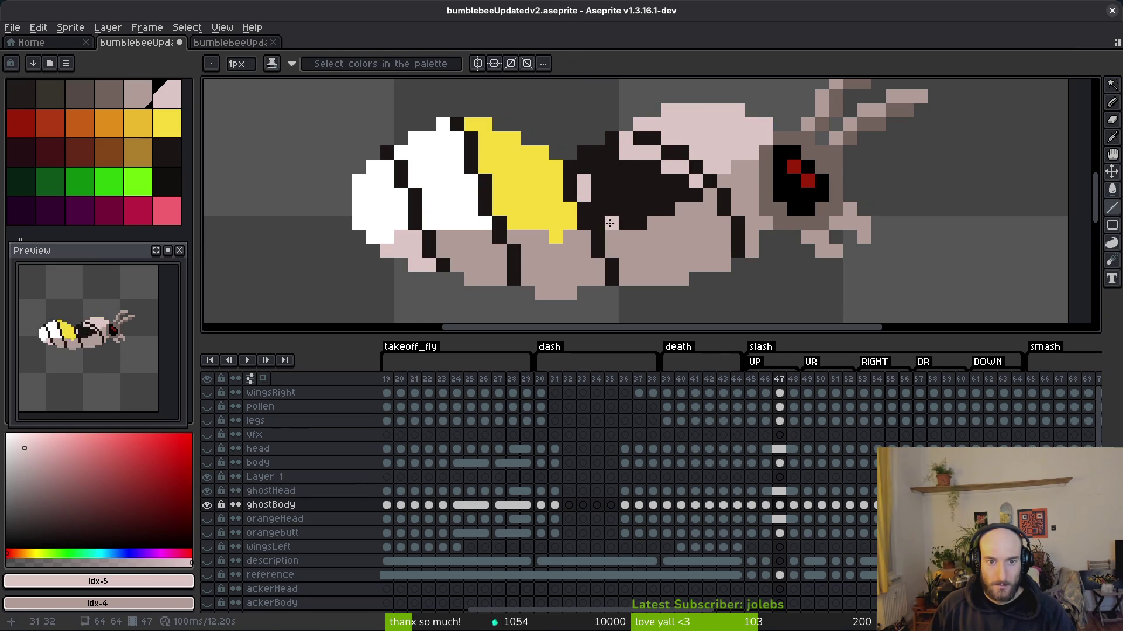
- Fill frame 47's remaining black body, yellow band and white area with pink
key(g)
click(634, 195)
click(532, 190)
click(527, 190)
click(457, 189)
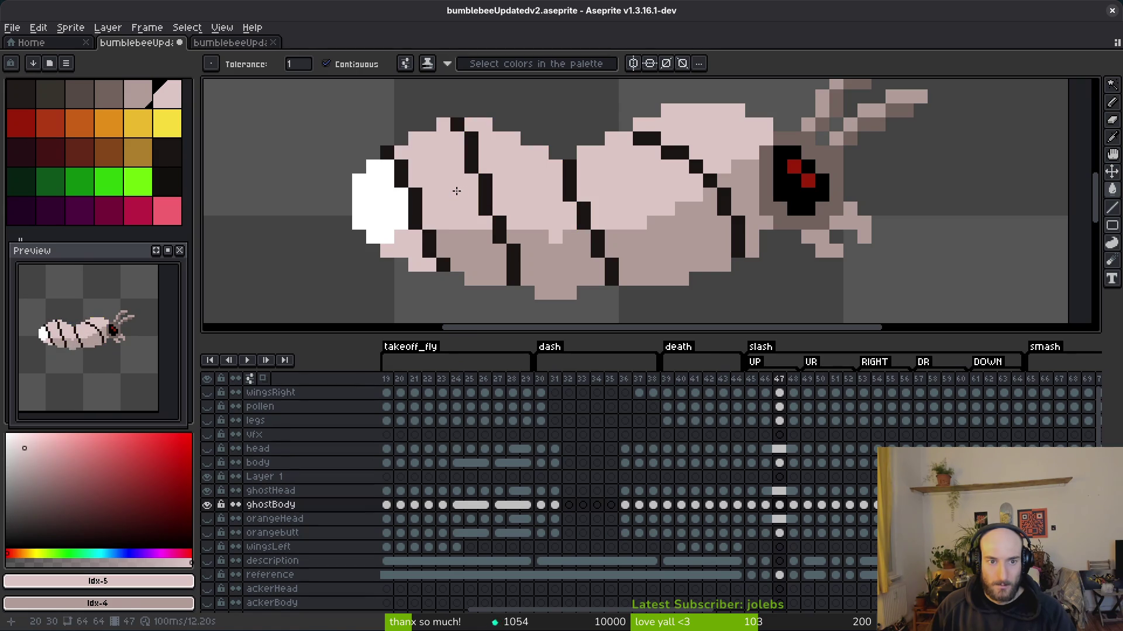
scroll(432, 242, down, 2)
key(Right)
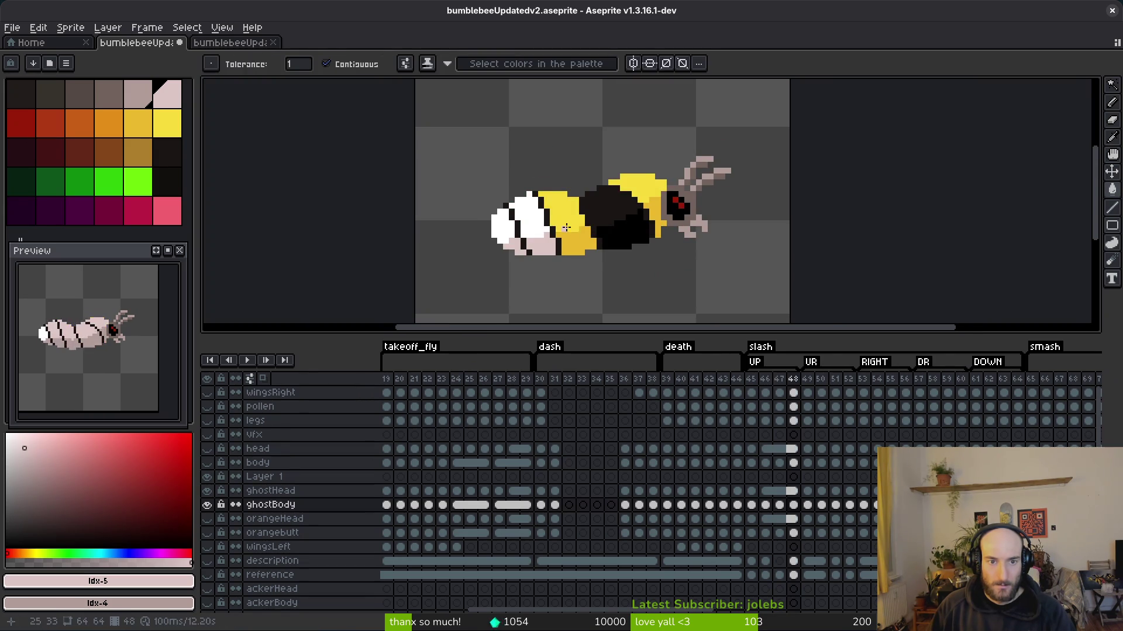
- On frame 48, fill the orange belly, black lower body and right orange area with pink
scroll(576, 217, up, 2)
key(i)
key(Left)
key(Right)
key(g)
click(584, 261)
click(737, 262)
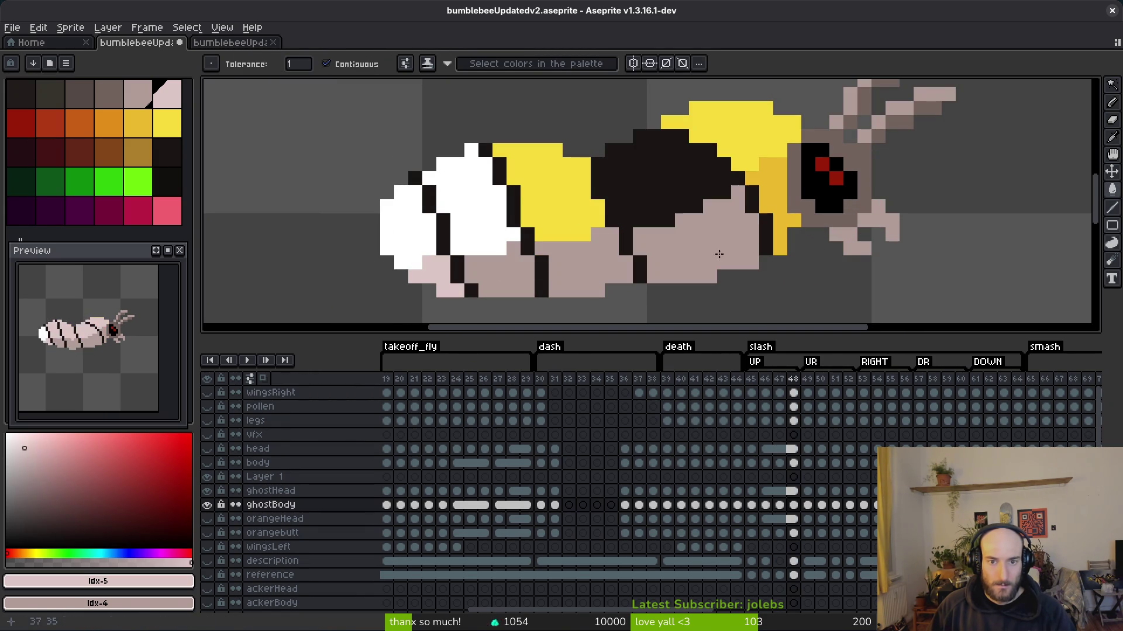
click(765, 193)
- Turn frame 48's black upper body pink, undoing a bad fill and pencilling the pixel rows
scroll(698, 183, up, 1)
click(725, 161)
key(ctrl+z)
key(ctrl+y)
key(ctrl+z)
click(750, 172)
key(b)
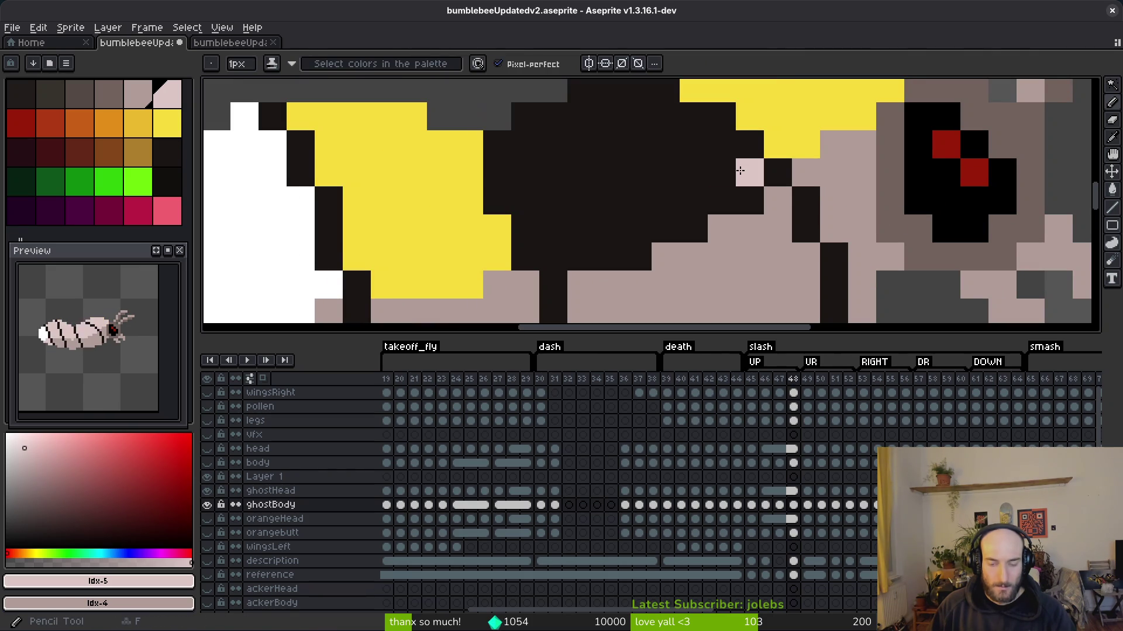
click(694, 144)
click(665, 117)
mouse_move(663, 116)
mouse_down()
mouse_move(581, 117)
mouse_move(596, 252)
mouse_move(719, 143)
mouse_up()
scroll(606, 125, down, 1)
click(563, 137)
scroll(563, 136, up, 1)
- Fill frame 48's body line, both yellow wings and the white tail patch with pink
key(g)
click(672, 201)
scroll(686, 254, down, 2)
scroll(704, 202, up, 2)
click(726, 201)
click(579, 152)
click(509, 164)
click(503, 166)
scroll(733, 257, down, 3)
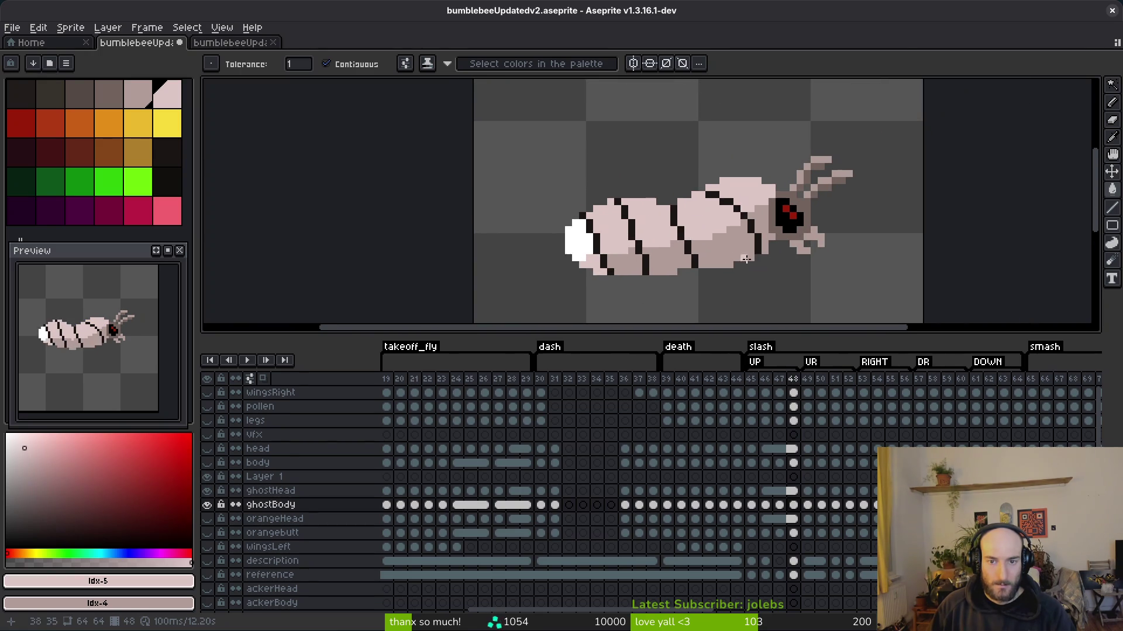
- On frame 49, pencil pink pixels along the body's left edge and diagonally across the dark body
key(Right)
scroll(732, 249, up, 4)
click(617, 194)
key(ctrl+z)
key(b)
drag(611, 208, 592, 147)
click(649, 127)
drag(649, 109, 752, 170)
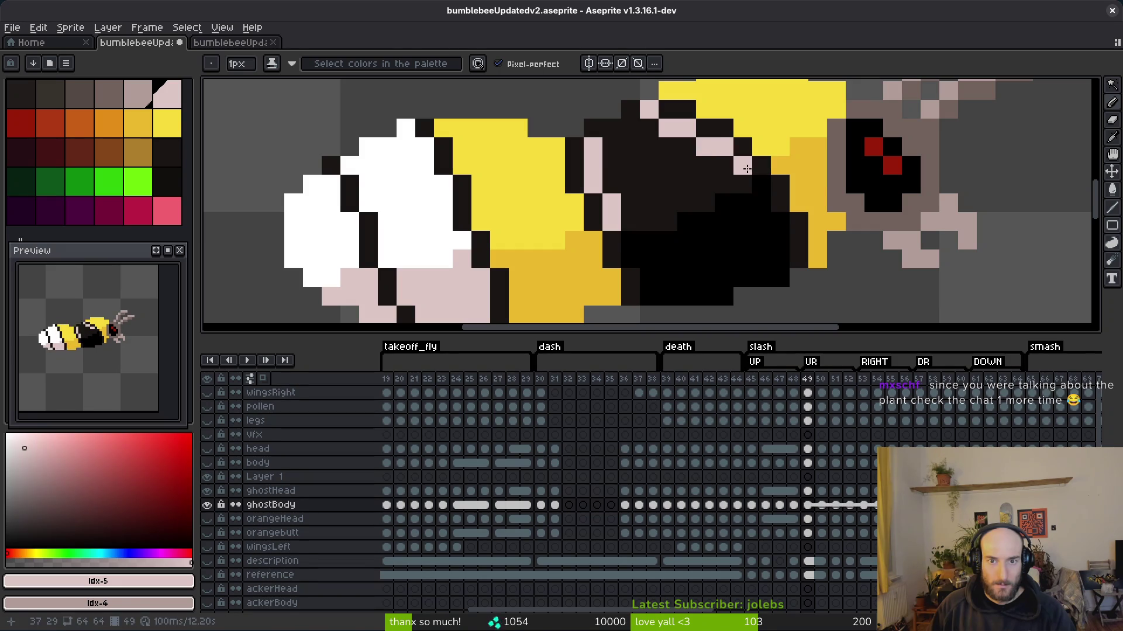
click(702, 202)
- Fill frame 49's body, yellow areas and wing pink, lower body and stripes grey-pink, then save
key(g)
click(698, 201)
click(774, 107)
click(503, 175)
click(421, 198)
click(452, 288)
click(555, 281)
click(702, 258)
click(807, 175)
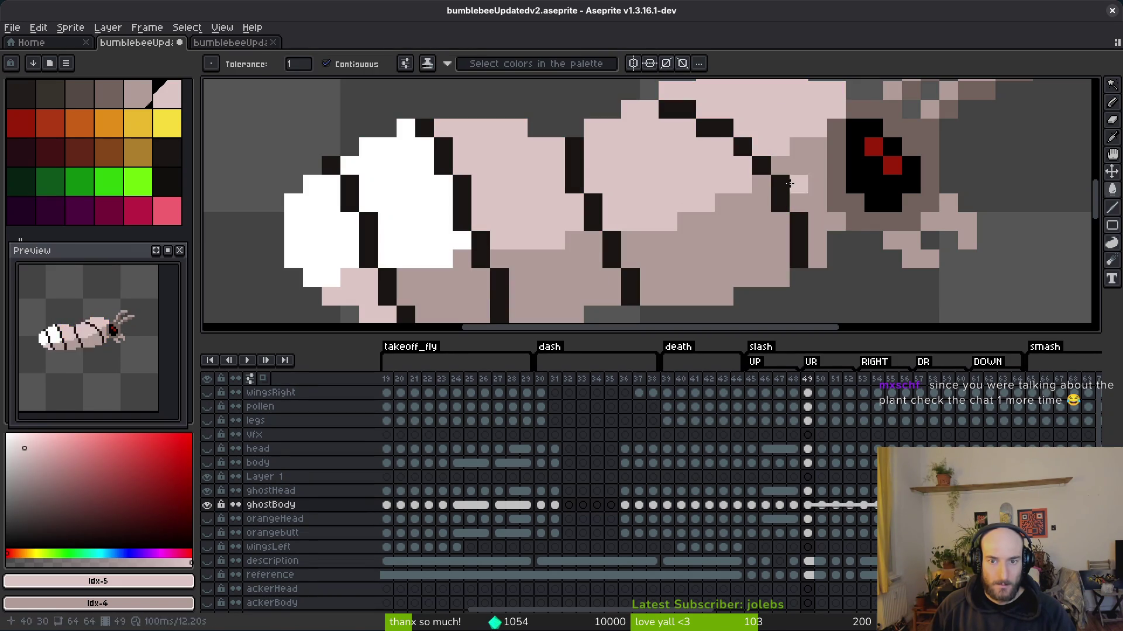
scroll(614, 254, down, 1)
key(ctrl+s)
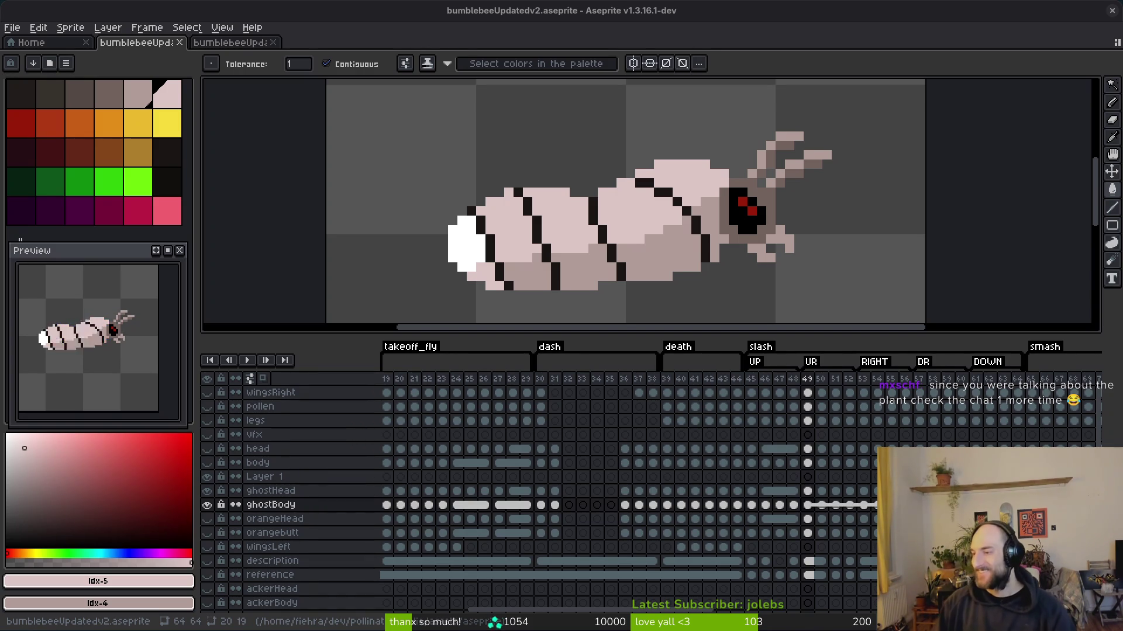
- Drag the canvas/timeline splitter down and scroll the timeline right to show frames 42 onward
scroll(680, 253, right, 1)
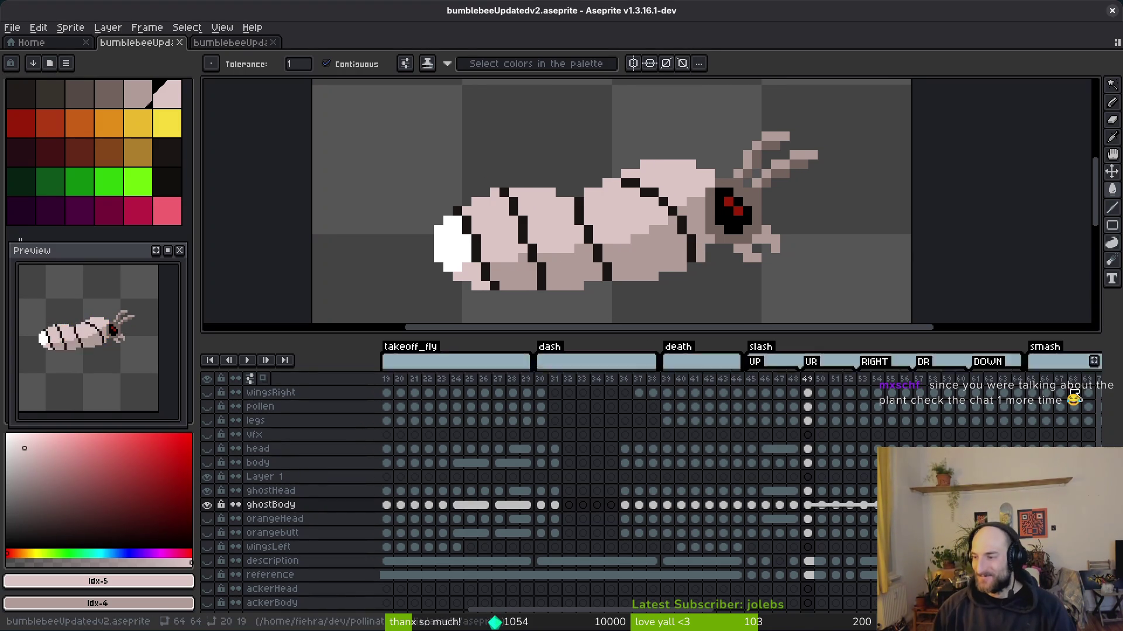
scroll(983, 321, down, 1)
scroll(819, 318, right, 2)
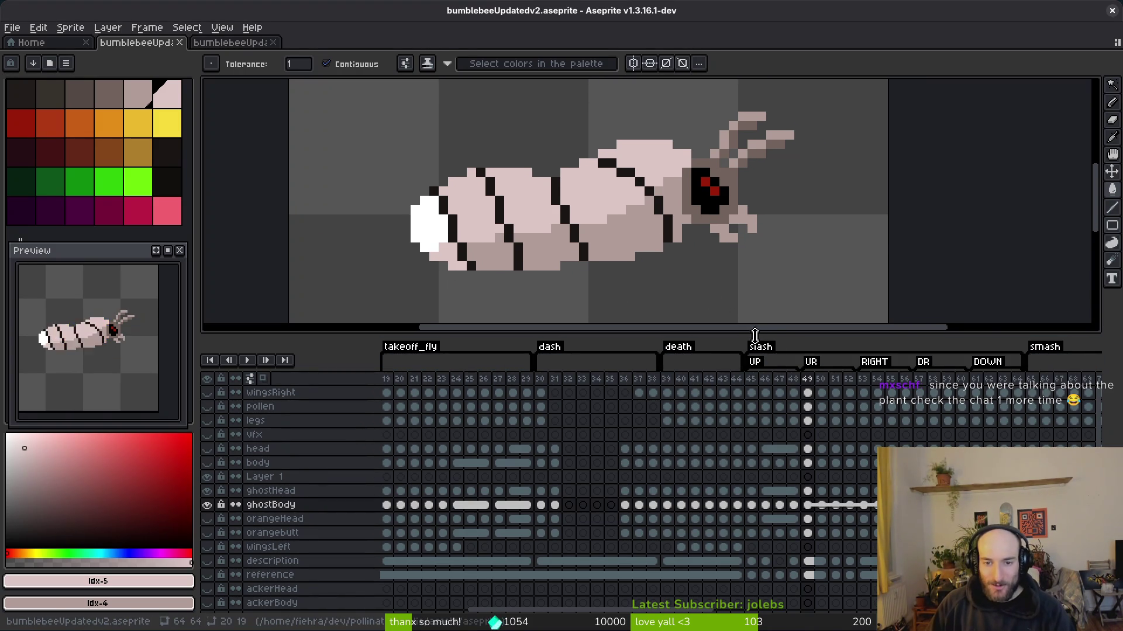
drag(754, 335, 754, 379)
scroll(742, 471, right, 5)
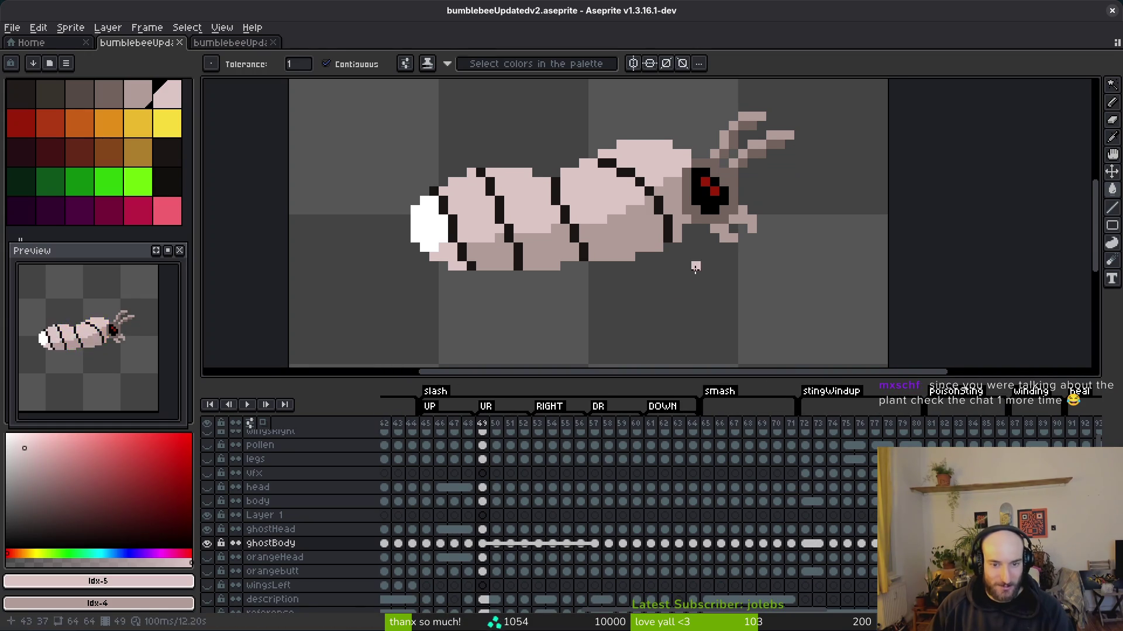
- On frame 50, draw pink pencil strokes and pixels across the bee's body
scroll(672, 374, up, 2)
key(Right)
key(b)
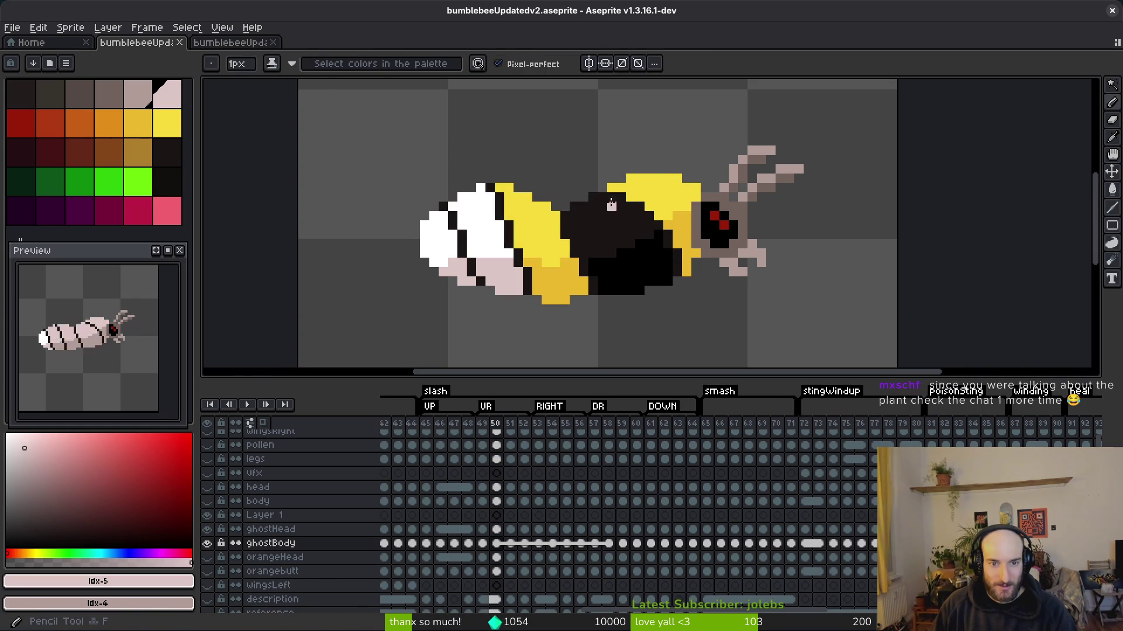
scroll(604, 225, up, 5)
mouse_move(572, 306)
mouse_down()
mouse_move(538, 295)
mouse_move(504, 229)
mouse_move(656, 193)
mouse_move(602, 165)
mouse_move(714, 220)
mouse_move(677, 224)
mouse_up()
click(740, 250)
- Flood-fill frame 50's yellow stripes, black body and remaining bee areas with pale pink
key(g)
scroll(703, 250, down, 3)
click(584, 229)
click(696, 192)
click(729, 220)
click(705, 256)
click(610, 274)
click(550, 272)
click(529, 219)
scroll(610, 275, down, 2)
- On frame 51, add pink pencil pixels and fill the dark body area pink
key(period)
scroll(644, 282, up, 2)
click(644, 282)
scroll(644, 281, up, 1)
key(b)
mouse_move(557, 286)
mouse_down()
mouse_move(558, 146)
mouse_move(594, 128)
mouse_move(727, 175)
mouse_move(758, 203)
mouse_up()
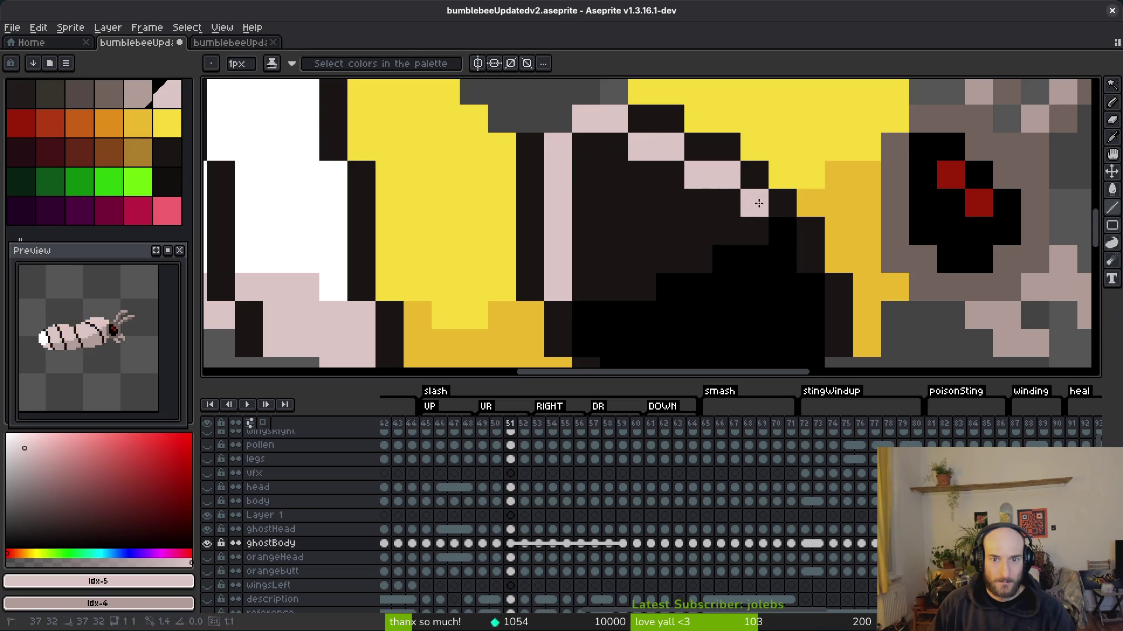
key(g)
click(658, 221)
- Fill frame 51's yellow, white, orange and black regions with light and darker pinks
scroll(657, 211, down, 2)
click(678, 193)
click(696, 251)
click(766, 240)
click(819, 211)
click(640, 243)
click(638, 206)
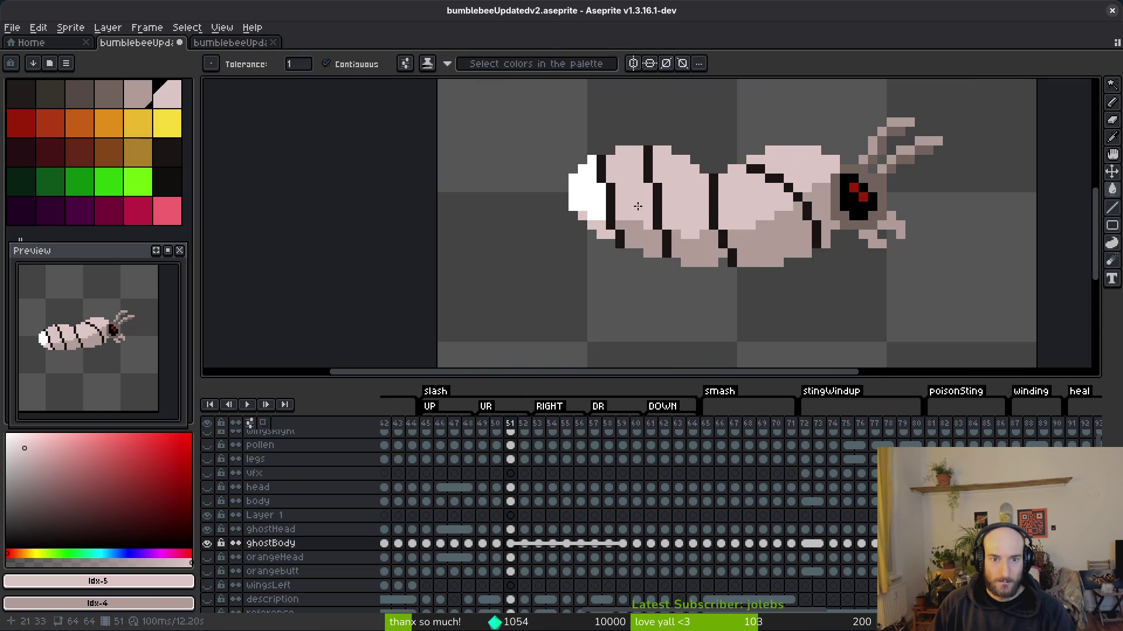
scroll(673, 272, down, 3)
scroll(721, 287, up, 3)
- On frame 52, start turning the dark body pink with the first fills
key(Right)
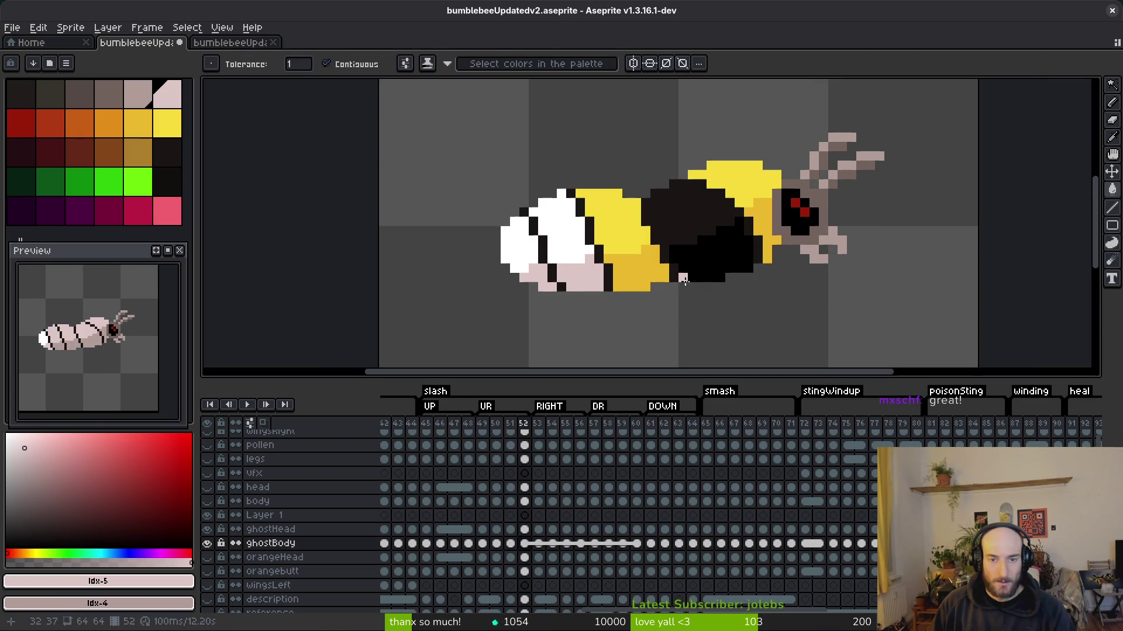
key(b)
scroll(654, 245, up, 1)
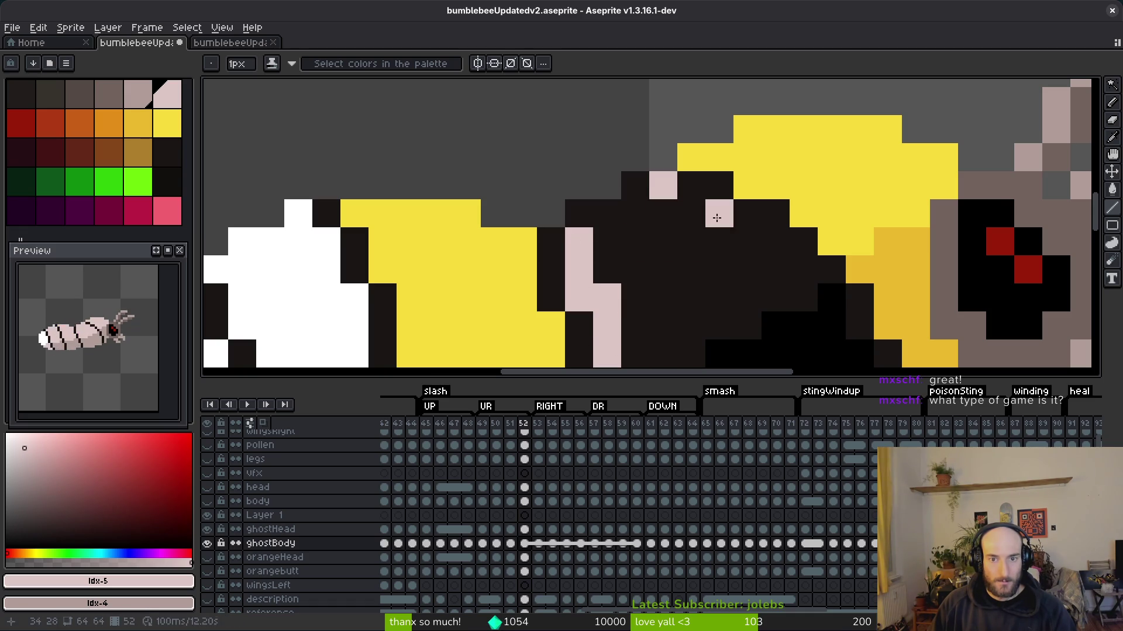
scroll(804, 273, down, 2)
key(g)
click(702, 245)
click(739, 296)
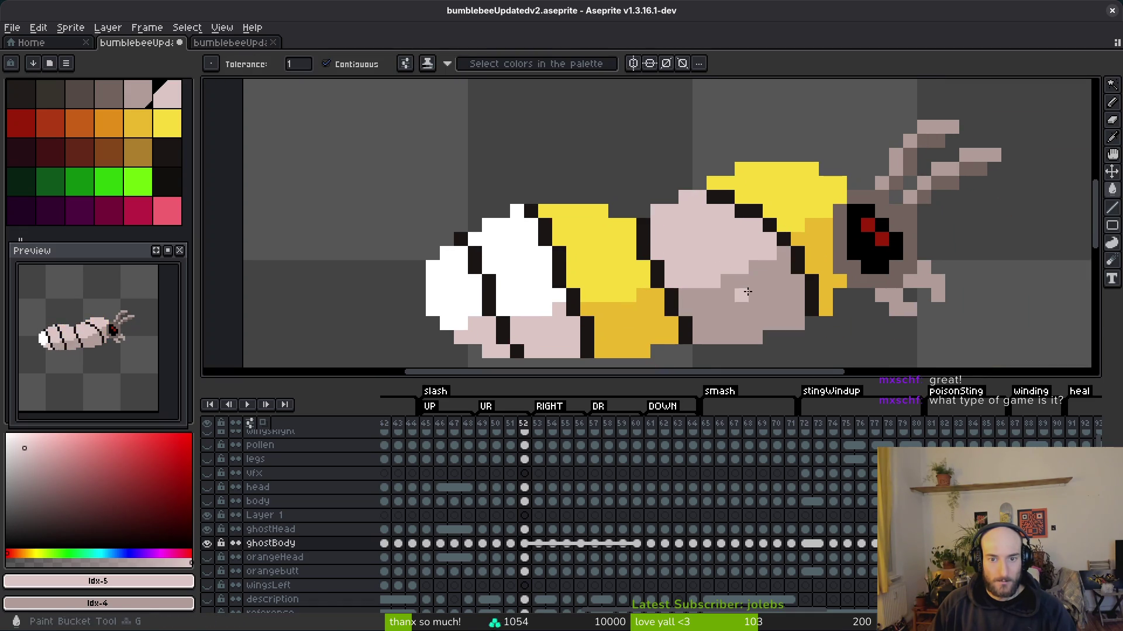
- Fill frame 52's remaining dark areas, yellow bands, orange area and white tail with pink
click(819, 263)
click(789, 182)
click(592, 270)
click(629, 328)
click(544, 336)
click(514, 263)
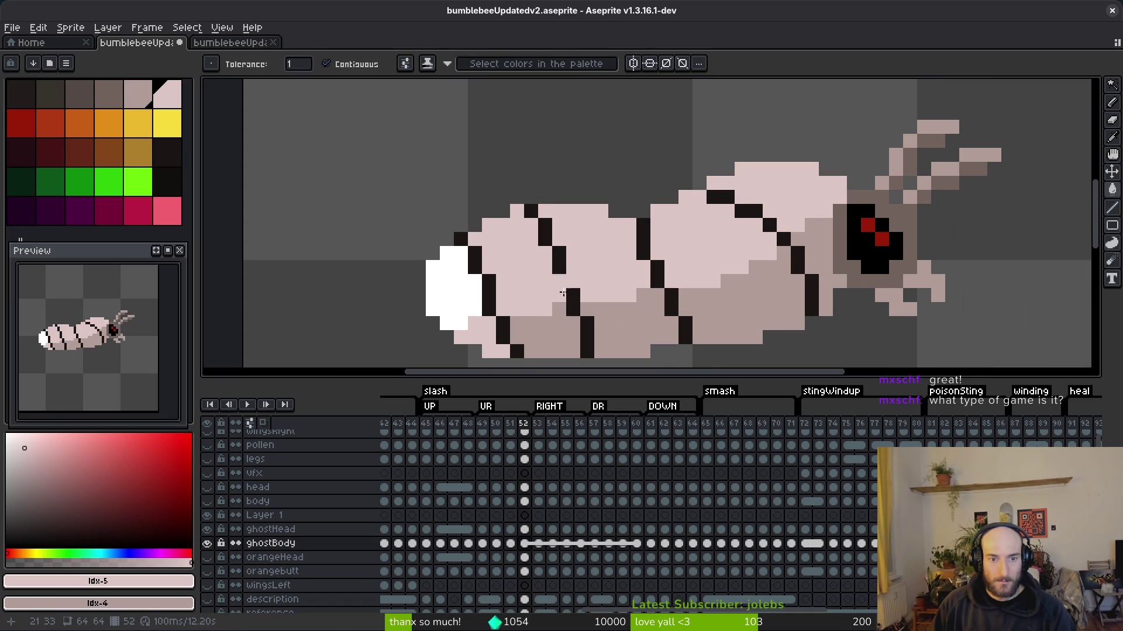
drag(735, 306, 687, 267)
- Save the sprite and run the Godot project to test the new frames
key(ctrl+s)
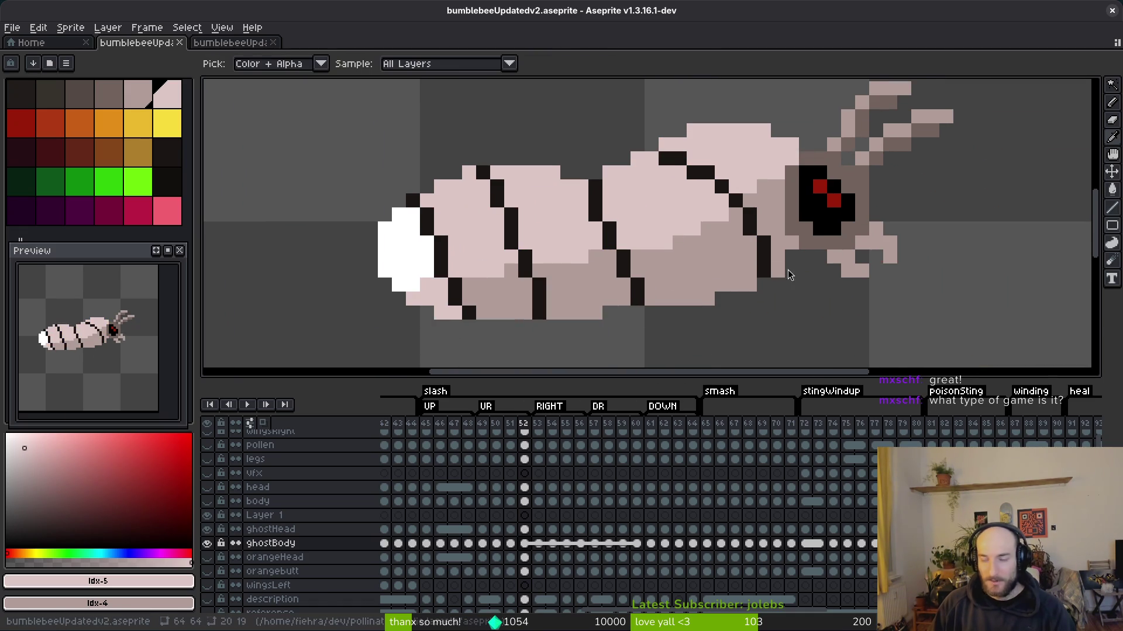
key(alt+Tab)
click(923, 37)
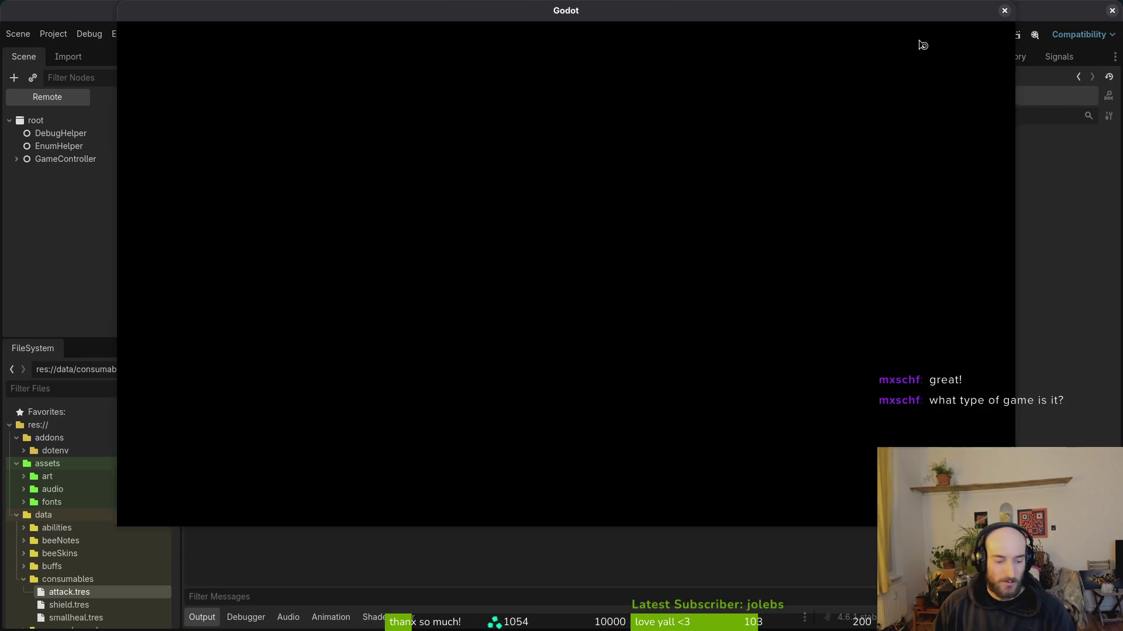